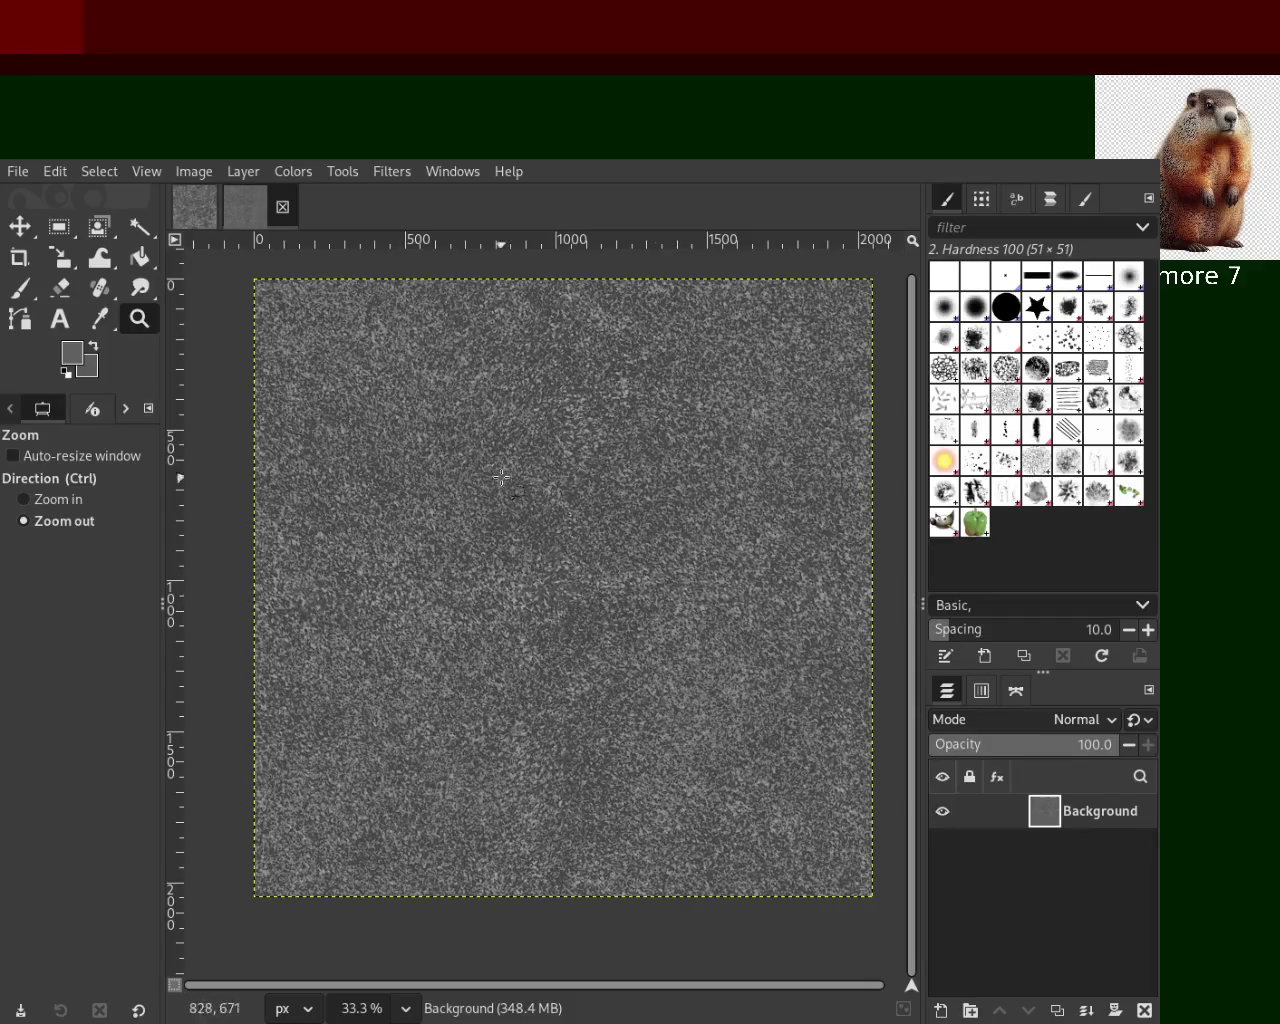
# Save the noise image as 18.xcf, then create a new default grey image
pyautogui.press('ctrl')
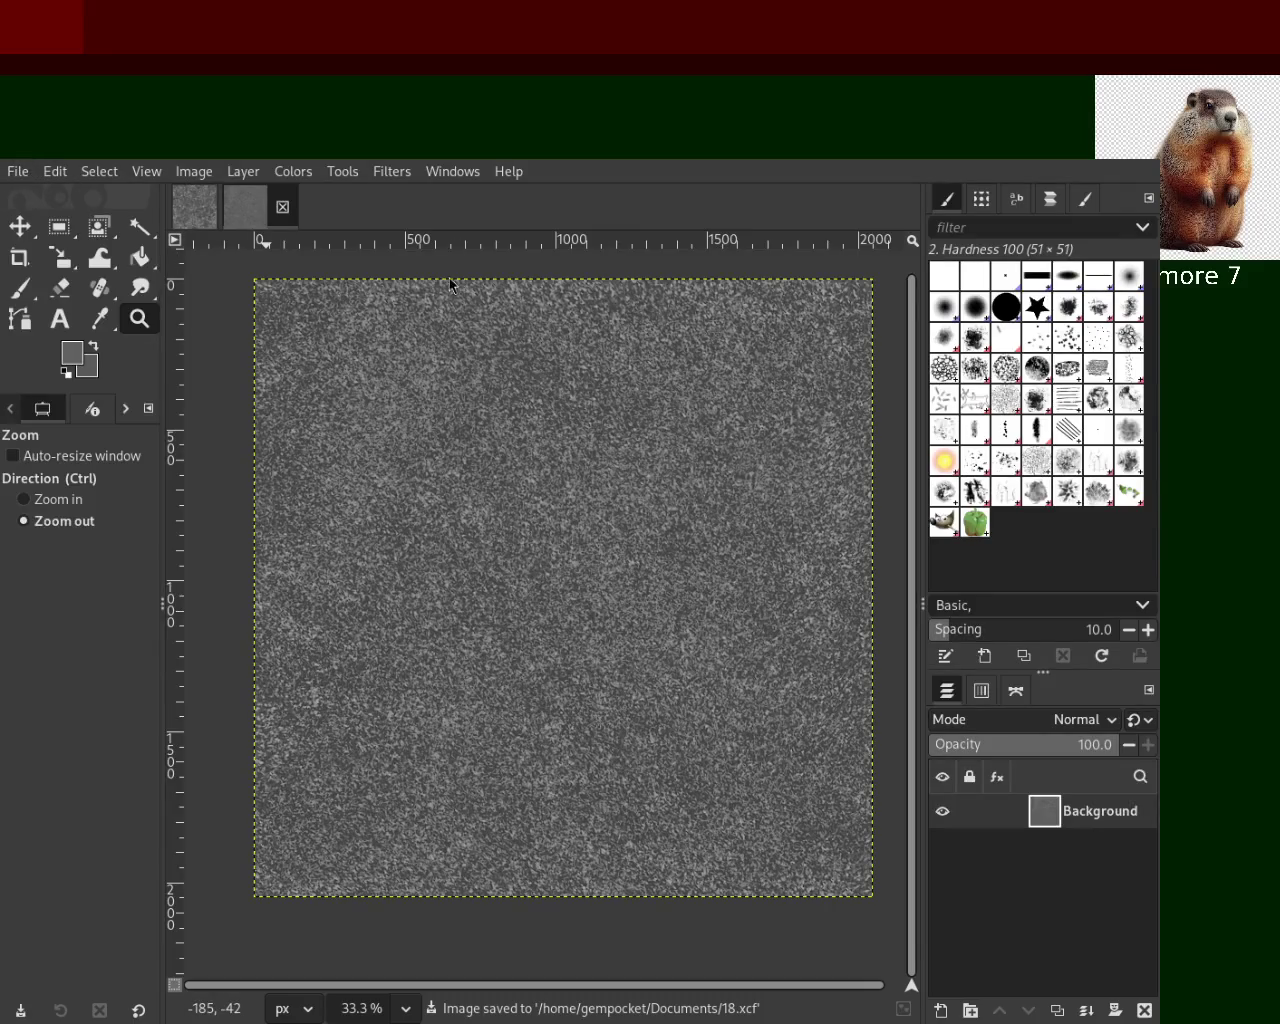
pyautogui.hotkey('ctrl', 'n')
pyautogui.press('Return')
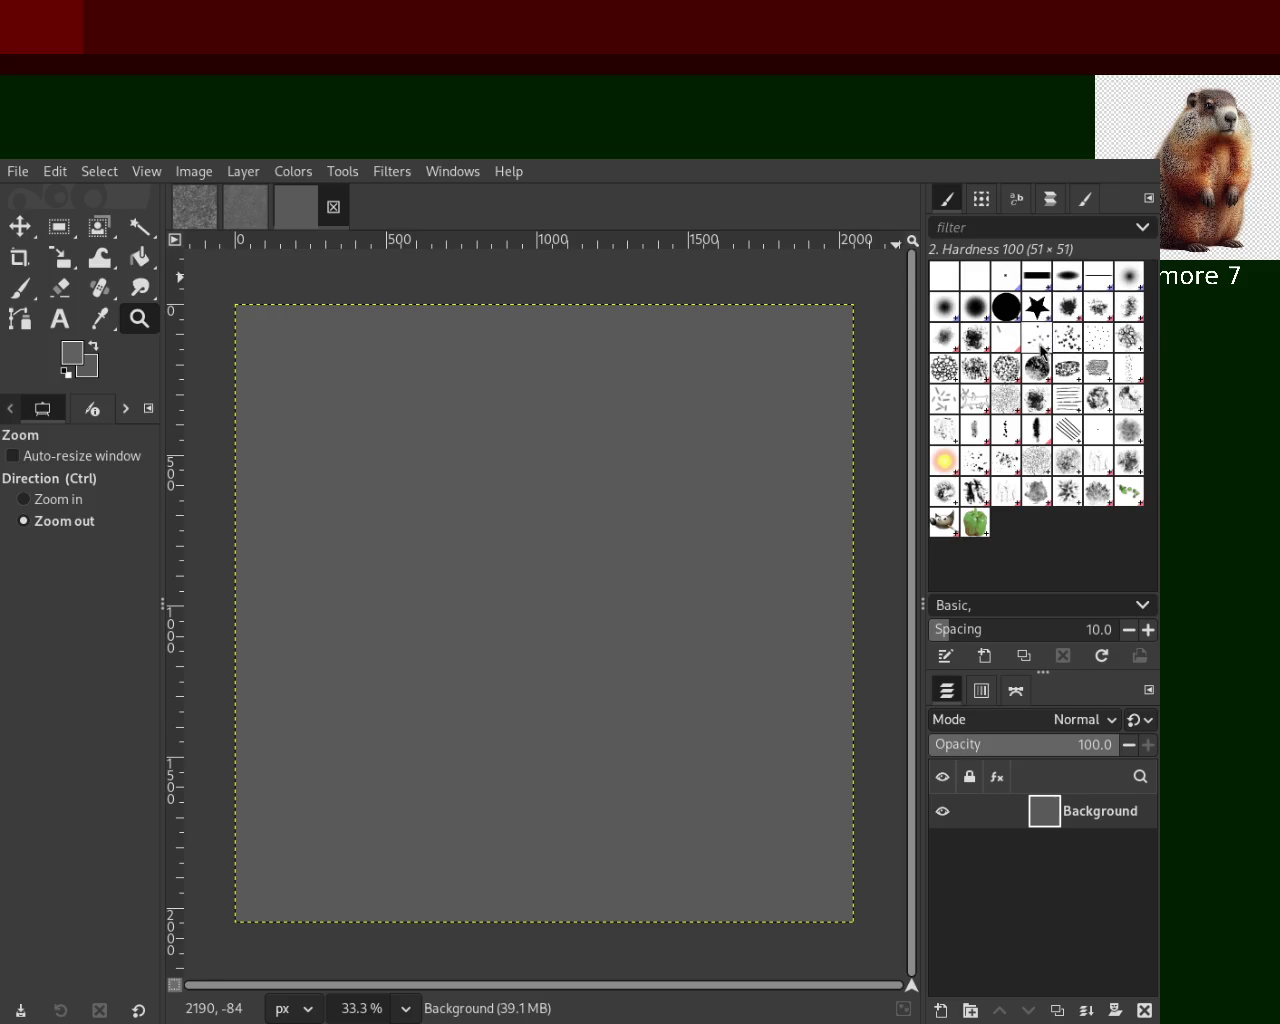
# Select the Paintbrush and try Cell 01 test strokes, undoing each one
pyautogui.click(27, 283)
pyautogui.moveTo(600, 470); pyautogui.dragTo(460, 800)
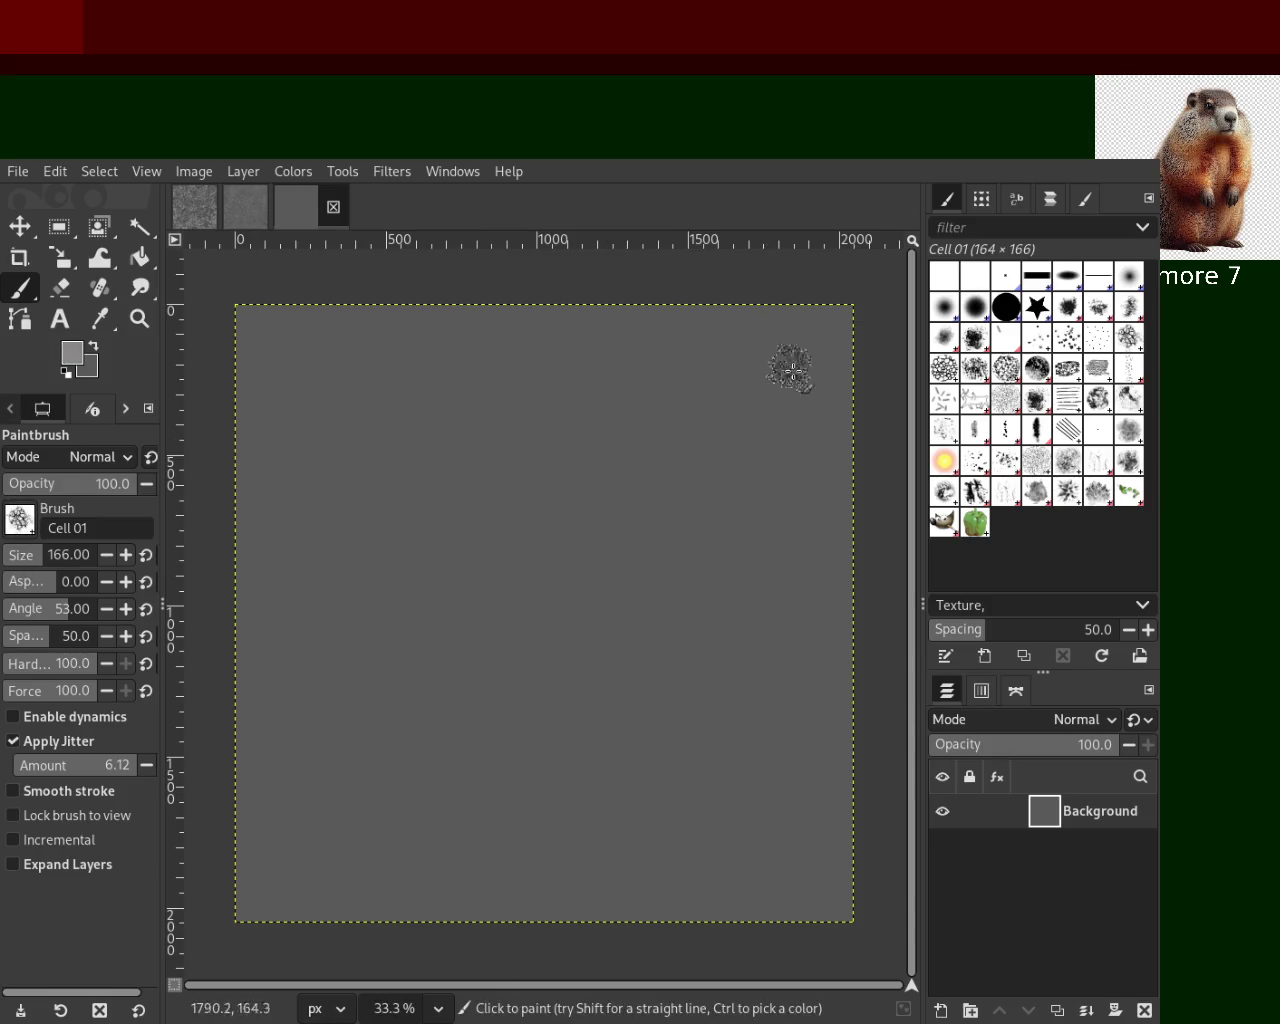
pyautogui.moveTo(604, 582); pyautogui.dragTo(552, 634)
pyautogui.hotkey('ctrl', 'z')
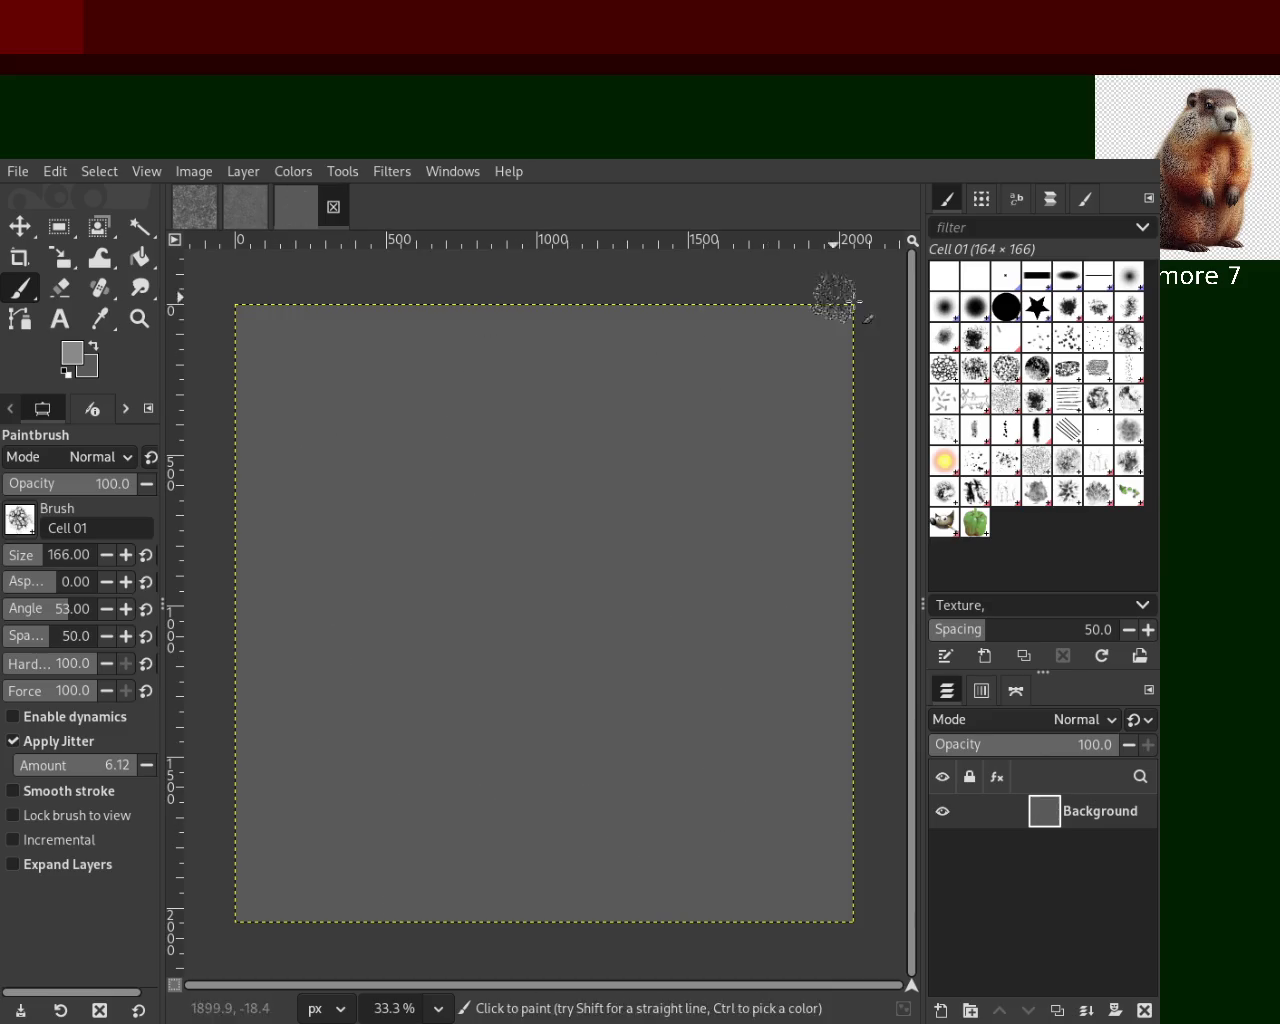
pyautogui.moveTo(546, 545); pyautogui.dragTo(630, 557)
pyautogui.hotkey('ctrl', 'z')
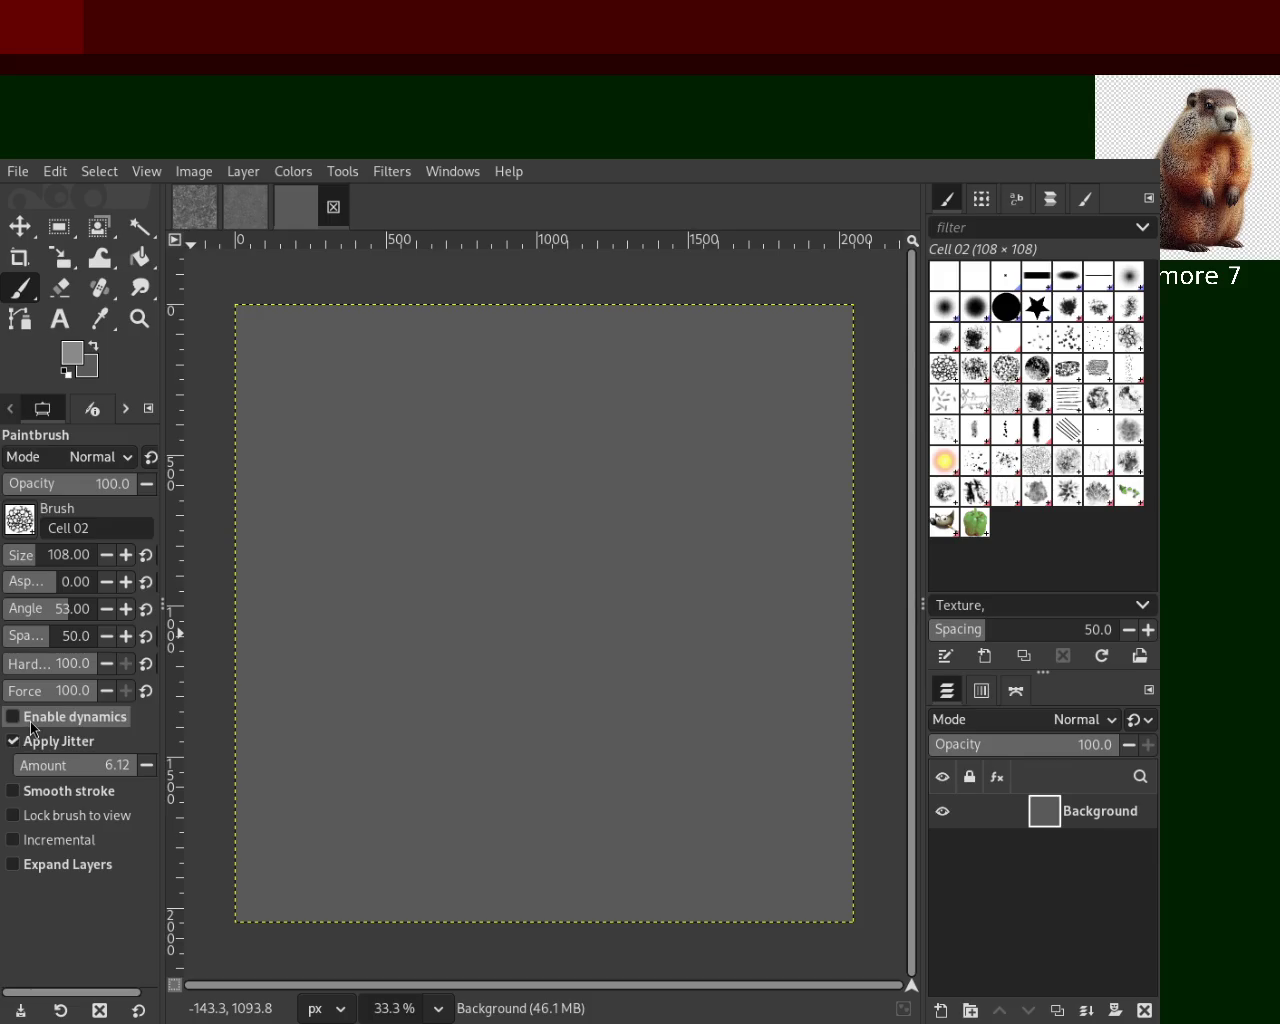
# Enable brush dynamics, enlarge the brush to 337 and stamp textured dabs across the canvas
pyautogui.click(31, 722)
pyautogui.moveTo(466, 647); pyautogui.dragTo(595, 817)
pyautogui.hotkey('ctrl', 'z')
pyautogui.click(35, 567)
pyautogui.moveTo(560, 700)
pyautogui.mouseDown()
pyautogui.moveTo(632, 575)
pyautogui.moveTo(625, 545)
pyautogui.moveTo(622, 902)
pyautogui.mouseUp()
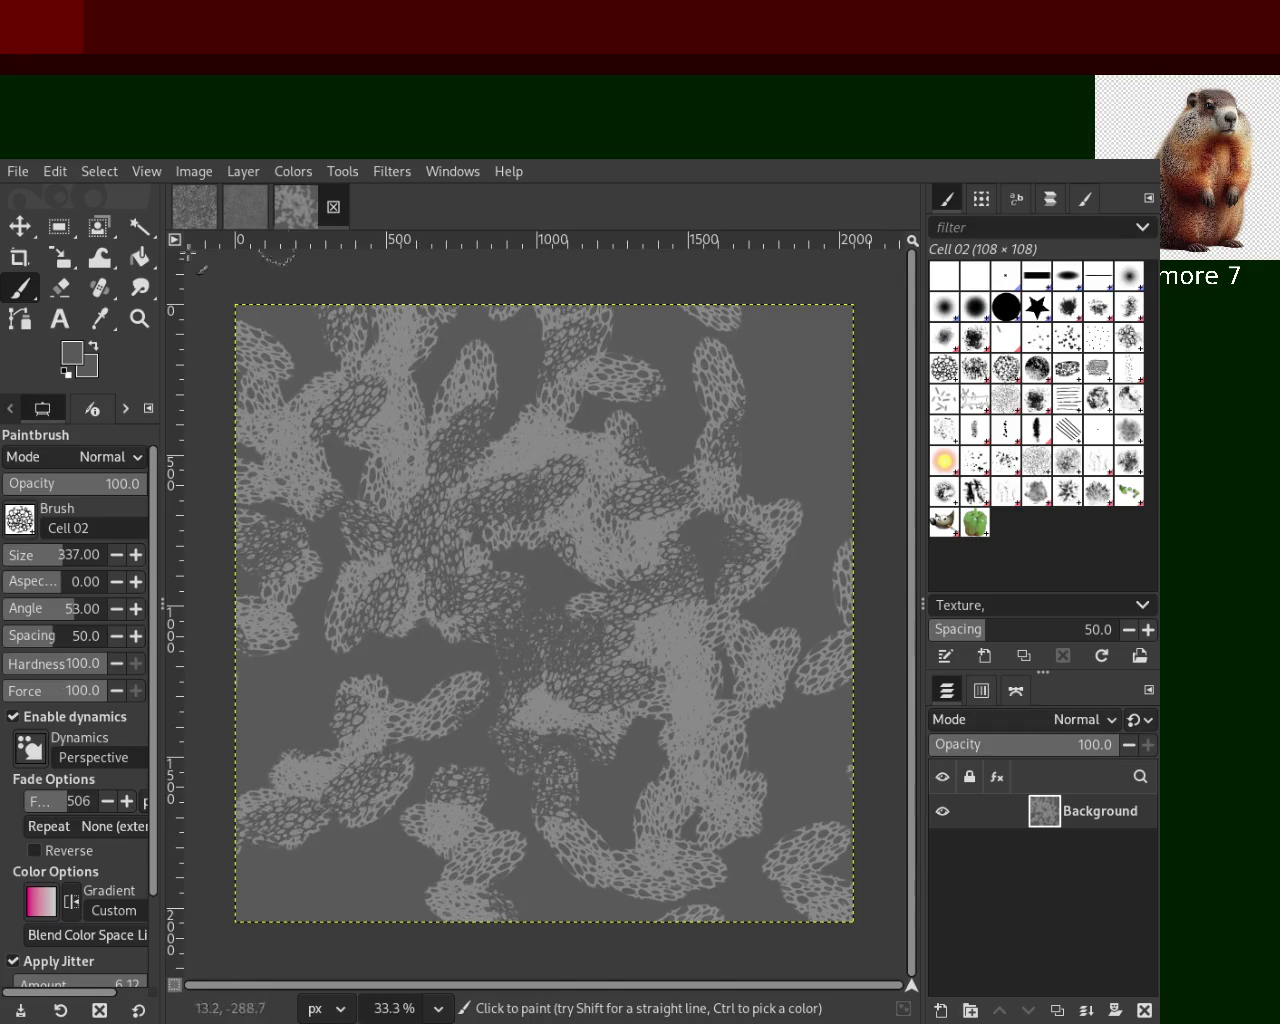
# Paint jittered cell-texture strokes across the canvas, undoing the unwanted ones
pyautogui.press('ctrl')
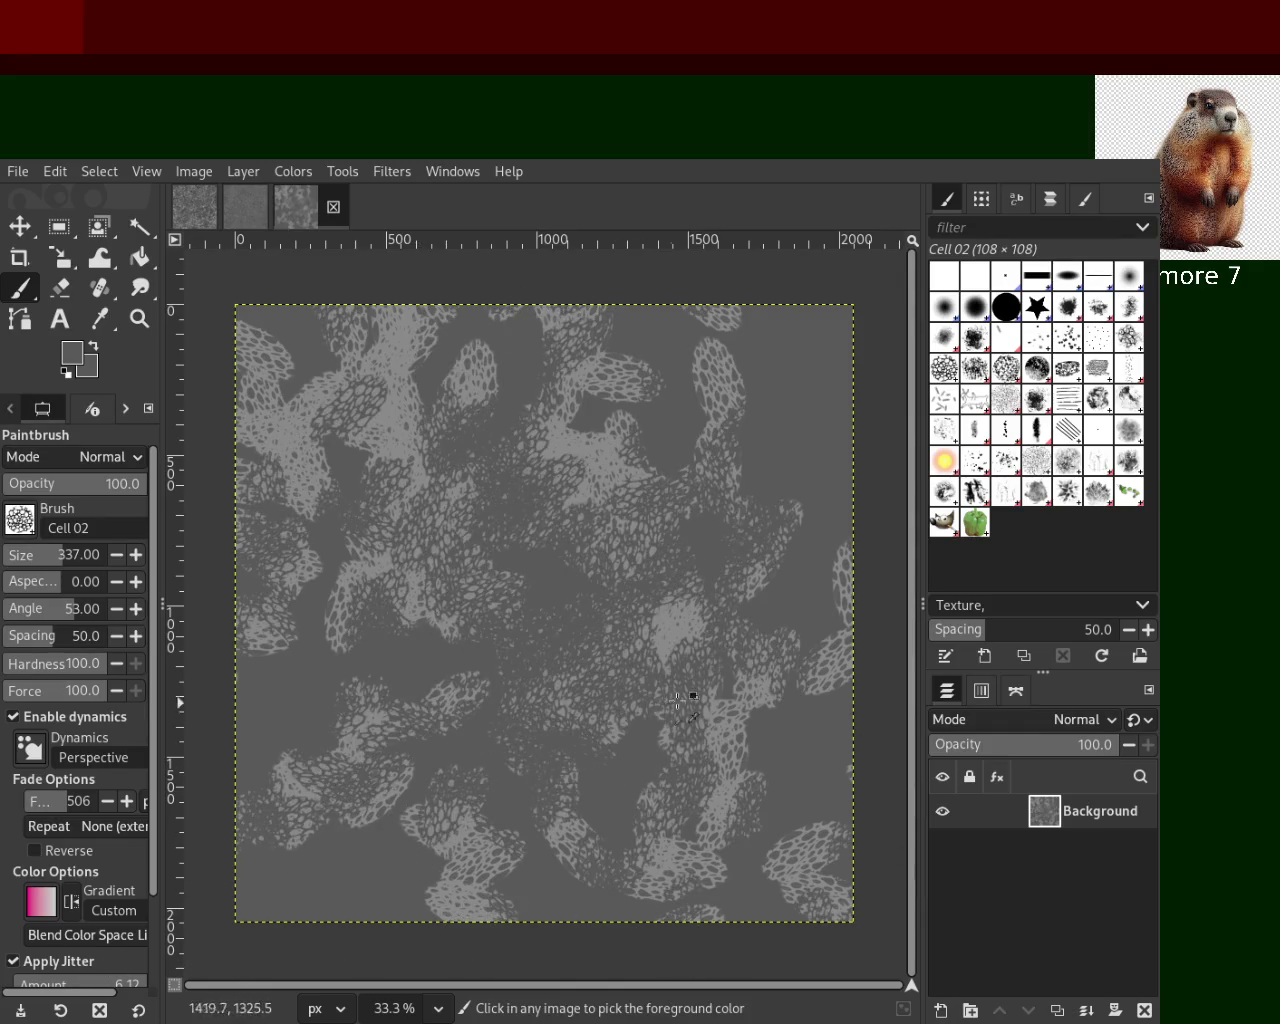
pyautogui.moveTo(670, 626); pyautogui.dragTo(672, 390)
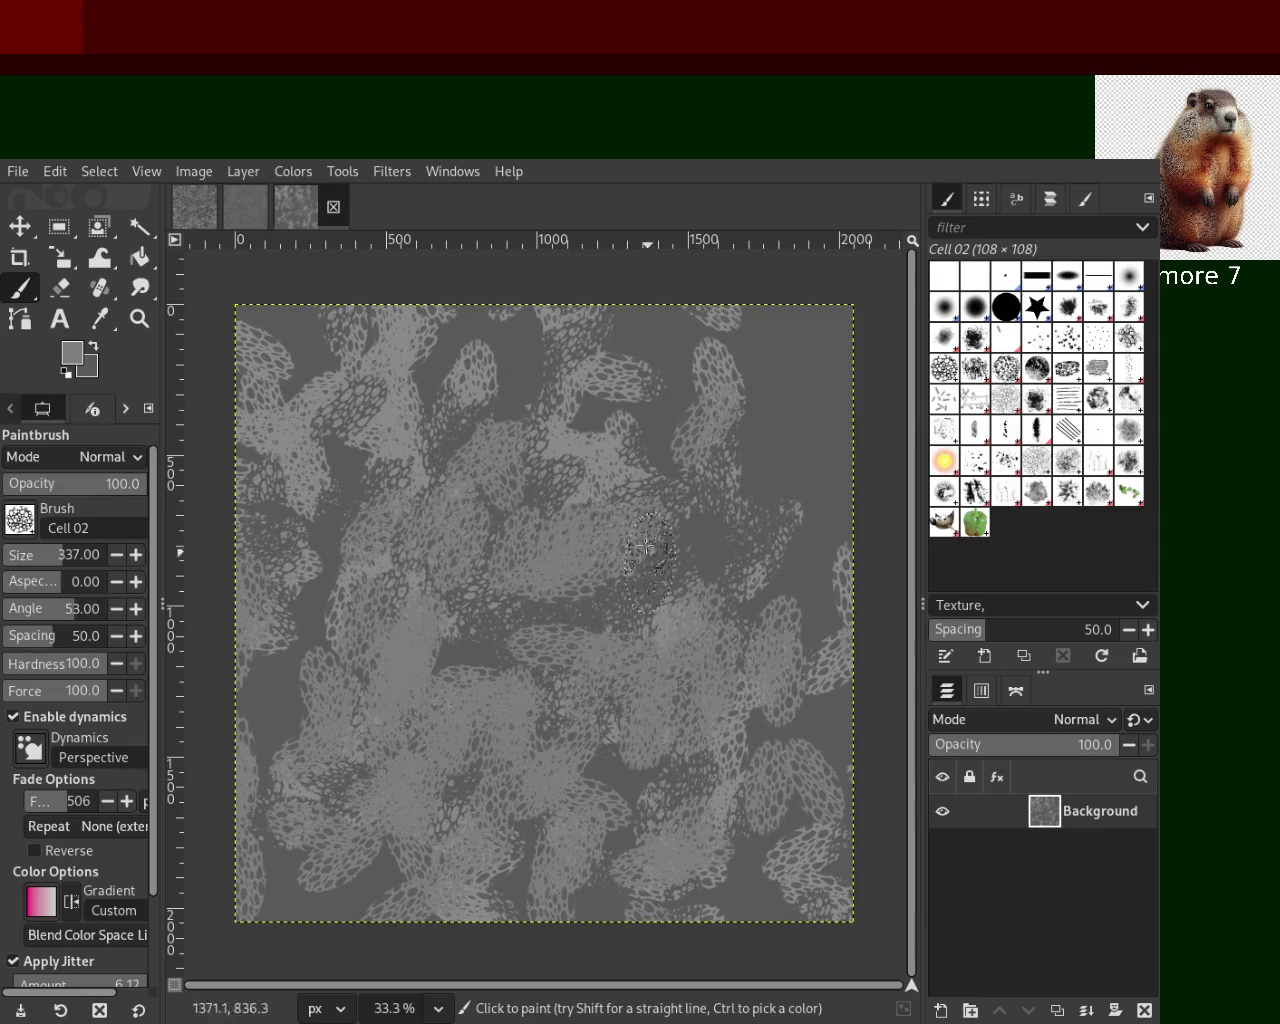
pyautogui.hotkey('ctrl', 'z')
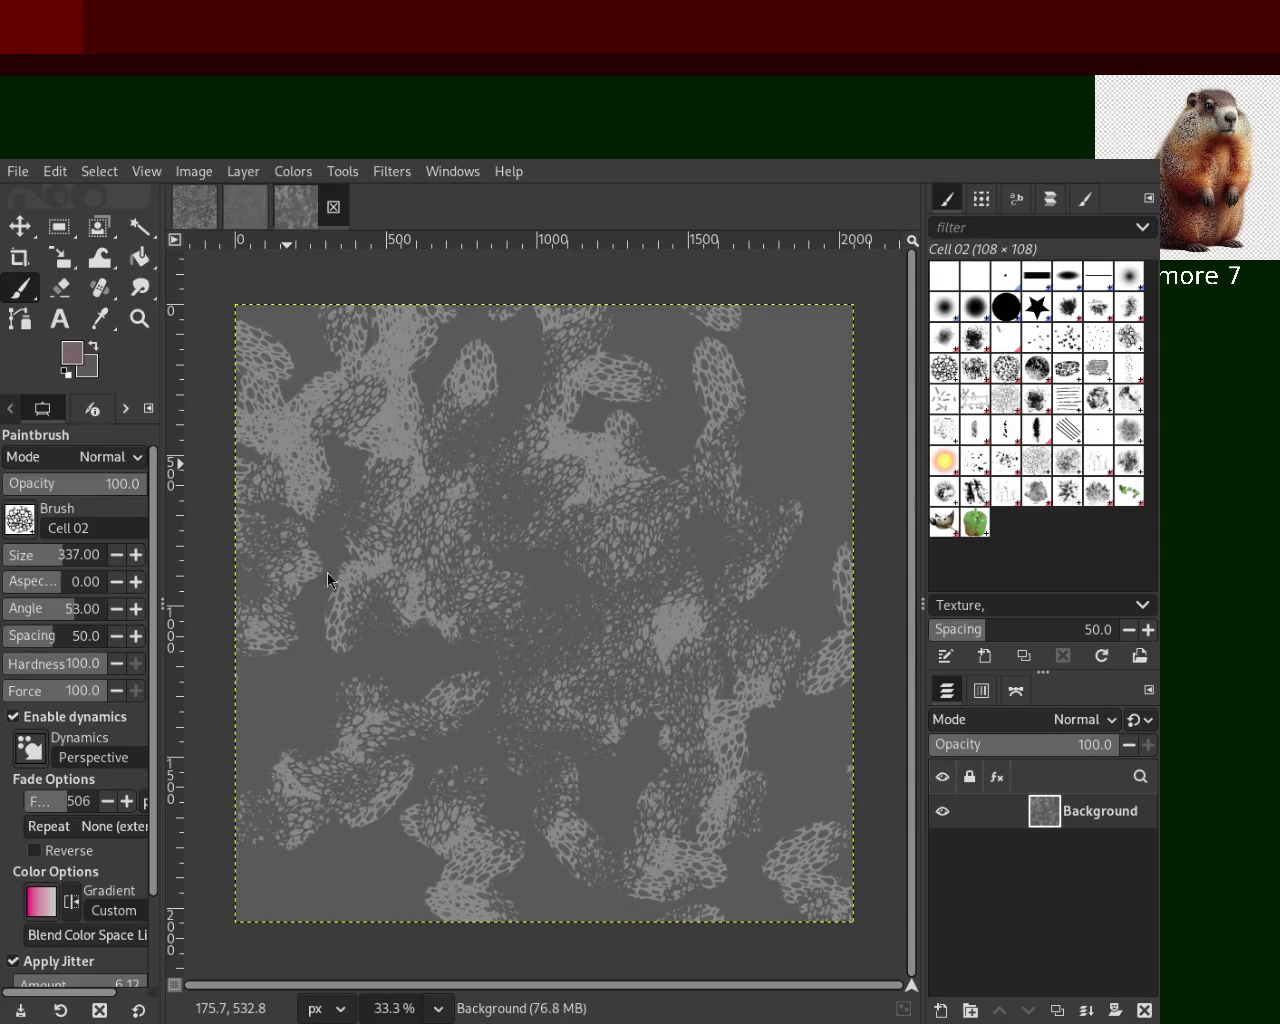
pyautogui.moveTo(802, 401); pyautogui.dragTo(409, 685)
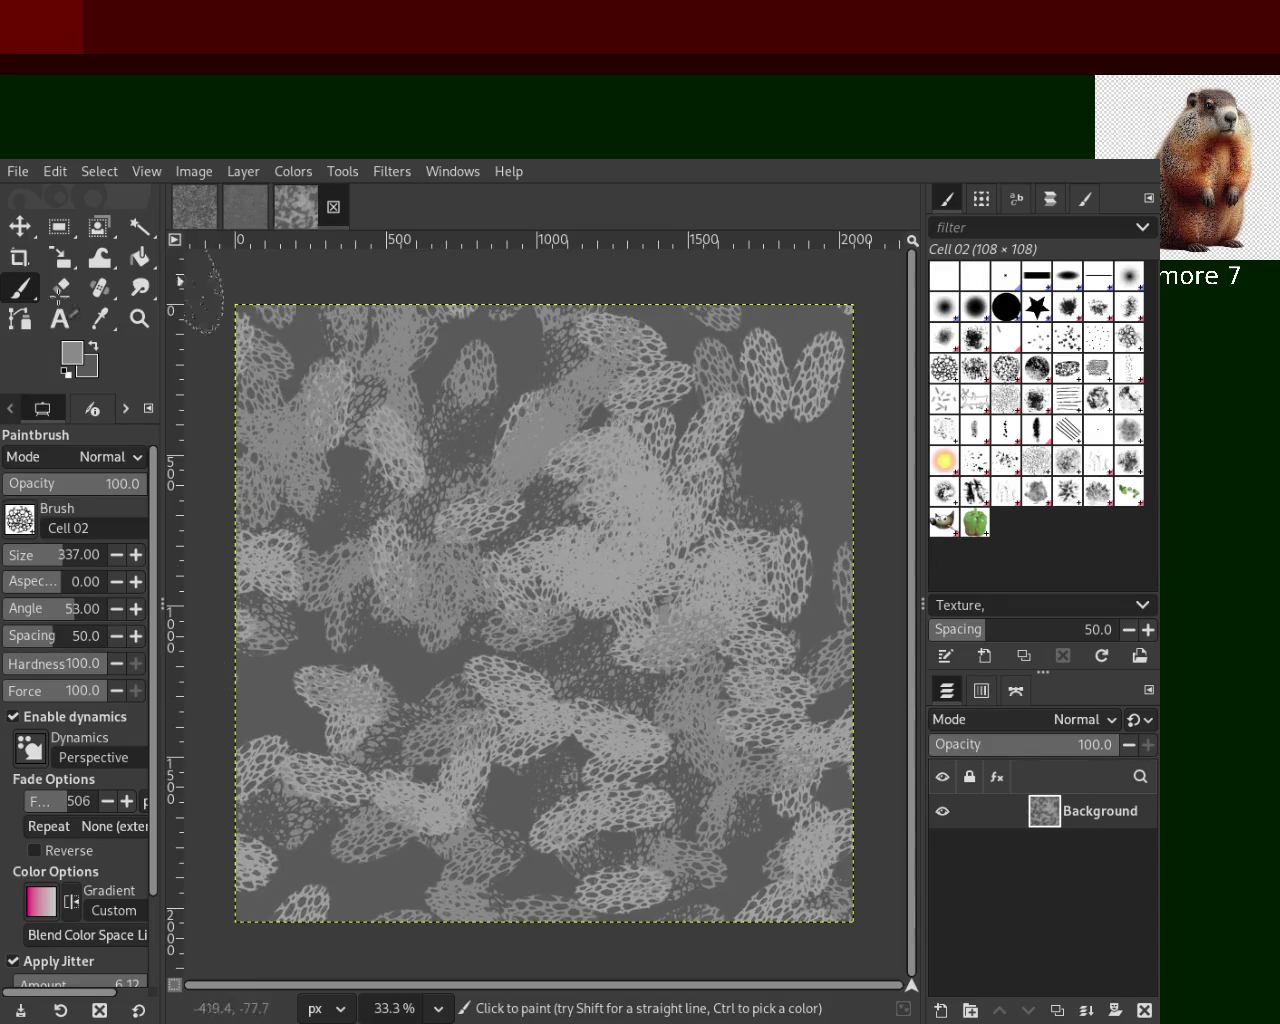
pyautogui.moveTo(435, 675); pyautogui.dragTo(566, 609)
pyautogui.hotkey('ctrl', 'z')
pyautogui.moveTo(784, 454)
pyautogui.mouseDown()
pyautogui.moveTo(548, 812)
pyautogui.moveTo(658, 393)
pyautogui.moveTo(437, 439)
pyautogui.moveTo(404, 817)
pyautogui.moveTo(484, 997)
pyautogui.moveTo(686, 822)
pyautogui.mouseUp()
pyautogui.hotkey('ctrl', 'z')
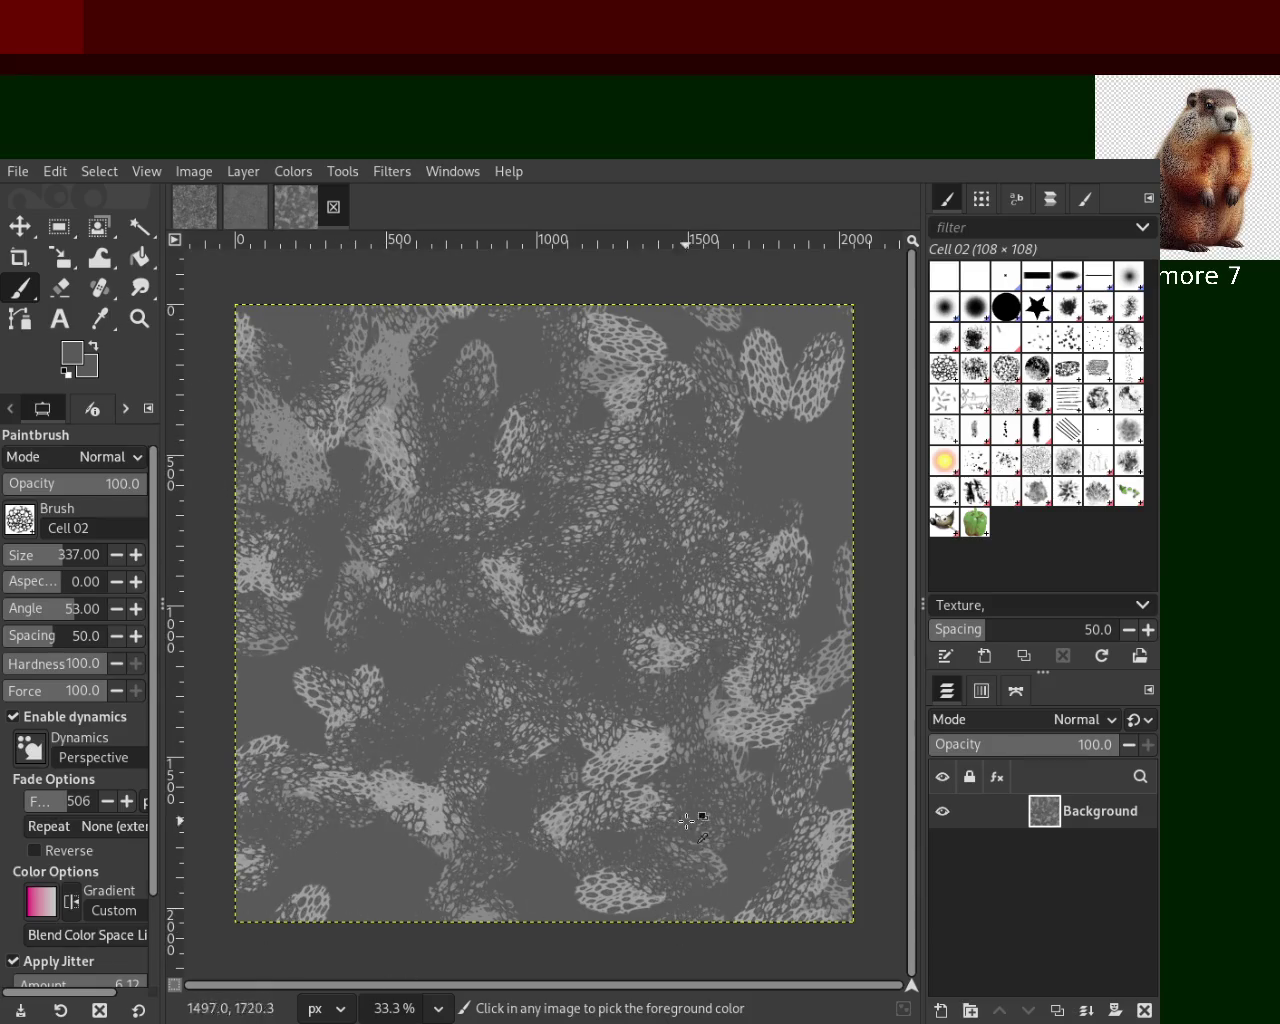
# Cover the canvas with light grey cell-texture dabs
pyautogui.moveTo(648, 762); pyautogui.dragTo(250, 600)
pyautogui.hotkey('ctrl', 'z')
pyautogui.moveTo(345, 700)
pyautogui.mouseDown()
pyautogui.moveTo(264, 565)
pyautogui.moveTo(487, 803)
pyautogui.moveTo(288, 584)
pyautogui.moveTo(804, 516)
pyautogui.mouseUp()
pyautogui.moveTo(851, 585)
pyautogui.mouseDown()
pyautogui.moveTo(778, 575)
pyautogui.moveTo(791, 400)
pyautogui.moveTo(805, 405)
pyautogui.moveTo(727, 404)
pyautogui.moveTo(461, 630)
pyautogui.mouseUp()
pyautogui.hotkey('ctrl', 'z')
pyautogui.moveTo(300, 720)
pyautogui.mouseDown()
pyautogui.moveTo(488, 946)
pyautogui.moveTo(323, 891)
pyautogui.moveTo(388, 631)
pyautogui.moveTo(465, 690)
pyautogui.moveTo(563, 686)
pyautogui.moveTo(576, 441)
pyautogui.moveTo(836, 633)
pyautogui.mouseUp()
# Pick a darker grey from the canvas and paint dark cell dabs over it
pyautogui.keyDown('ctrl'); pyautogui.click(427, 723); pyautogui.keyUp('ctrl')
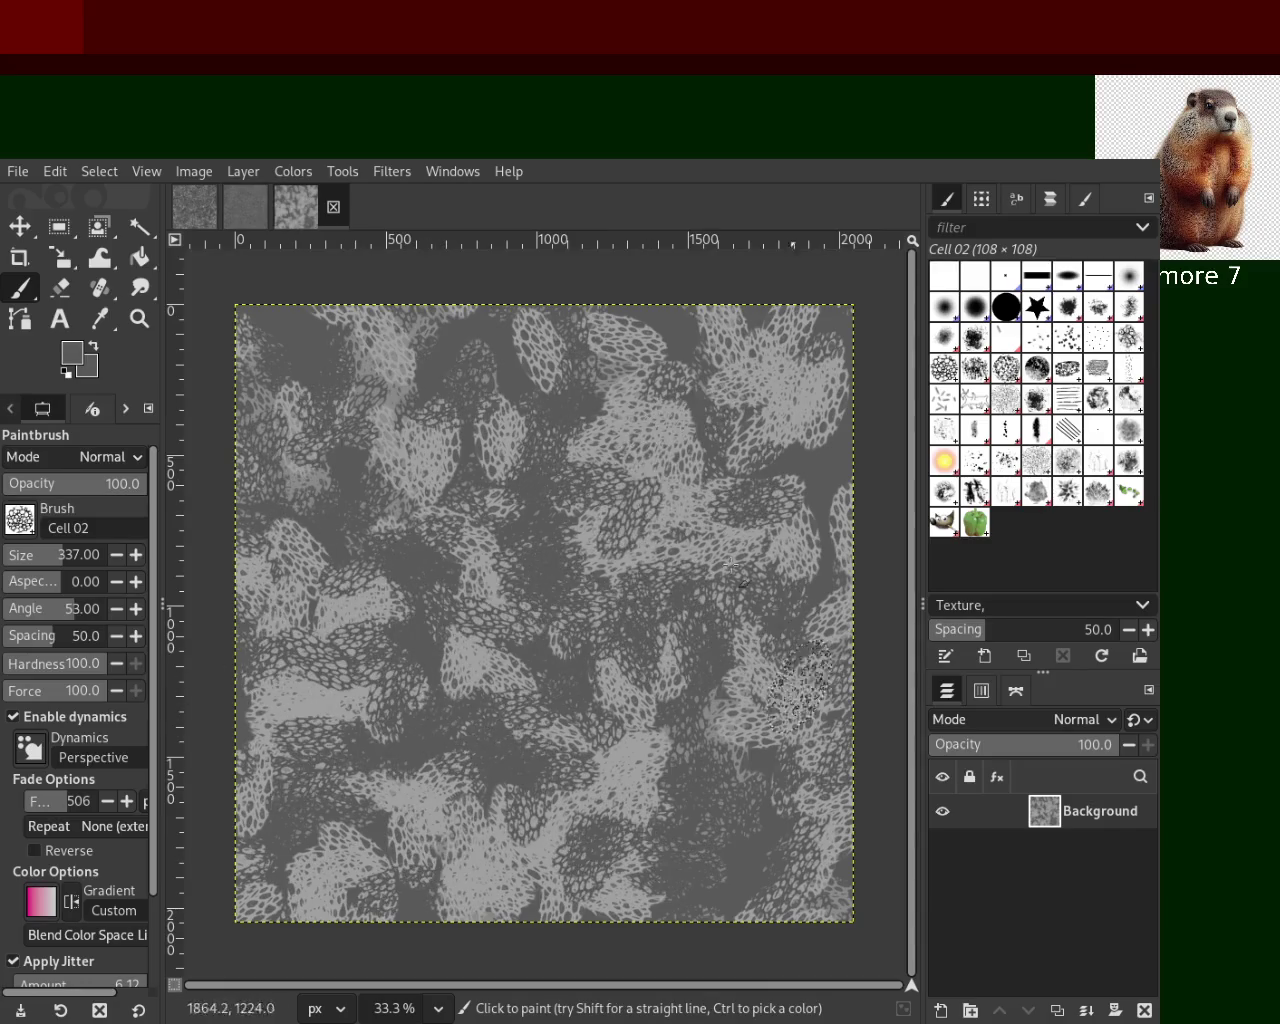
pyautogui.moveTo(591, 647)
pyautogui.mouseDown()
pyautogui.moveTo(500, 840)
pyautogui.moveTo(488, 655)
pyautogui.mouseUp()
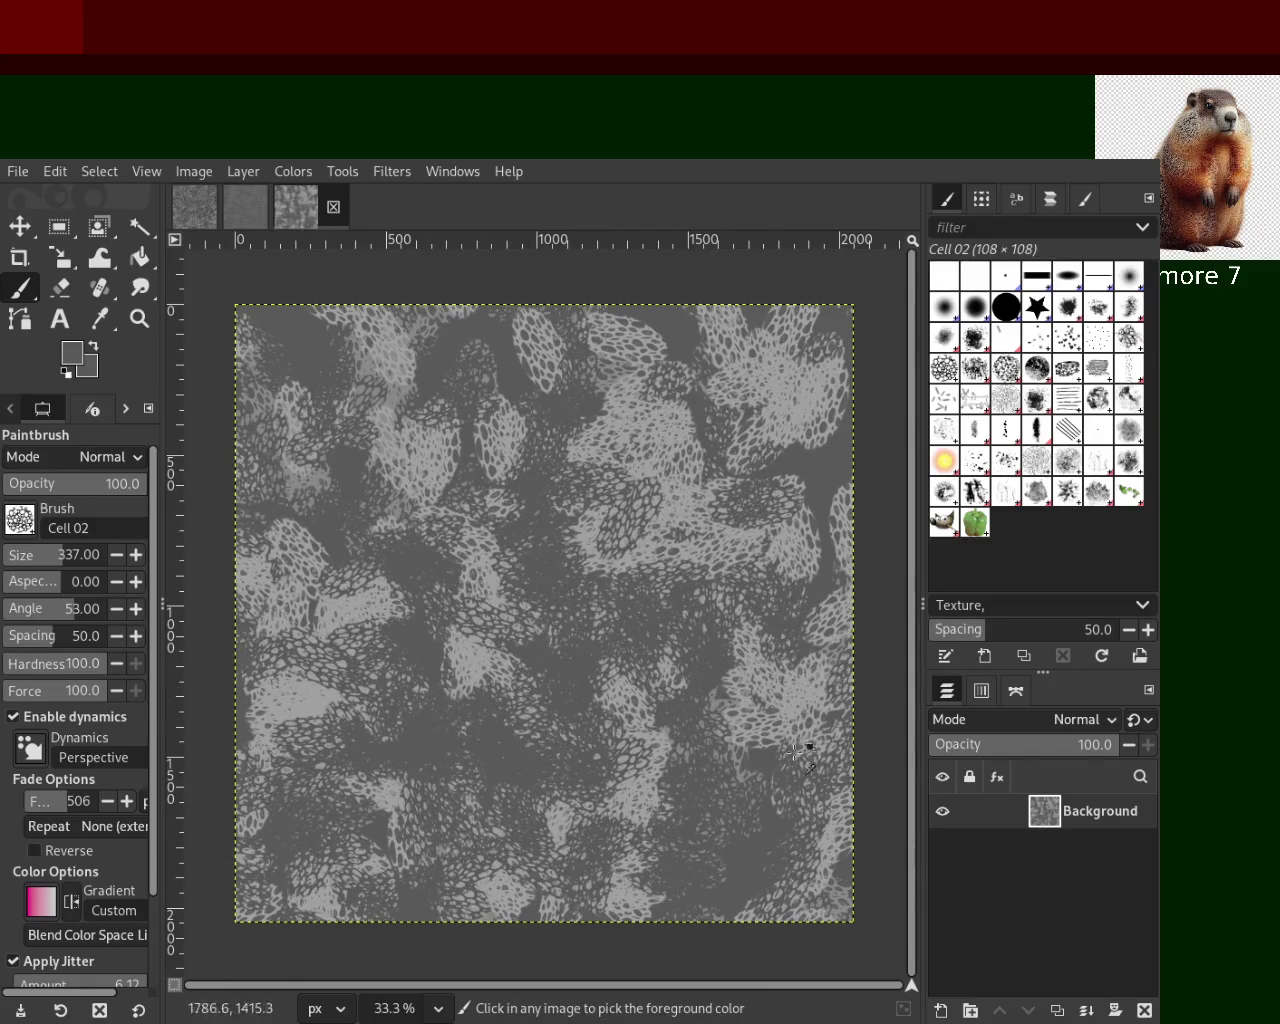
pyautogui.moveTo(705, 675)
pyautogui.mouseDown()
pyautogui.moveTo(680, 475)
pyautogui.moveTo(370, 506)
pyautogui.moveTo(717, 838)
pyautogui.moveTo(338, 530)
pyautogui.moveTo(747, 827)
pyautogui.moveTo(693, 810)
pyautogui.moveTo(729, 564)
pyautogui.moveTo(522, 450)
pyautogui.moveTo(724, 509)
pyautogui.mouseUp()
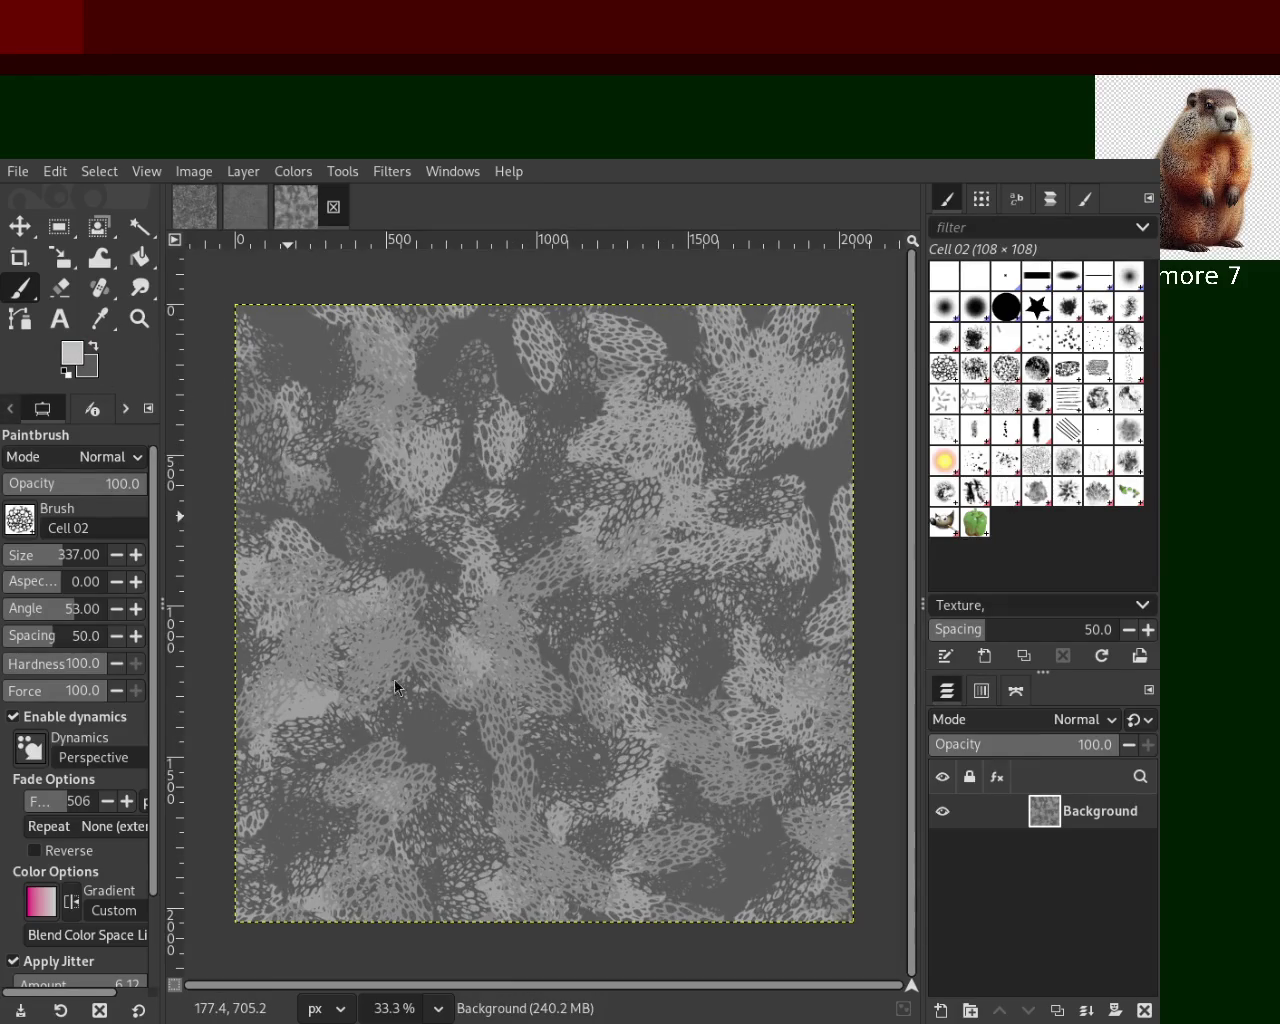
pyautogui.moveTo(672, 593); pyautogui.dragTo(429, 780)
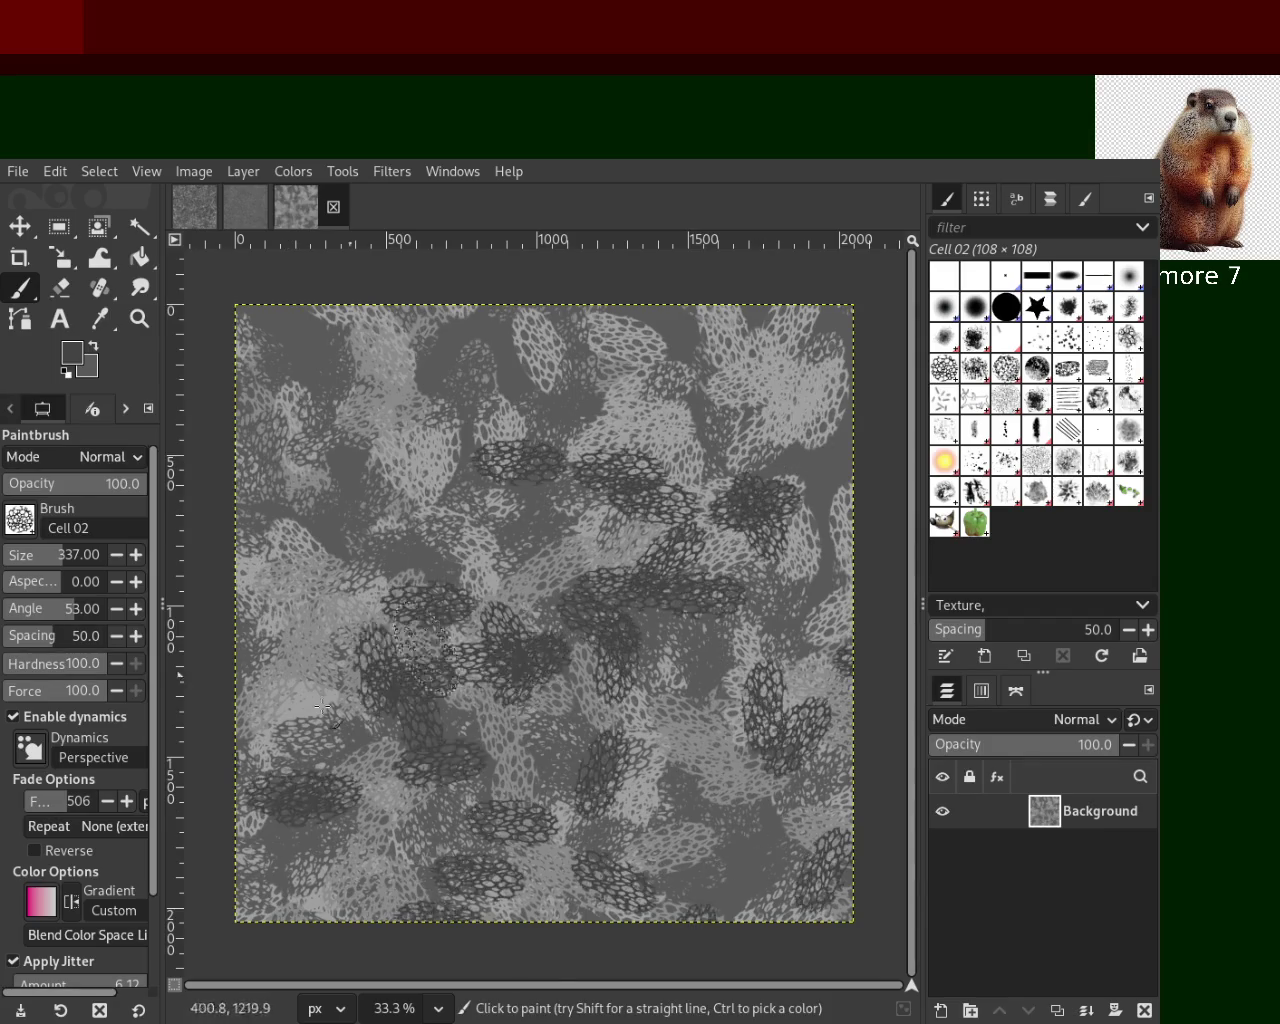
# Repaint the dark cell dabs with the brush at size 372
pyautogui.hotkey('ctrl', 'z')
pyautogui.moveTo(555, 560); pyautogui.dragTo(434, 482)
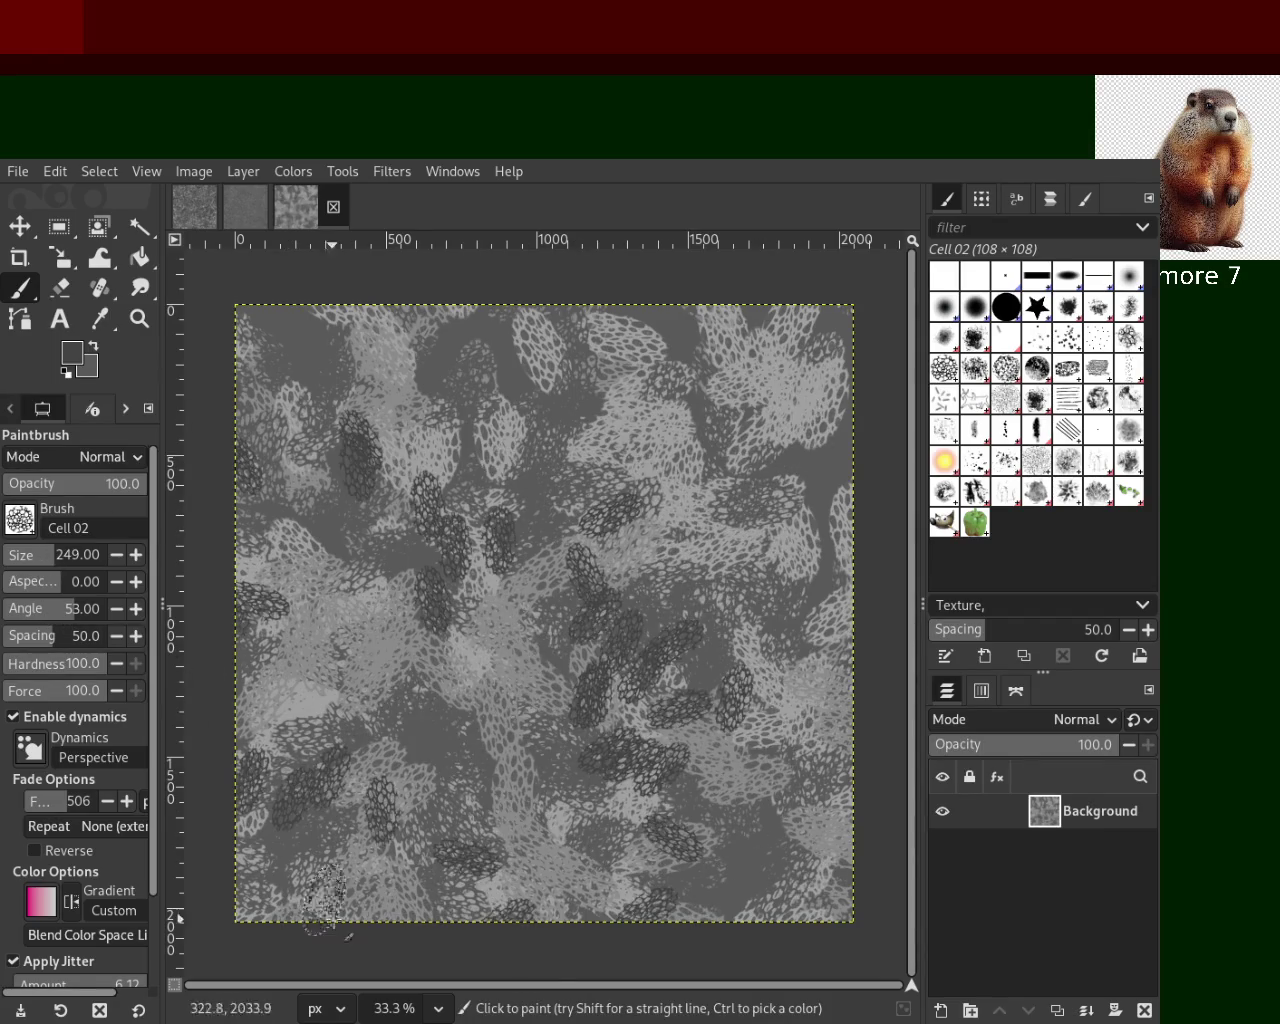
pyautogui.hotkey('ctrl', 'z')
pyautogui.moveTo(602, 852); pyautogui.dragTo(465, 766)
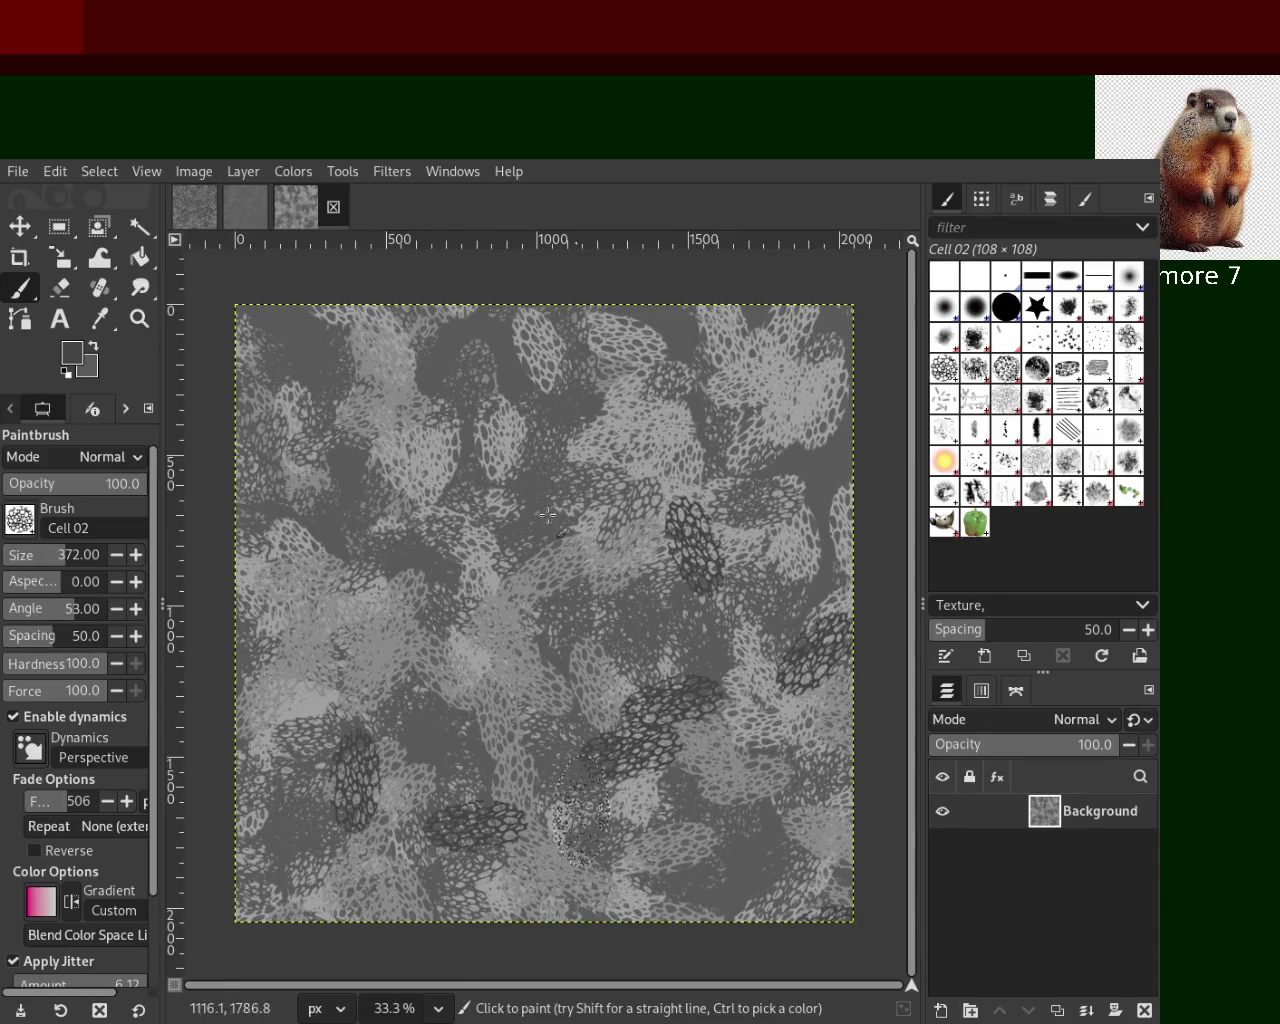
# Pick a lighter grey and spread light cell dabs toward the upper right
pyautogui.keyDown('ctrl'); pyautogui.click(638, 539); pyautogui.keyUp('ctrl')
pyautogui.moveTo(640, 545); pyautogui.dragTo(450, 720)
pyautogui.hotkey('ctrl', 'z')
pyautogui.moveTo(400, 370)
pyautogui.mouseDown()
pyautogui.moveTo(857, 857)
pyautogui.moveTo(543, 403)
pyautogui.mouseUp()
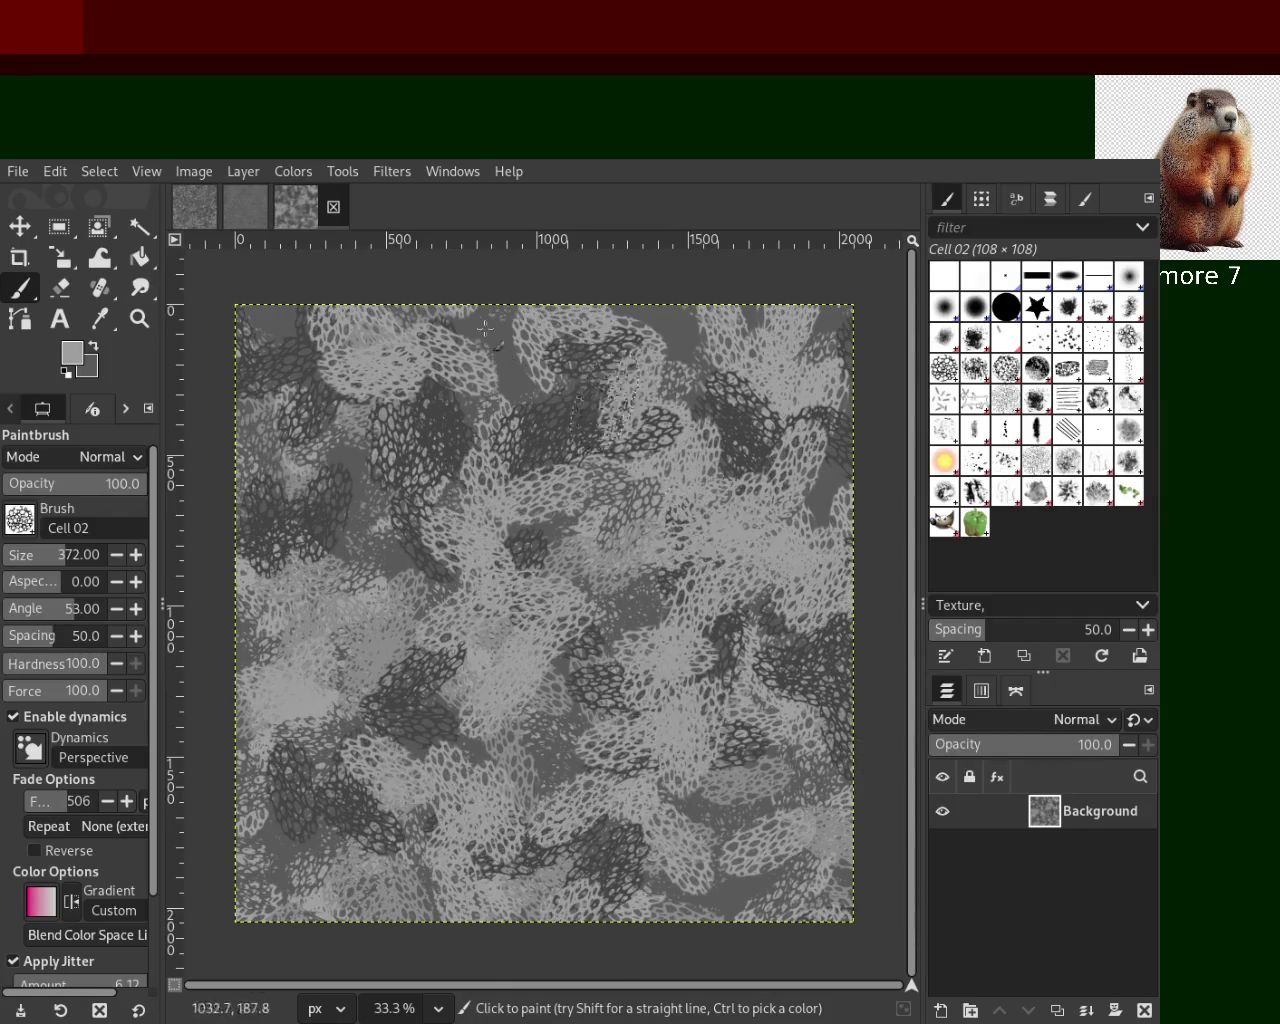
pyautogui.hotkey('ctrl', 'z')
pyautogui.moveTo(700, 419)
pyautogui.mouseDown()
pyautogui.moveTo(521, 598)
pyautogui.moveTo(833, 772)
pyautogui.mouseUp()
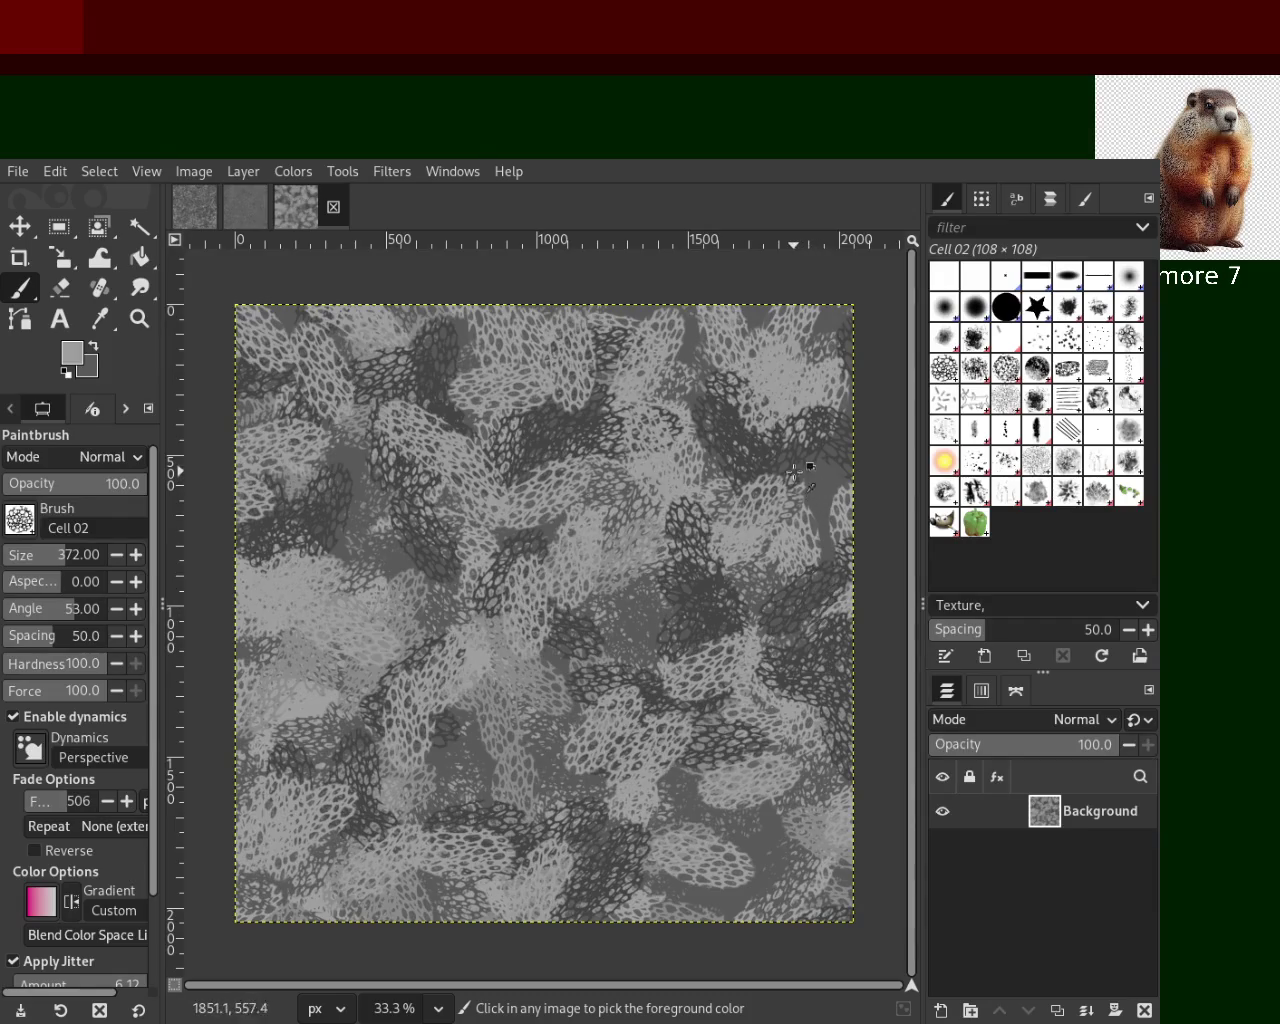
# Paint cell dabs through the middle and lower left, undoing rejected strokes
pyautogui.moveTo(810, 455); pyautogui.dragTo(596, 922)
pyautogui.hotkey('ctrl', 'z')
pyautogui.moveTo(484, 536); pyautogui.dragTo(714, 858)
pyautogui.hotkey('ctrl', 'z')
pyautogui.moveTo(439, 589)
pyautogui.mouseDown()
pyautogui.moveTo(349, 712)
pyautogui.moveTo(300, 820)
pyautogui.mouseUp()
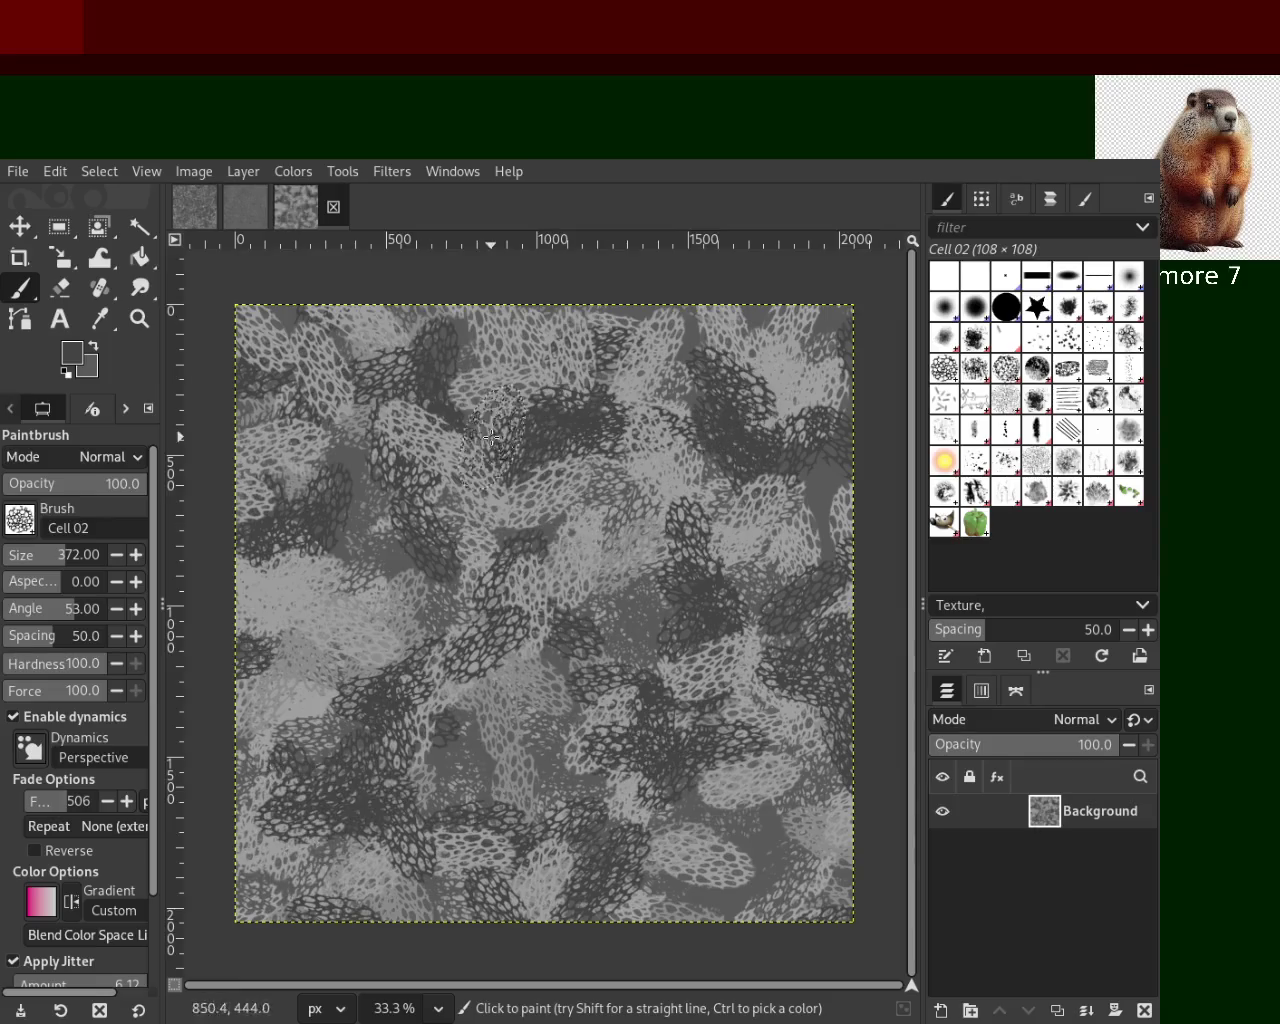
pyautogui.hotkey('ctrl', 'z')
pyautogui.moveTo(360, 680); pyautogui.dragTo(390, 912)
# Add more cell dabs across the lower canvas and dark dabs centre-left
pyautogui.moveTo(449, 613); pyautogui.dragTo(266, 897)
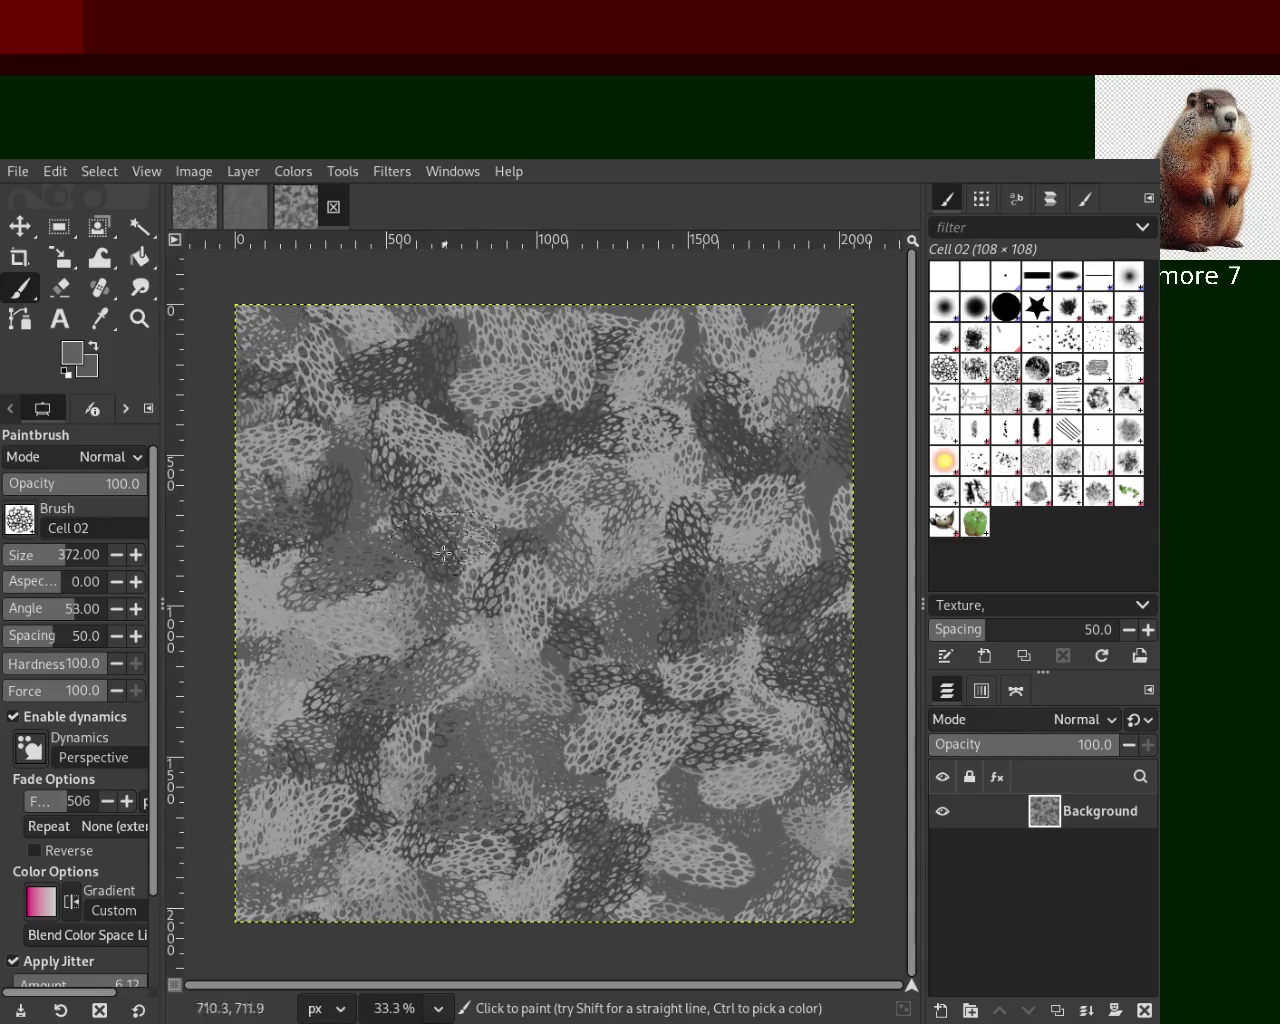
pyautogui.moveTo(437, 539)
pyautogui.mouseDown()
pyautogui.moveTo(293, 823)
pyautogui.moveTo(477, 828)
pyautogui.moveTo(701, 554)
pyautogui.moveTo(677, 525)
pyautogui.mouseUp()
pyautogui.moveTo(537, 676)
pyautogui.mouseDown()
pyautogui.moveTo(757, 914)
pyautogui.moveTo(738, 822)
pyautogui.moveTo(699, 799)
pyautogui.moveTo(380, 443)
pyautogui.moveTo(611, 427)
pyautogui.moveTo(510, 550)
pyautogui.moveTo(291, 549)
pyautogui.moveTo(603, 610)
pyautogui.mouseUp()
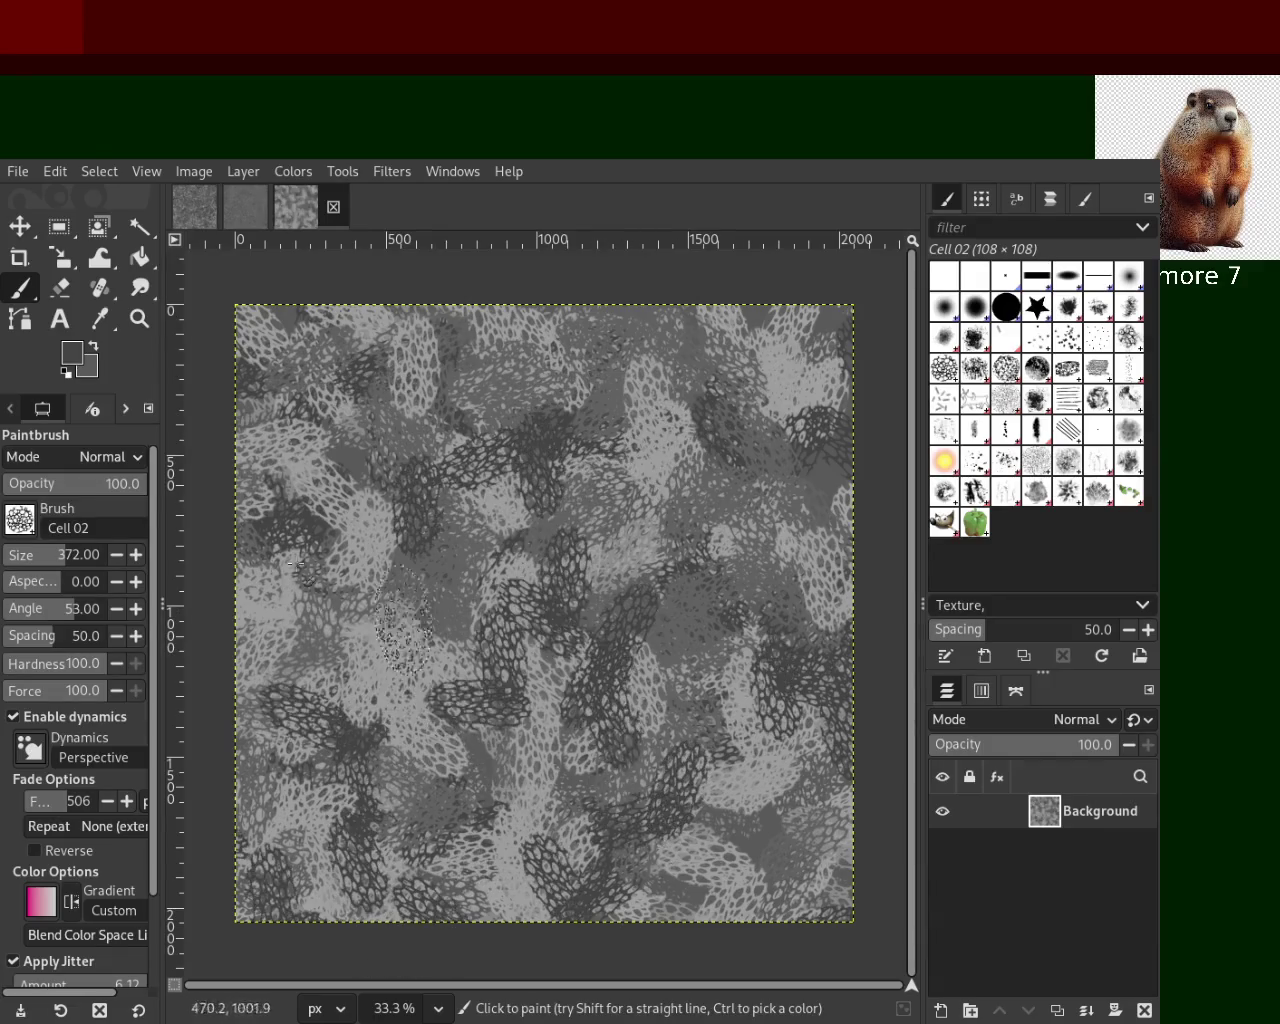
pyautogui.moveTo(440, 562)
pyautogui.mouseDown()
pyautogui.moveTo(448, 856)
pyautogui.moveTo(418, 315)
pyautogui.mouseUp()
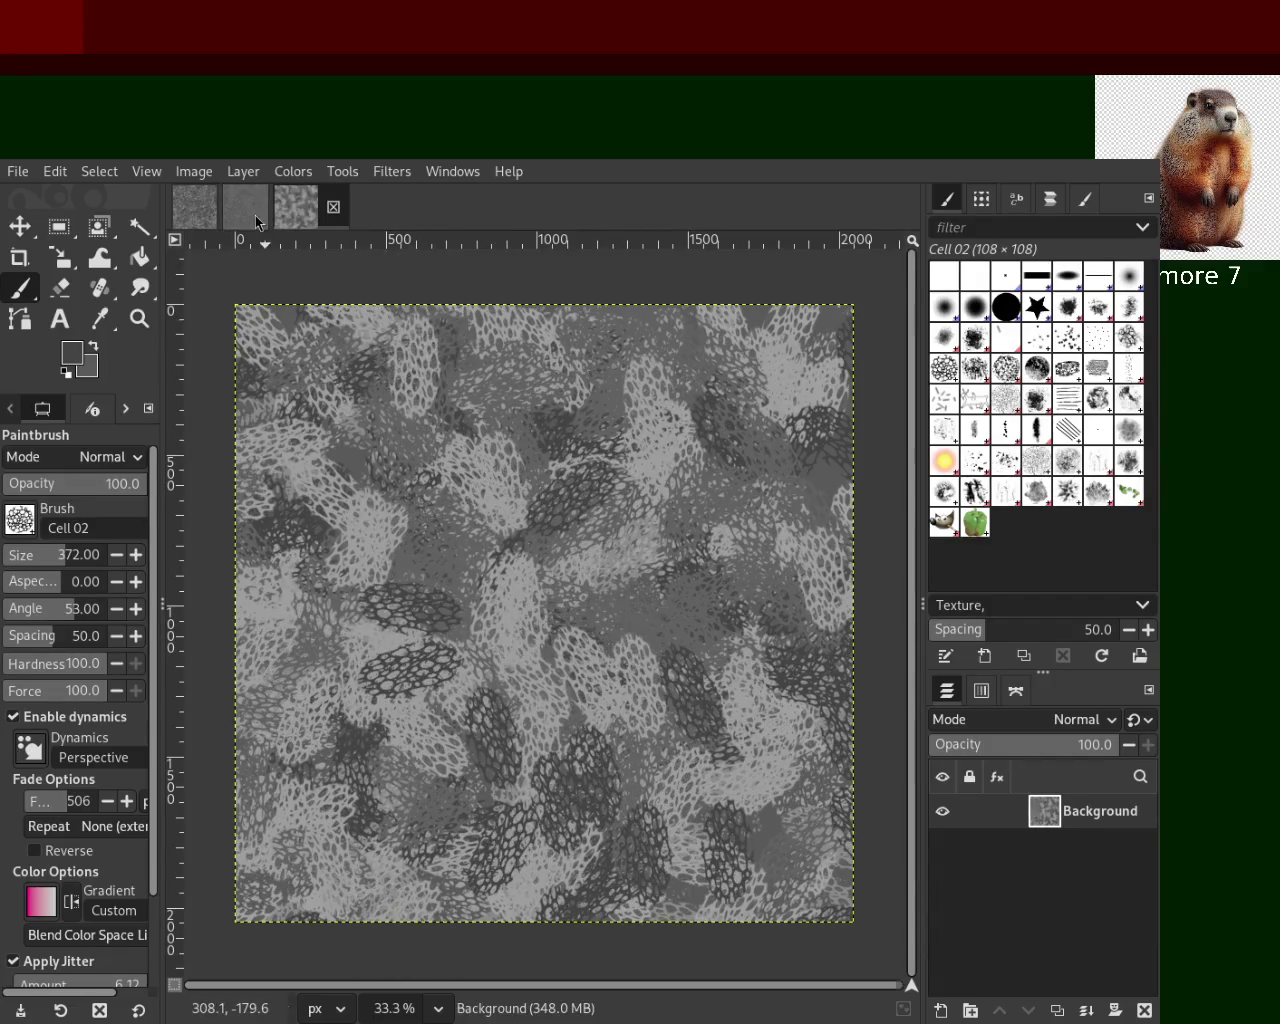
# Compare against the noise image, then paint light-grey cell dabs across the canvas
pyautogui.click(256, 218)
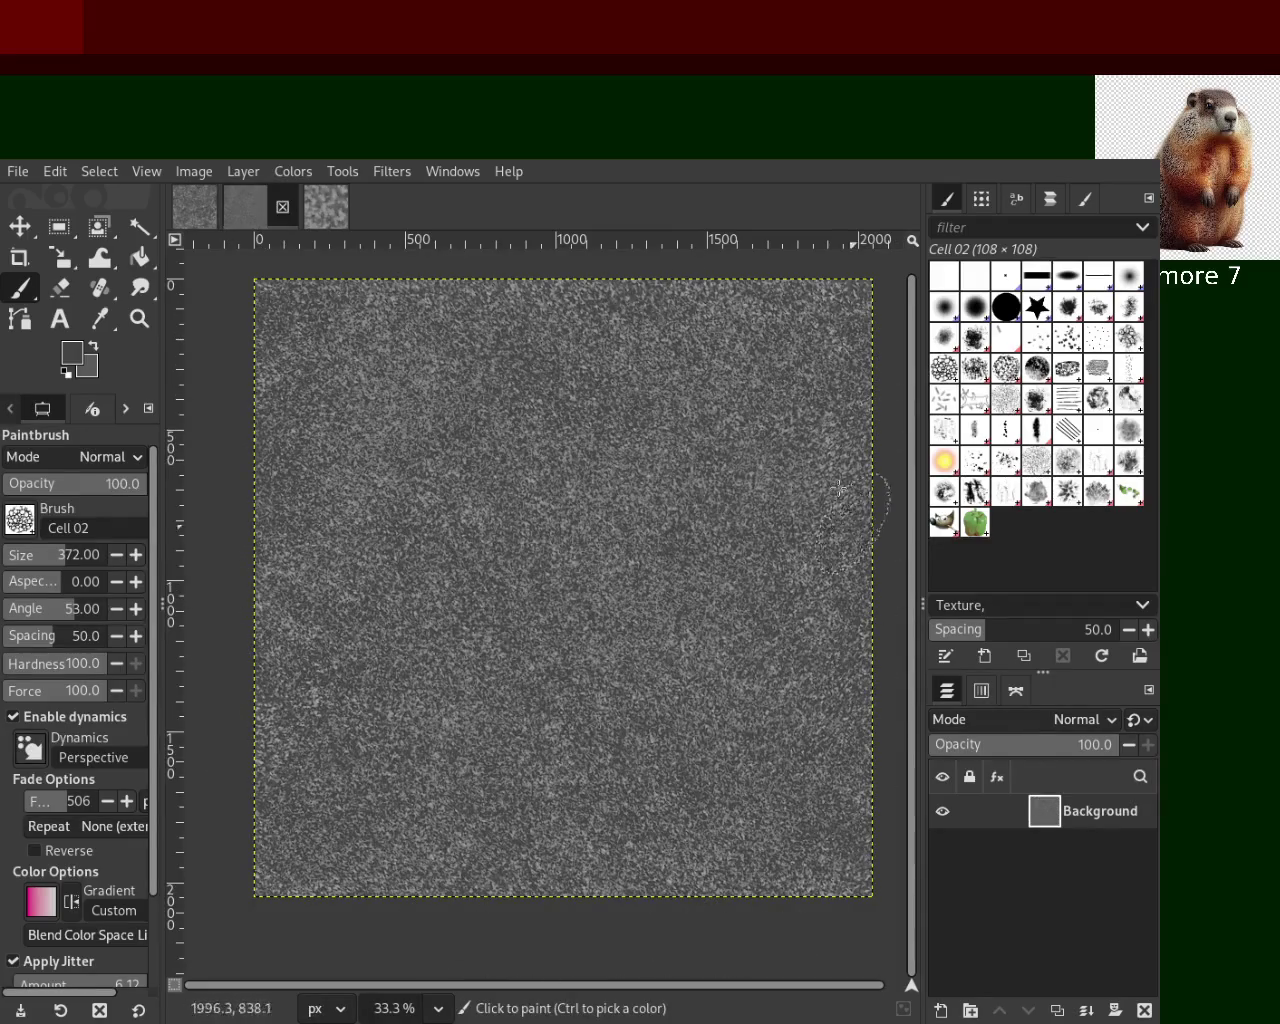
pyautogui.click(328, 218)
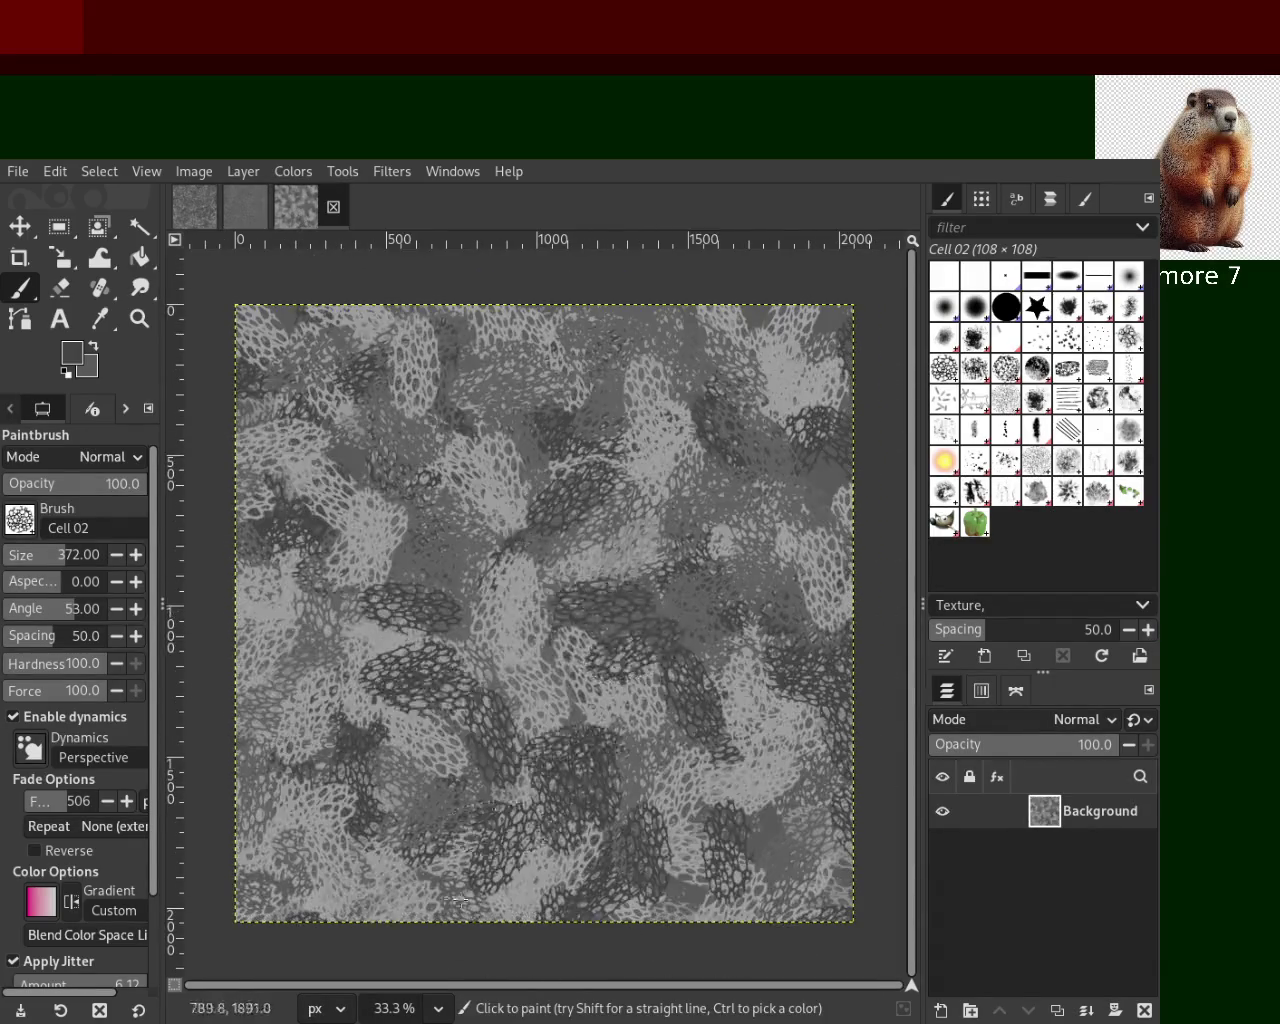
pyautogui.keyDown('ctrl'); pyautogui.click(668, 455); pyautogui.keyUp('ctrl')
pyautogui.moveTo(640, 600)
pyautogui.mouseDown()
pyautogui.moveTo(688, 748)
pyautogui.moveTo(612, 922)
pyautogui.moveTo(395, 831)
pyautogui.moveTo(483, 935)
pyautogui.moveTo(757, 824)
pyautogui.moveTo(367, 422)
pyautogui.moveTo(295, 476)
pyautogui.moveTo(412, 779)
pyautogui.moveTo(515, 880)
pyautogui.mouseUp()
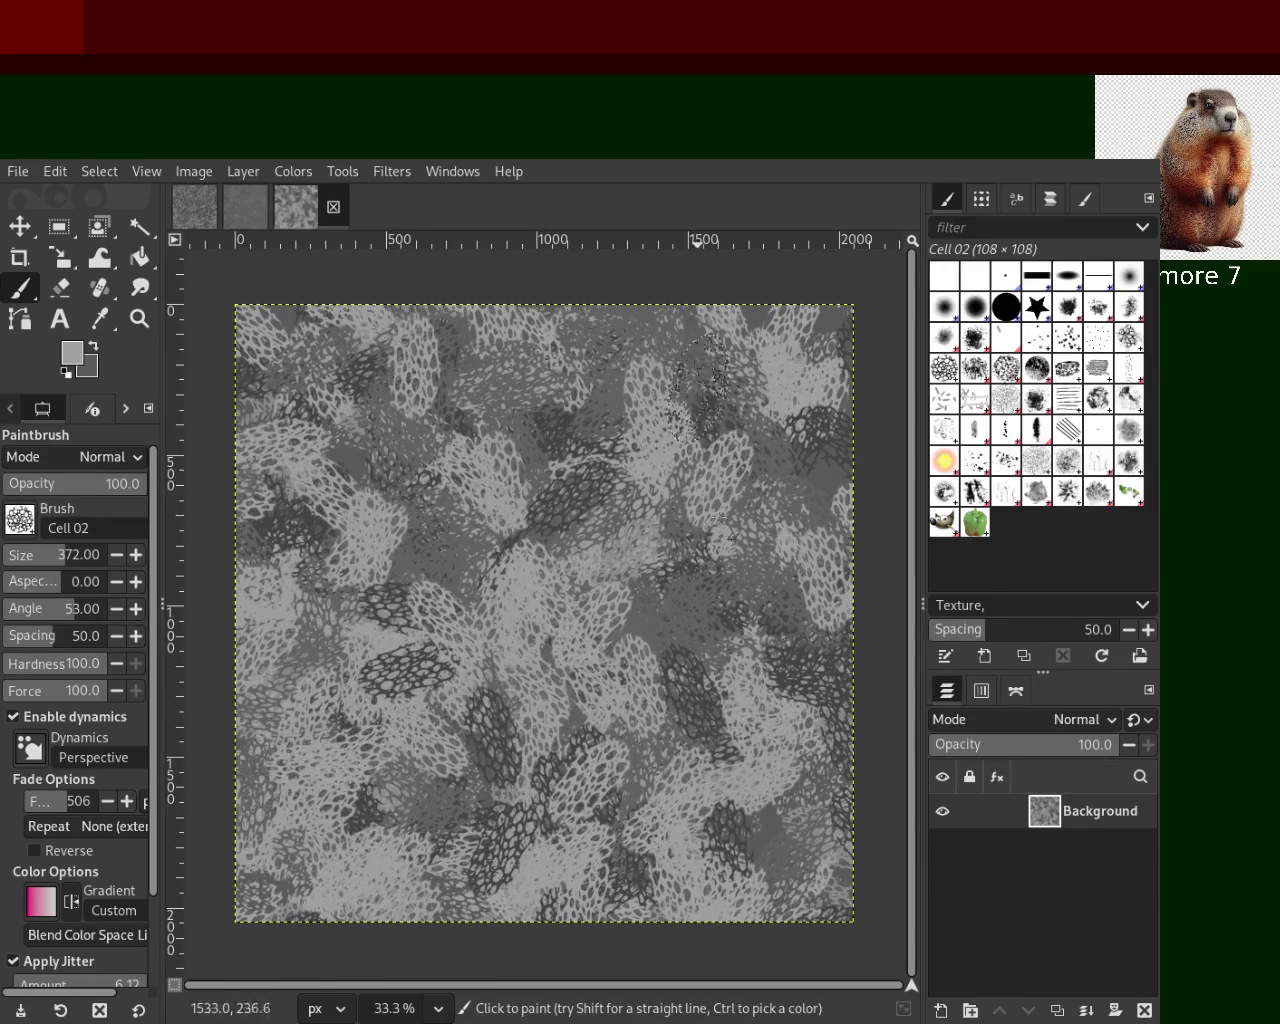
# Check the noise image again and sample a darker grey from the cell canvas
pyautogui.click(233, 221)
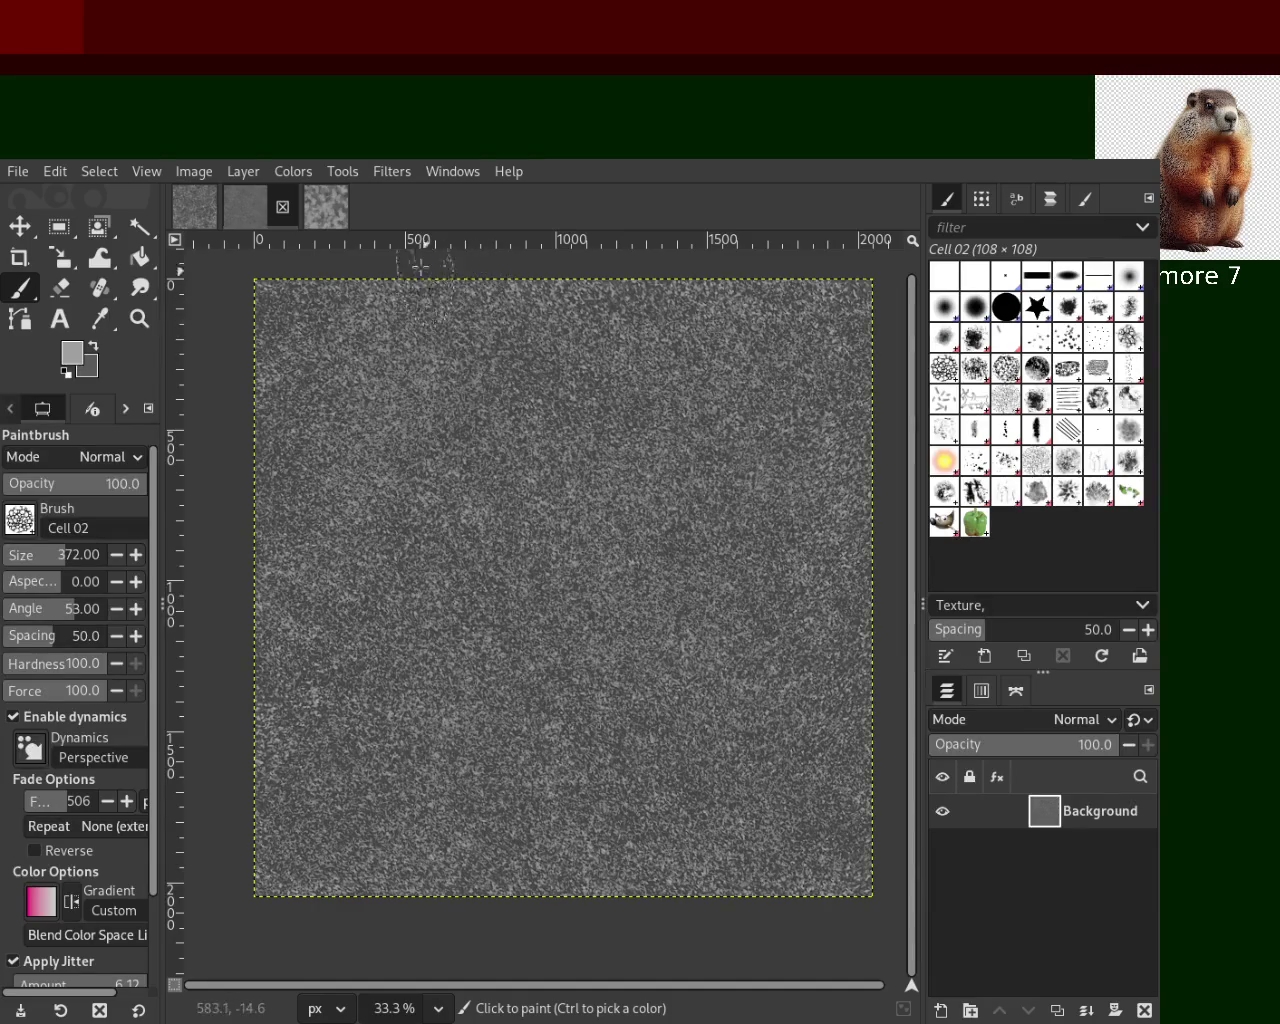
pyautogui.click(335, 215)
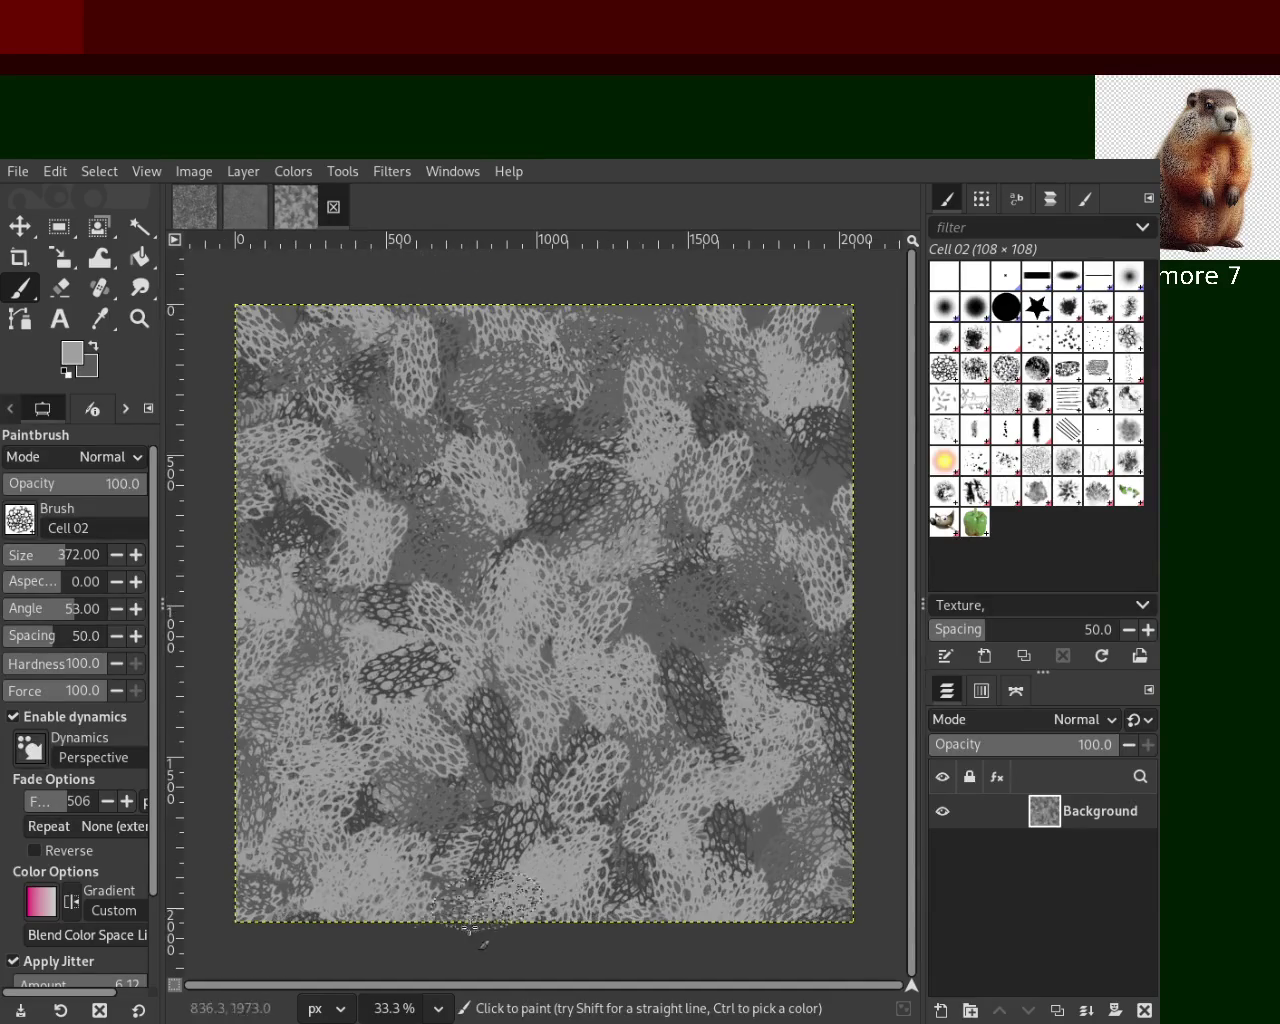
pyautogui.keyDown('ctrl'); pyautogui.click(600, 495); pyautogui.keyUp('ctrl')
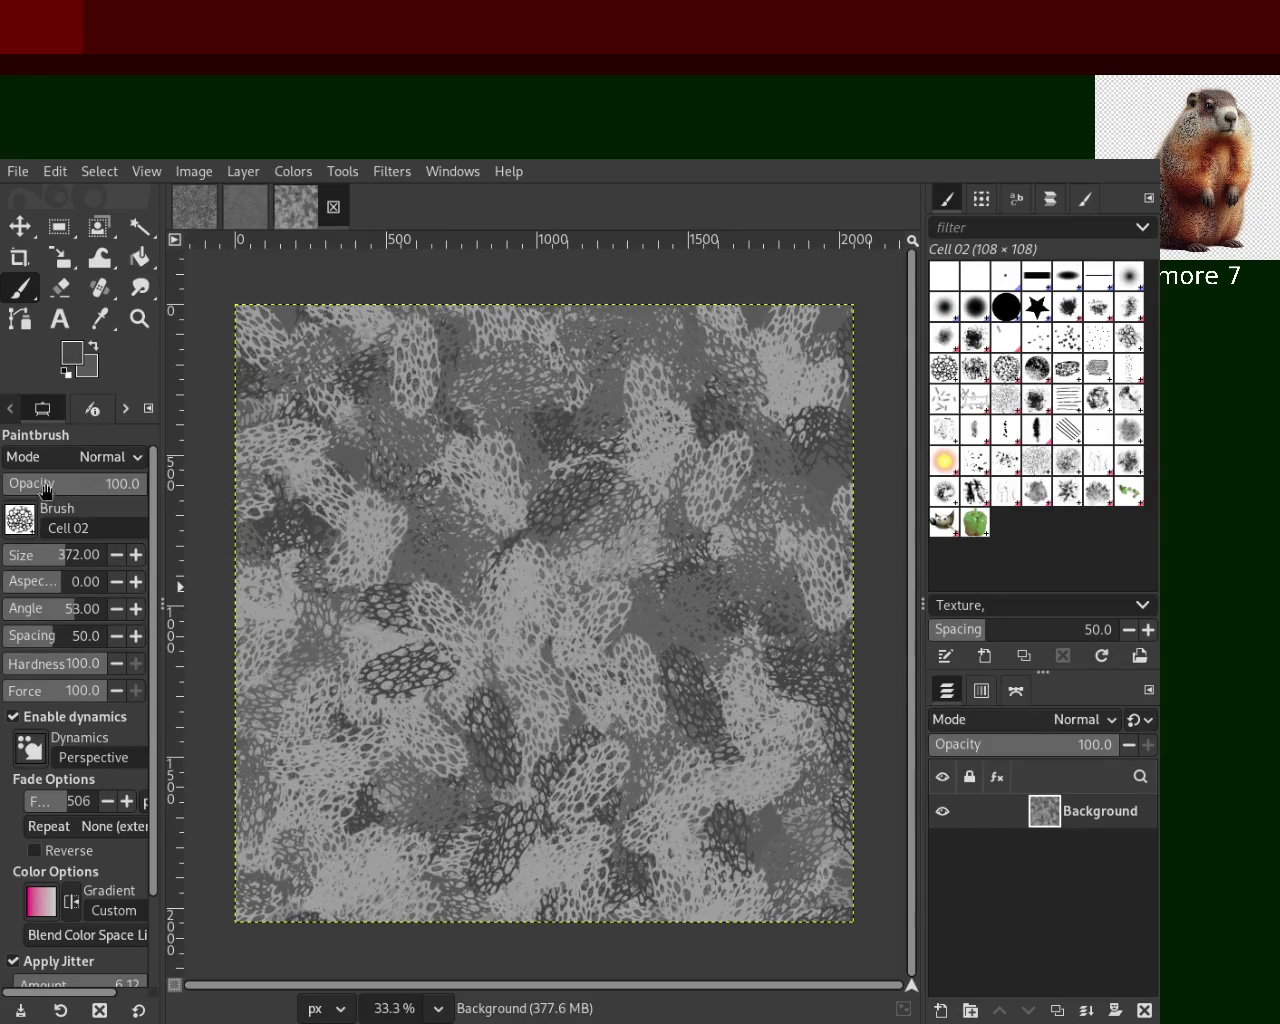
# Try dark and light cell stamps across the canvas, undoing each attempt
pyautogui.moveTo(587, 756)
pyautogui.mouseDown()
pyautogui.moveTo(562, 621)
pyautogui.moveTo(406, 655)
pyautogui.moveTo(617, 583)
pyautogui.moveTo(562, 786)
pyautogui.moveTo(782, 843)
pyautogui.mouseUp()
pyautogui.hotkey('ctrl', 'z')
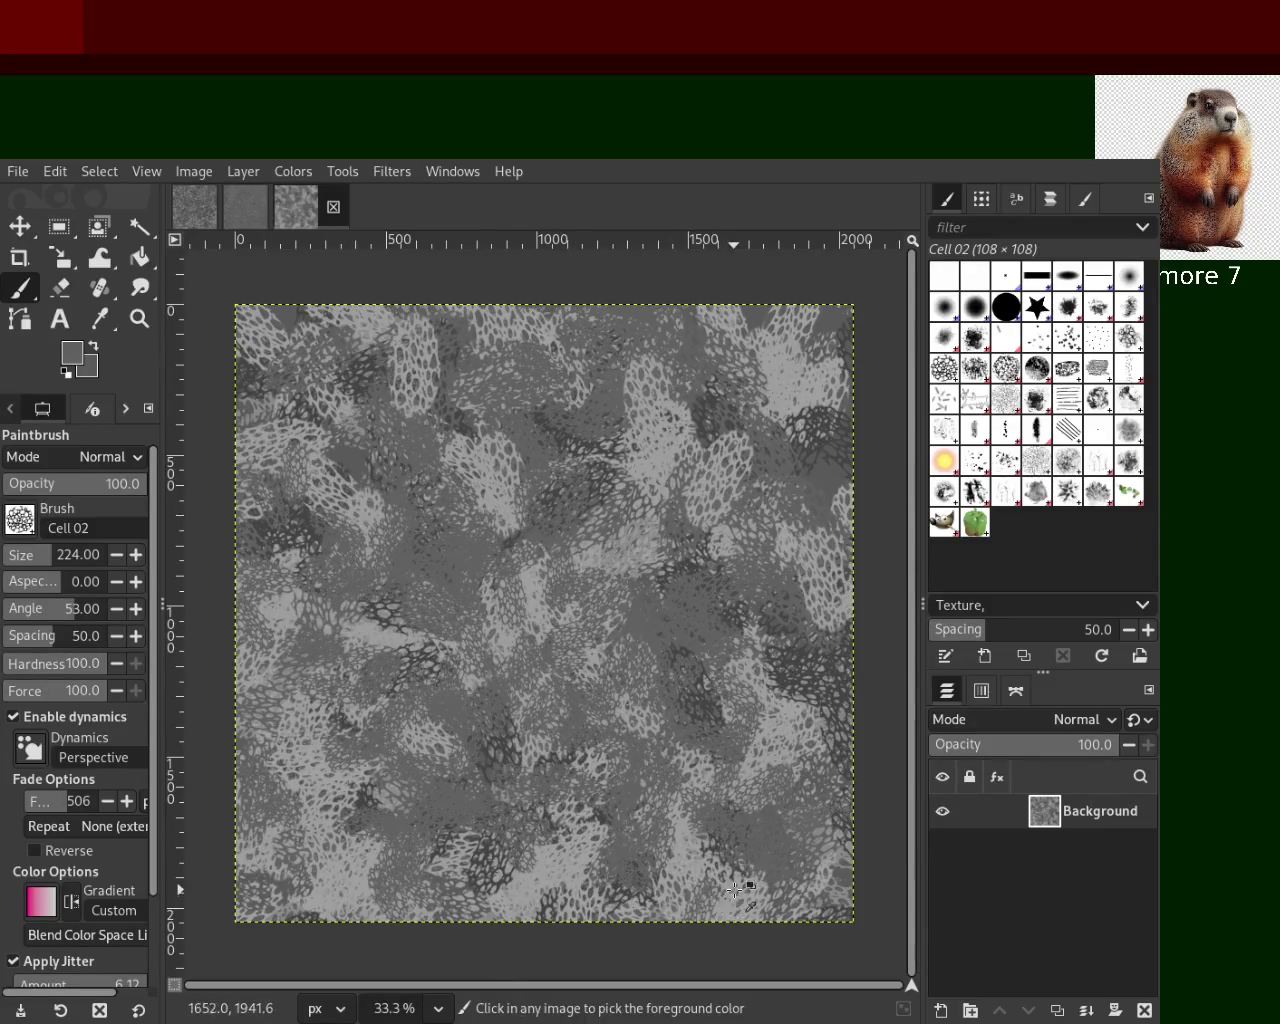
pyautogui.keyDown('ctrl'); pyautogui.click(580, 402); pyautogui.keyUp('ctrl')
pyautogui.moveTo(580, 402)
pyautogui.mouseDown()
pyautogui.moveTo(708, 663)
pyautogui.moveTo(475, 661)
pyautogui.moveTo(816, 750)
pyautogui.moveTo(695, 774)
pyautogui.mouseUp()
pyautogui.hotkey('ctrl', 'z')
pyautogui.hotkey('ctrl', 'z')
pyautogui.moveTo(809, 692)
pyautogui.mouseDown()
pyautogui.moveTo(514, 884)
pyautogui.moveTo(430, 741)
pyautogui.moveTo(720, 710)
pyautogui.moveTo(563, 582)
pyautogui.mouseUp()
pyautogui.hotkey('ctrl', 'z')
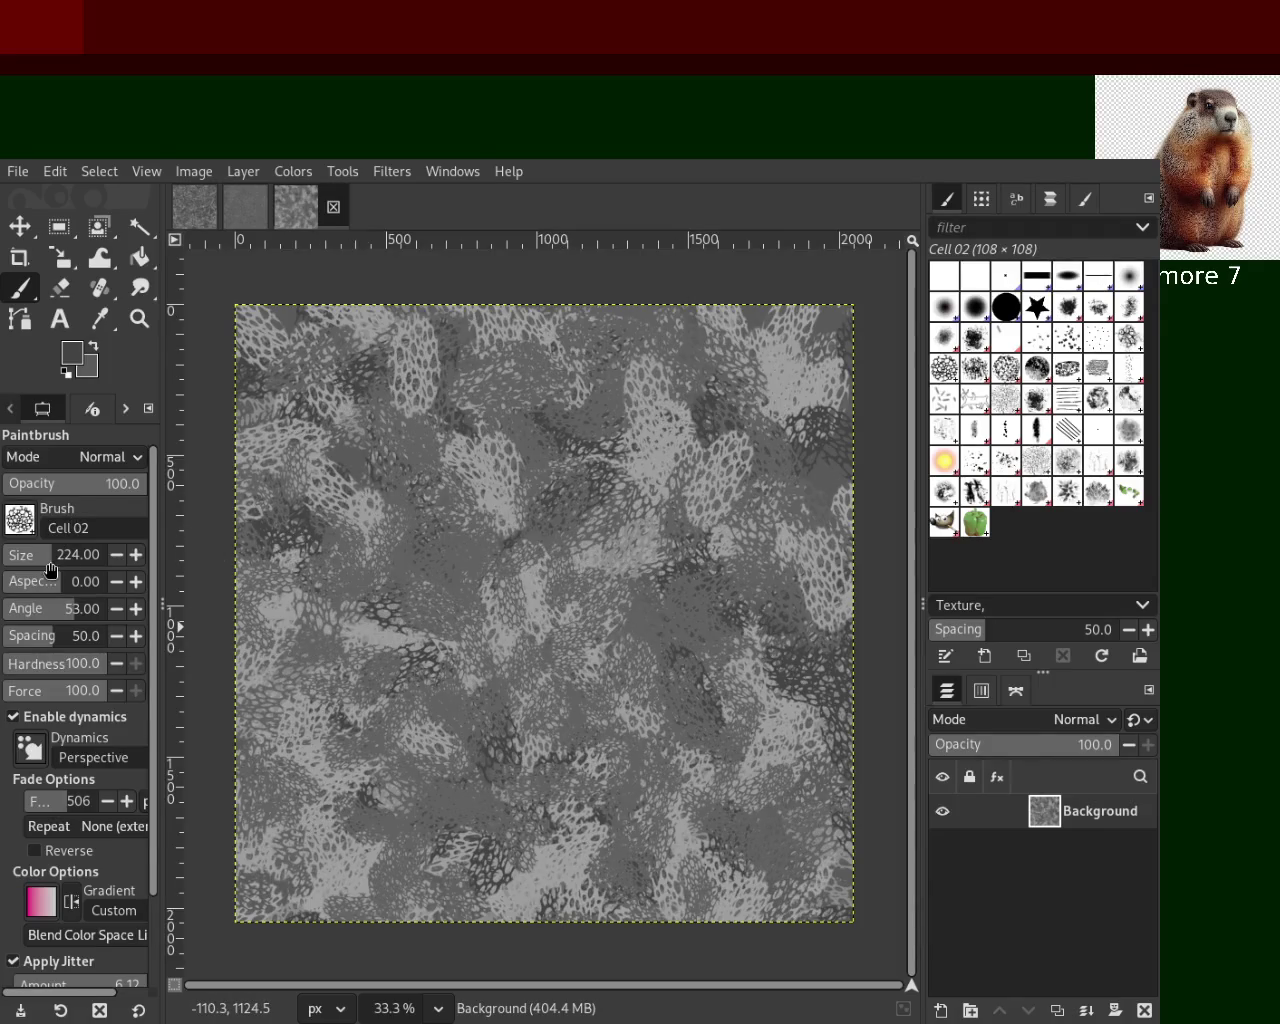
pyautogui.moveTo(519, 674)
pyautogui.mouseDown()
pyautogui.moveTo(312, 613)
pyautogui.moveTo(492, 447)
pyautogui.moveTo(662, 704)
pyautogui.moveTo(667, 788)
pyautogui.moveTo(602, 824)
pyautogui.moveTo(732, 465)
pyautogui.mouseUp()
# Sample light greys and stamp light cell patches, undoing the rejected ones
pyautogui.hotkey('ctrl', 'z')
pyautogui.click(643, 481)
pyautogui.hotkey('ctrl', 'z')
pyautogui.keyDown('ctrl'); pyautogui.click(650, 449); pyautogui.keyUp('ctrl')
pyautogui.moveTo(650, 449)
pyautogui.mouseDown()
pyautogui.moveTo(427, 588)
pyautogui.moveTo(434, 776)
pyautogui.moveTo(696, 773)
pyautogui.moveTo(760, 538)
pyautogui.moveTo(429, 602)
pyautogui.moveTo(451, 537)
pyautogui.moveTo(709, 443)
pyautogui.moveTo(299, 812)
pyautogui.moveTo(386, 841)
pyautogui.moveTo(721, 830)
pyautogui.moveTo(634, 874)
pyautogui.mouseUp()
pyautogui.hotkey('ctrl', 'z')
pyautogui.hotkey('ctrl', 'z')
pyautogui.hotkey('ctrl', 'z')
pyautogui.click(571, 386)
# Add wide darker and lighter cell-texture strokes, then switch to the Splats 01 brush
pyautogui.hotkey('ctrl', 'z')
pyautogui.click(547, 362)
pyautogui.hotkey('ctrl', 'z')
pyautogui.moveTo(356, 515)
pyautogui.mouseDown()
pyautogui.moveTo(787, 869)
pyautogui.moveTo(729, 944)
pyautogui.mouseUp()
pyautogui.hotkey('ctrl', 'z')
pyautogui.hotkey('ctrl', 'z')
pyautogui.moveTo(798, 589); pyautogui.dragTo(746, 727)
pyautogui.hotkey('ctrl', 'z')
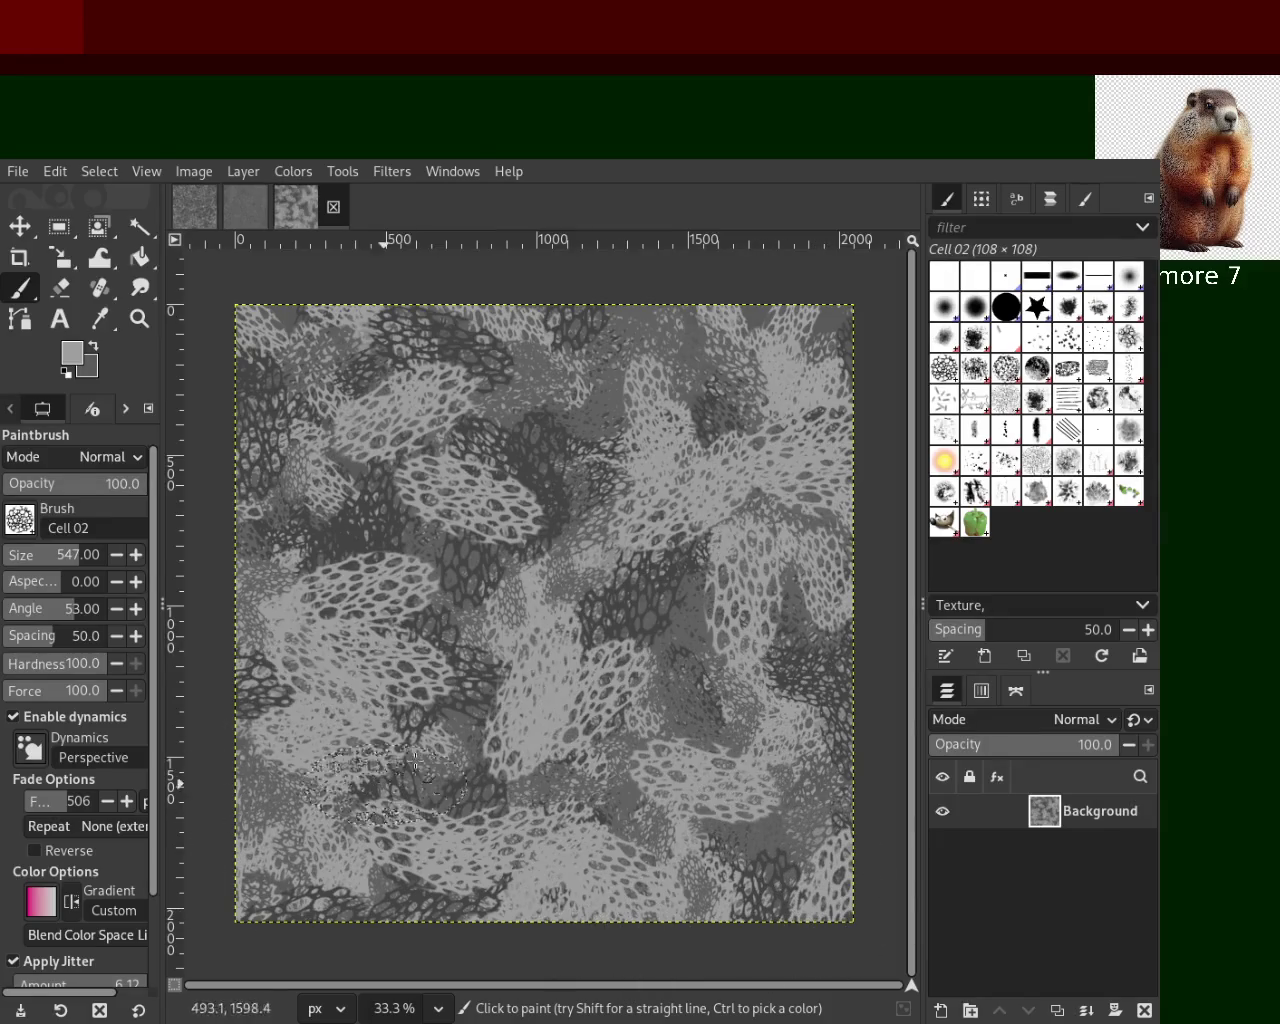
pyautogui.moveTo(405, 428); pyautogui.dragTo(684, 828)
pyautogui.hotkey('ctrl', 'z')
pyautogui.moveTo(618, 750); pyautogui.dragTo(754, 806)
pyautogui.hotkey('ctrl', 'z')
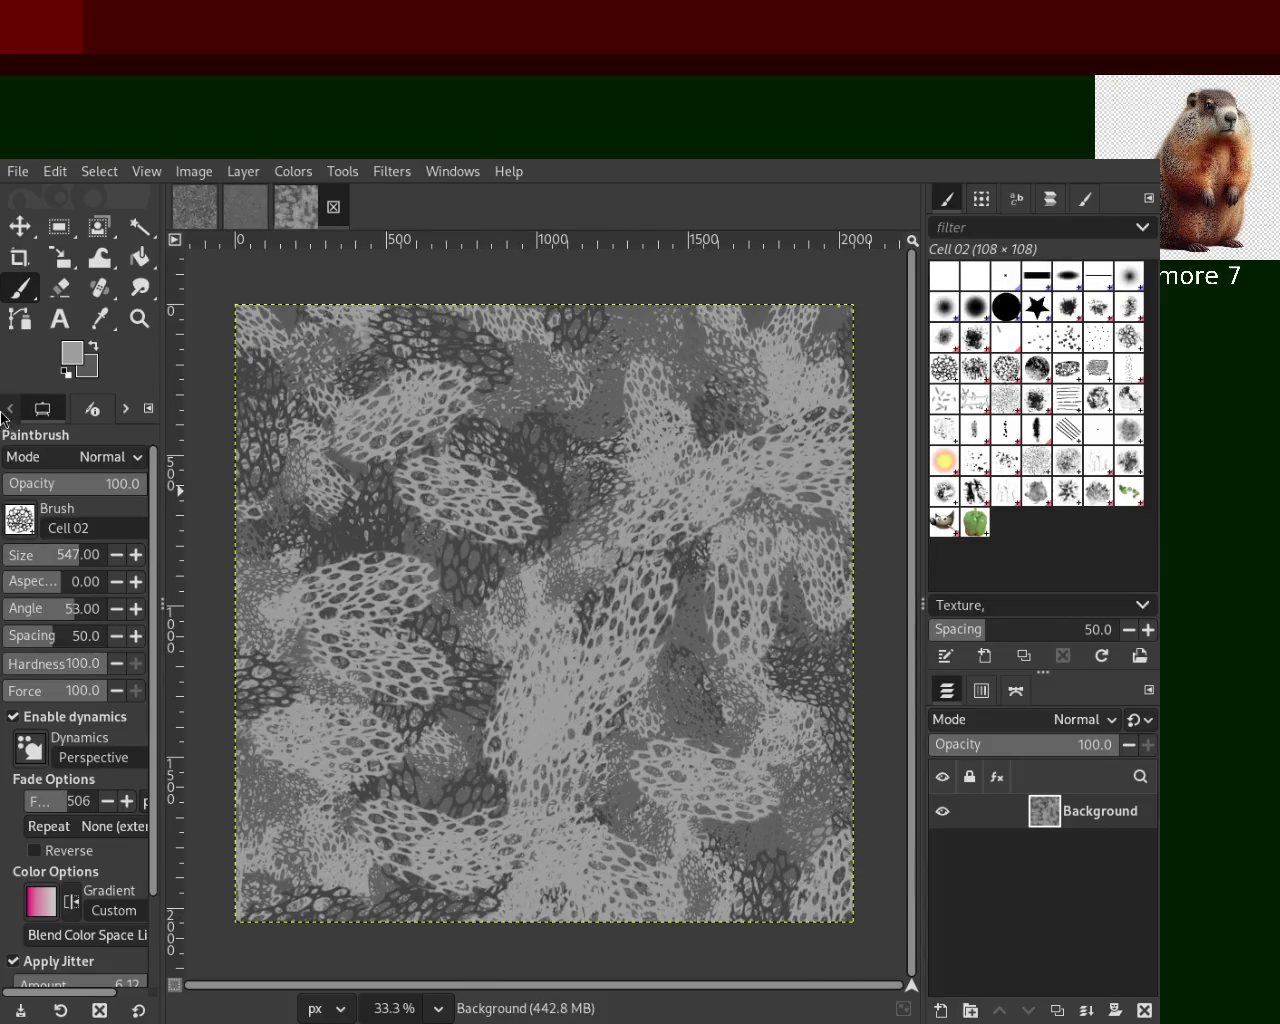
pyautogui.moveTo(400, 560); pyautogui.dragTo(674, 706)
pyautogui.hotkey('ctrl', 'z')
pyautogui.moveTo(566, 497)
pyautogui.mouseDown()
pyautogui.moveTo(589, 807)
pyautogui.moveTo(463, 807)
pyautogui.moveTo(705, 452)
pyautogui.moveTo(750, 470)
pyautogui.moveTo(640, 562)
pyautogui.moveTo(715, 797)
pyautogui.moveTo(737, 810)
pyautogui.moveTo(609, 818)
pyautogui.moveTo(370, 787)
pyautogui.moveTo(442, 515)
pyautogui.moveTo(396, 420)
pyautogui.moveTo(566, 655)
pyautogui.moveTo(464, 857)
pyautogui.moveTo(350, 905)
pyautogui.moveTo(357, 857)
pyautogui.mouseUp()
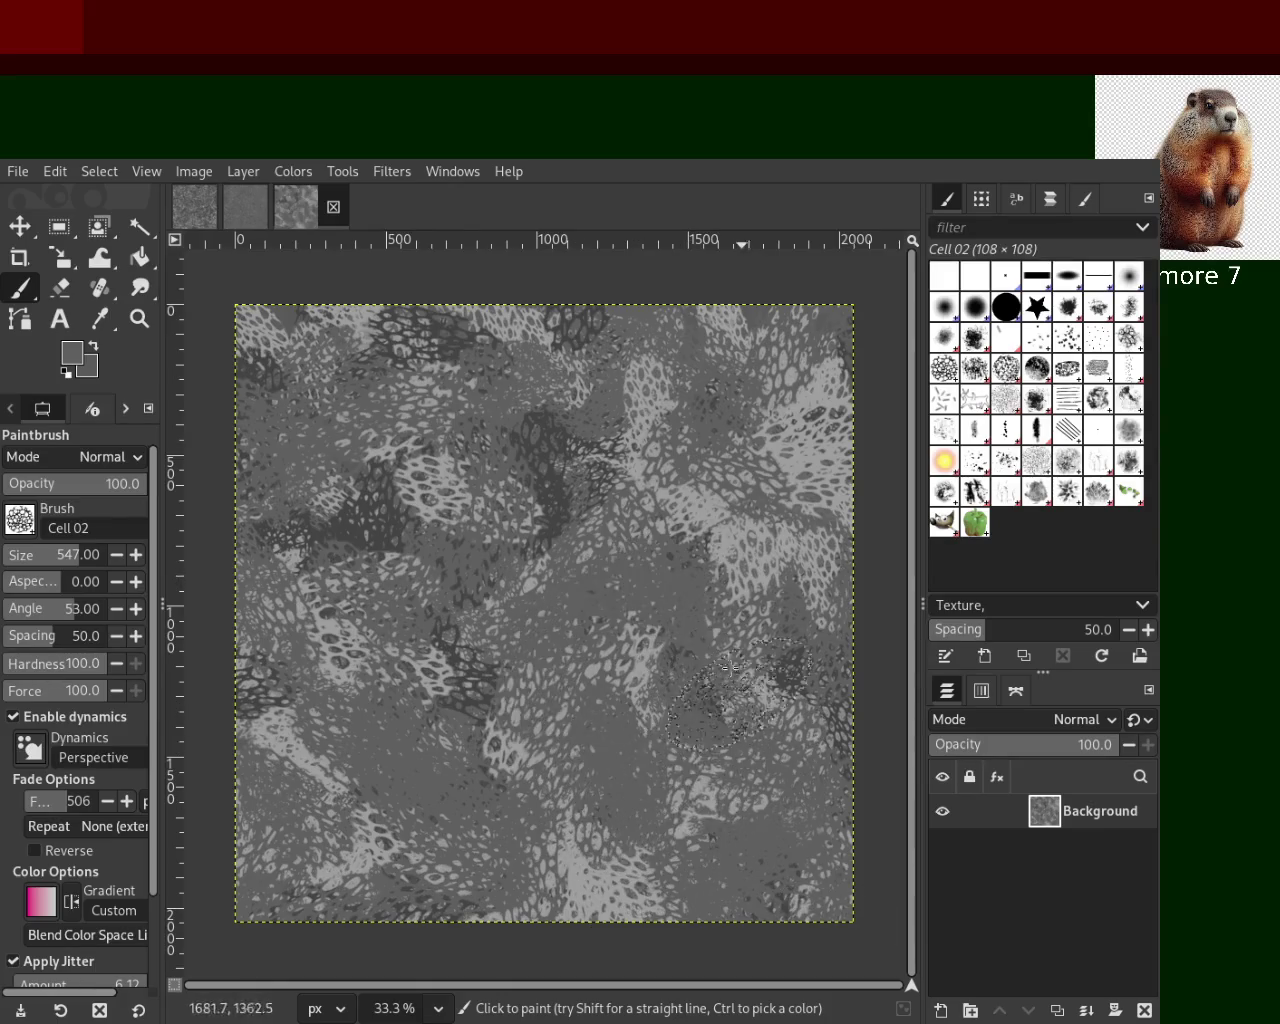
pyautogui.moveTo(625, 563)
pyautogui.mouseDown()
pyautogui.moveTo(657, 663)
pyautogui.moveTo(313, 445)
pyautogui.moveTo(597, 382)
pyautogui.moveTo(436, 747)
pyautogui.moveTo(705, 835)
pyautogui.moveTo(810, 830)
pyautogui.mouseUp()
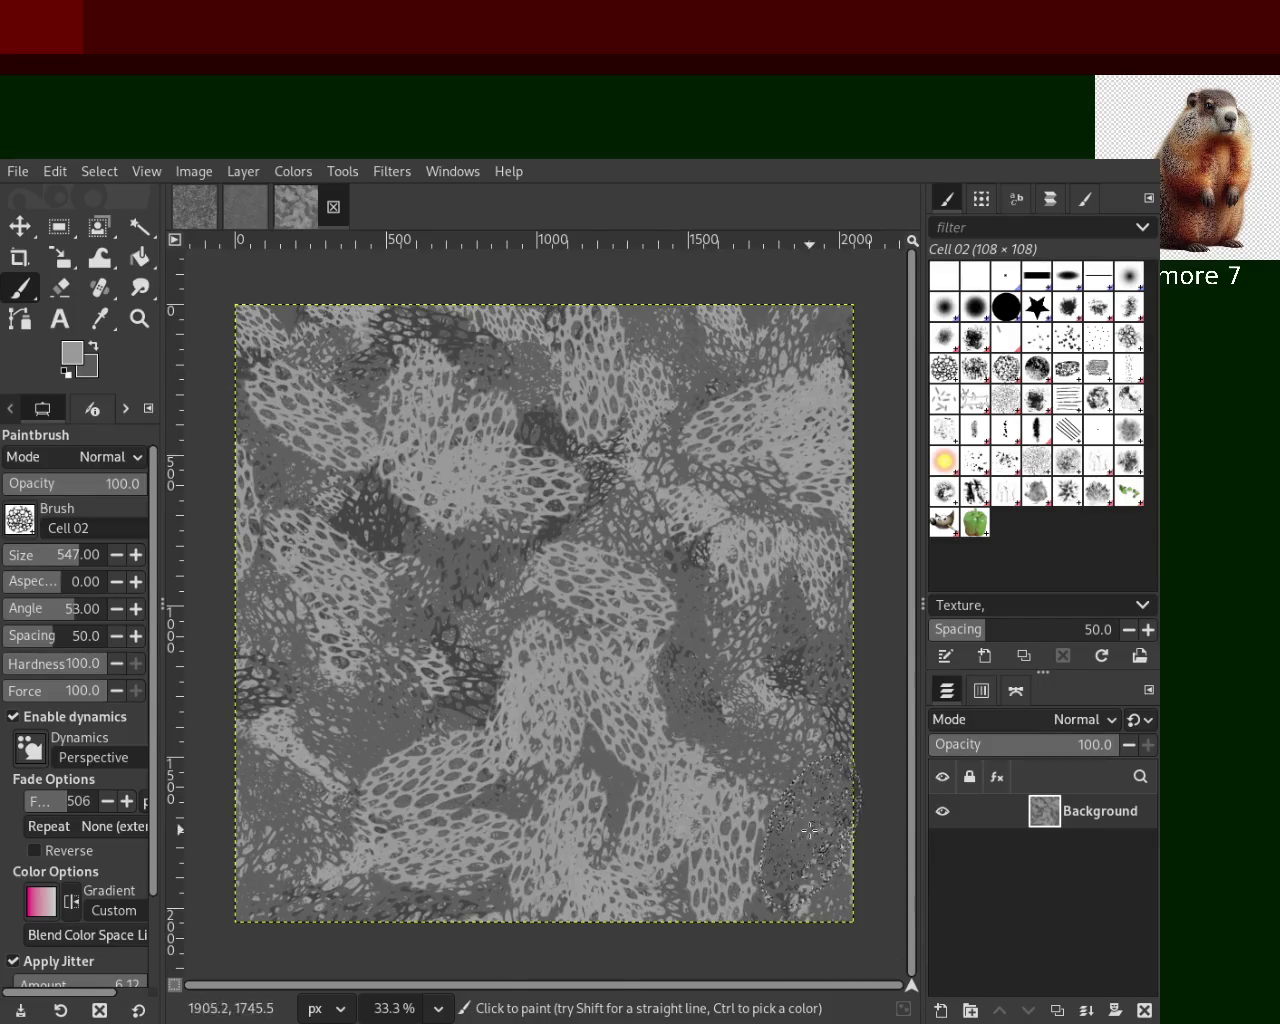
pyautogui.press('.')
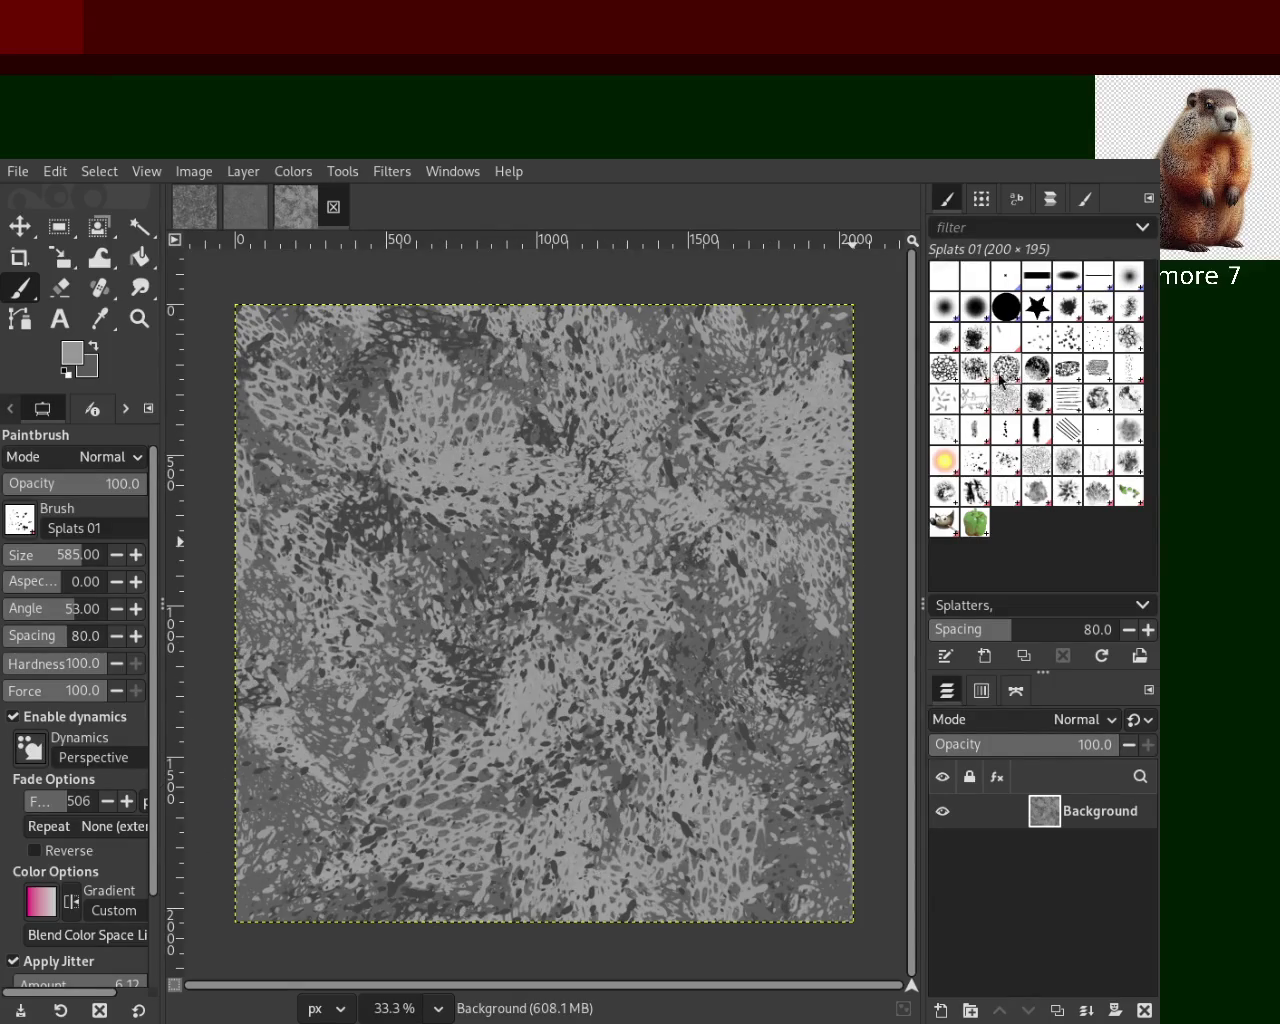
# Return to Cell 02 and stamp dark then lighter cell texture across the canvas
pyautogui.click(944, 379)
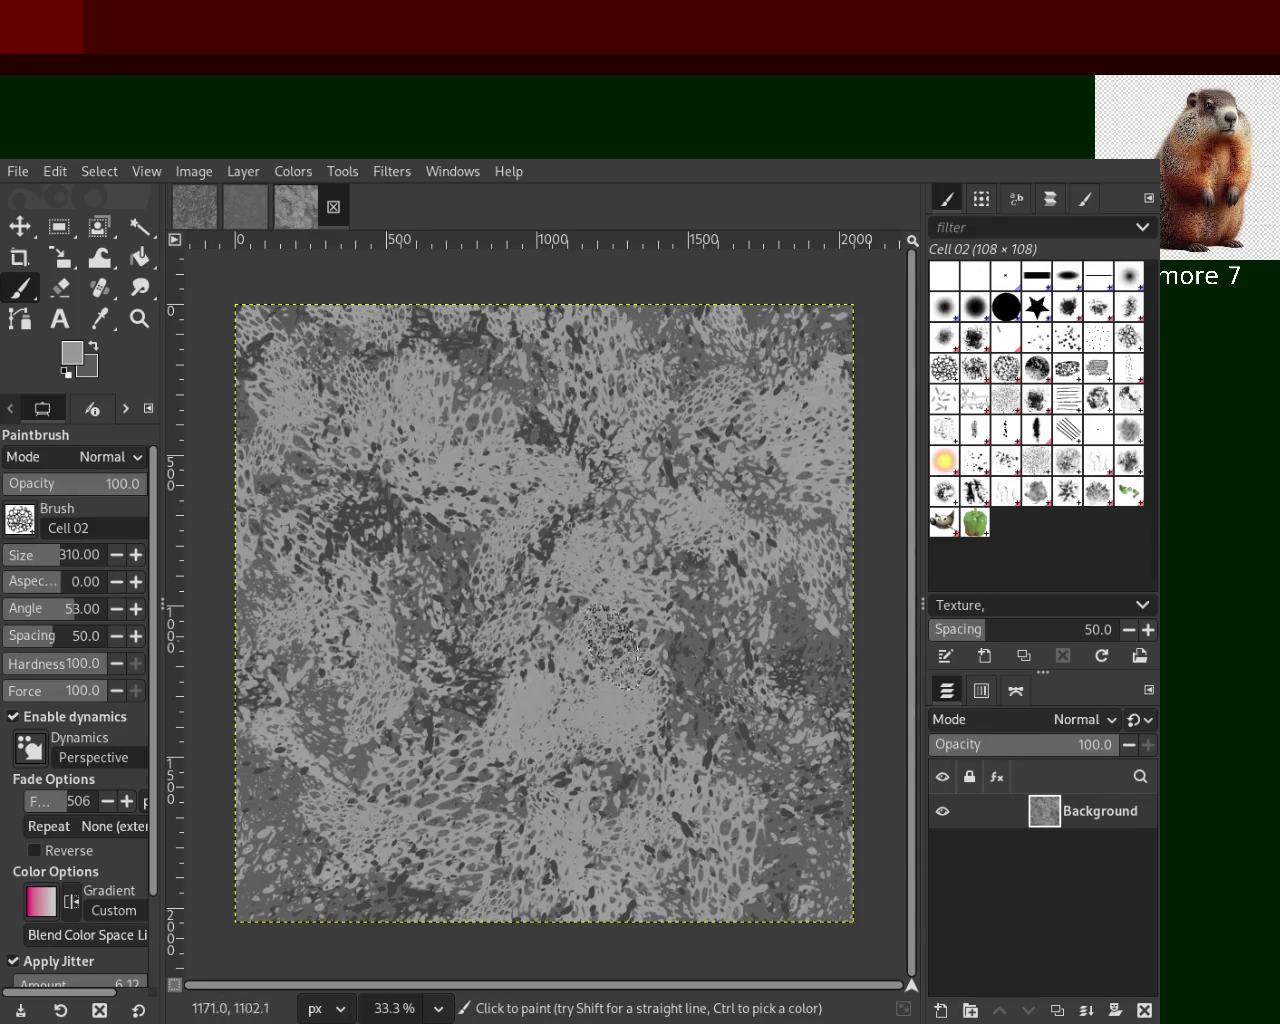
pyautogui.moveTo(690, 600); pyautogui.dragTo(594, 912)
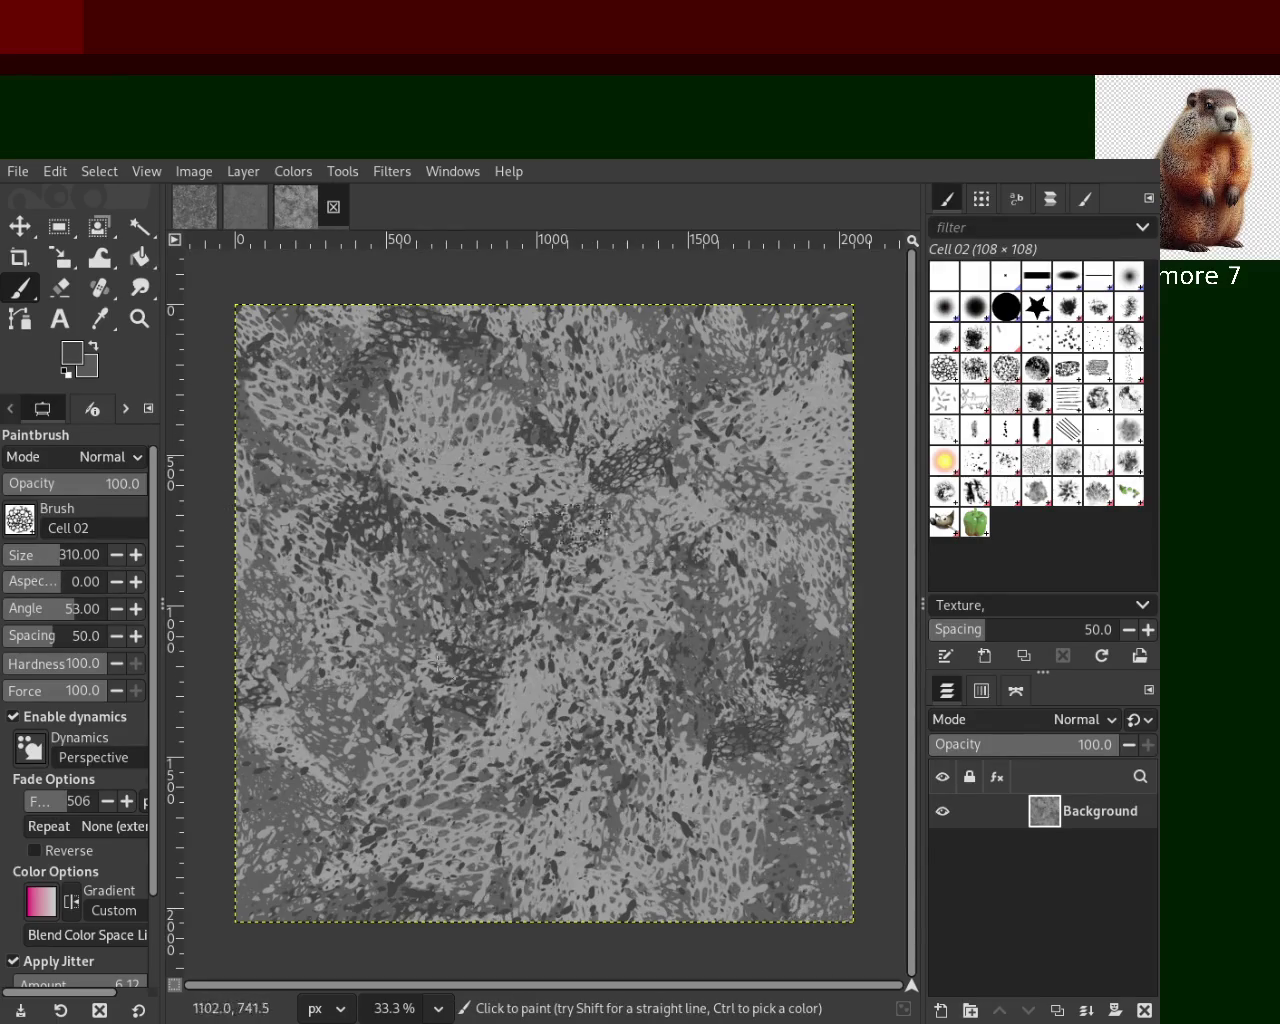
pyautogui.moveTo(594, 995); pyautogui.dragTo(512, 770)
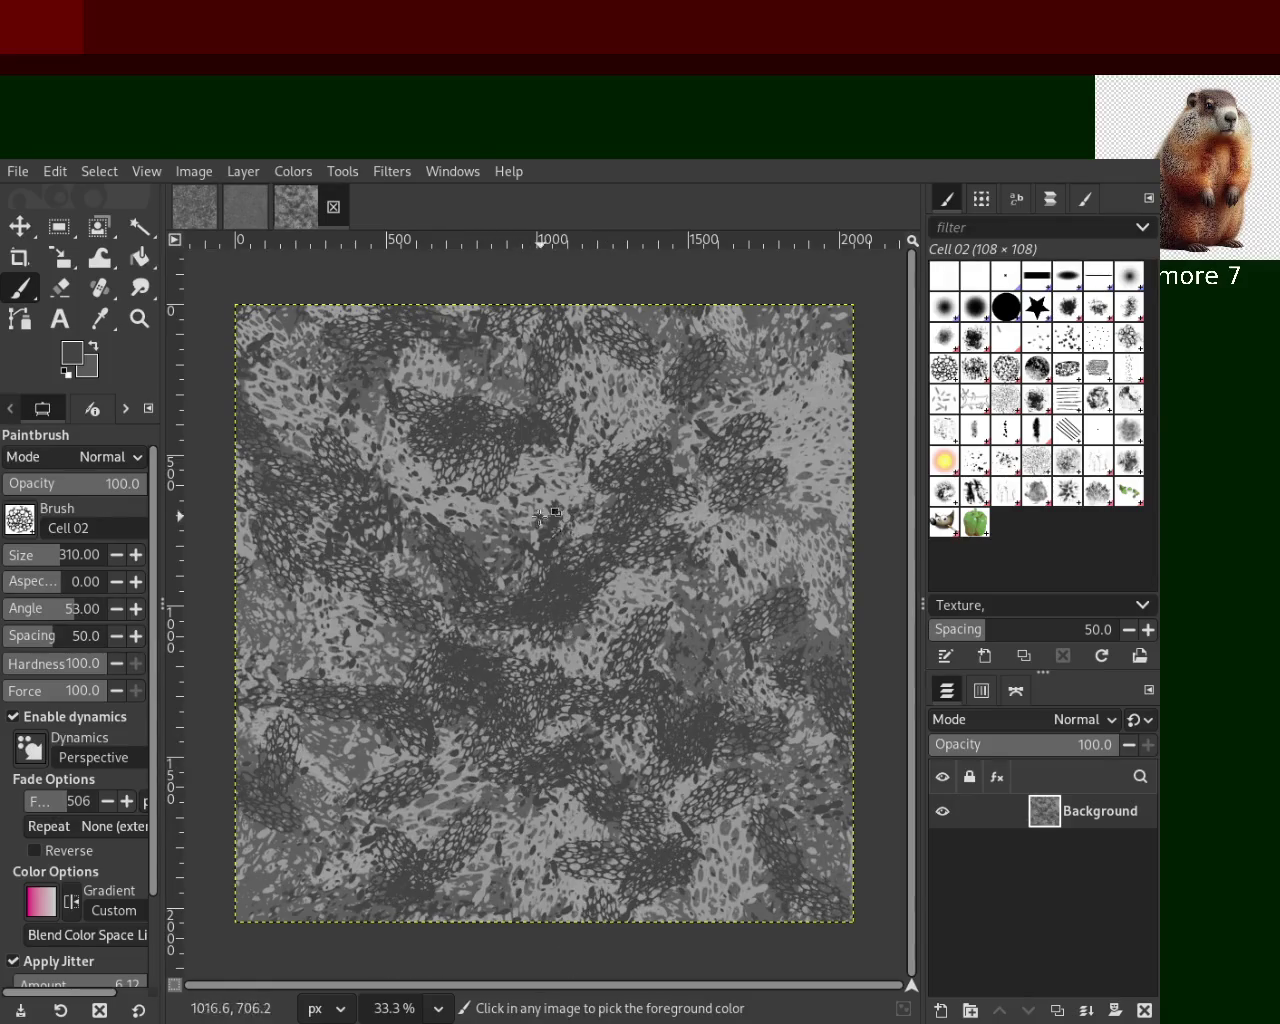
pyautogui.moveTo(541, 505)
pyautogui.mouseDown()
pyautogui.moveTo(717, 594)
pyautogui.moveTo(436, 531)
pyautogui.moveTo(280, 327)
pyautogui.moveTo(446, 603)
pyautogui.moveTo(828, 620)
pyautogui.moveTo(775, 838)
pyautogui.mouseUp()
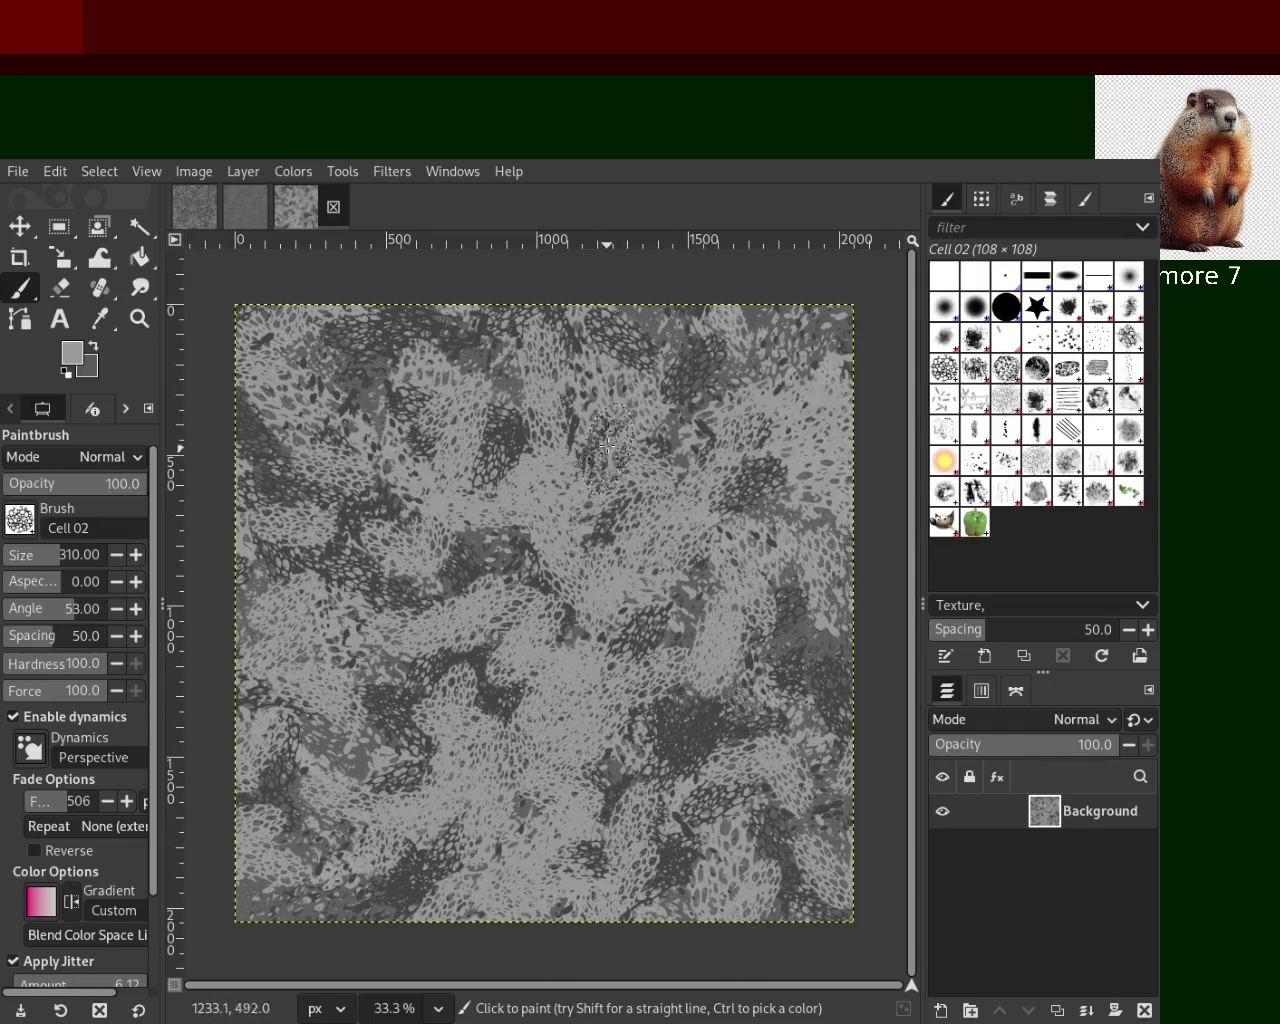
# Pick a dark grey and, with the brush enlarged to 320, stamp large dark cell texture
pyautogui.keyDown('ctrl'); pyautogui.click(655, 755); pyautogui.keyUp('ctrl')
pyautogui.moveTo(655, 755)
pyautogui.mouseDown()
pyautogui.moveTo(546, 659)
pyautogui.moveTo(756, 552)
pyautogui.moveTo(581, 440)
pyautogui.moveTo(441, 478)
pyautogui.mouseUp()
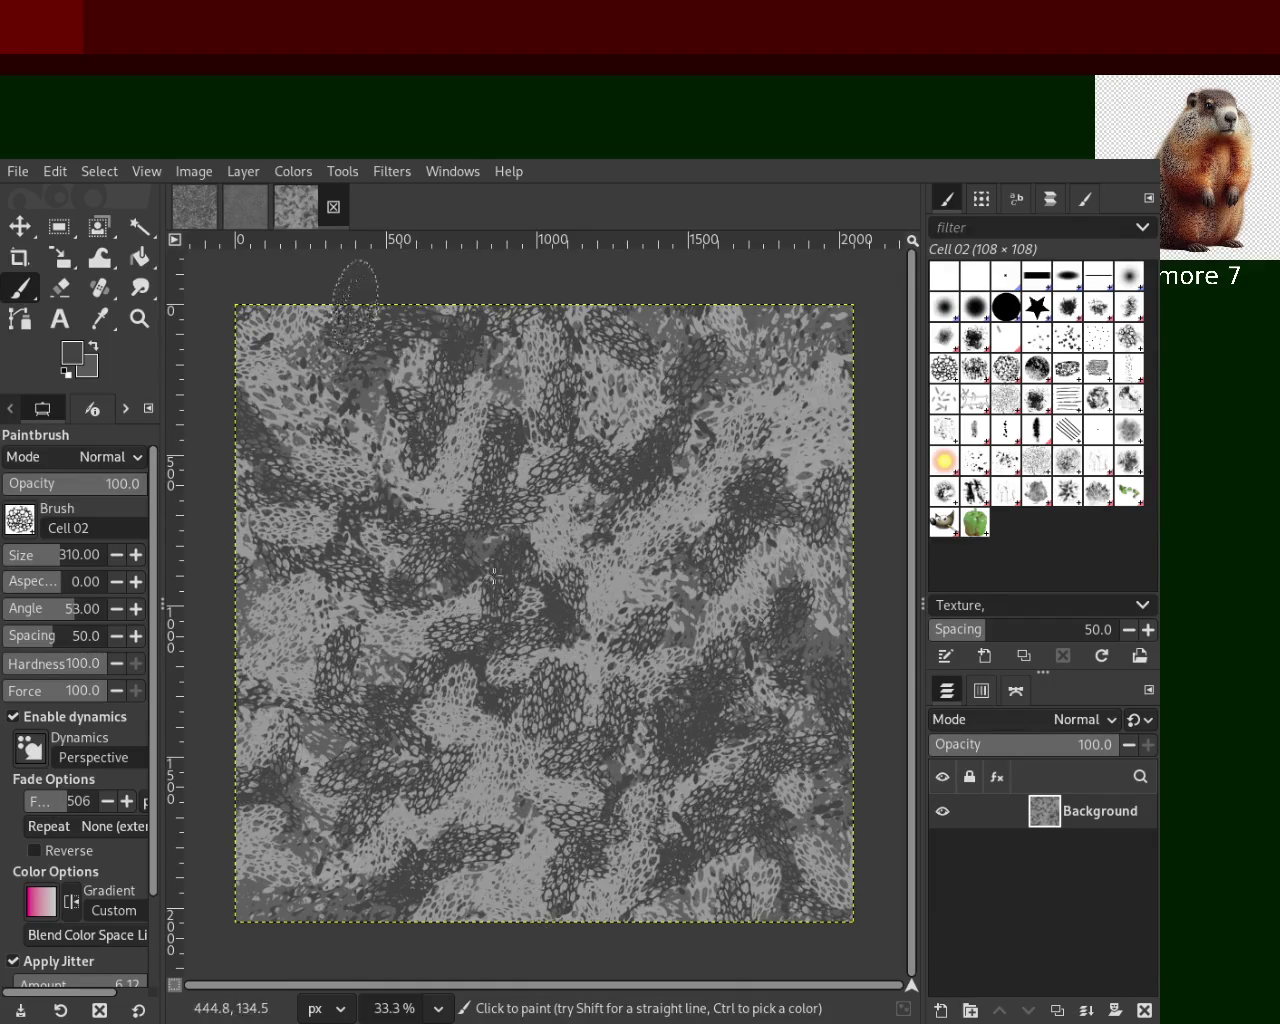
pyautogui.hotkey('ctrl', 'z')
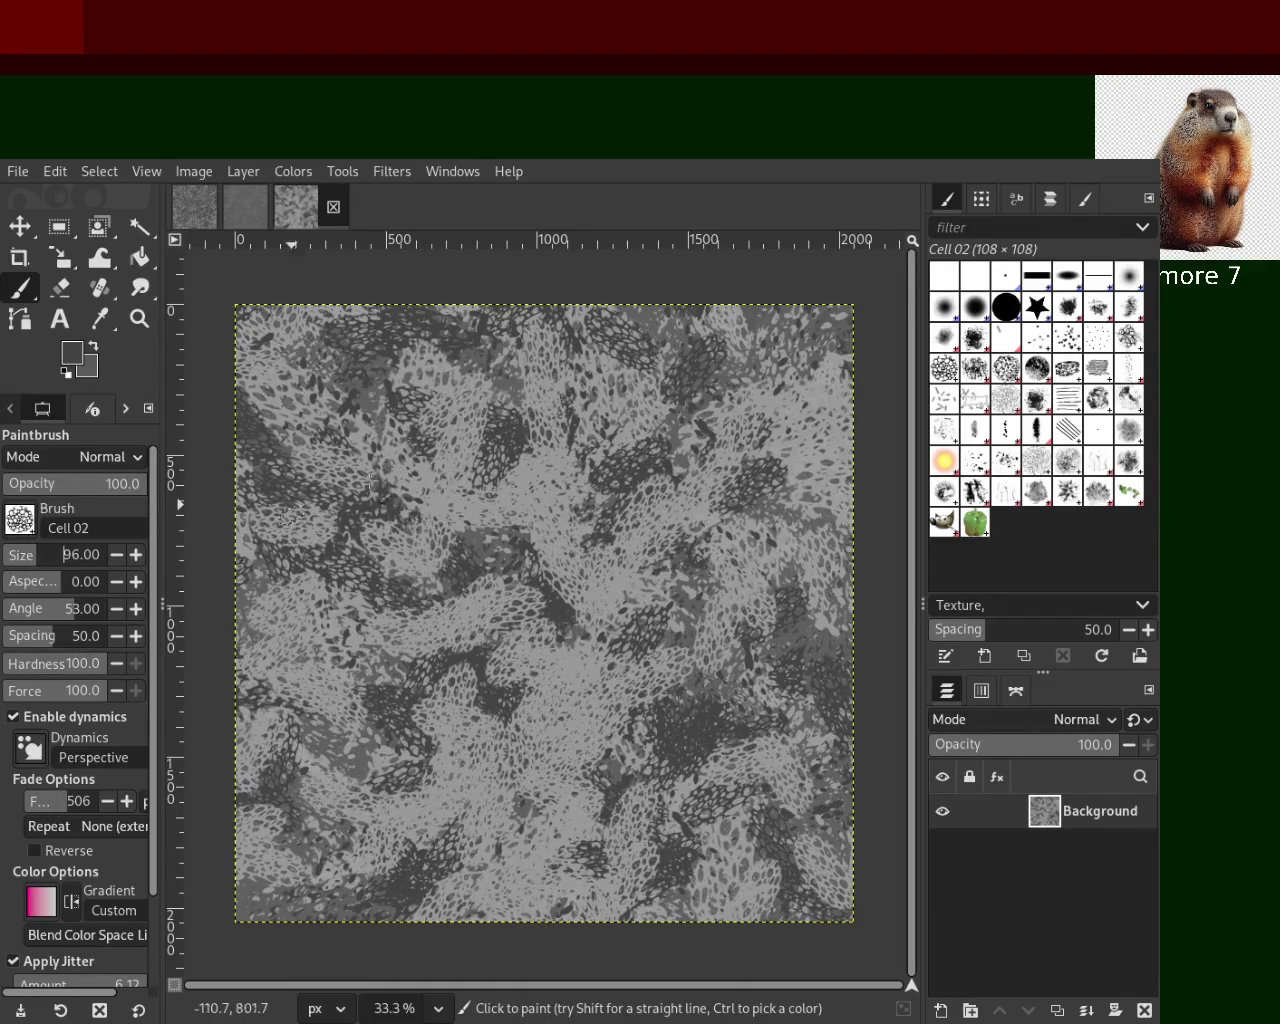
pyautogui.moveTo(291, 515); pyautogui.dragTo(261, 897)
pyautogui.hotkey('ctrl', 'z')
pyautogui.moveTo(47, 563); pyautogui.dragTo(70, 556)
pyautogui.moveTo(575, 543)
pyautogui.mouseDown()
pyautogui.moveTo(815, 813)
pyautogui.moveTo(627, 661)
pyautogui.moveTo(466, 762)
pyautogui.moveTo(581, 696)
pyautogui.mouseUp()
# Pick a lighter grey and try light cell stamps, undoing each attempt
pyautogui.keyDown('ctrl'); pyautogui.click(425, 635); pyautogui.keyUp('ctrl')
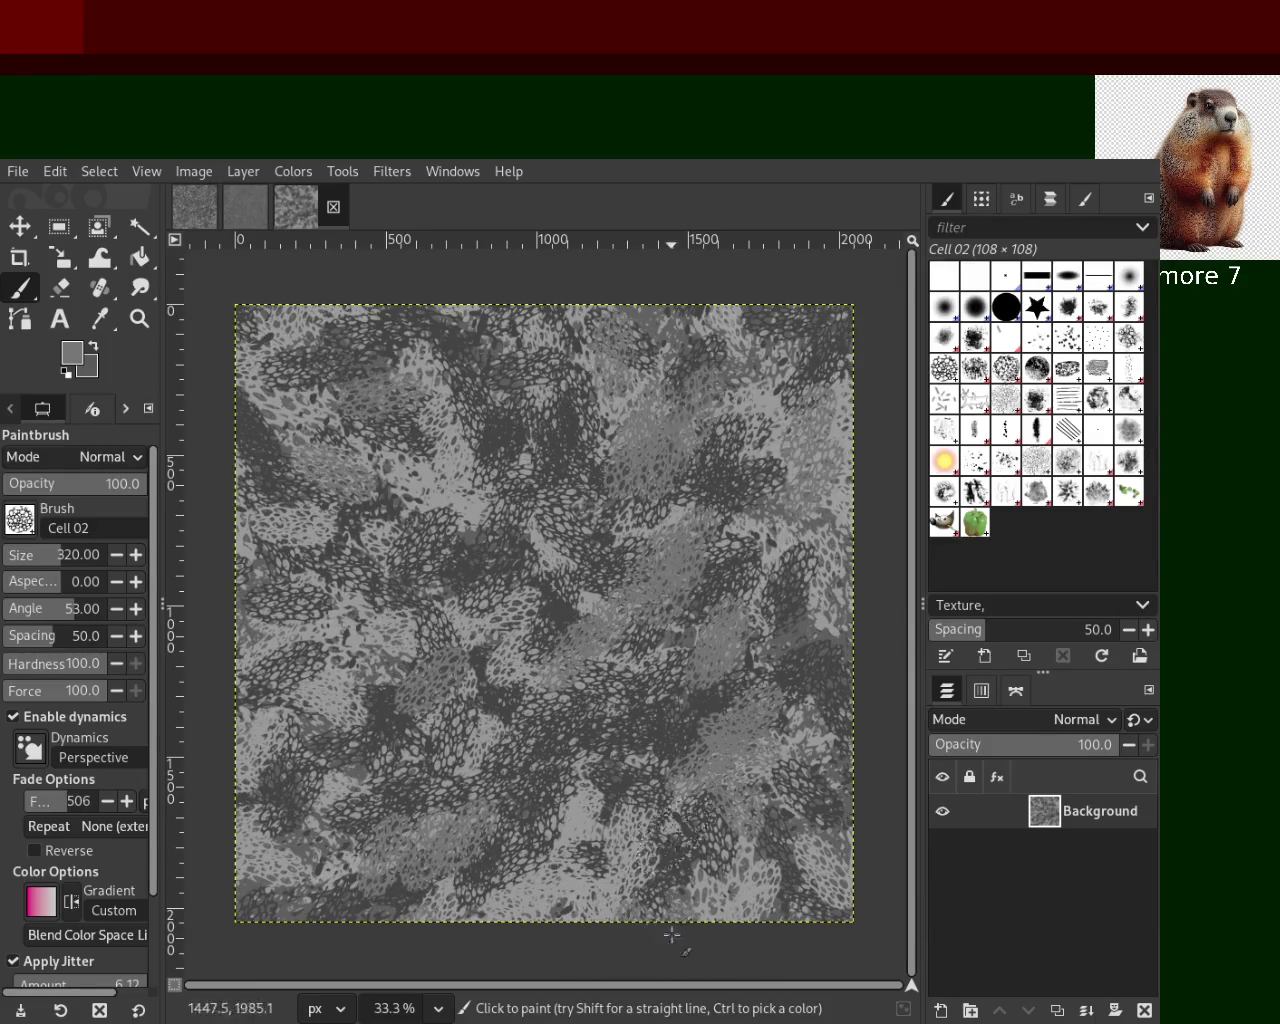
pyautogui.moveTo(425, 635)
pyautogui.mouseDown()
pyautogui.moveTo(596, 535)
pyautogui.moveTo(857, 425)
pyautogui.moveTo(712, 742)
pyautogui.mouseUp()
pyautogui.hotkey('ctrl', 'z')
pyautogui.moveTo(445, 517); pyautogui.dragTo(540, 820)
pyautogui.hotkey('ctrl', 'z')
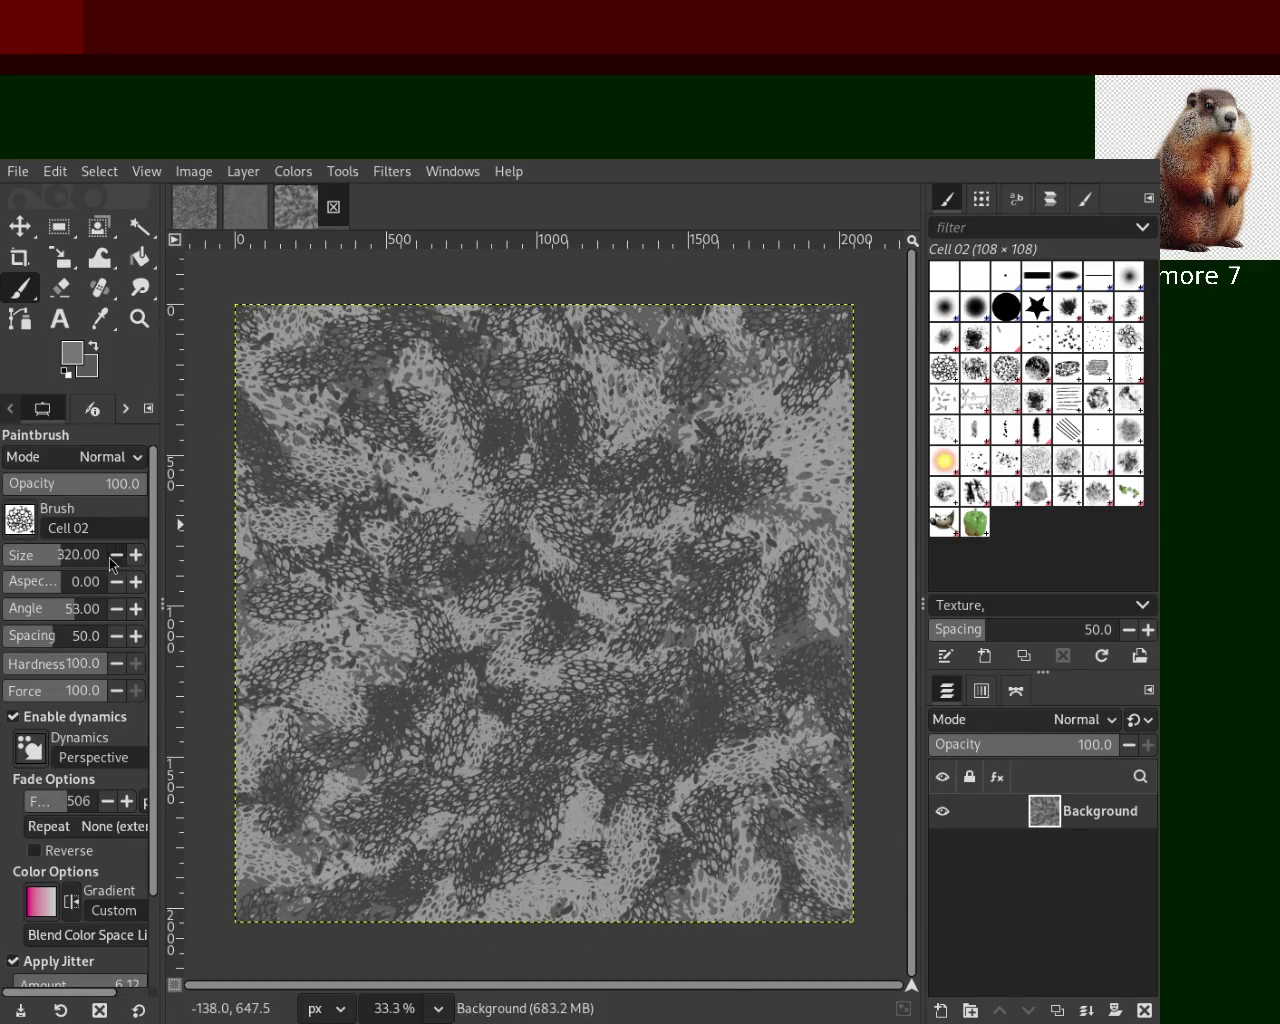
pyautogui.moveTo(554, 462)
pyautogui.mouseDown()
pyautogui.moveTo(575, 900)
pyautogui.moveTo(290, 900)
pyautogui.mouseUp()
pyautogui.hotkey('ctrl', 'z')
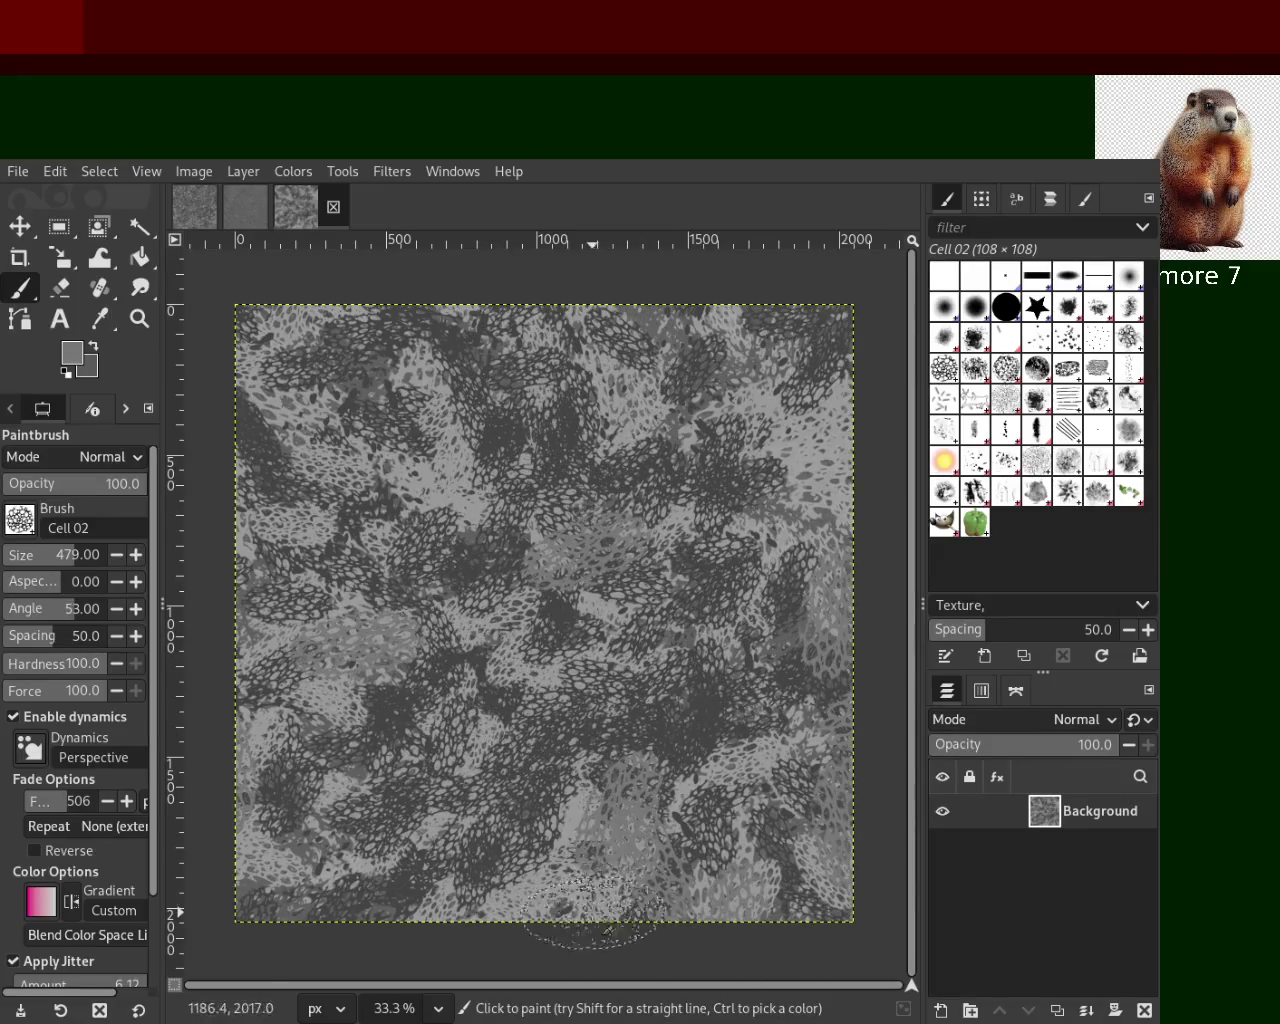
# Sample a darker grey from the canvas and select the Cell 01 brush
pyautogui.click(392, 394)
pyautogui.hotkey('ctrl', 'z')
pyautogui.keyDown('ctrl'); pyautogui.click(850, 452); pyautogui.keyUp('ctrl')
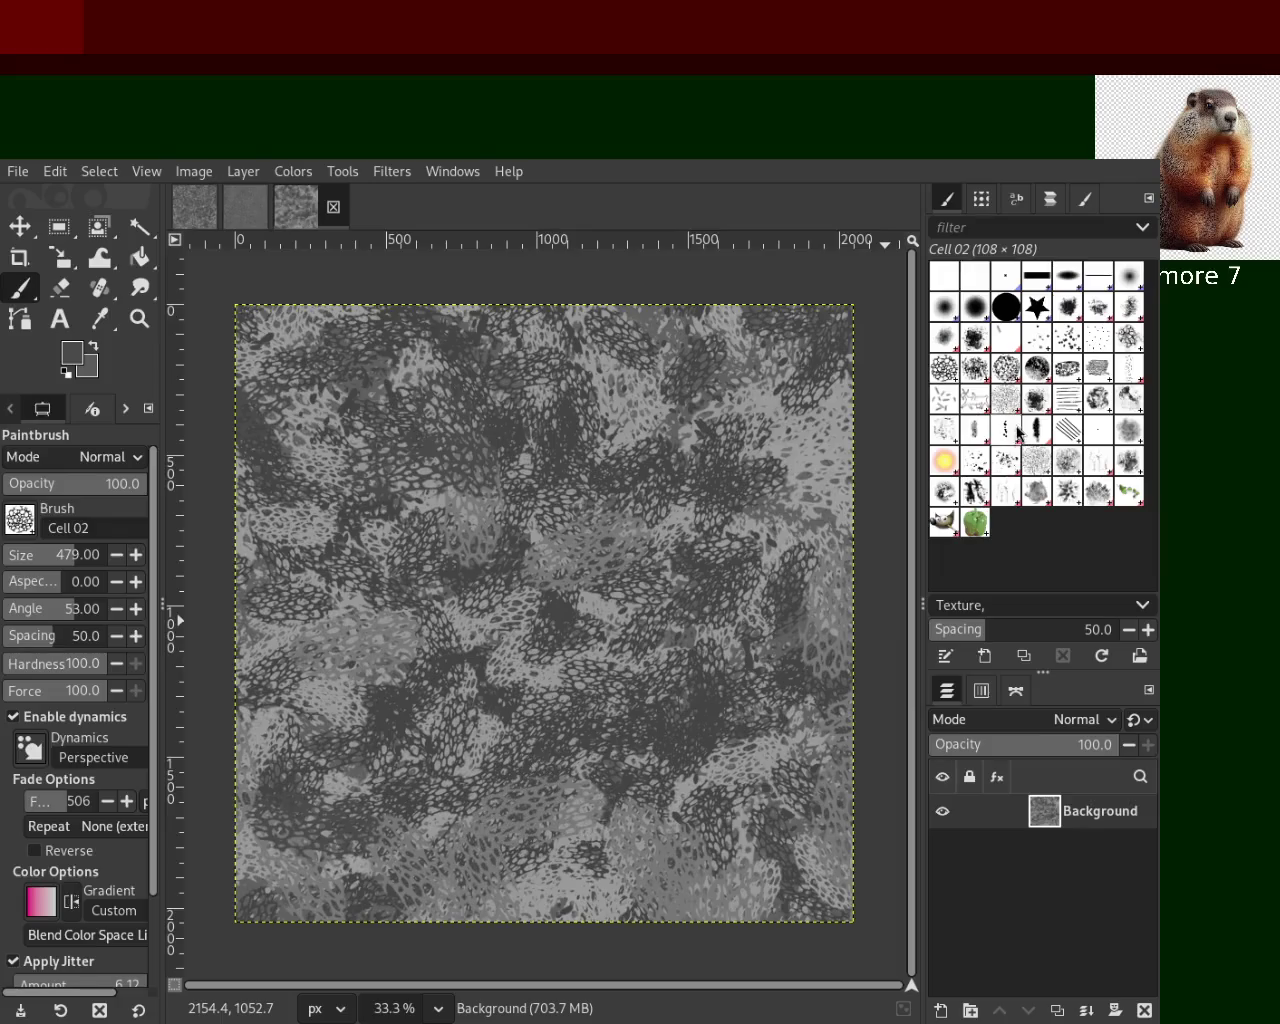
pyautogui.click(1136, 338)
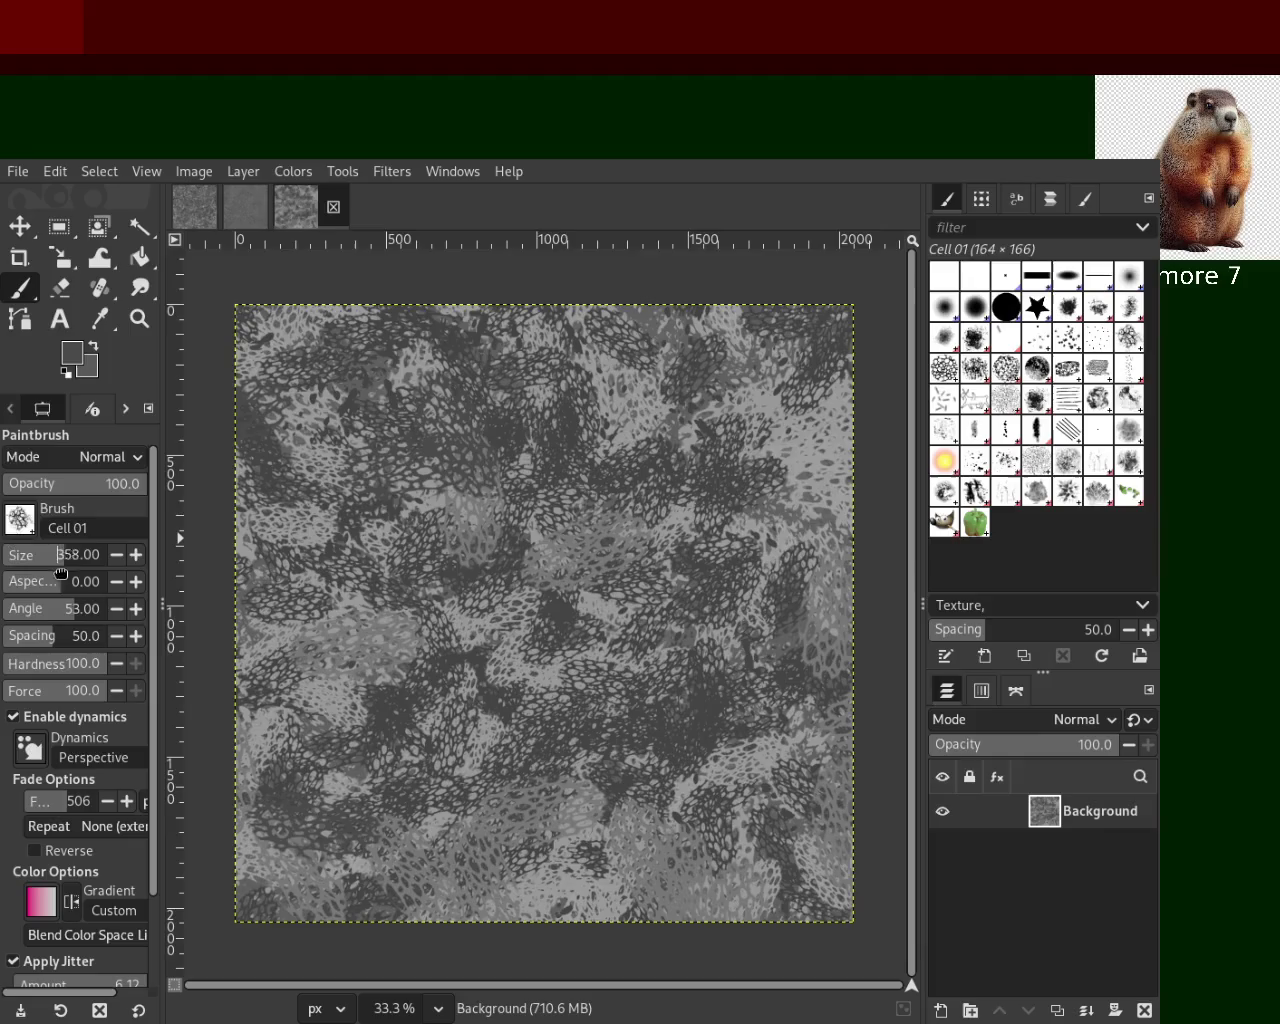
# Enlarge Cell 01 to 423, stamp dark texture, then undo the stamps
pyautogui.moveTo(60, 572); pyautogui.dragTo(68, 572)
pyautogui.moveTo(781, 838); pyautogui.dragTo(603, 903)
pyautogui.moveTo(568, 843); pyautogui.dragTo(398, 571)
pyautogui.hotkey('ctrl', 'z')
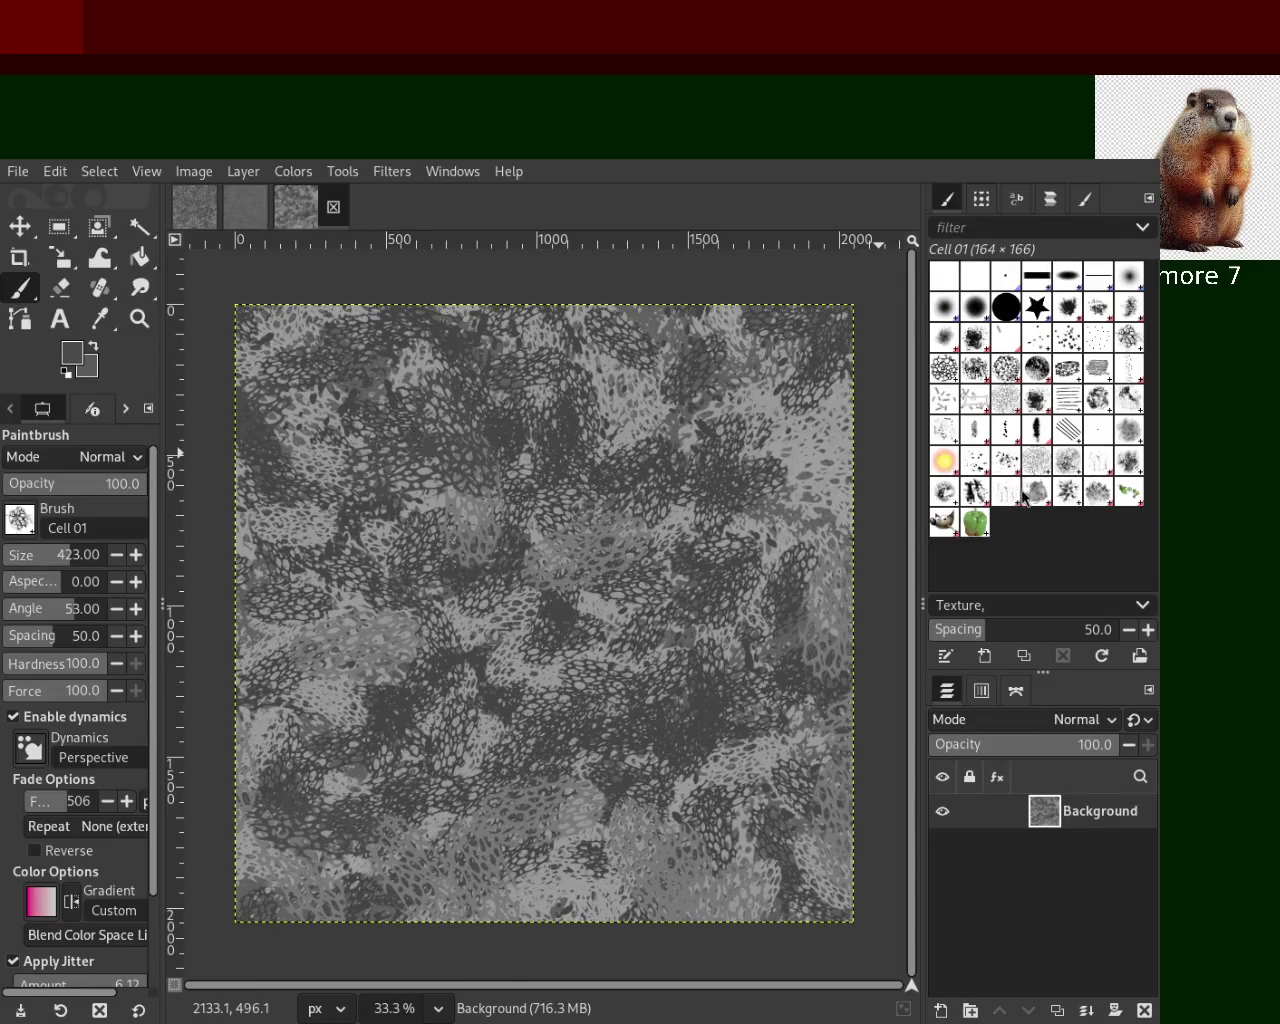
pyautogui.press('ctrl')
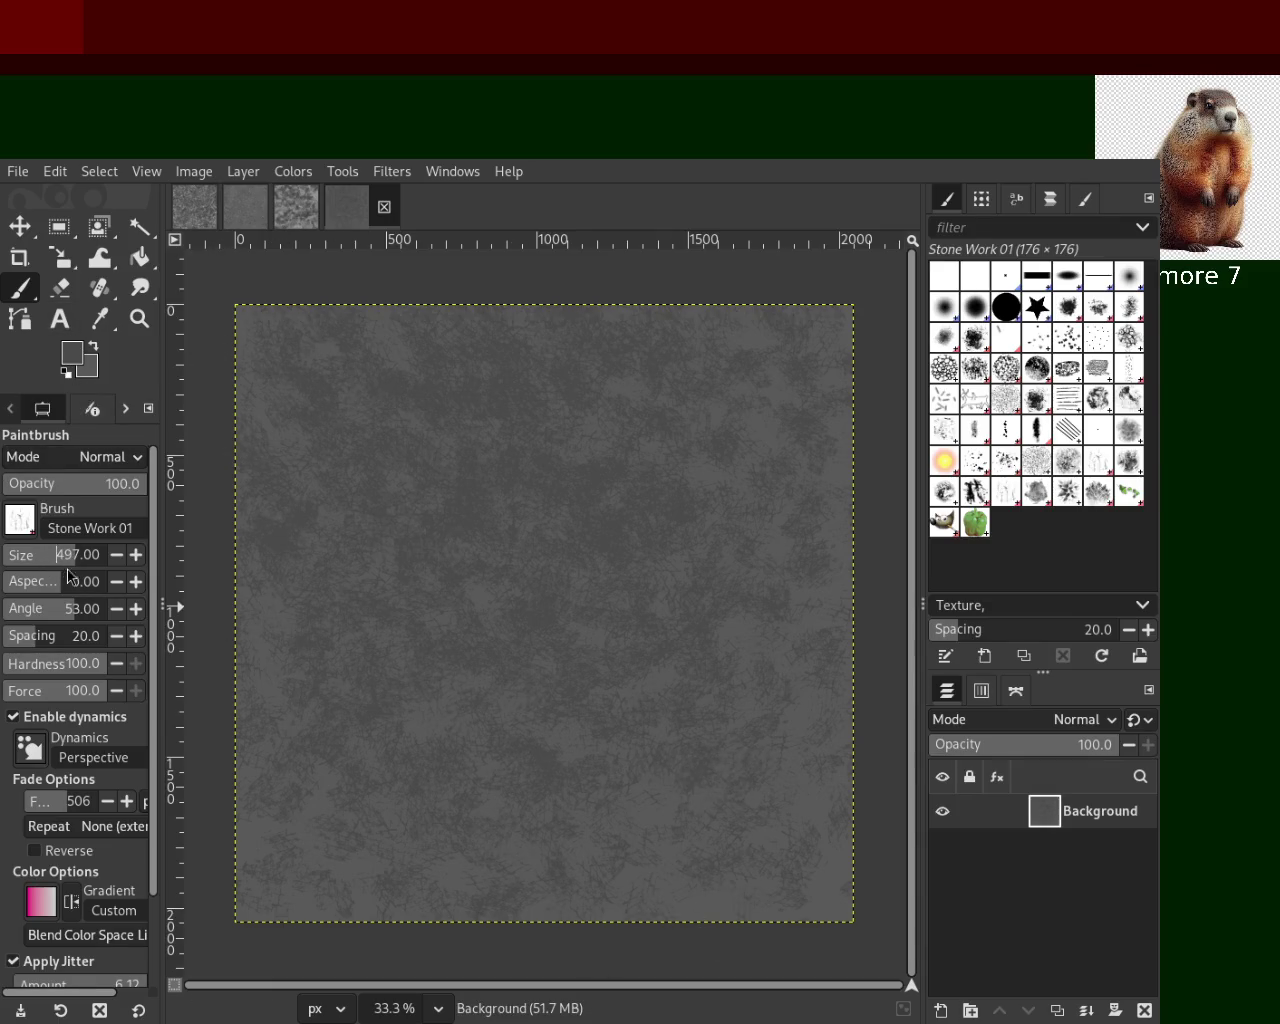
# Stamp faint Stone Work texture, then paint black and lighter grey scratches
pyautogui.click(534, 844)
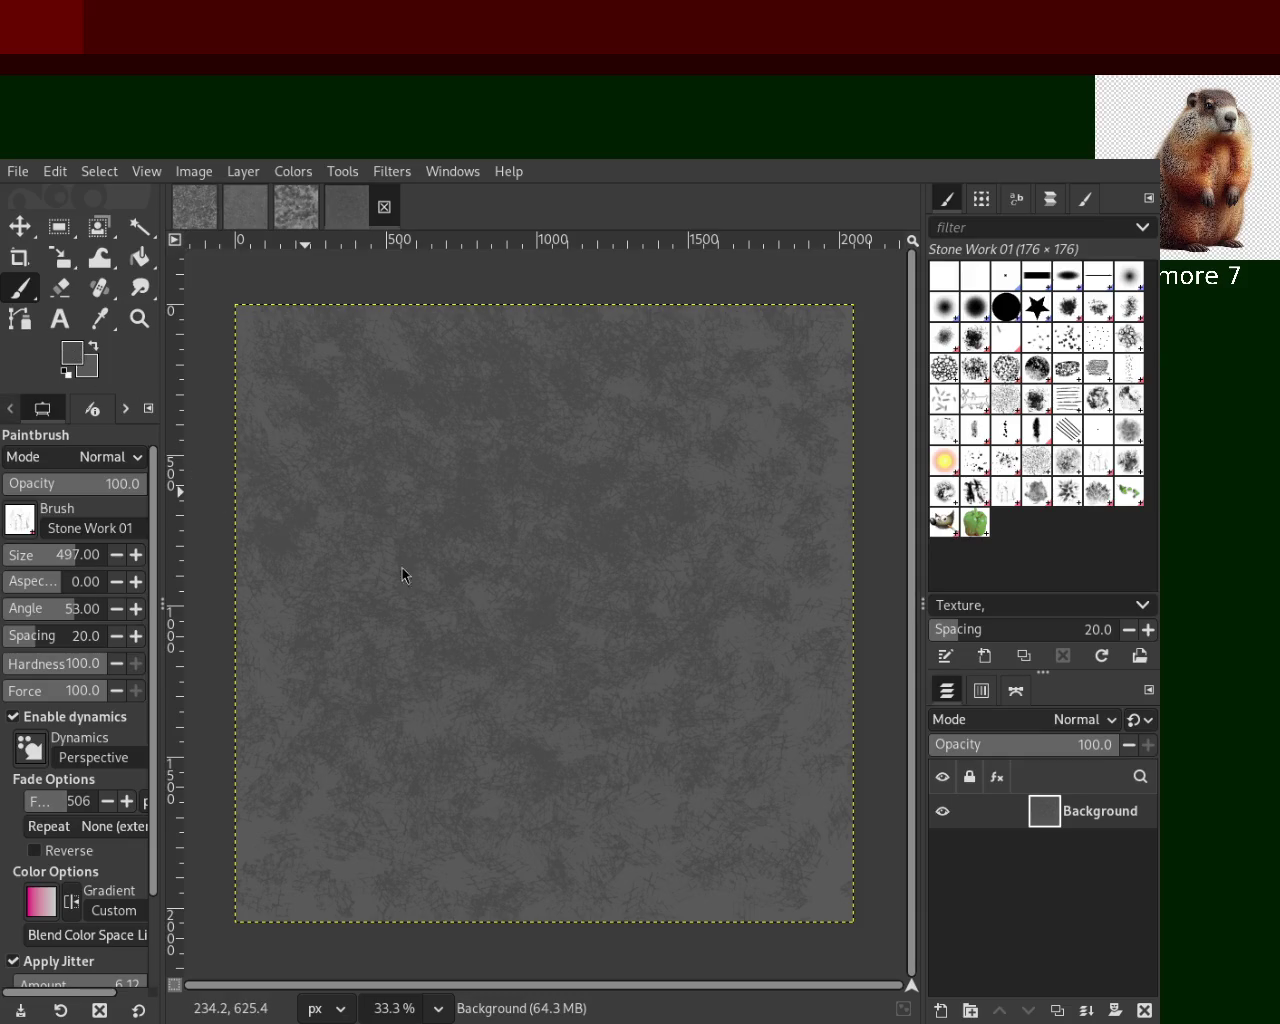
pyautogui.moveTo(819, 411)
pyautogui.mouseDown()
pyautogui.moveTo(581, 874)
pyautogui.moveTo(510, 506)
pyautogui.moveTo(593, 469)
pyautogui.moveTo(614, 543)
pyautogui.moveTo(669, 435)
pyautogui.moveTo(551, 531)
pyautogui.moveTo(688, 696)
pyautogui.moveTo(800, 757)
pyautogui.moveTo(537, 426)
pyautogui.moveTo(214, 775)
pyautogui.moveTo(533, 723)
pyautogui.moveTo(657, 286)
pyautogui.moveTo(543, 371)
pyautogui.moveTo(529, 806)
pyautogui.moveTo(298, 689)
pyautogui.mouseUp()
pyautogui.keyDown('ctrl'); pyautogui.click(697, 657); pyautogui.keyUp('ctrl')
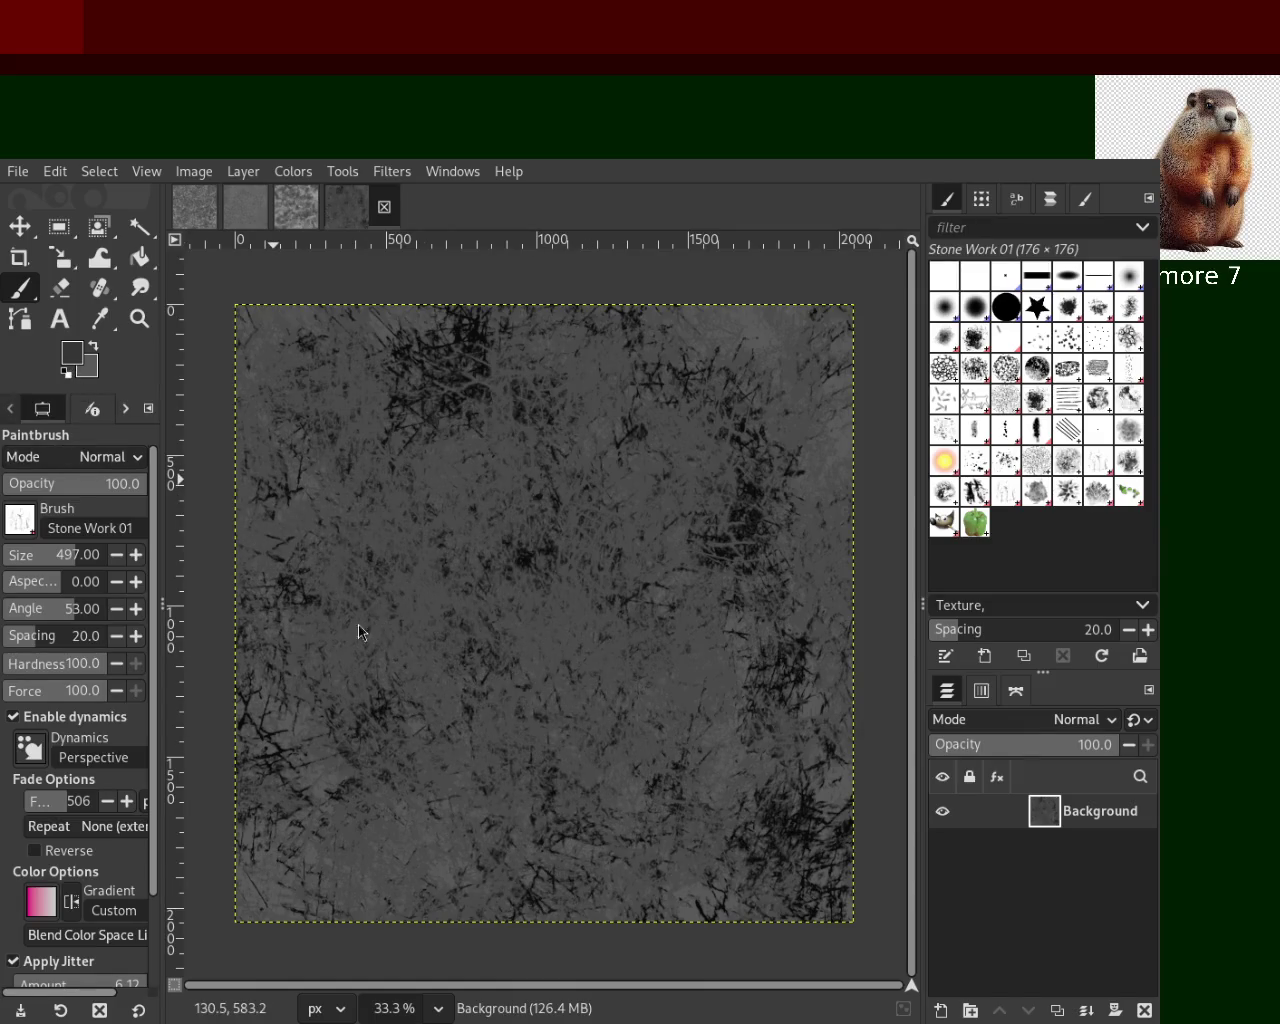
pyautogui.moveTo(577, 651)
pyautogui.mouseDown()
pyautogui.moveTo(686, 651)
pyautogui.moveTo(300, 600)
pyautogui.moveTo(432, 566)
pyautogui.moveTo(634, 586)
pyautogui.moveTo(717, 552)
pyautogui.mouseUp()
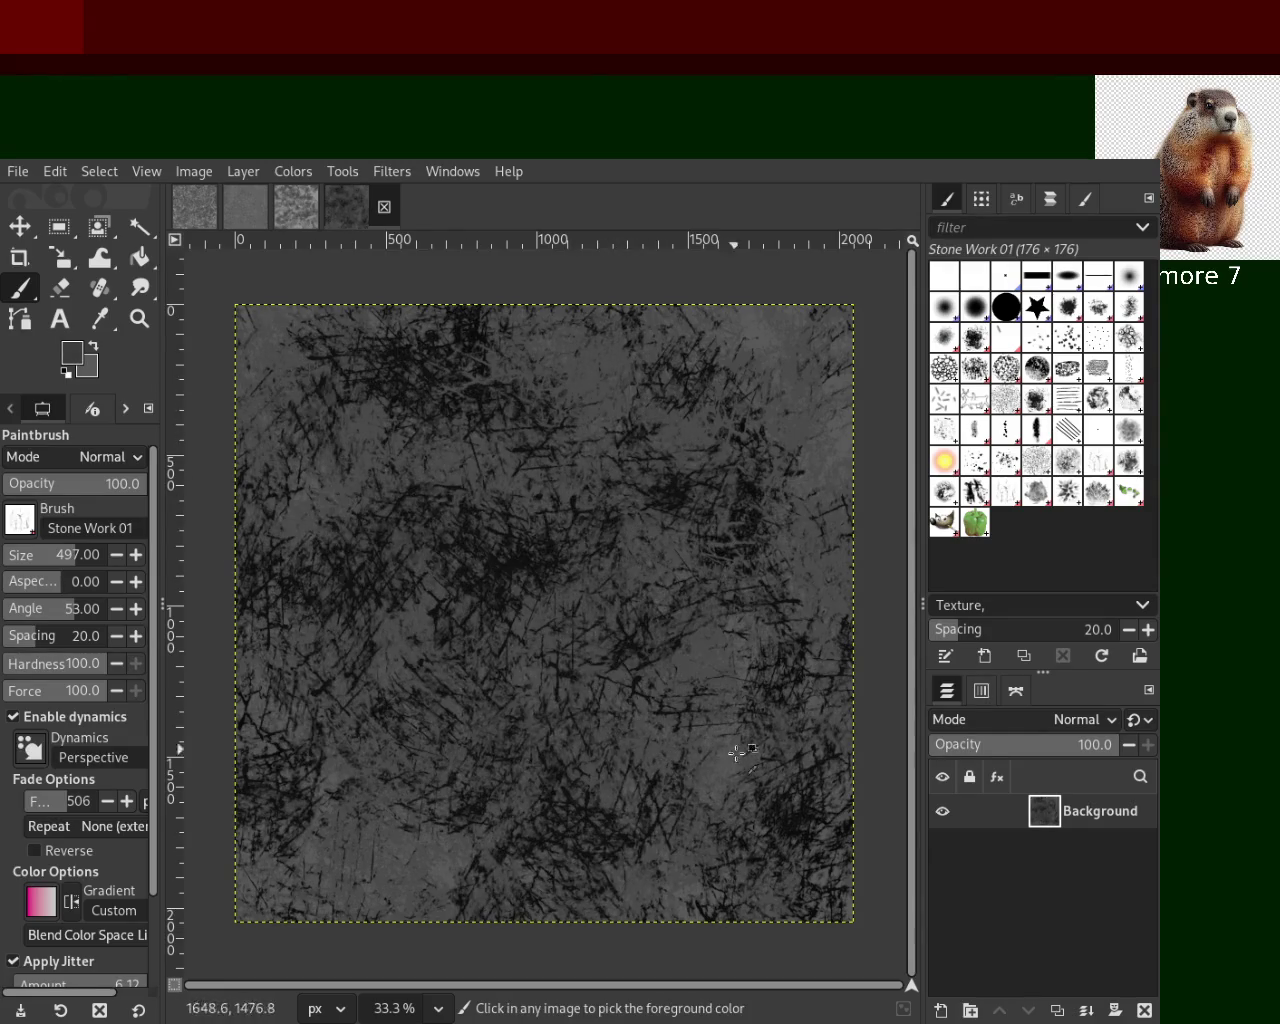
pyautogui.moveTo(735, 623)
pyautogui.mouseDown()
pyautogui.moveTo(643, 657)
pyautogui.moveTo(543, 772)
pyautogui.moveTo(500, 557)
pyautogui.moveTo(656, 816)
pyautogui.mouseUp()
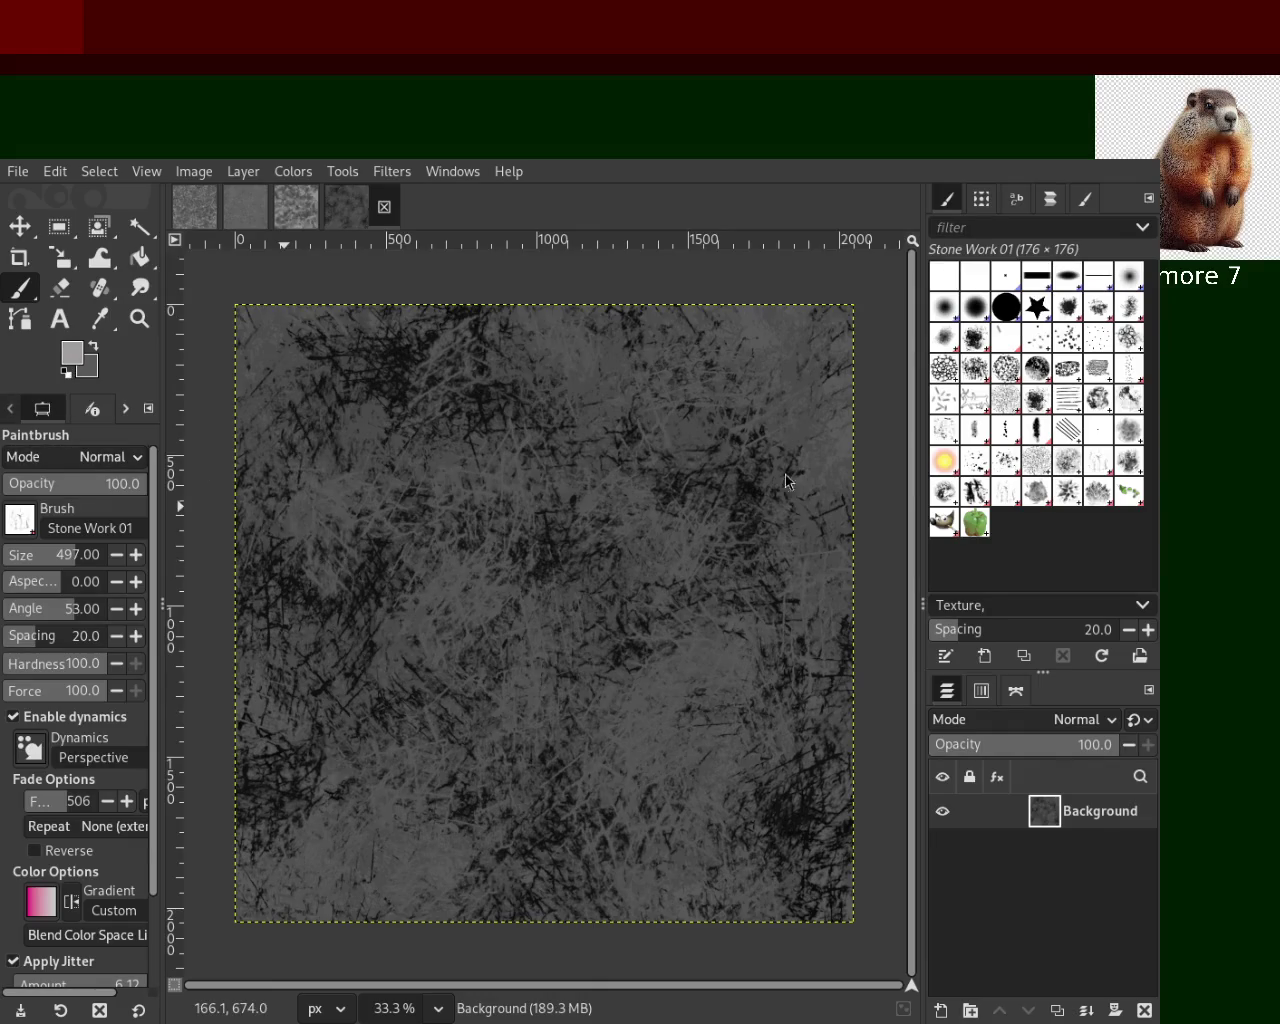
# Layer more light and dark Stone Work strokes, sampling greys from the canvas
pyautogui.moveTo(780, 418)
pyautogui.mouseDown()
pyautogui.moveTo(805, 851)
pyautogui.moveTo(417, 697)
pyautogui.moveTo(563, 632)
pyautogui.moveTo(235, 515)
pyautogui.mouseUp()
pyautogui.moveTo(393, 380)
pyautogui.mouseDown()
pyautogui.moveTo(661, 904)
pyautogui.moveTo(506, 498)
pyautogui.moveTo(276, 761)
pyautogui.moveTo(639, 699)
pyautogui.moveTo(871, 530)
pyautogui.moveTo(312, 388)
pyautogui.mouseUp()
pyautogui.keyDown('ctrl'); pyautogui.click(283, 527); pyautogui.keyUp('ctrl')
pyautogui.moveTo(313, 548)
pyautogui.mouseDown()
pyautogui.moveTo(629, 396)
pyautogui.moveTo(768, 707)
pyautogui.moveTo(355, 972)
pyautogui.moveTo(463, 859)
pyautogui.moveTo(832, 894)
pyautogui.moveTo(500, 286)
pyautogui.moveTo(471, 322)
pyautogui.moveTo(622, 309)
pyautogui.moveTo(651, 614)
pyautogui.mouseUp()
pyautogui.keyDown('ctrl'); pyautogui.click(828, 447); pyautogui.keyUp('ctrl')
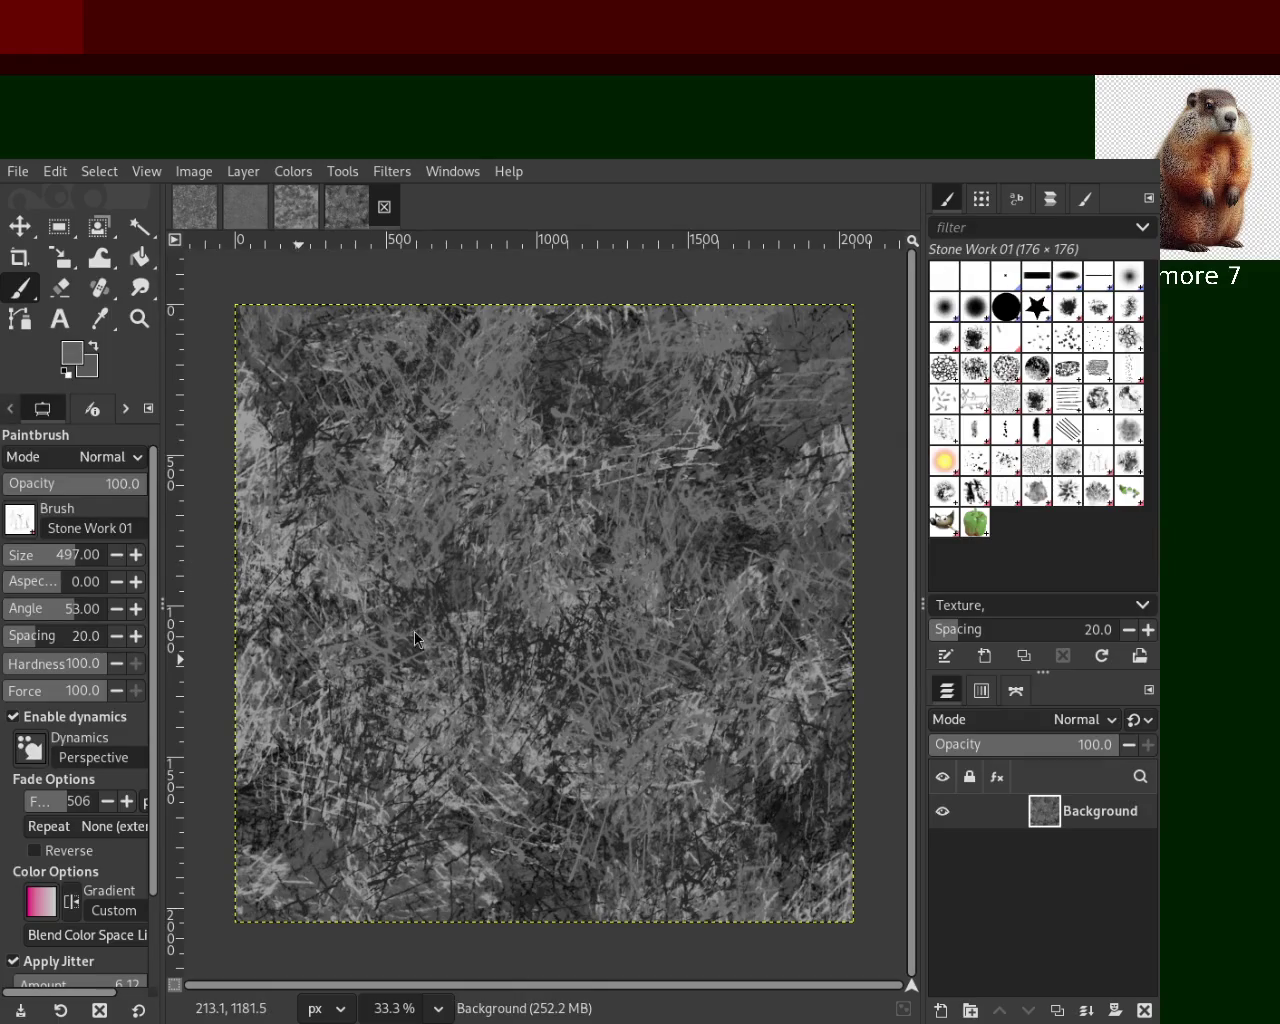
pyautogui.moveTo(790, 415)
pyautogui.mouseDown()
pyautogui.moveTo(655, 632)
pyautogui.moveTo(765, 768)
pyautogui.moveTo(688, 467)
pyautogui.moveTo(454, 595)
pyautogui.moveTo(694, 615)
pyautogui.moveTo(847, 831)
pyautogui.moveTo(784, 814)
pyautogui.moveTo(327, 450)
pyautogui.moveTo(788, 828)
pyautogui.moveTo(560, 333)
pyautogui.moveTo(315, 515)
pyautogui.mouseUp()
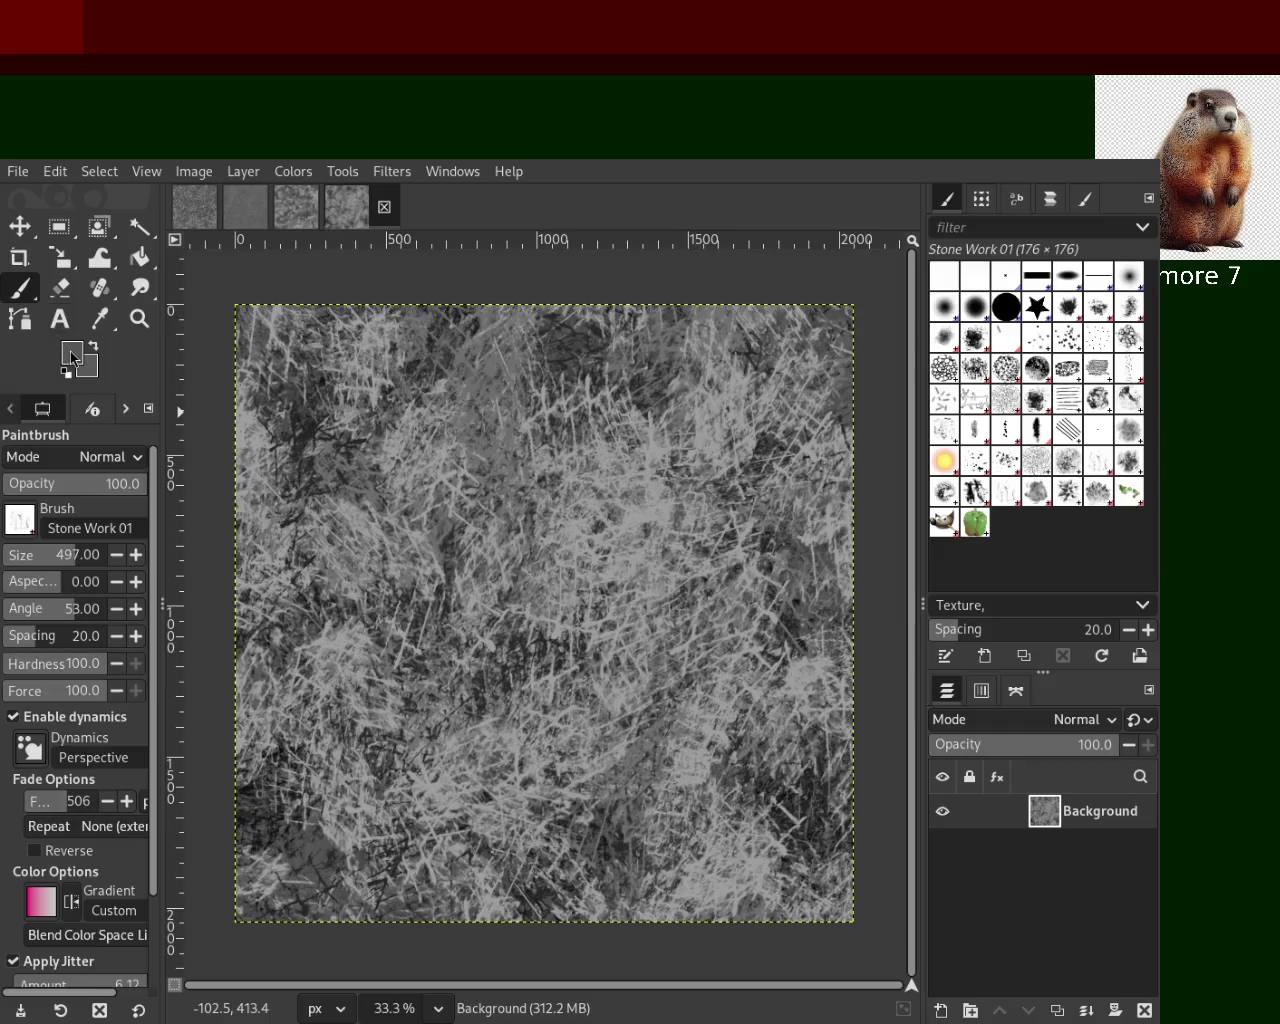
# Add dark Stone Work strokes, then sample a lighter grey and paint light strokes over them
pyautogui.moveTo(807, 405)
pyautogui.mouseDown()
pyautogui.moveTo(681, 774)
pyautogui.moveTo(739, 670)
pyautogui.moveTo(580, 693)
pyautogui.moveTo(656, 368)
pyautogui.mouseUp()
pyautogui.moveTo(519, 369)
pyautogui.mouseDown()
pyautogui.moveTo(755, 566)
pyautogui.moveTo(634, 676)
pyautogui.moveTo(463, 660)
pyautogui.moveTo(530, 554)
pyautogui.moveTo(549, 428)
pyautogui.moveTo(525, 563)
pyautogui.moveTo(643, 662)
pyautogui.mouseUp()
pyautogui.keyDown('ctrl'); pyautogui.click(505, 387); pyautogui.keyUp('ctrl')
pyautogui.keyDown('ctrl'); pyautogui.click(578, 555); pyautogui.keyUp('ctrl')
pyautogui.moveTo(578, 555)
pyautogui.mouseDown()
pyautogui.moveTo(590, 880)
pyautogui.moveTo(560, 845)
pyautogui.moveTo(405, 478)
pyautogui.moveTo(600, 380)
pyautogui.moveTo(444, 384)
pyautogui.moveTo(700, 450)
pyautogui.moveTo(400, 652)
pyautogui.moveTo(372, 631)
pyautogui.moveTo(551, 331)
pyautogui.moveTo(459, 423)
pyautogui.moveTo(557, 497)
pyautogui.moveTo(654, 480)
pyautogui.moveTo(797, 597)
pyautogui.moveTo(838, 797)
pyautogui.moveTo(791, 833)
pyautogui.moveTo(803, 891)
pyautogui.moveTo(728, 828)
pyautogui.moveTo(593, 870)
pyautogui.mouseUp()
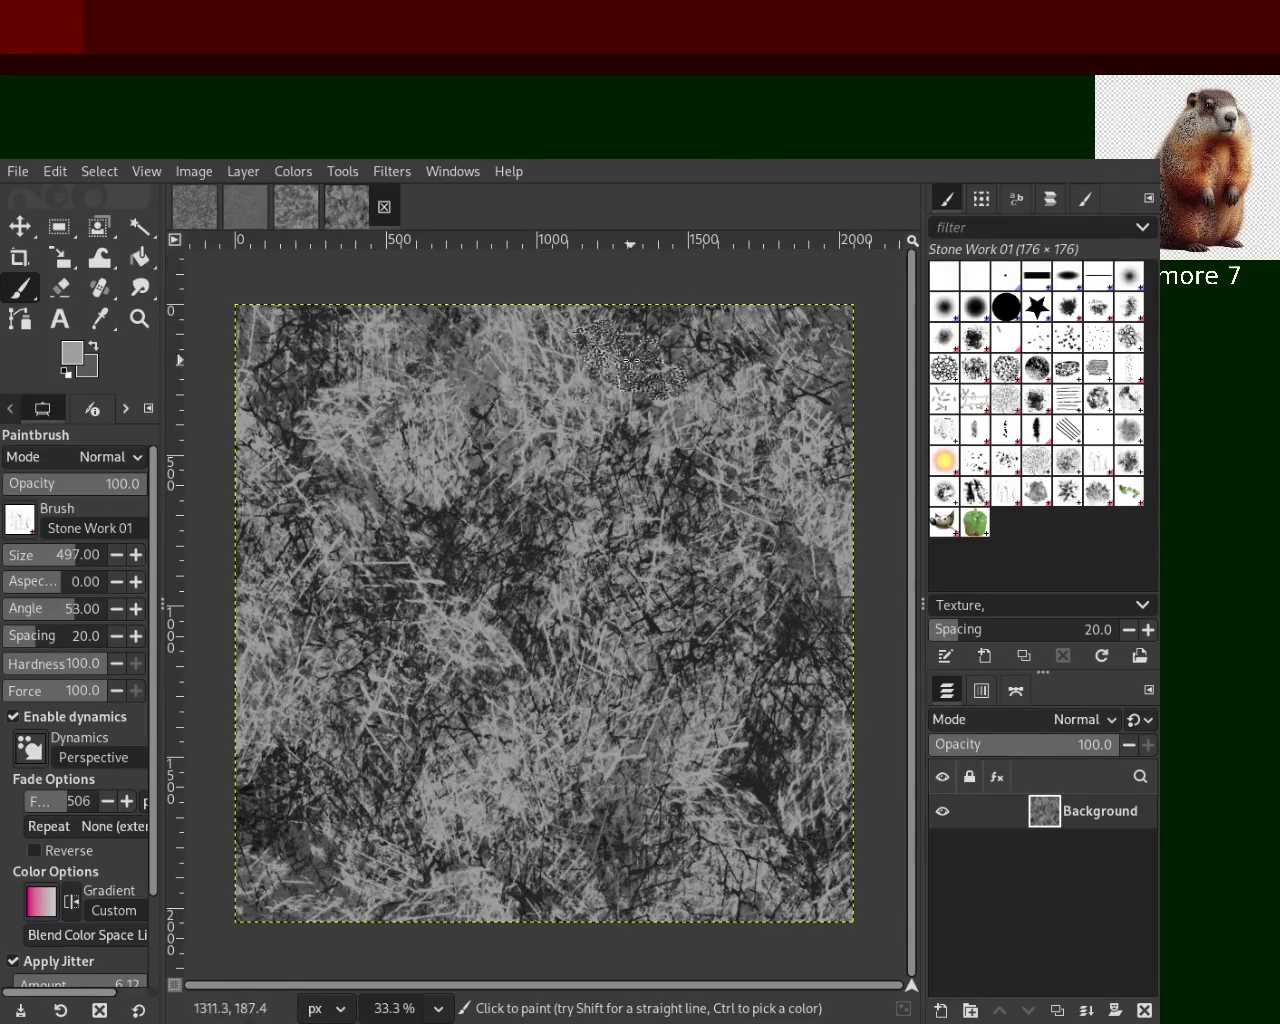
# Zoom to 33.3% so the whole canvas shows, and return to the Stone Work 01 Paintbrush
pyautogui.press('z')
pyautogui.moveTo(545, 400); pyautogui.dragTo(370, 418)
pyautogui.scroll(1, 506, 551)
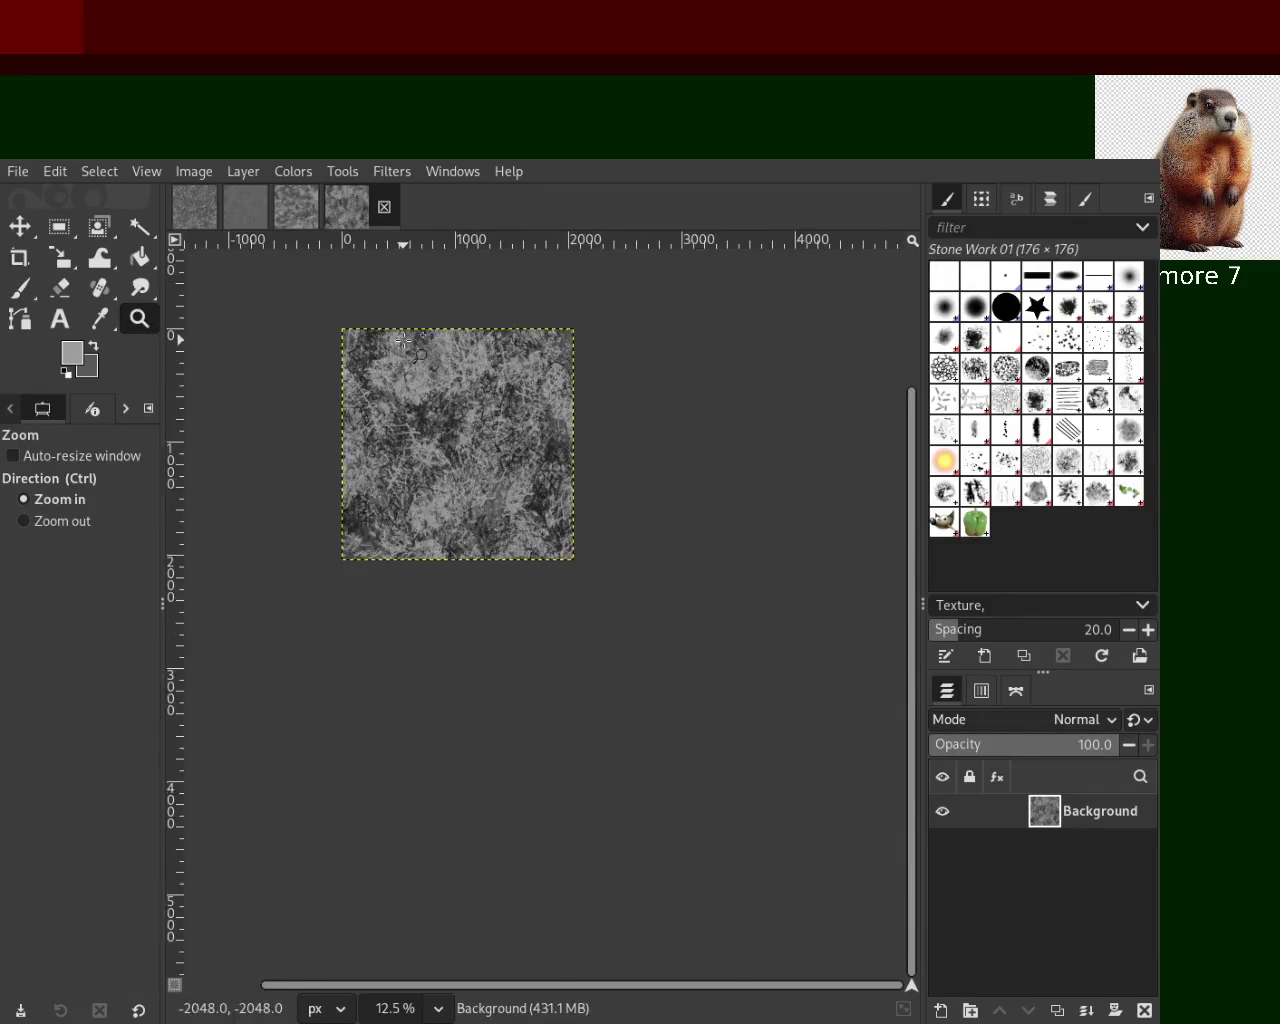
pyautogui.scroll(2, 560, 565)
pyautogui.scroll(2, 618, 581)
pyautogui.scroll(-2, 610, 570)
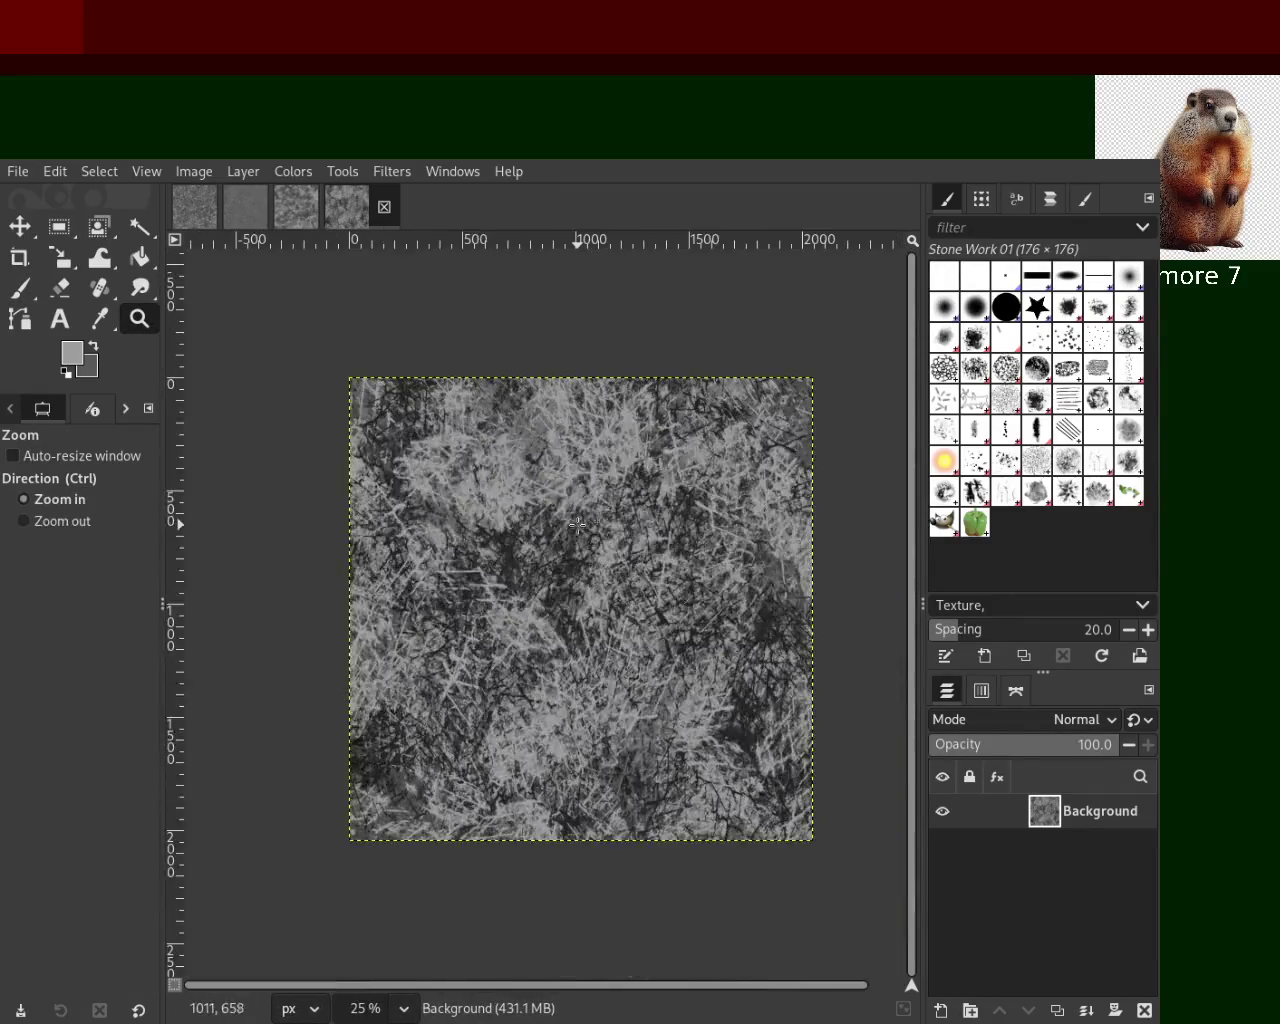
pyautogui.scroll(2, 600, 560)
pyautogui.scroll(-1, 590, 540)
pyautogui.scroll(-1, 578, 525)
pyautogui.scroll(1, 578, 525)
pyautogui.scroll(-1, 578, 525)
pyautogui.scroll(1, 578, 525)
pyautogui.scroll(-1, 578, 525)
pyautogui.scroll(1, 578, 525)
pyautogui.scroll(-1, 578, 525)
pyautogui.scroll(1, 692, 582)
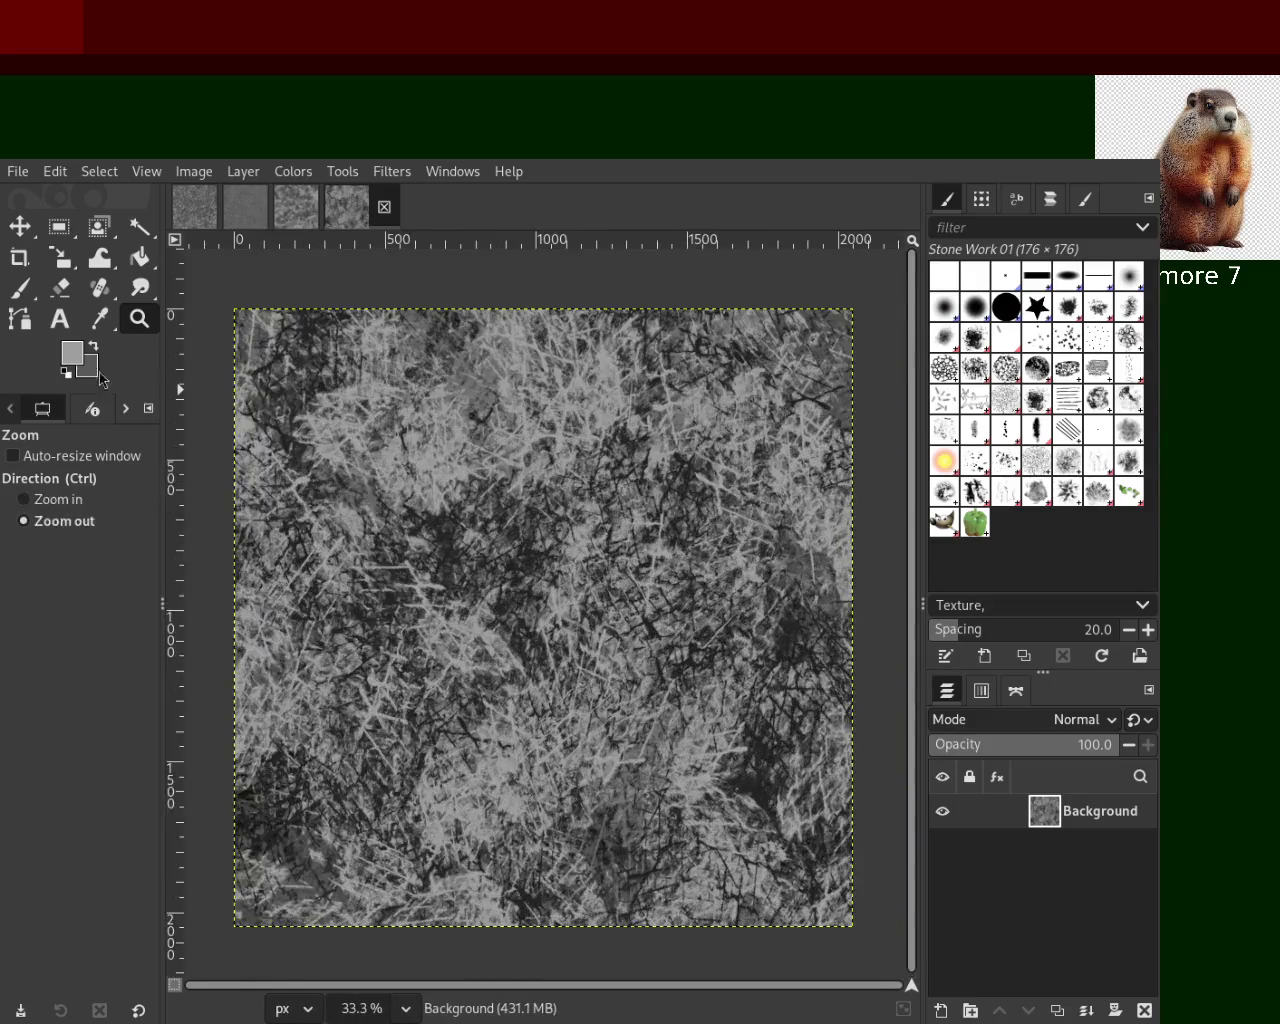
pyautogui.click(22, 290)
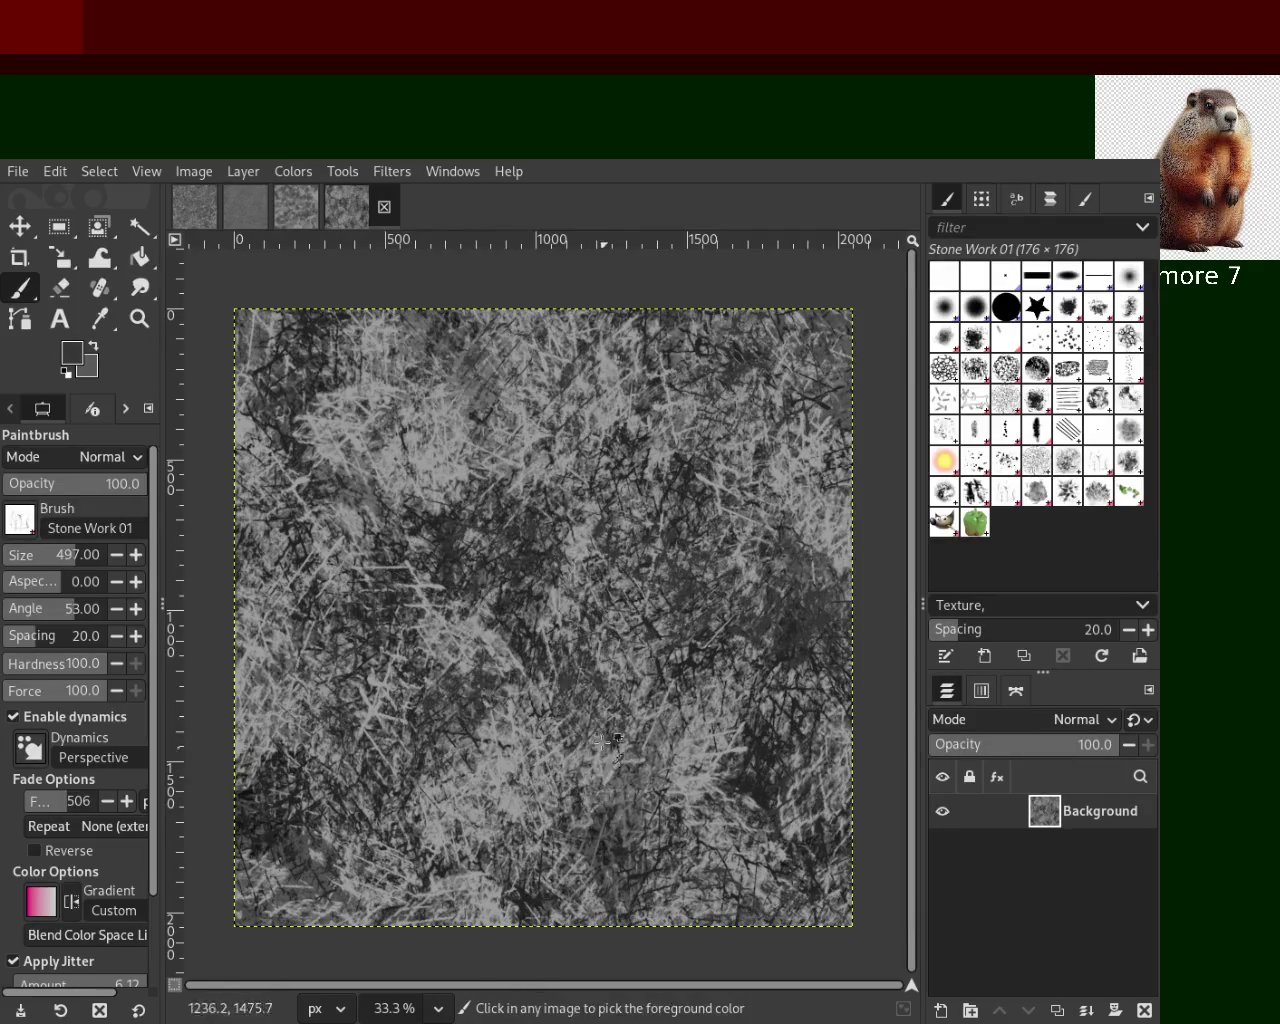
# Stamp Stone Work 01 patches, undo the stray centre stamp, and repaint large areas darker
pyautogui.click(615, 690)
pyautogui.hotkey('ctrl', 'z')
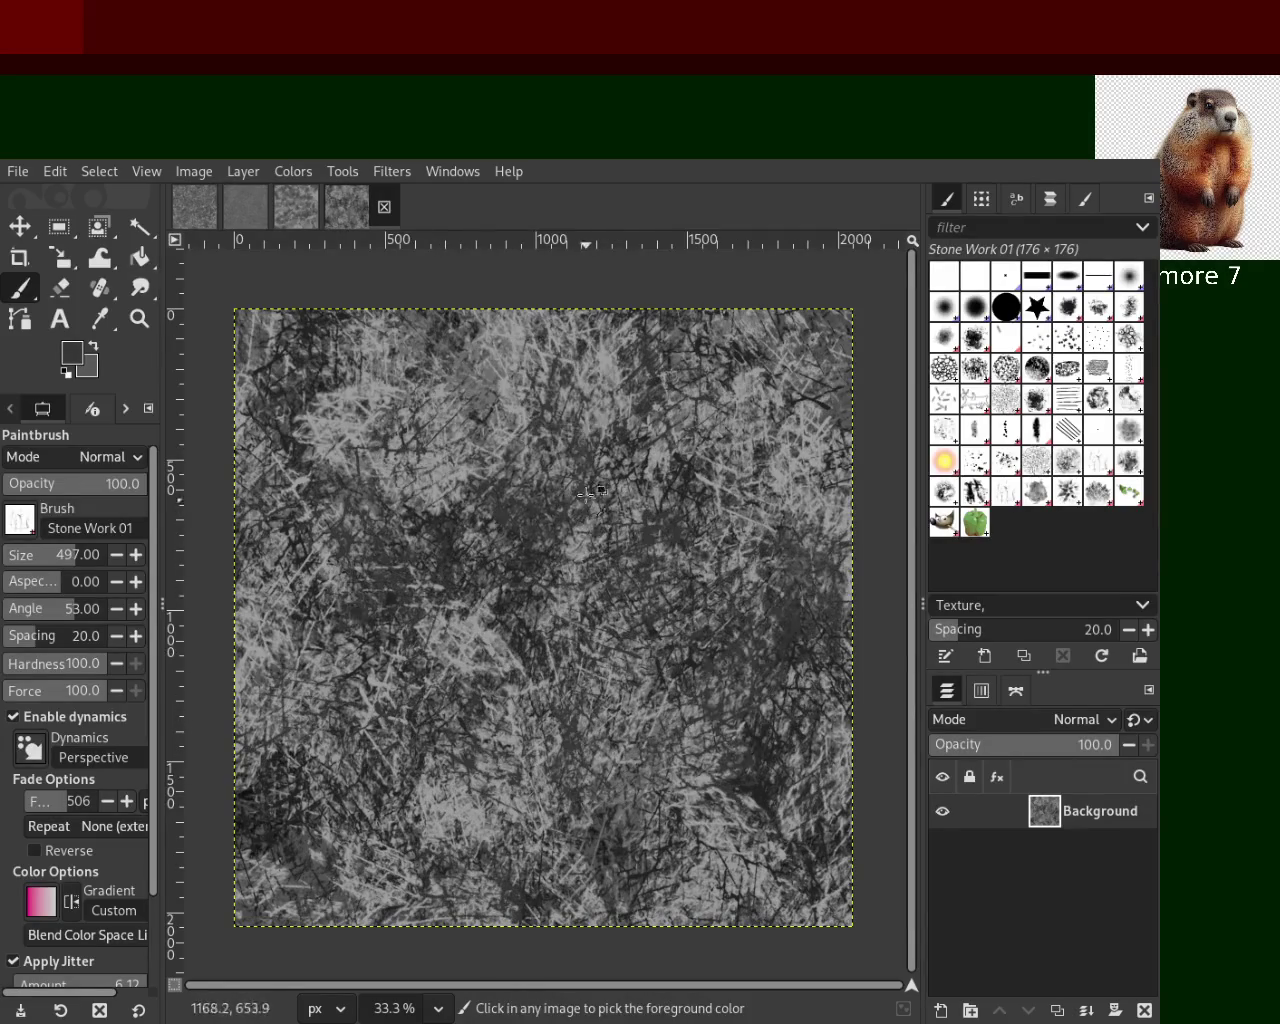
pyautogui.click(450, 885)
pyautogui.moveTo(448, 882)
pyautogui.mouseDown()
pyautogui.moveTo(571, 392)
pyautogui.moveTo(538, 407)
pyautogui.moveTo(551, 424)
pyautogui.moveTo(607, 375)
pyautogui.moveTo(556, 371)
pyautogui.moveTo(707, 440)
pyautogui.moveTo(707, 454)
pyautogui.moveTo(315, 472)
pyautogui.moveTo(455, 456)
pyautogui.mouseUp()
# Sample greys from the canvas and paint texture strokes across the upper and middle canvas
pyautogui.keyDown('ctrl'); pyautogui.click(537, 447); pyautogui.keyUp('ctrl')
pyautogui.moveTo(537, 447)
pyautogui.mouseDown()
pyautogui.moveTo(455, 370)
pyautogui.moveTo(376, 414)
pyautogui.moveTo(694, 807)
pyautogui.moveTo(764, 711)
pyautogui.moveTo(739, 649)
pyautogui.moveTo(433, 613)
pyautogui.mouseUp()
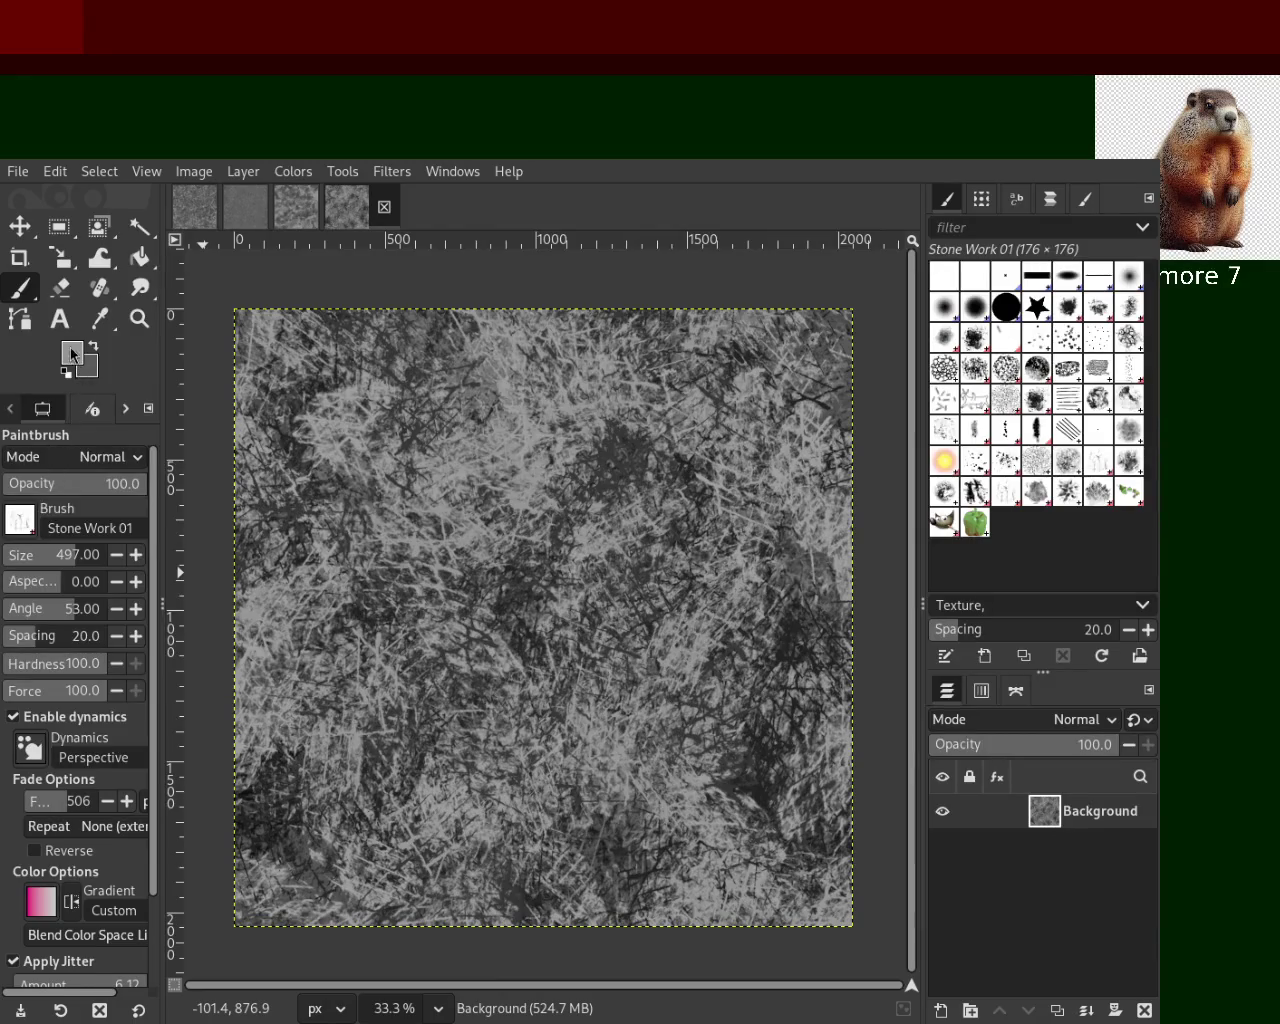
pyautogui.moveTo(810, 413)
pyautogui.mouseDown()
pyautogui.moveTo(672, 811)
pyautogui.moveTo(516, 744)
pyautogui.moveTo(535, 558)
pyautogui.mouseUp()
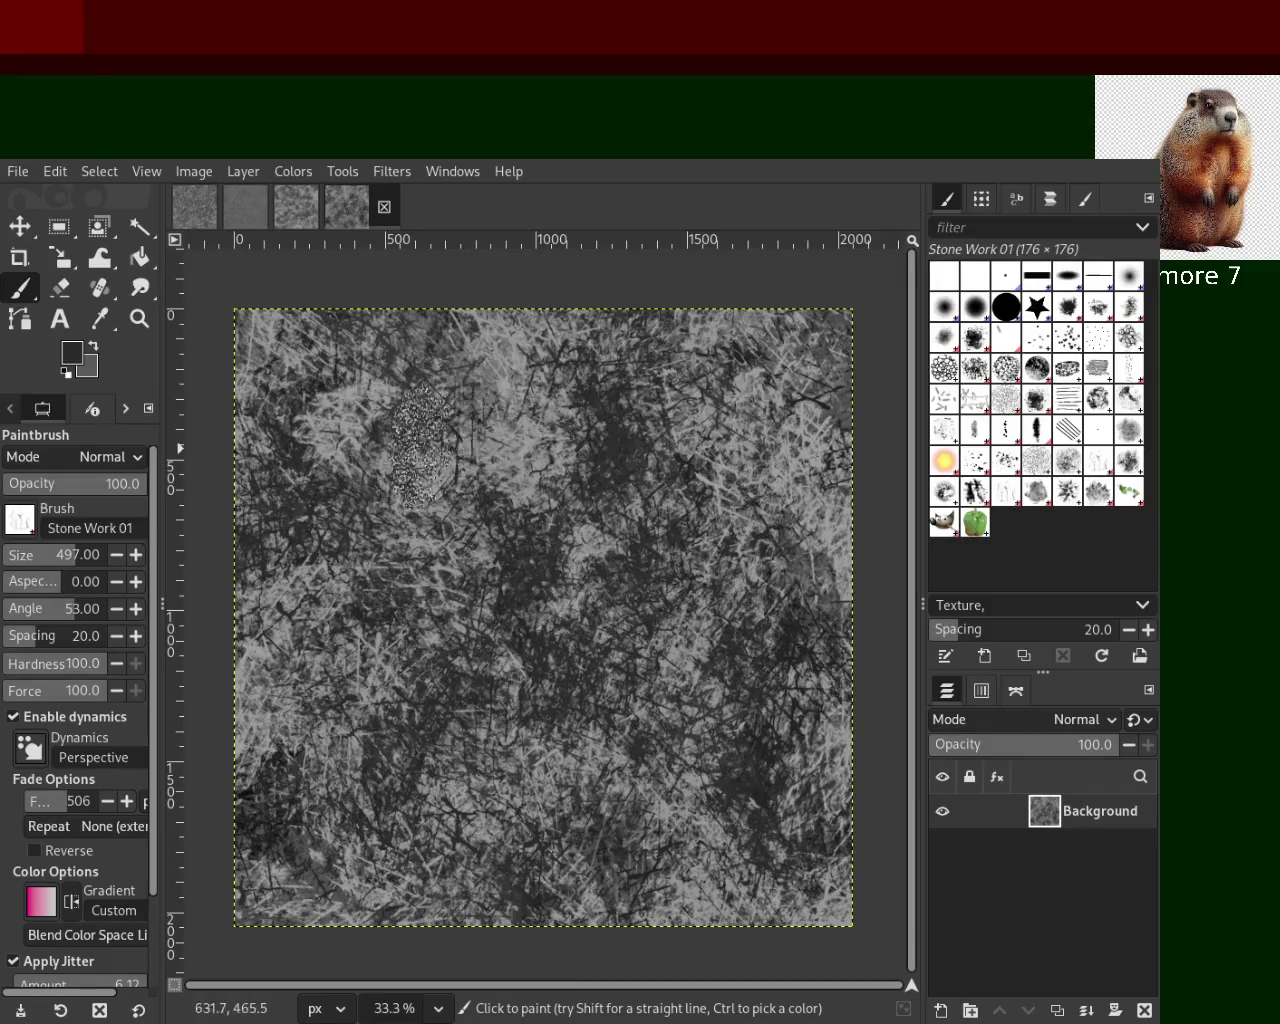
pyautogui.keyDown('ctrl'); pyautogui.click(822, 580); pyautogui.keyUp('ctrl')
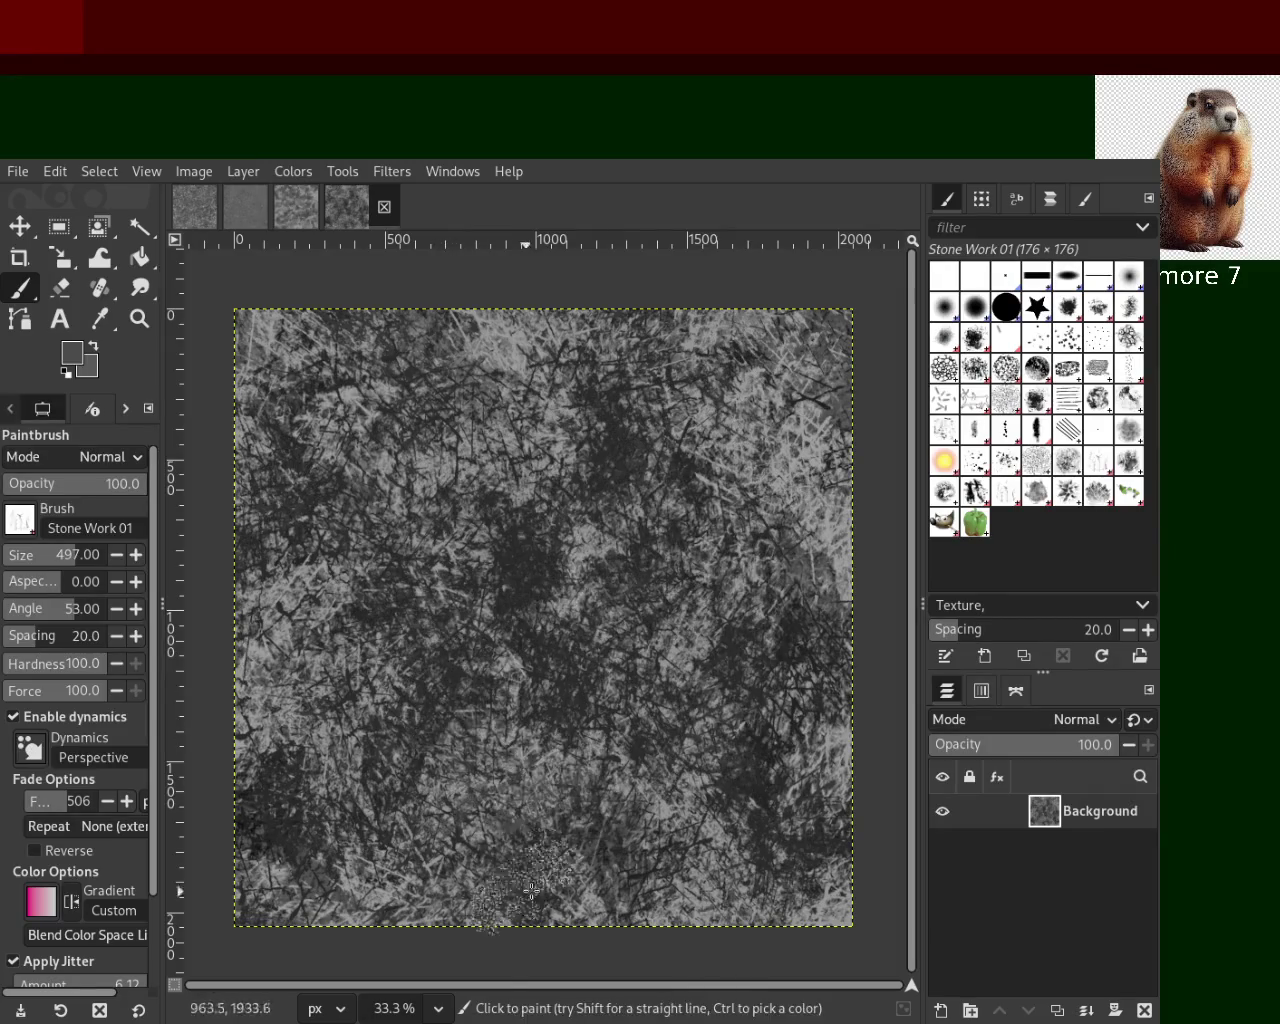
pyautogui.moveTo(303, 390); pyautogui.dragTo(790, 390)
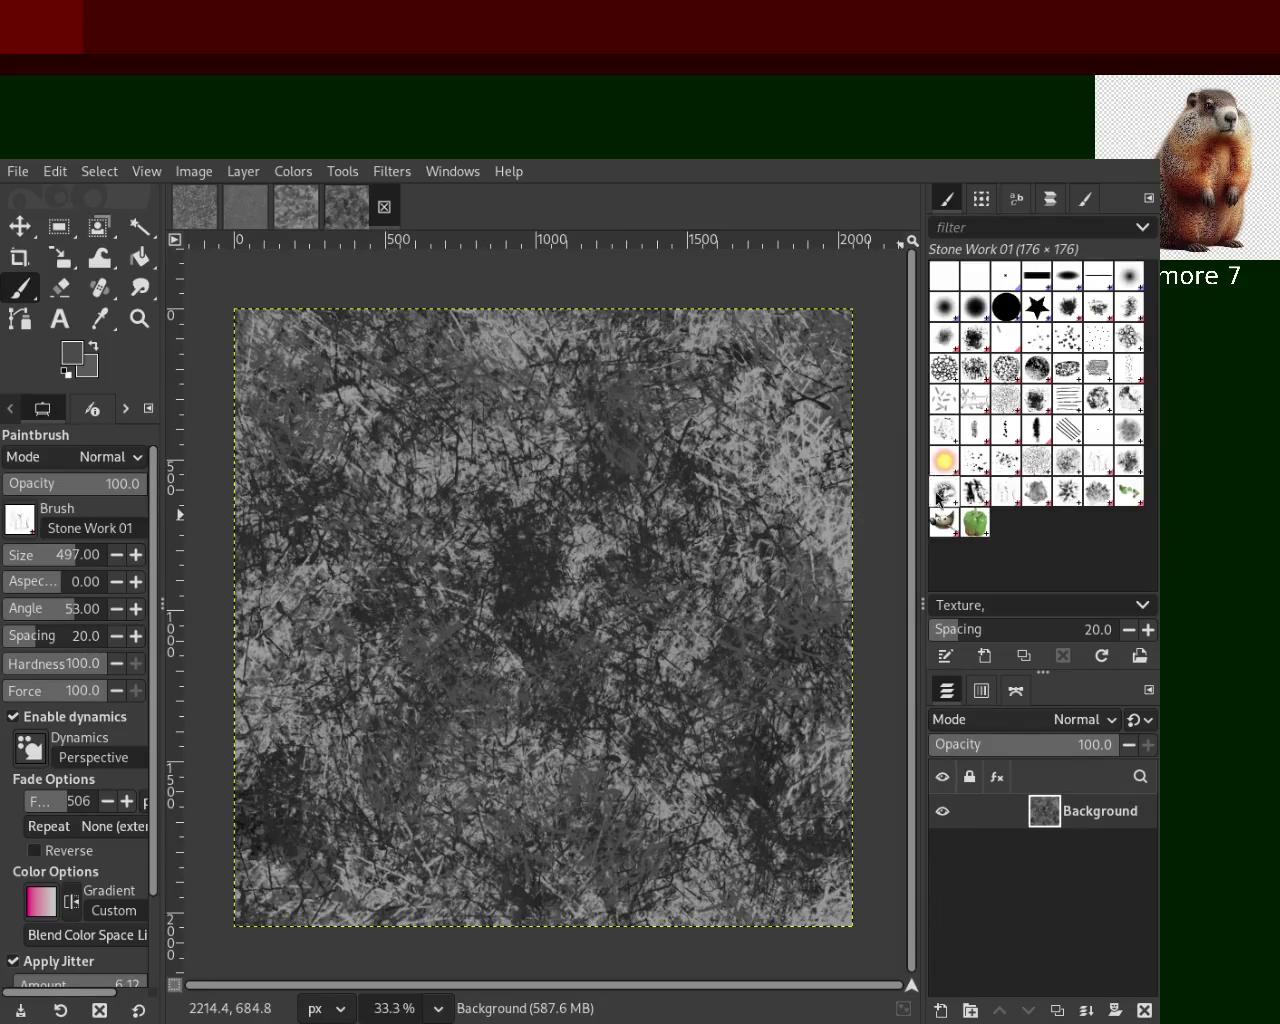
# Add light grey strokes over the middle and bottom, then sample a darker grey
pyautogui.keyDown('ctrl'); pyautogui.click(812, 502); pyautogui.keyUp('ctrl')
pyautogui.moveTo(813, 506)
pyautogui.mouseDown()
pyautogui.moveTo(681, 806)
pyautogui.moveTo(601, 393)
pyautogui.mouseUp()
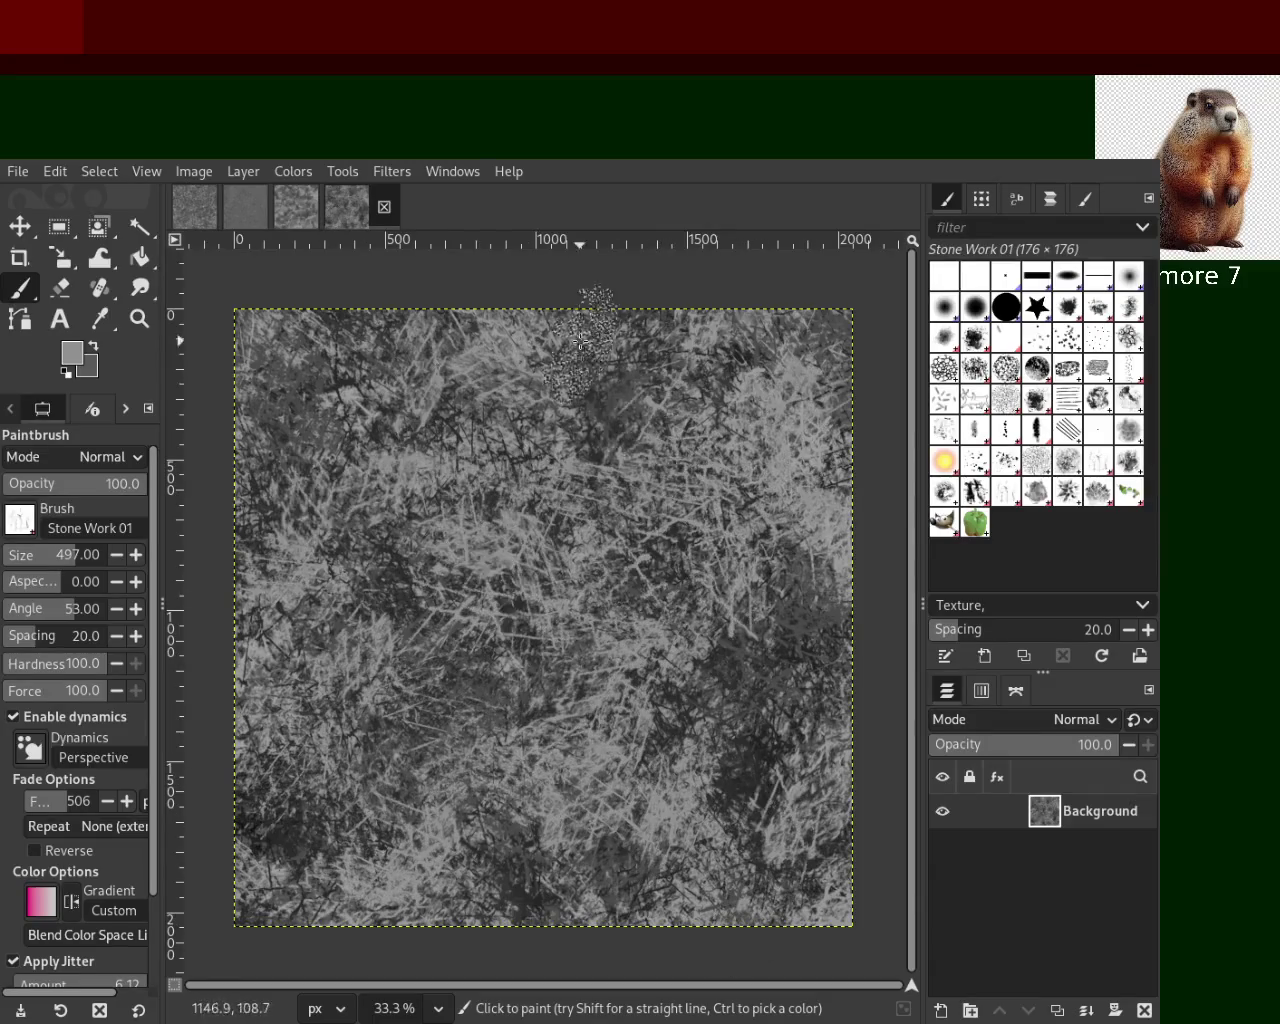
pyautogui.moveTo(512, 449)
pyautogui.mouseDown()
pyautogui.moveTo(530, 459)
pyautogui.moveTo(773, 320)
pyautogui.moveTo(429, 468)
pyautogui.moveTo(400, 831)
pyautogui.moveTo(283, 617)
pyautogui.moveTo(569, 925)
pyautogui.moveTo(544, 970)
pyautogui.moveTo(593, 872)
pyautogui.moveTo(684, 887)
pyautogui.mouseUp()
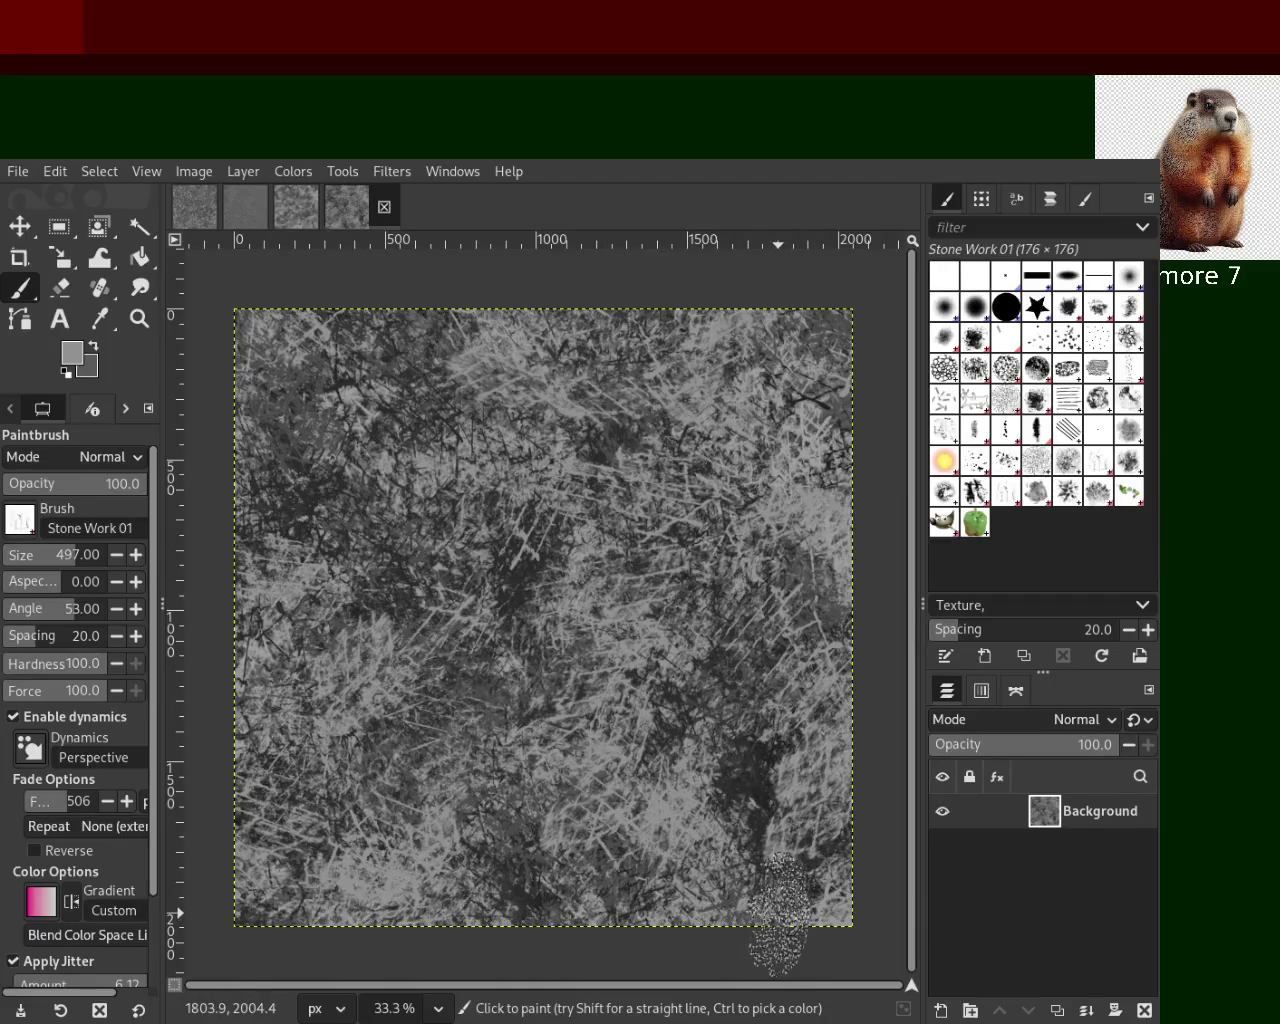
pyautogui.moveTo(436, 955); pyautogui.dragTo(823, 867)
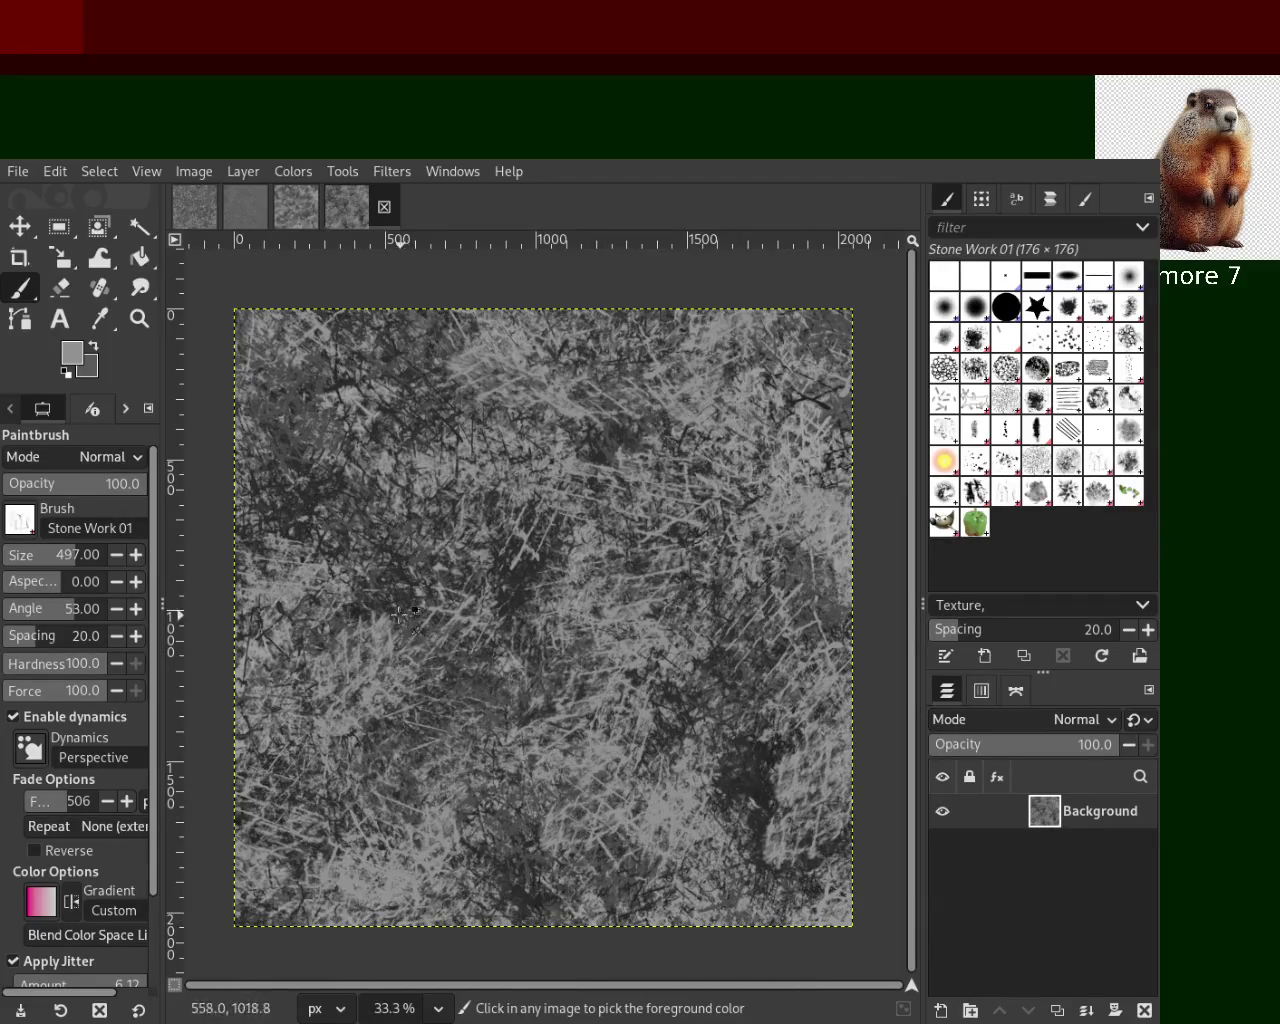
pyautogui.keyDown('ctrl'); pyautogui.click(440, 575); pyautogui.keyUp('ctrl')
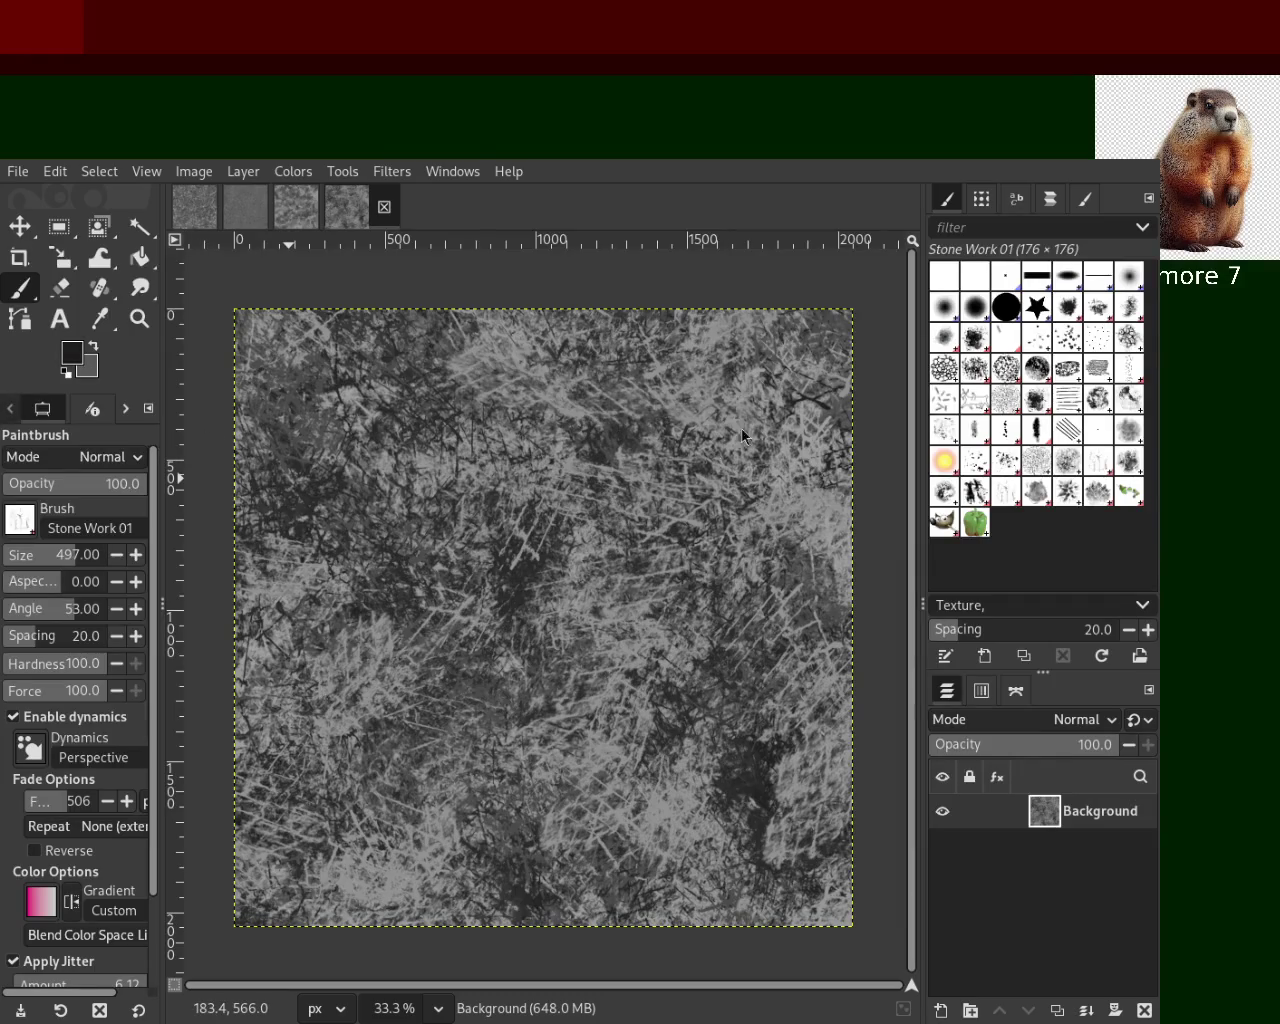
# Darken the centre and lower canvas with grey strokes sampled from the texture
pyautogui.moveTo(706, 432)
pyautogui.mouseDown()
pyautogui.moveTo(383, 867)
pyautogui.moveTo(325, 667)
pyautogui.moveTo(497, 555)
pyautogui.moveTo(786, 502)
pyautogui.moveTo(447, 360)
pyautogui.moveTo(825, 870)
pyautogui.moveTo(538, 843)
pyautogui.moveTo(321, 720)
pyautogui.moveTo(495, 660)
pyautogui.mouseUp()
pyautogui.keyDown('ctrl'); pyautogui.click(495, 660); pyautogui.keyUp('ctrl')
pyautogui.moveTo(525, 745)
pyautogui.mouseDown()
pyautogui.moveTo(610, 605)
pyautogui.moveTo(518, 465)
pyautogui.mouseUp()
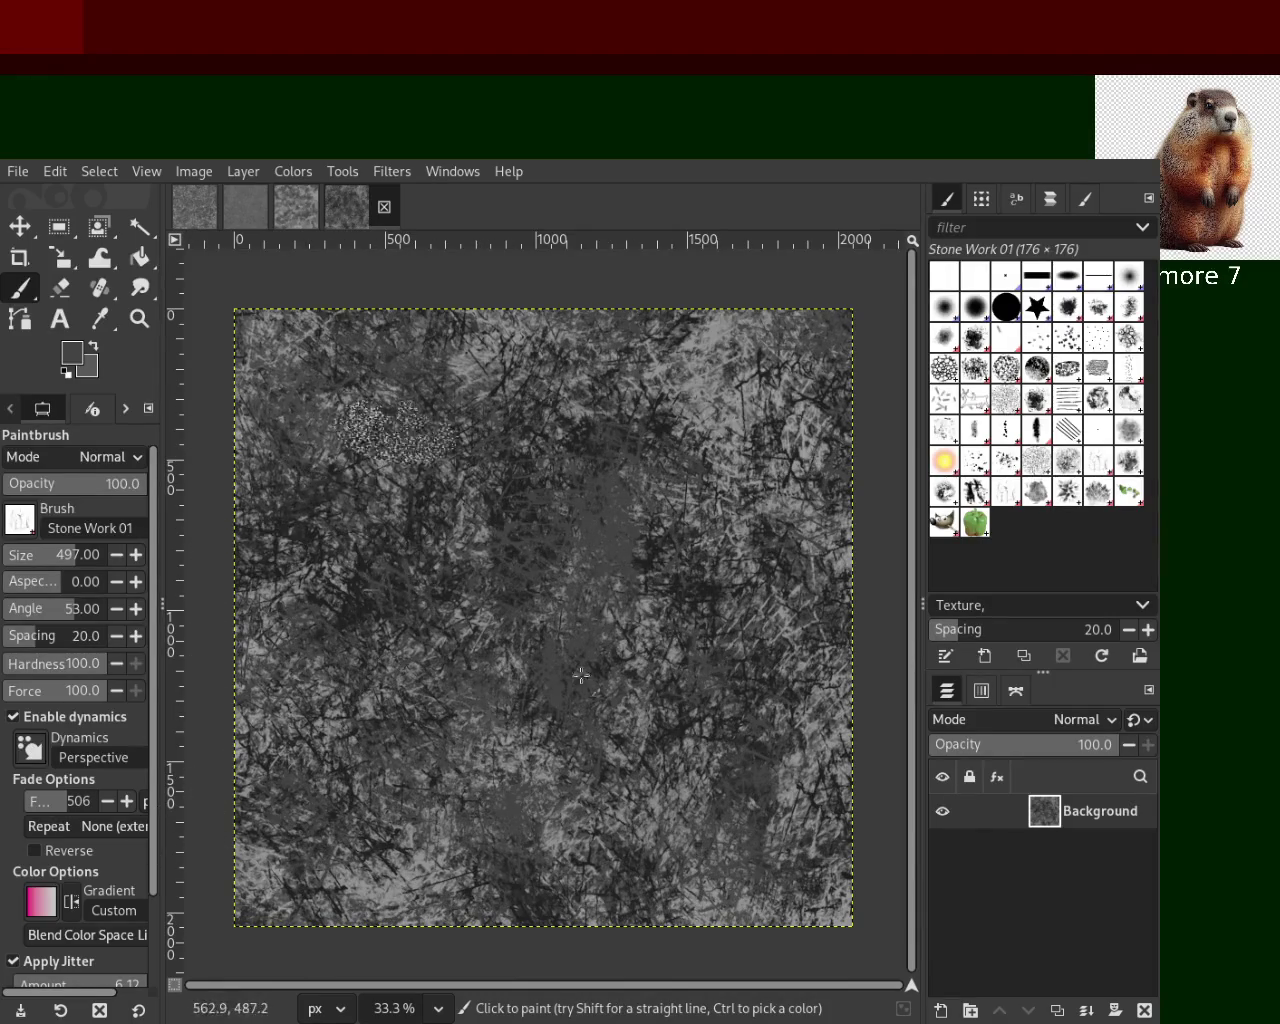
pyautogui.keyDown('ctrl'); pyautogui.click(752, 430); pyautogui.keyUp('ctrl')
pyautogui.moveTo(700, 620)
pyautogui.mouseDown()
pyautogui.moveTo(713, 662)
pyautogui.moveTo(686, 900)
pyautogui.moveTo(677, 536)
pyautogui.mouseUp()
# Add light grey strokes, then sample black and dab it on the lower-centre and top
pyautogui.keyDown('ctrl'); pyautogui.click(727, 420); pyautogui.keyUp('ctrl')
pyautogui.moveTo(600, 600)
pyautogui.mouseDown()
pyautogui.moveTo(735, 741)
pyautogui.moveTo(447, 930)
pyautogui.moveTo(588, 464)
pyautogui.moveTo(464, 826)
pyautogui.moveTo(488, 635)
pyautogui.moveTo(435, 760)
pyautogui.mouseUp()
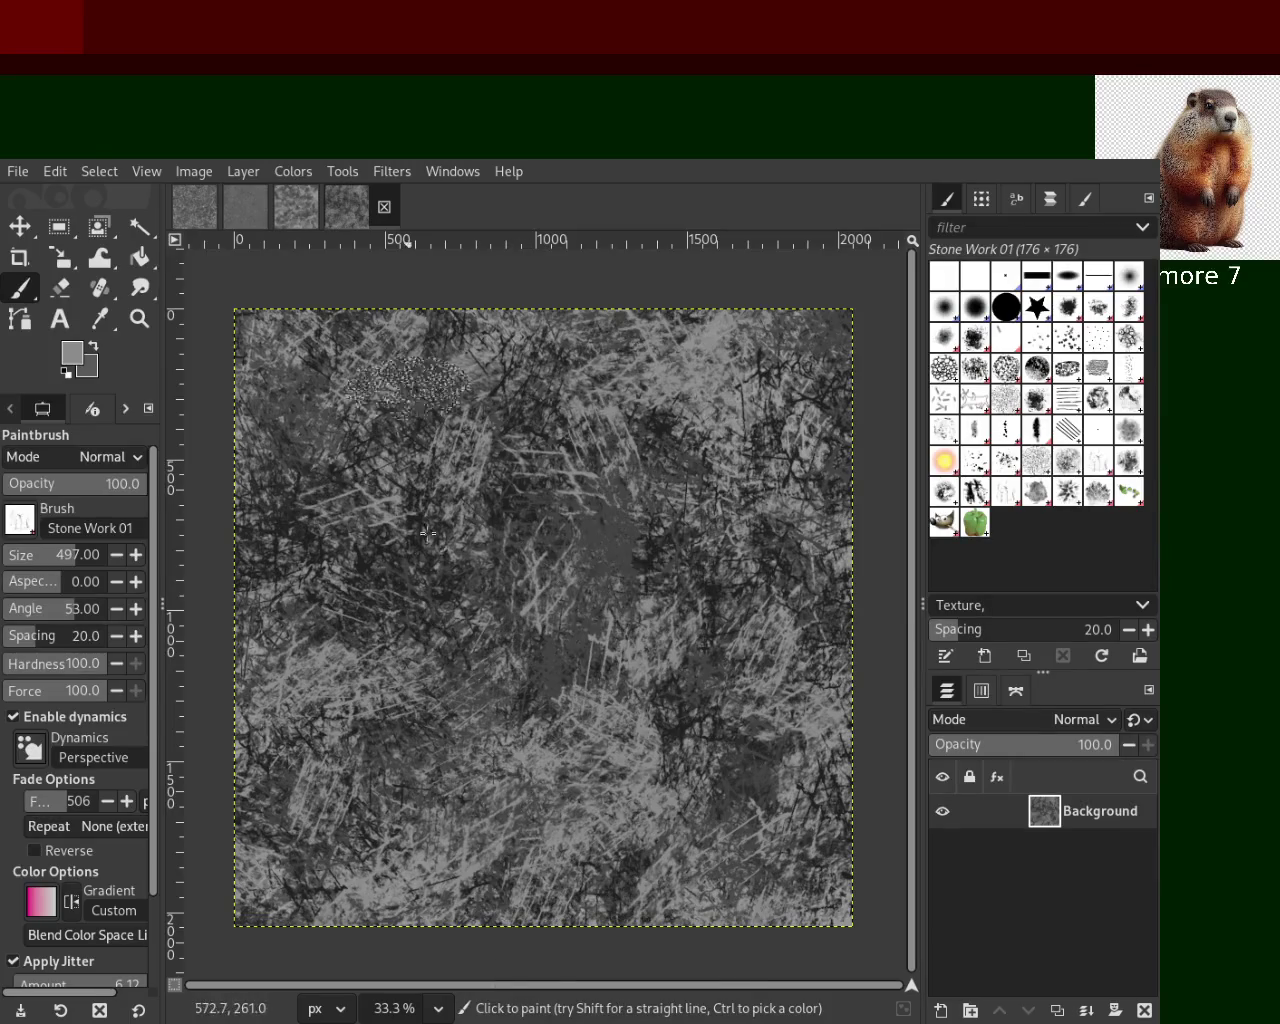
pyautogui.keyDown('ctrl'); pyautogui.click(425, 610); pyautogui.keyUp('ctrl')
pyautogui.moveTo(412, 642)
pyautogui.mouseDown()
pyautogui.moveTo(628, 838)
pyautogui.moveTo(554, 855)
pyautogui.mouseUp()
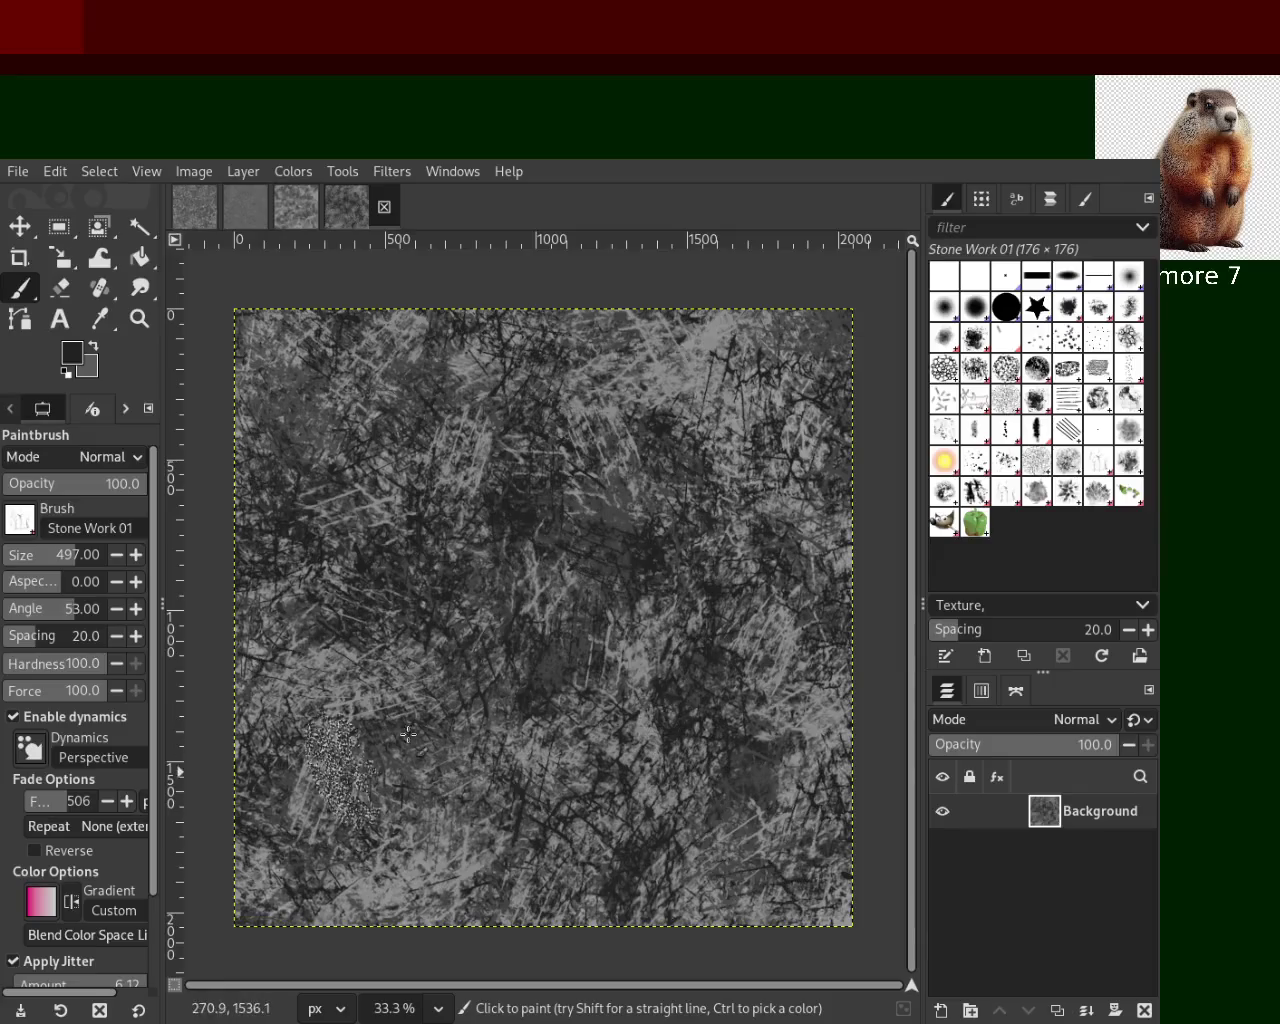
pyautogui.click(620, 395)
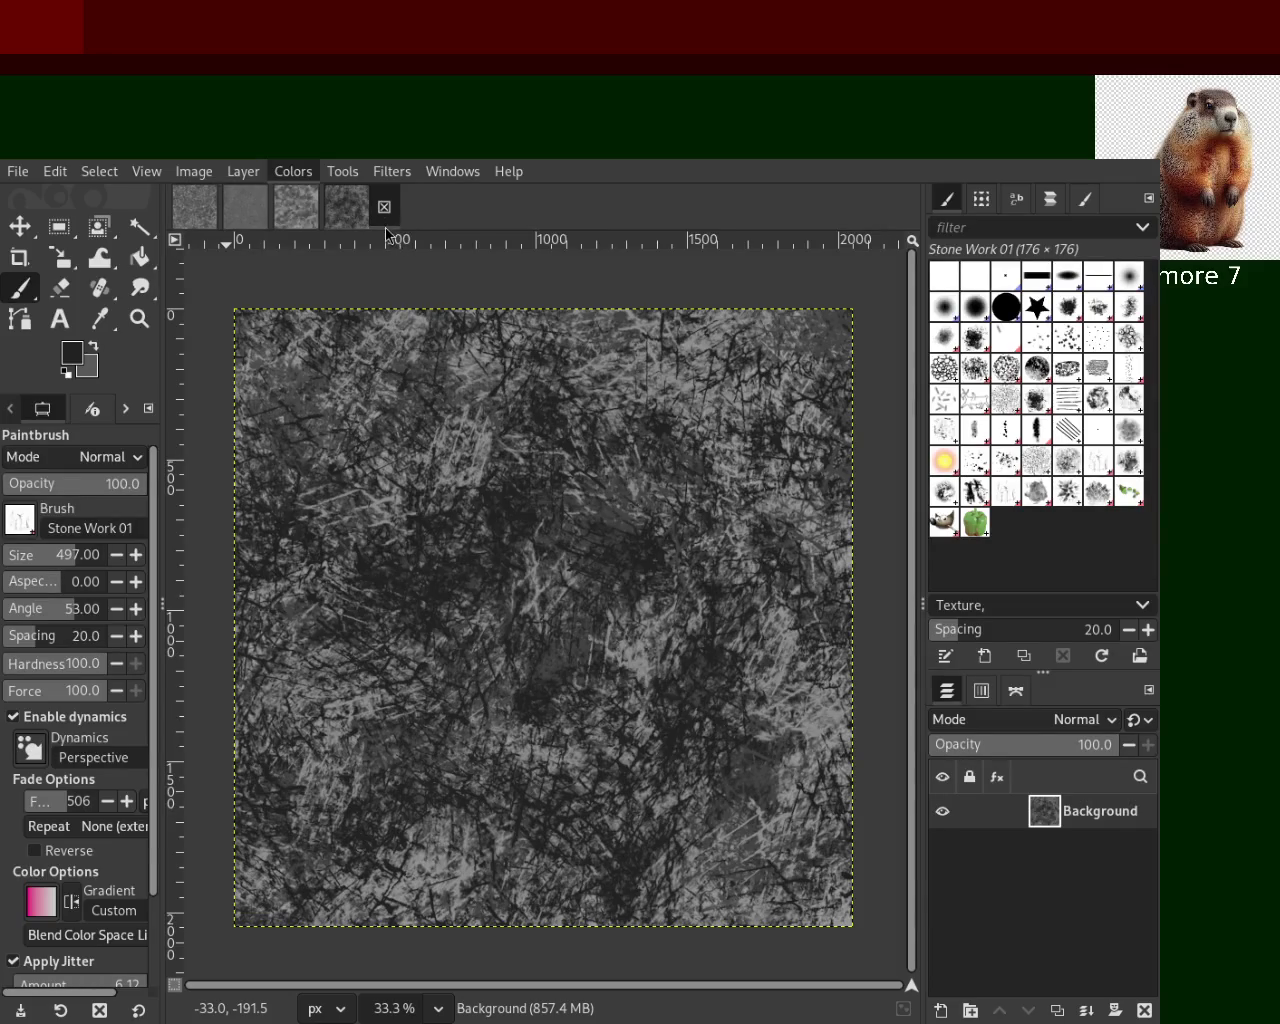
pyautogui.hotkey('ctrl', 'f')
pyautogui.hotkey('ctrl', 'f')
pyautogui.hotkey('ctrl', 'f')
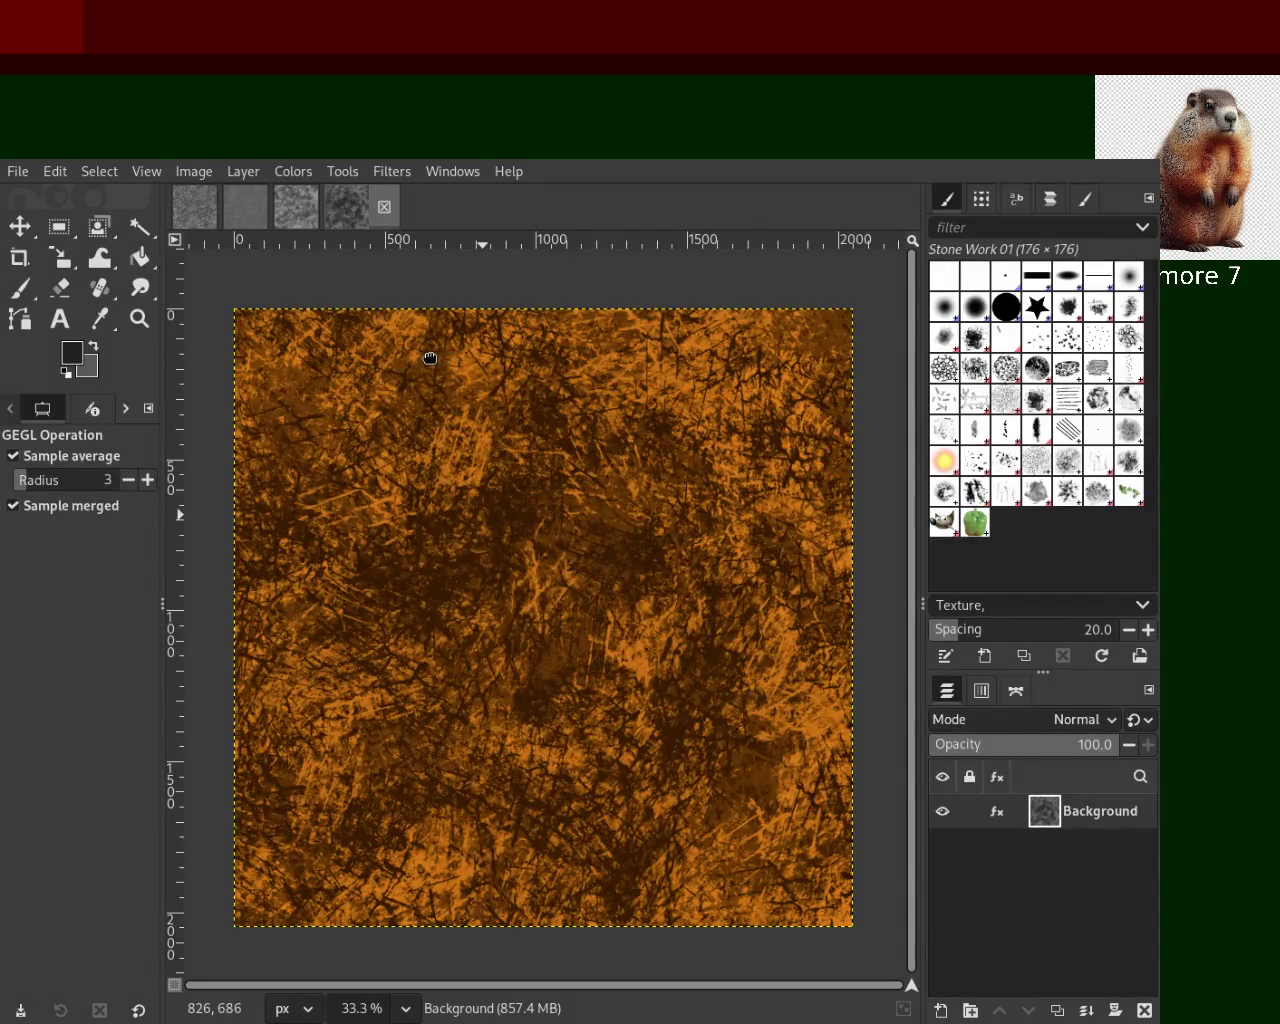
pyautogui.hotkey('ctrl', 'f')
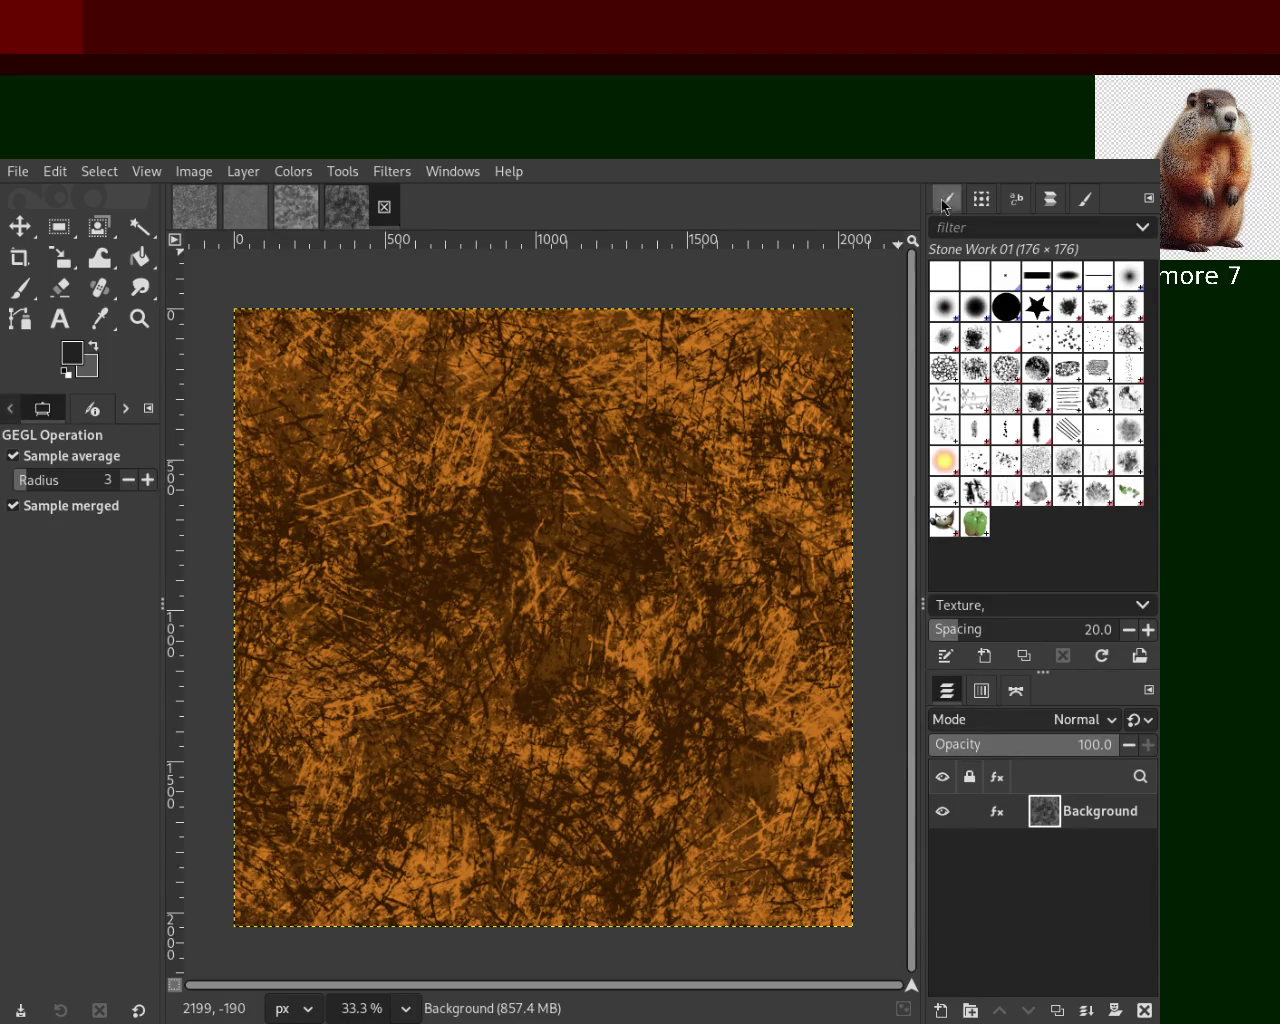
pyautogui.hotkey('ctrl', 'z')
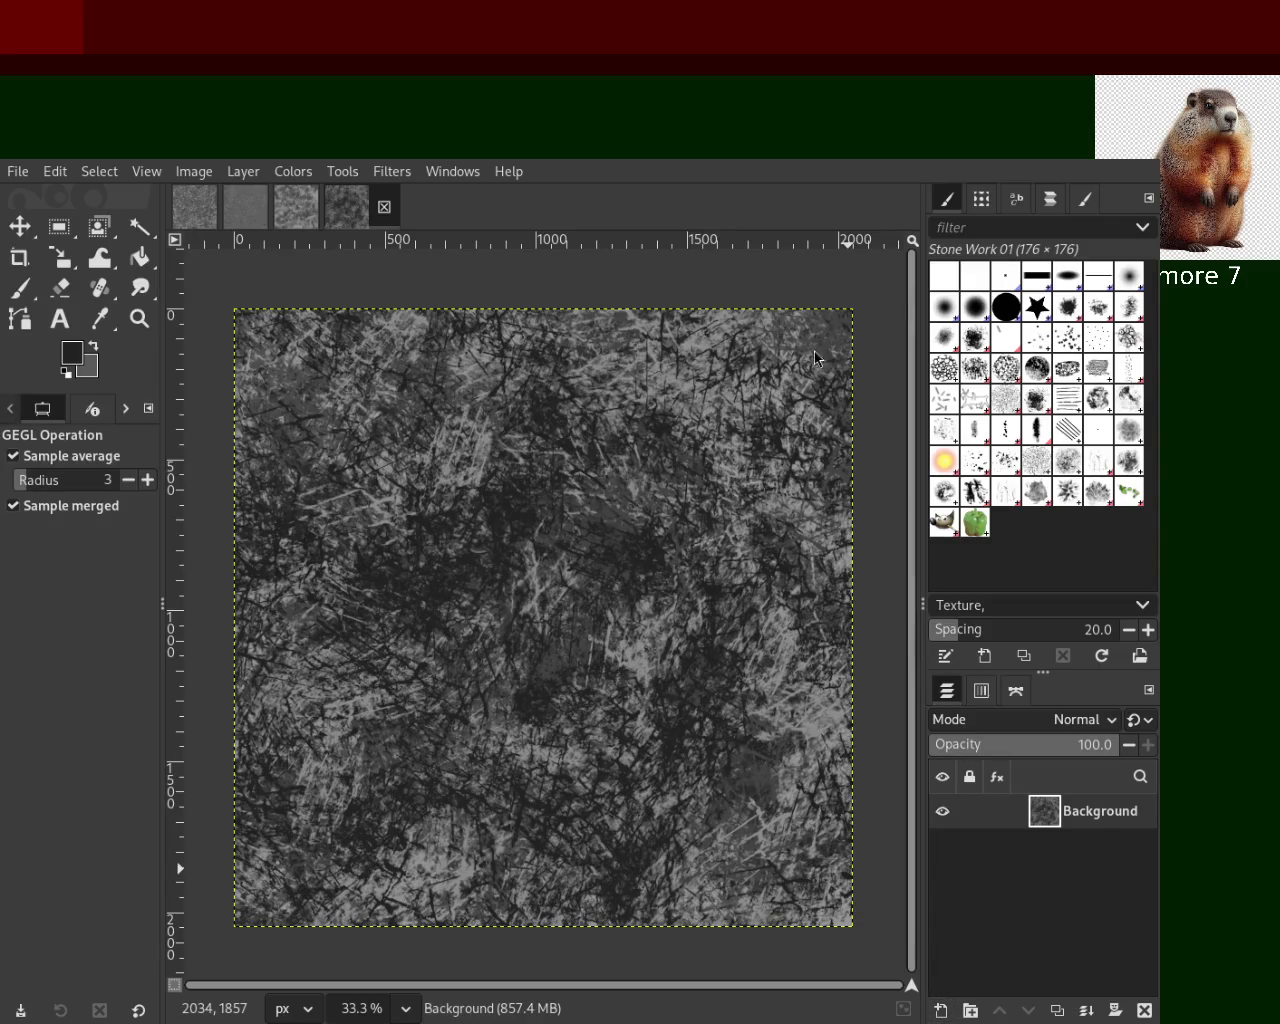
pyautogui.hotkey('ctrl', 'shift', 'n')
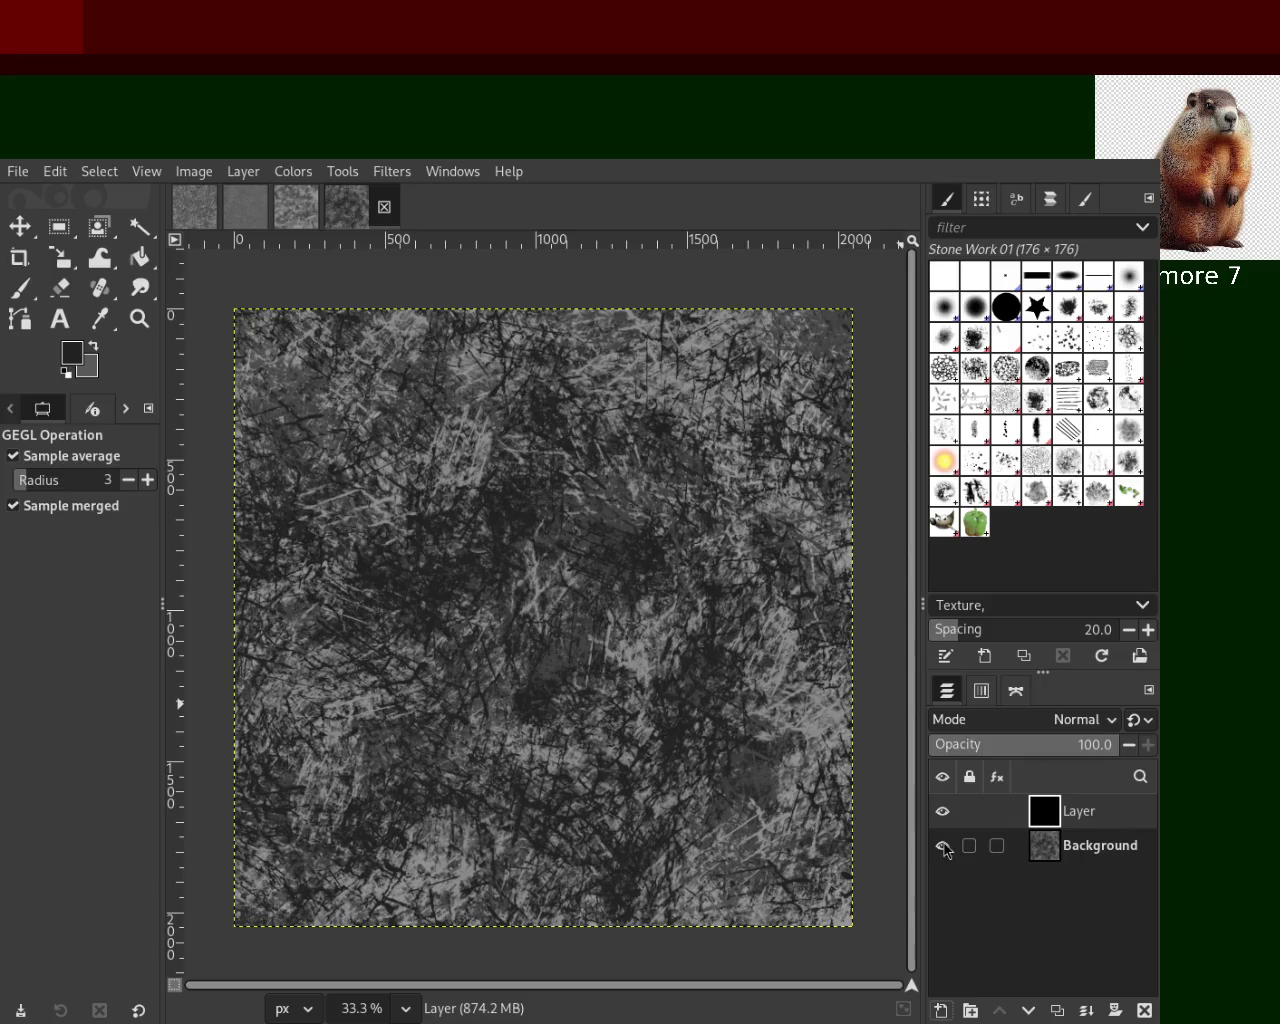
# Hide the Background layer so only the new black layer shows on the canvas
pyautogui.click(943, 846)
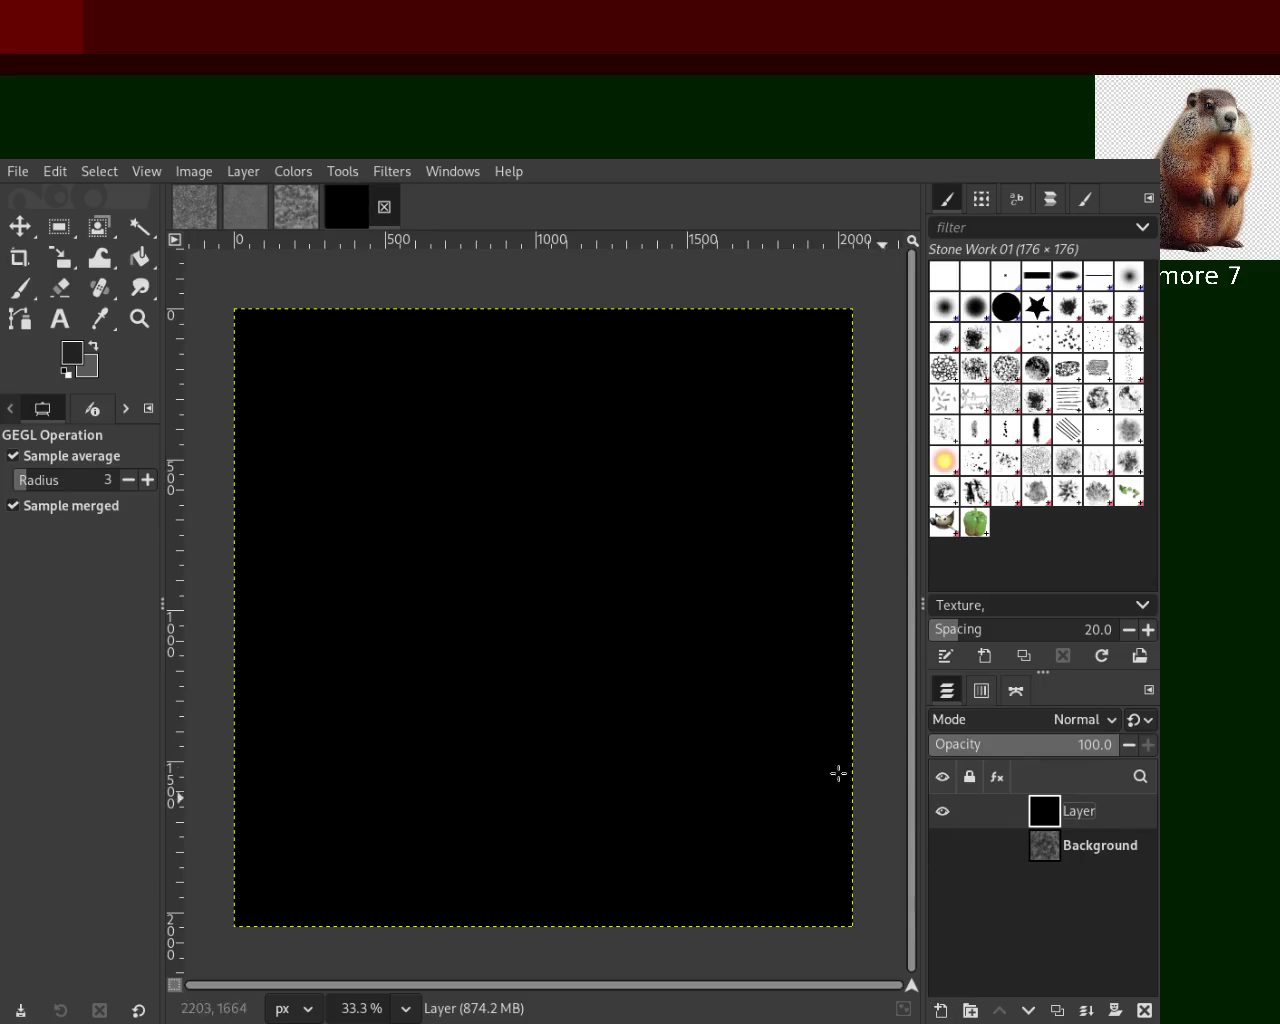
pyautogui.click(59, 226)
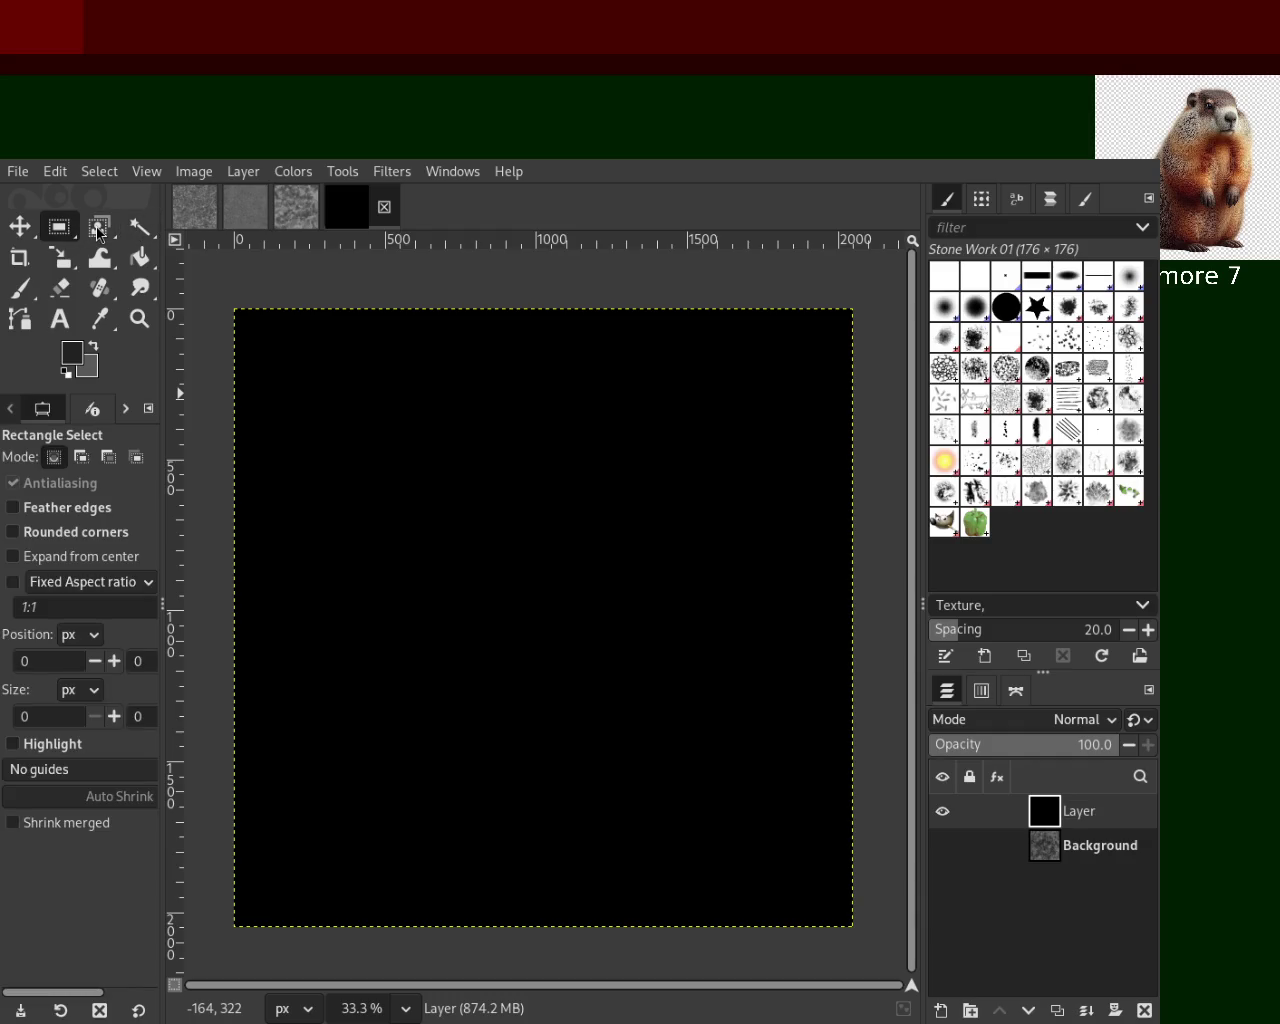
pyautogui.press('f')
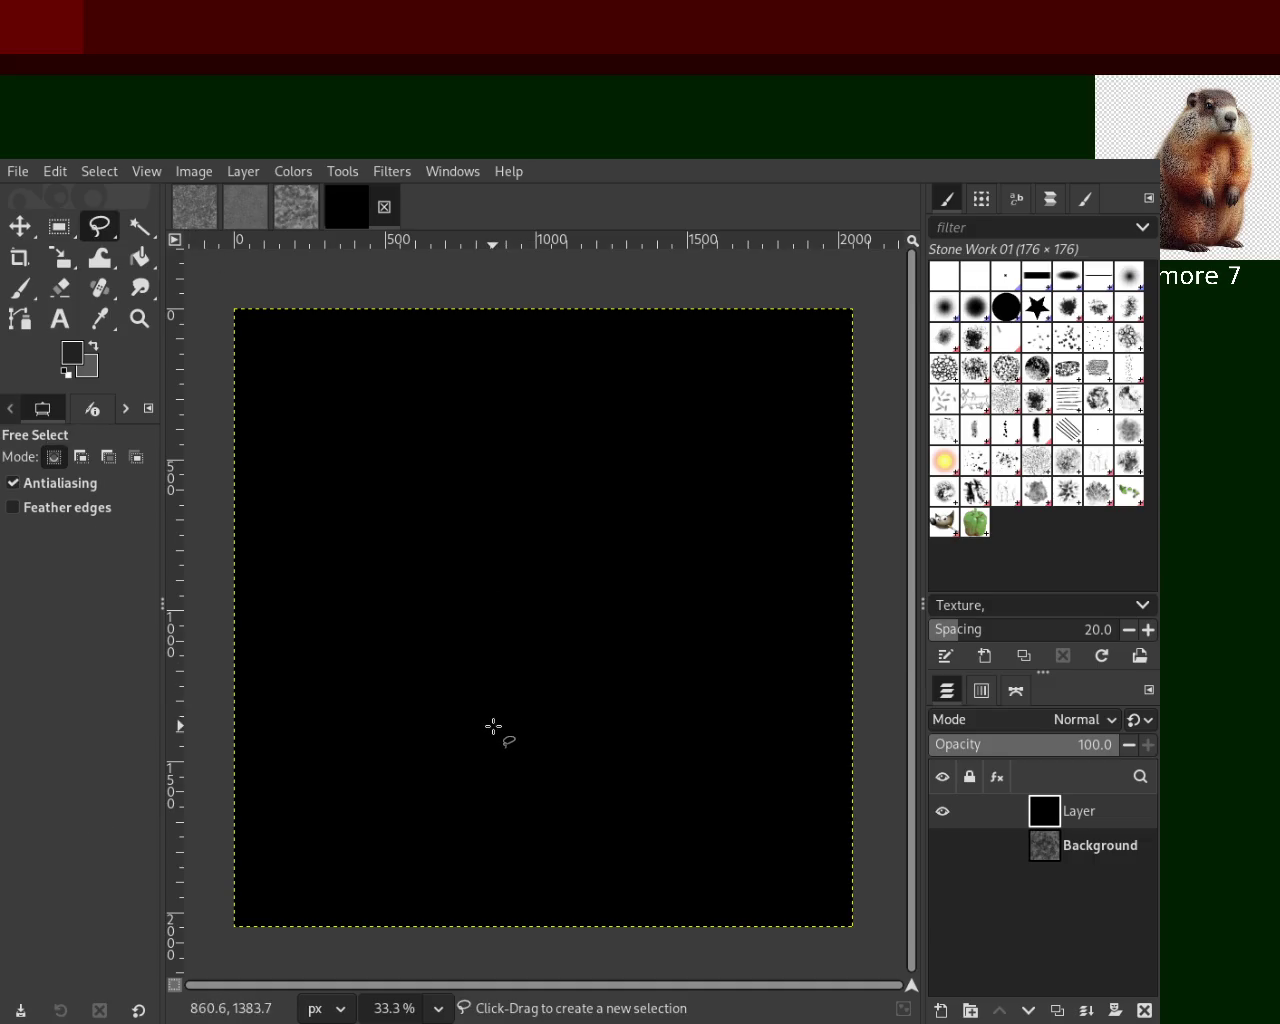
# Trace a freehand leaf outline with a stem and close it into a selection
pyautogui.moveTo(506, 389)
pyautogui.mouseDown()
pyautogui.moveTo(499, 691)
pyautogui.moveTo(525, 801)
pyautogui.moveTo(543, 689)
pyautogui.moveTo(640, 644)
pyautogui.moveTo(586, 529)
pyautogui.moveTo(514, 434)
pyautogui.moveTo(508, 390)
pyautogui.mouseUp()
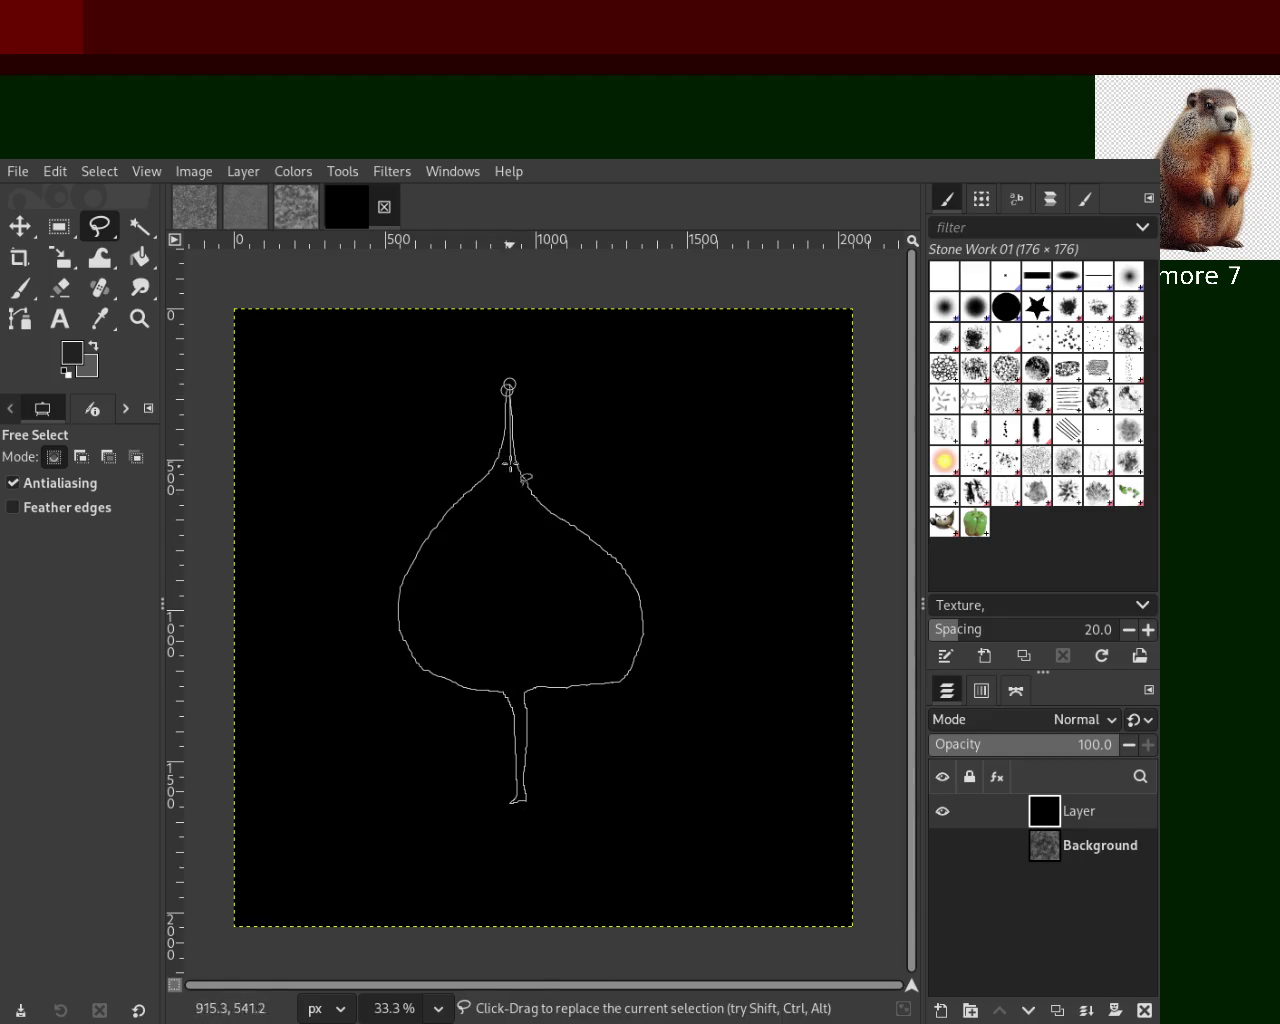
pyautogui.click(523, 569)
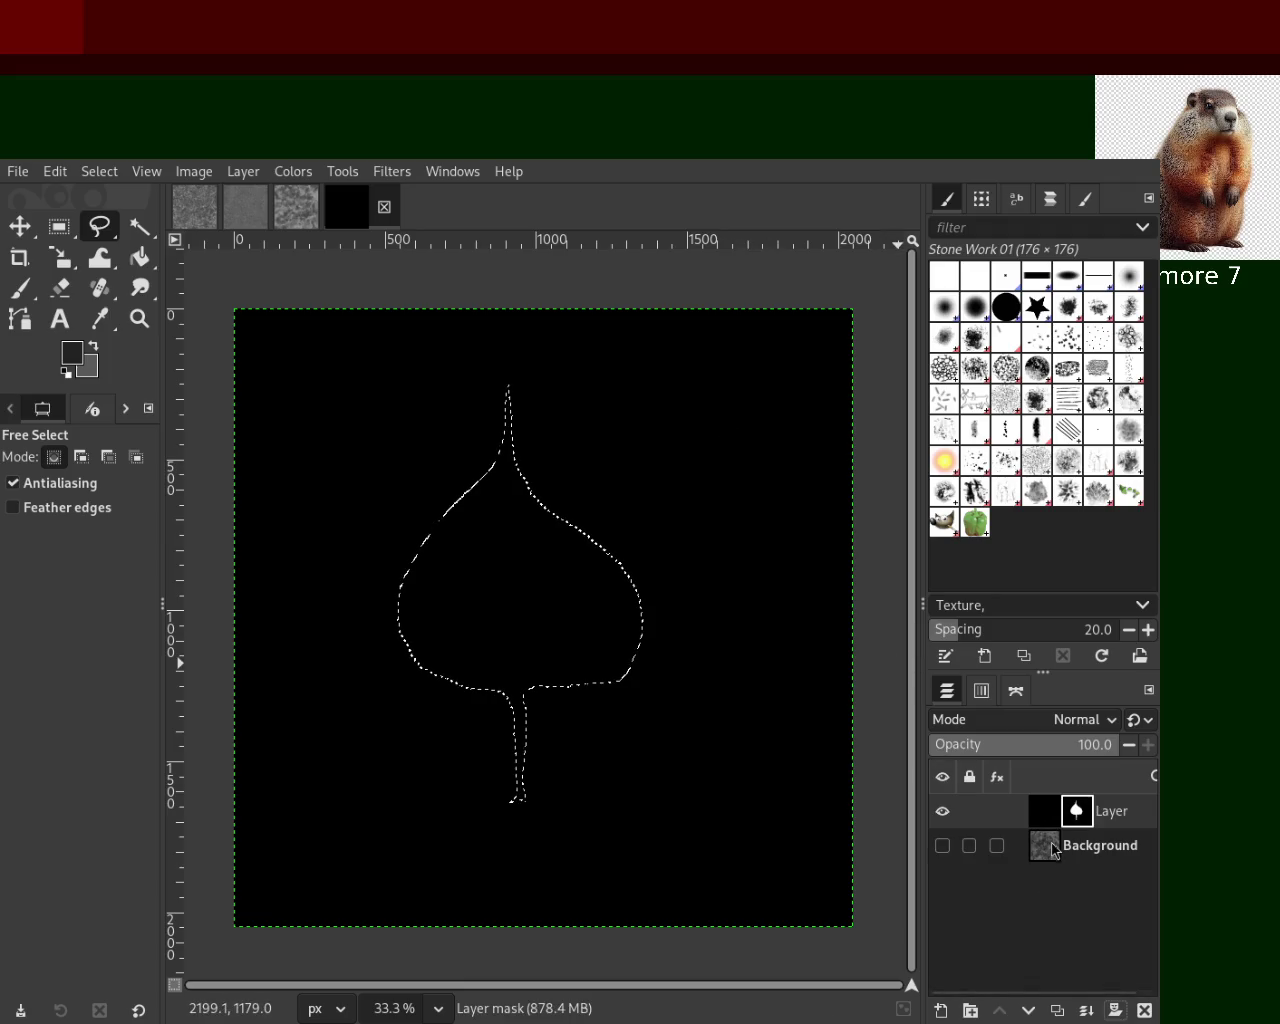
# Try merging the masked black layer into Background, then undo the merge
pyautogui.click(1044, 810)
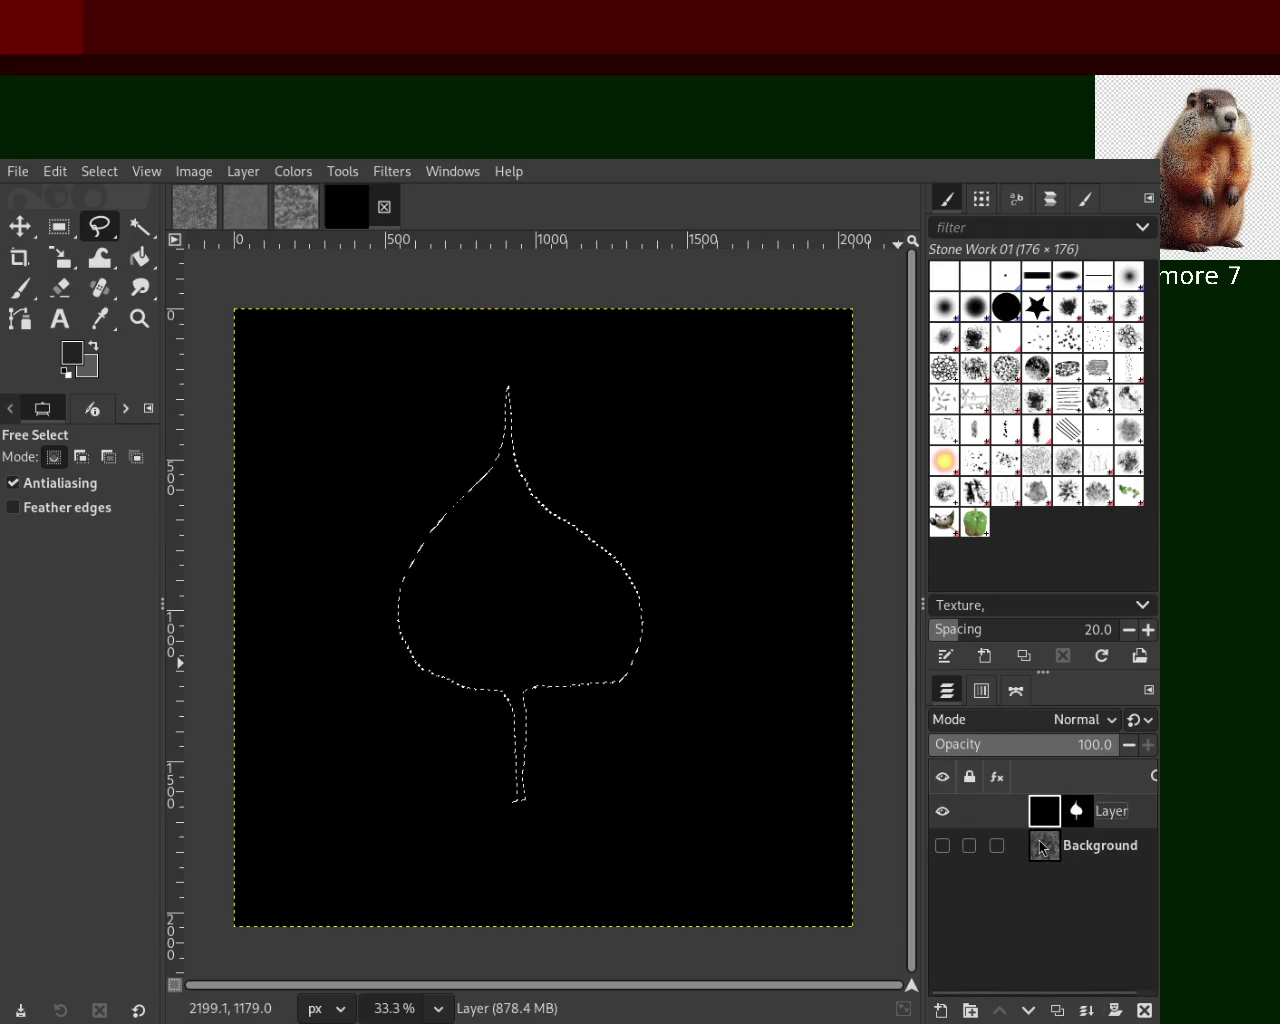
pyautogui.click(1096, 1016)
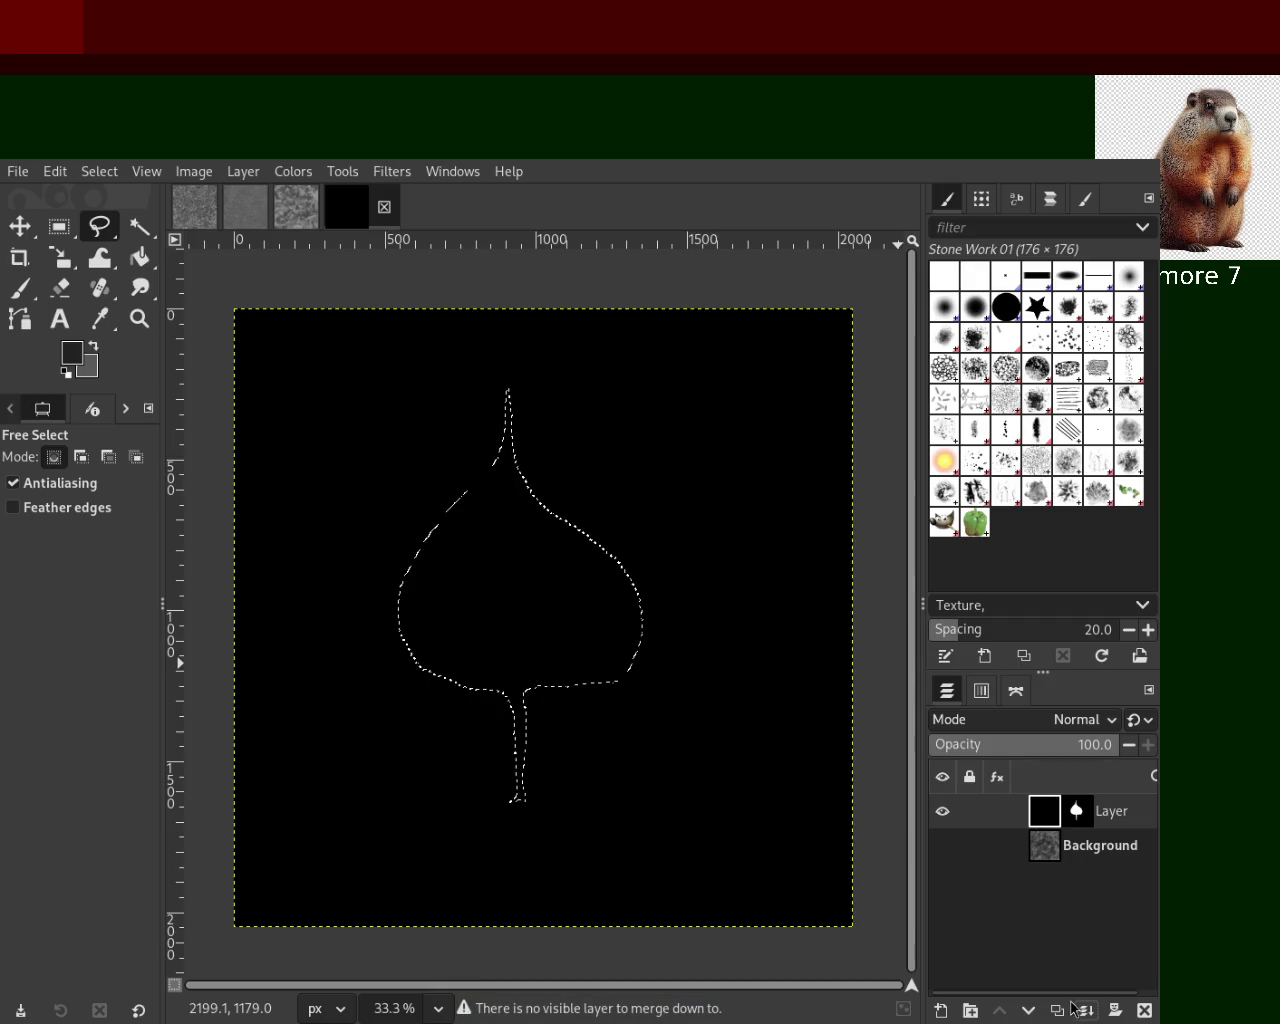
pyautogui.click(942, 845)
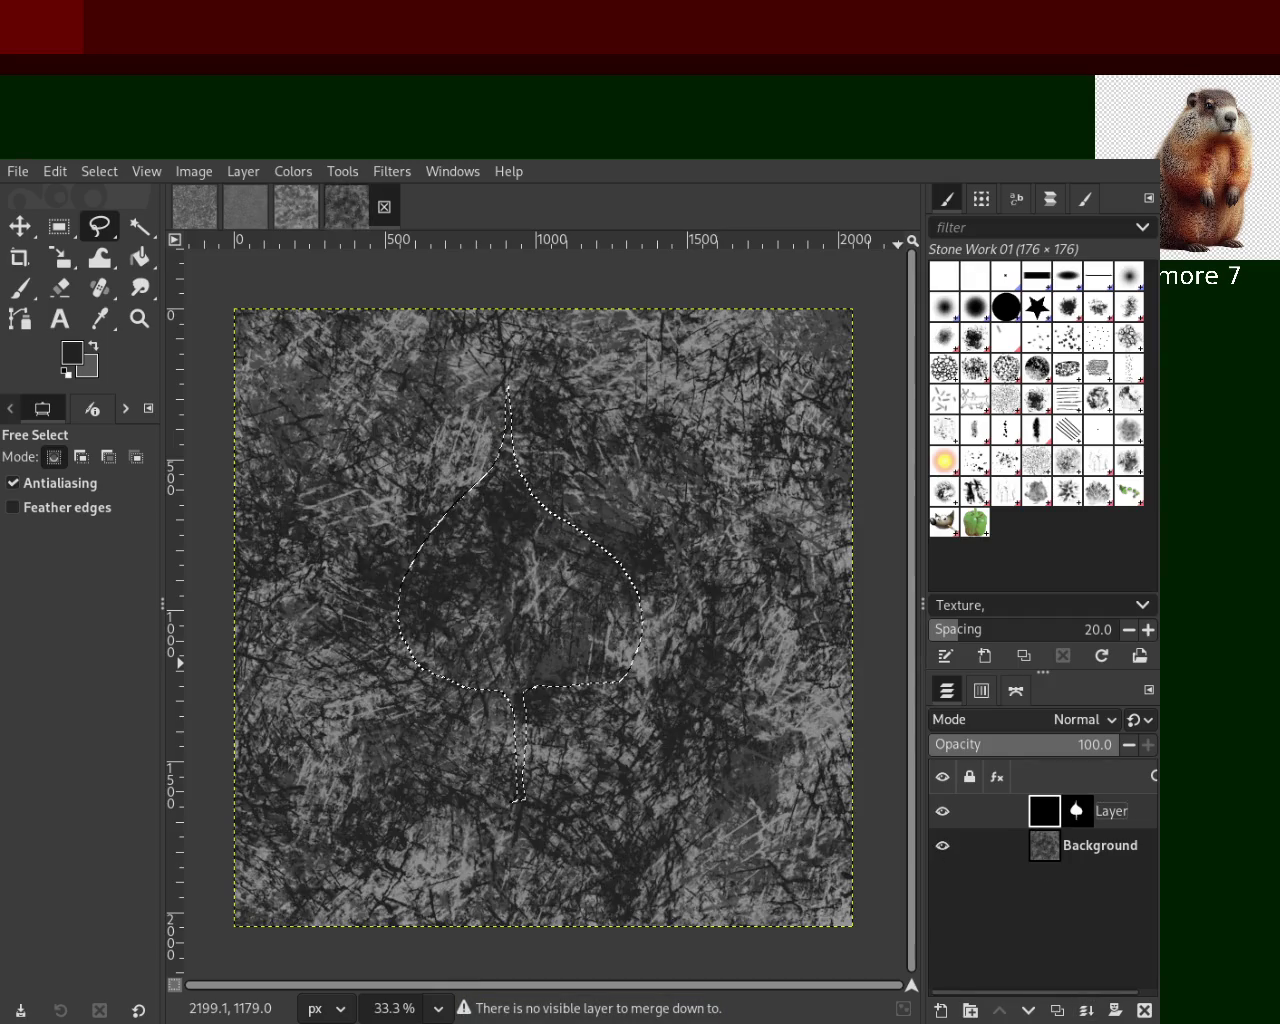
pyautogui.click(1092, 1016)
pyautogui.hotkey('ctrl', 'z')
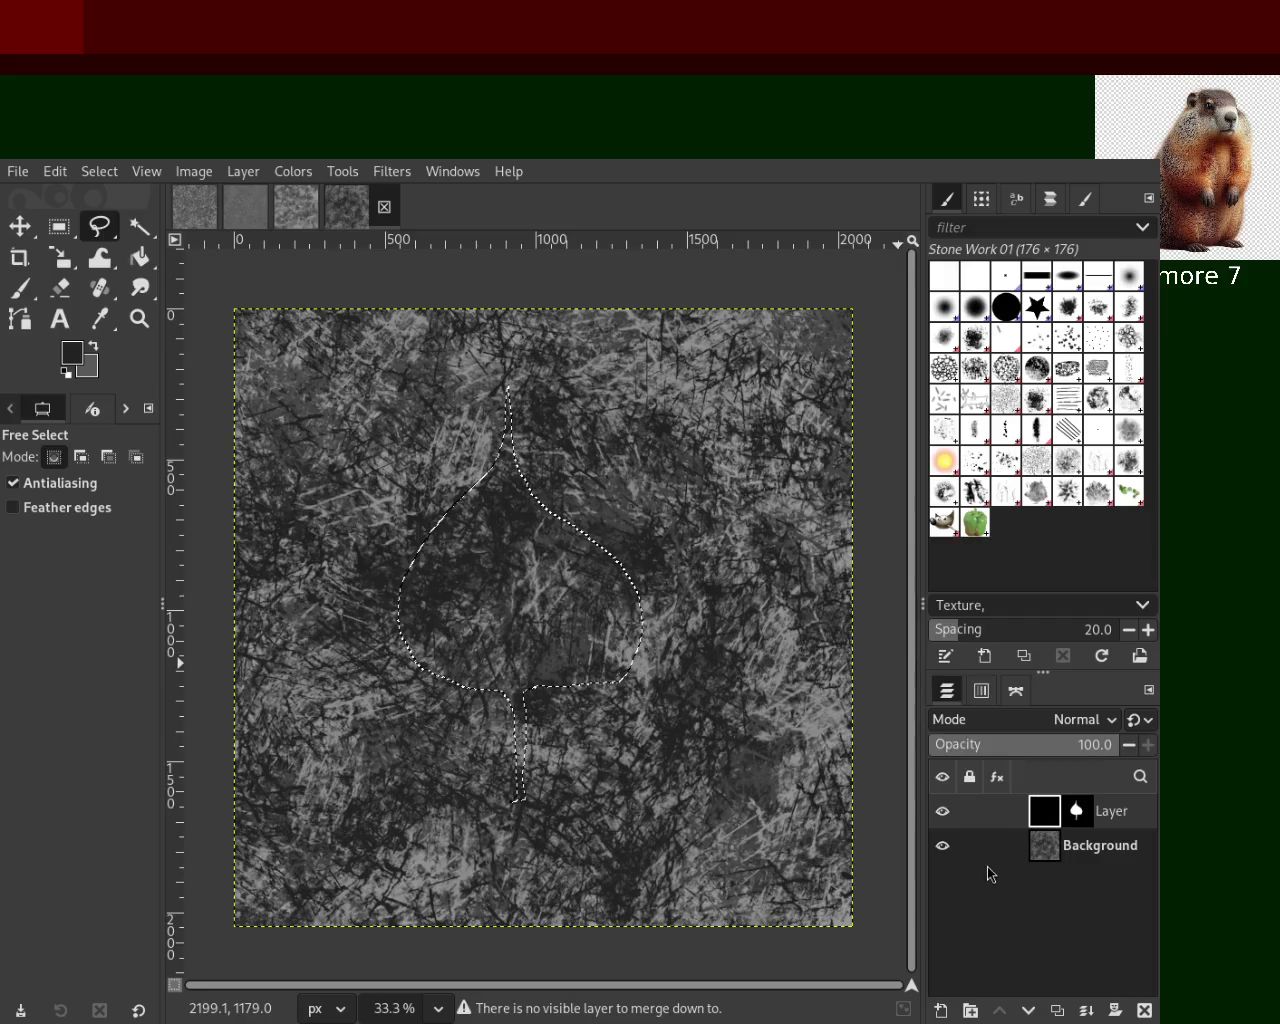
pyautogui.hotkey('ctrl', 'z')
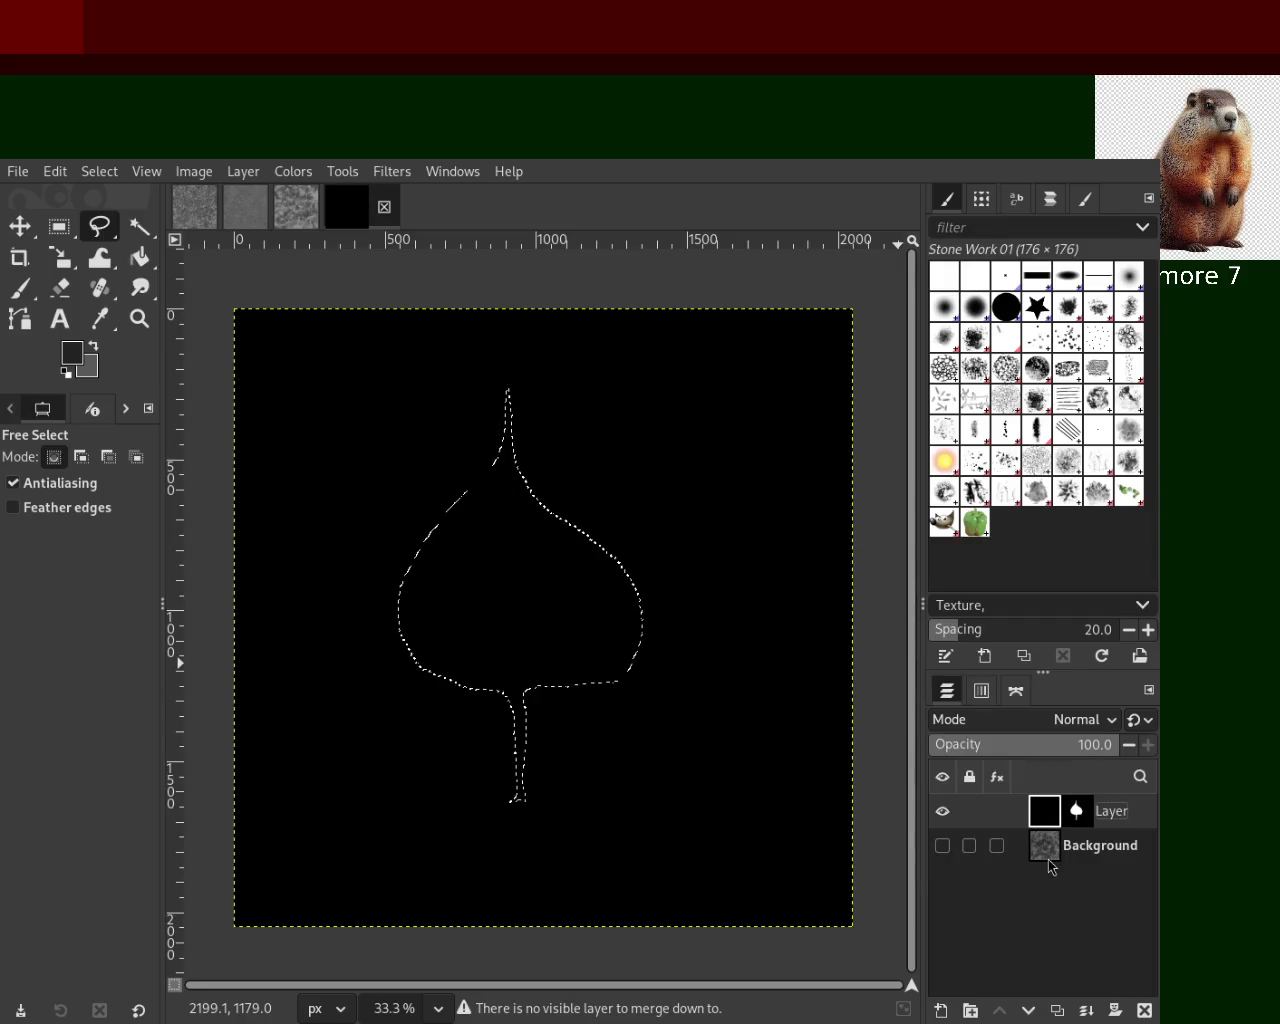
# Paste the leaf-shaped texture from Background as a new layer, hide Background, and lighten it
pyautogui.click(1047, 853)
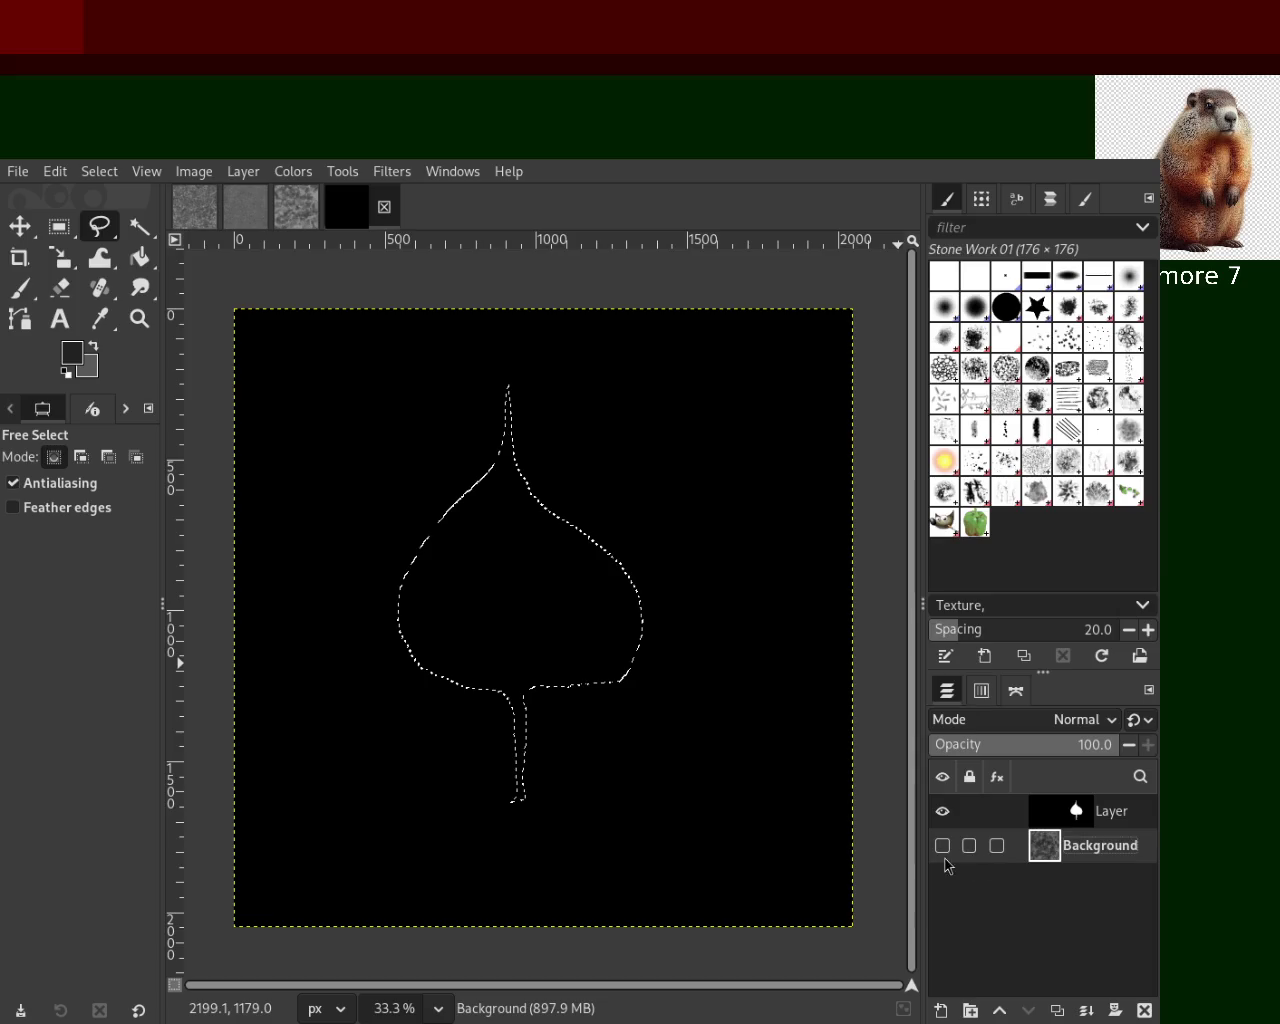
pyautogui.click(943, 848)
pyautogui.hotkey('ctrl', 'c')
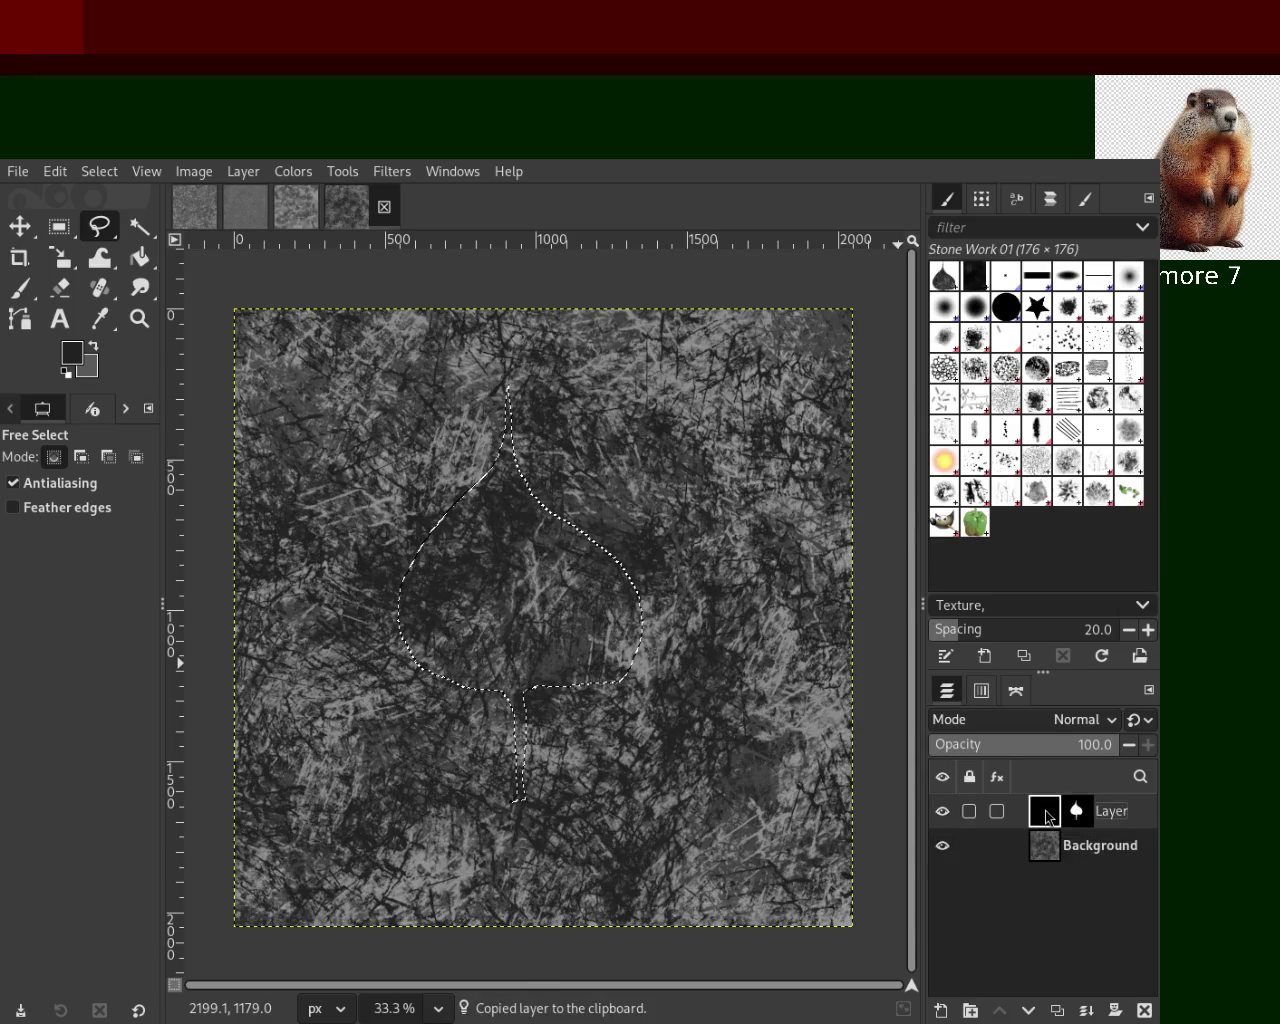
pyautogui.hotkey('ctrl', 'v')
pyautogui.click(943, 880)
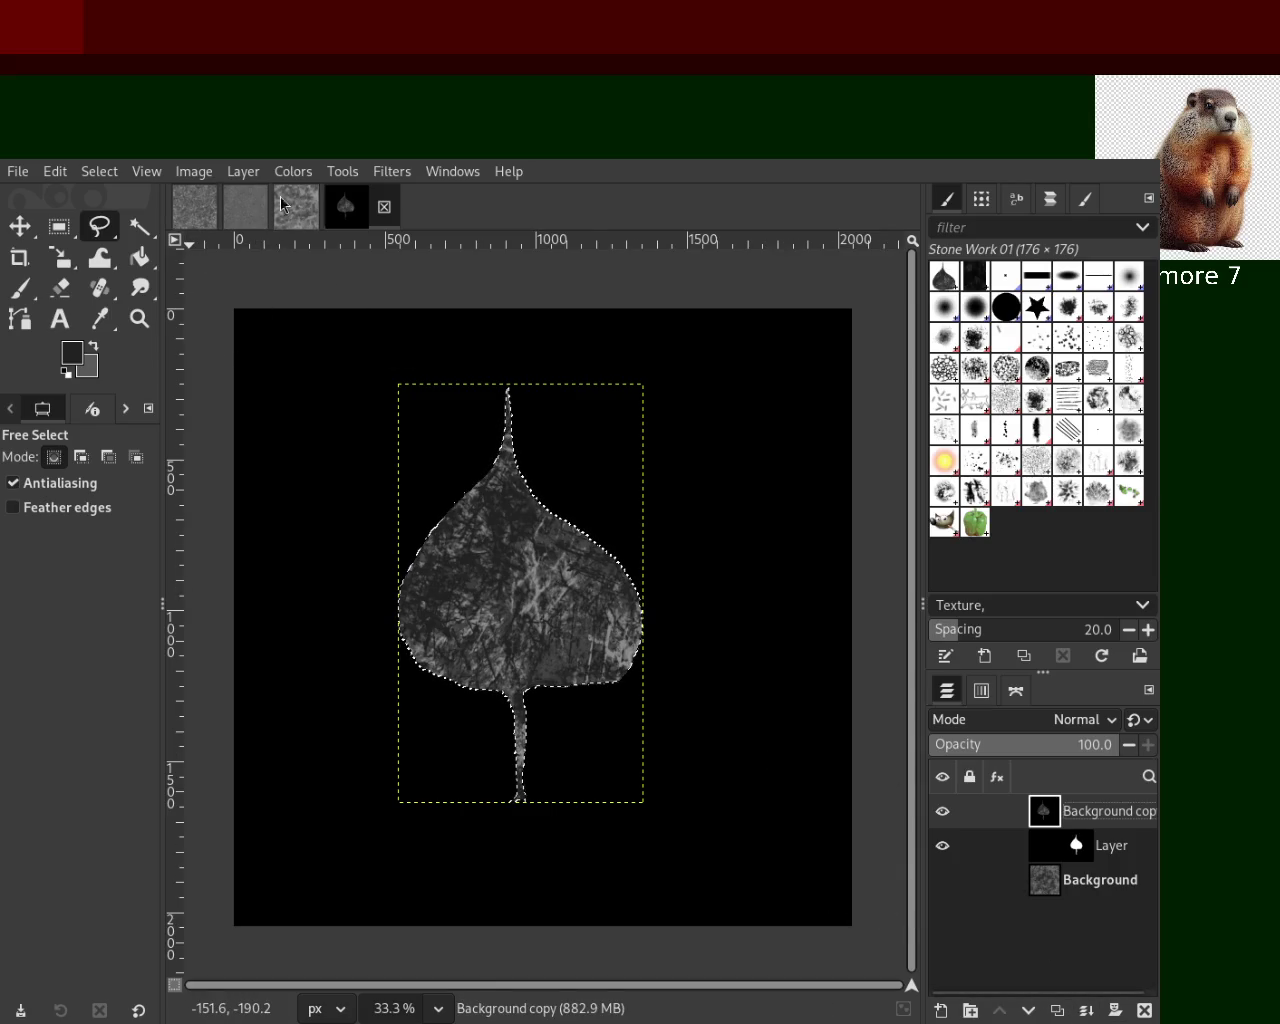
pyautogui.click(400, 250)
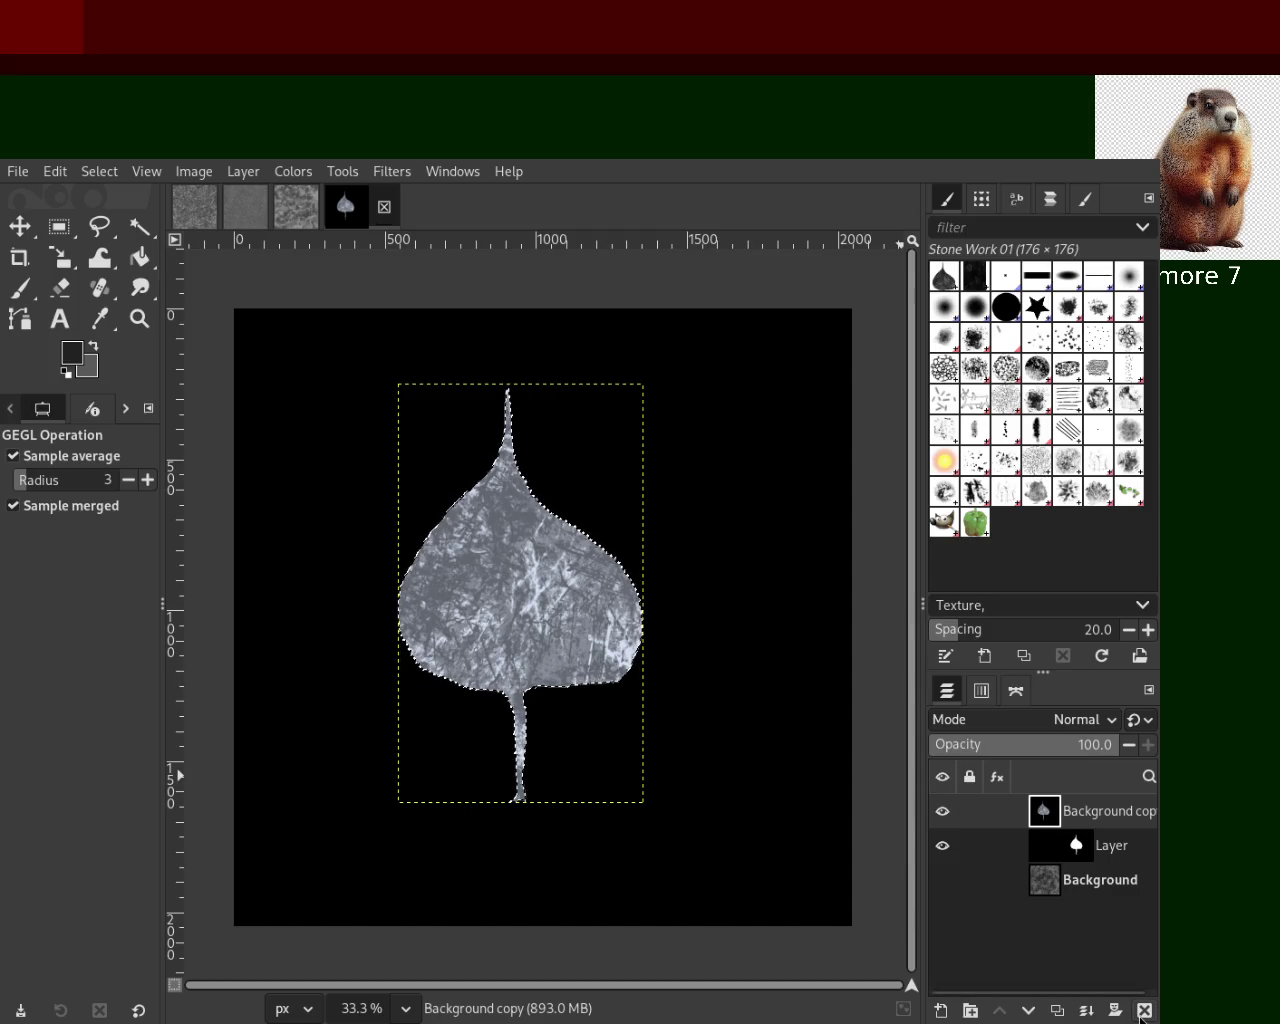
# Delete the leaf copy and black layers, show Background again, and clear the selection
pyautogui.click(1143, 1010)
pyautogui.click(1143, 1010)
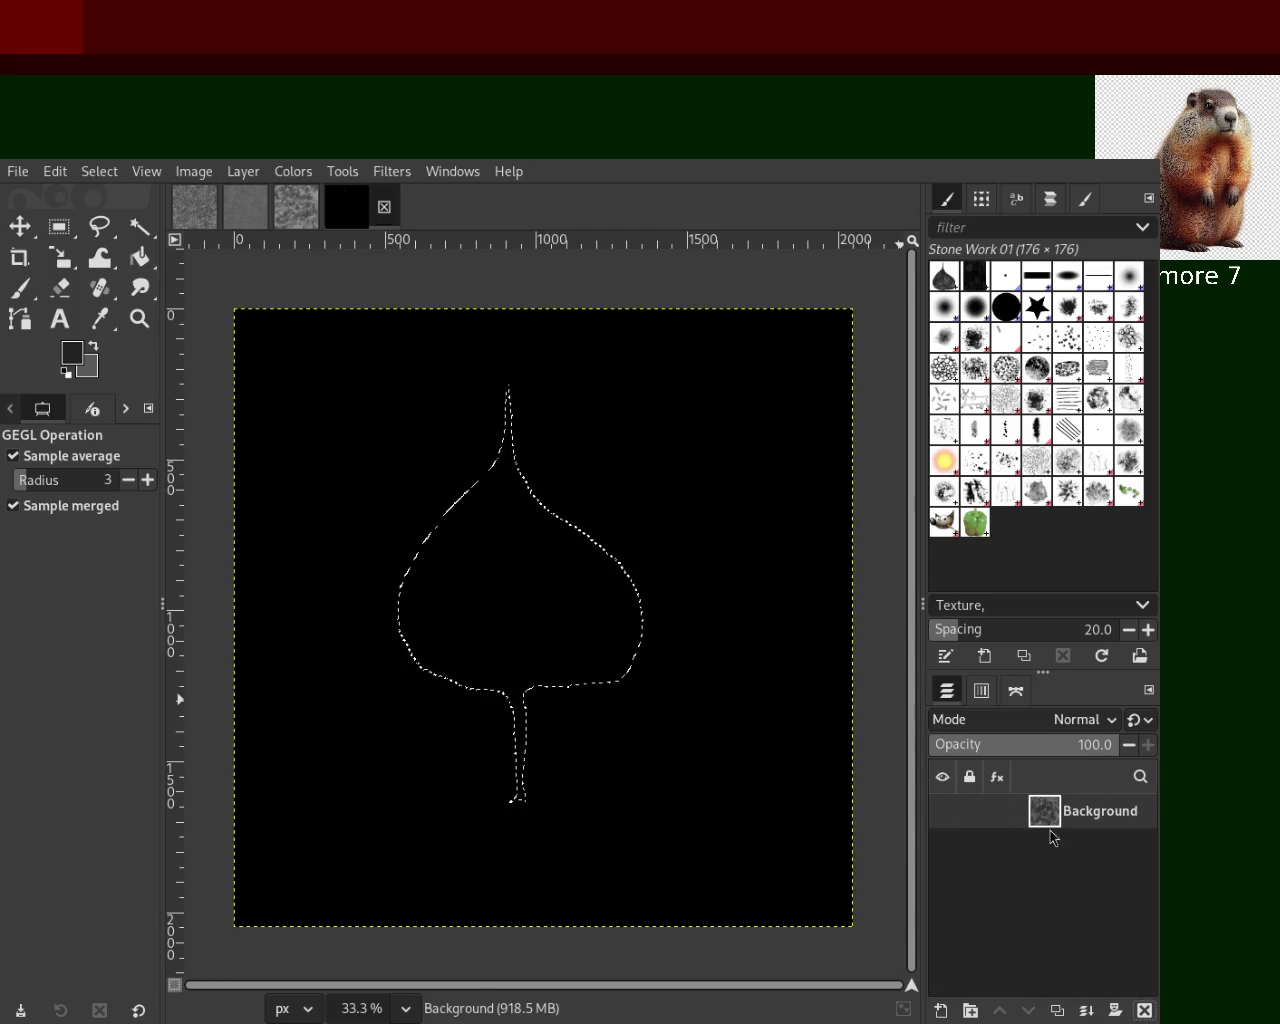
pyautogui.click(943, 811)
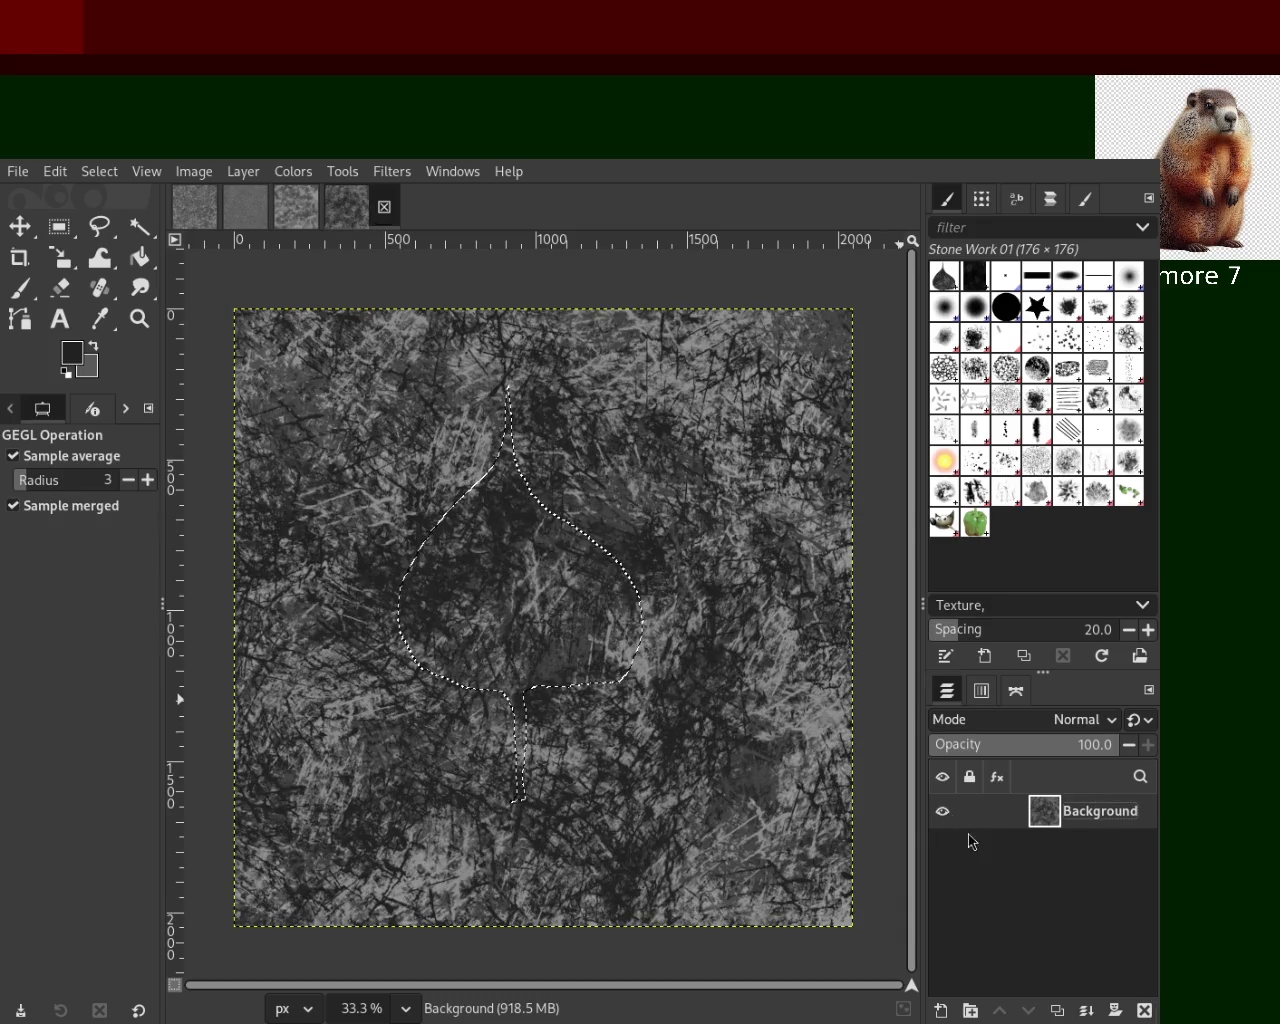
pyautogui.hotkey('ctrl', 'shift', 'a')
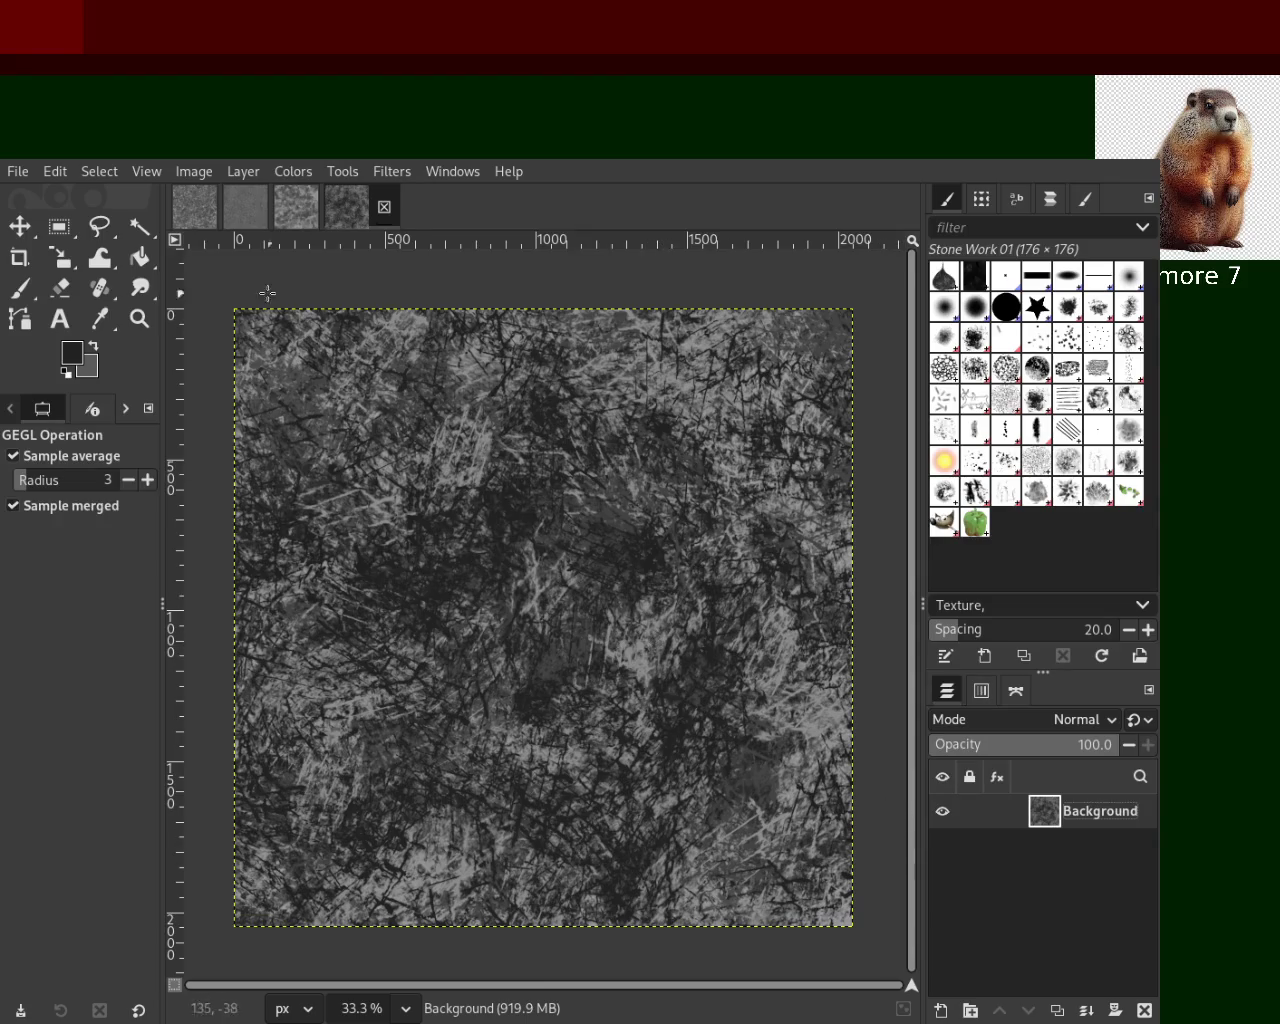
# Sample a grey and paint light texture strokes over the centre and bottom of the canvas
pyautogui.click(19, 288)
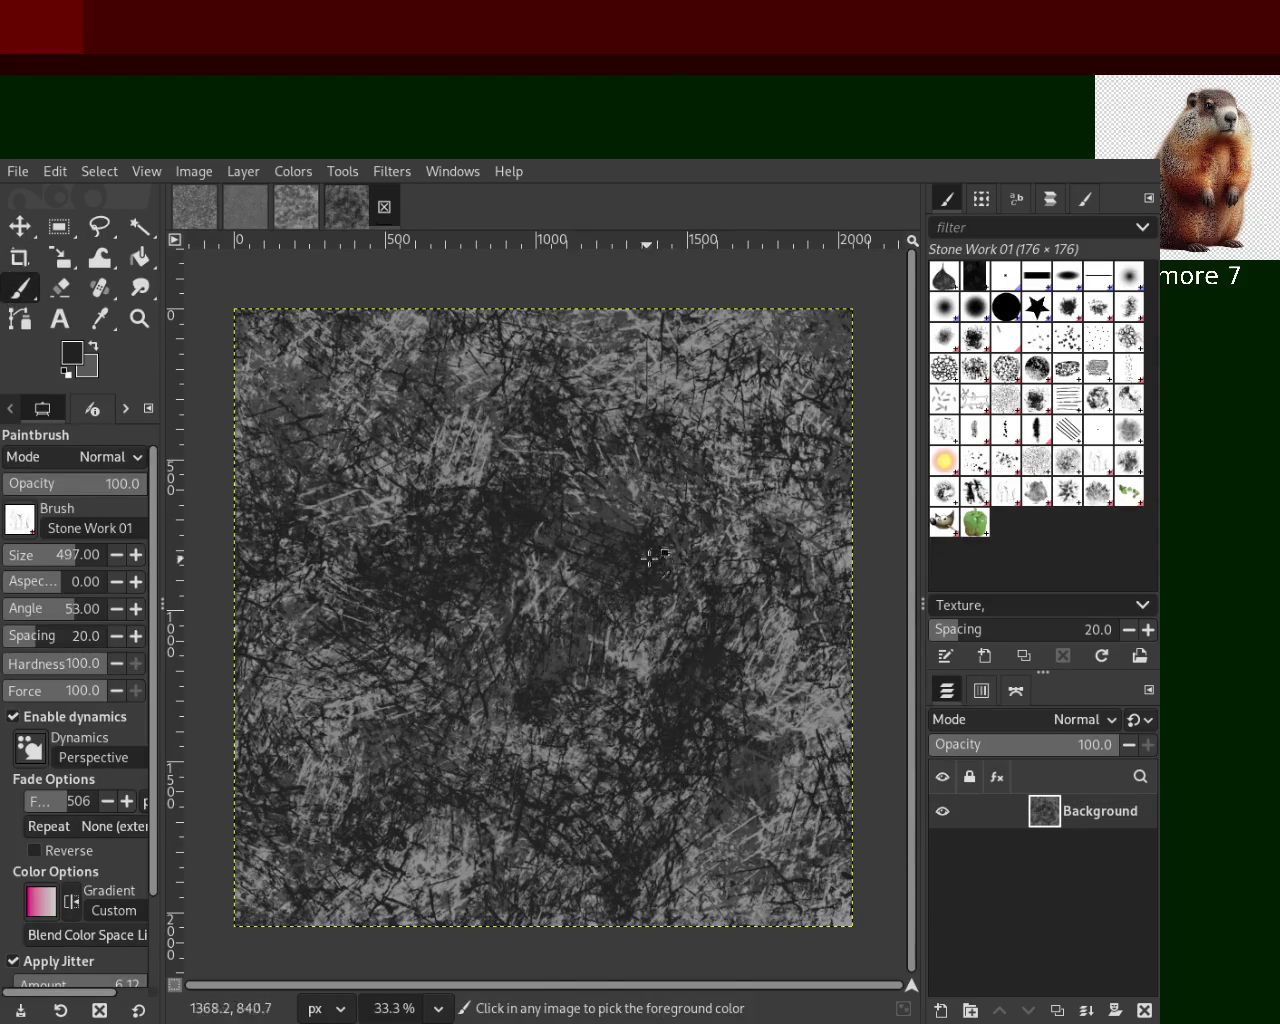
pyautogui.keyDown('ctrl'); pyautogui.click(704, 440); pyautogui.keyUp('ctrl')
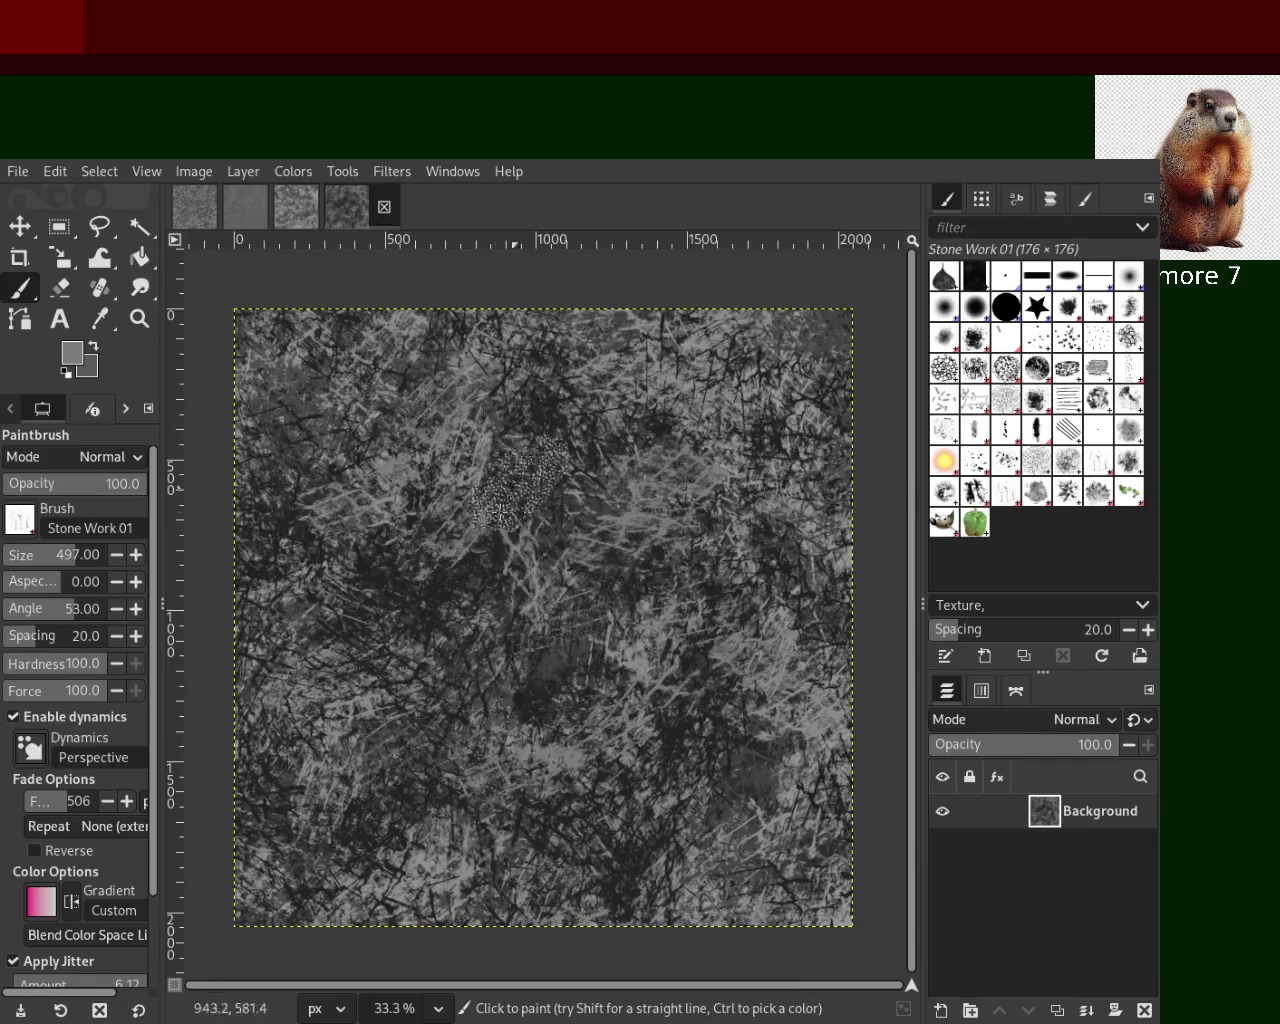
pyautogui.click(585, 560)
pyautogui.moveTo(603, 670)
pyautogui.mouseDown()
pyautogui.moveTo(552, 452)
pyautogui.moveTo(589, 530)
pyautogui.moveTo(516, 332)
pyautogui.moveTo(640, 835)
pyautogui.mouseUp()
pyautogui.moveTo(500, 790); pyautogui.dragTo(430, 710)
pyautogui.moveTo(520, 665); pyautogui.dragTo(630, 855)
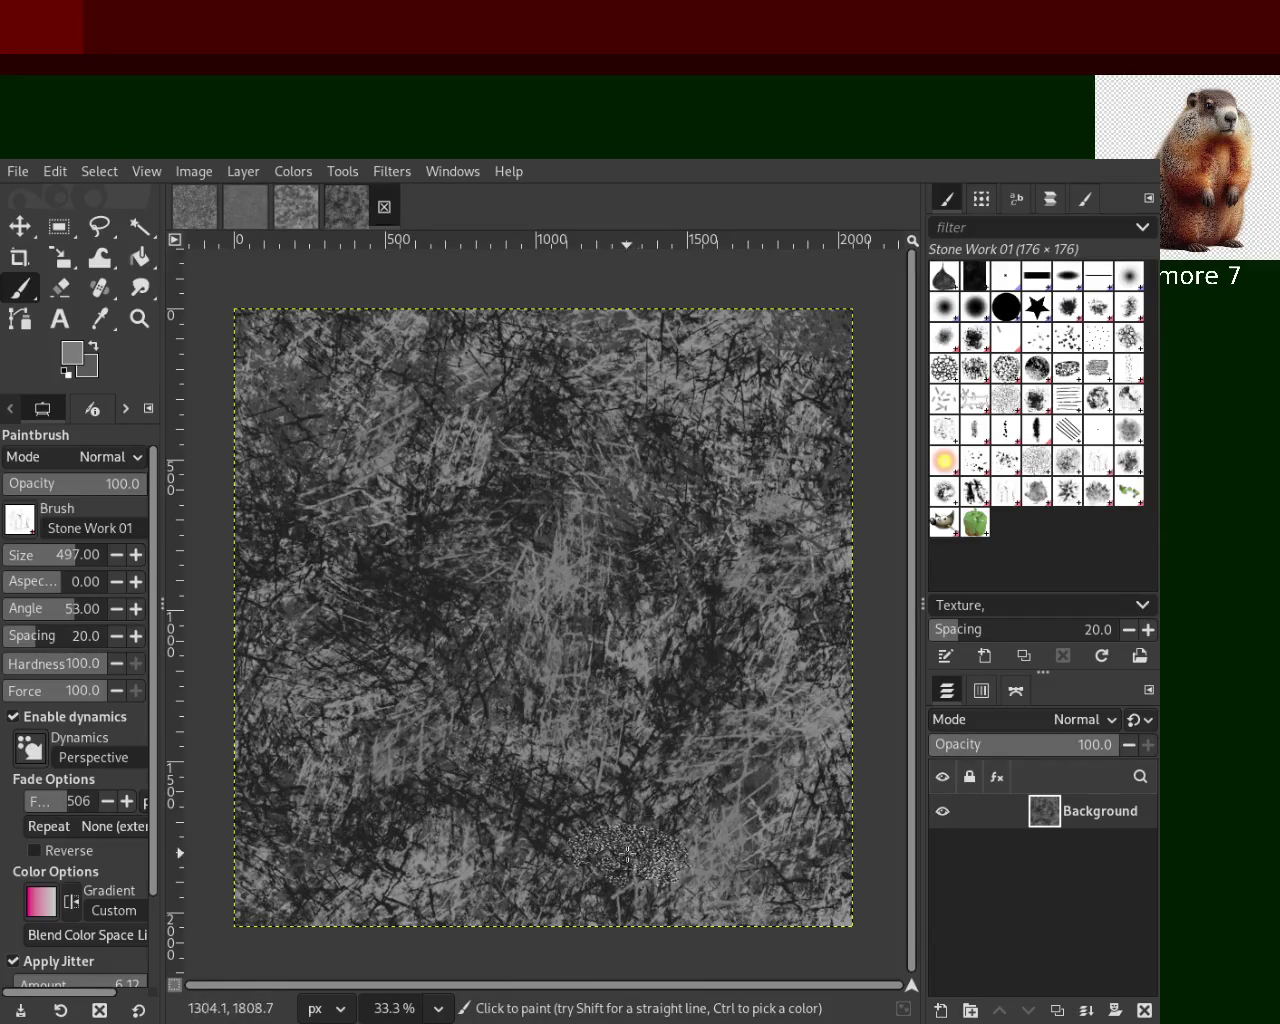
pyautogui.moveTo(480, 795); pyautogui.dragTo(620, 930)
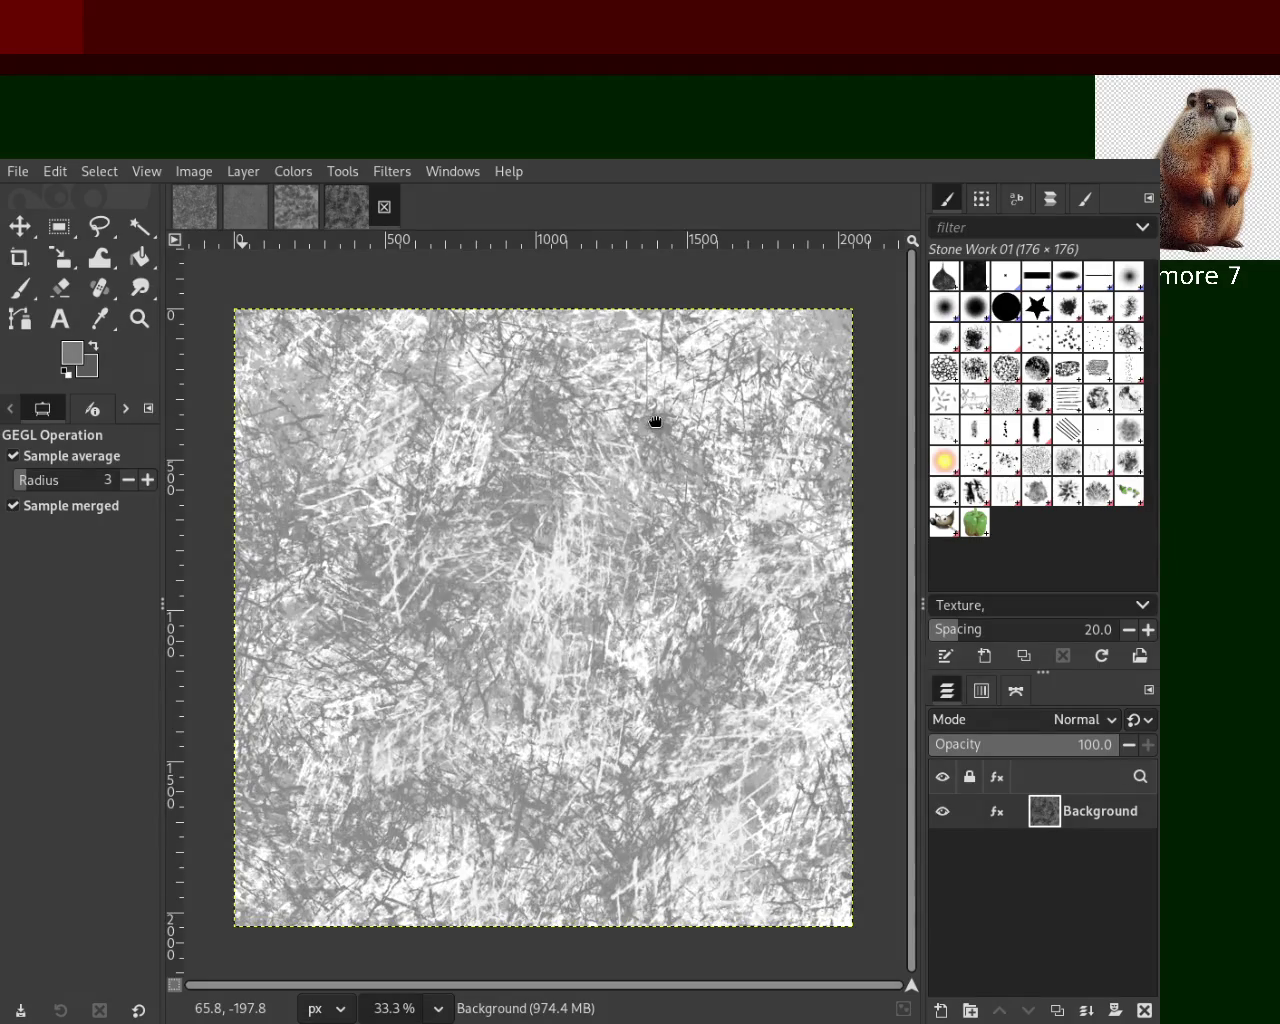
# Step back and forth through undo history, settling on the darker grey texture before Levels
pyautogui.hotkey('ctrl', 'z')
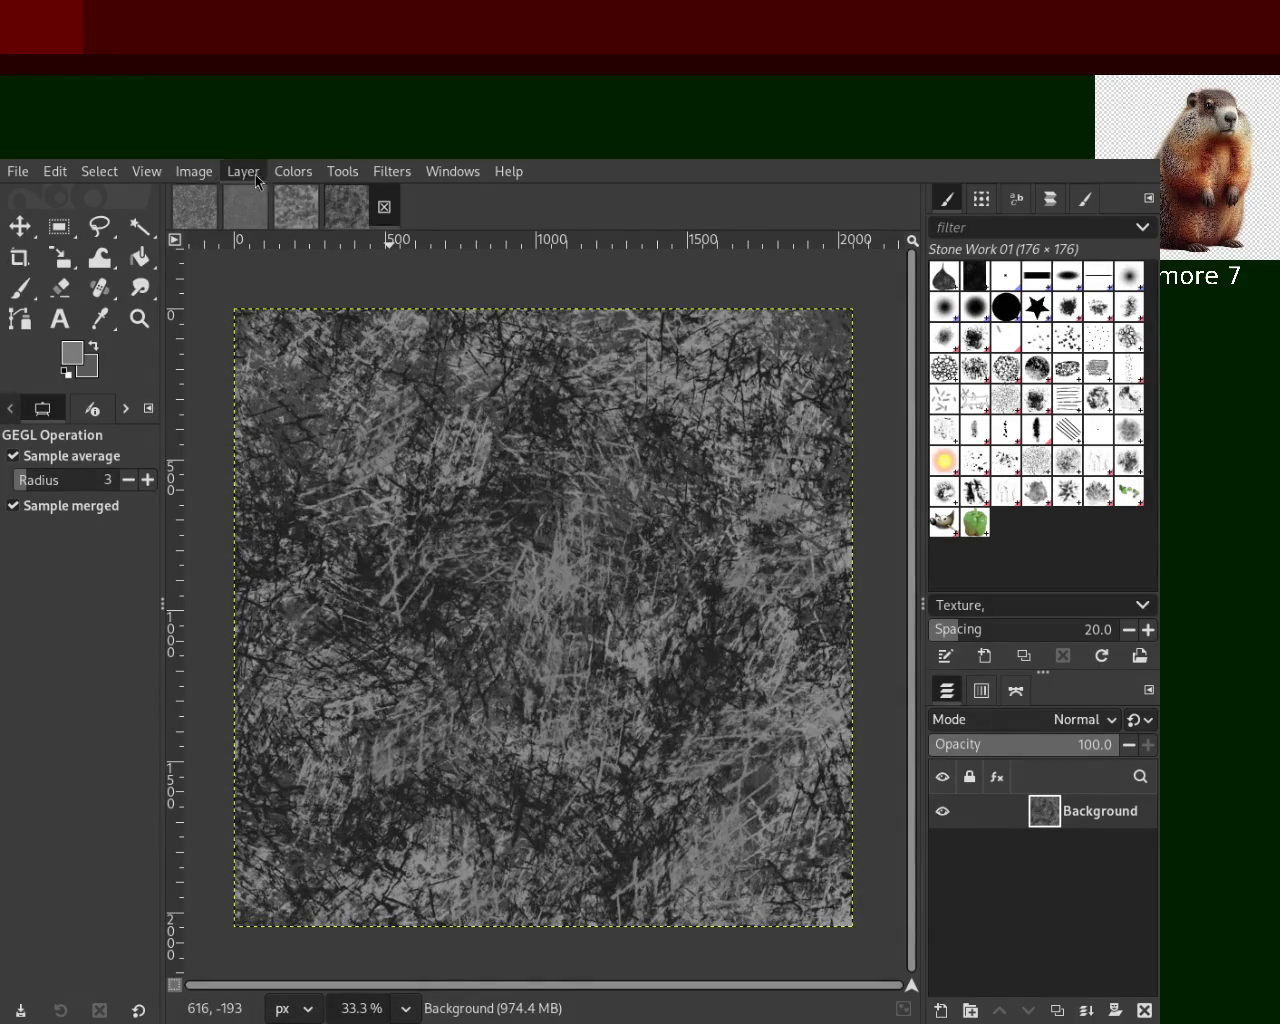
pyautogui.hotkey('ctrl', 'y')
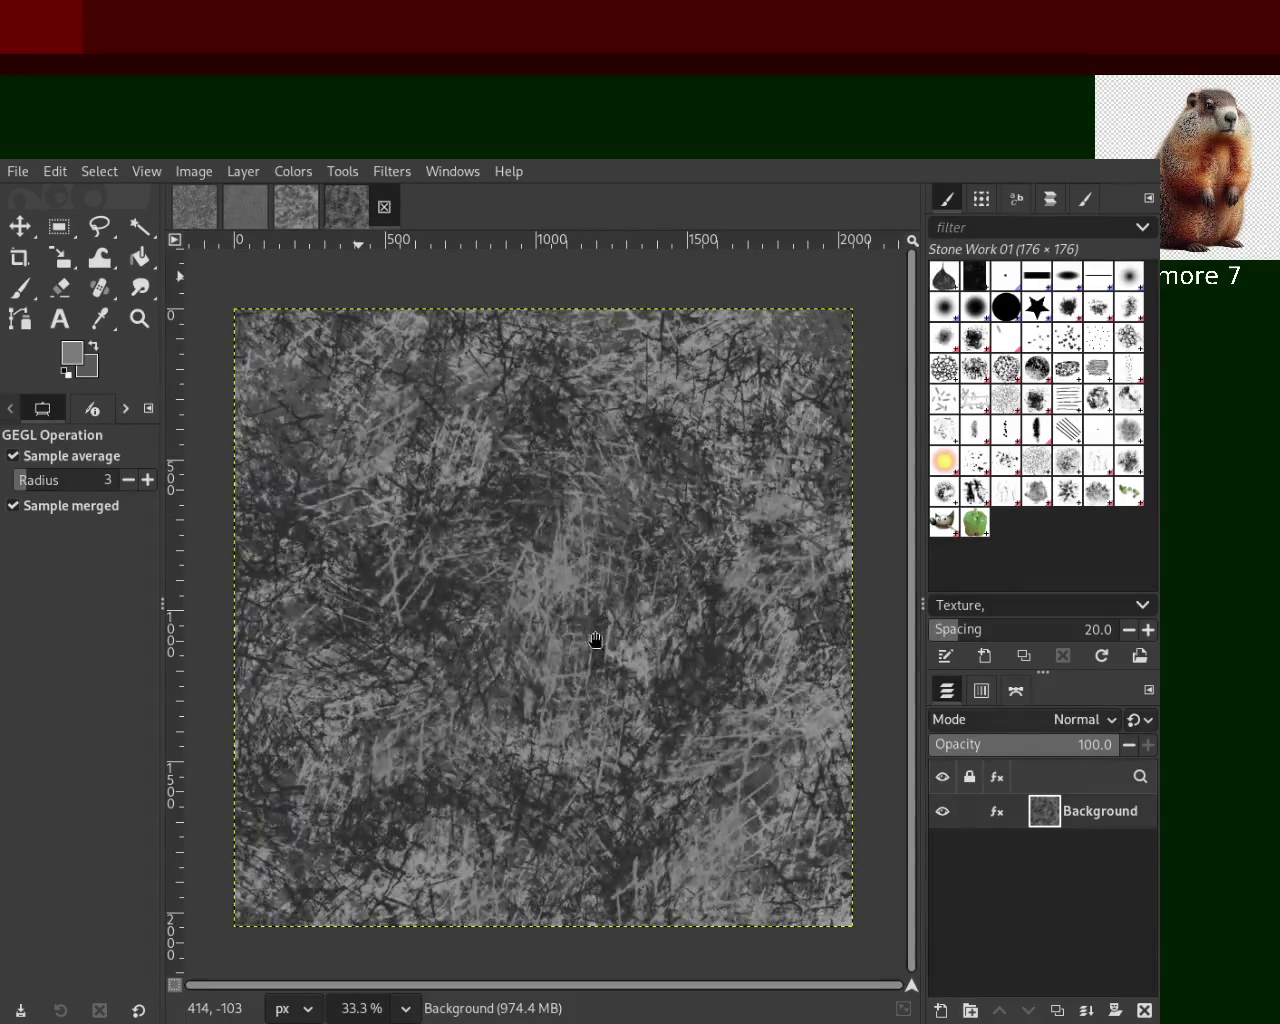
pyautogui.hotkey('ctrl', 'z')
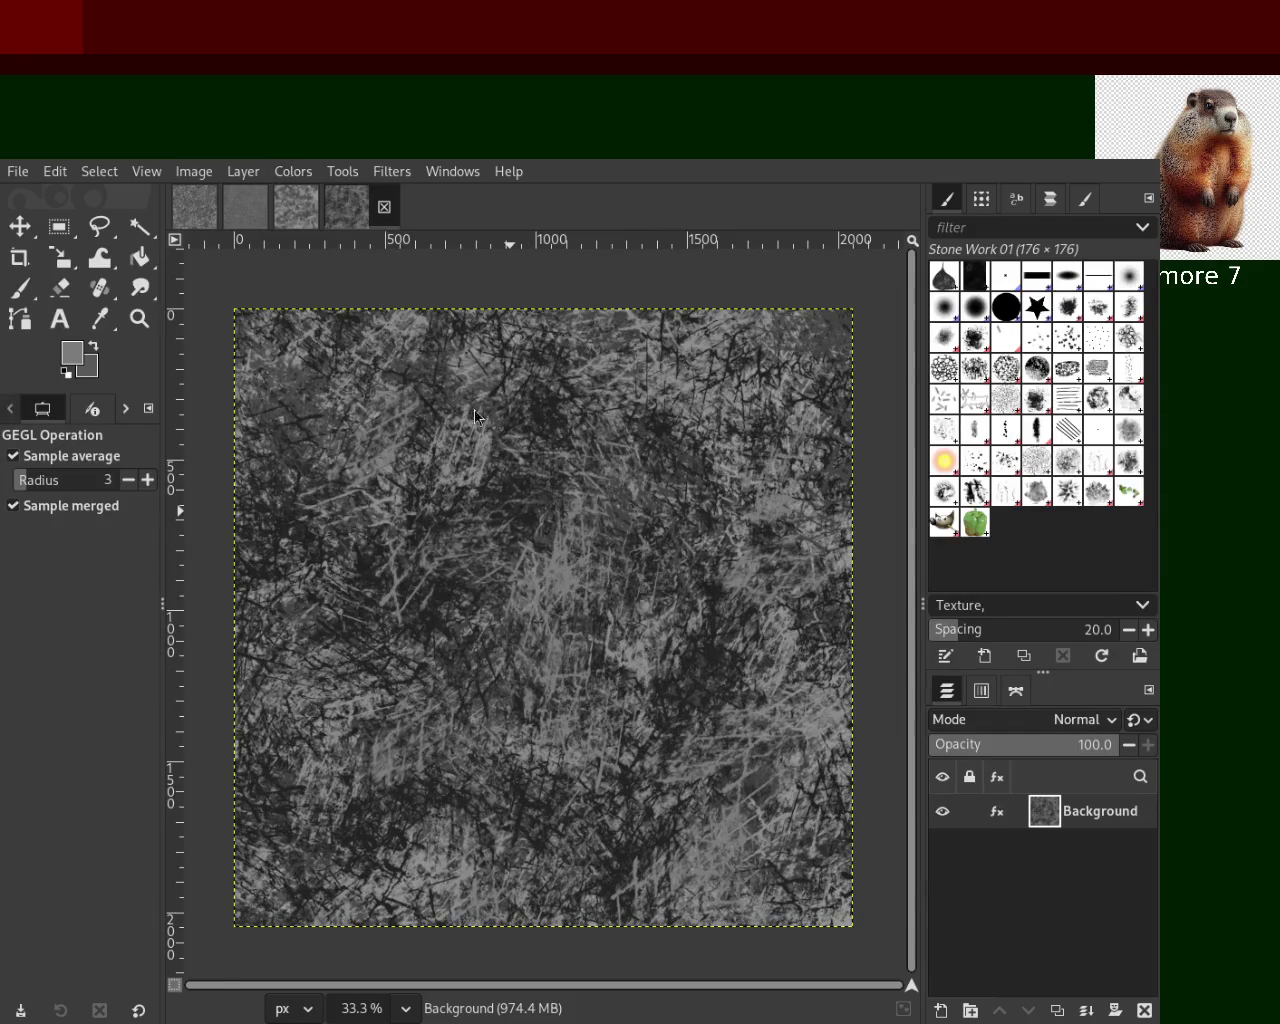
pyautogui.hotkey('ctrl', 'y')
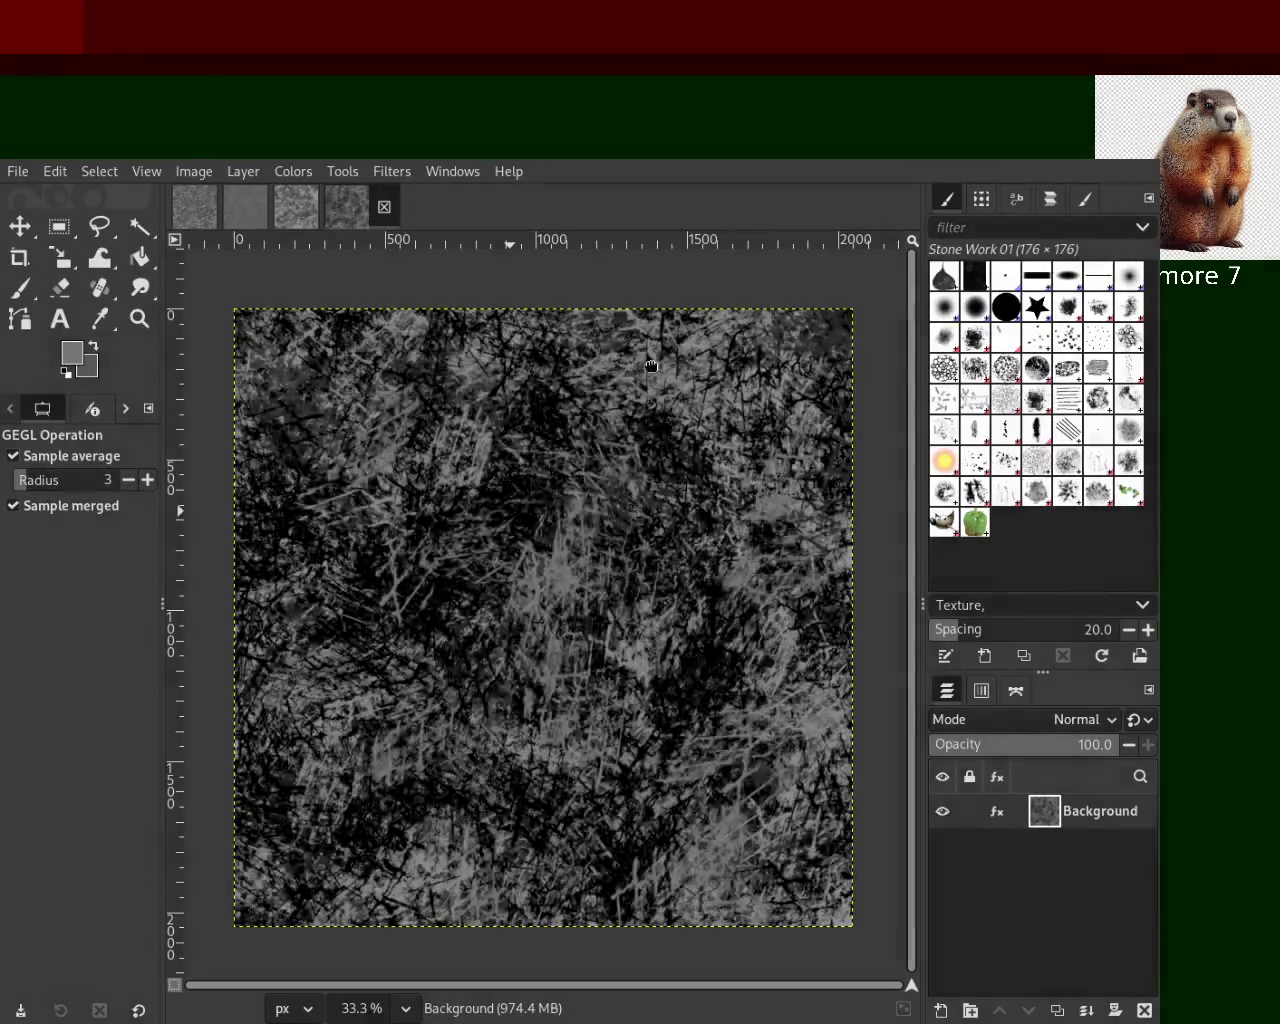
pyautogui.hotkey('ctrl', 'y')
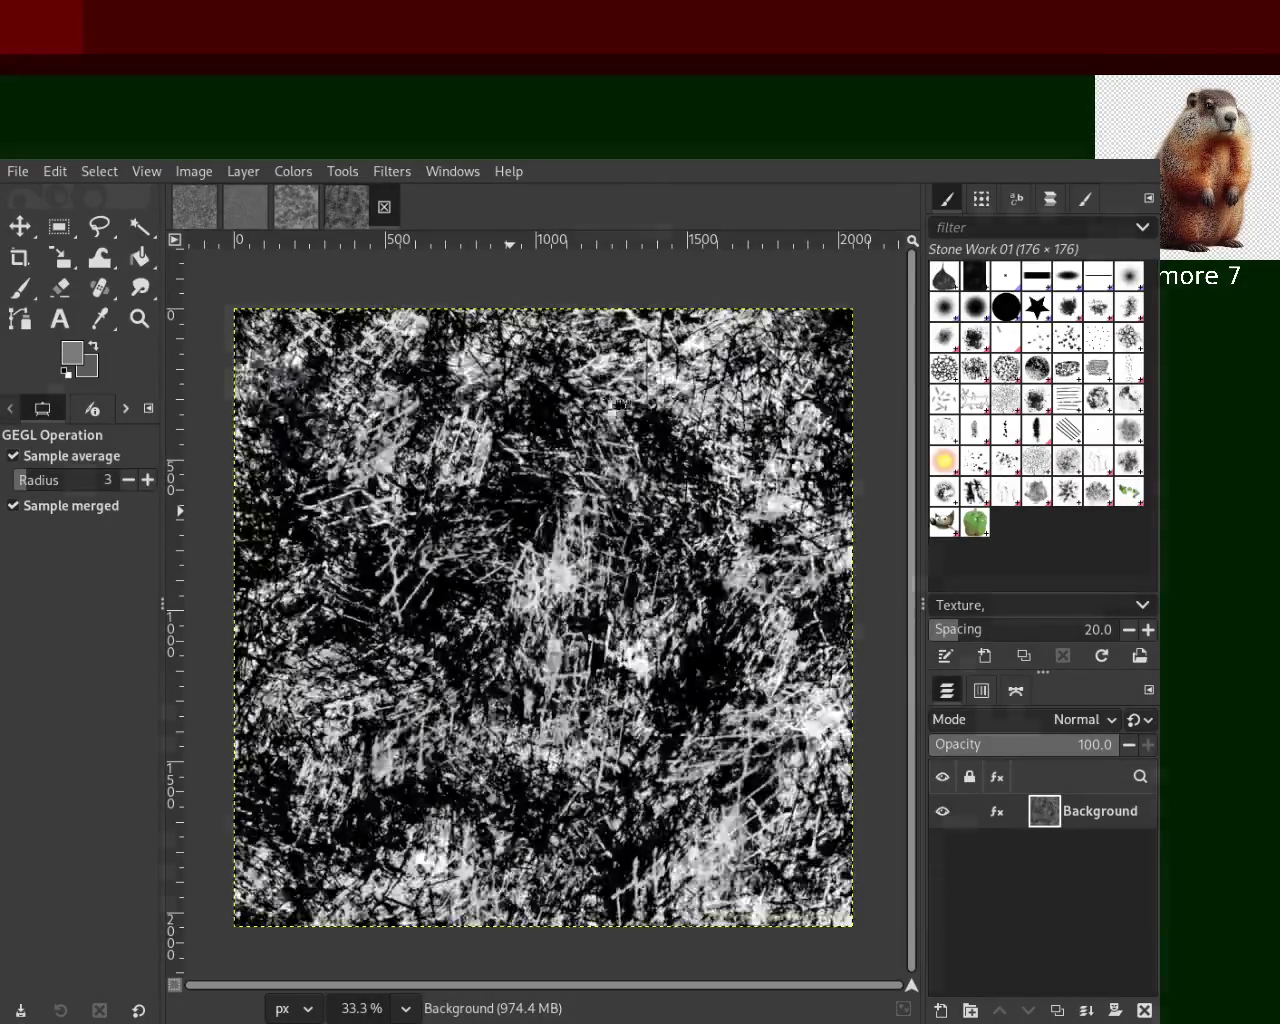
pyautogui.hotkey('ctrl', 'z')
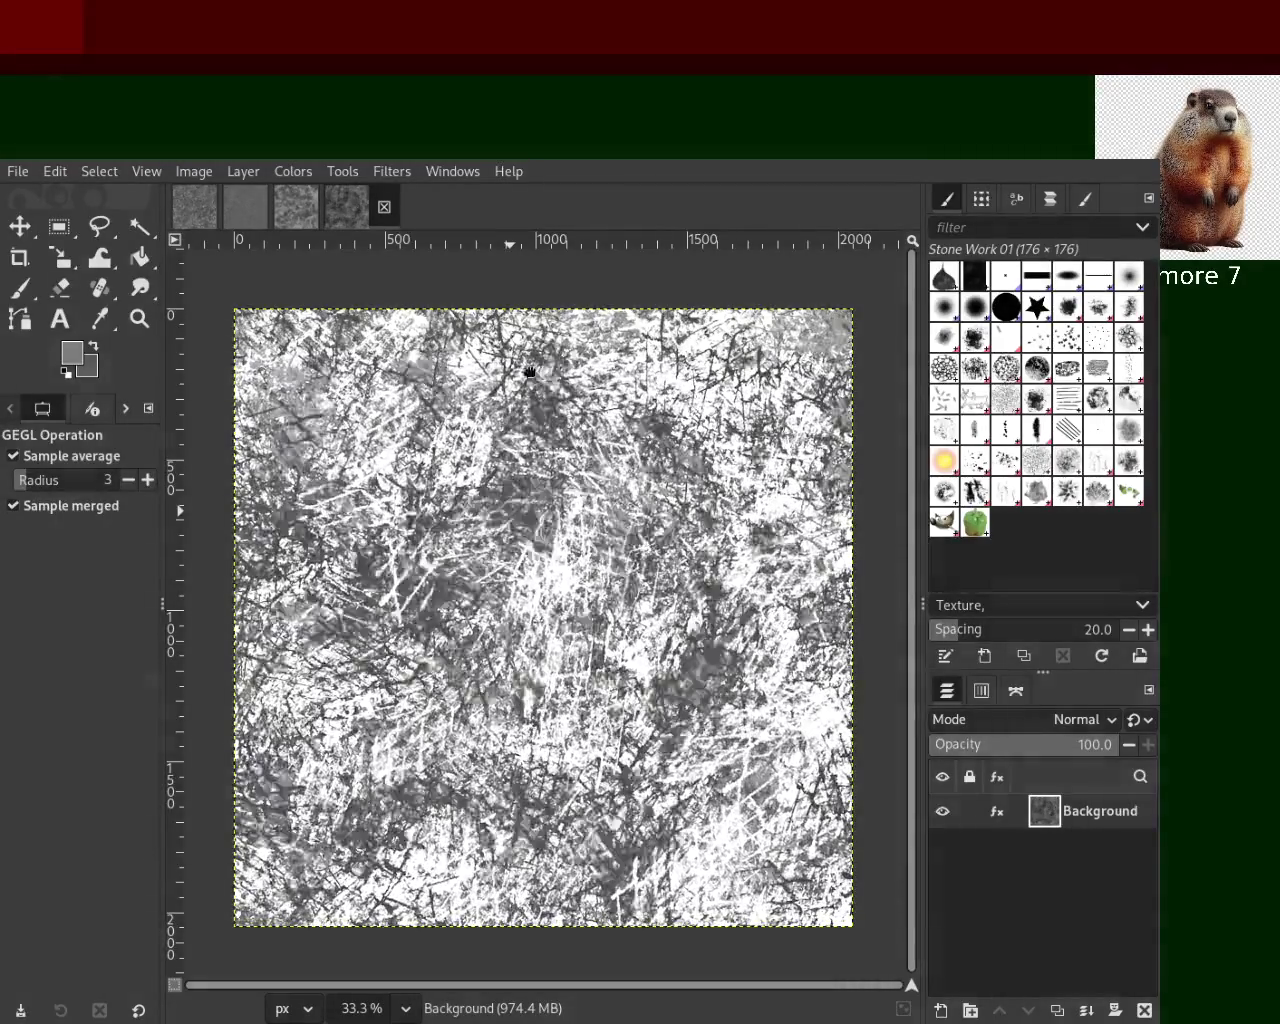
pyautogui.hotkey('ctrl', 'y')
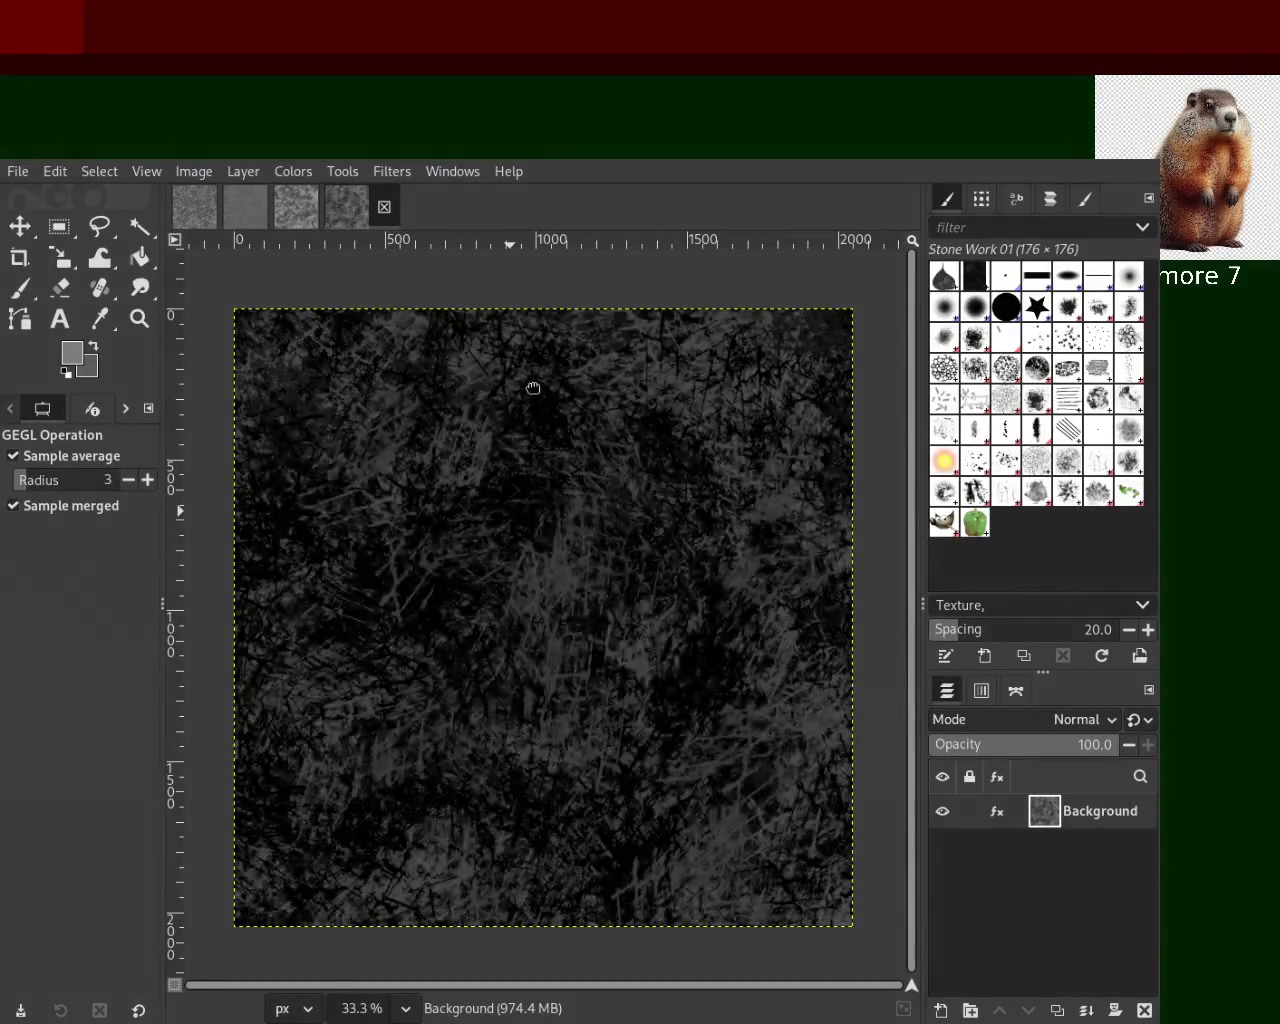
pyautogui.hotkey('ctrl', 'z')
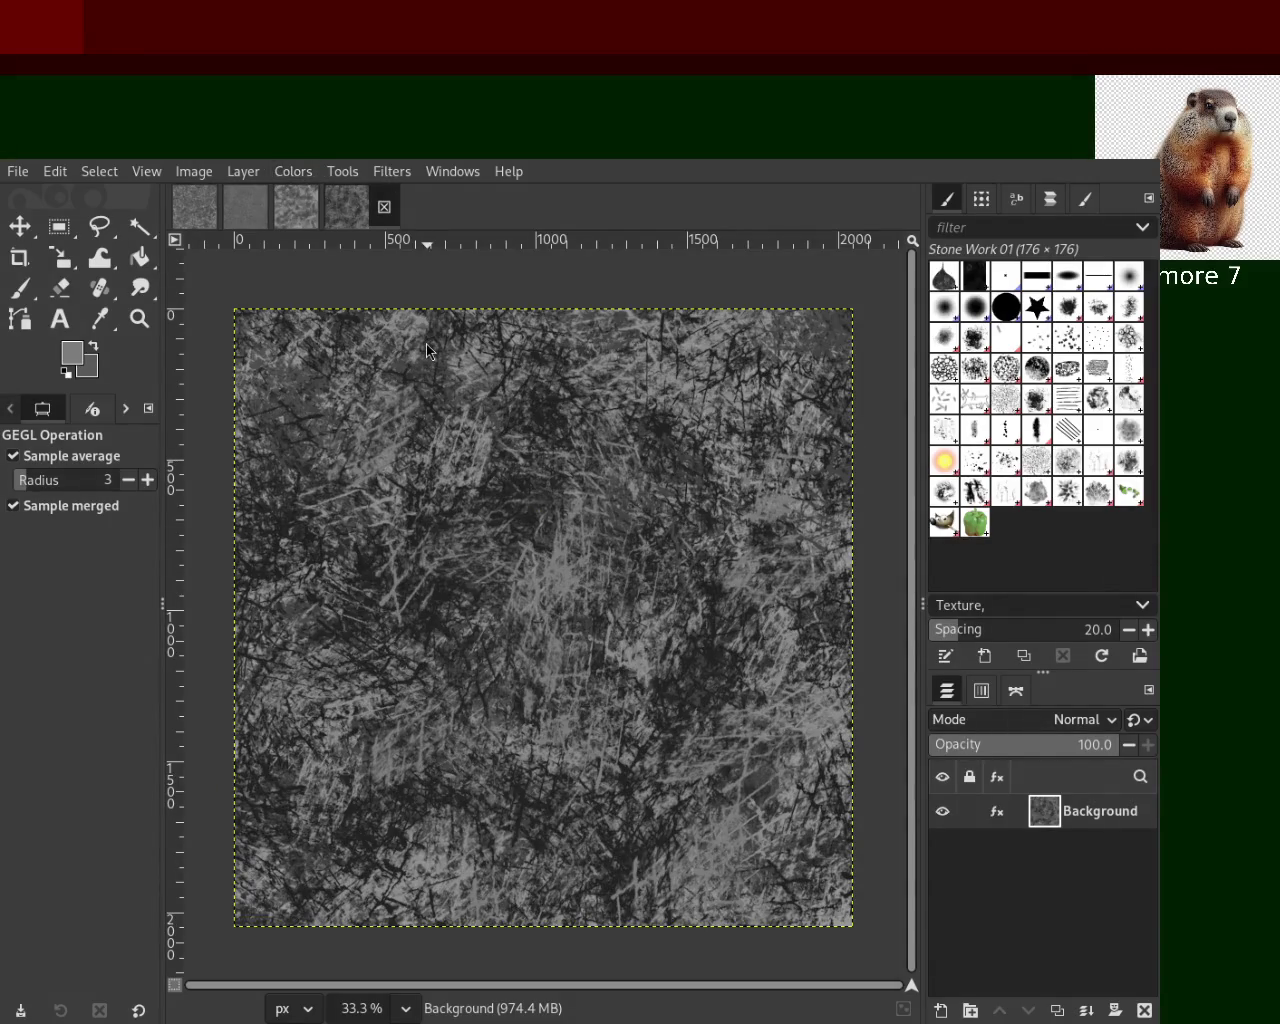
pyautogui.hotkey('ctrl', 'y')
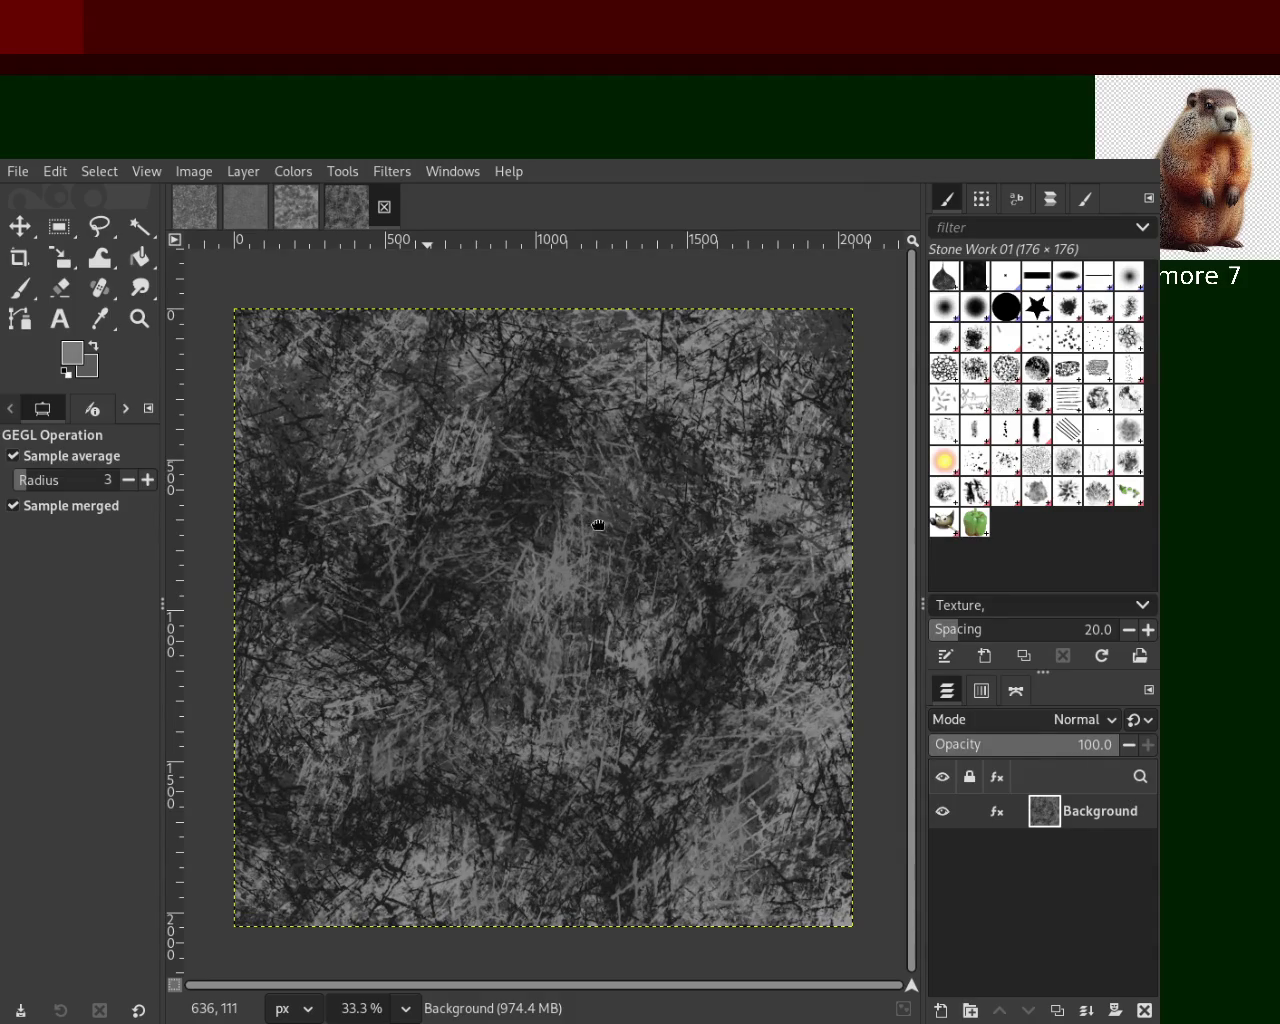
pyautogui.hotkey('ctrl', 'z')
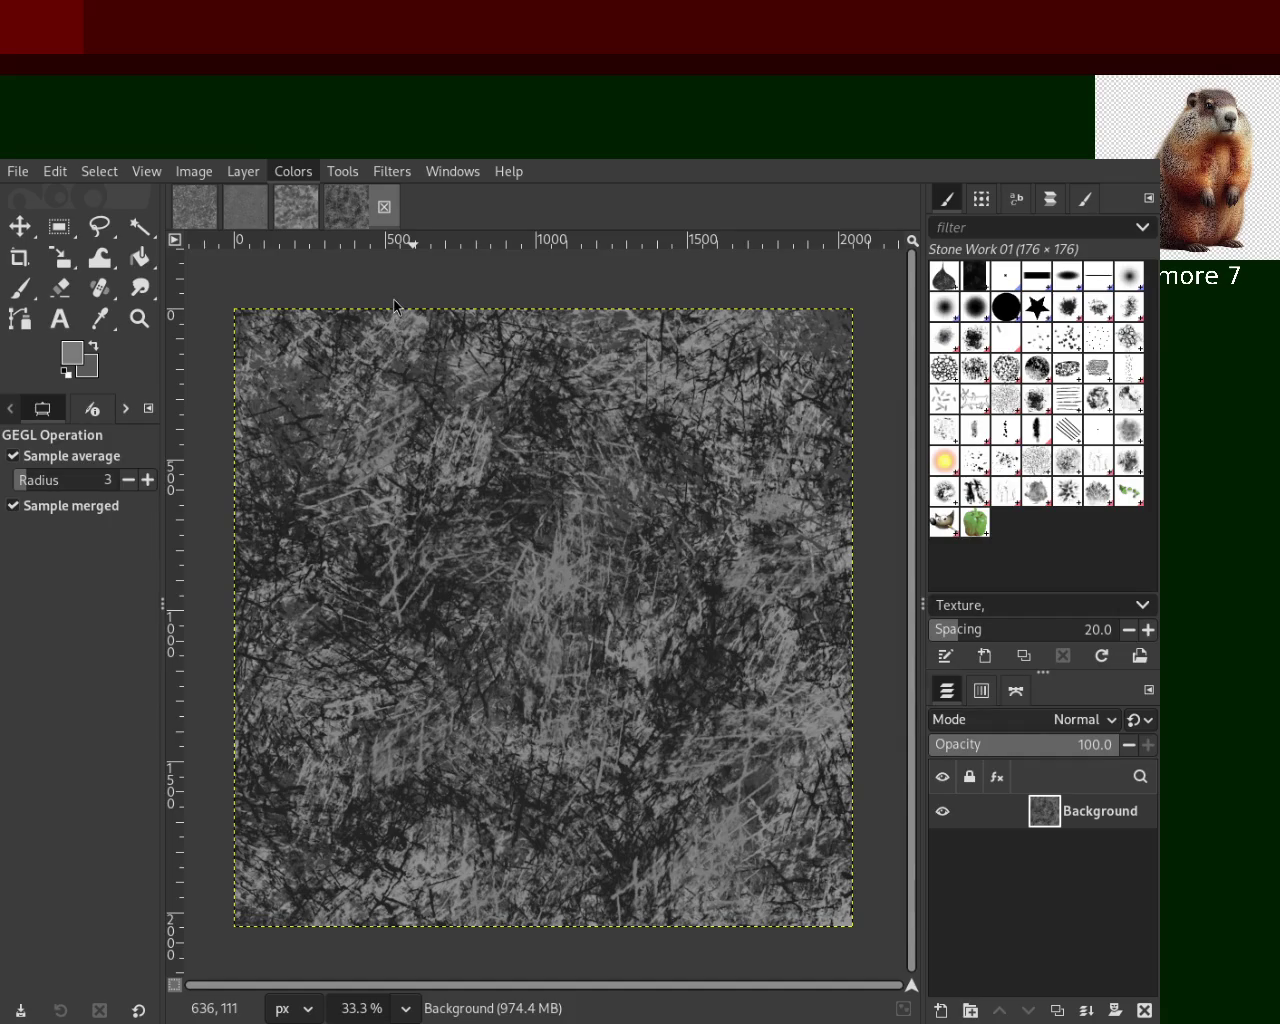
pyautogui.hotkey('ctrl', 'y')
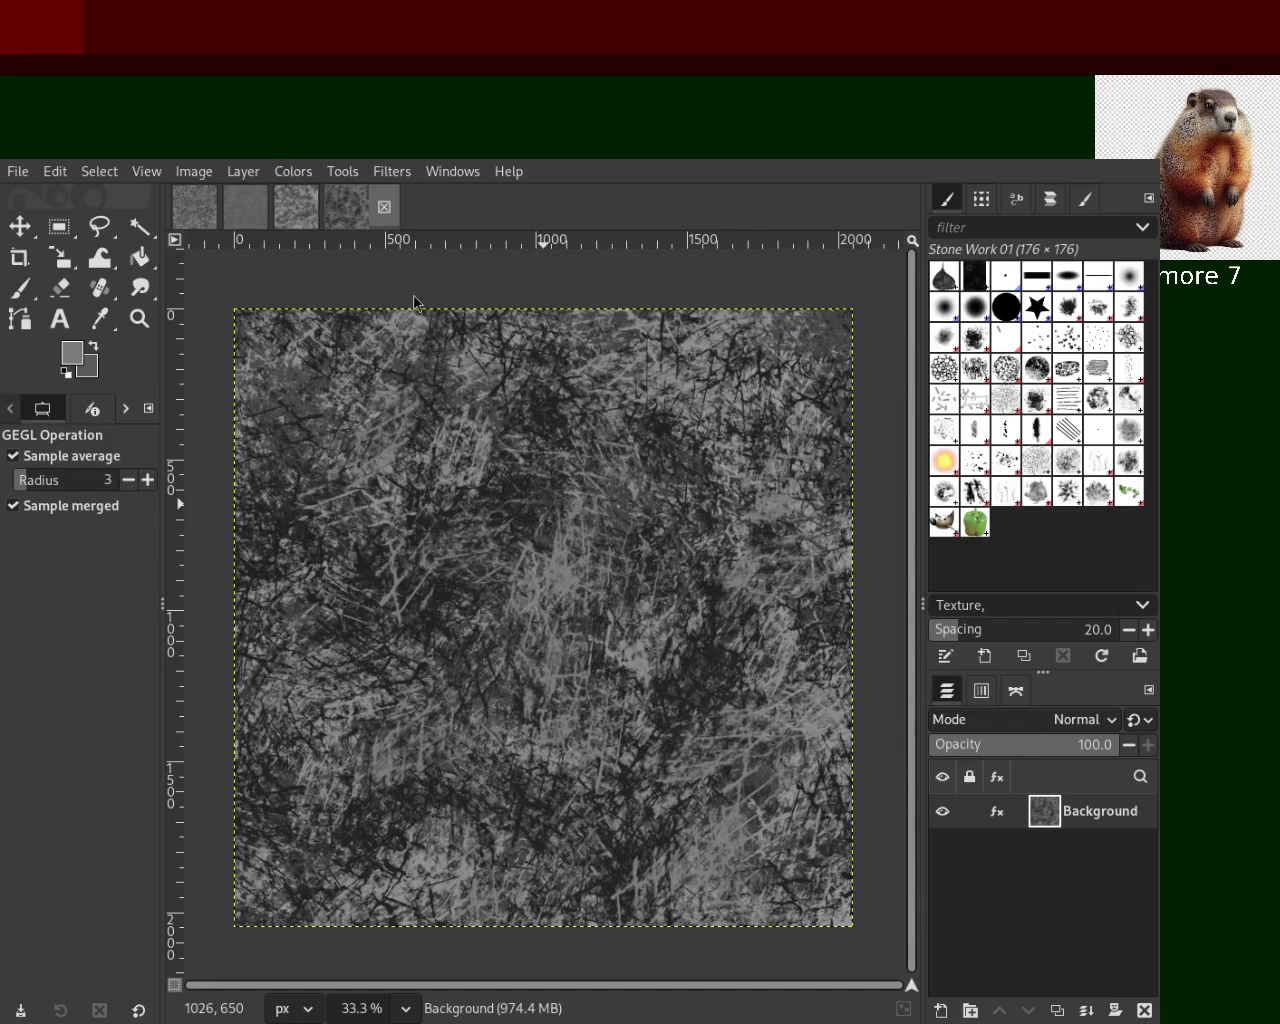
pyautogui.hotkey('ctrl', 'z')
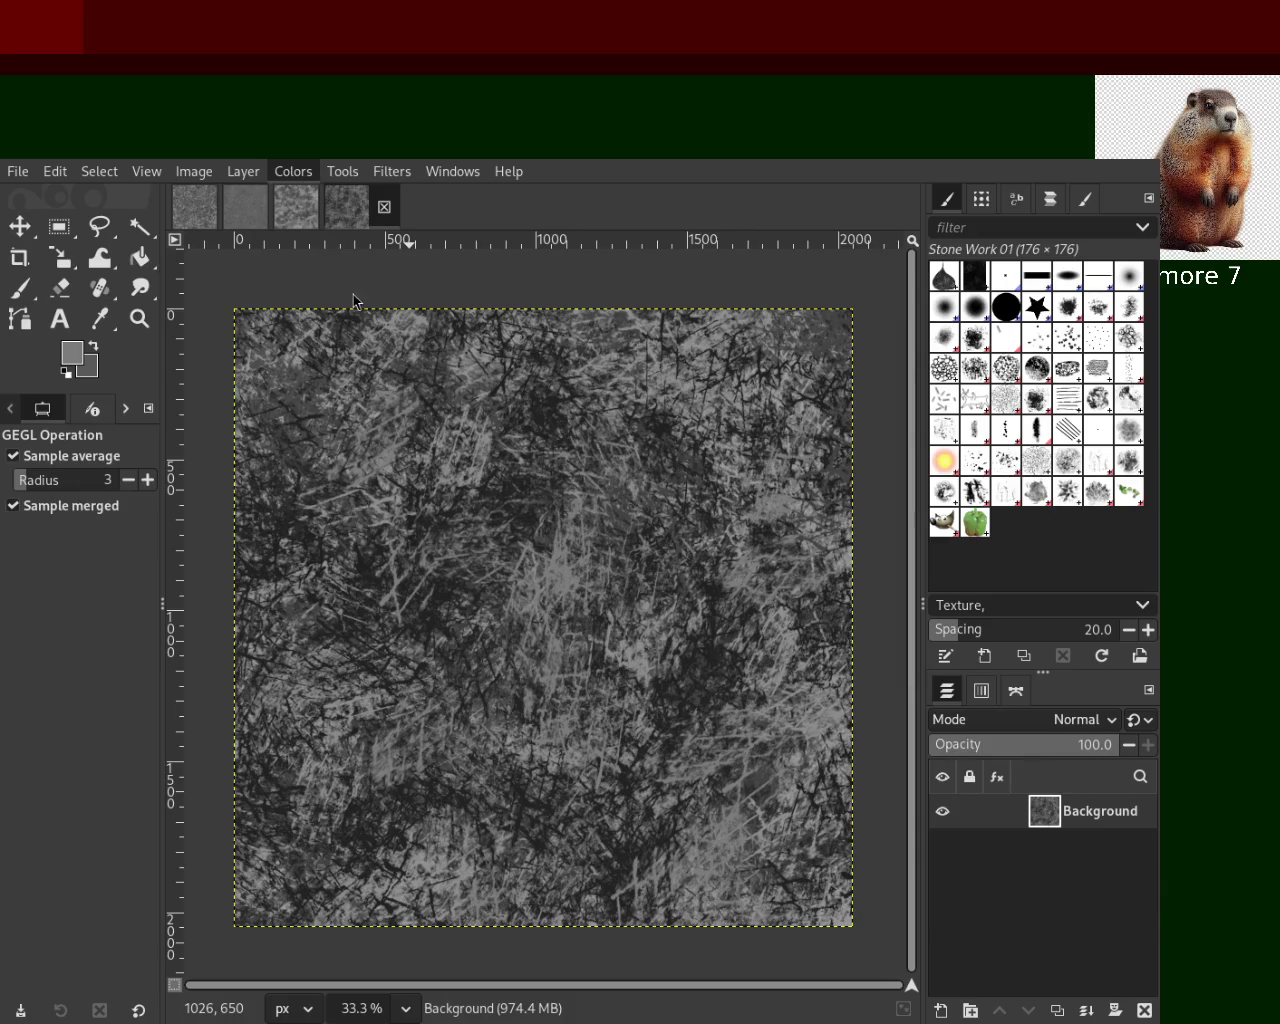
pyautogui.hotkey('ctrl', 'y')
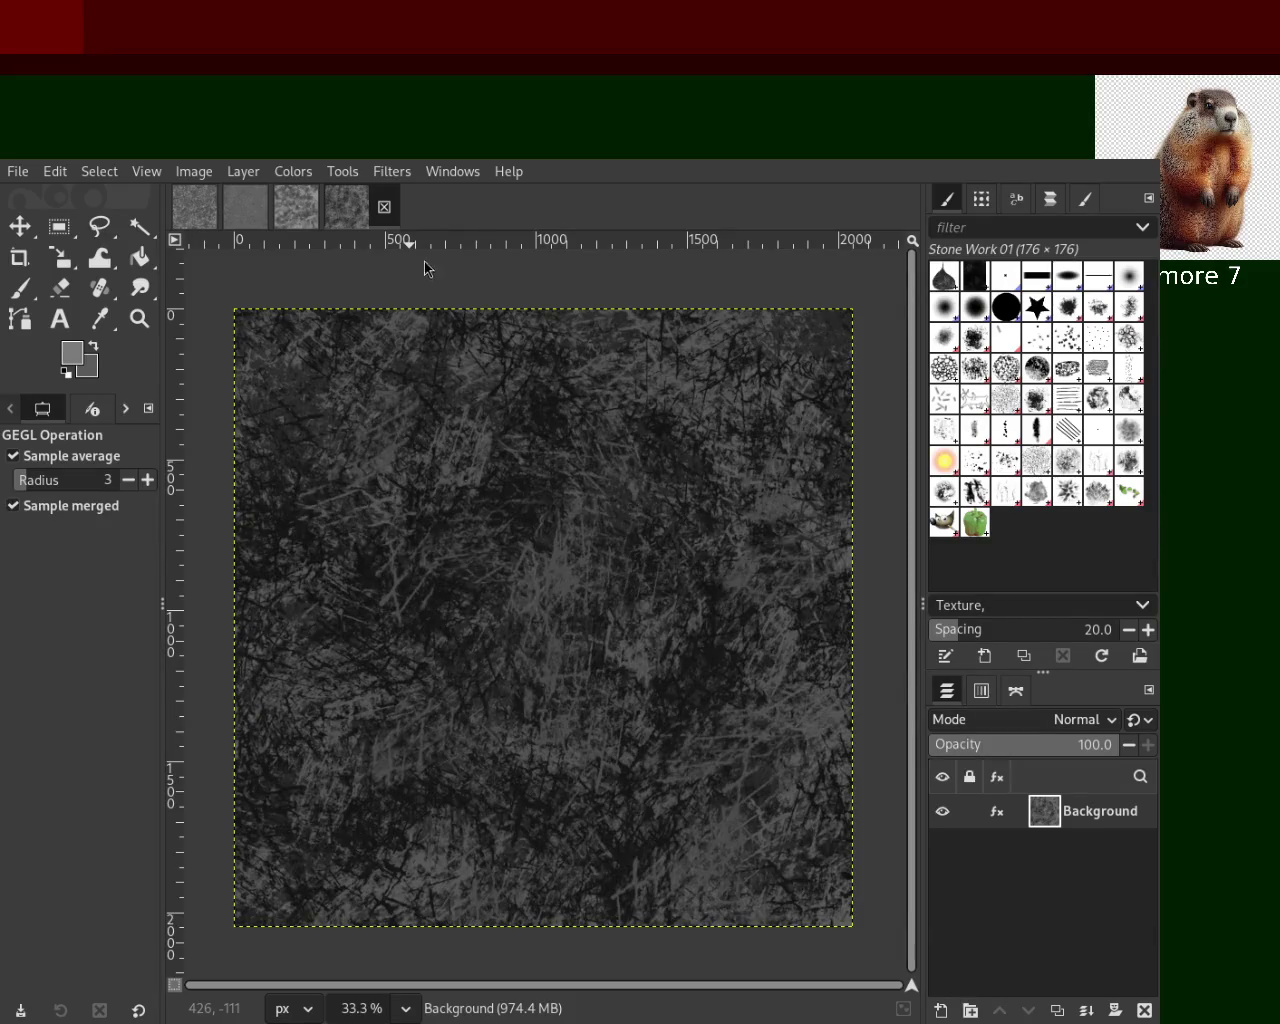
pyautogui.hotkey('ctrl', 'z')
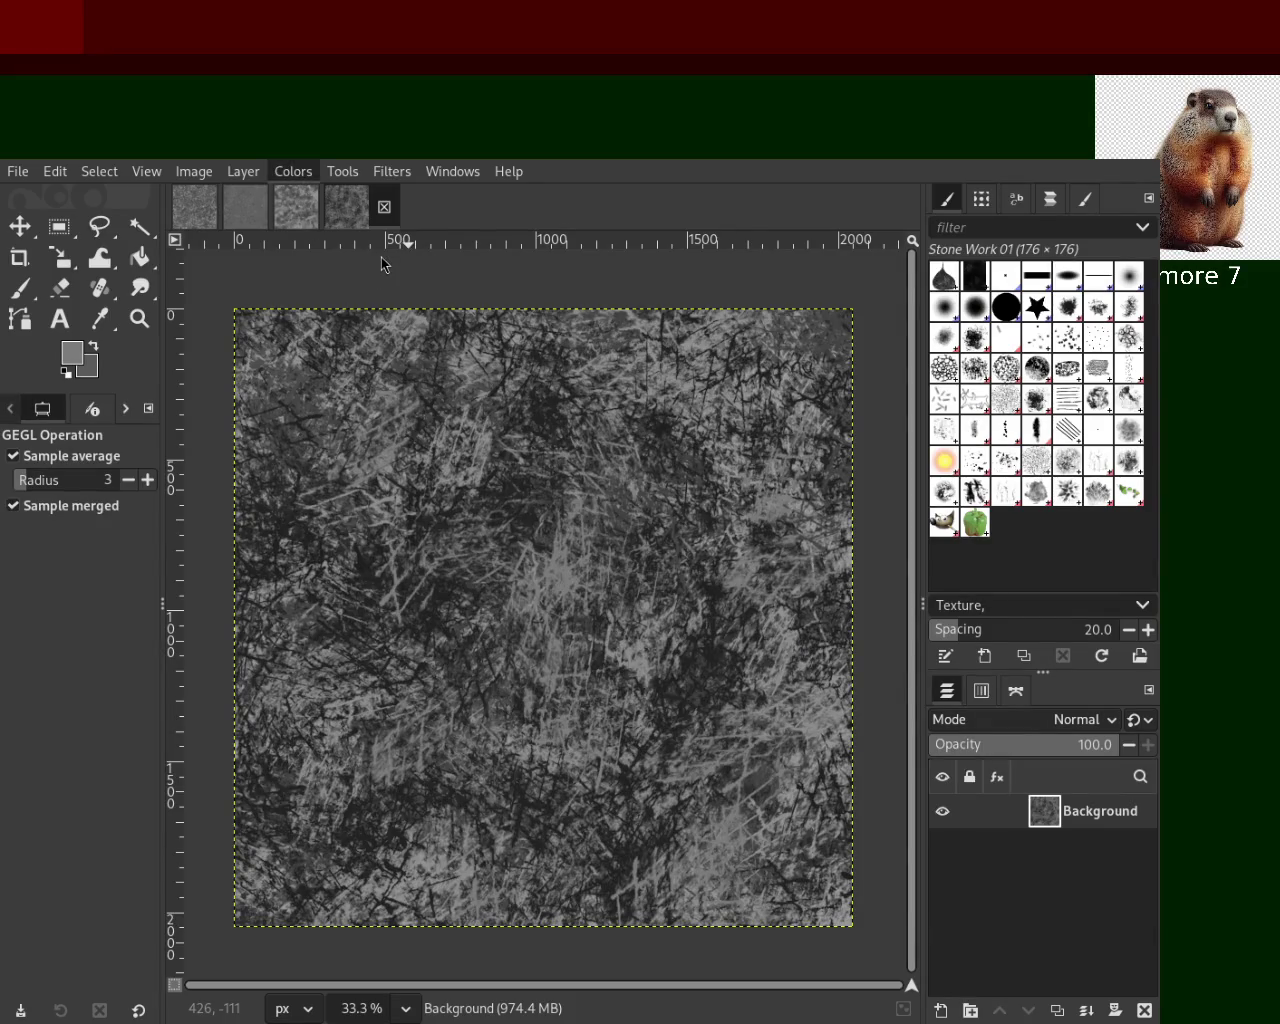
pyautogui.hotkey('ctrl', 'y')
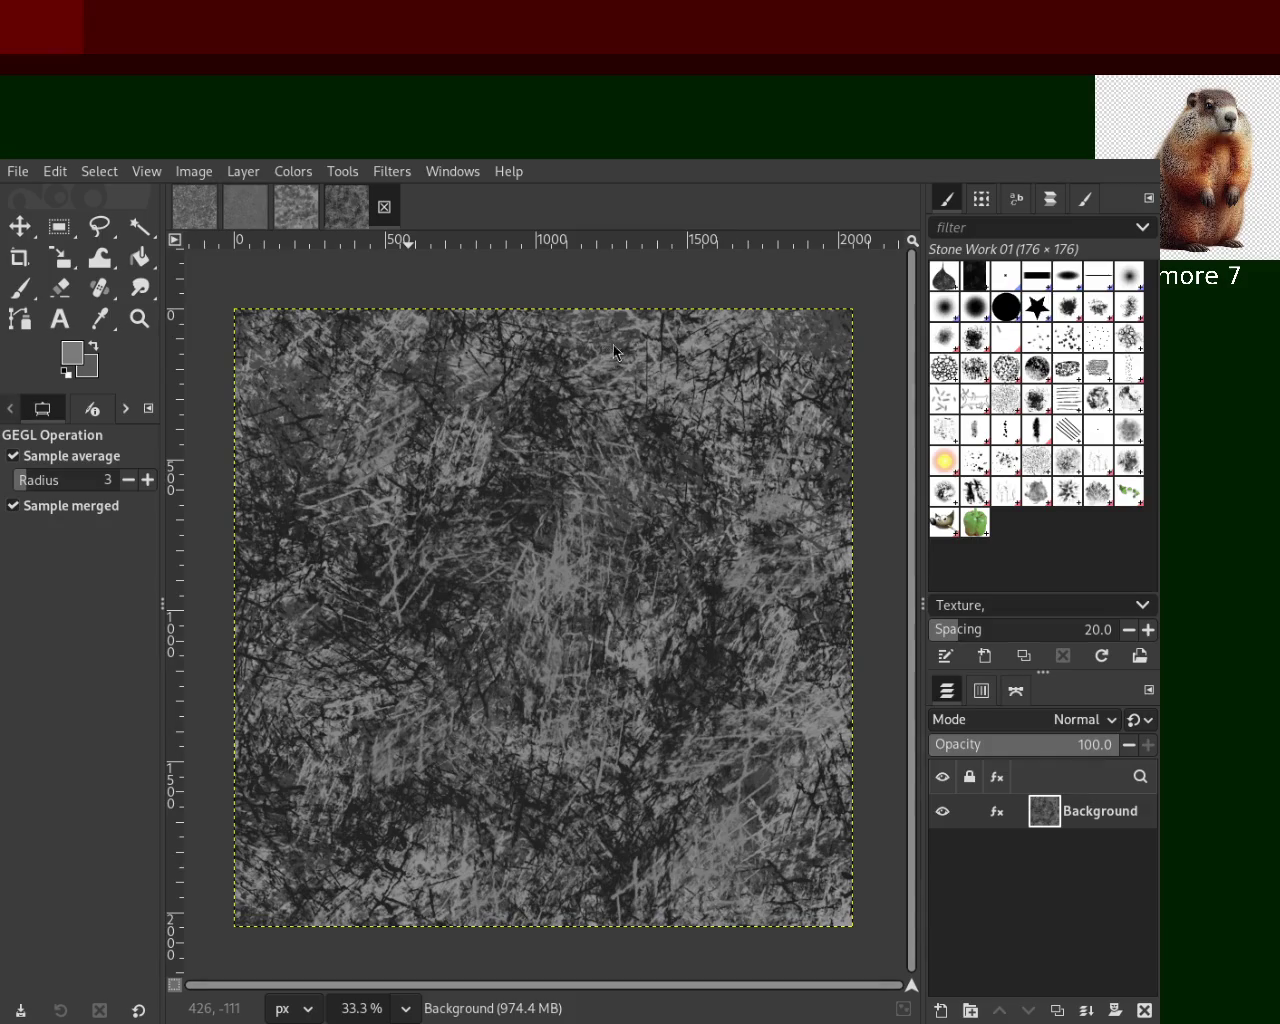
pyautogui.hotkey('ctrl', 'y')
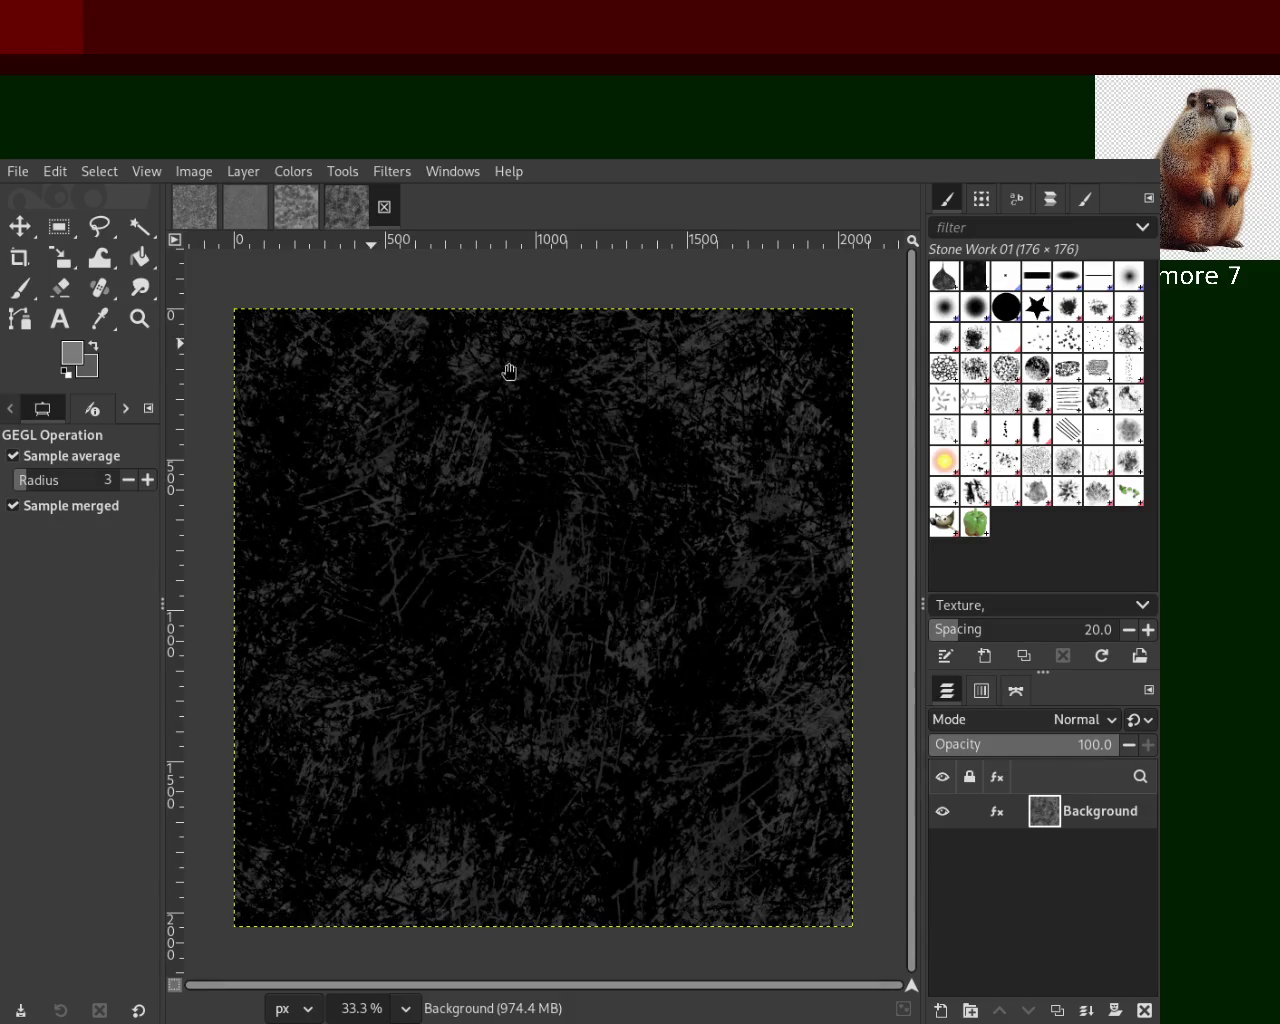
pyautogui.hotkey('ctrl', 'y')
pyautogui.hotkey('ctrl', 'z')
pyautogui.hotkey('ctrl', 'y')
pyautogui.hotkey('ctrl', 'y')
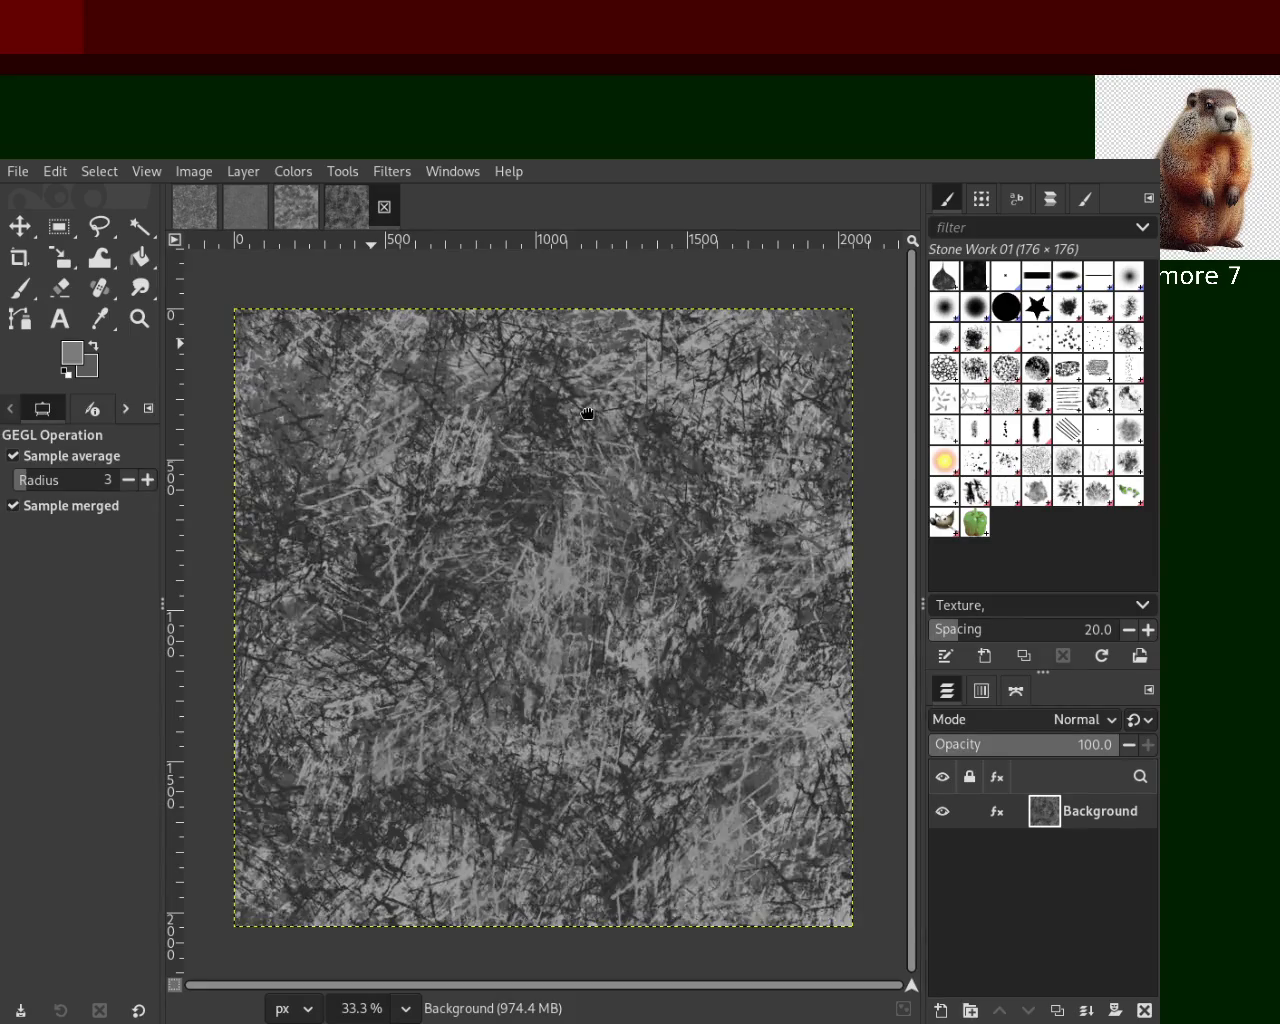
pyautogui.hotkey('ctrl', 'z')
pyautogui.hotkey('ctrl', 'z')
pyautogui.hotkey('ctrl', 'z')
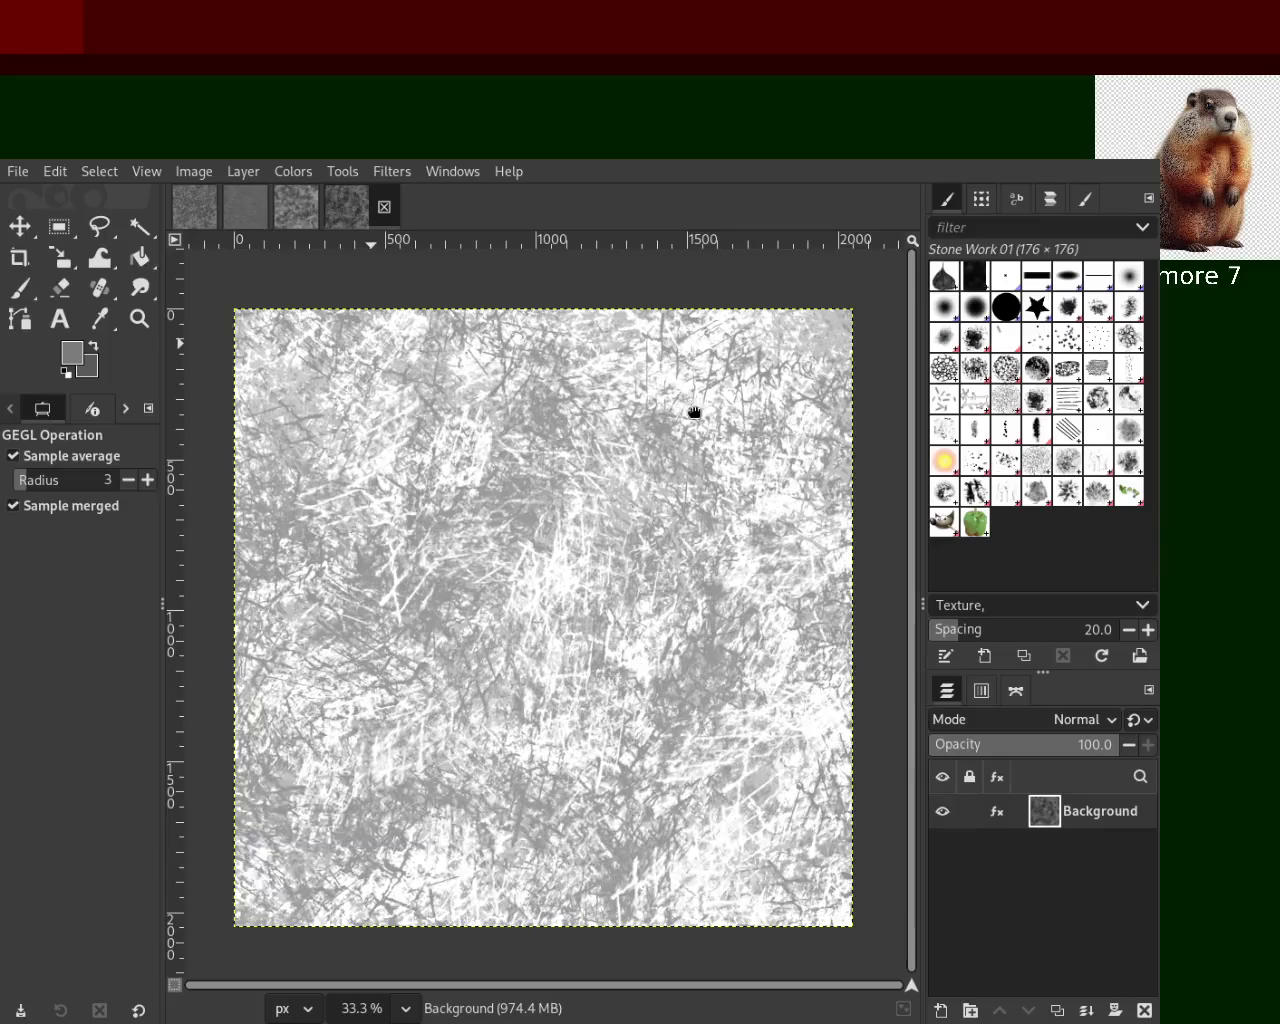
pyautogui.hotkey('ctrl', 'z')
pyautogui.hotkey('ctrl', 'y')
pyautogui.hotkey('ctrl', 'y')
pyautogui.hotkey('ctrl', 'z')
pyautogui.hotkey('ctrl', 'z')
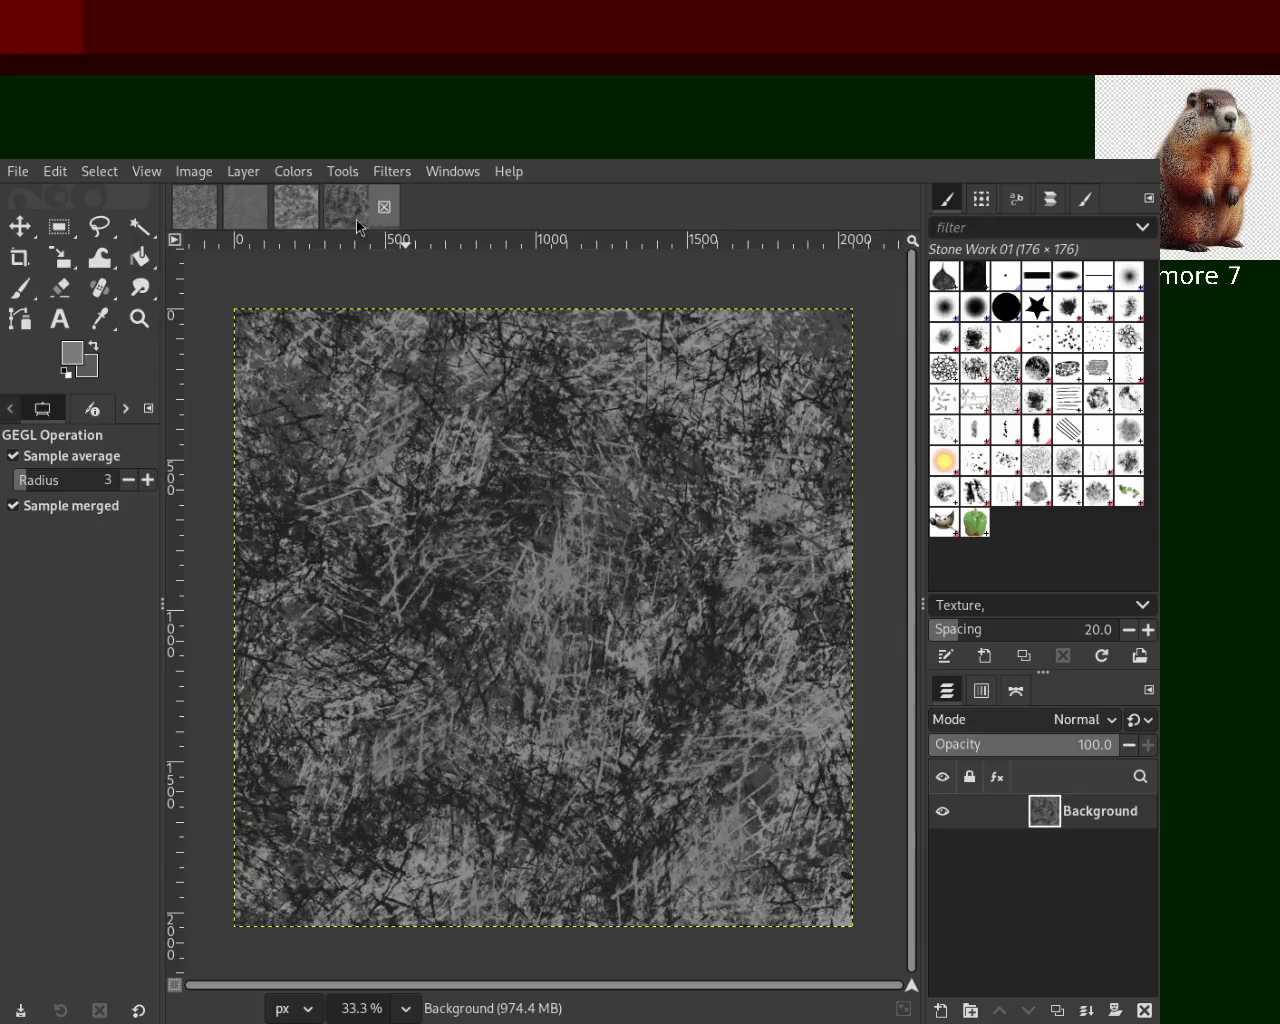
pyautogui.hotkey('ctrl', 'y')
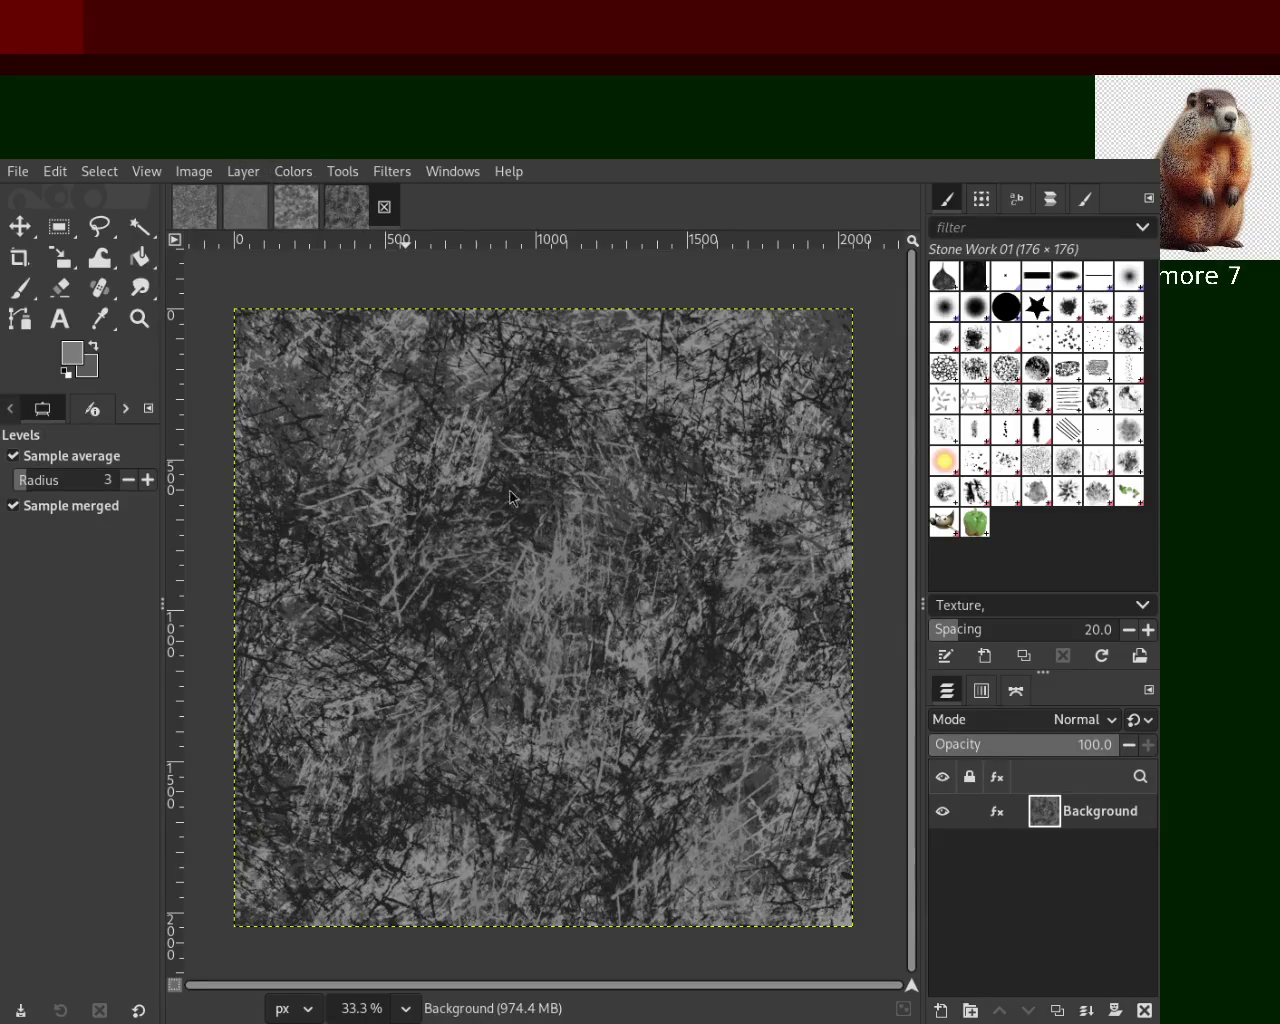
pyautogui.hotkey('ctrl', 'z')
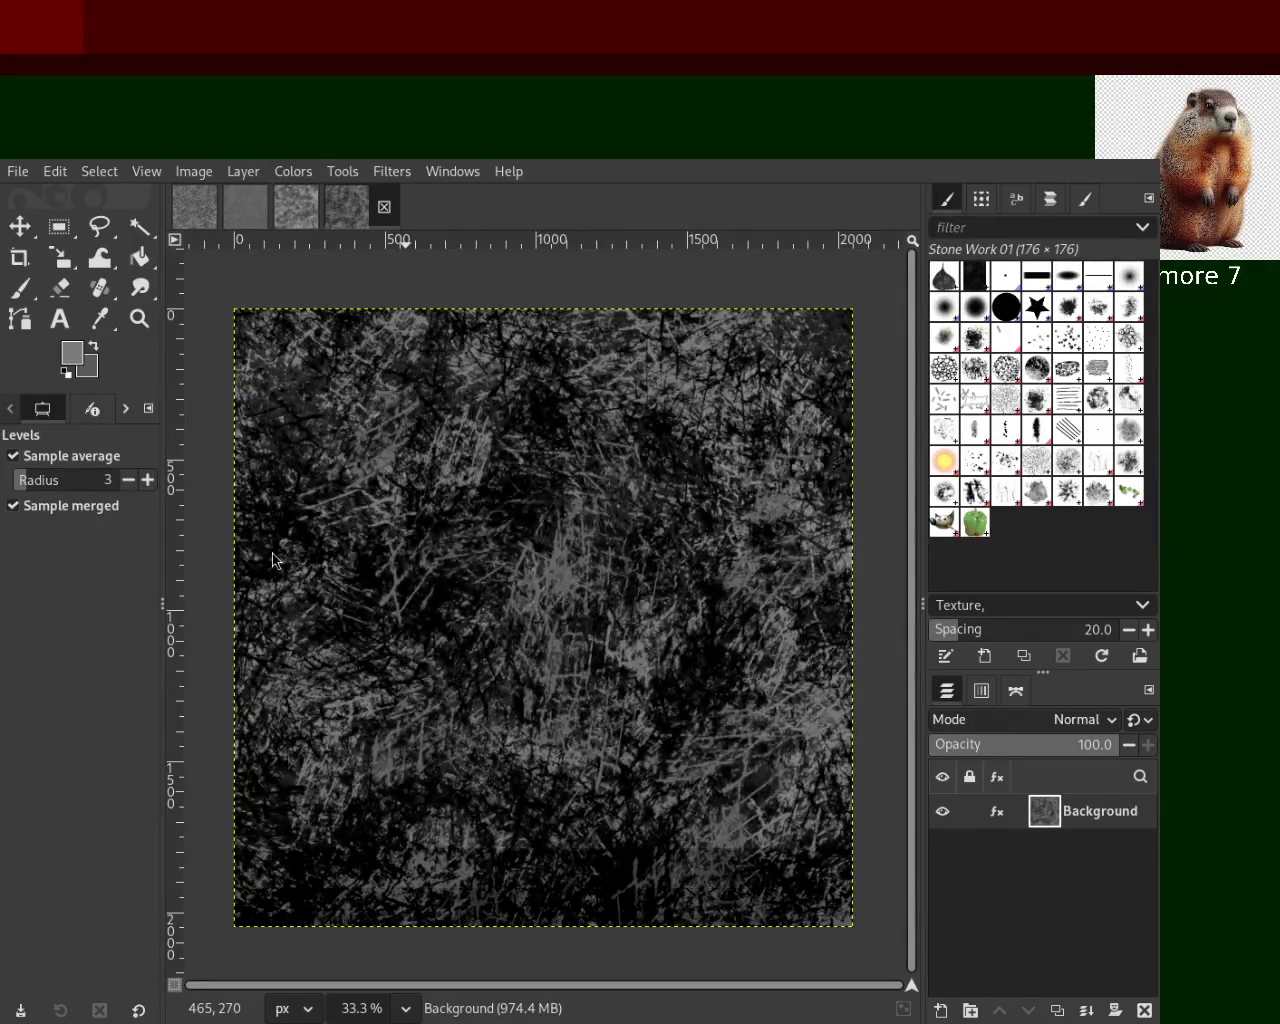
pyautogui.hotkey('ctrl', 'y')
pyautogui.hotkey('ctrl', 'z')
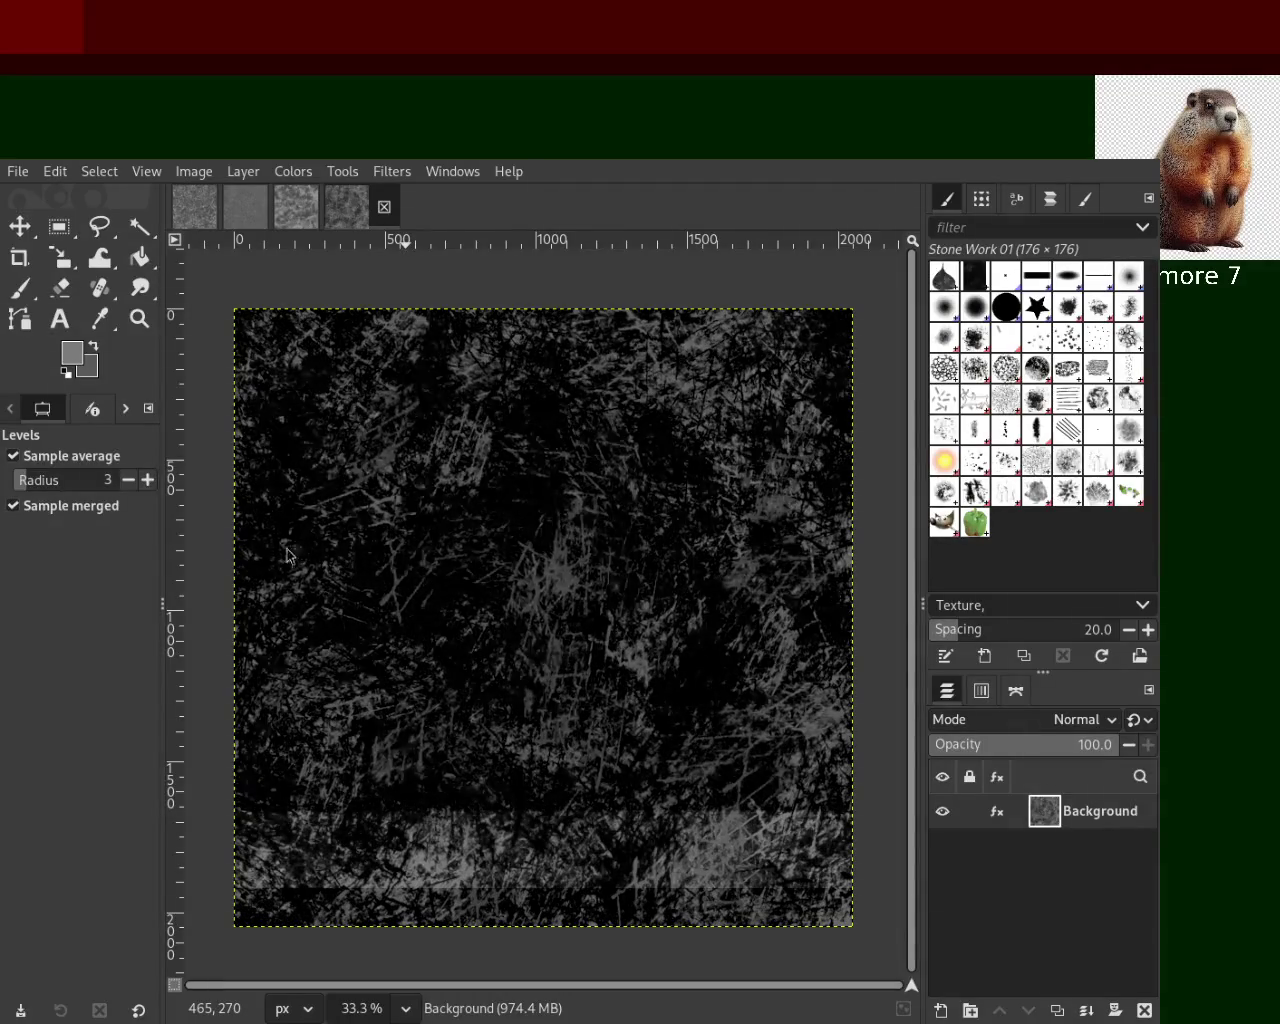
pyautogui.hotkey('ctrl', 'z')
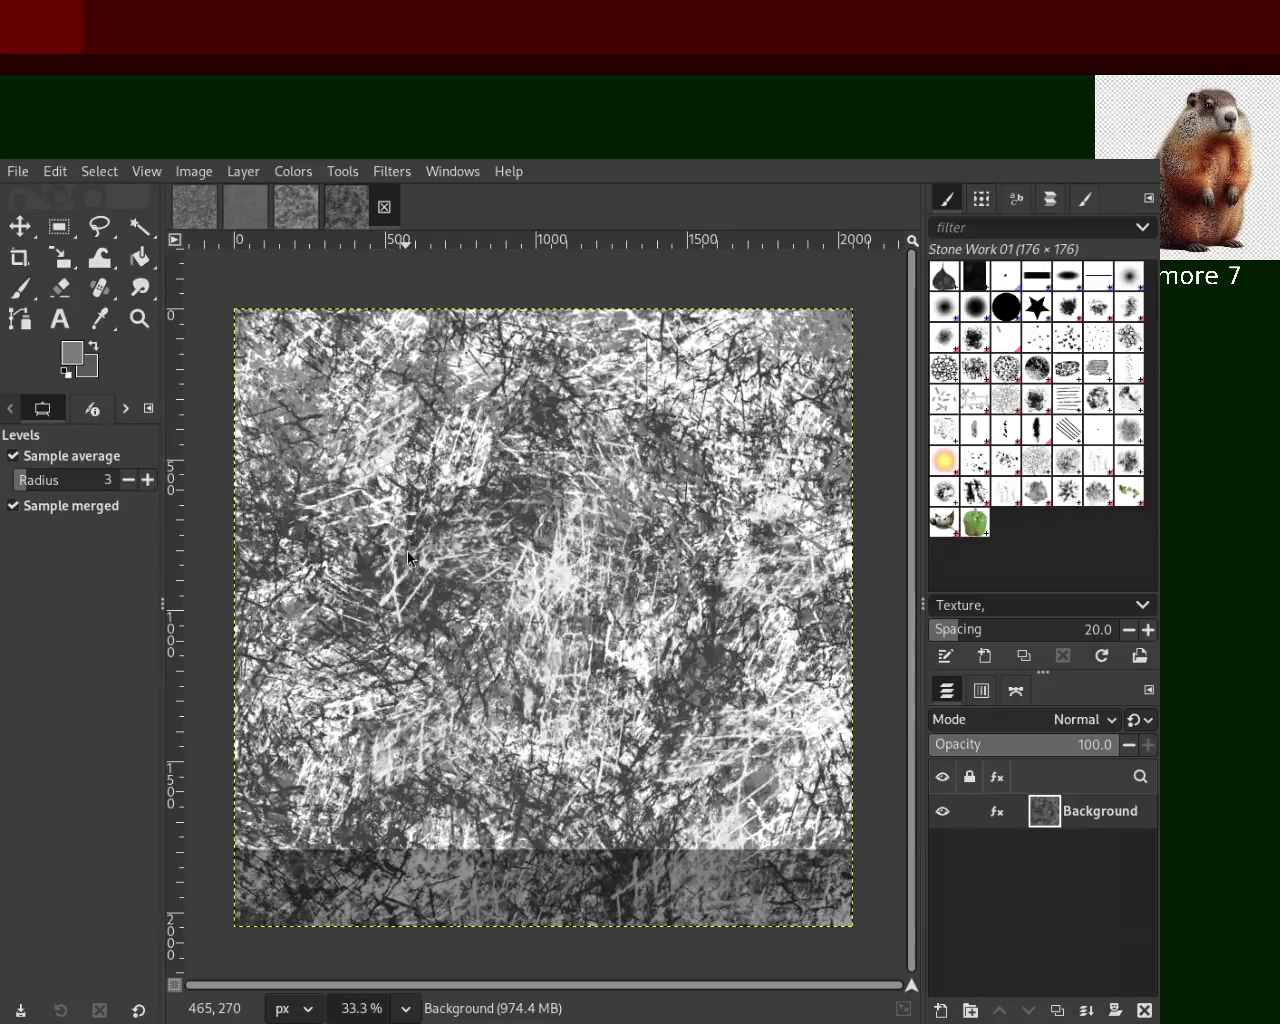
pyautogui.hotkey('ctrl', 'z')
pyautogui.hotkey('ctrl', 'z')
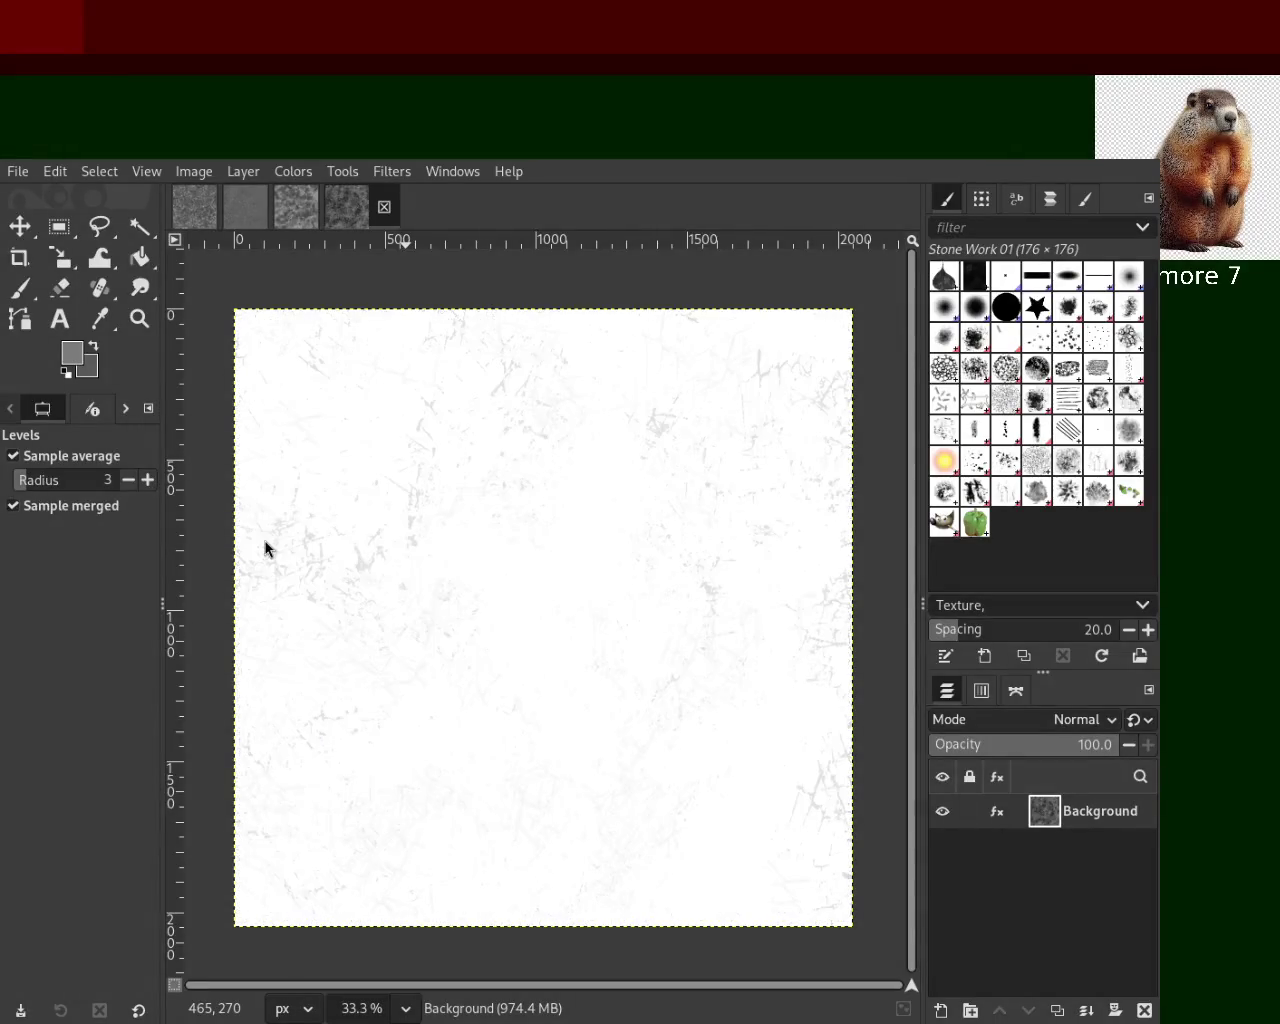
pyautogui.hotkey('ctrl', 'y')
pyautogui.hotkey('ctrl', 'z')
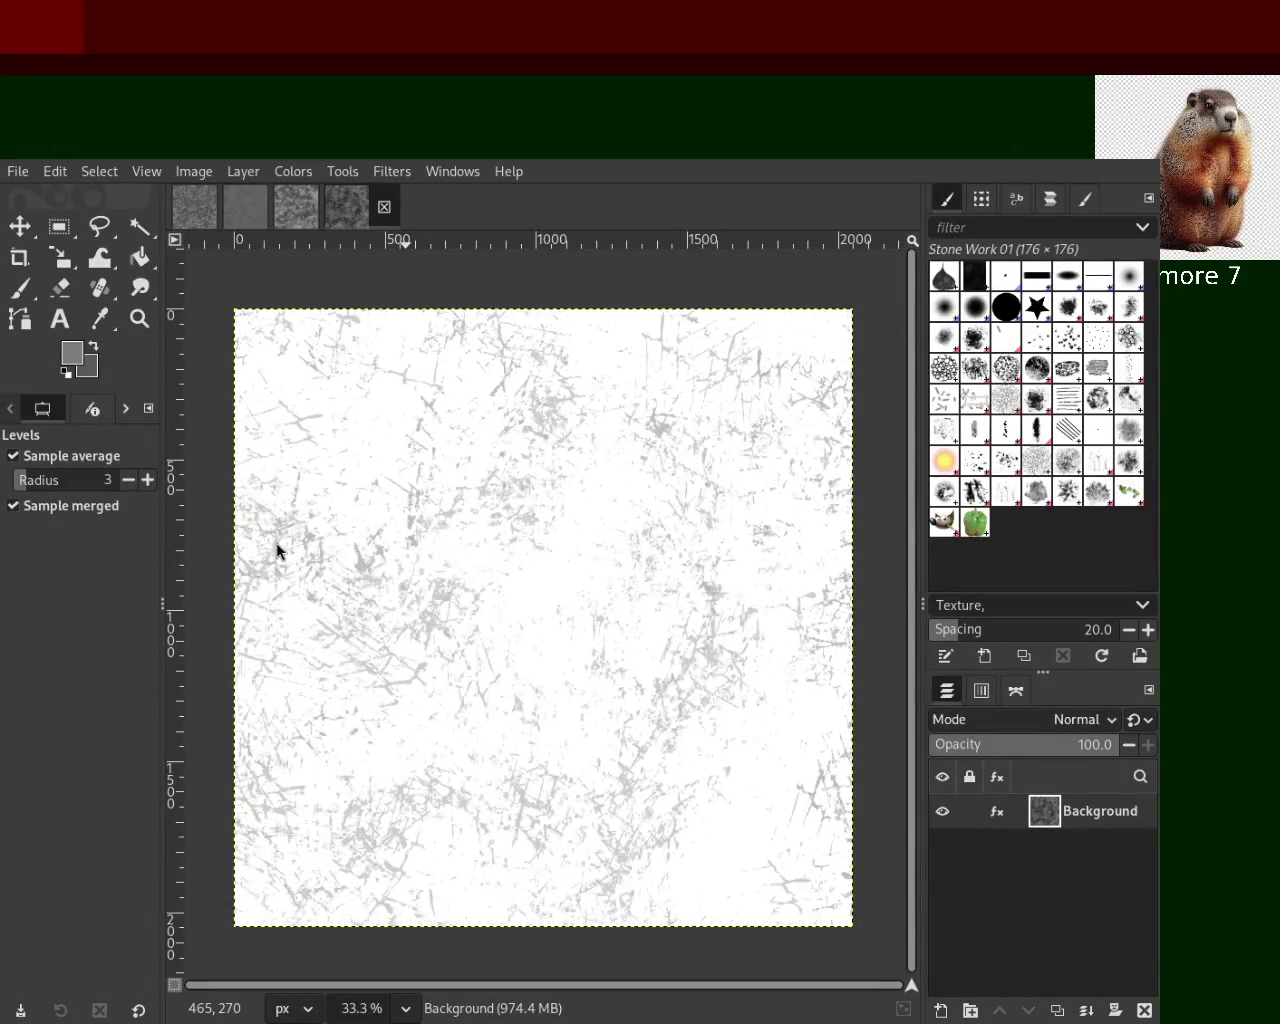
pyautogui.hotkey('ctrl', 'y')
pyautogui.hotkey('ctrl', 'y')
pyautogui.hotkey('ctrl', 'y')
pyautogui.hotkey('ctrl', 'z')
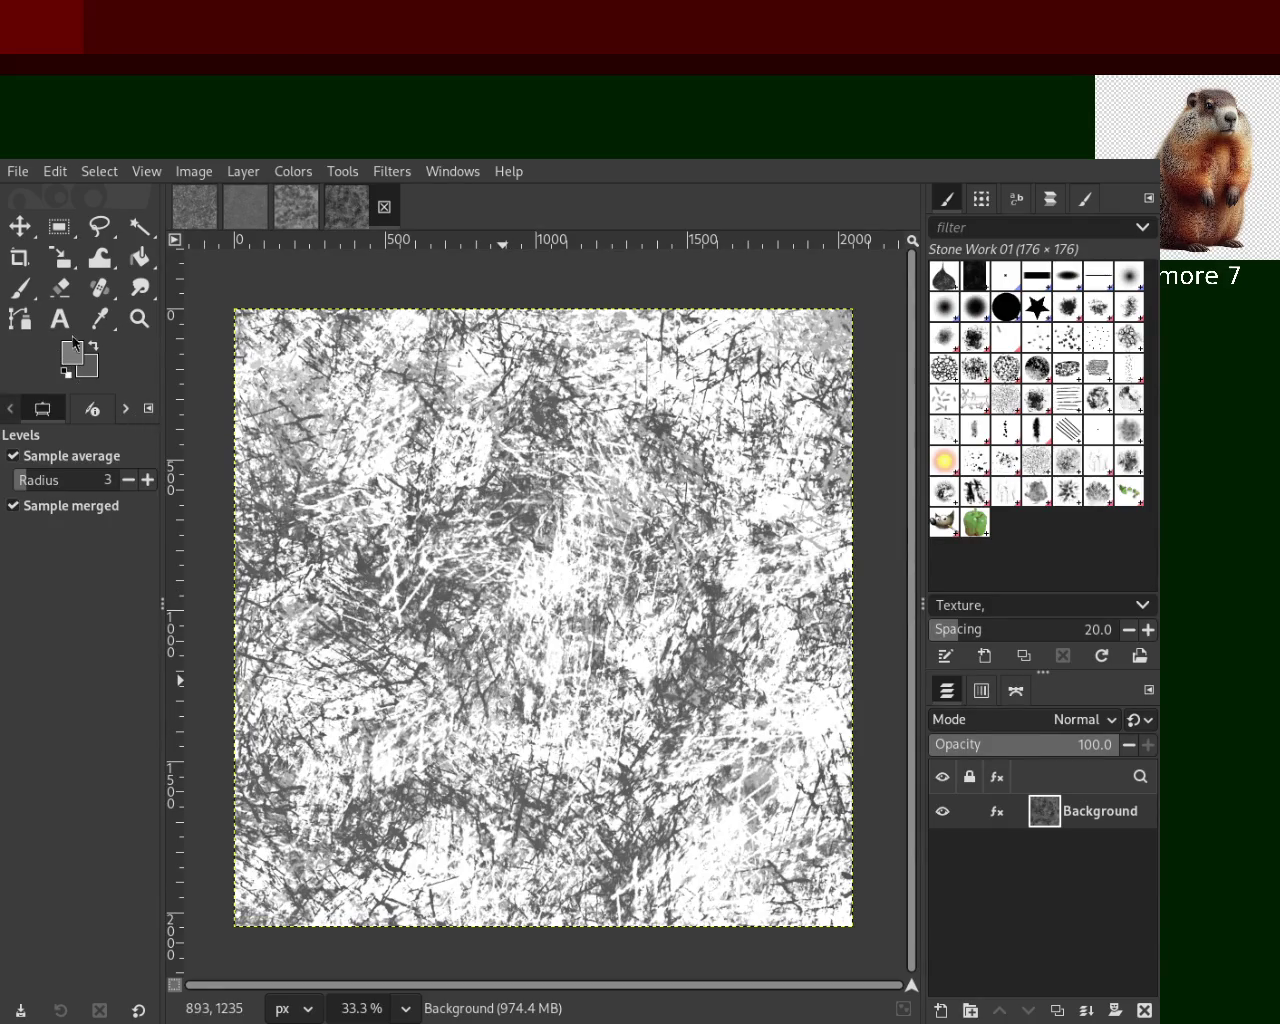
pyautogui.hotkey('ctrl', 'z')
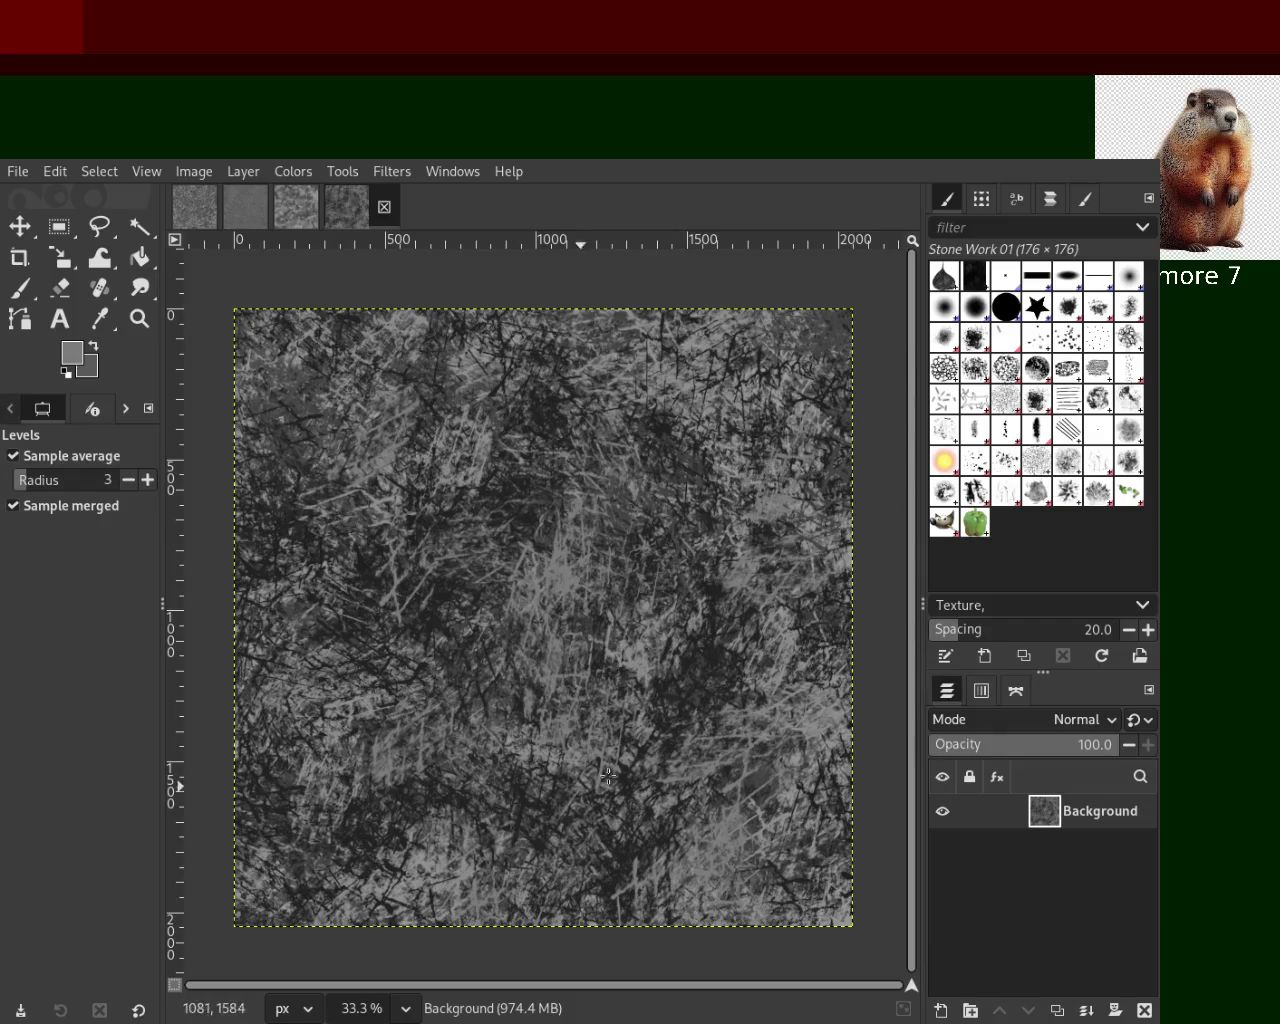
# Paint leafy Texture Hose 03 dabs across the dark texture, then undo them
pyautogui.click(1037, 493)
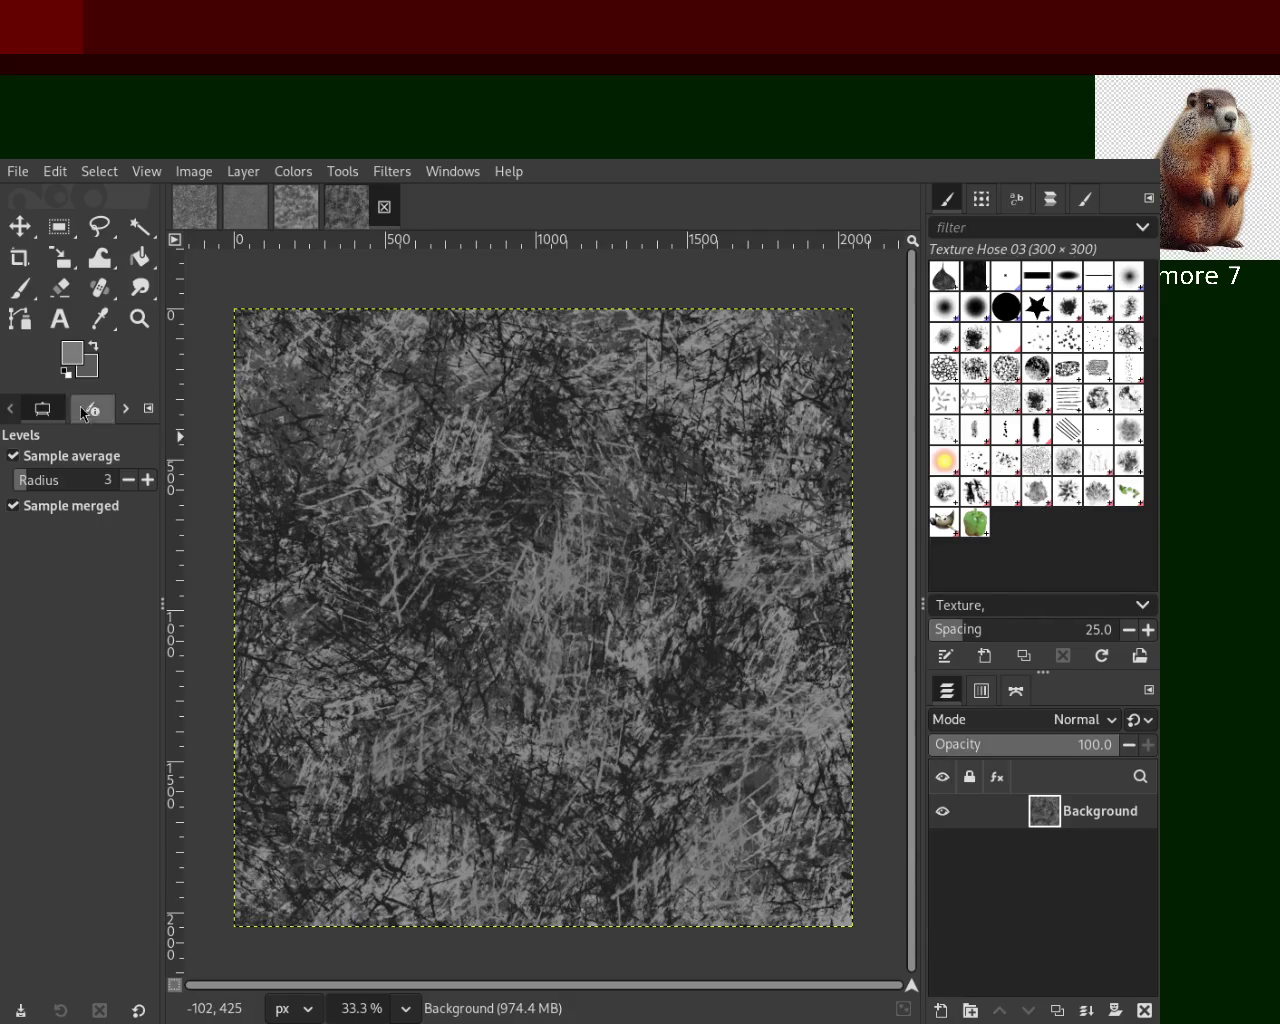
pyautogui.click(24, 291)
pyautogui.moveTo(680, 560)
pyautogui.mouseDown()
pyautogui.moveTo(576, 818)
pyautogui.moveTo(850, 478)
pyautogui.moveTo(541, 853)
pyautogui.moveTo(500, 530)
pyautogui.moveTo(620, 610)
pyautogui.moveTo(300, 480)
pyautogui.mouseUp()
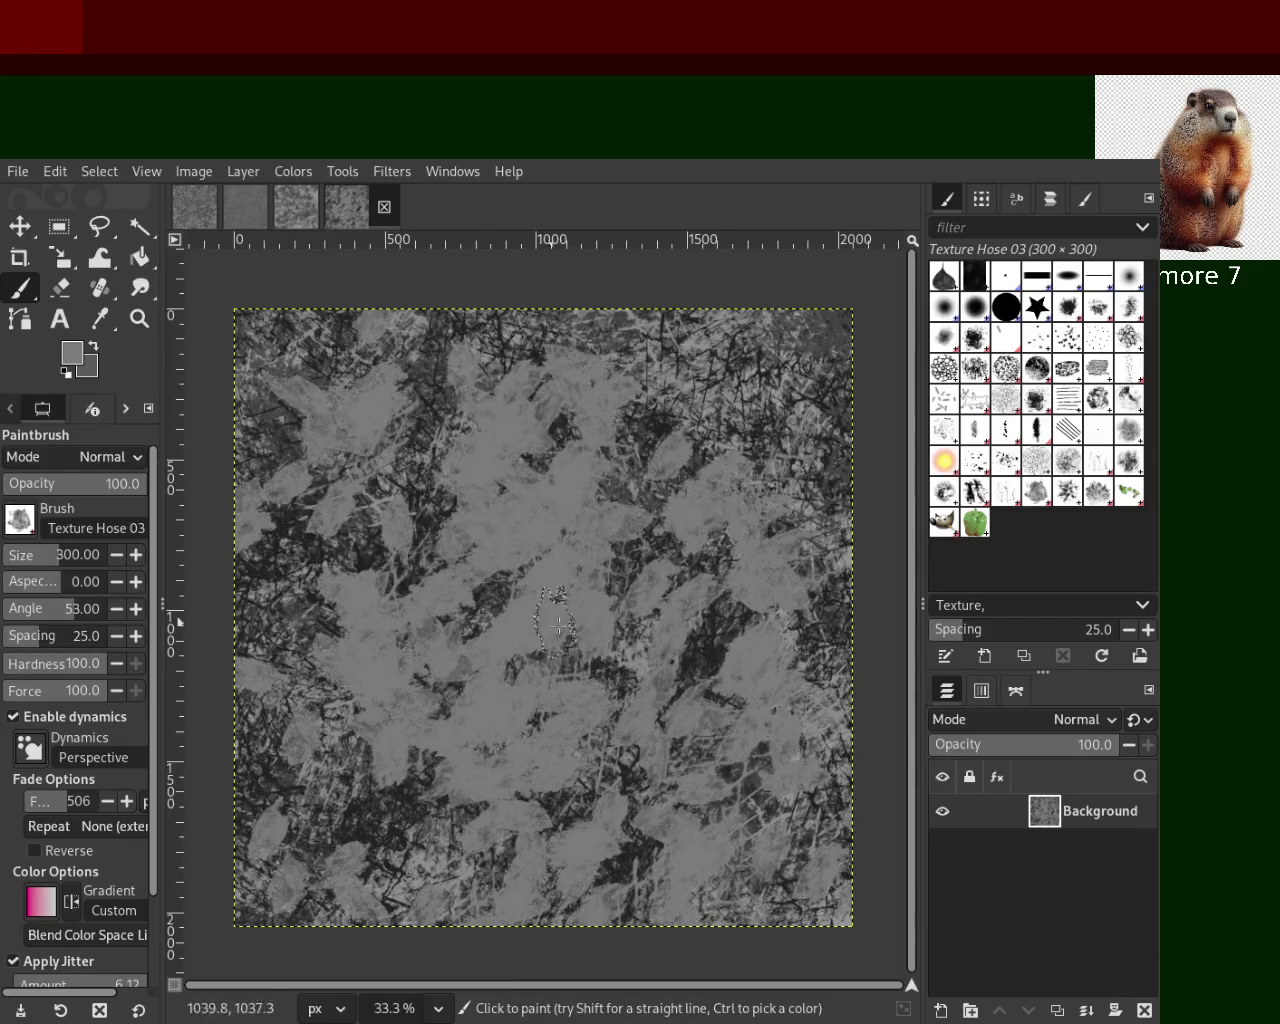
pyautogui.hotkey('ctrl', 'z')
pyautogui.moveTo(550, 400)
pyautogui.mouseDown()
pyautogui.moveTo(480, 878)
pyautogui.moveTo(755, 424)
pyautogui.mouseUp()
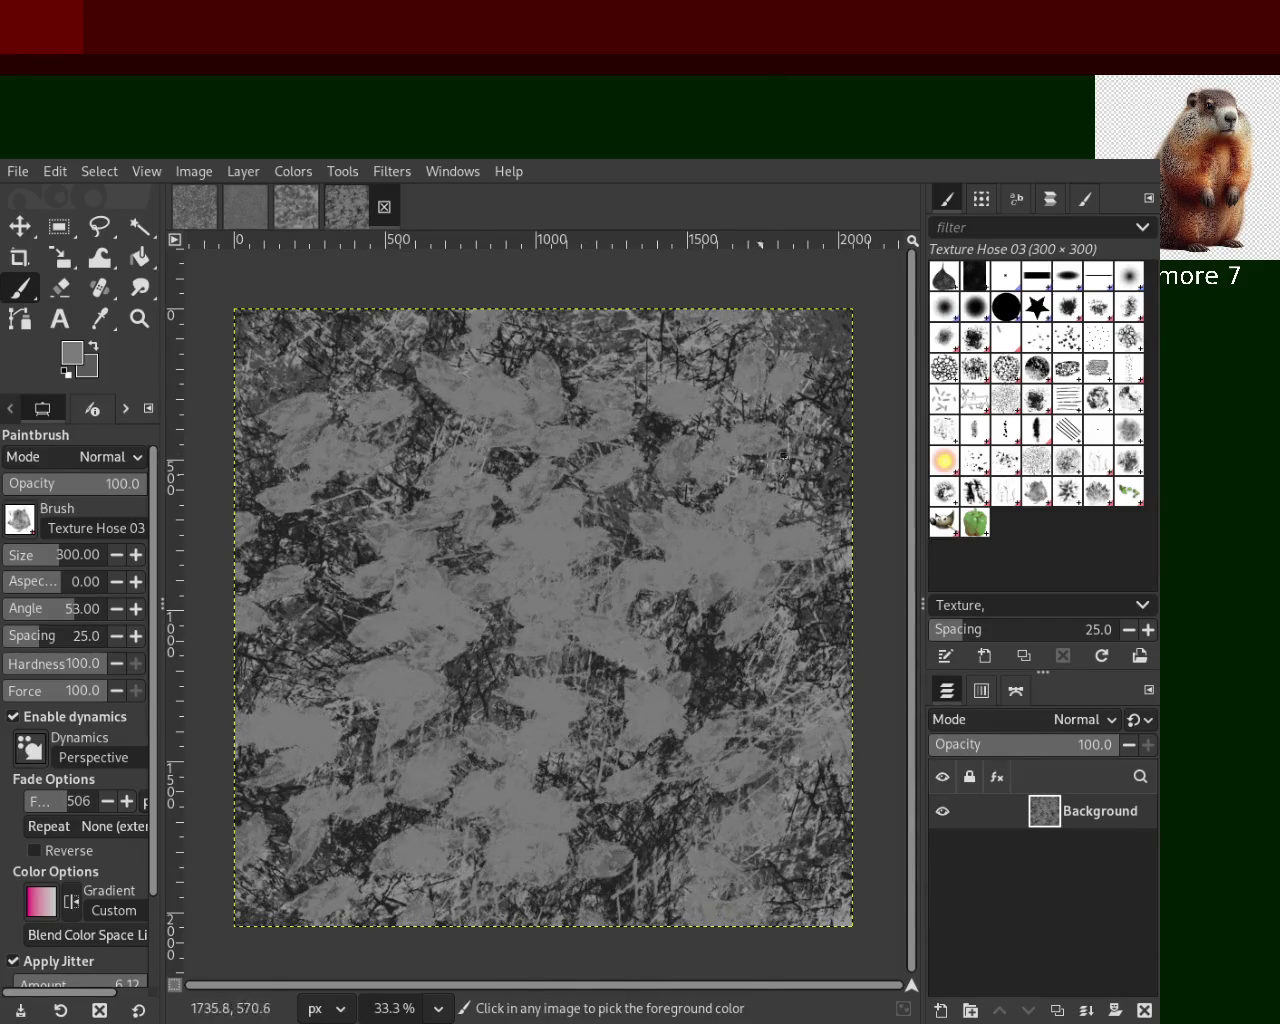
pyautogui.moveTo(666, 412); pyautogui.dragTo(587, 547)
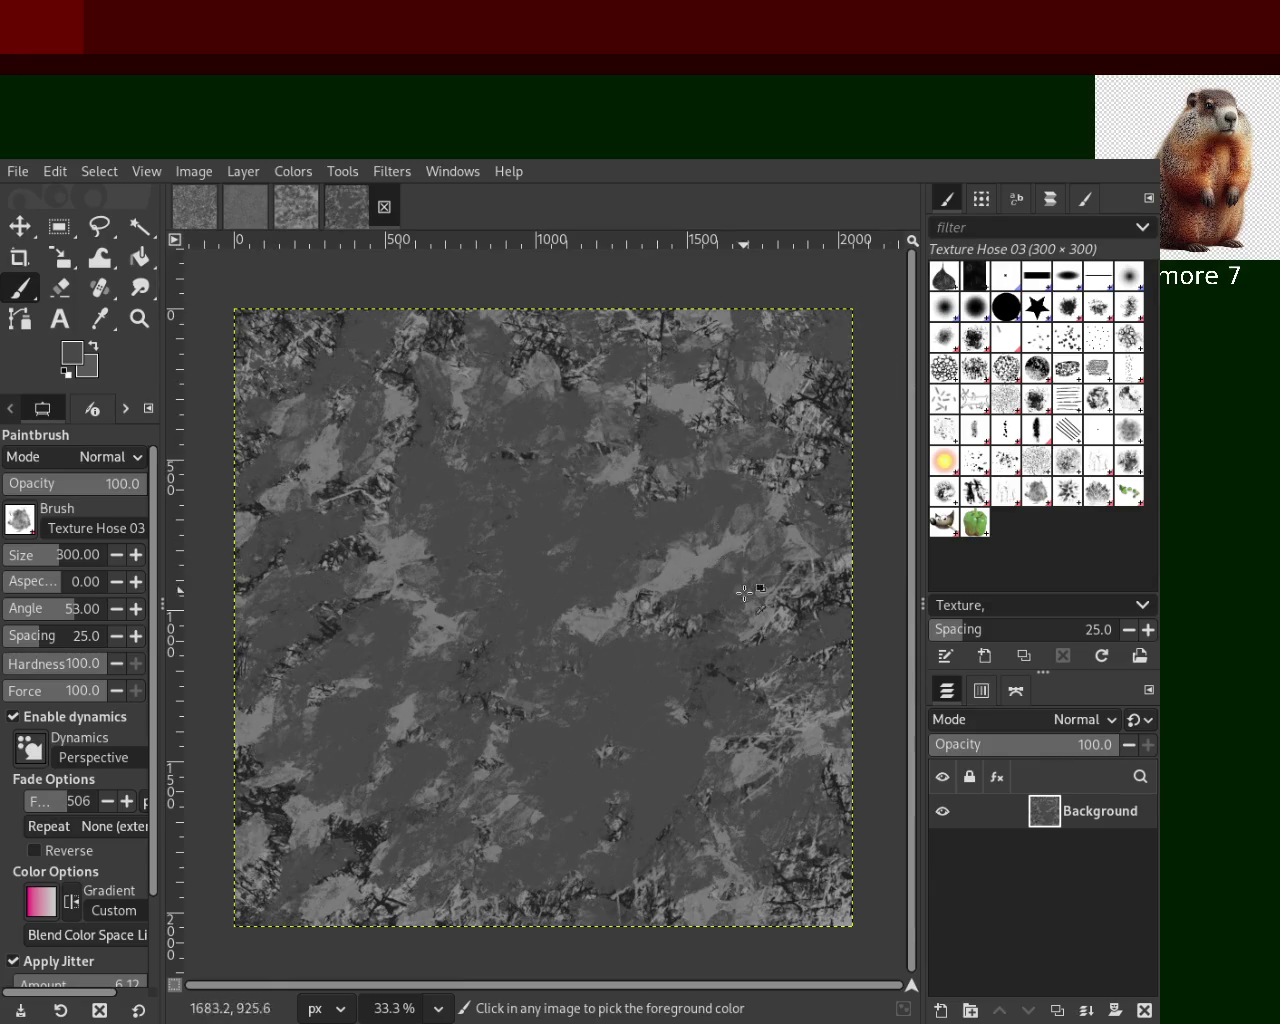
pyautogui.hotkey('ctrl', 'z')
pyautogui.hotkey('ctrl', 'z')
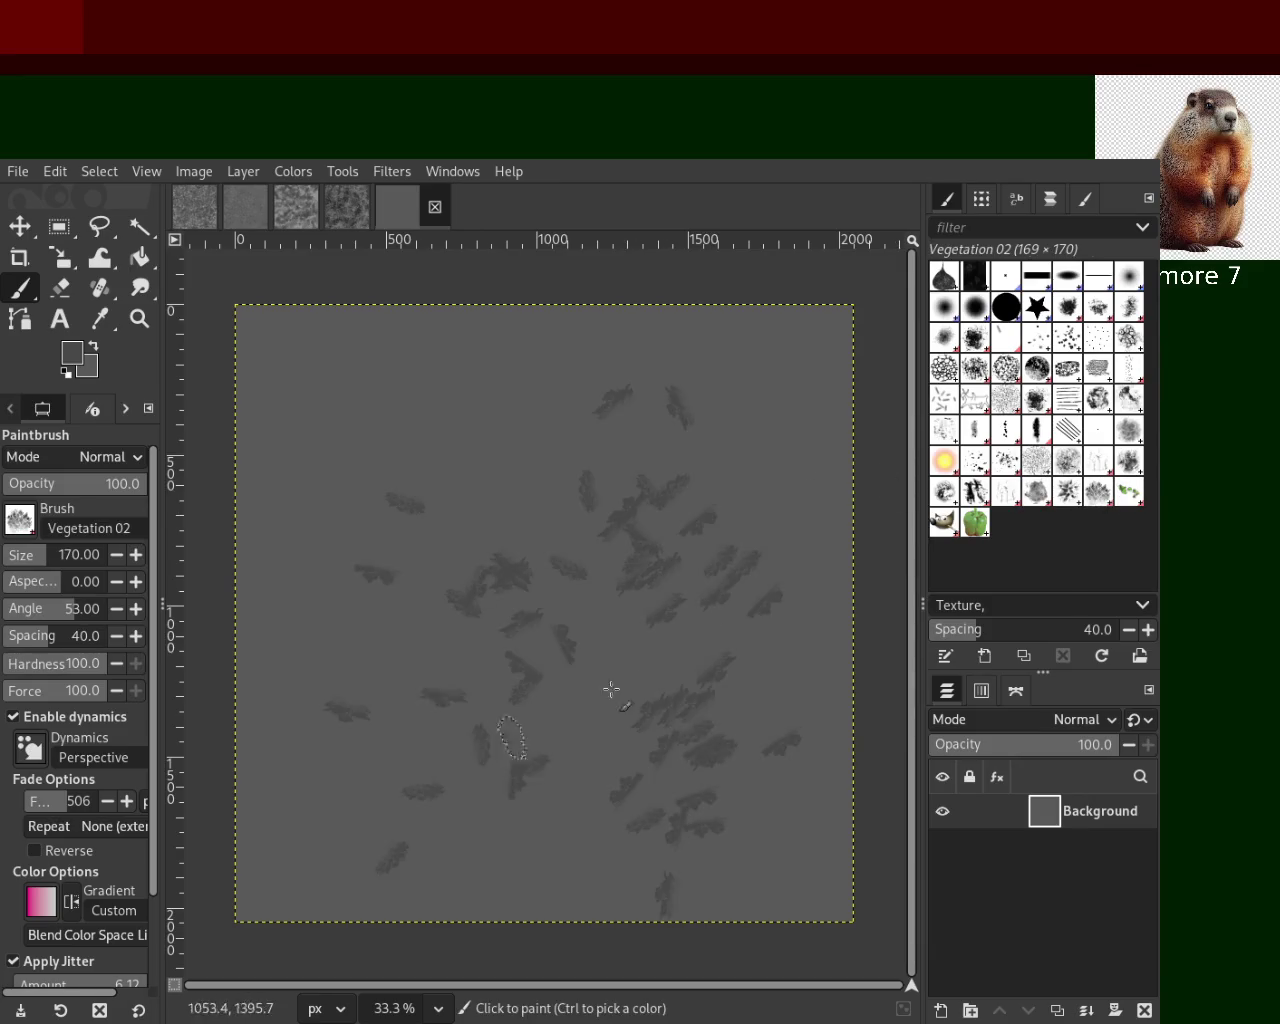
# Undo the Vegetation 02, z Pepper and Texture 02 test strokes on the grey image
pyautogui.hotkey('ctrl', 'z')
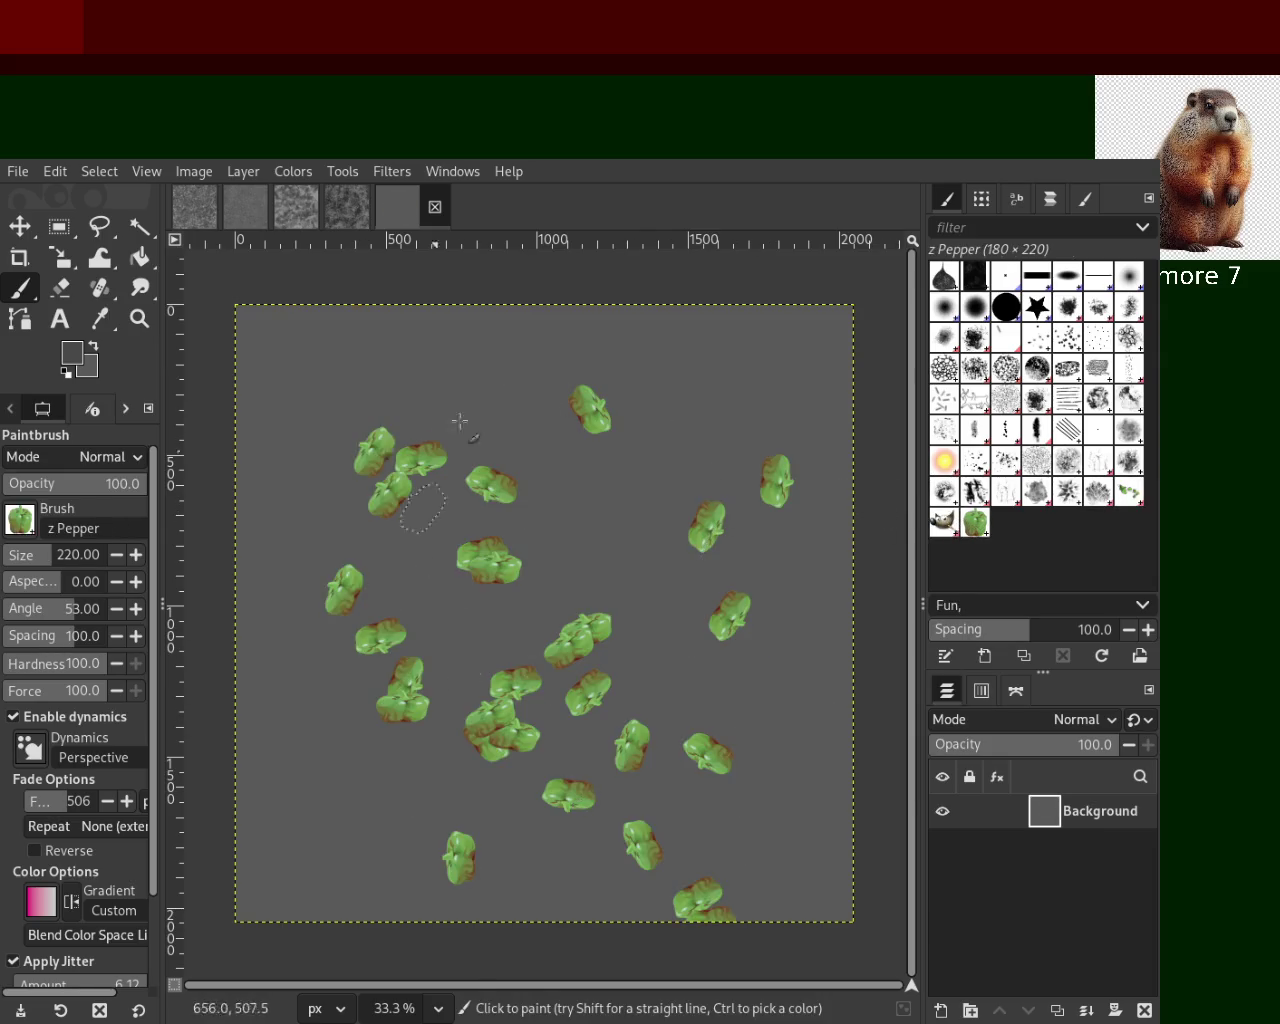
pyautogui.hotkey('ctrl', 'z')
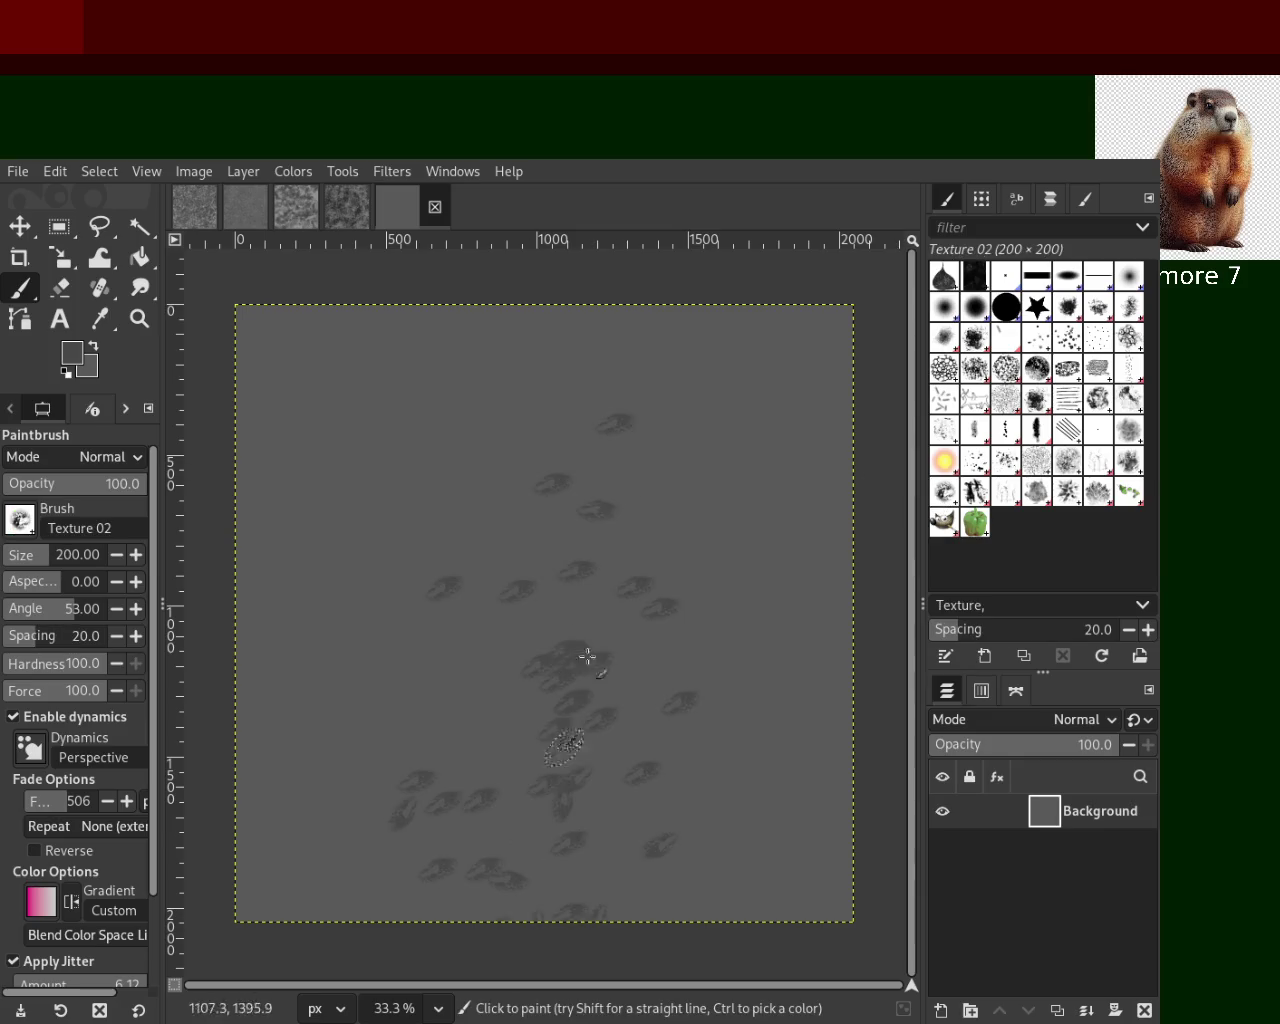
pyautogui.moveTo(365, 531); pyautogui.dragTo(333, 425)
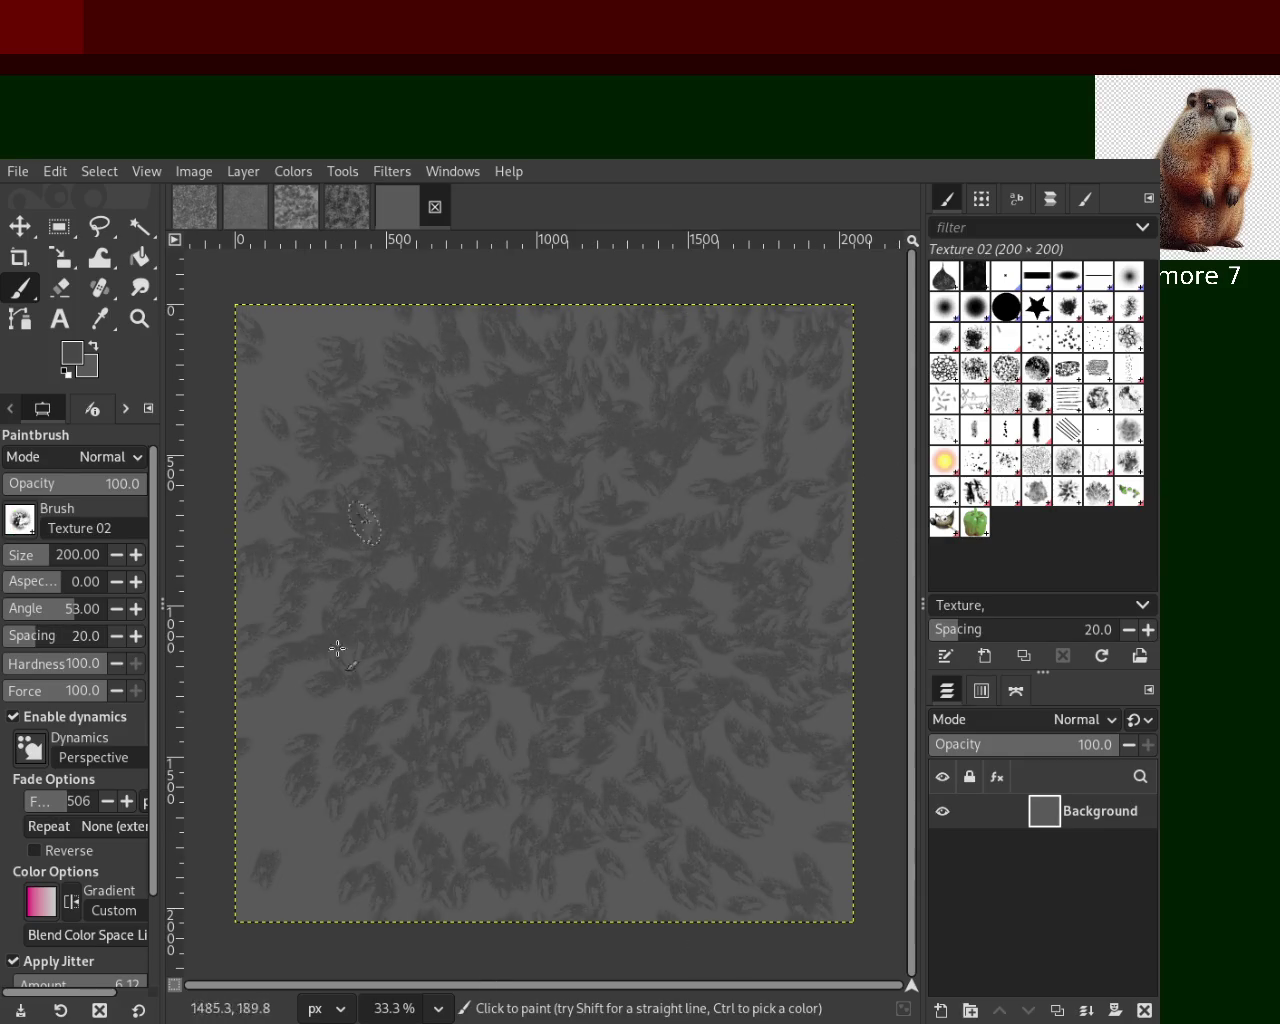
pyautogui.hotkey('ctrl', 'z')
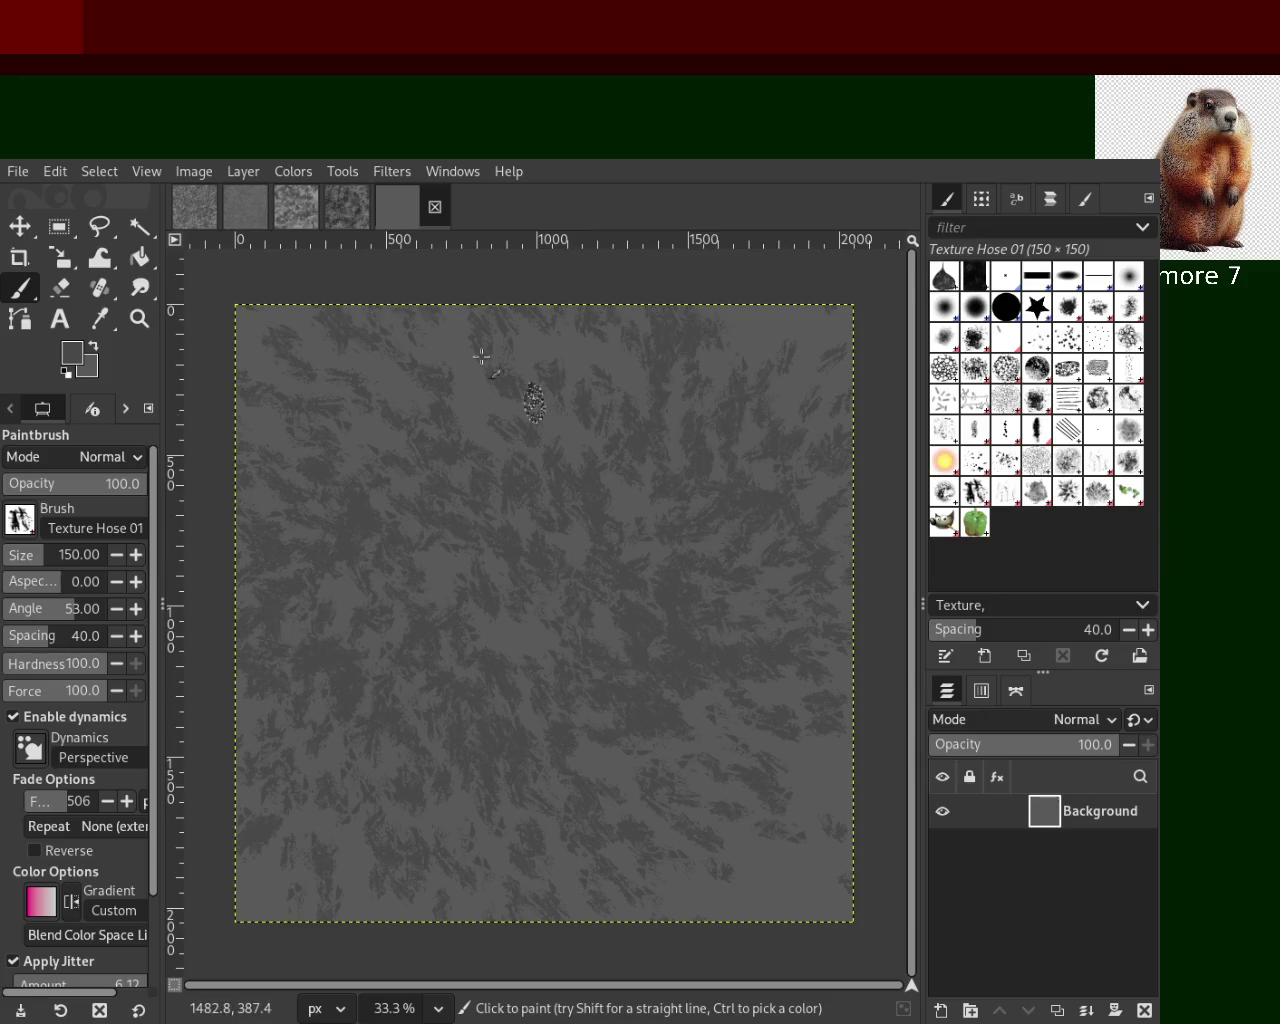
pyautogui.hotkey('ctrl', 'z')
# On the dark texture, undo recent dabs and a Texture Hose 01 test, then return to the grey image
pyautogui.hotkey('alt', '4')
pyautogui.hotkey('ctrl', 'z')
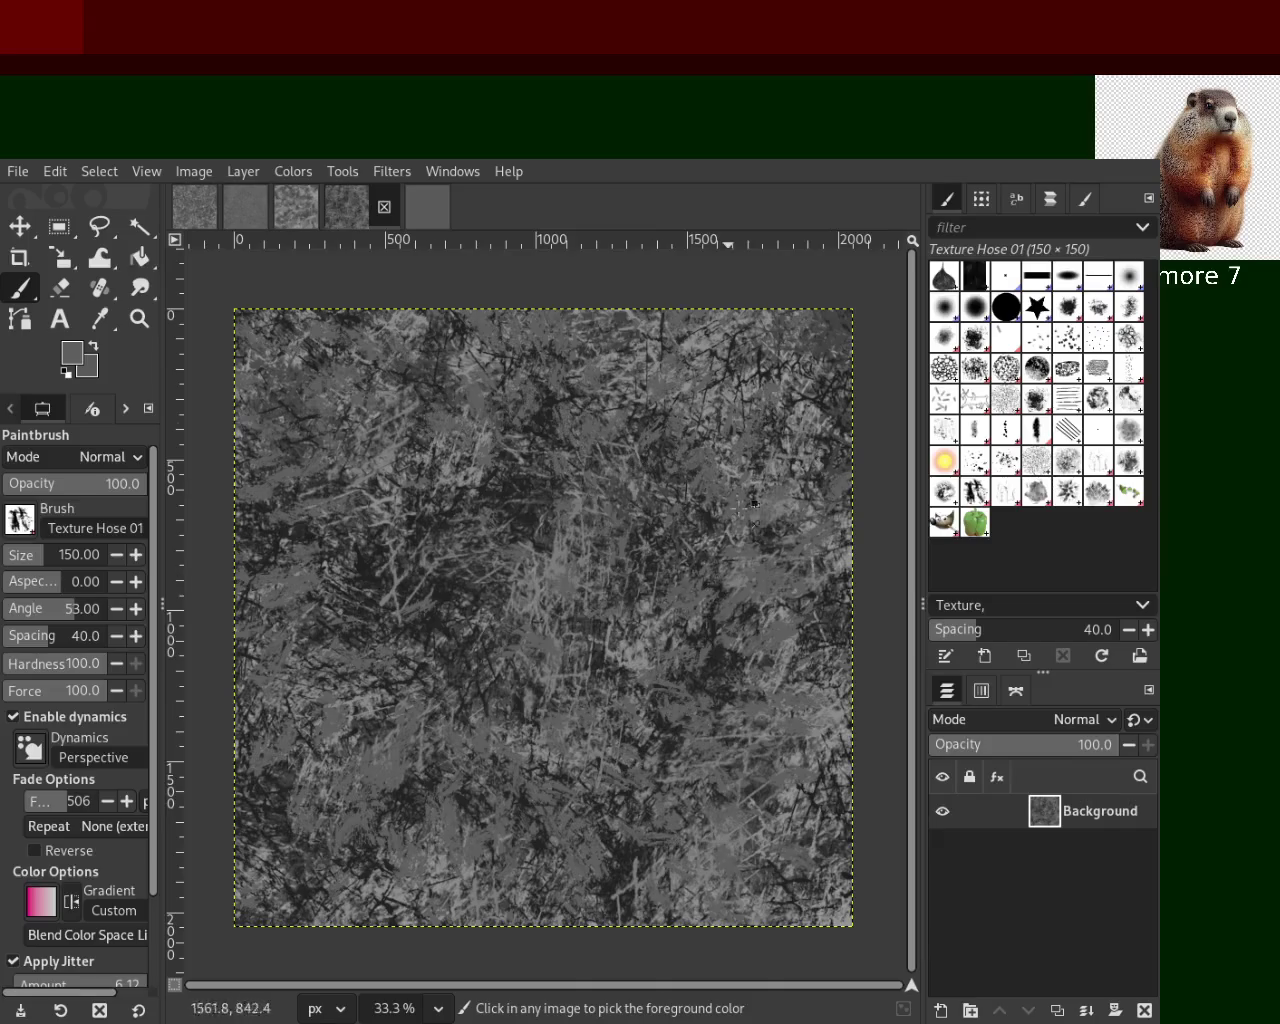
pyautogui.hotkey('ctrl', 'z')
pyautogui.moveTo(790, 507); pyautogui.dragTo(766, 606)
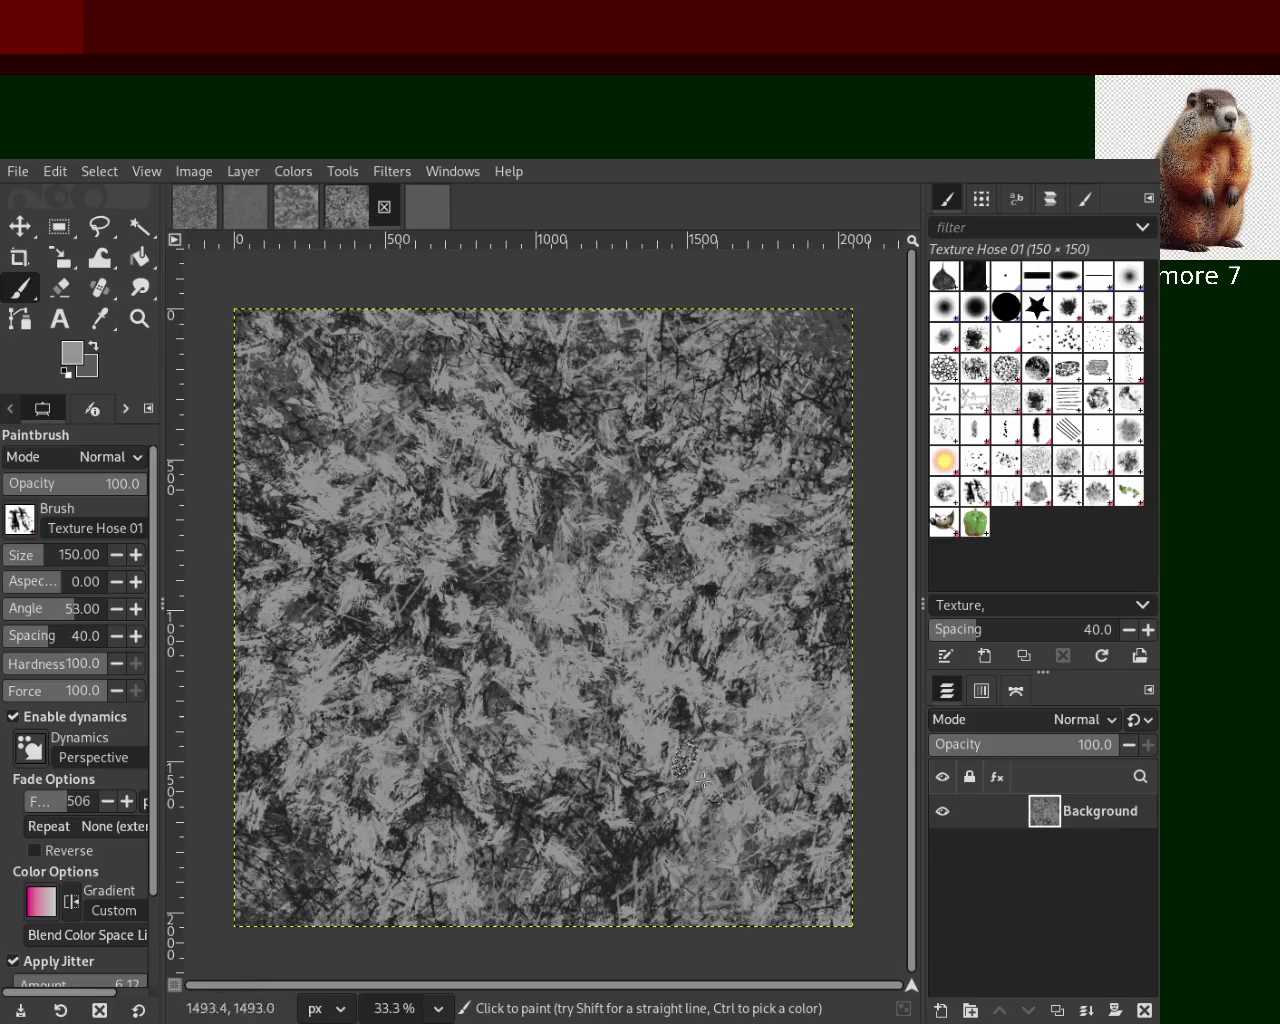
pyautogui.hotkey('ctrl', 'z')
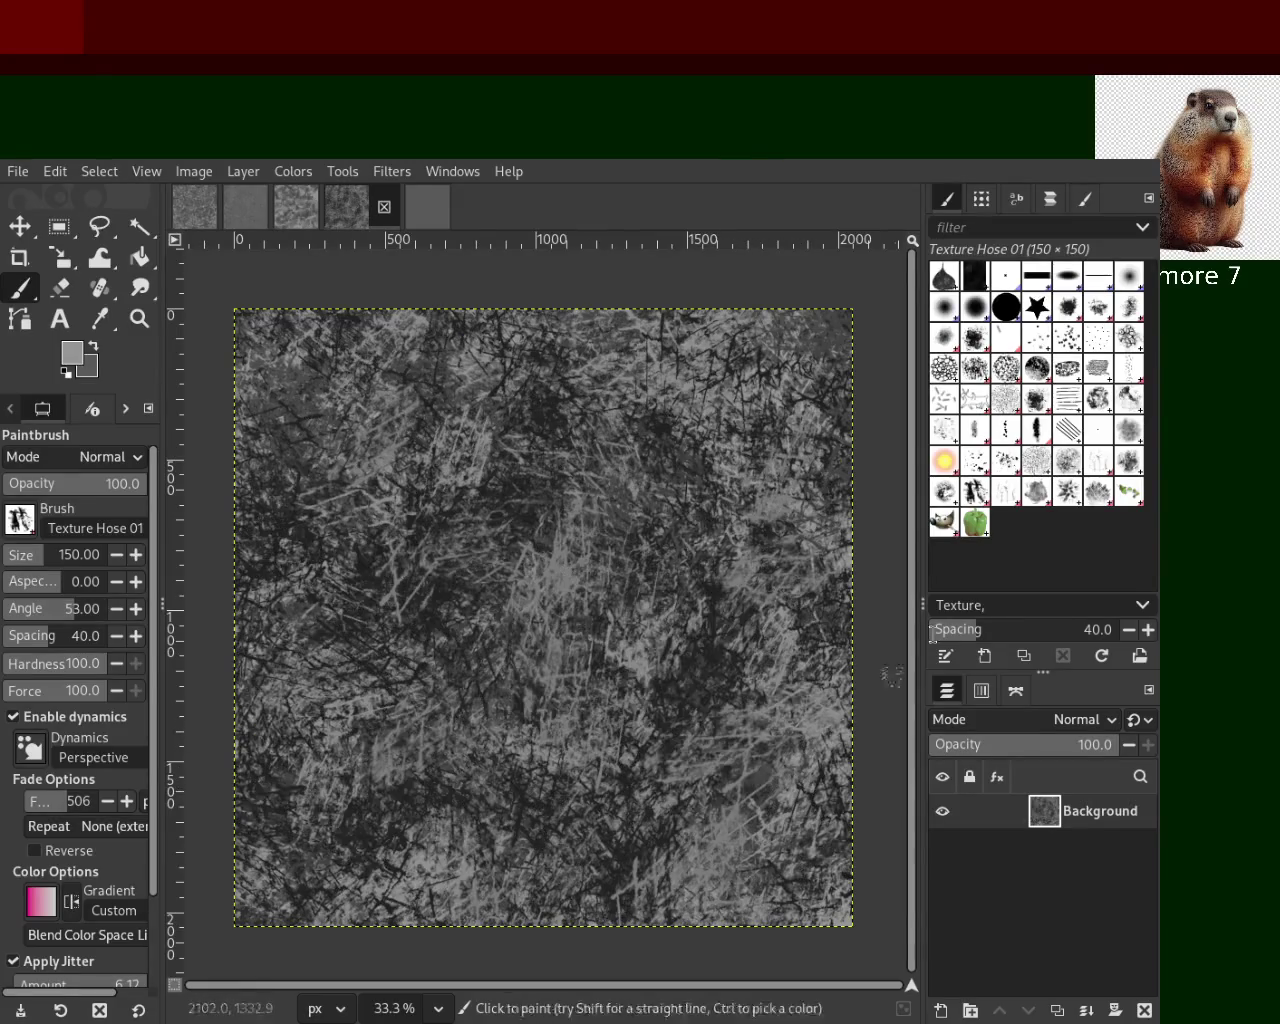
pyautogui.click(427, 205)
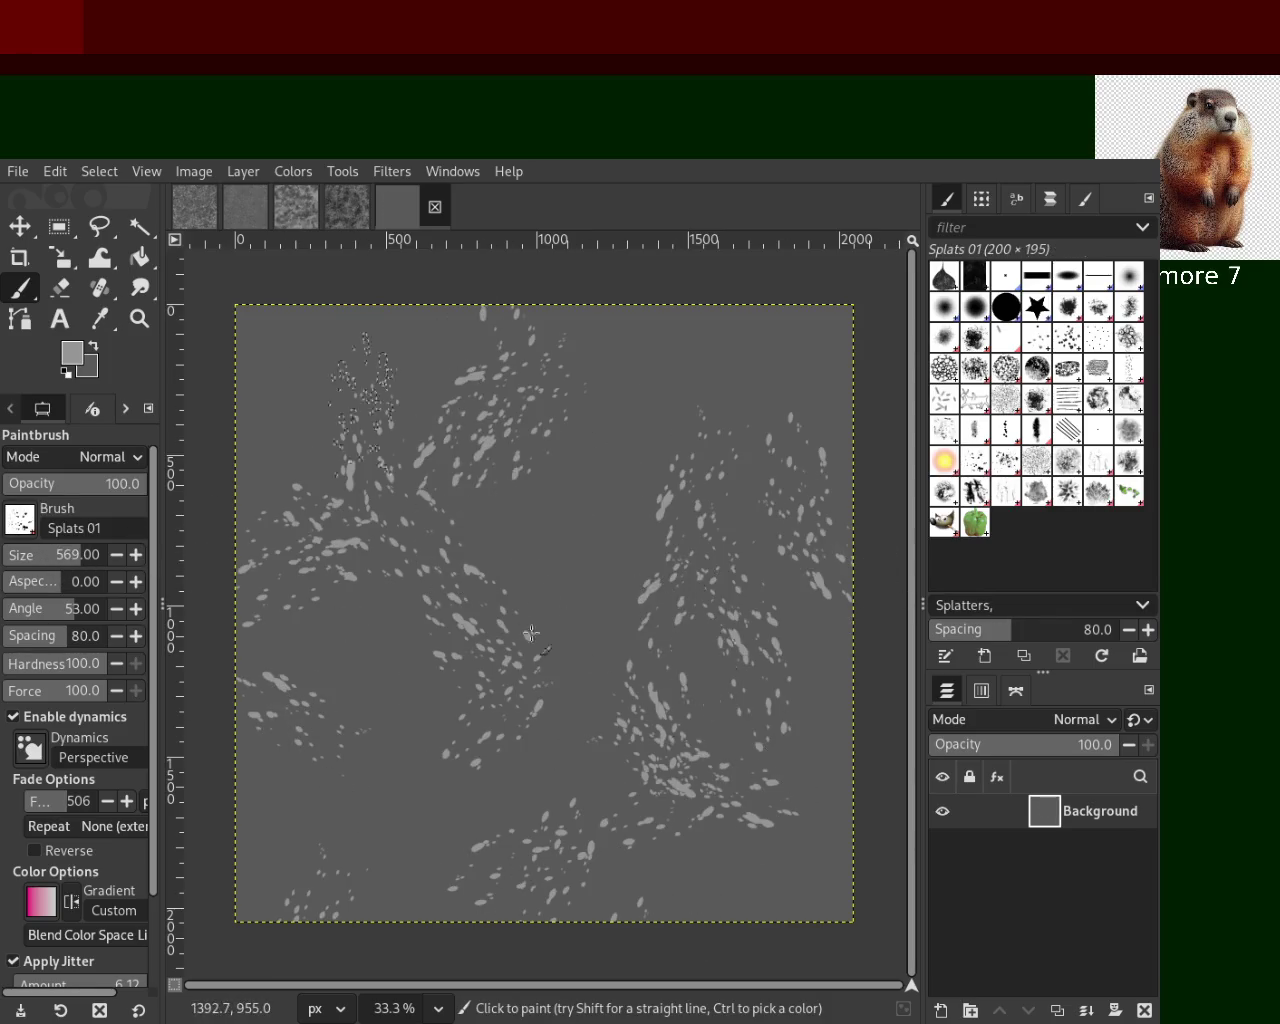
# Discard the Splats 01 dabs and paint large Sponge 01 strokes at size 967 over the grey canvas
pyautogui.hotkey('ctrl', 'z')
pyautogui.moveTo(543, 457)
pyautogui.mouseDown()
pyautogui.moveTo(623, 537)
pyautogui.moveTo(553, 432)
pyautogui.mouseUp()
pyautogui.hotkey('ctrl', 'z')
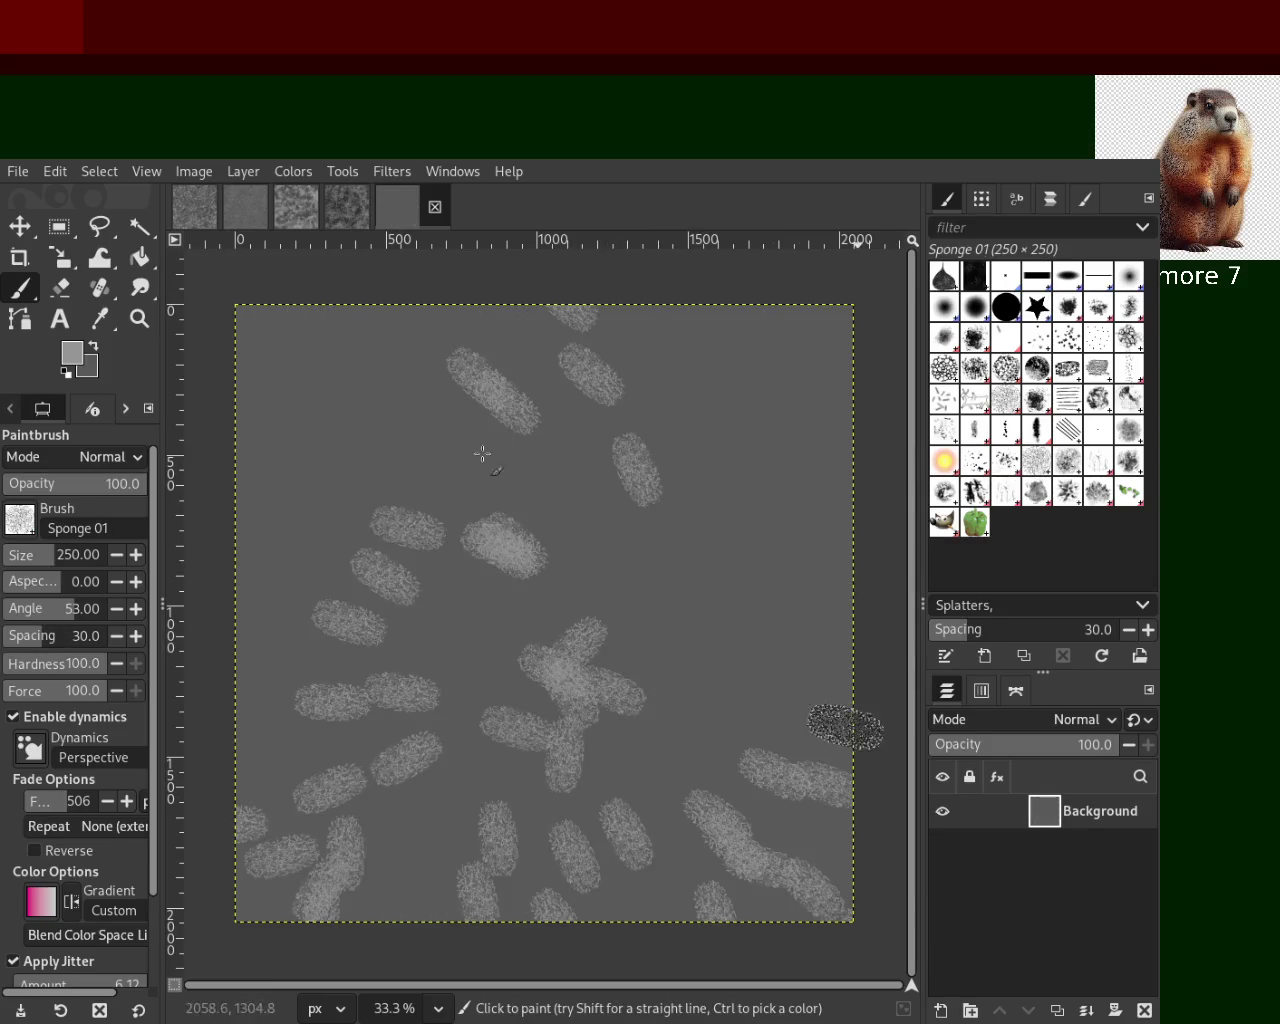
pyautogui.hotkey('ctrl', 'z')
pyautogui.moveTo(88, 560); pyautogui.dragTo(104, 560)
pyautogui.moveTo(430, 515)
pyautogui.mouseDown()
pyautogui.moveTo(430, 857)
pyautogui.moveTo(420, 600)
pyautogui.moveTo(563, 363)
pyautogui.moveTo(342, 580)
pyautogui.mouseUp()
pyautogui.moveTo(315, 480)
pyautogui.mouseDown()
pyautogui.moveTo(497, 354)
pyautogui.moveTo(735, 337)
pyautogui.moveTo(301, 604)
pyautogui.moveTo(590, 360)
pyautogui.moveTo(471, 614)
pyautogui.moveTo(286, 886)
pyautogui.mouseUp()
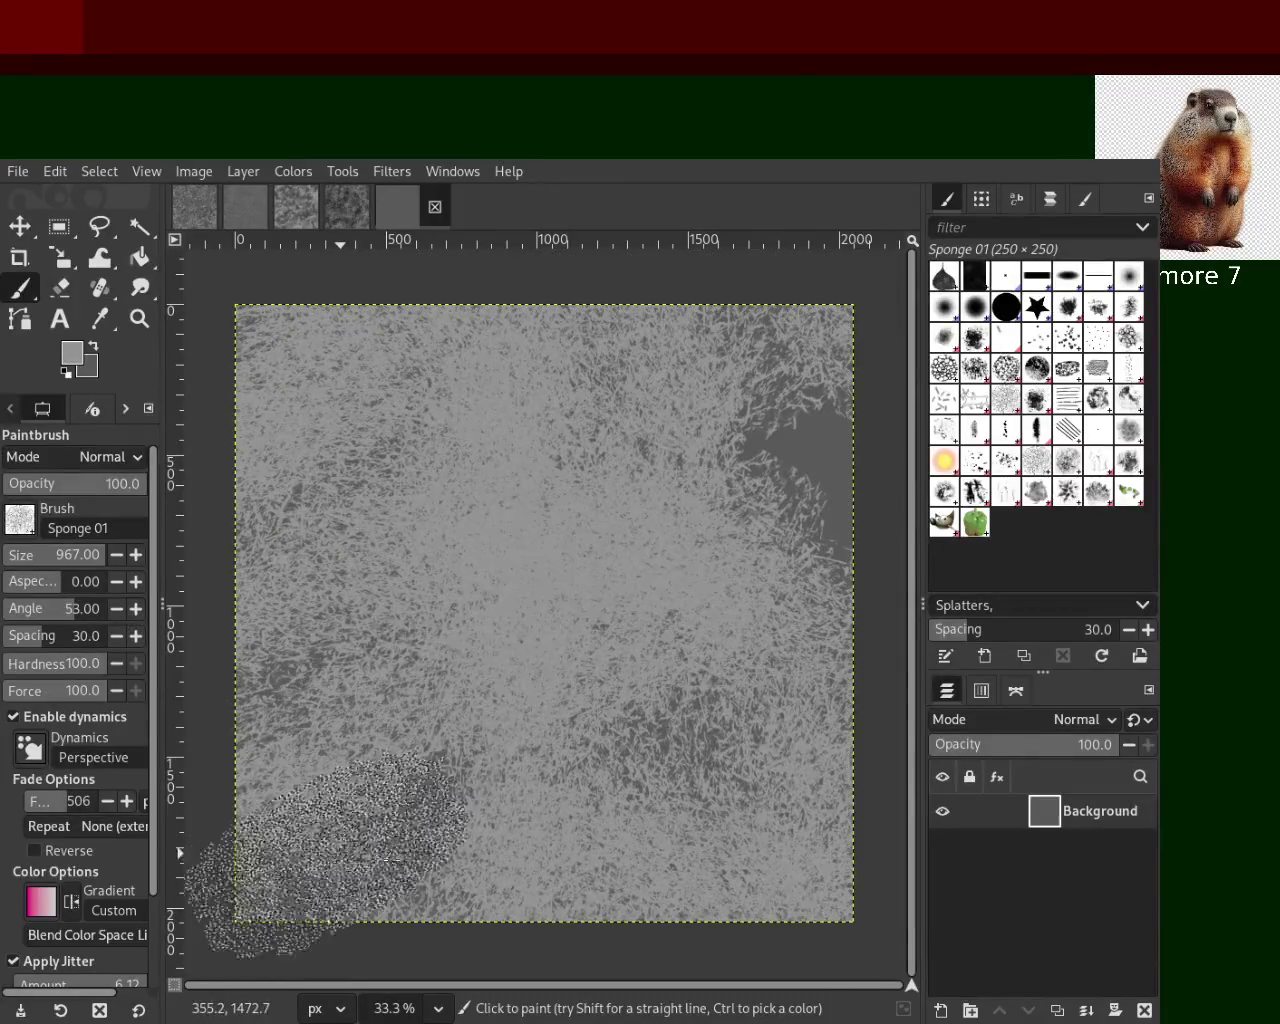
# Lay overlapping Sponge 01 strokes across the canvas and sample a darker grey from it
pyautogui.moveTo(523, 777)
pyautogui.mouseDown()
pyautogui.moveTo(700, 760)
pyautogui.moveTo(774, 960)
pyautogui.moveTo(808, 852)
pyautogui.moveTo(808, 422)
pyautogui.moveTo(728, 685)
pyautogui.moveTo(367, 341)
pyautogui.moveTo(768, 398)
pyautogui.moveTo(670, 763)
pyautogui.mouseUp()
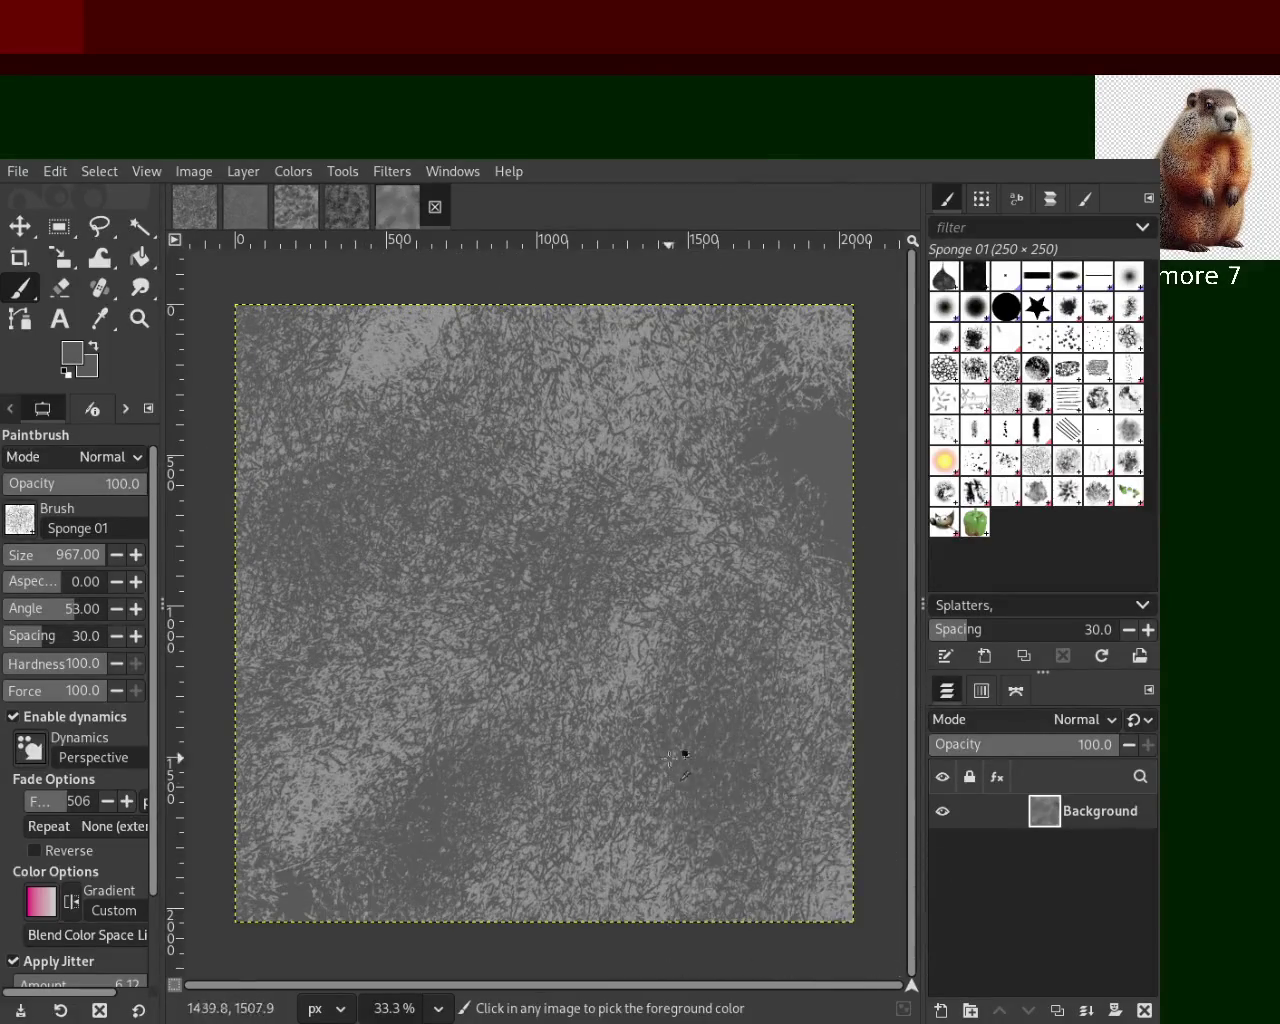
pyautogui.moveTo(638, 669)
pyautogui.mouseDown()
pyautogui.moveTo(300, 860)
pyautogui.moveTo(414, 884)
pyautogui.moveTo(380, 802)
pyautogui.moveTo(531, 722)
pyautogui.moveTo(616, 565)
pyautogui.moveTo(640, 420)
pyautogui.moveTo(678, 566)
pyautogui.moveTo(553, 383)
pyautogui.moveTo(228, 571)
pyautogui.moveTo(260, 860)
pyautogui.moveTo(534, 551)
pyautogui.moveTo(241, 858)
pyautogui.moveTo(314, 892)
pyautogui.moveTo(319, 855)
pyautogui.mouseUp()
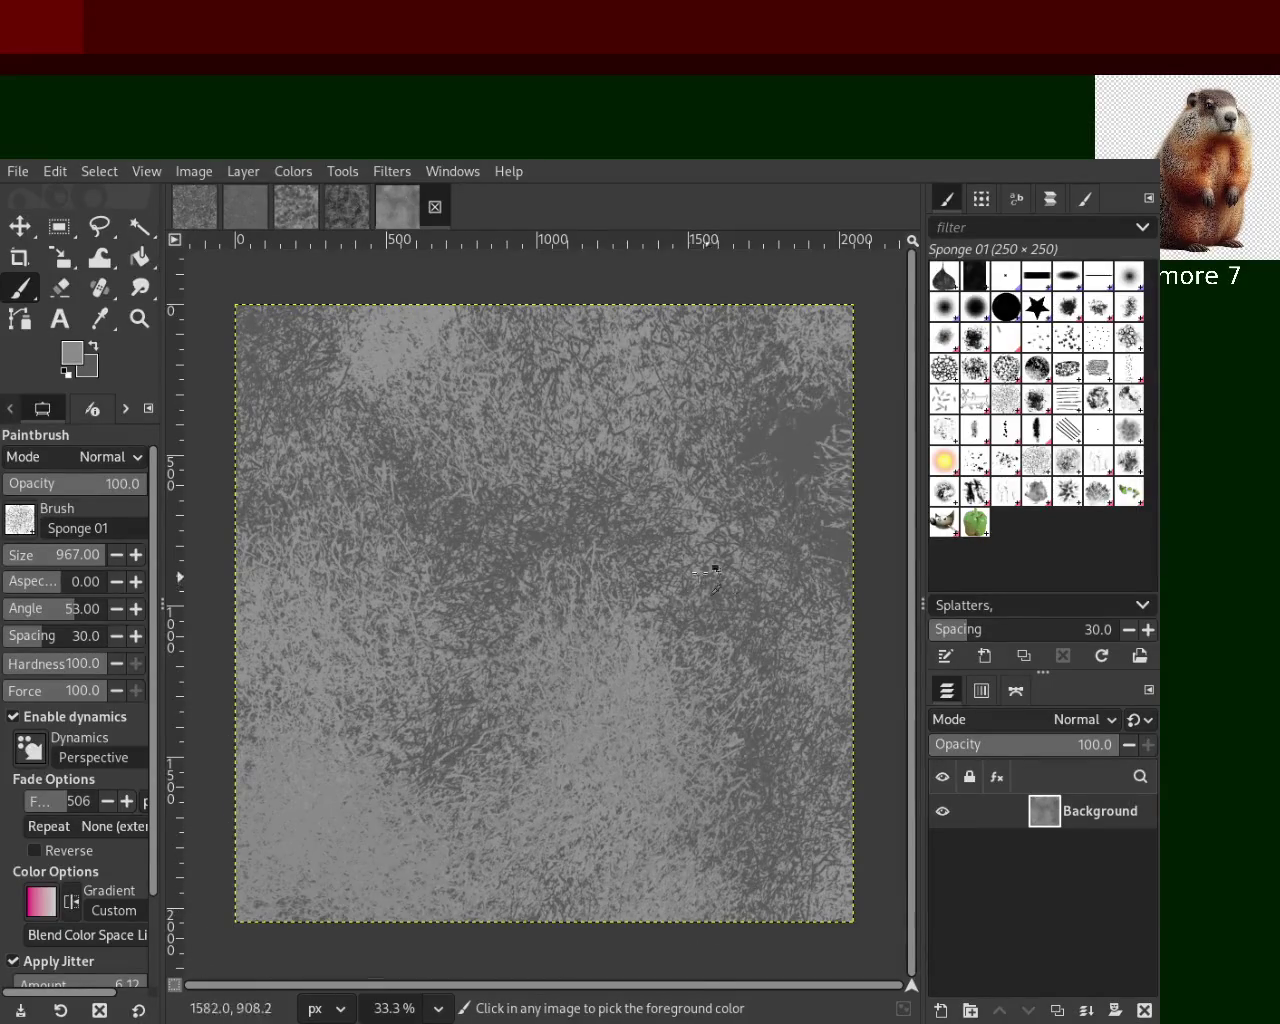
pyautogui.moveTo(796, 446)
pyautogui.mouseDown()
pyautogui.moveTo(244, 876)
pyautogui.moveTo(479, 837)
pyautogui.moveTo(215, 844)
pyautogui.moveTo(705, 797)
pyautogui.moveTo(616, 623)
pyautogui.moveTo(344, 609)
pyautogui.moveTo(330, 680)
pyautogui.moveTo(620, 330)
pyautogui.moveTo(400, 330)
pyautogui.moveTo(737, 396)
pyautogui.mouseUp()
pyautogui.press('ctrl')
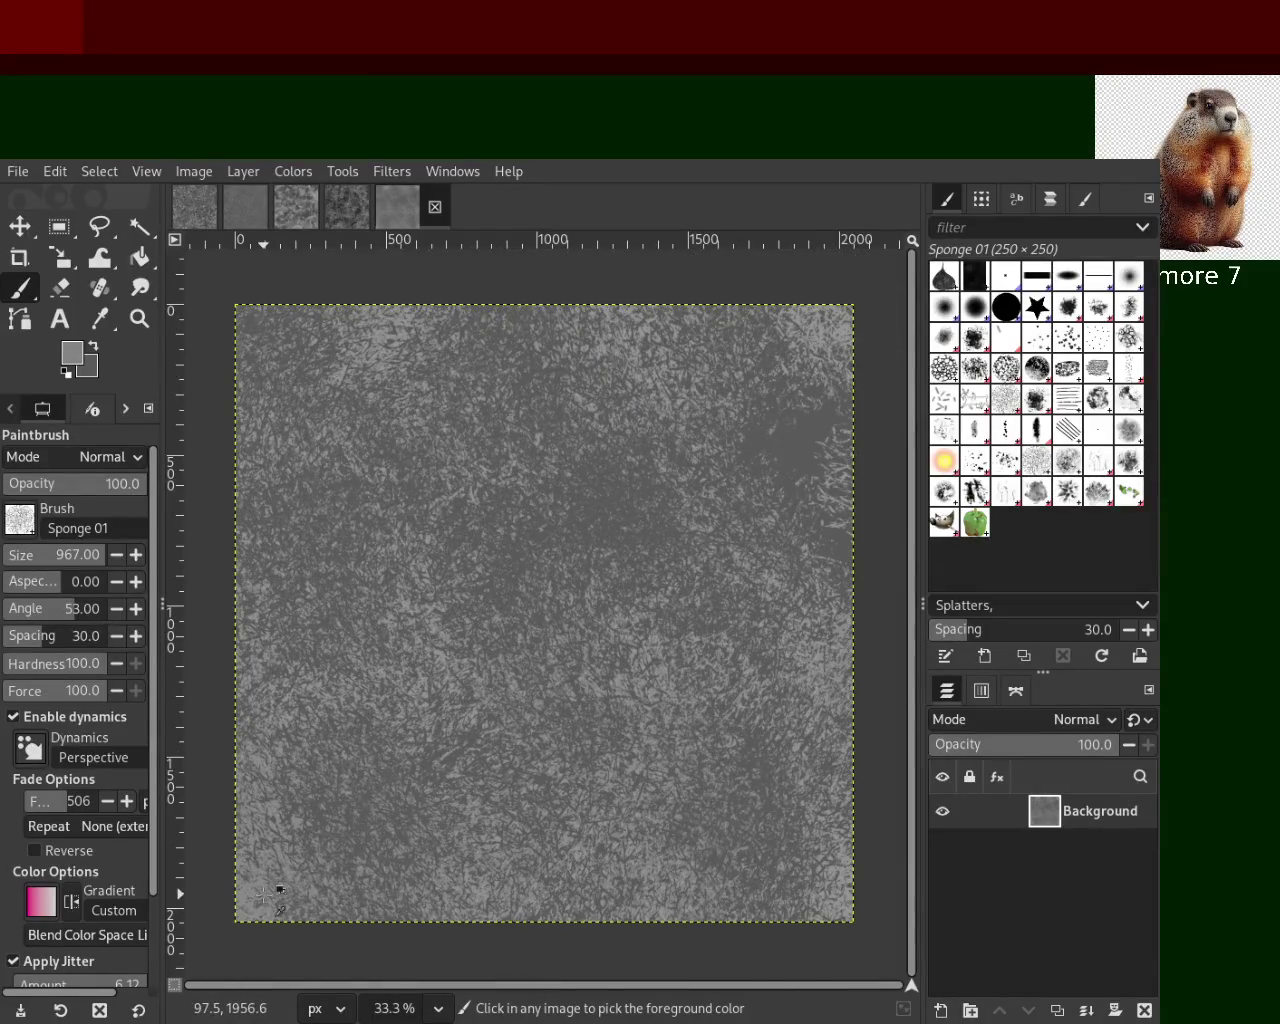
pyautogui.moveTo(265, 895); pyautogui.dragTo(772, 395)
pyautogui.press('ctrl')
pyautogui.keyDown('ctrl'); pyautogui.click(772, 395); pyautogui.keyUp('ctrl')
# Paint darker grey sponge stamps over the lower and centre canvas, resampling greys along the way
pyautogui.moveTo(329, 777)
pyautogui.mouseDown()
pyautogui.moveTo(316, 905)
pyautogui.moveTo(402, 890)
pyautogui.moveTo(326, 887)
pyautogui.moveTo(667, 732)
pyautogui.moveTo(690, 520)
pyautogui.moveTo(684, 432)
pyautogui.moveTo(430, 400)
pyautogui.moveTo(839, 527)
pyautogui.mouseUp()
pyautogui.press('ctrl')
pyautogui.moveTo(420, 340); pyautogui.dragTo(822, 640)
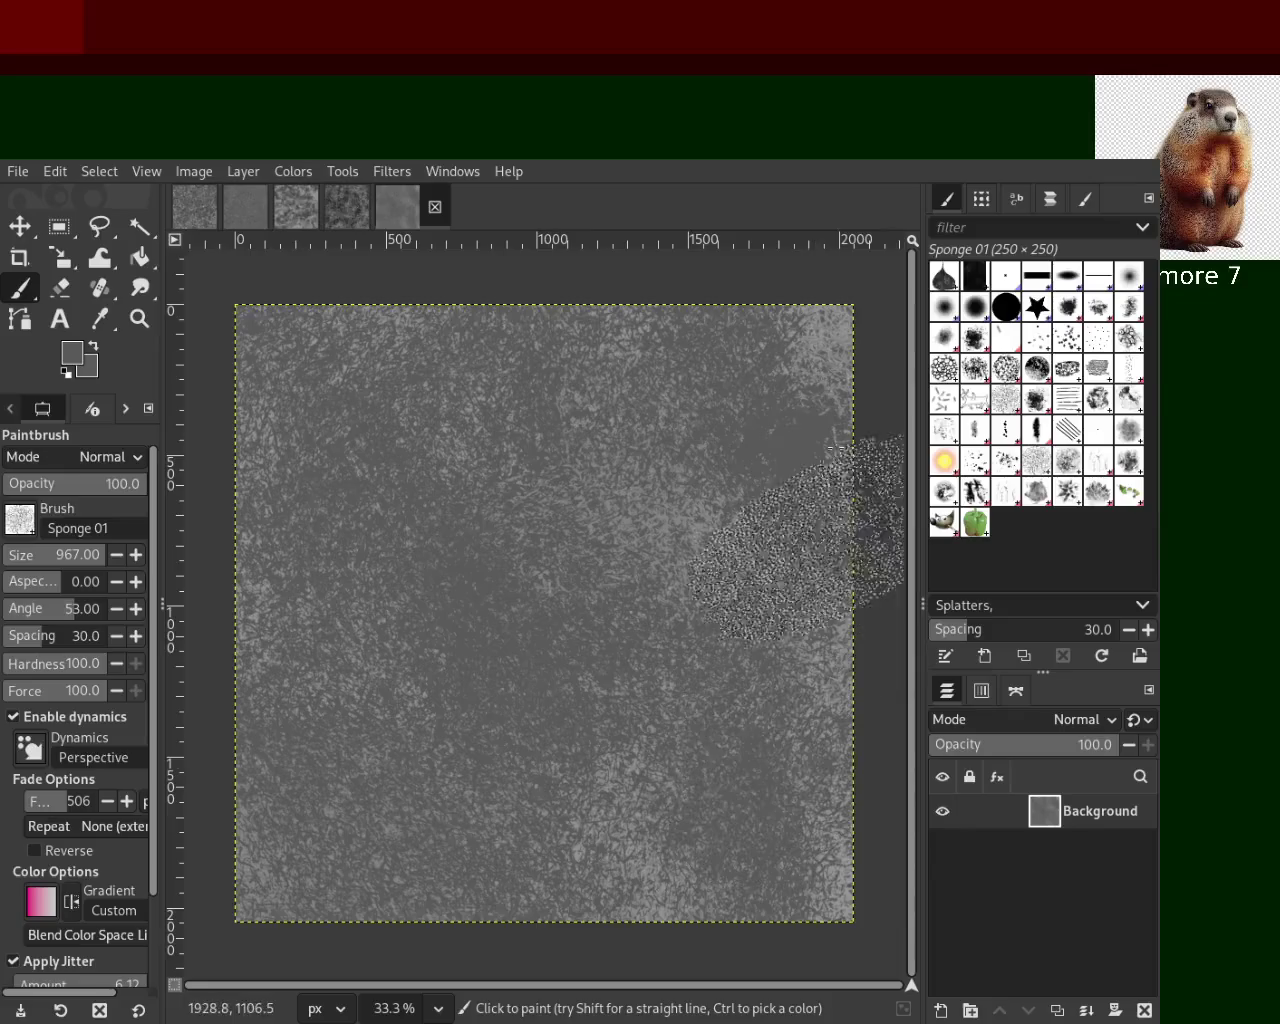
pyautogui.moveTo(620, 570); pyautogui.dragTo(630, 750)
pyautogui.press('ctrl')
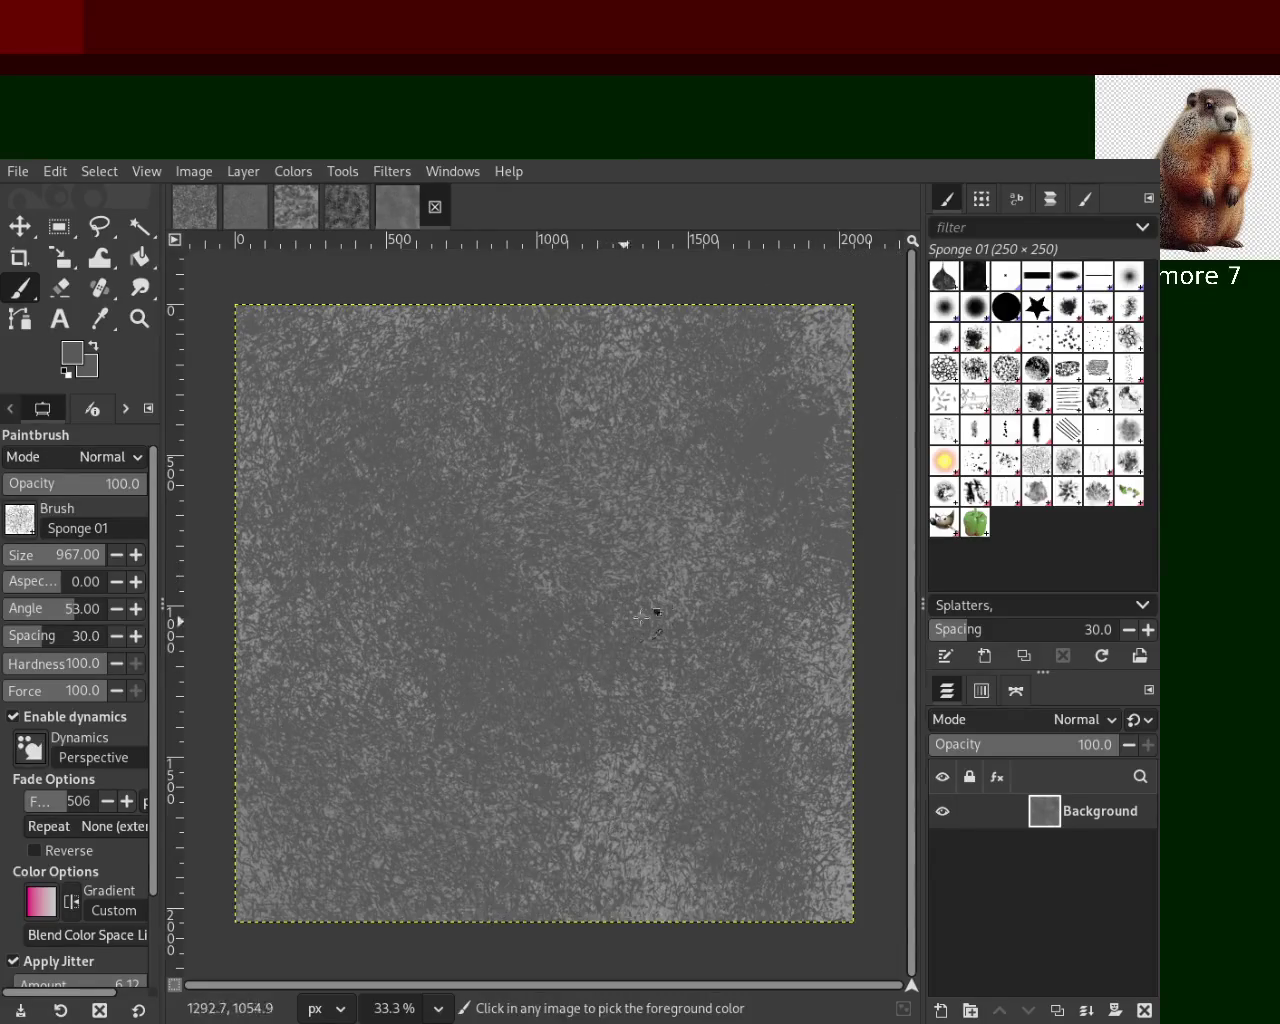
pyautogui.moveTo(685, 578)
pyautogui.mouseDown()
pyautogui.moveTo(491, 680)
pyautogui.moveTo(607, 815)
pyautogui.moveTo(282, 850)
pyautogui.moveTo(571, 963)
pyautogui.mouseUp()
pyautogui.moveTo(857, 457)
pyautogui.mouseDown()
pyautogui.moveTo(392, 970)
pyautogui.moveTo(807, 898)
pyautogui.moveTo(574, 545)
pyautogui.moveTo(900, 869)
pyautogui.mouseUp()
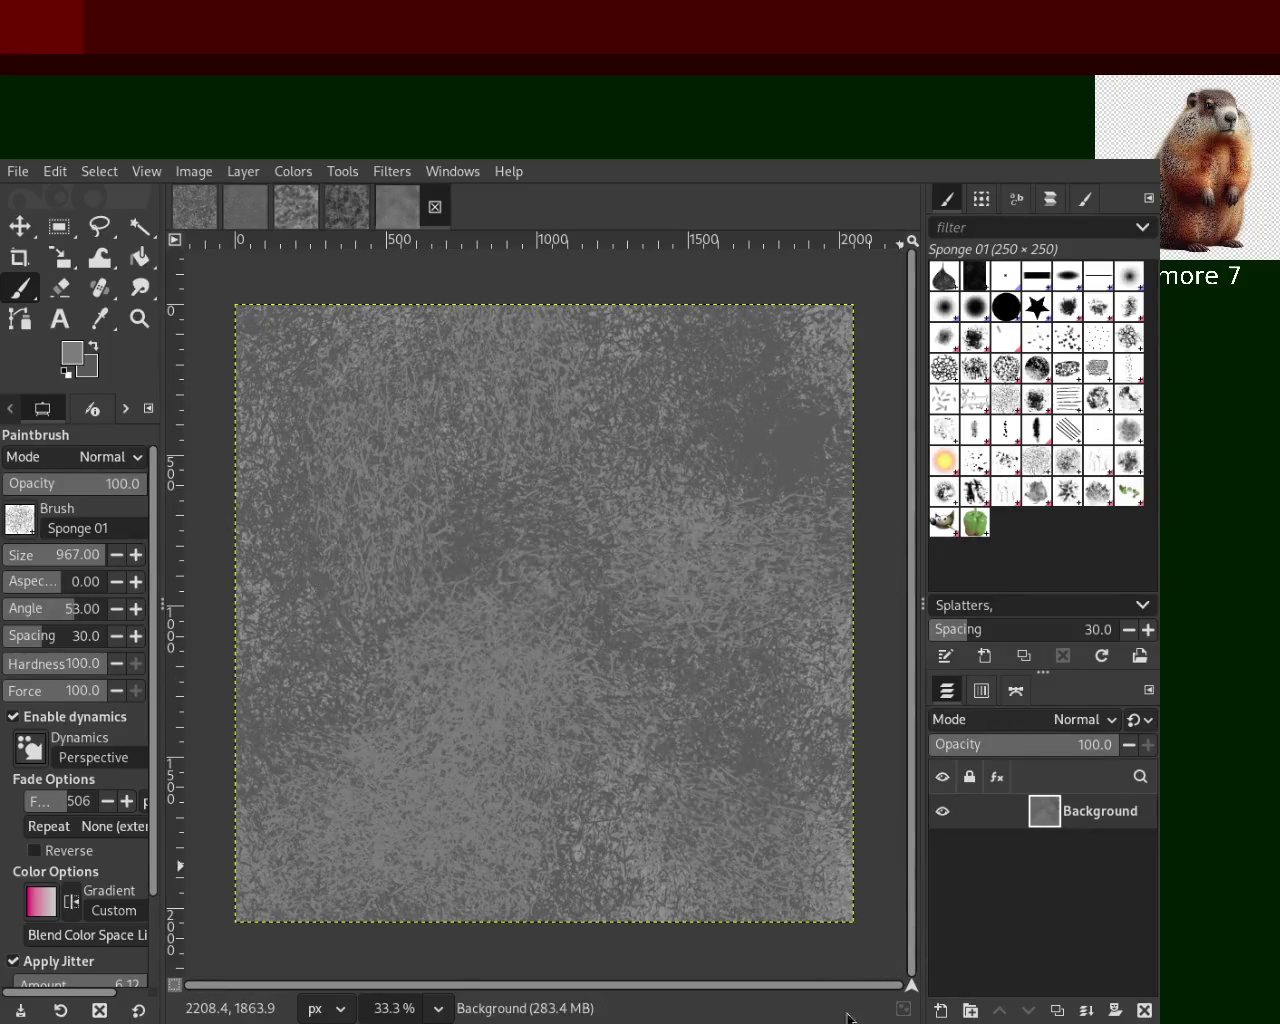
pyautogui.moveTo(705, 900)
pyautogui.mouseDown()
pyautogui.moveTo(790, 410)
pyautogui.moveTo(700, 900)
pyautogui.mouseUp()
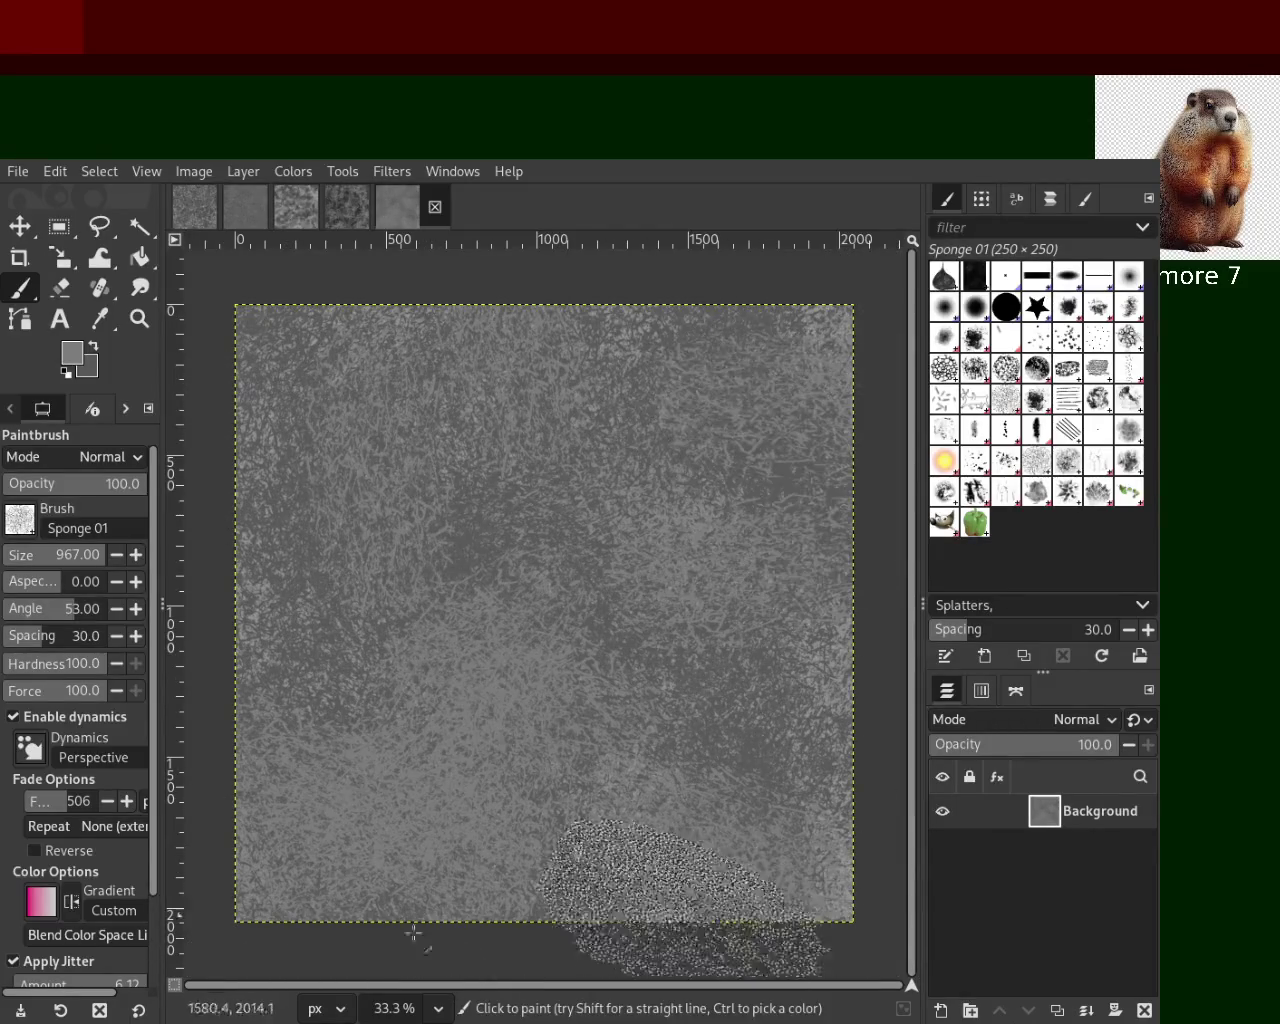
# Dab more Sponge 01 texture across the left, centre and lower canvas with a sampled grey
pyautogui.scroll(-3, 110, 962)
pyautogui.moveTo(832, 691)
pyautogui.mouseDown()
pyautogui.moveTo(362, 660)
pyautogui.moveTo(700, 667)
pyautogui.moveTo(421, 777)
pyautogui.moveTo(435, 906)
pyautogui.moveTo(780, 620)
pyautogui.moveTo(380, 650)
pyautogui.mouseUp()
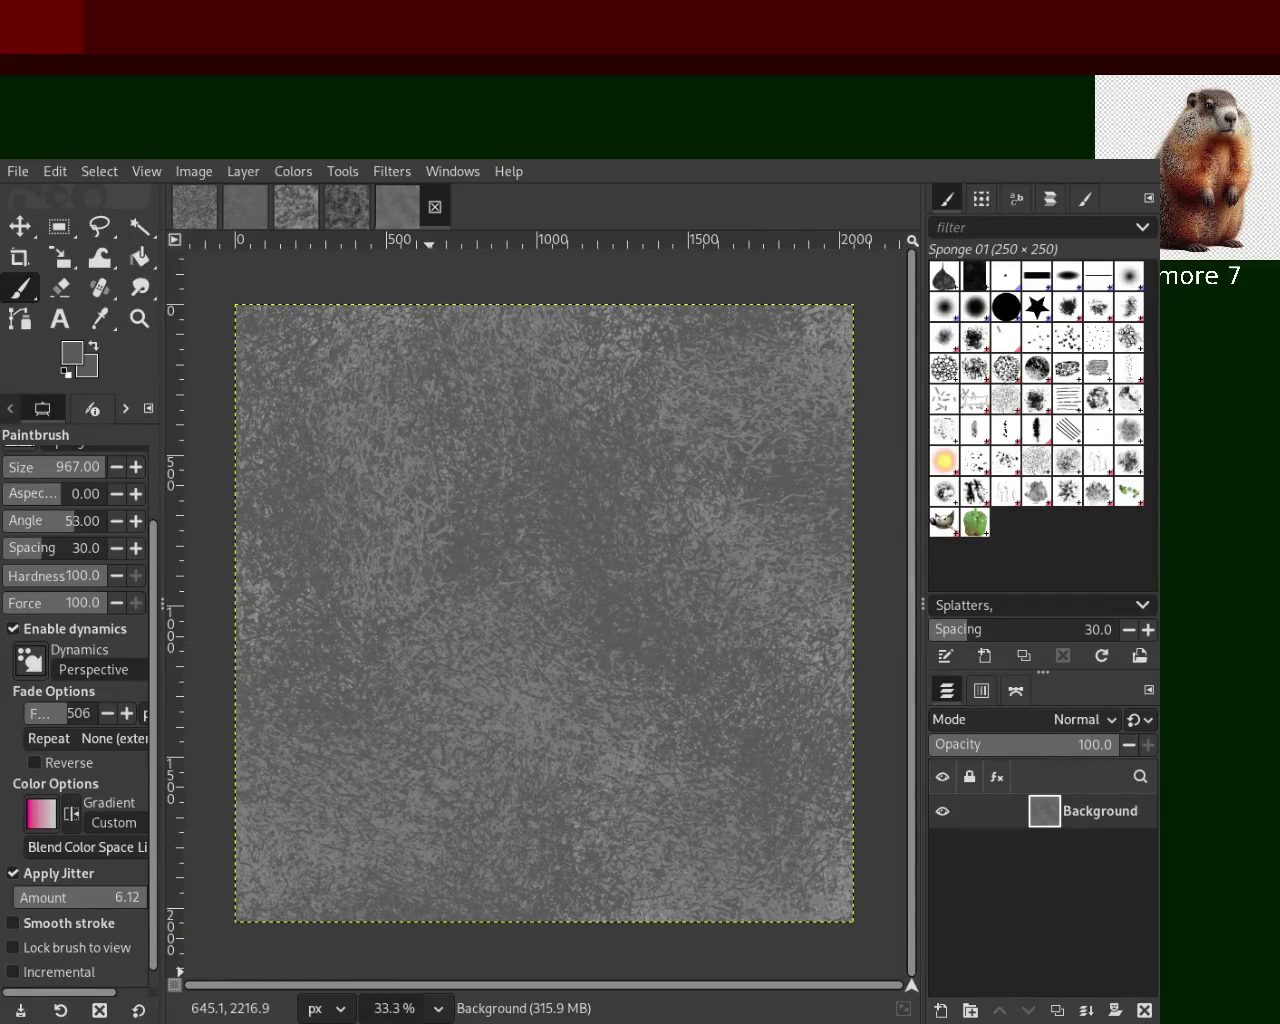
pyautogui.moveTo(431, 975)
pyautogui.mouseDown()
pyautogui.moveTo(345, 566)
pyautogui.moveTo(797, 834)
pyautogui.moveTo(485, 967)
pyautogui.moveTo(402, 434)
pyautogui.moveTo(374, 1005)
pyautogui.moveTo(536, 818)
pyautogui.moveTo(729, 958)
pyautogui.moveTo(819, 677)
pyautogui.mouseUp()
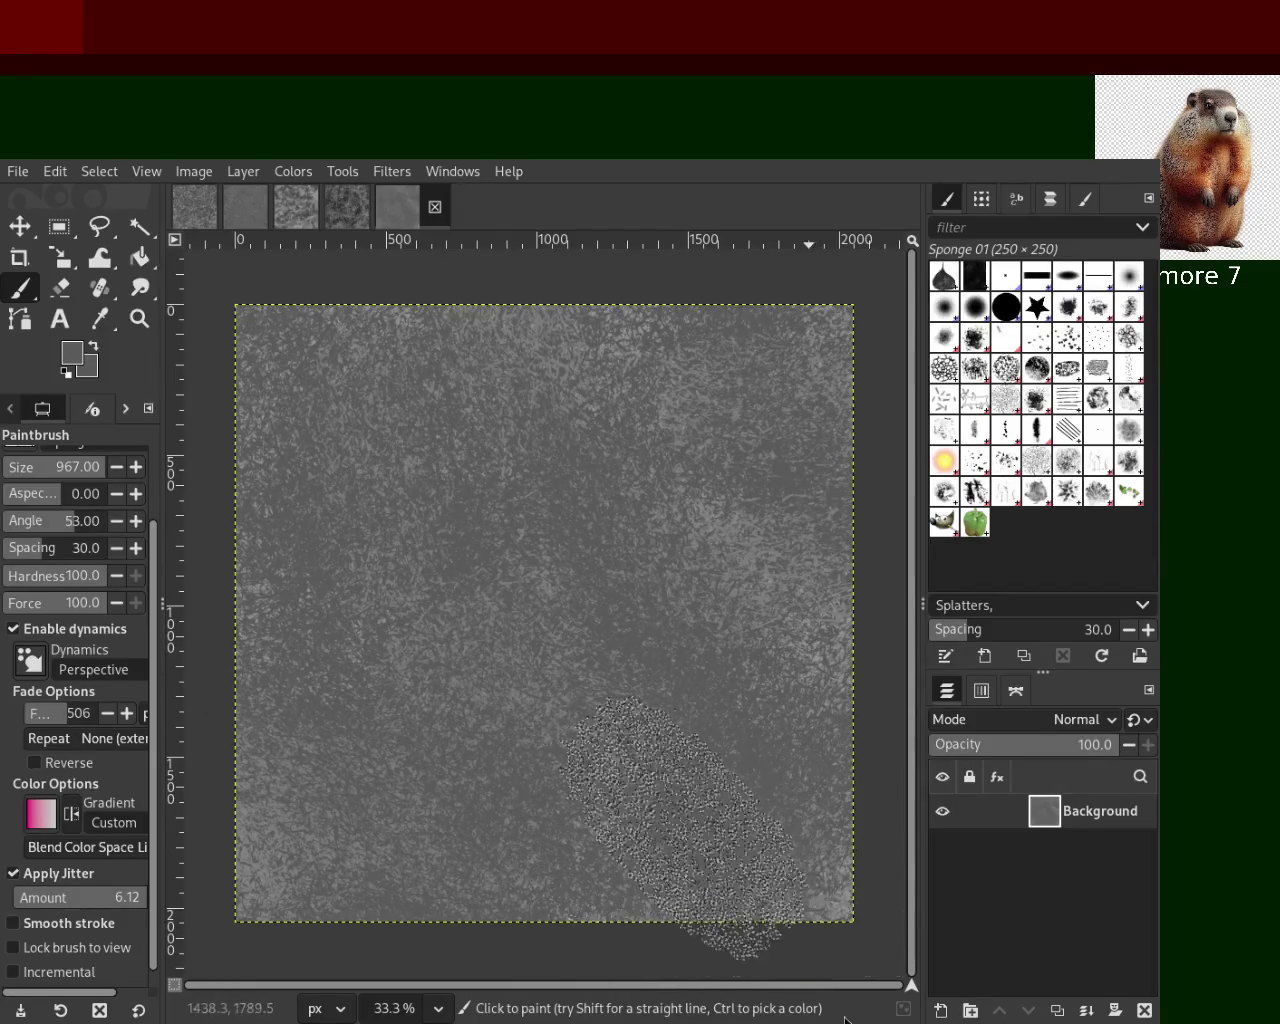
pyautogui.press('ctrl')
pyautogui.moveTo(740, 640)
pyautogui.mouseDown()
pyautogui.moveTo(758, 862)
pyautogui.moveTo(678, 825)
pyautogui.moveTo(729, 887)
pyautogui.moveTo(195, 868)
pyautogui.moveTo(697, 749)
pyautogui.moveTo(220, 850)
pyautogui.moveTo(535, 667)
pyautogui.moveTo(540, 590)
pyautogui.moveTo(472, 840)
pyautogui.moveTo(605, 805)
pyautogui.moveTo(712, 803)
pyautogui.moveTo(495, 803)
pyautogui.moveTo(800, 870)
pyautogui.moveTo(560, 620)
pyautogui.moveTo(290, 860)
pyautogui.moveTo(367, 803)
pyautogui.mouseUp()
# Sample another grey, undo the bright lower-right strokes, and strengthen the bottom and right texture
pyautogui.press('ctrl')
pyautogui.keyDown('ctrl'); pyautogui.click(540, 590); pyautogui.keyUp('ctrl')
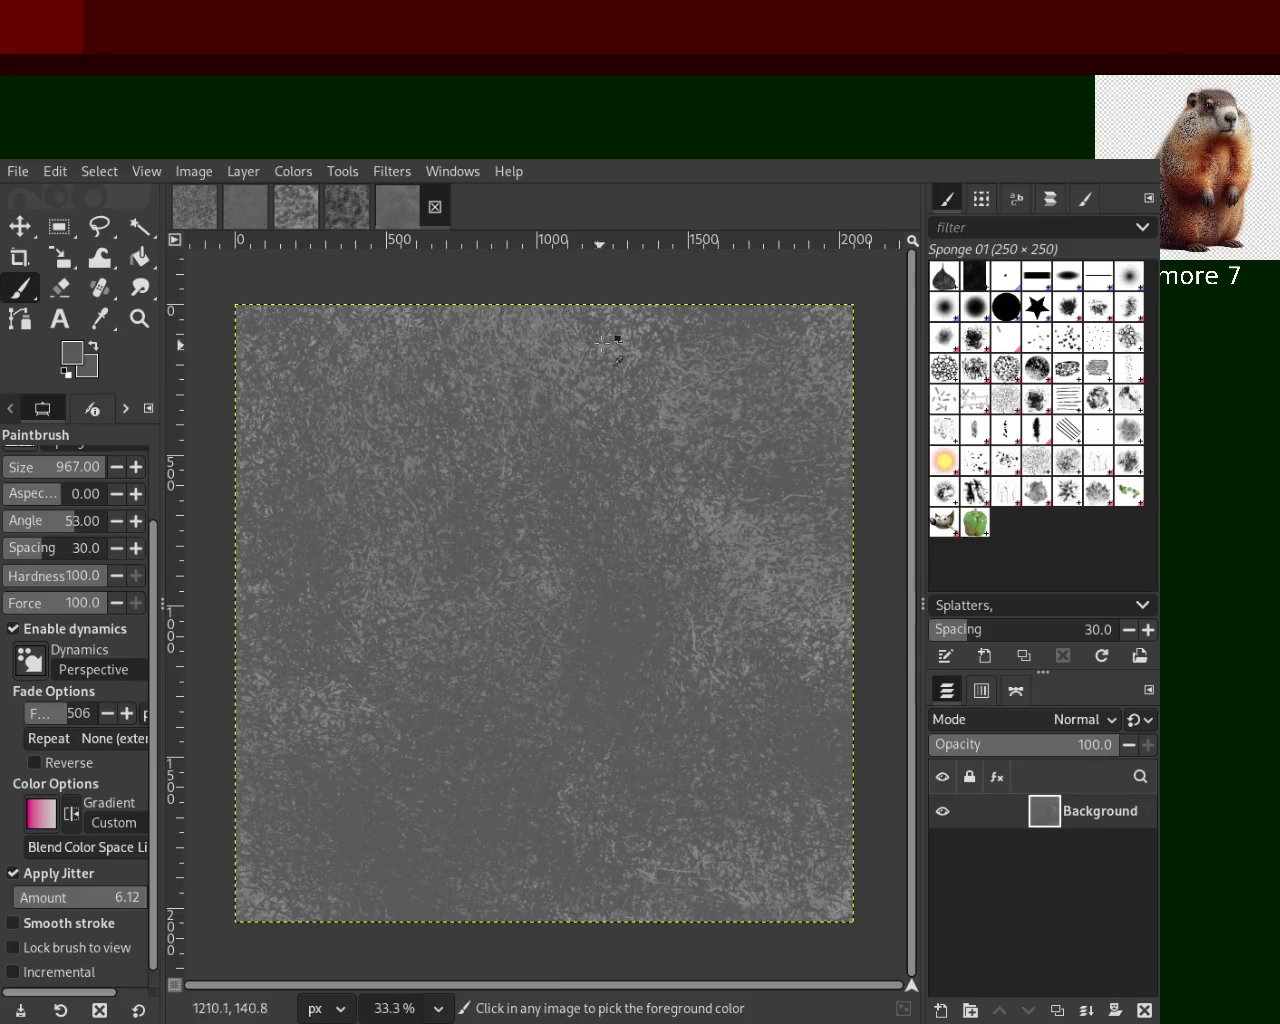
pyautogui.moveTo(544, 502); pyautogui.dragTo(600, 800)
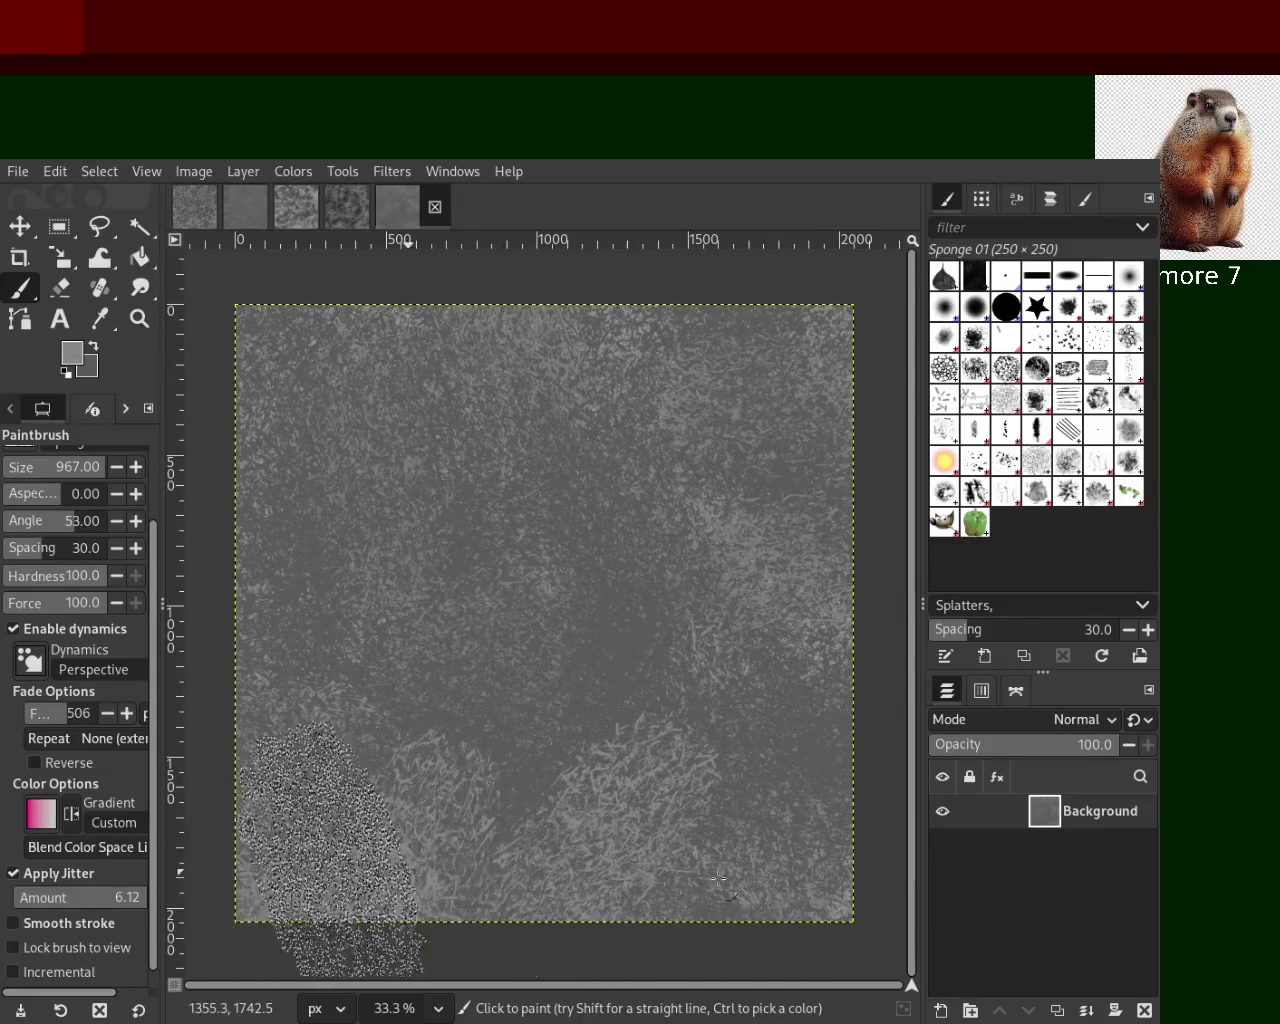
pyautogui.hotkey('ctrl', 'z')
pyautogui.moveTo(500, 780); pyautogui.dragTo(499, 662)
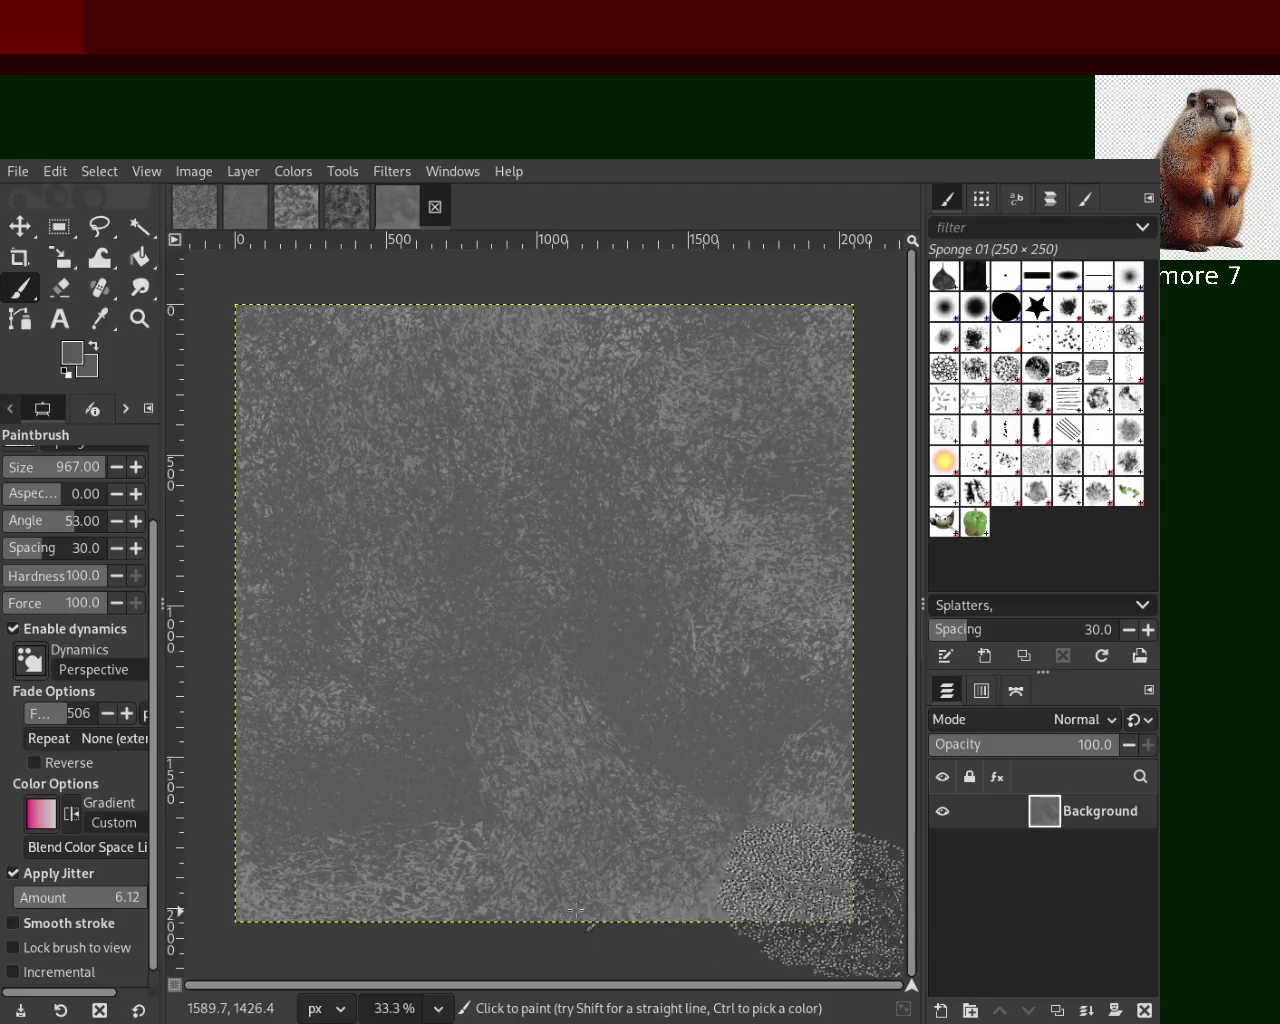
pyautogui.moveTo(630, 744); pyautogui.dragTo(347, 980)
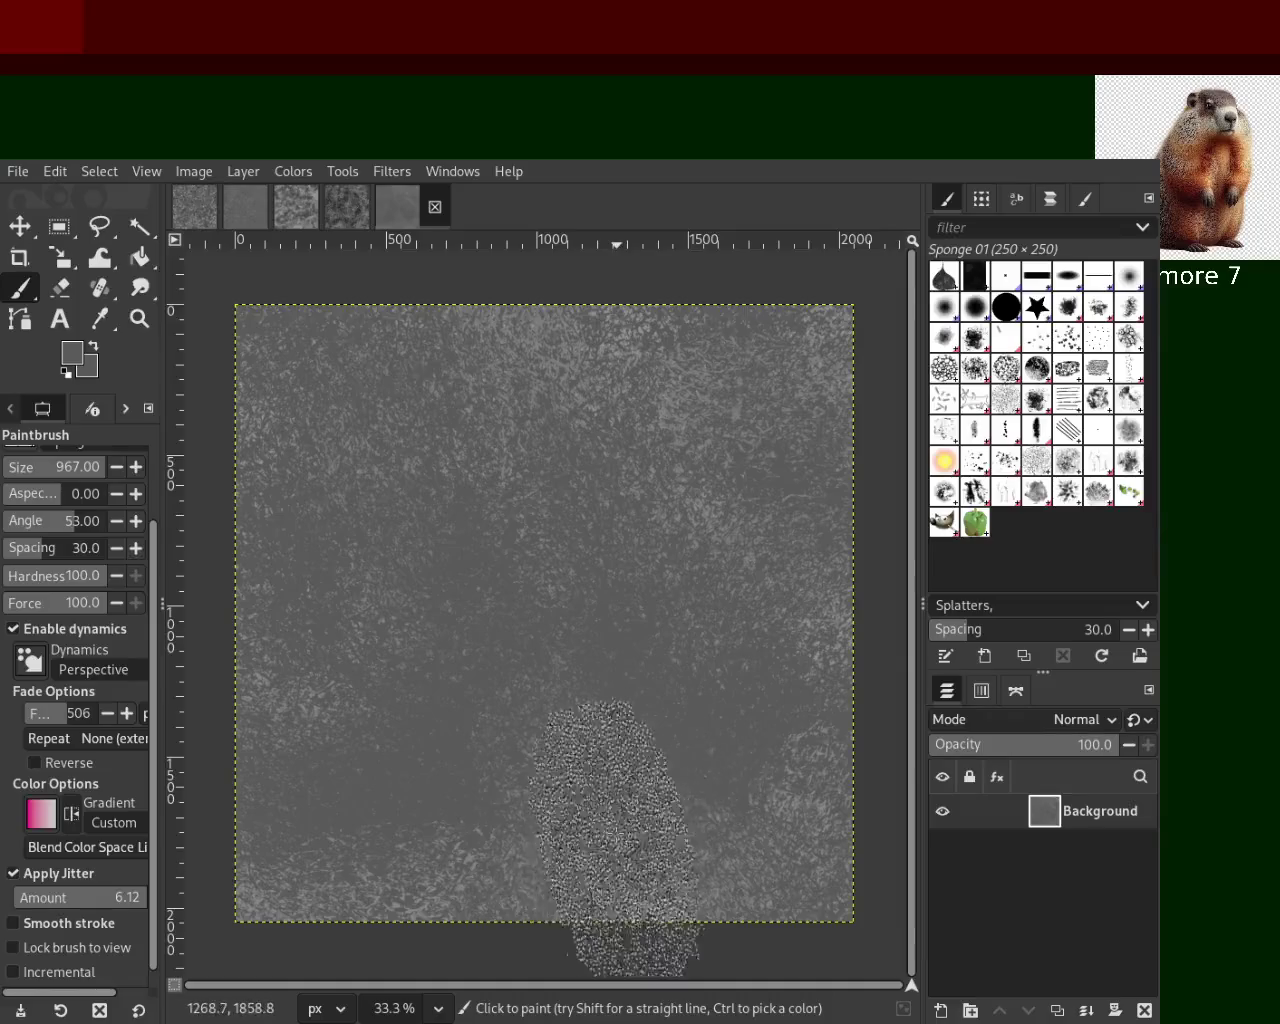
# Zoom in to 100% to inspect the sponge texture detail
pyautogui.press('z')
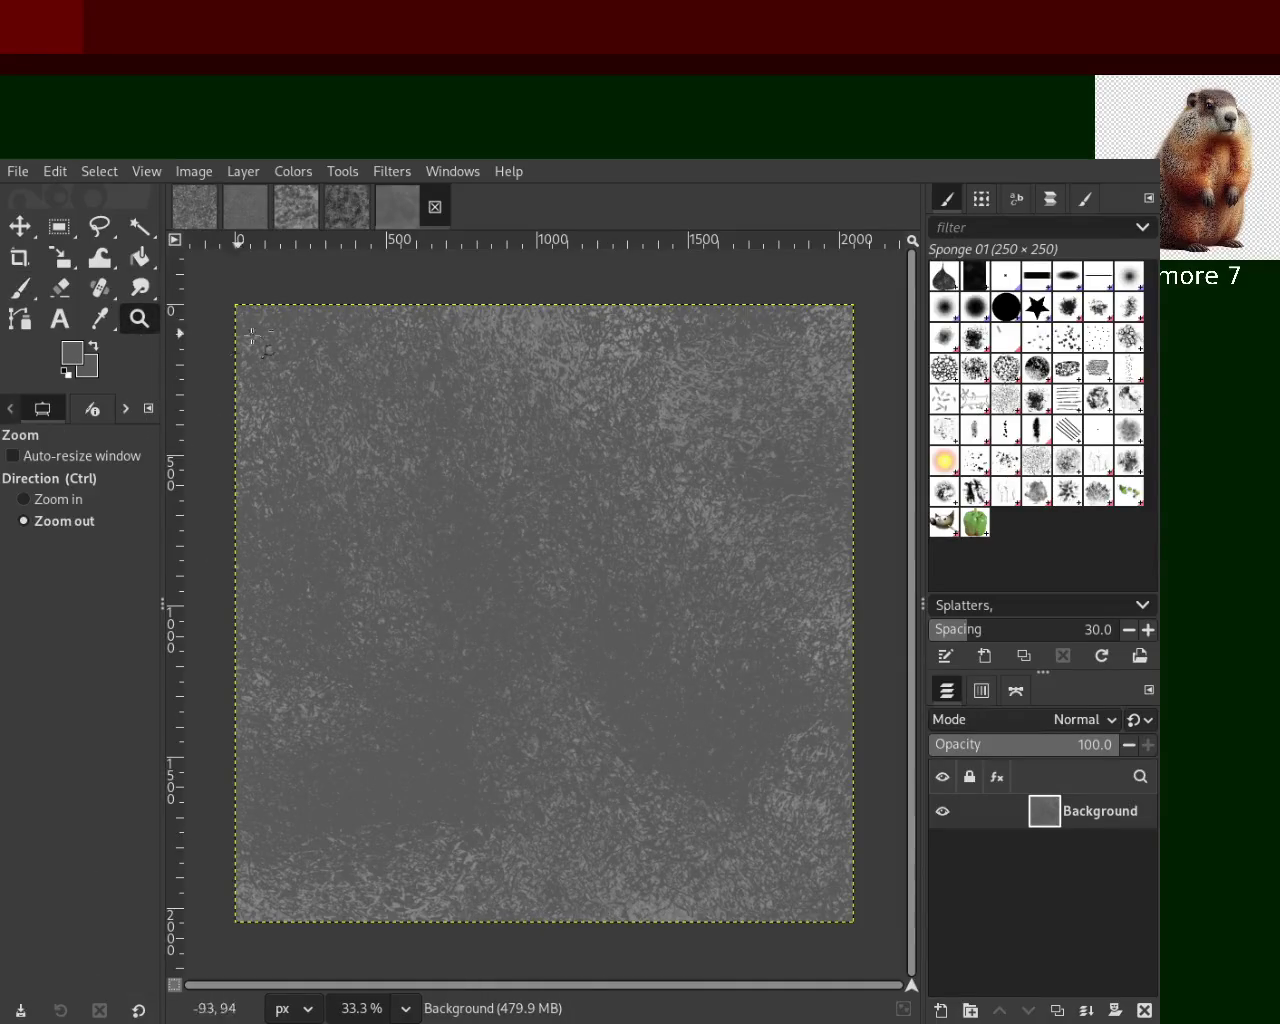
pyautogui.keyDown('ctrl'); pyautogui.click(600, 394); pyautogui.keyUp('ctrl')
pyautogui.keyDown('ctrl'); pyautogui.click(600, 394); pyautogui.keyUp('ctrl')
pyautogui.keyDown('ctrl'); pyautogui.click(600, 394); pyautogui.keyUp('ctrl')
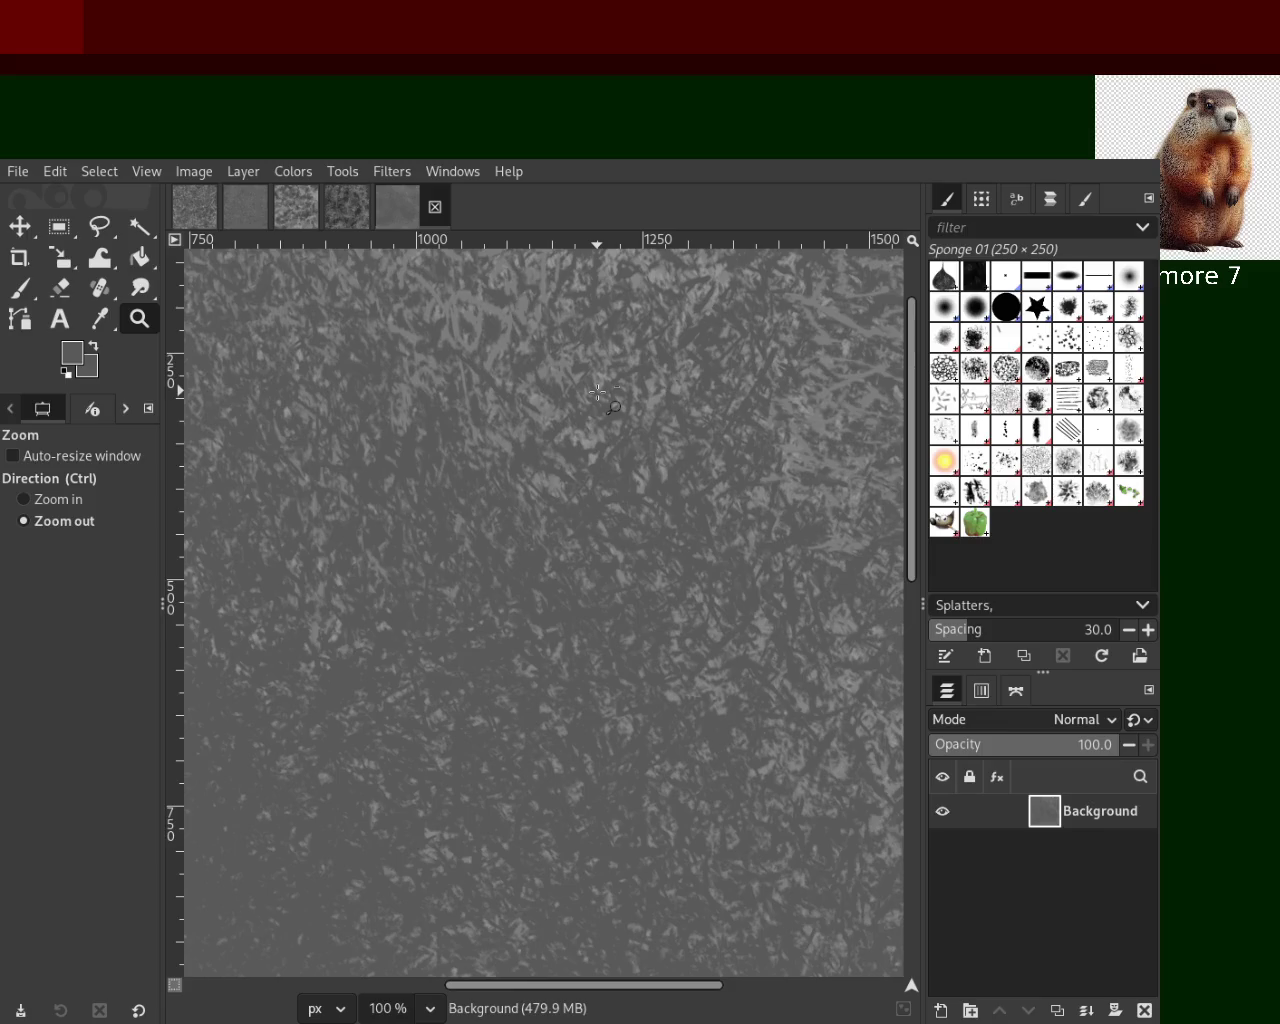
pyautogui.keyDown('ctrl'); pyautogui.click(600, 394); pyautogui.keyUp('ctrl')
pyautogui.keyDown('ctrl'); pyautogui.click(600, 394); pyautogui.keyUp('ctrl')
# Zoom back out to 33.3% and delete the Background layer
pyautogui.keyDown('ctrl'); pyautogui.click(531, 495); pyautogui.keyUp('ctrl')
pyautogui.keyDown('ctrl'); pyautogui.click(531, 495); pyautogui.keyUp('ctrl')
pyautogui.click(483, 541)
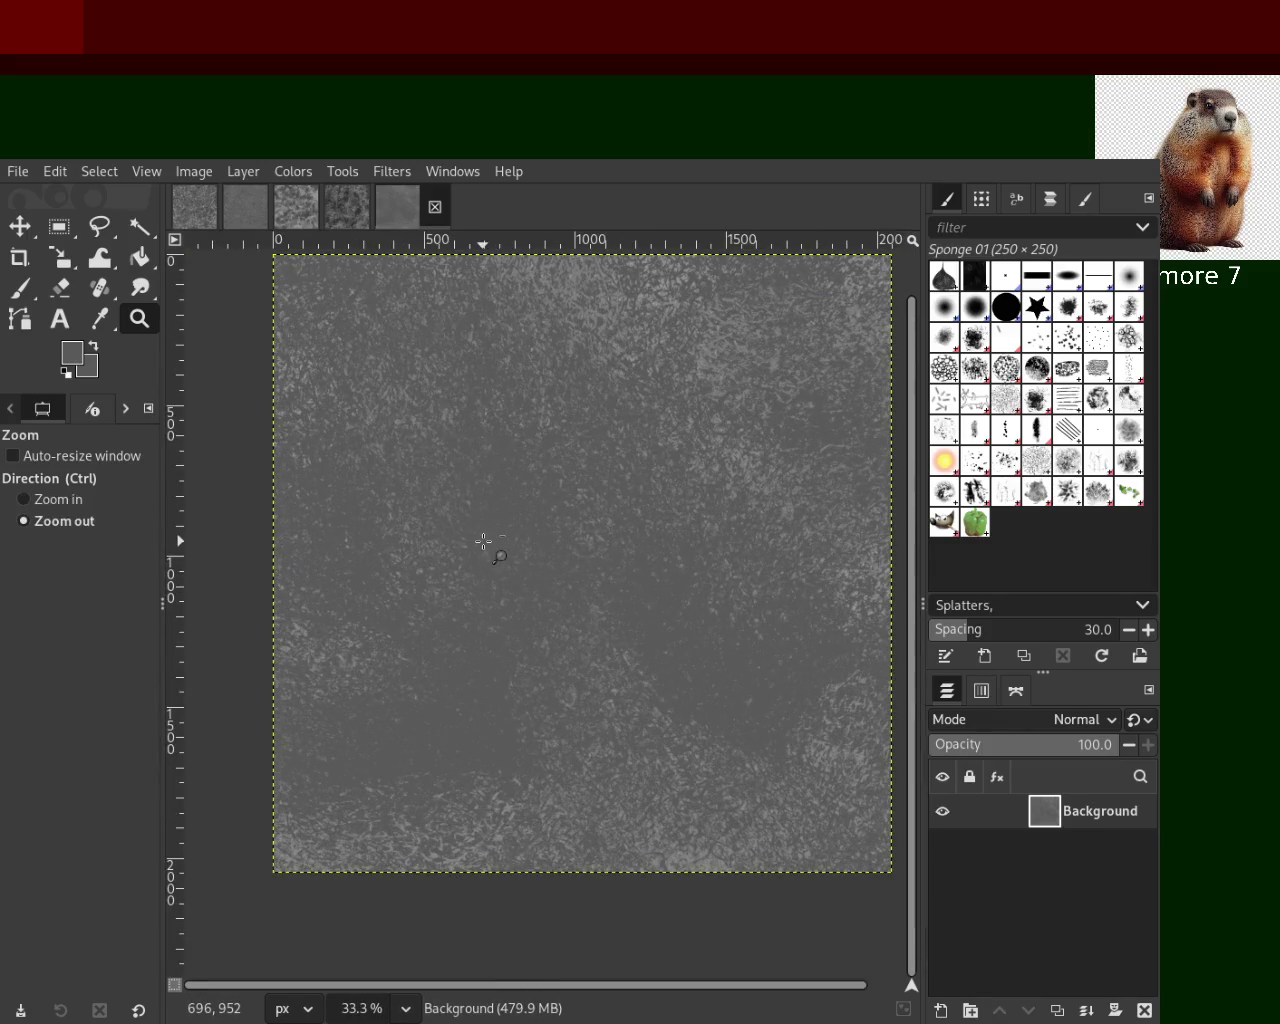
pyautogui.click(483, 541)
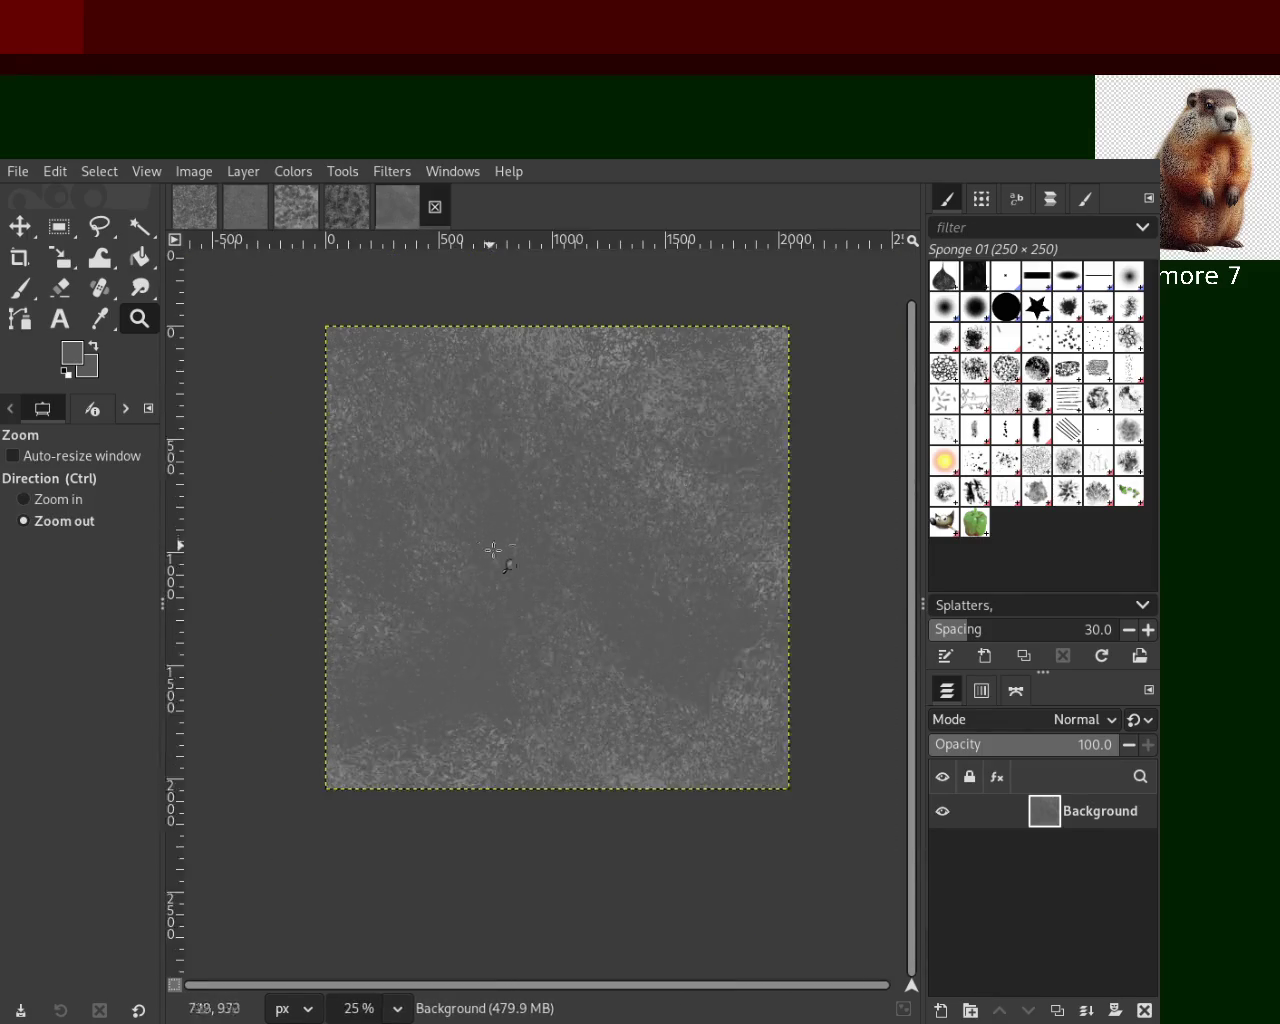
pyautogui.keyDown('ctrl'); pyautogui.click(600, 612); pyautogui.keyUp('ctrl')
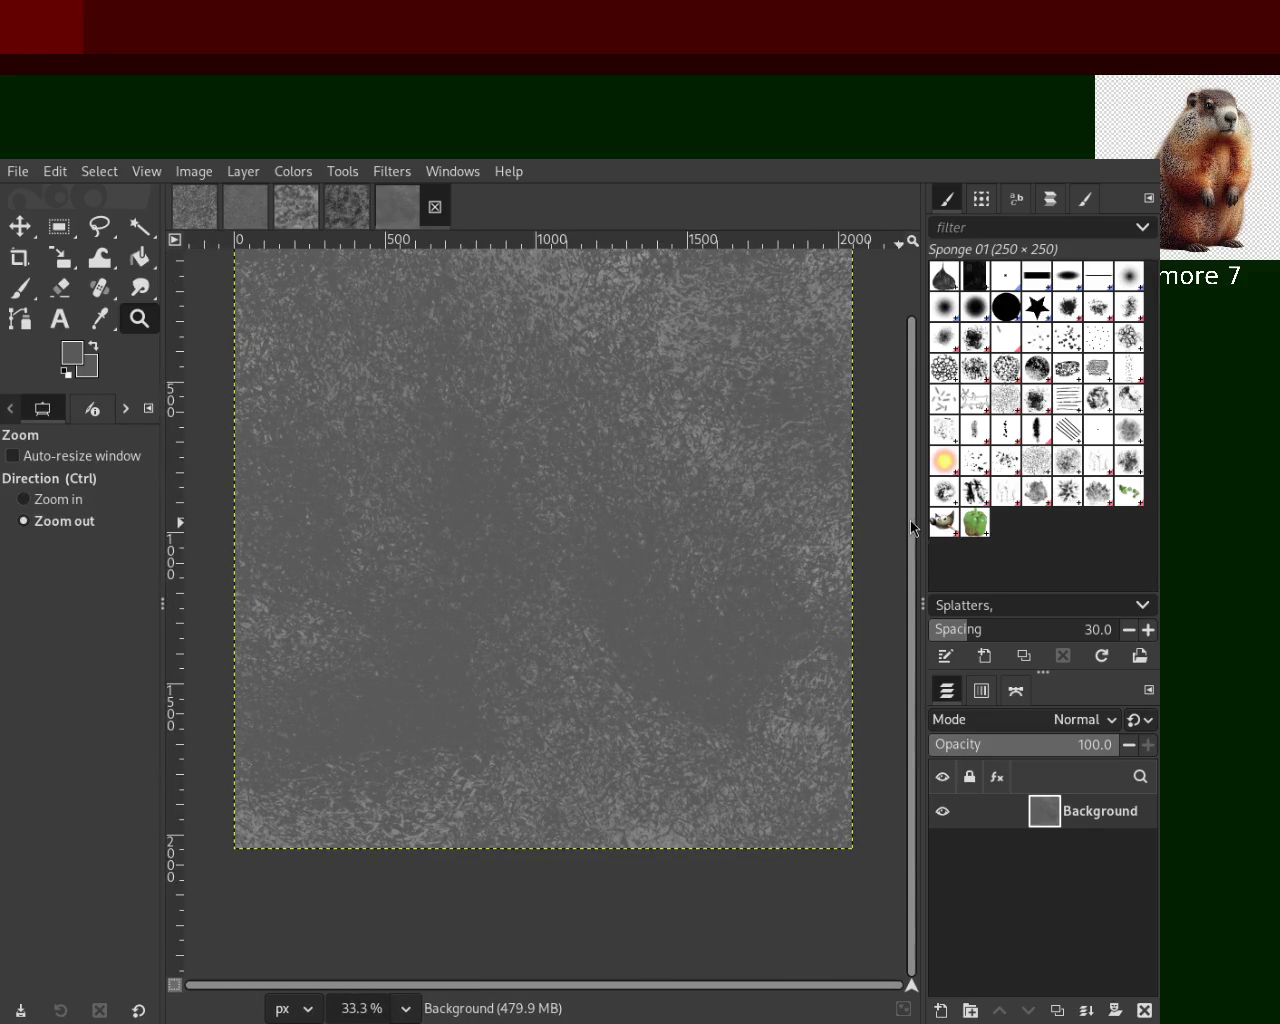
pyautogui.click(1145, 1010)
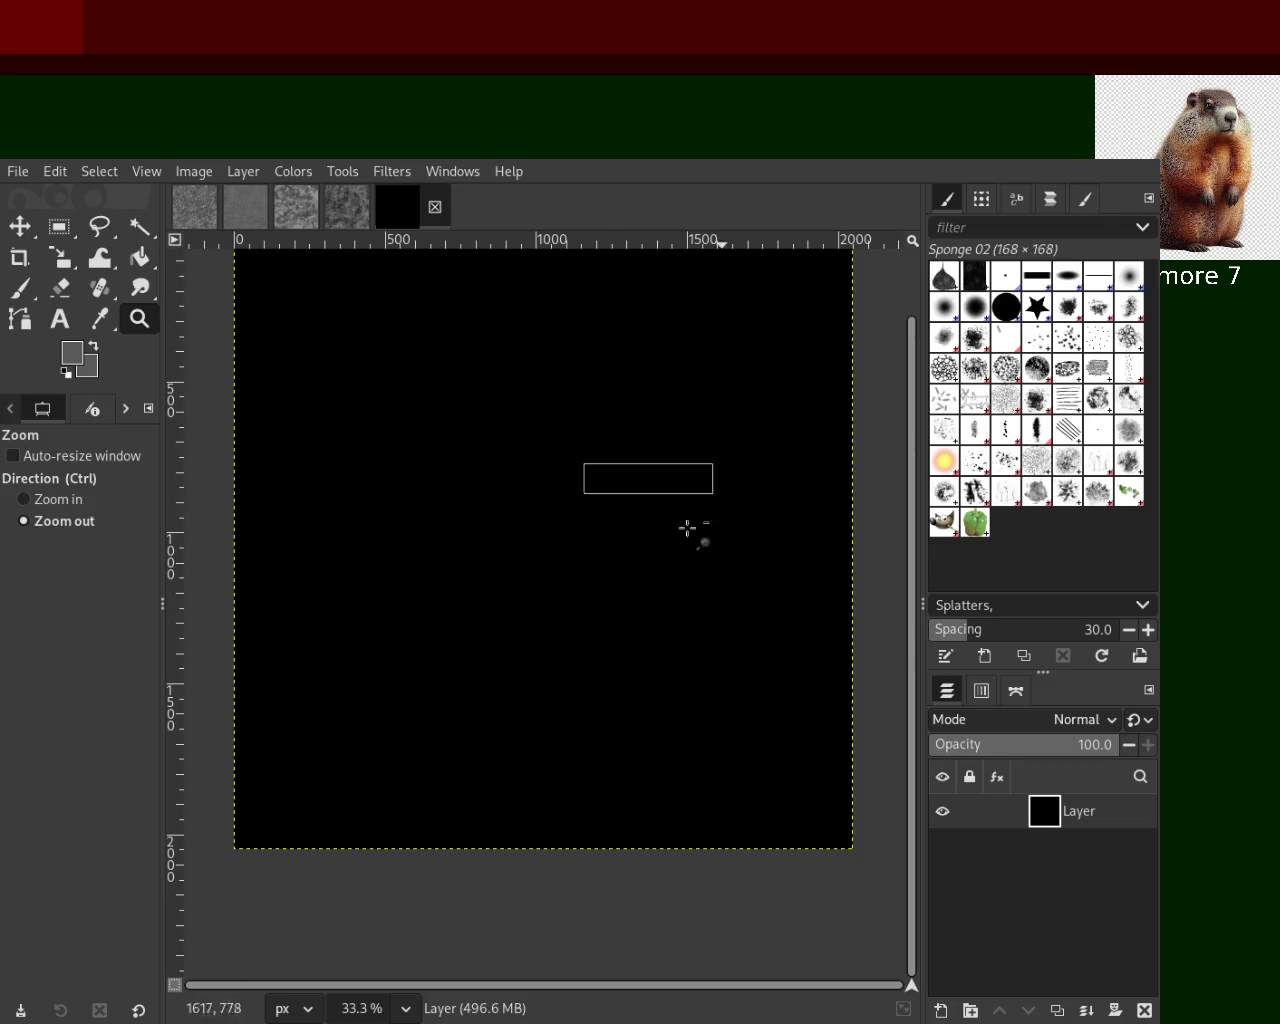
# Try grey sponge splatters on the black layer, then undo them
pyautogui.scroll(-6, 712, 493)
pyautogui.scroll(3, 686, 452)
pyautogui.scroll(1, 686, 452)
pyautogui.press('p')
pyautogui.moveTo(418, 523); pyautogui.dragTo(399, 758)
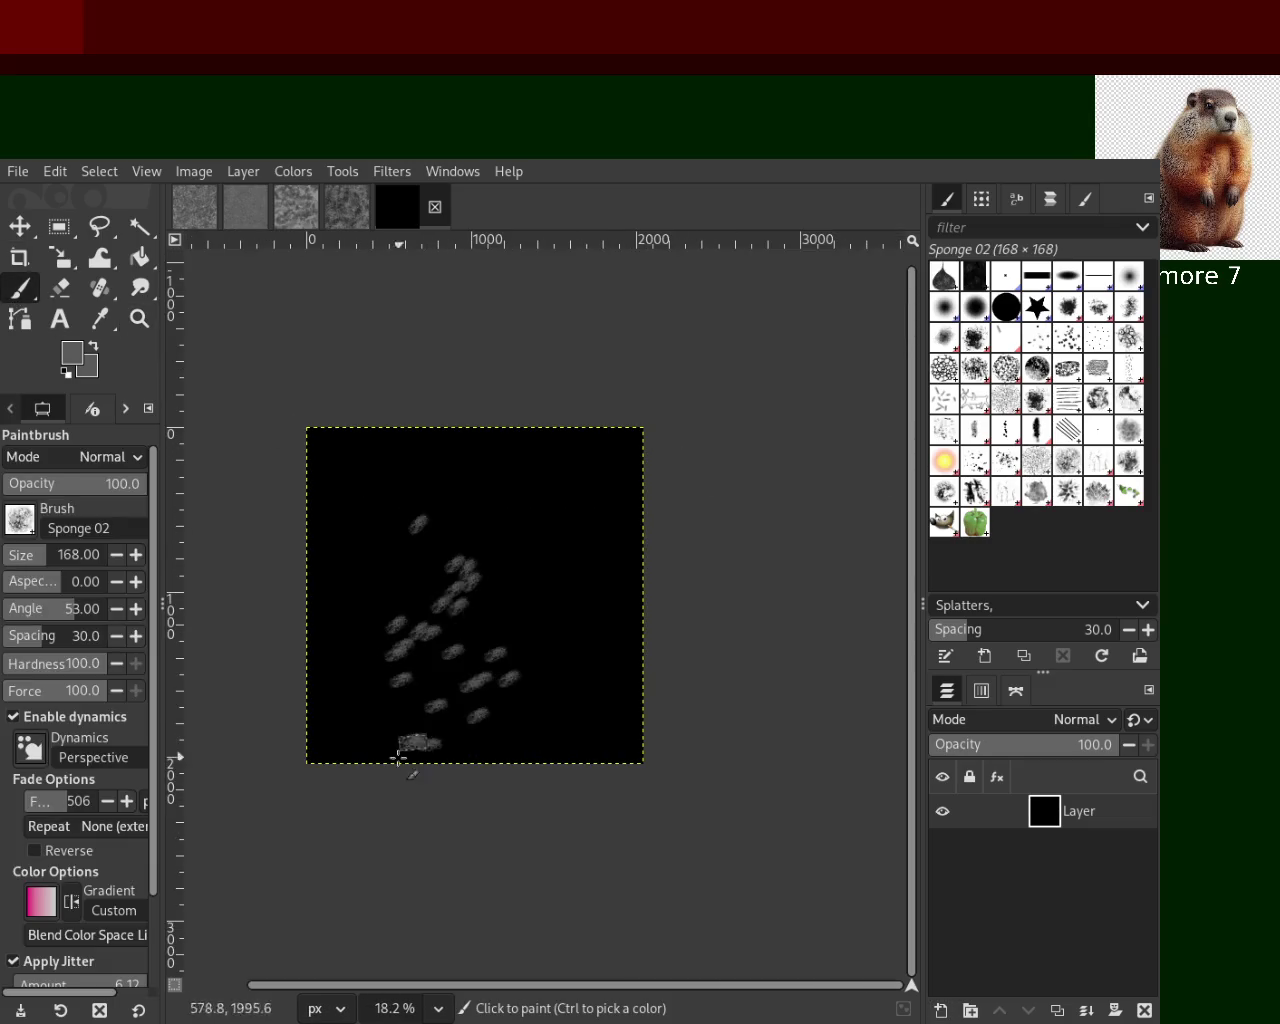
pyautogui.hotkey('ctrl', 'z')
# Zoom in on the painted dabs, zoom back out to 25%, and undo them
pyautogui.click(139, 318)
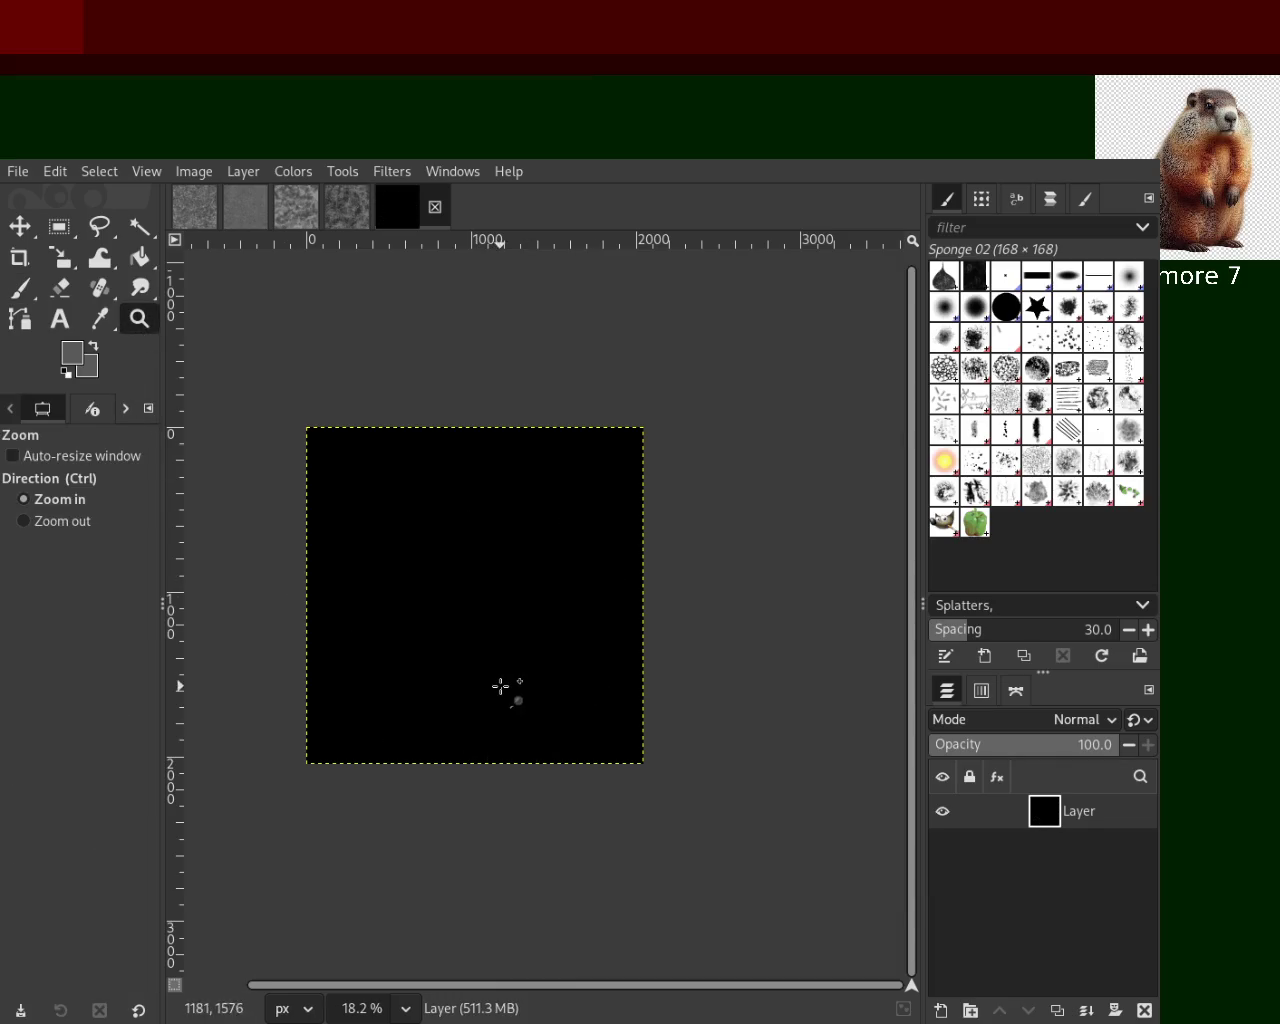
pyautogui.click(500, 686)
pyautogui.click(500, 686)
pyautogui.moveTo(326, 632); pyautogui.dragTo(532, 721)
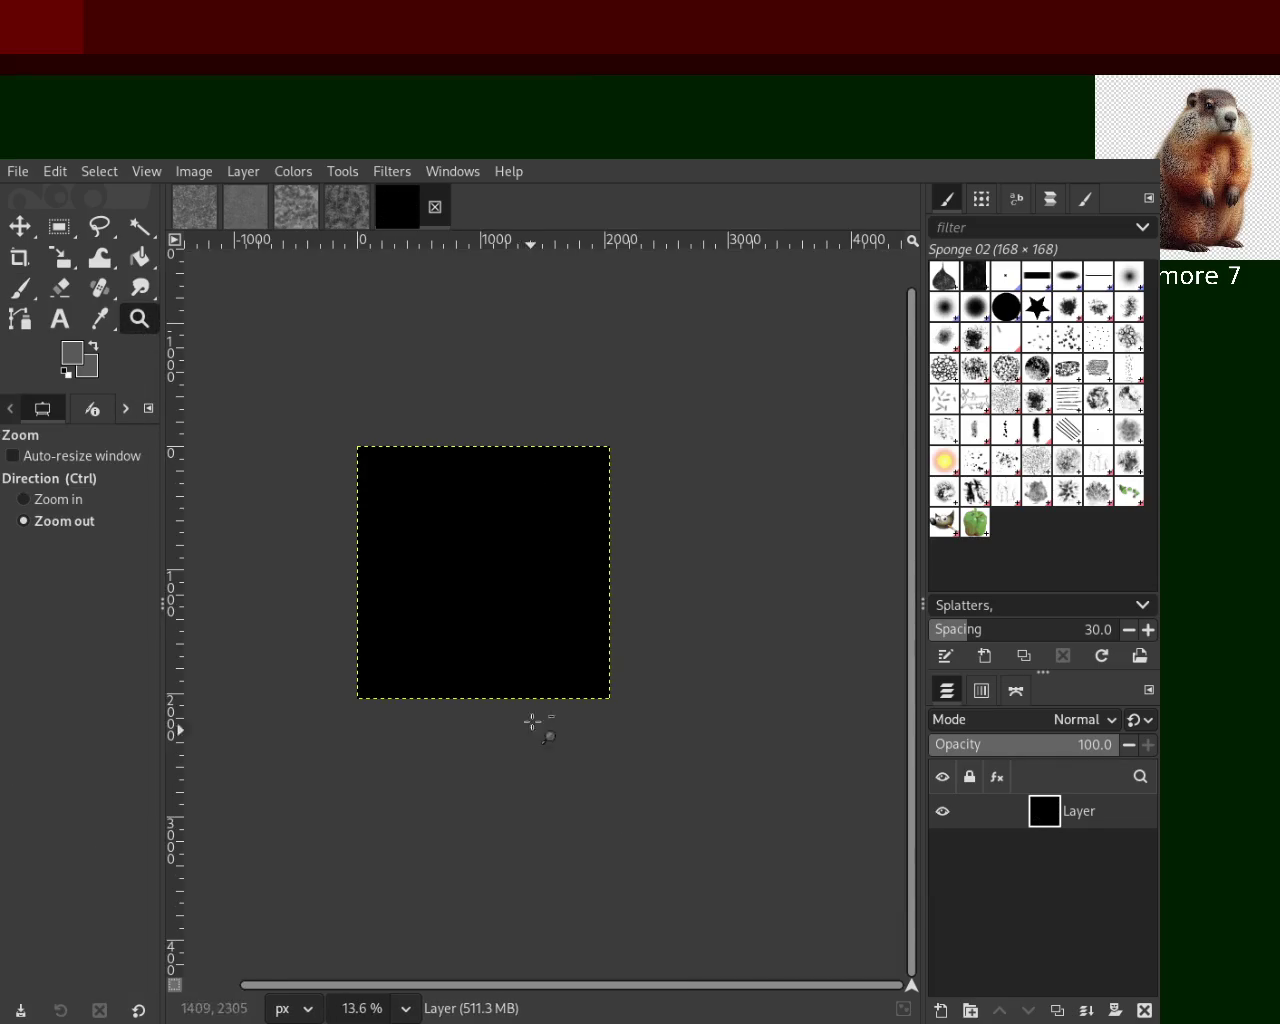
pyautogui.click(10, 296)
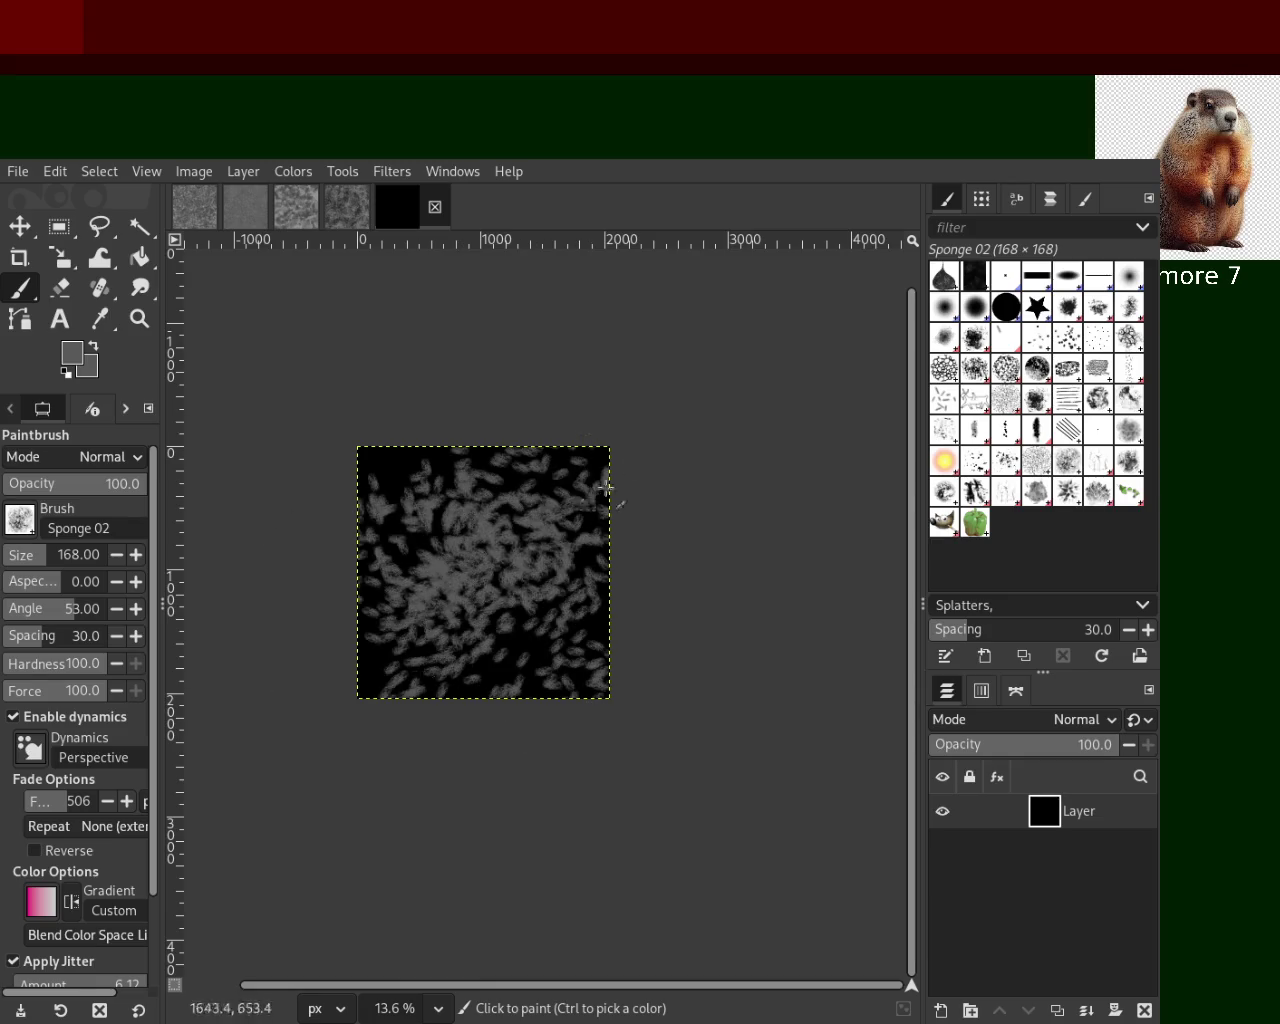
pyautogui.click(139, 318)
pyautogui.click(491, 543)
pyautogui.doubleClick(686, 672)
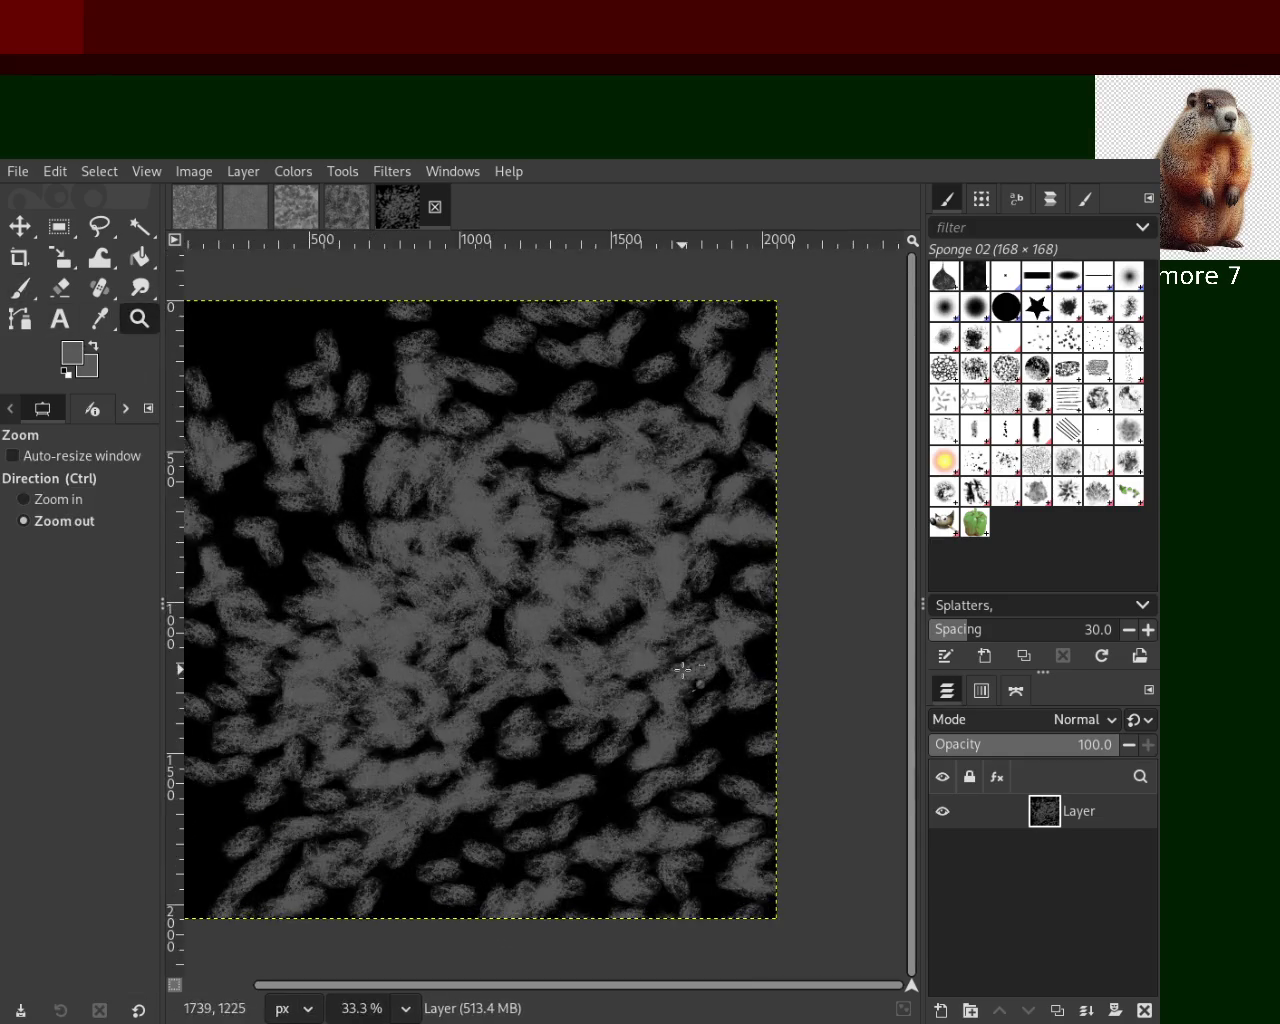
pyautogui.keyDown('ctrl'); pyautogui.click(686, 672); pyautogui.keyUp('ctrl')
pyautogui.hotkey('ctrl', 'z')
# Switch to Sponge 01, discard trial strokes, and paint darker sponge strokes across the layer
pyautogui.click(20, 288)
pyautogui.moveTo(563, 628)
pyautogui.mouseDown()
pyautogui.moveTo(680, 514)
pyautogui.moveTo(690, 550)
pyautogui.mouseUp()
pyautogui.hotkey('ctrl', 'z')
pyautogui.click(1040, 468)
pyautogui.moveTo(430, 650)
pyautogui.mouseDown()
pyautogui.moveTo(640, 749)
pyautogui.moveTo(577, 491)
pyautogui.moveTo(286, 629)
pyautogui.moveTo(258, 545)
pyautogui.moveTo(629, 697)
pyautogui.moveTo(437, 583)
pyautogui.moveTo(330, 780)
pyautogui.moveTo(457, 608)
pyautogui.moveTo(600, 450)
pyautogui.moveTo(506, 606)
pyautogui.mouseUp()
pyautogui.hotkey('ctrl', 'z')
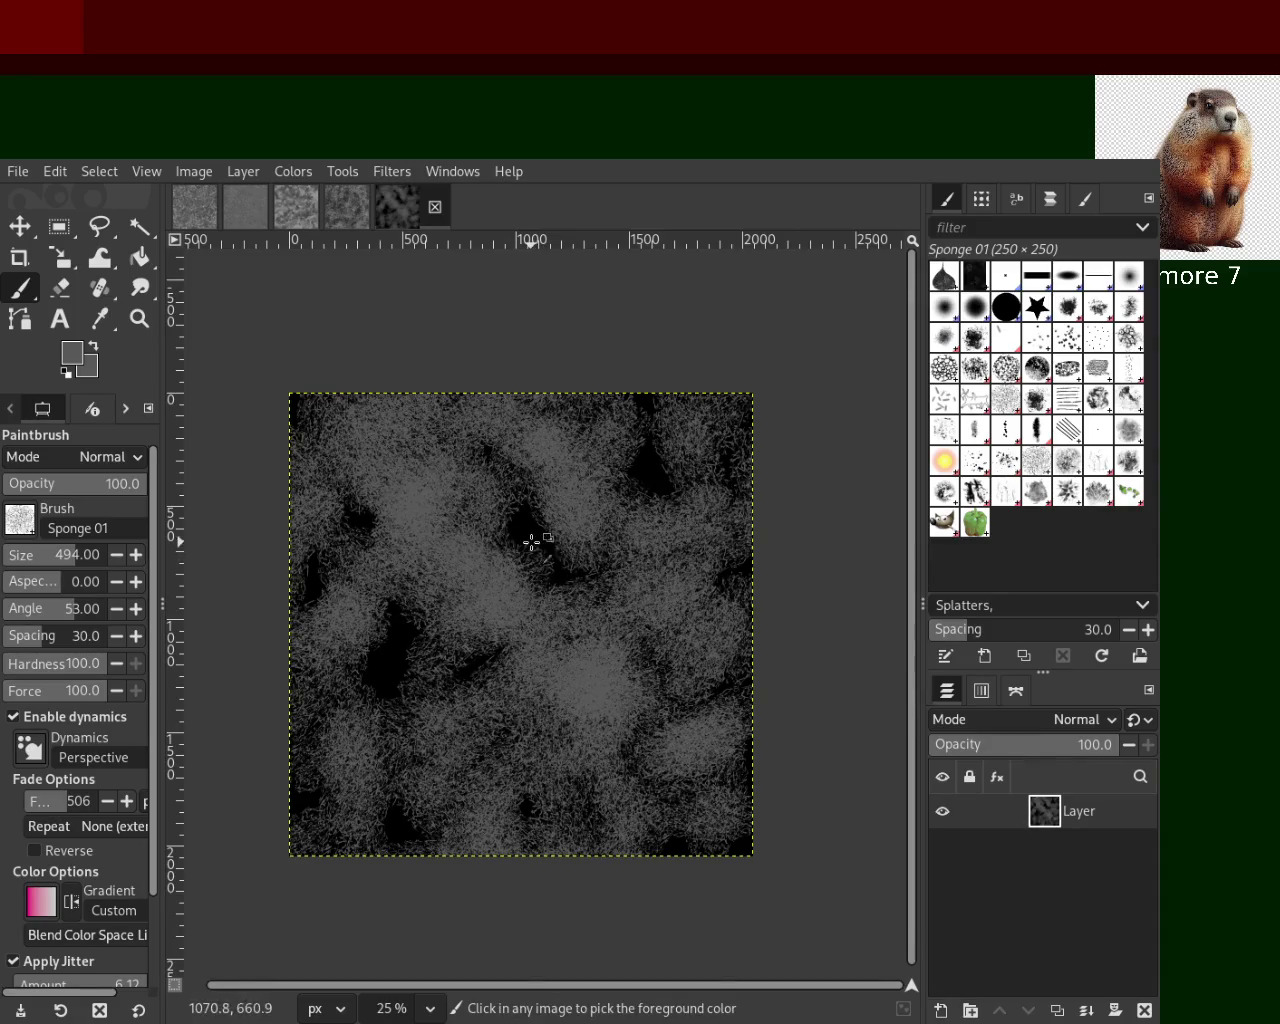
pyautogui.moveTo(484, 804)
pyautogui.mouseDown()
pyautogui.moveTo(250, 510)
pyautogui.moveTo(529, 515)
pyautogui.moveTo(537, 392)
pyautogui.moveTo(309, 619)
pyautogui.moveTo(594, 620)
pyautogui.moveTo(505, 486)
pyautogui.mouseUp()
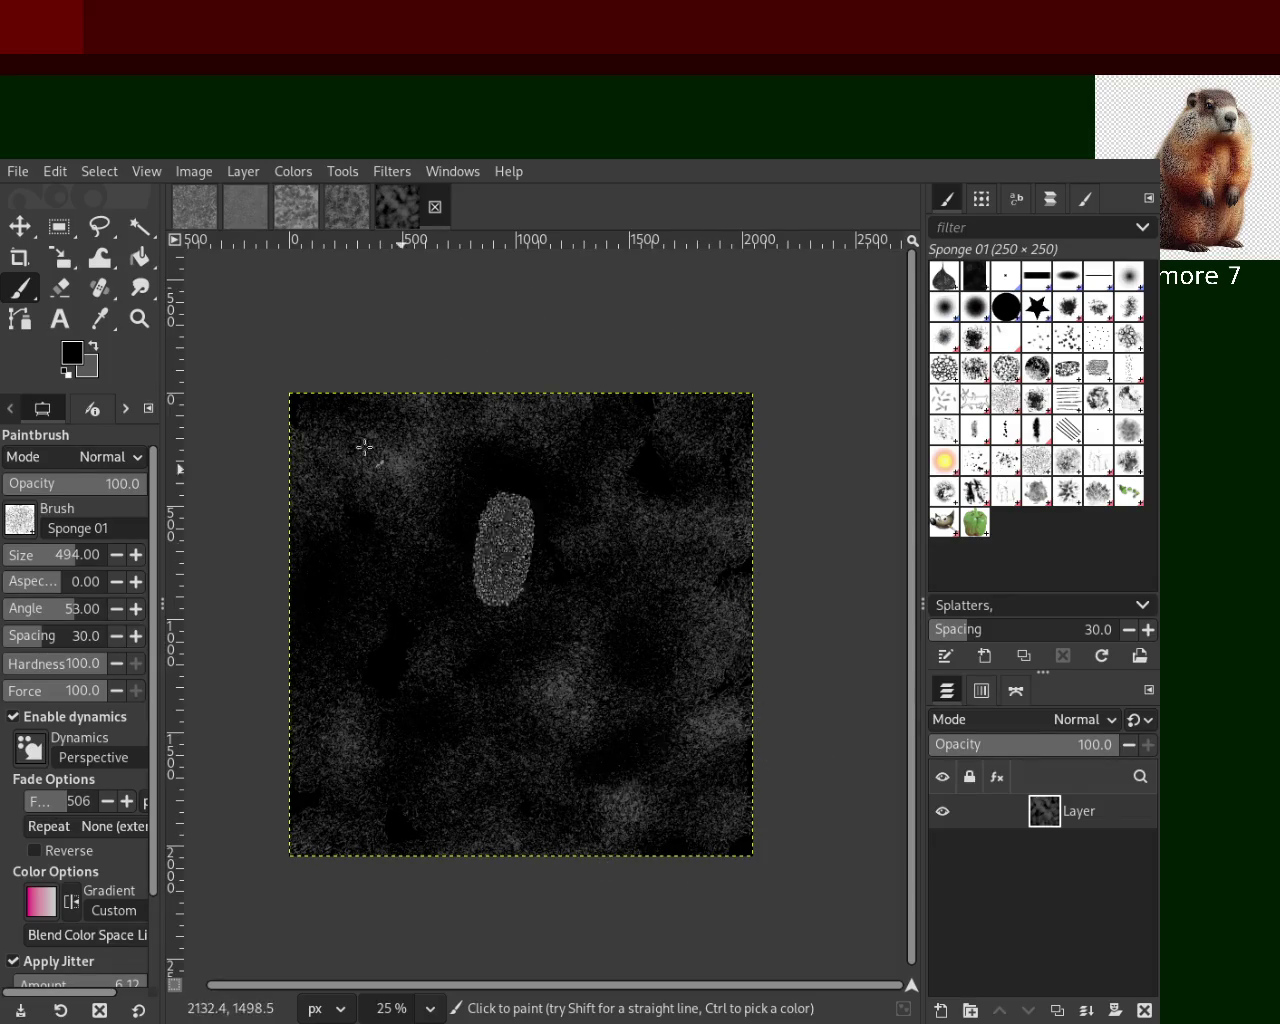
# Inspect the dark sponge texture by zooming between 66.7% and 33.3%
pyautogui.click(138, 318)
pyautogui.click(512, 619)
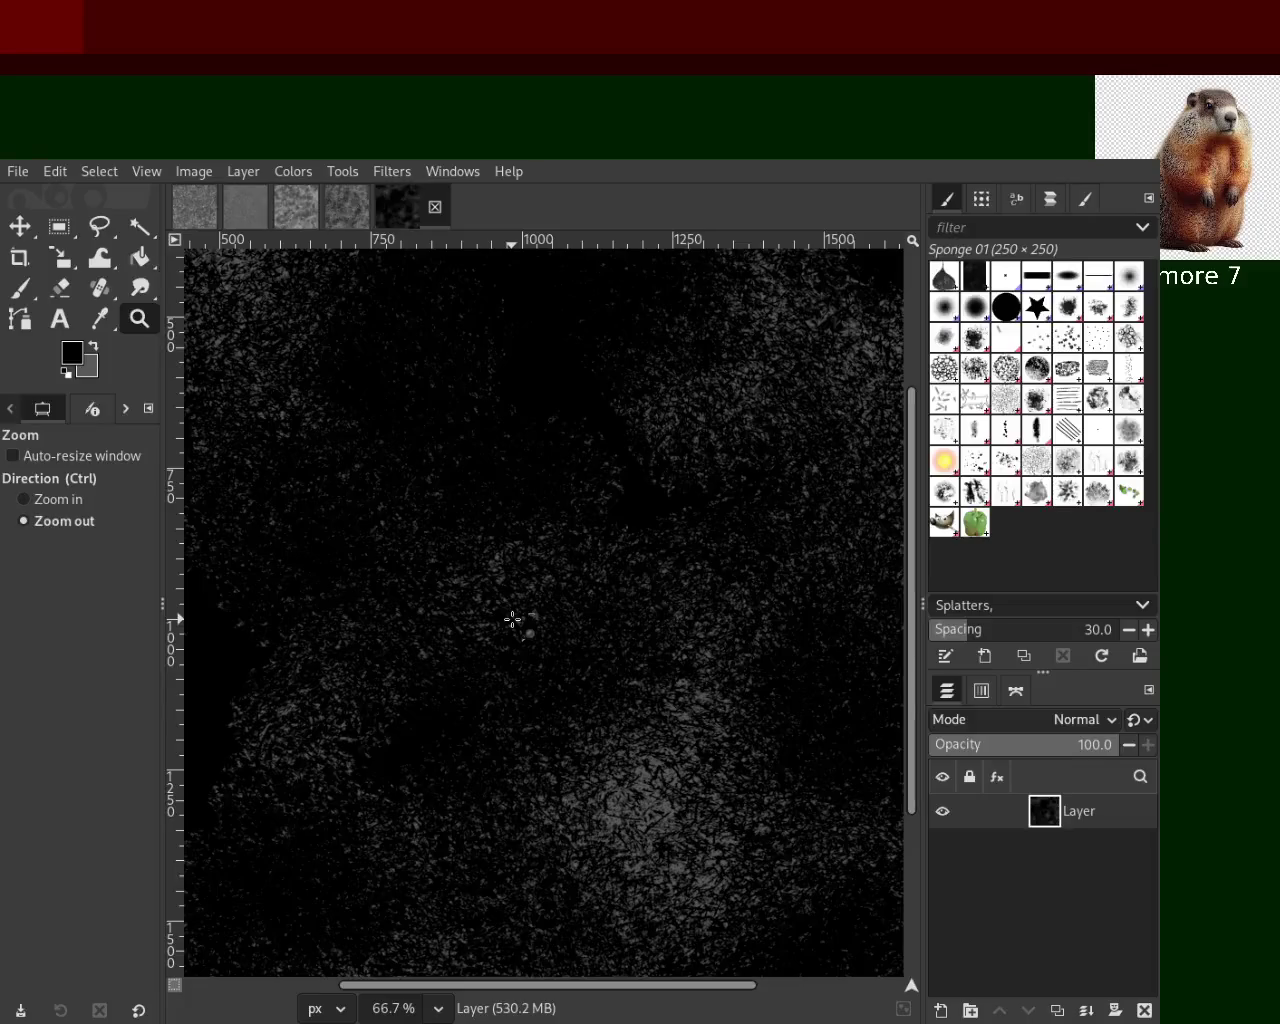
pyautogui.click(509, 620)
pyautogui.click(600, 520)
pyautogui.keyDown('ctrl'); pyautogui.click(694, 410); pyautogui.keyUp('ctrl')
pyautogui.keyDown('ctrl'); pyautogui.click(694, 410); pyautogui.keyUp('ctrl')
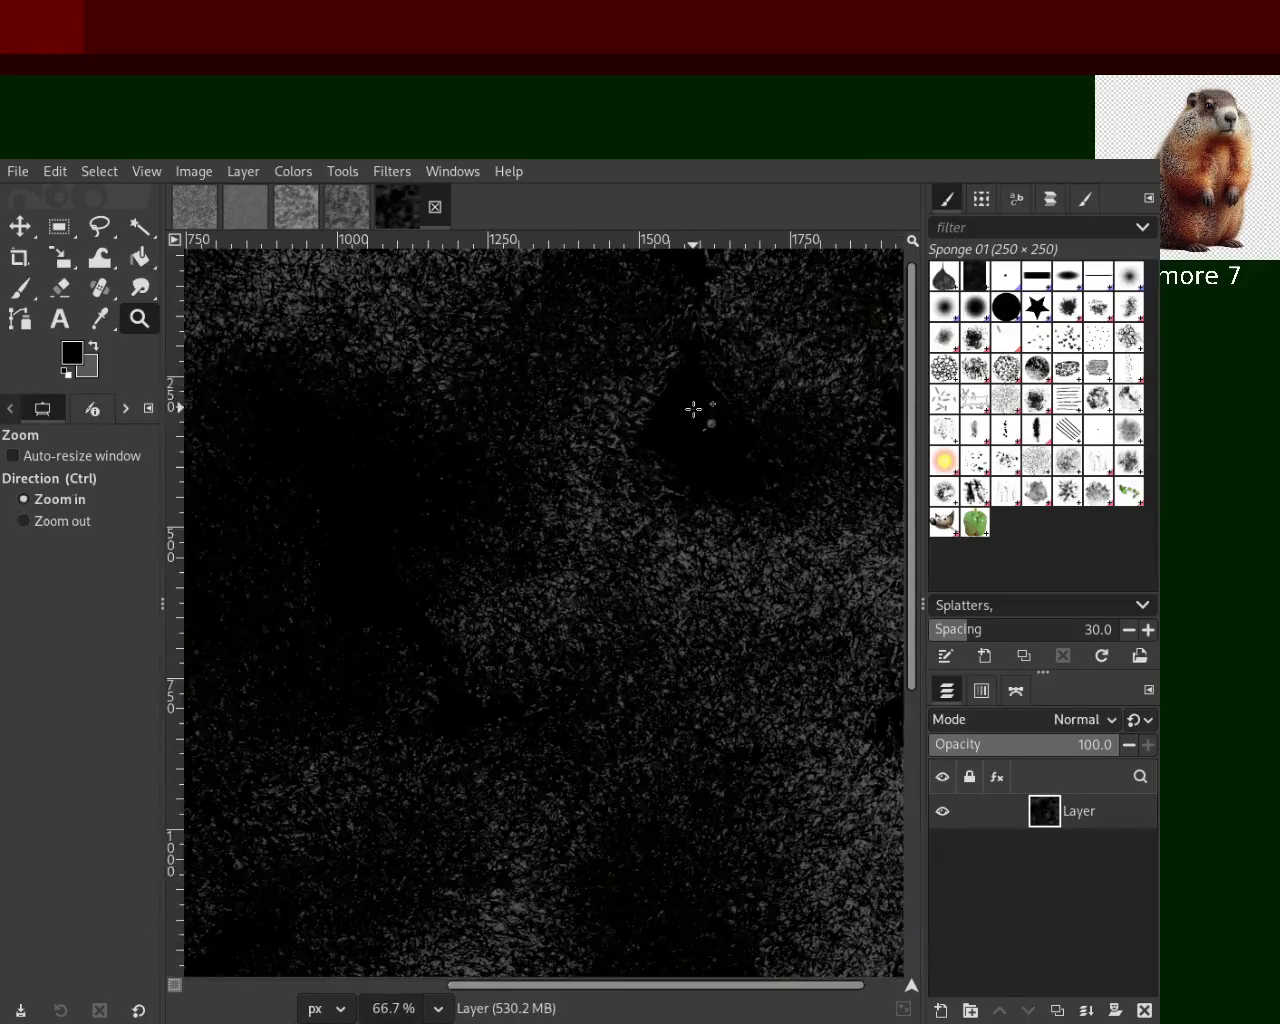
pyautogui.click(694, 410)
pyautogui.click(694, 410)
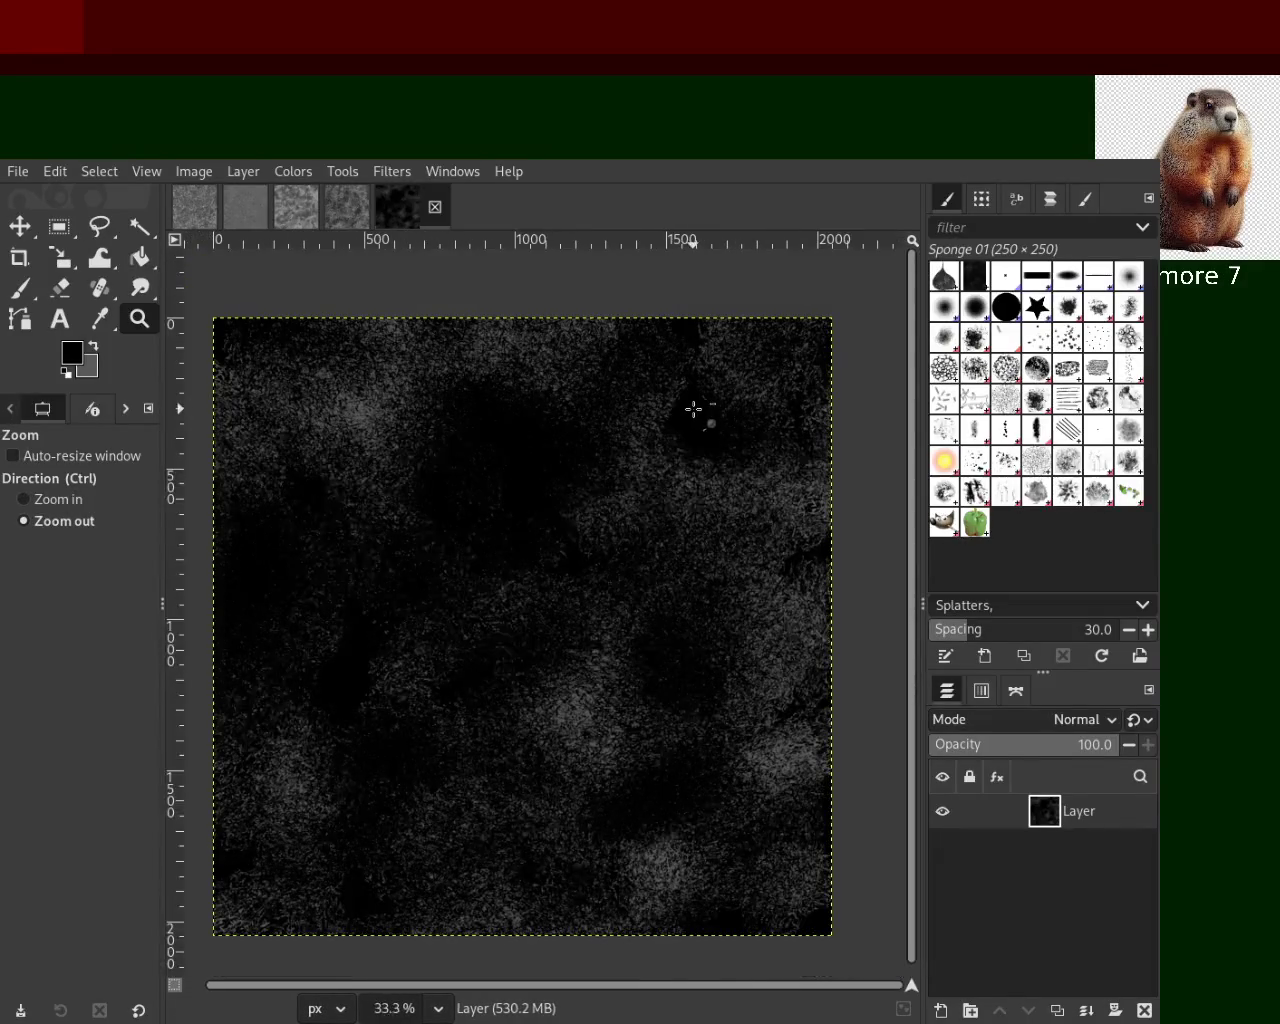
pyautogui.click(20, 289)
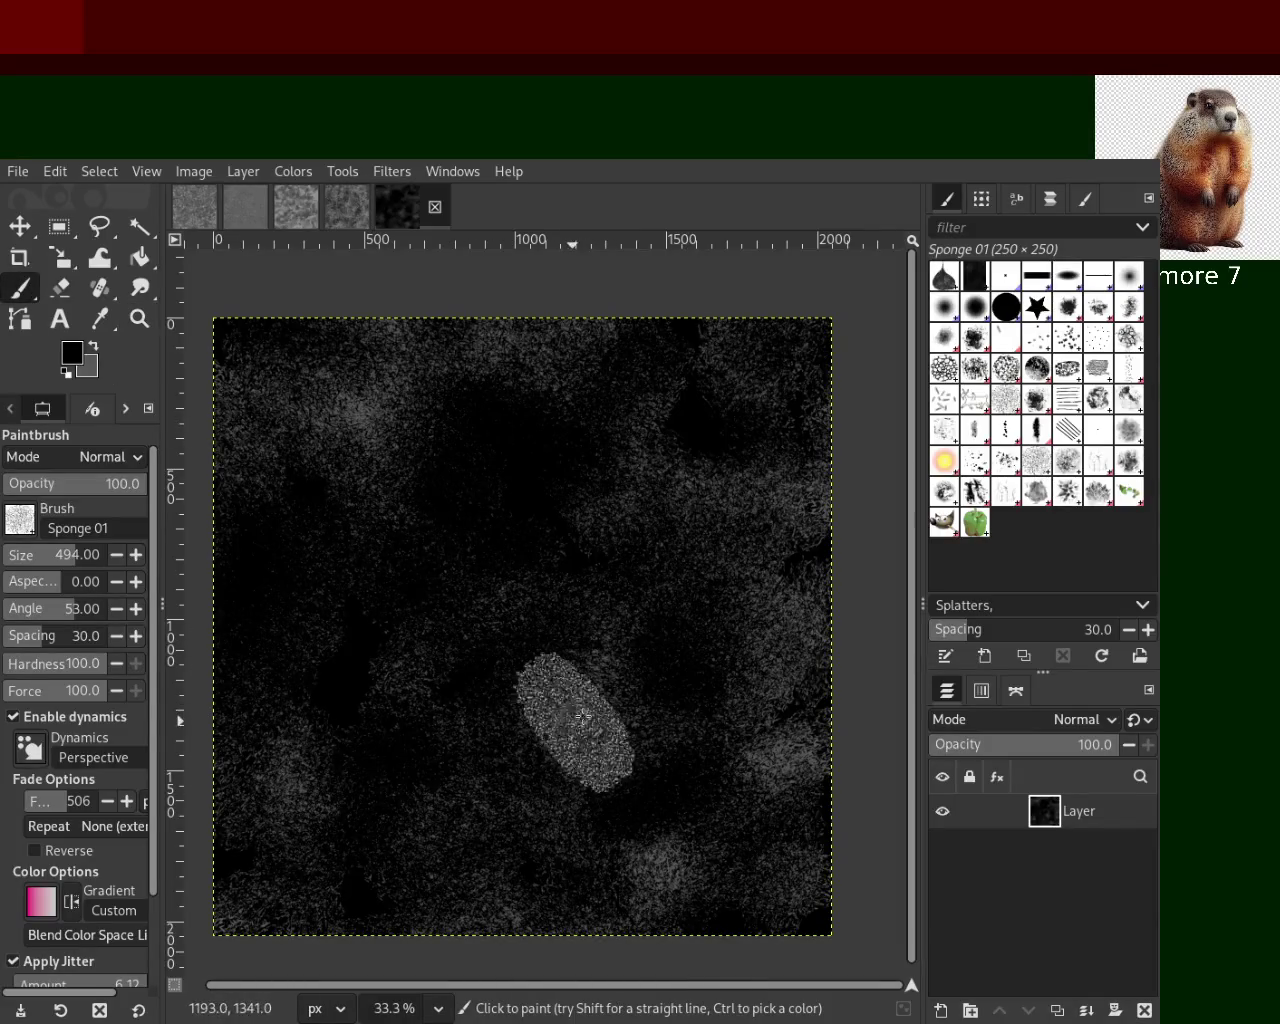
# Deepen the texture with grey and dark sponge strokes, then delete the layer
pyautogui.moveTo(357, 412)
pyautogui.mouseDown()
pyautogui.moveTo(366, 663)
pyautogui.moveTo(535, 478)
pyautogui.moveTo(593, 547)
pyautogui.mouseUp()
pyautogui.moveTo(505, 487)
pyautogui.mouseDown()
pyautogui.moveTo(369, 592)
pyautogui.moveTo(551, 503)
pyautogui.moveTo(548, 812)
pyautogui.moveTo(729, 457)
pyautogui.moveTo(694, 586)
pyautogui.moveTo(322, 763)
pyautogui.mouseUp()
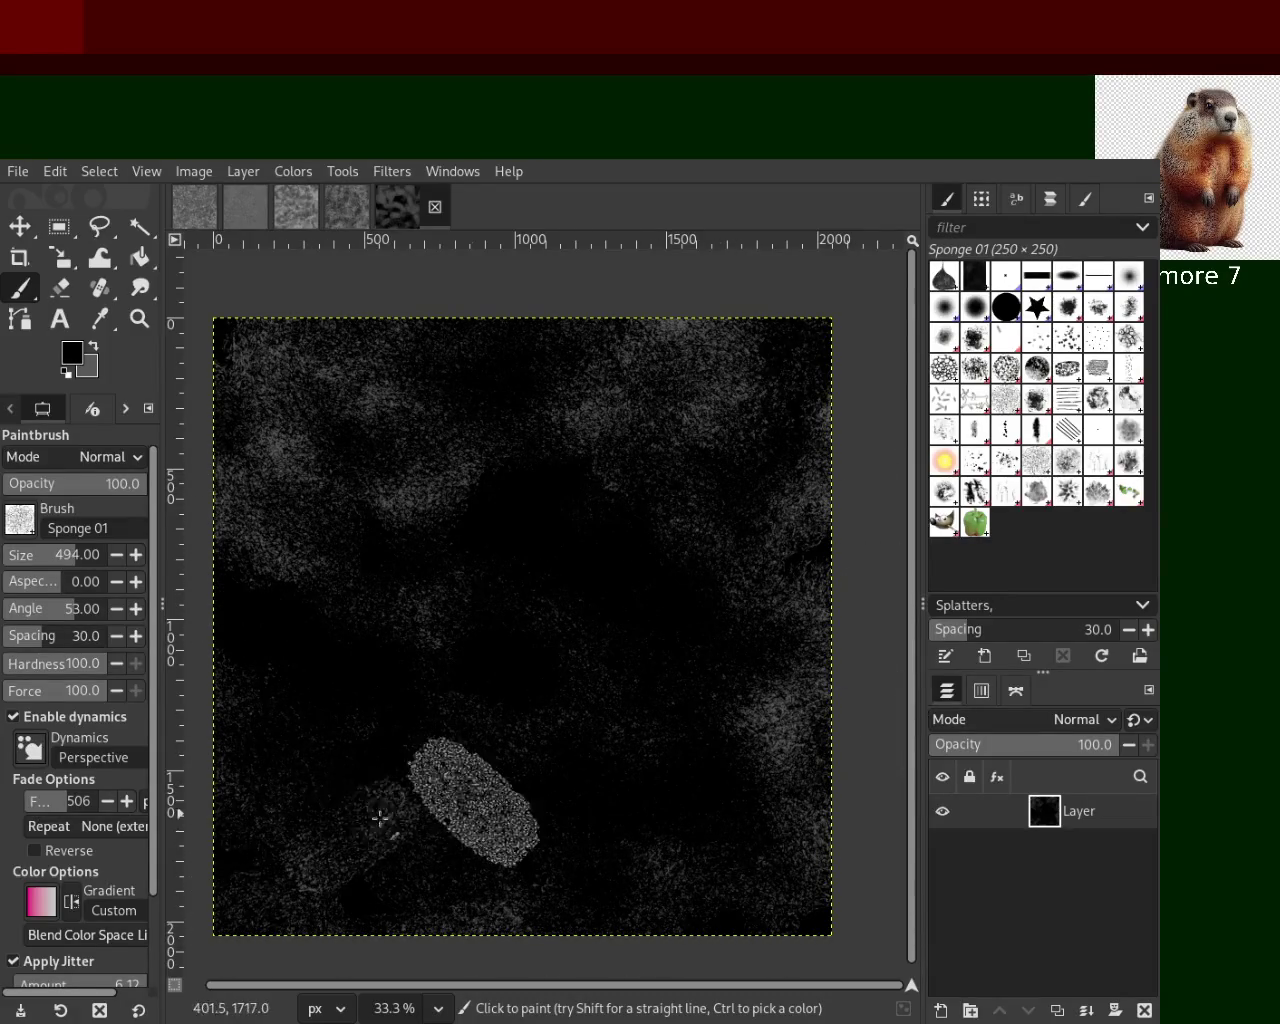
pyautogui.click(1145, 1010)
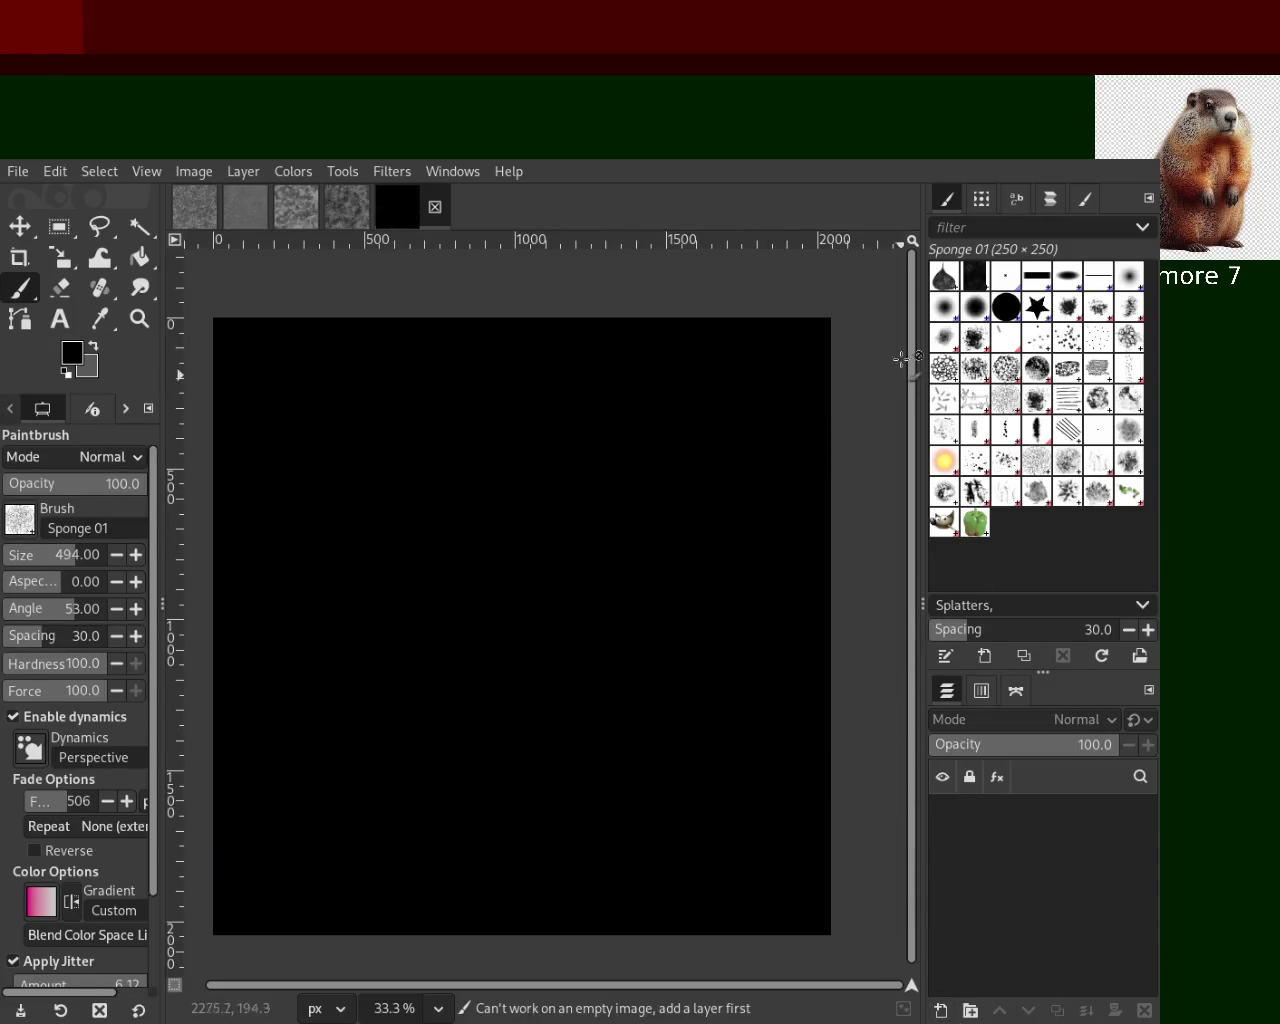
# Restore the deleted layer and dab grey then black Texture 01 marks across the canvas
pyautogui.hotkey('ctrl', 'z')
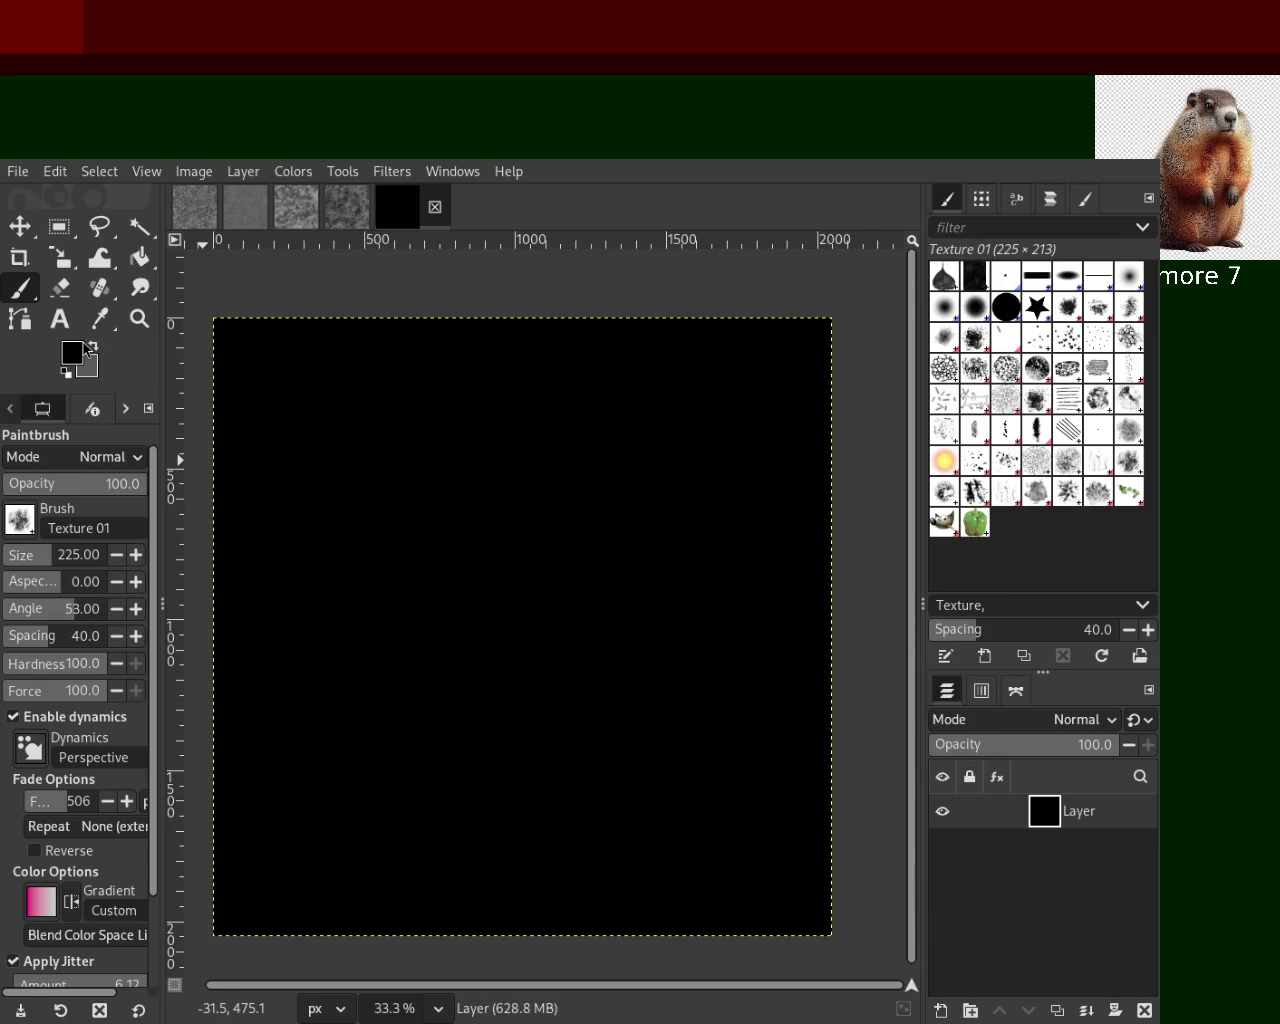
pyautogui.click(88, 347)
pyautogui.moveTo(280, 420)
pyautogui.mouseDown()
pyautogui.moveTo(371, 491)
pyautogui.moveTo(786, 580)
pyautogui.moveTo(670, 407)
pyautogui.moveTo(713, 429)
pyautogui.moveTo(409, 357)
pyautogui.moveTo(543, 701)
pyautogui.mouseUp()
pyautogui.keyDown('ctrl'); pyautogui.click(462, 657); pyautogui.keyUp('ctrl')
pyautogui.moveTo(462, 657)
pyautogui.mouseDown()
pyautogui.moveTo(409, 809)
pyautogui.moveTo(549, 610)
pyautogui.moveTo(440, 565)
pyautogui.moveTo(423, 783)
pyautogui.moveTo(789, 306)
pyautogui.moveTo(600, 857)
pyautogui.moveTo(698, 340)
pyautogui.moveTo(751, 777)
pyautogui.moveTo(629, 437)
pyautogui.moveTo(823, 428)
pyautogui.mouseUp()
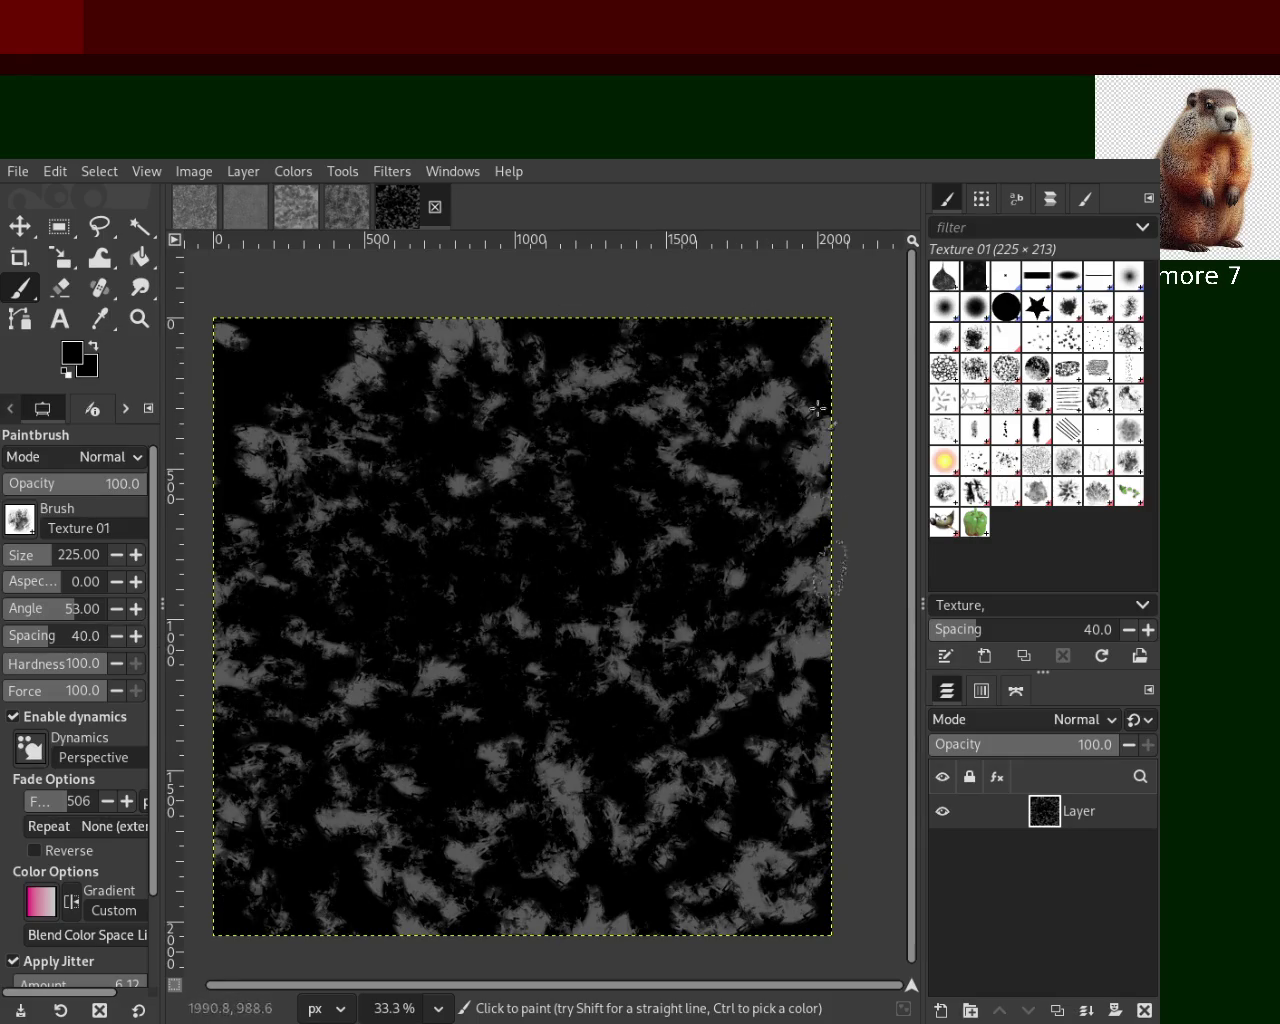
# Add more dark and grey Texture 01 dabs, undoing and redoing the latest stroke
pyautogui.moveTo(810, 528)
pyautogui.mouseDown()
pyautogui.moveTo(750, 680)
pyautogui.moveTo(650, 665)
pyautogui.moveTo(452, 858)
pyautogui.mouseUp()
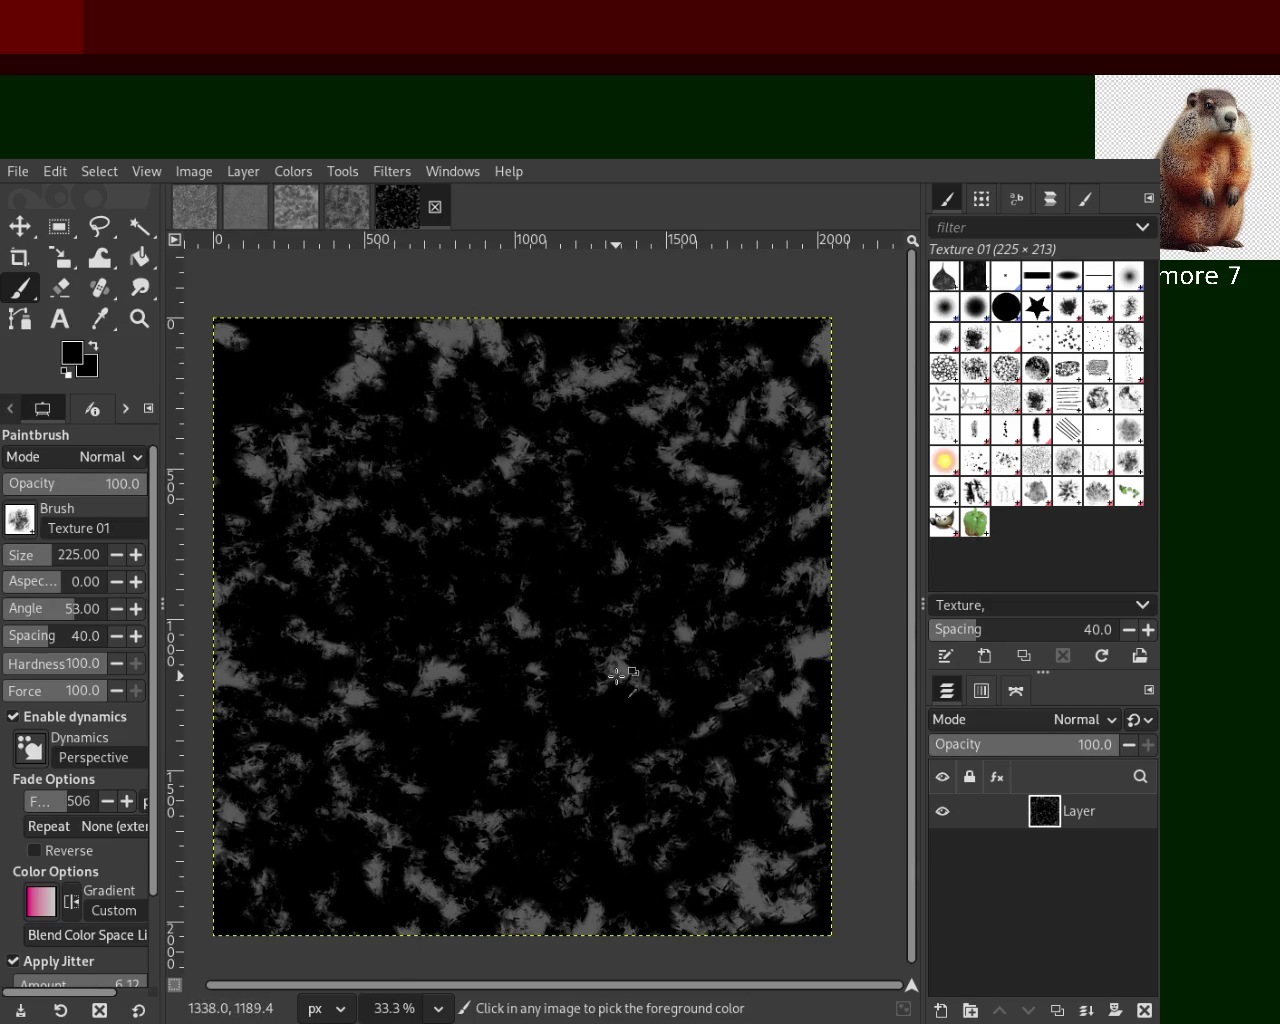
pyautogui.hotkey('ctrl', 'z')
pyautogui.hotkey('ctrl', 'z')
pyautogui.hotkey('ctrl', 'z')
pyautogui.hotkey('ctrl', 'y')
pyautogui.hotkey('ctrl', 'y')
pyautogui.hotkey('ctrl', 'y')
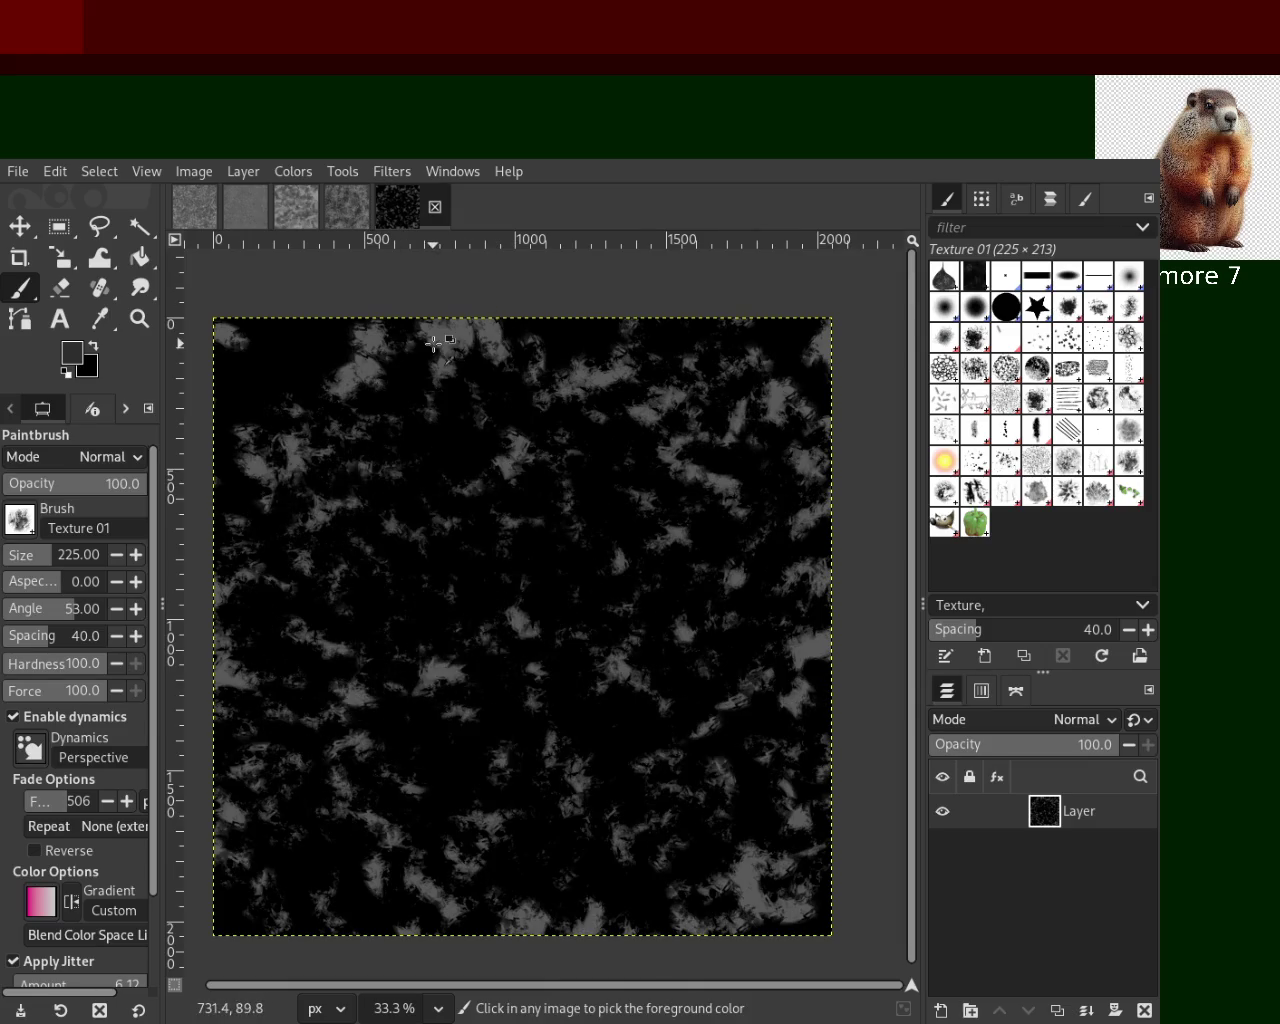
pyautogui.hotkey('ctrl', 'z')
pyautogui.hotkey('ctrl', 'z')
pyautogui.hotkey('ctrl', 'z')
pyautogui.hotkey('ctrl', 'z')
pyautogui.hotkey('ctrl', 'z')
pyautogui.hotkey('ctrl', 'z')
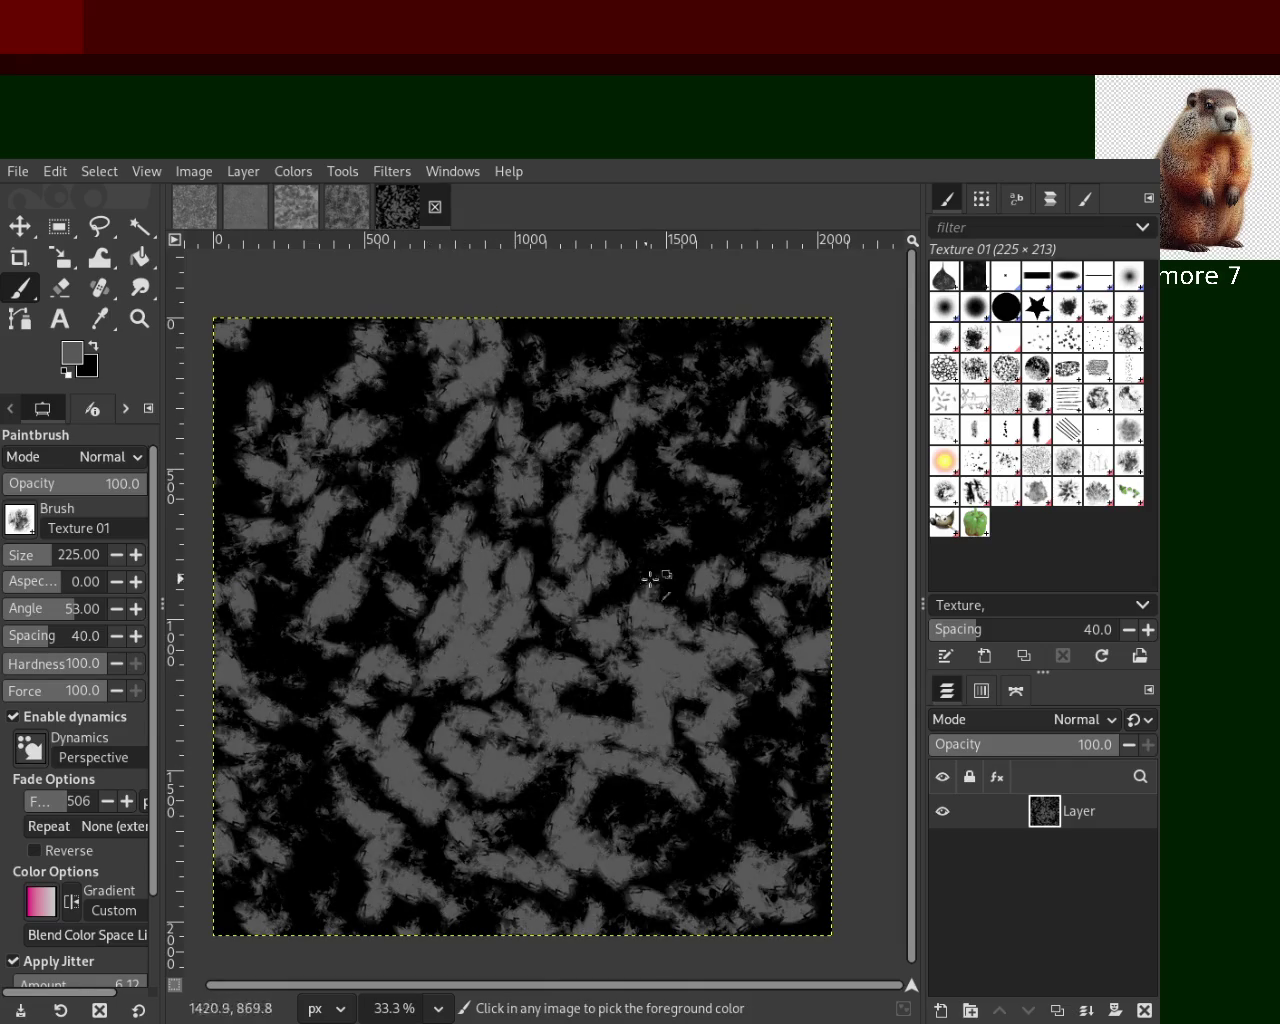
pyautogui.moveTo(650, 511)
pyautogui.mouseDown()
pyautogui.moveTo(606, 600)
pyautogui.moveTo(423, 777)
pyautogui.moveTo(251, 651)
pyautogui.moveTo(759, 588)
pyautogui.moveTo(343, 623)
pyautogui.moveTo(586, 423)
pyautogui.moveTo(423, 303)
pyautogui.moveTo(816, 695)
pyautogui.mouseUp()
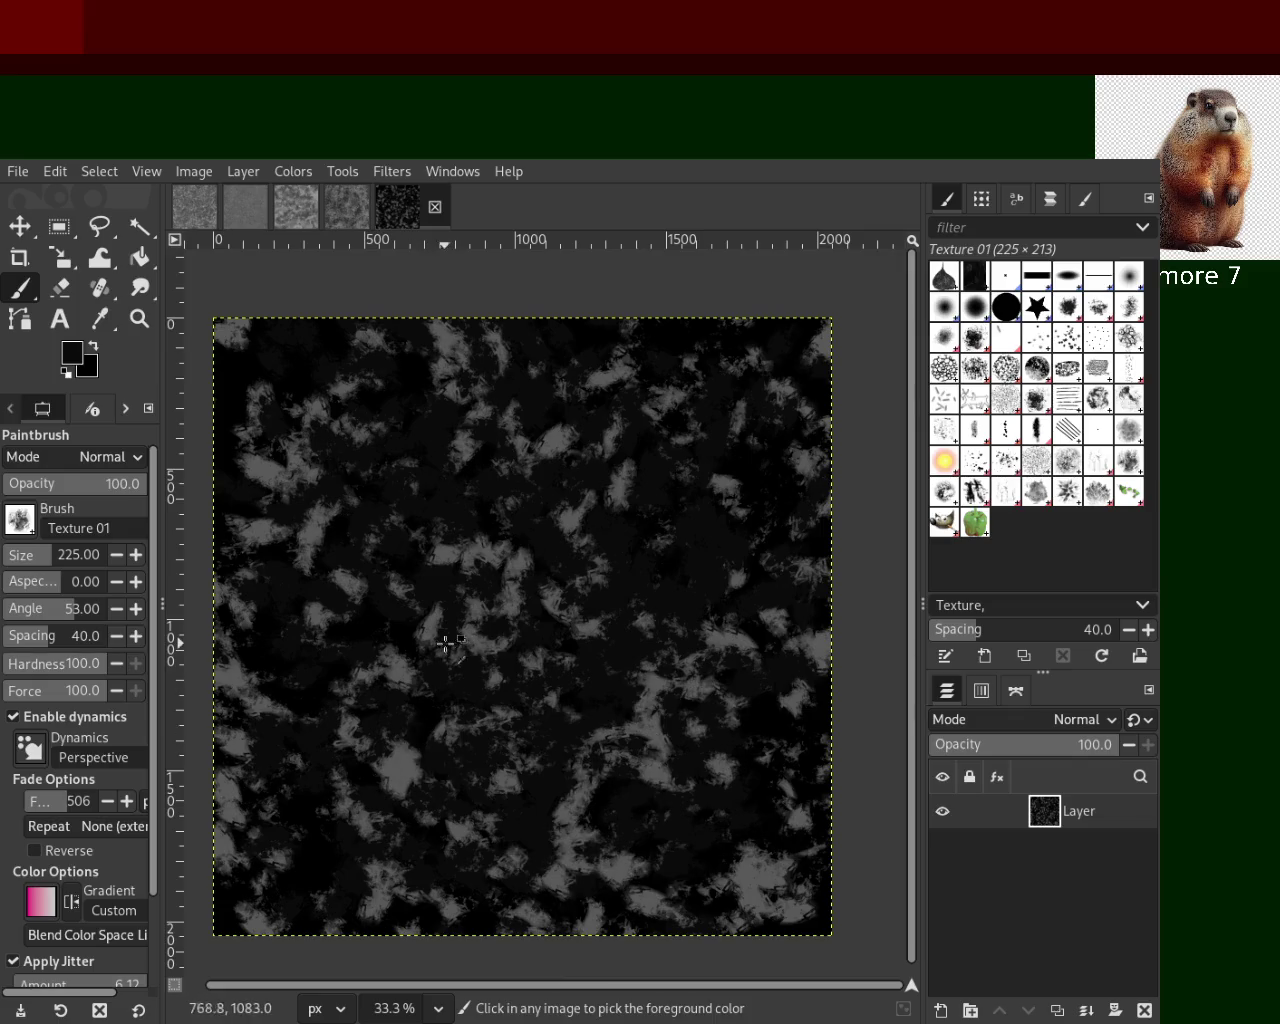
pyautogui.moveTo(428, 634)
pyautogui.mouseDown()
pyautogui.moveTo(499, 451)
pyautogui.moveTo(516, 442)
pyautogui.moveTo(368, 639)
pyautogui.moveTo(680, 449)
pyautogui.moveTo(640, 697)
pyautogui.moveTo(697, 703)
pyautogui.moveTo(574, 417)
pyautogui.moveTo(637, 884)
pyautogui.moveTo(514, 531)
pyautogui.moveTo(734, 792)
pyautogui.moveTo(552, 683)
pyautogui.moveTo(394, 671)
pyautogui.moveTo(343, 700)
pyautogui.moveTo(677, 943)
pyautogui.moveTo(690, 832)
pyautogui.moveTo(777, 720)
pyautogui.moveTo(420, 434)
pyautogui.moveTo(537, 394)
pyautogui.moveTo(400, 830)
pyautogui.mouseUp()
# Paint sampled-grey dabs, discard a trial stroke, then darken grey patches with black dabs
pyautogui.keyDown('ctrl'); pyautogui.click(589, 745); pyautogui.keyUp('ctrl')
pyautogui.moveTo(651, 737)
pyautogui.mouseDown()
pyautogui.moveTo(737, 471)
pyautogui.moveTo(314, 871)
pyautogui.moveTo(577, 612)
pyautogui.mouseUp()
pyautogui.moveTo(686, 578)
pyautogui.mouseDown()
pyautogui.moveTo(500, 700)
pyautogui.moveTo(491, 586)
pyautogui.mouseUp()
pyautogui.hotkey('ctrl', 'z')
pyautogui.keyDown('ctrl'); pyautogui.click(551, 503); pyautogui.keyUp('ctrl')
pyautogui.hotkey('ctrl', 'z')
pyautogui.moveTo(590, 519)
pyautogui.mouseDown()
pyautogui.moveTo(749, 450)
pyautogui.moveTo(373, 862)
pyautogui.moveTo(512, 452)
pyautogui.moveTo(629, 855)
pyautogui.mouseUp()
pyautogui.moveTo(579, 422); pyautogui.dragTo(573, 664)
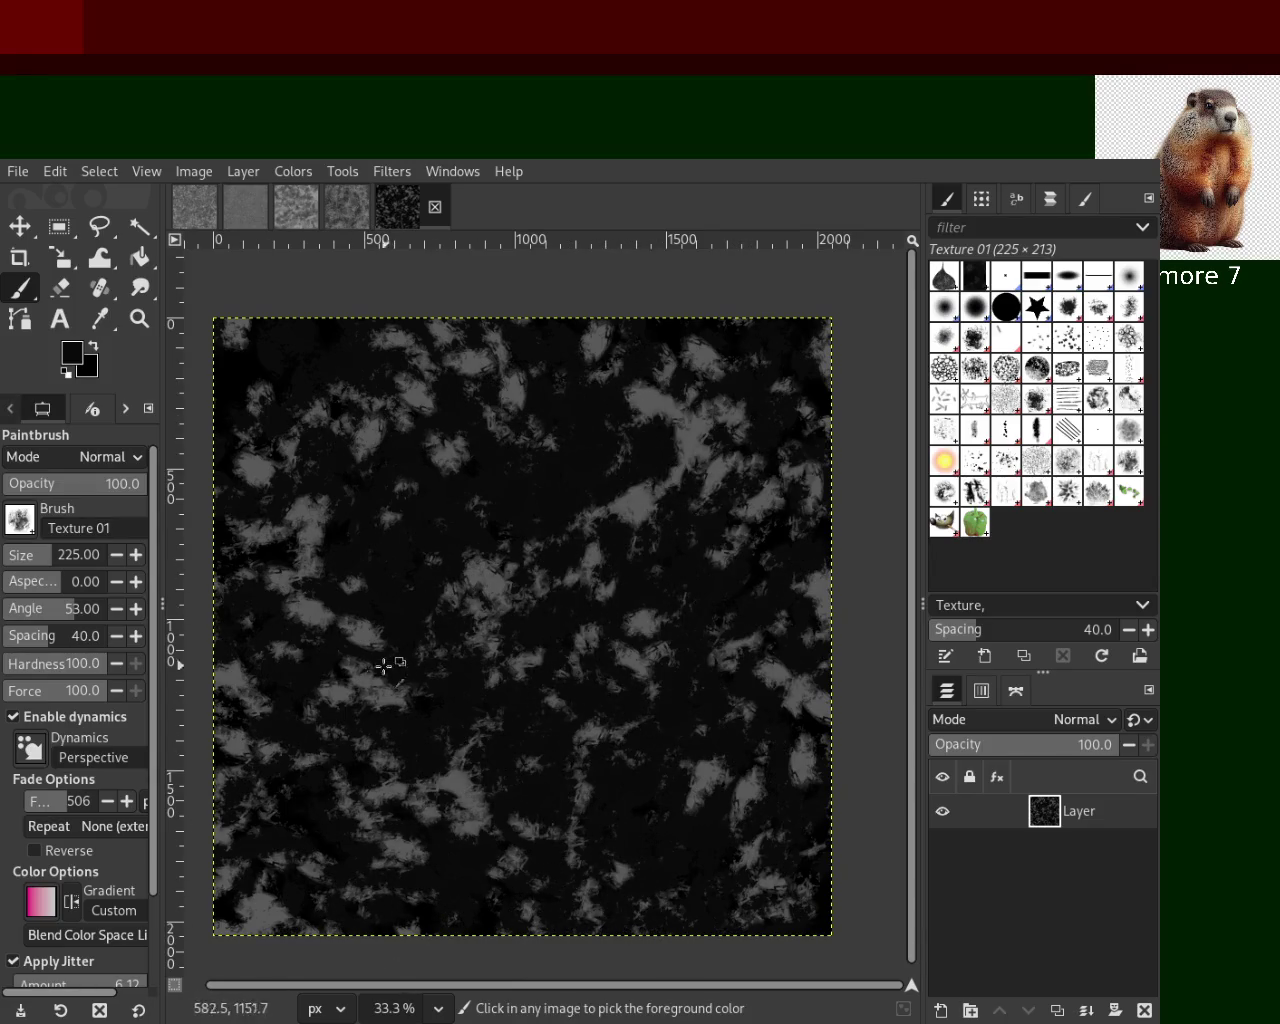
# Balance grey and dark patches with Texture 01 dabs, then stamp grey Texture 02 dabs
pyautogui.keyDown('ctrl'); pyautogui.click(311, 605); pyautogui.keyUp('ctrl')
pyautogui.moveTo(311, 605)
pyautogui.mouseDown()
pyautogui.moveTo(471, 451)
pyautogui.moveTo(389, 463)
pyautogui.moveTo(560, 610)
pyautogui.moveTo(634, 790)
pyautogui.moveTo(617, 843)
pyautogui.moveTo(646, 657)
pyautogui.moveTo(680, 606)
pyautogui.moveTo(626, 532)
pyautogui.mouseUp()
pyautogui.moveTo(602, 613)
pyautogui.mouseDown()
pyautogui.moveTo(640, 651)
pyautogui.moveTo(477, 634)
pyautogui.moveTo(575, 657)
pyautogui.mouseUp()
pyautogui.moveTo(386, 503); pyautogui.dragTo(626, 606)
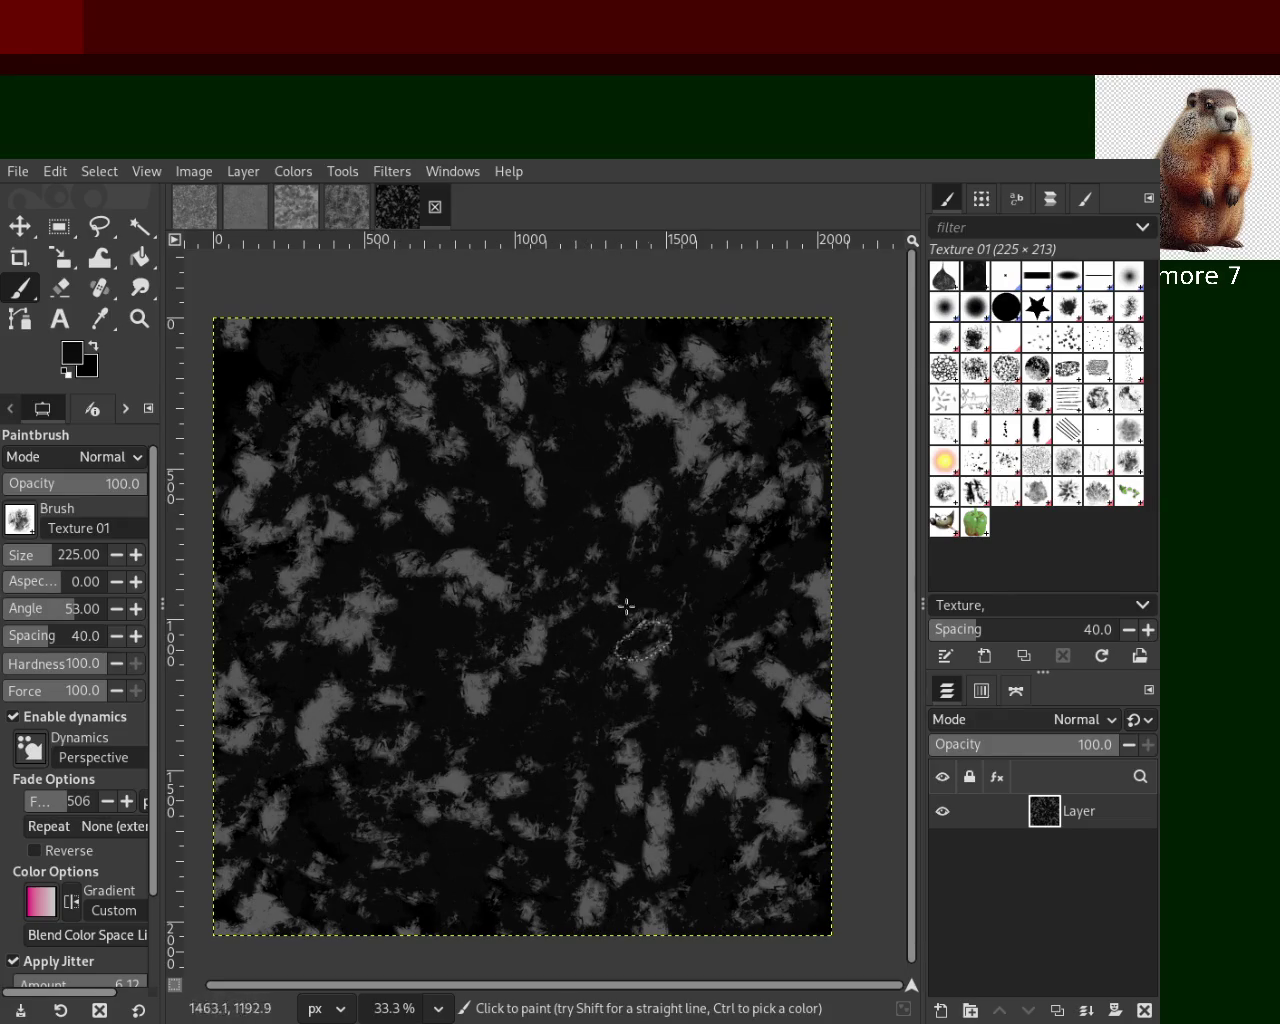
pyautogui.keyDown('ctrl'); pyautogui.click(473, 563); pyautogui.keyUp('ctrl')
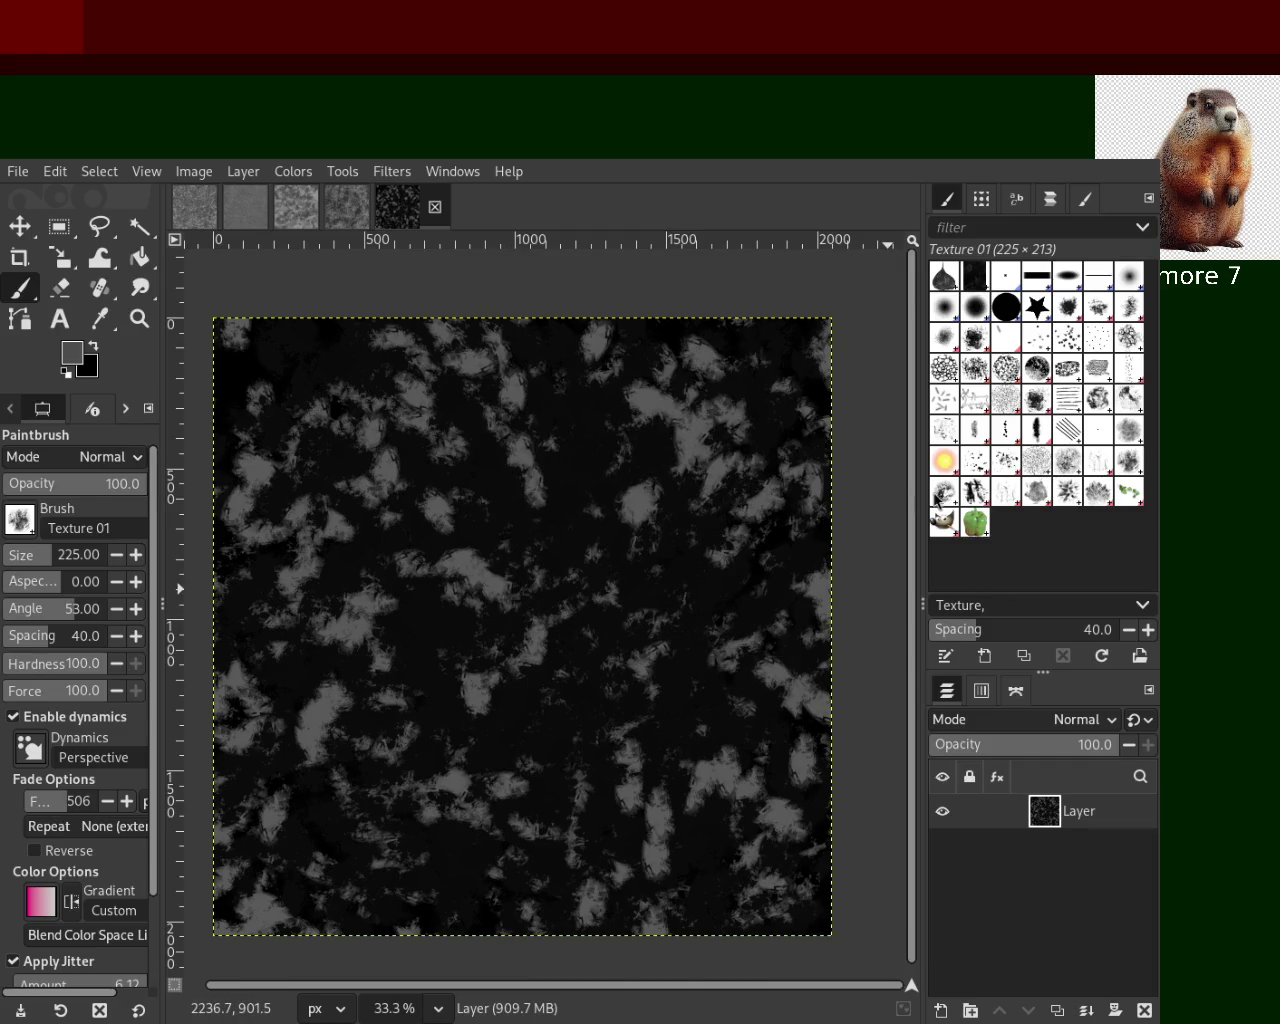
pyautogui.click(944, 491)
pyautogui.moveTo(582, 572)
pyautogui.mouseDown()
pyautogui.moveTo(482, 383)
pyautogui.moveTo(589, 393)
pyautogui.moveTo(528, 598)
pyautogui.mouseUp()
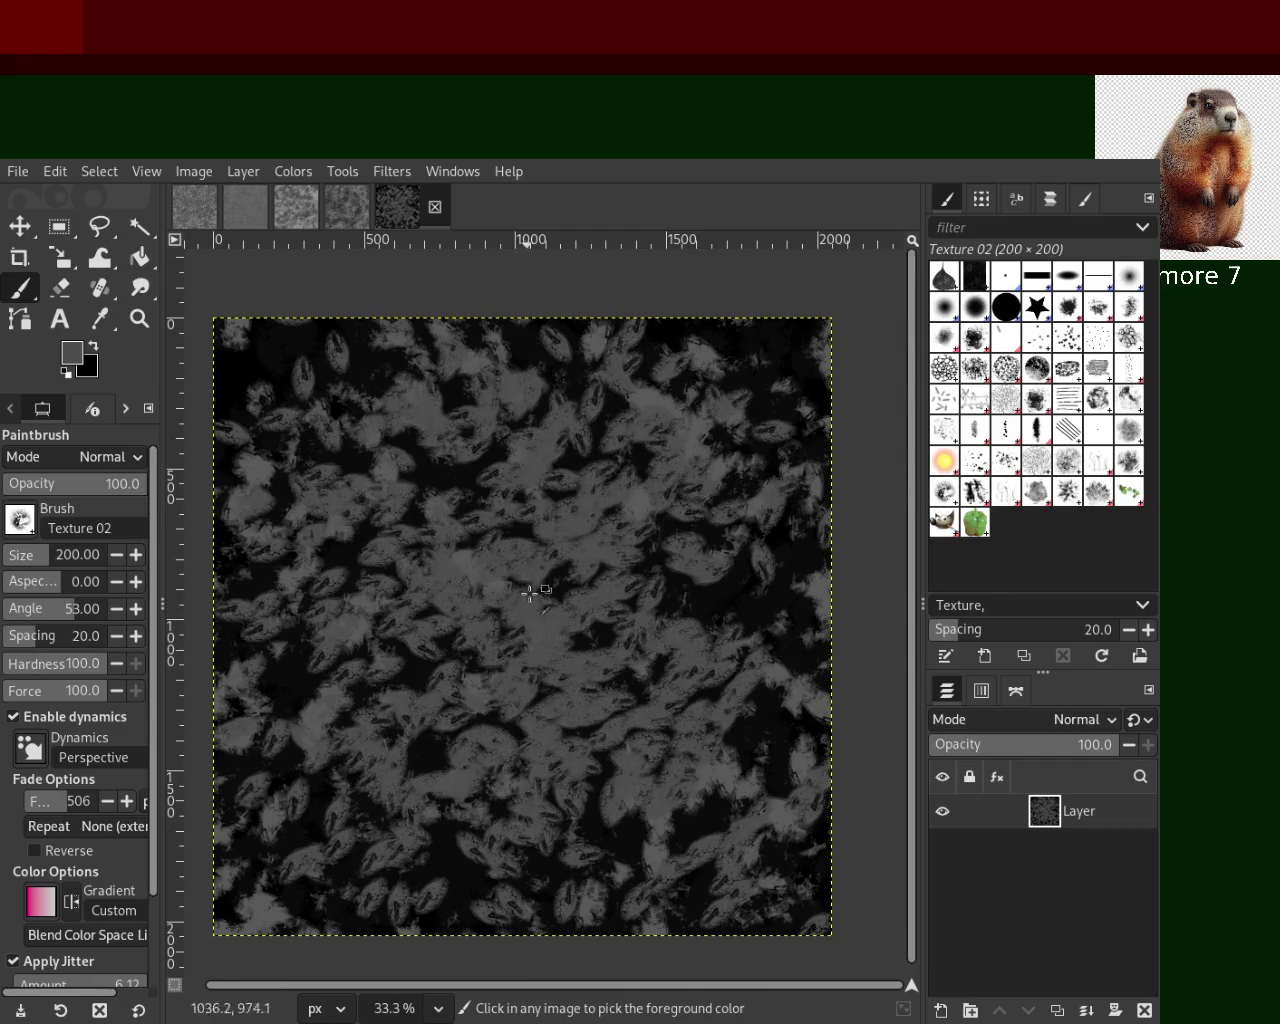
# Discard a grey trial stroke and paint dark Texture 02 leaf dabs across the canvas
pyautogui.moveTo(571, 729); pyautogui.dragTo(537, 514)
pyautogui.hotkey('ctrl', 'z')
pyautogui.keyDown('ctrl'); pyautogui.click(460, 463); pyautogui.keyUp('ctrl')
pyautogui.moveTo(540, 650)
pyautogui.mouseDown()
pyautogui.moveTo(596, 770)
pyautogui.moveTo(620, 491)
pyautogui.moveTo(649, 714)
pyautogui.moveTo(430, 405)
pyautogui.moveTo(680, 766)
pyautogui.moveTo(751, 466)
pyautogui.moveTo(818, 962)
pyautogui.mouseUp()
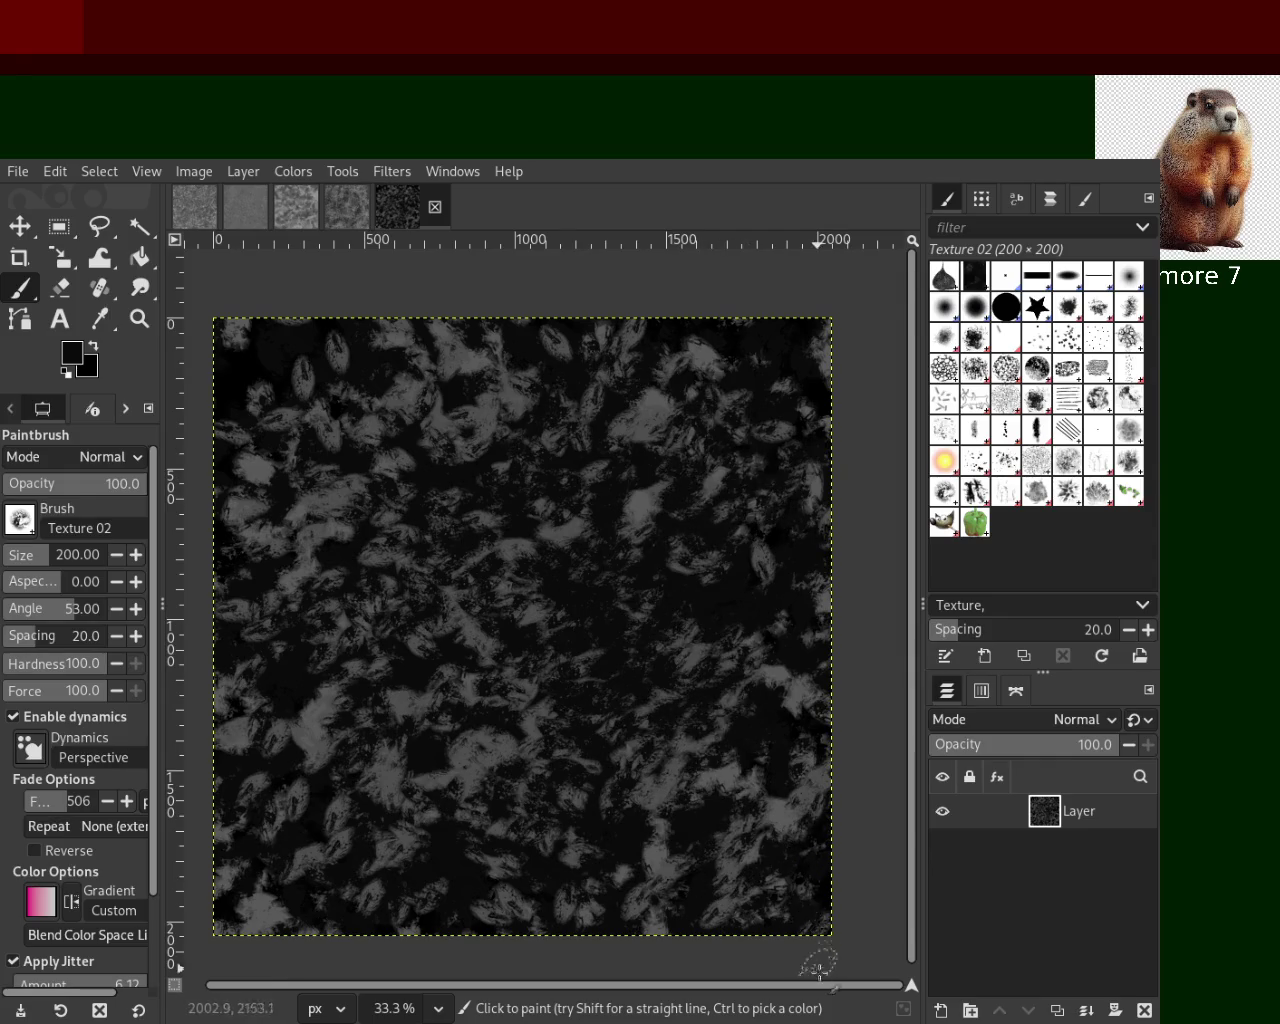
pyautogui.moveTo(677, 899)
pyautogui.mouseDown()
pyautogui.moveTo(543, 851)
pyautogui.moveTo(529, 449)
pyautogui.moveTo(565, 724)
pyautogui.mouseUp()
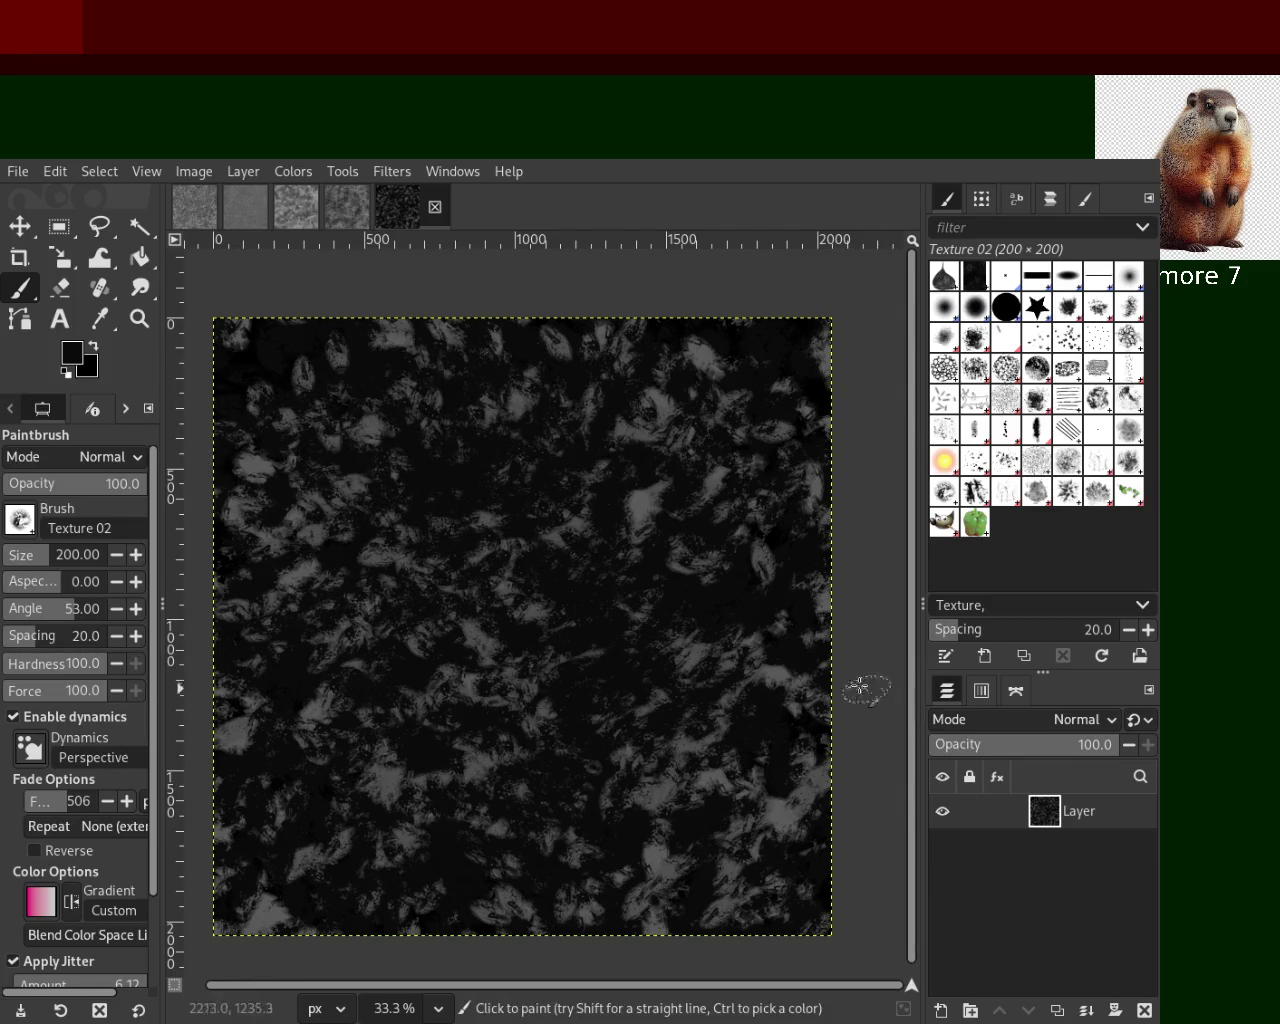
# Paint grey feathery Texture Hose 01 dabs at size 150 across the middle of the canvas
pyautogui.click(973, 503)
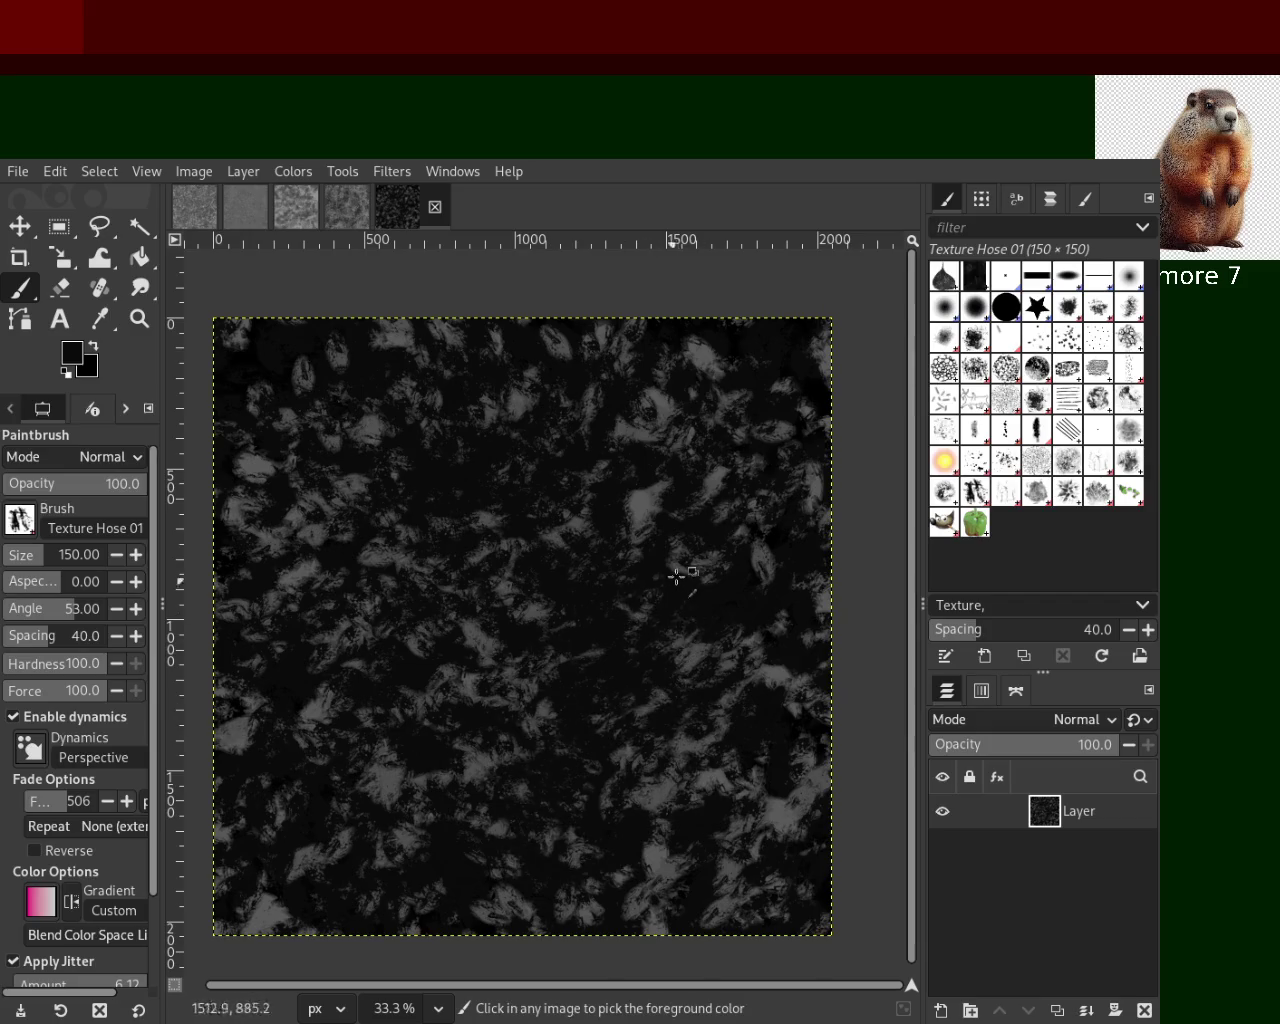
pyautogui.moveTo(640, 513); pyautogui.dragTo(600, 557)
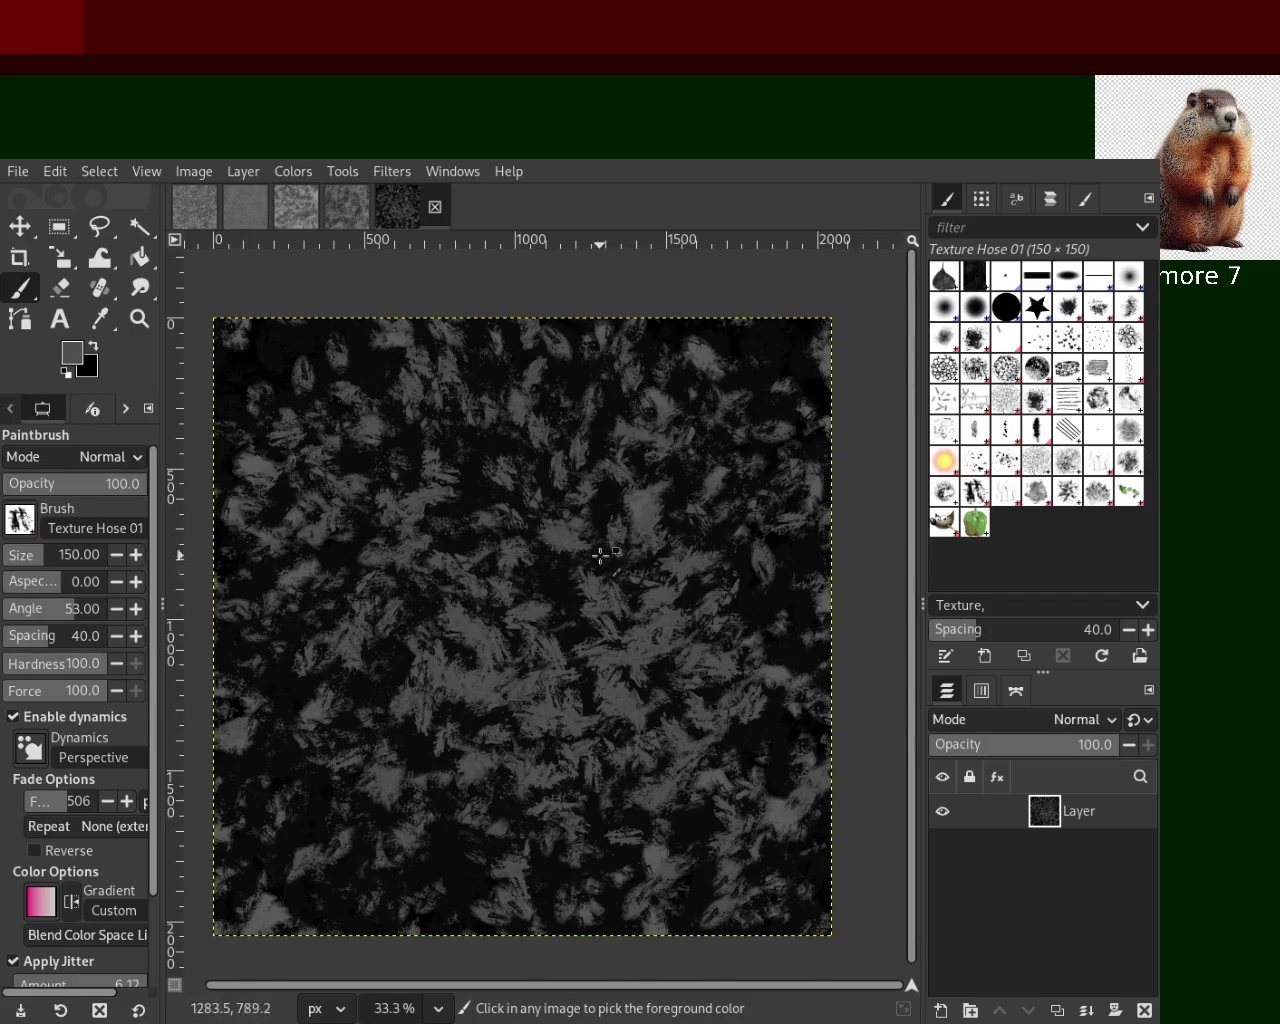
pyautogui.moveTo(553, 716); pyautogui.dragTo(620, 752)
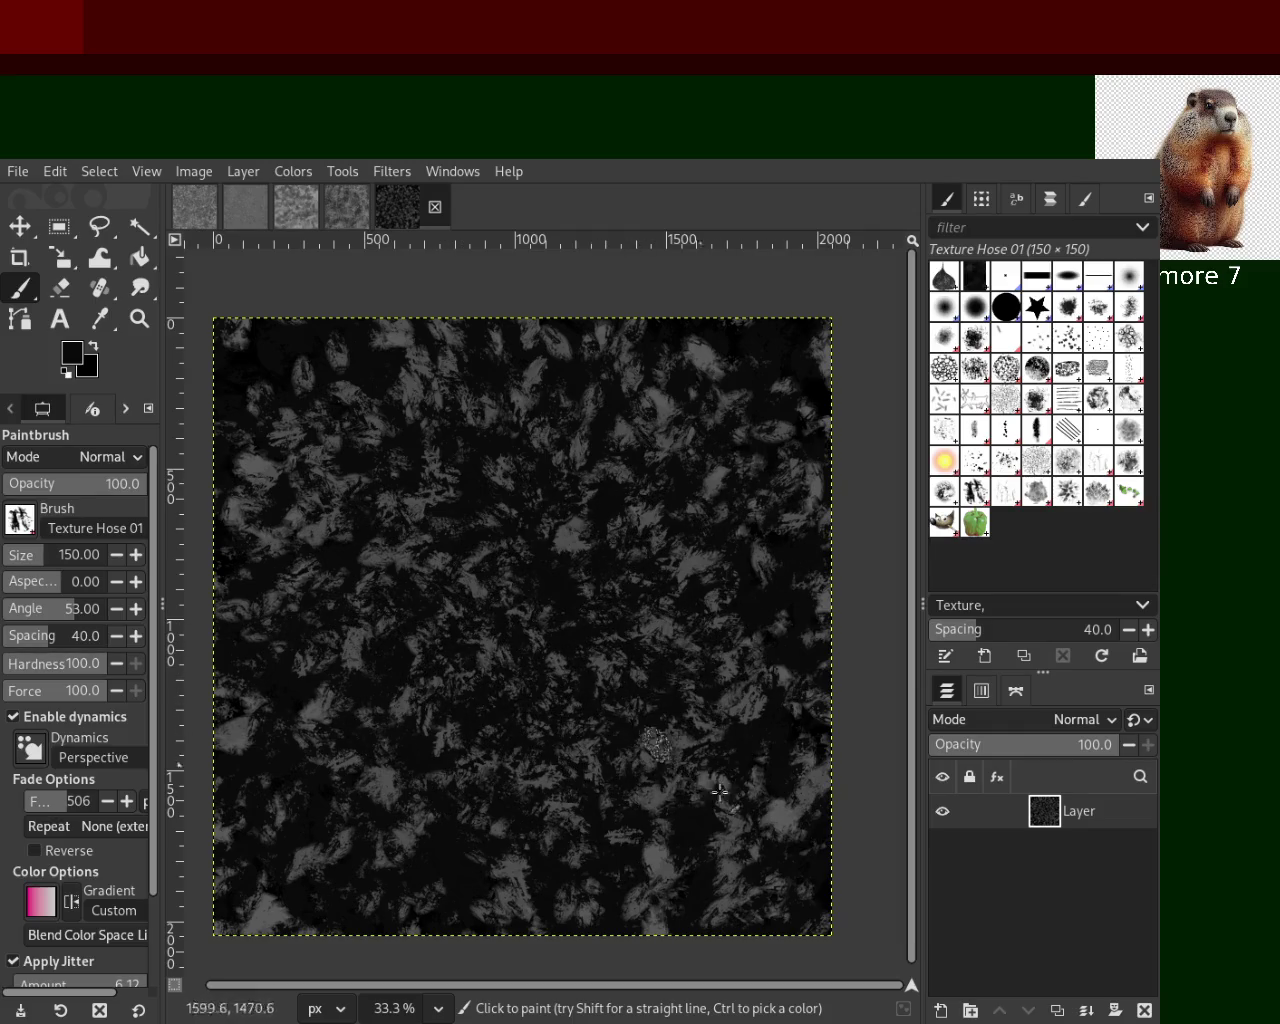
pyautogui.click(140, 318)
pyautogui.click(386, 480)
pyautogui.click(578, 542)
pyautogui.click(578, 542)
pyautogui.click(614, 554)
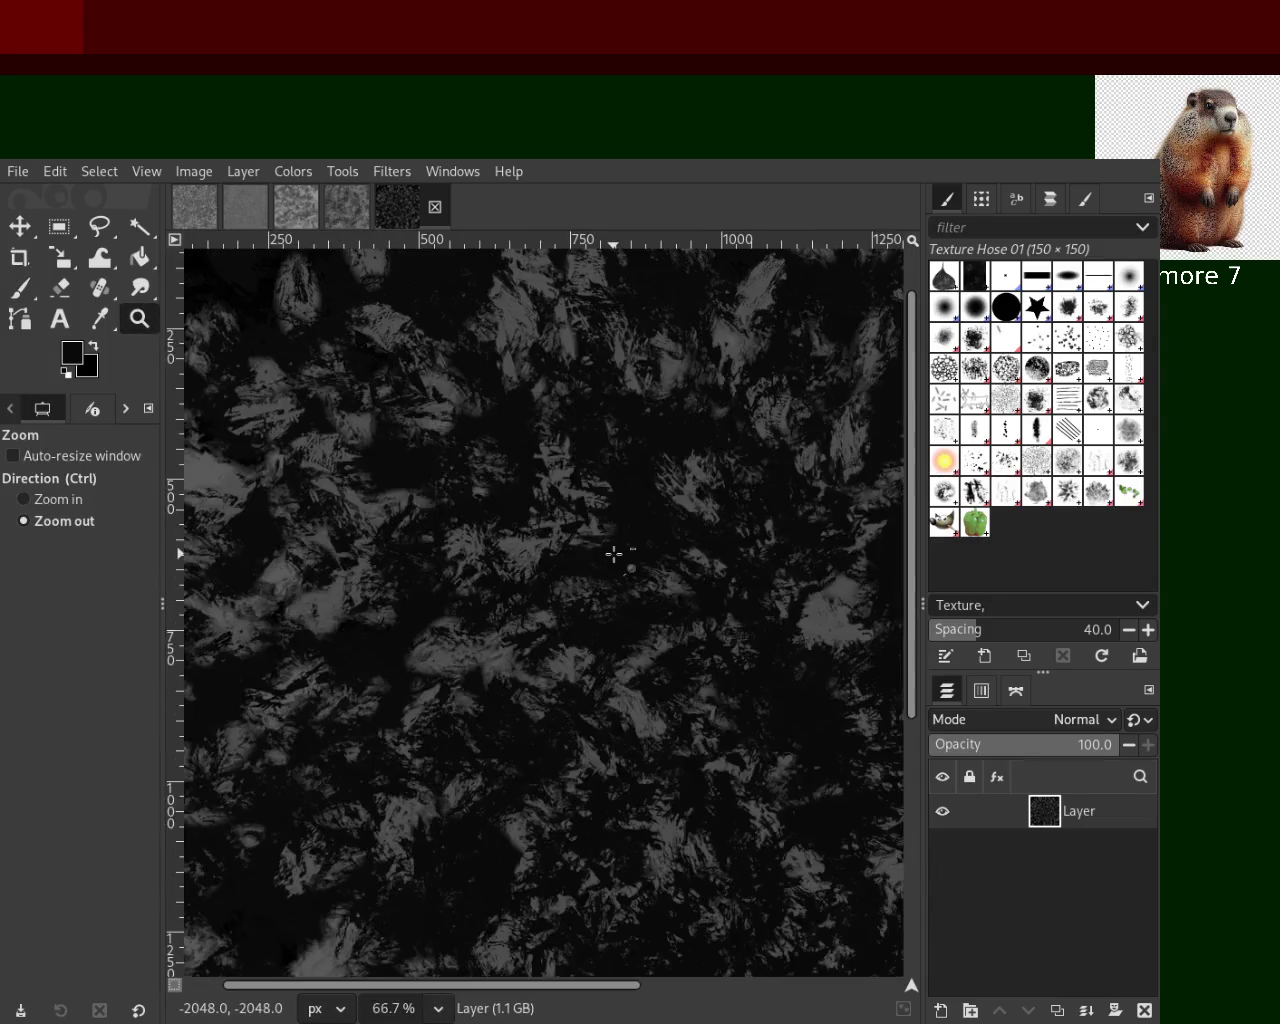
pyautogui.click(614, 554)
pyautogui.click(725, 349)
pyautogui.keyDown('ctrl'); pyautogui.click(555, 446); pyautogui.keyUp('ctrl')
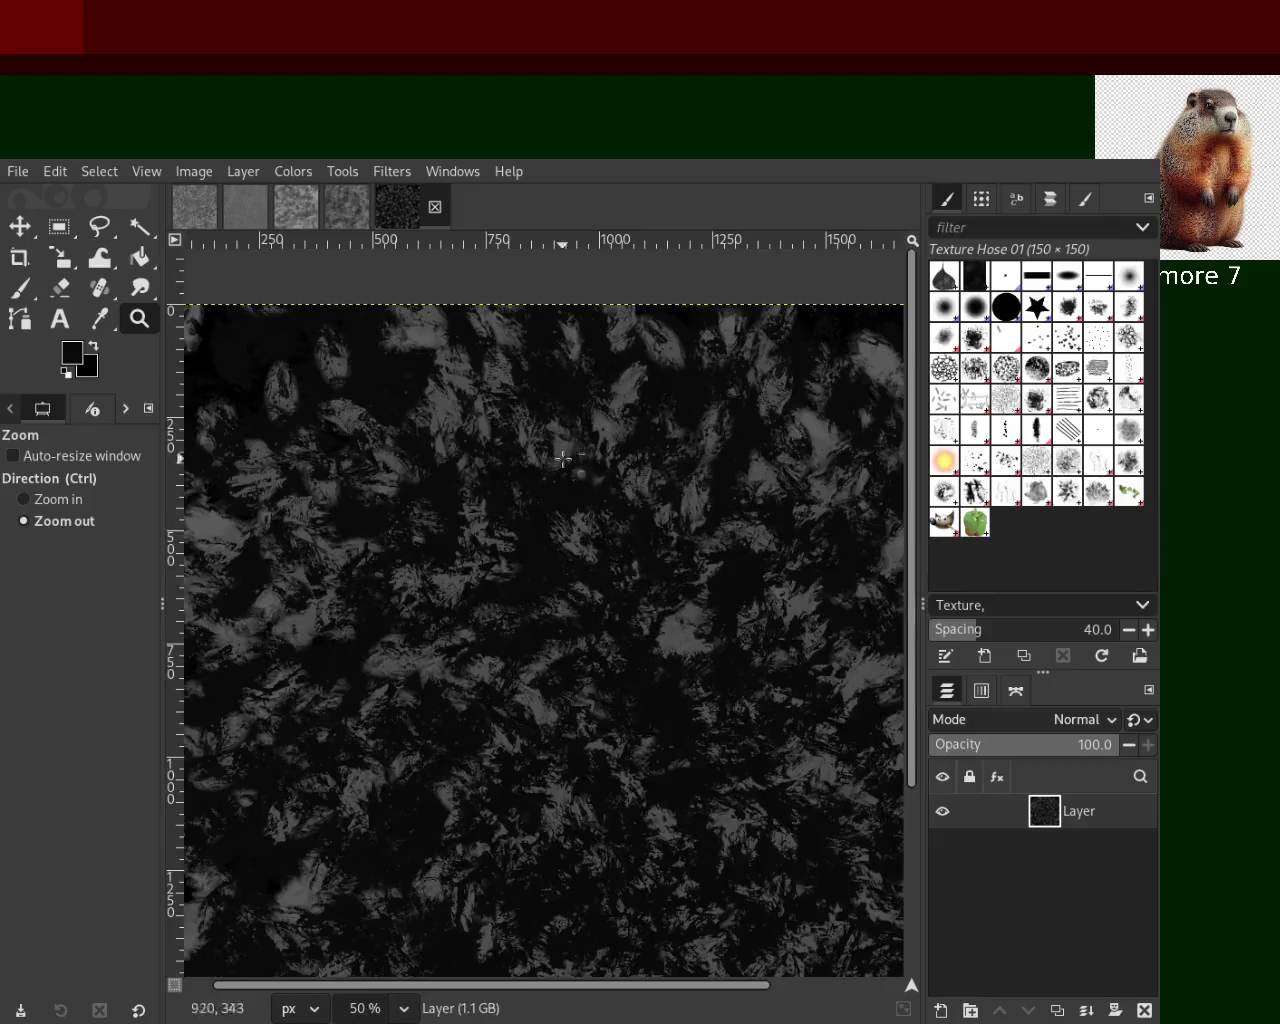
pyautogui.click(585, 486)
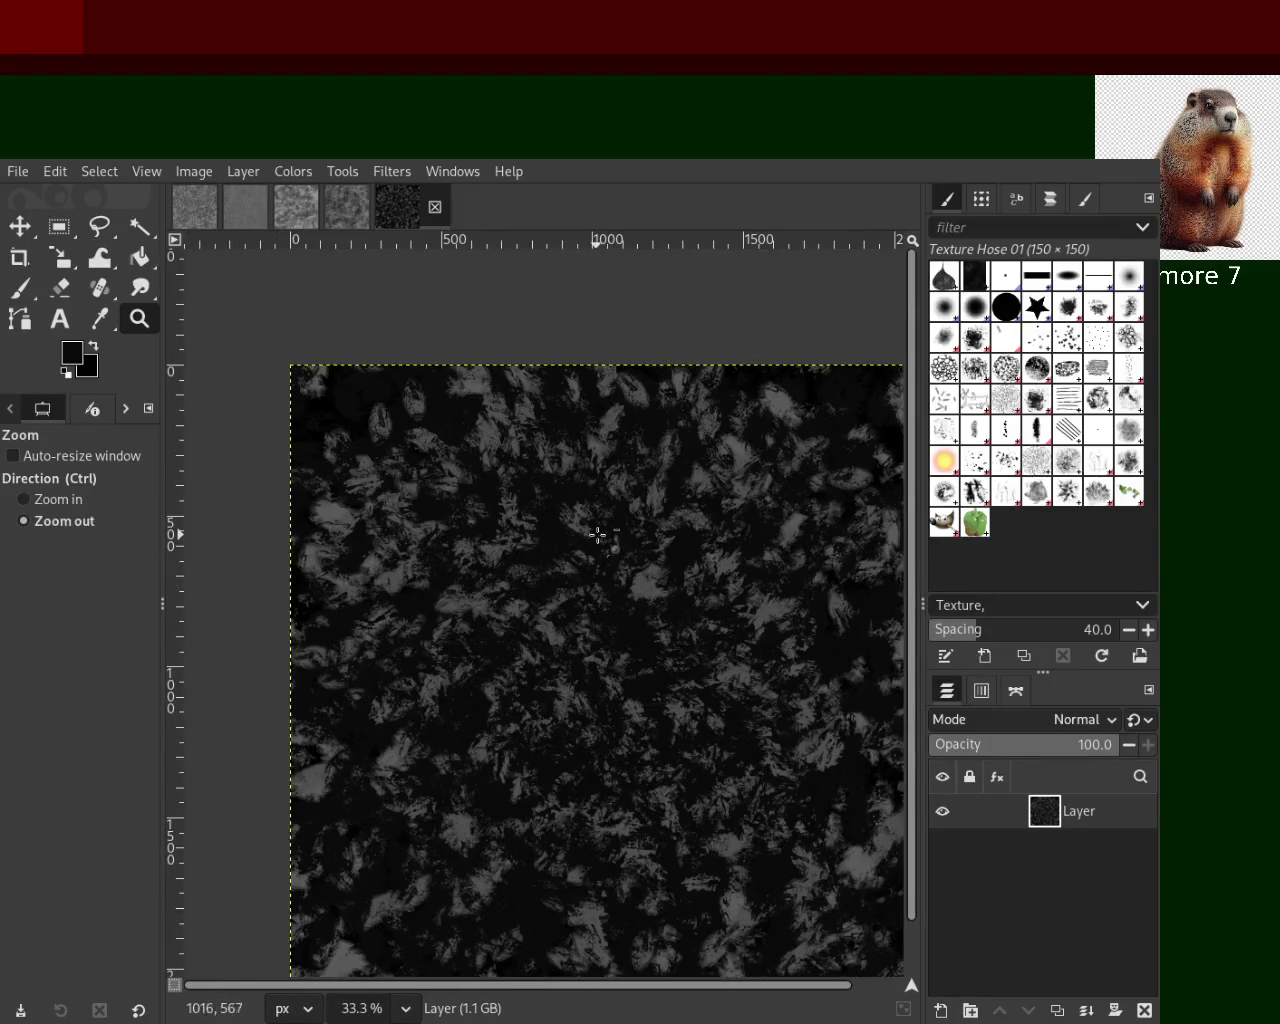
pyautogui.click(597, 536)
pyautogui.keyDown('ctrl'); pyautogui.click(600, 731); pyautogui.keyUp('ctrl')
pyautogui.keyDown('ctrl'); pyautogui.click(600, 731); pyautogui.keyUp('ctrl')
pyautogui.keyDown('ctrl'); pyautogui.click(600, 731); pyautogui.keyUp('ctrl')
pyautogui.click(596, 731)
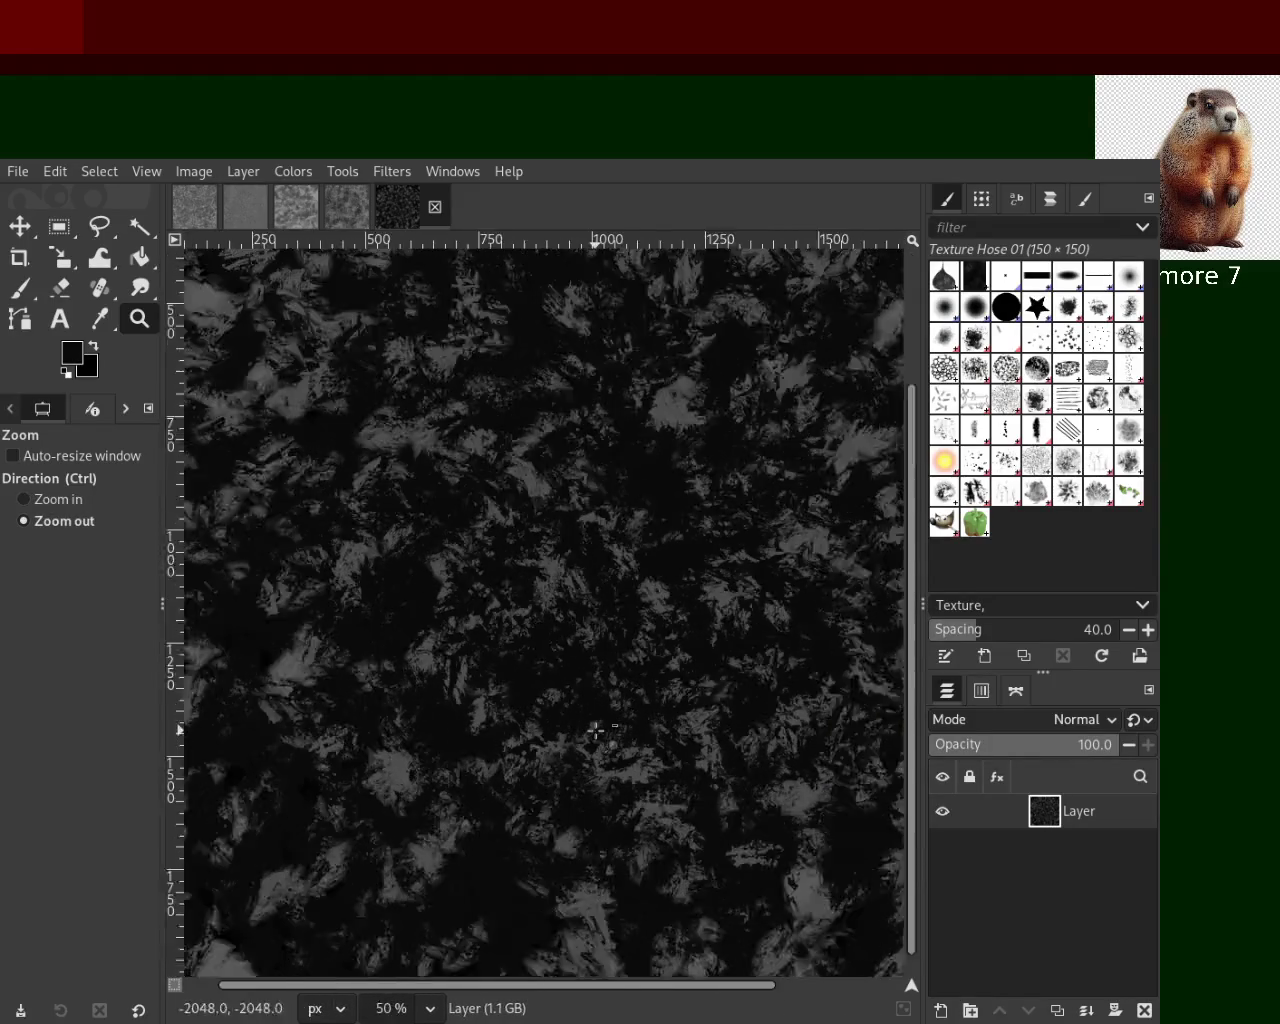
pyautogui.click(596, 731)
pyautogui.keyDown('ctrl'); pyautogui.click(789, 596); pyautogui.keyUp('ctrl')
pyautogui.keyDown('ctrl'); pyautogui.click(789, 596); pyautogui.keyUp('ctrl')
pyautogui.click(789, 596)
pyautogui.press('ctrl')
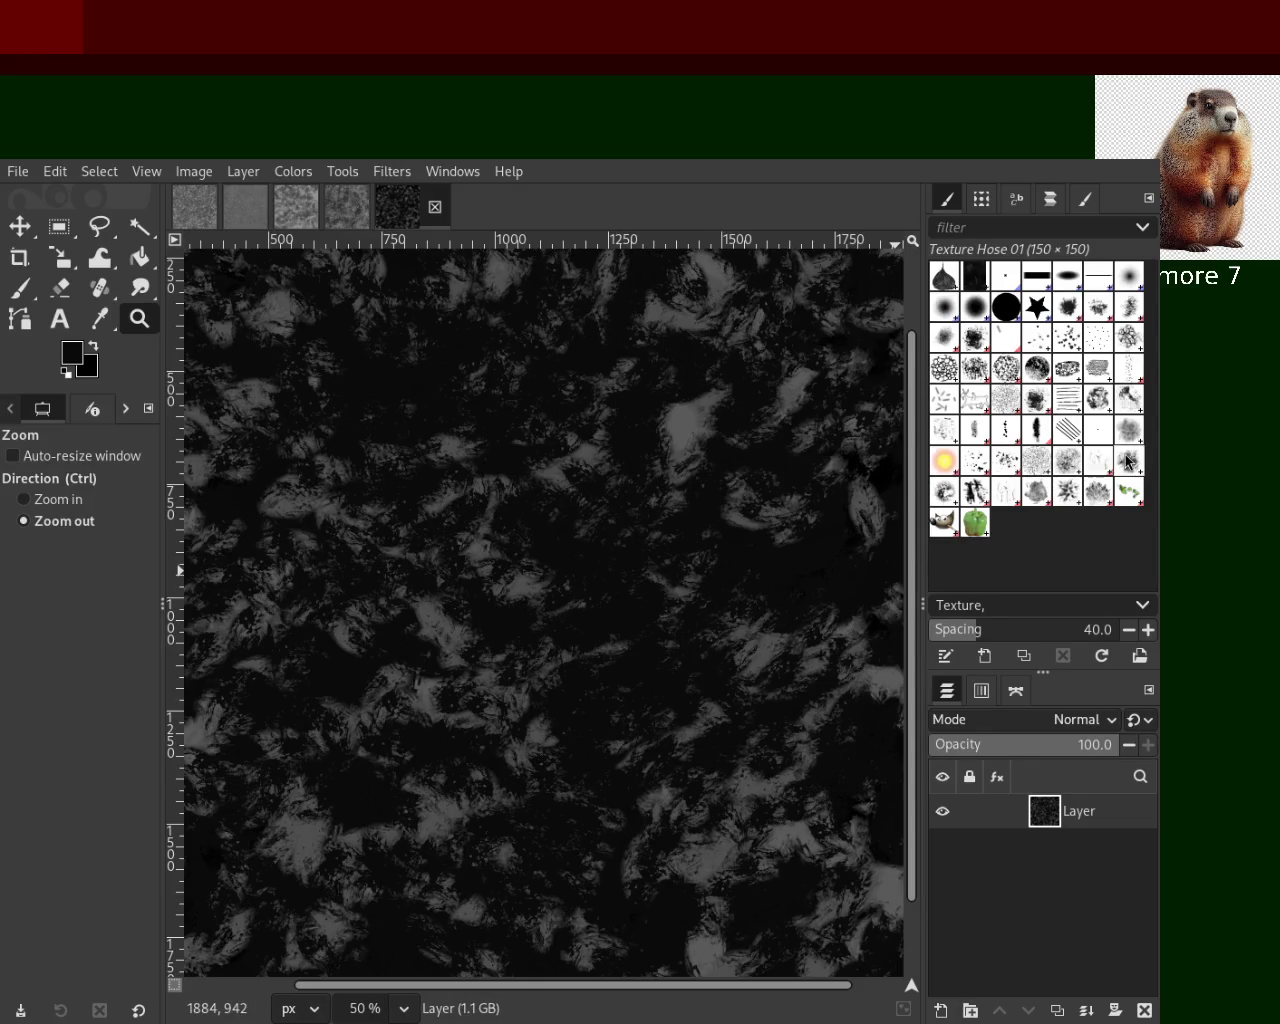
pyautogui.moveTo(602, 476); pyautogui.dragTo(627, 667)
pyautogui.scroll(4, 675, 544)
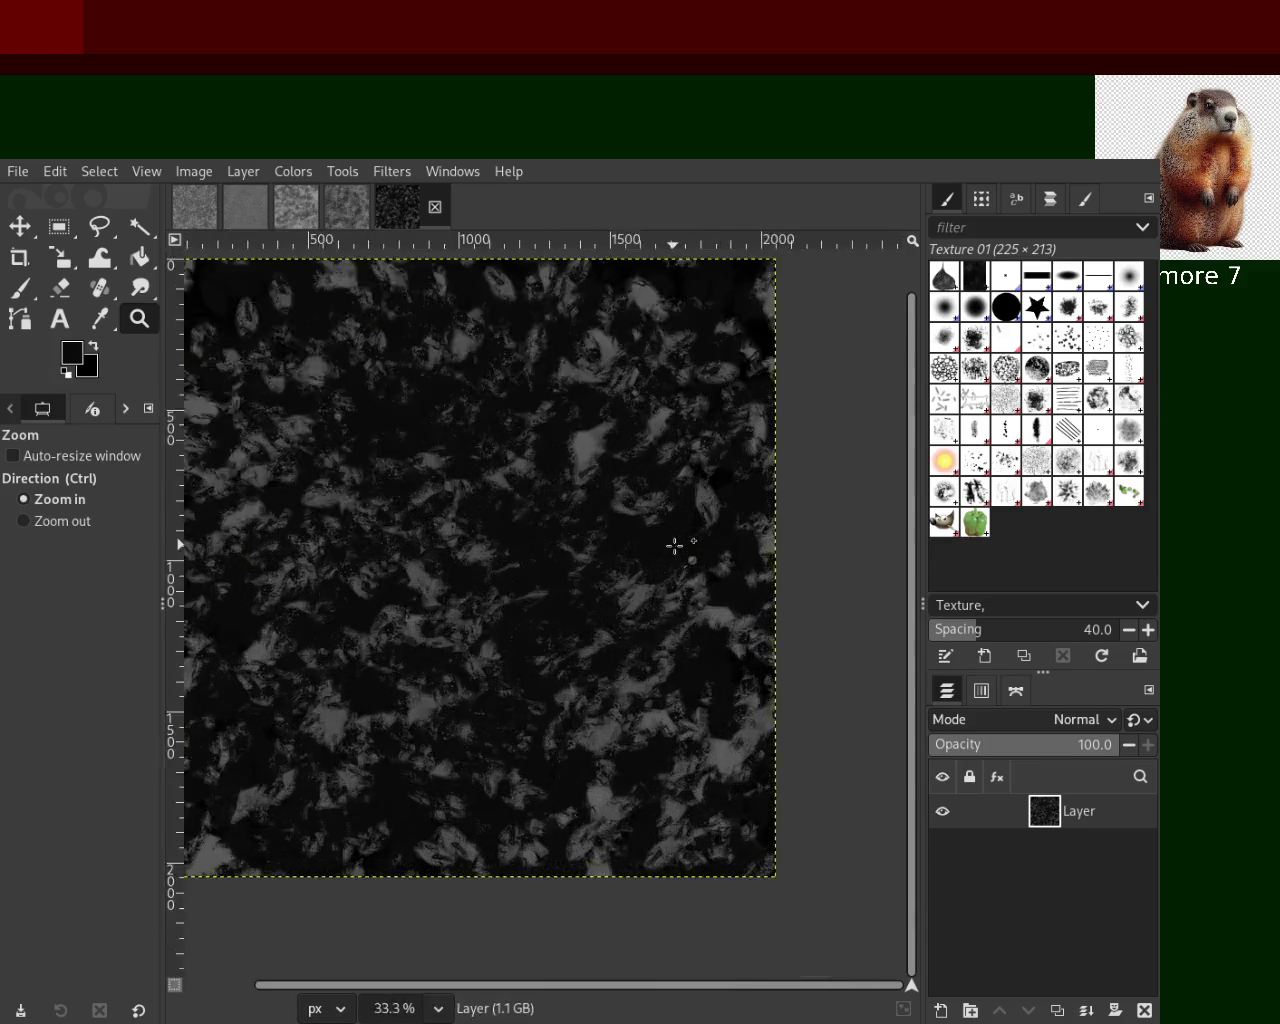
pyautogui.scroll(2, 675, 544)
pyautogui.scroll(-3, 675, 544)
pyautogui.scroll(1, 497, 508)
pyautogui.scroll(-1, 577, 540)
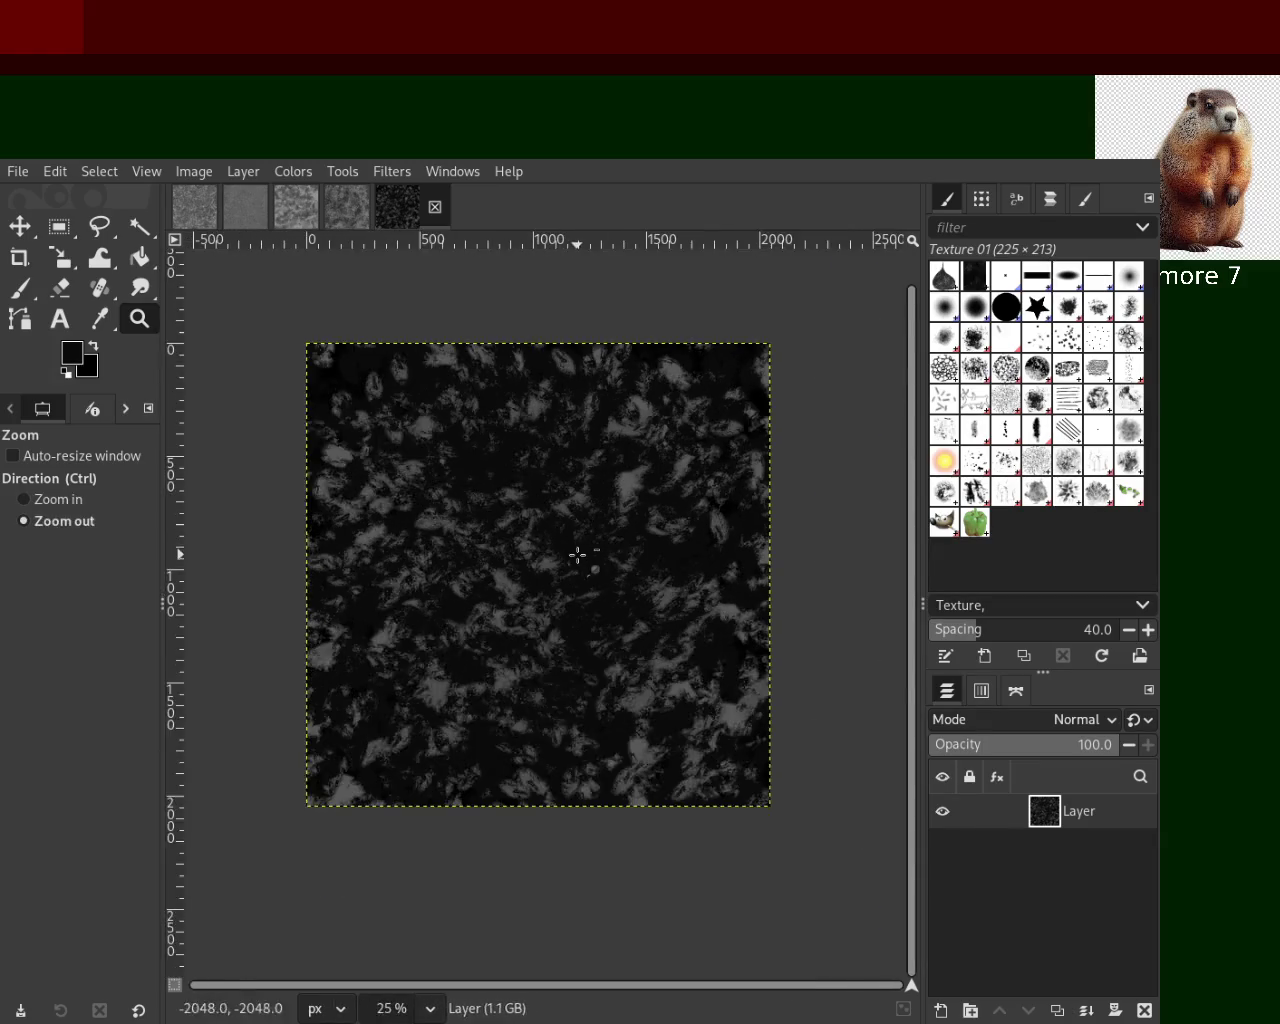
pyautogui.scroll(1, 575, 528)
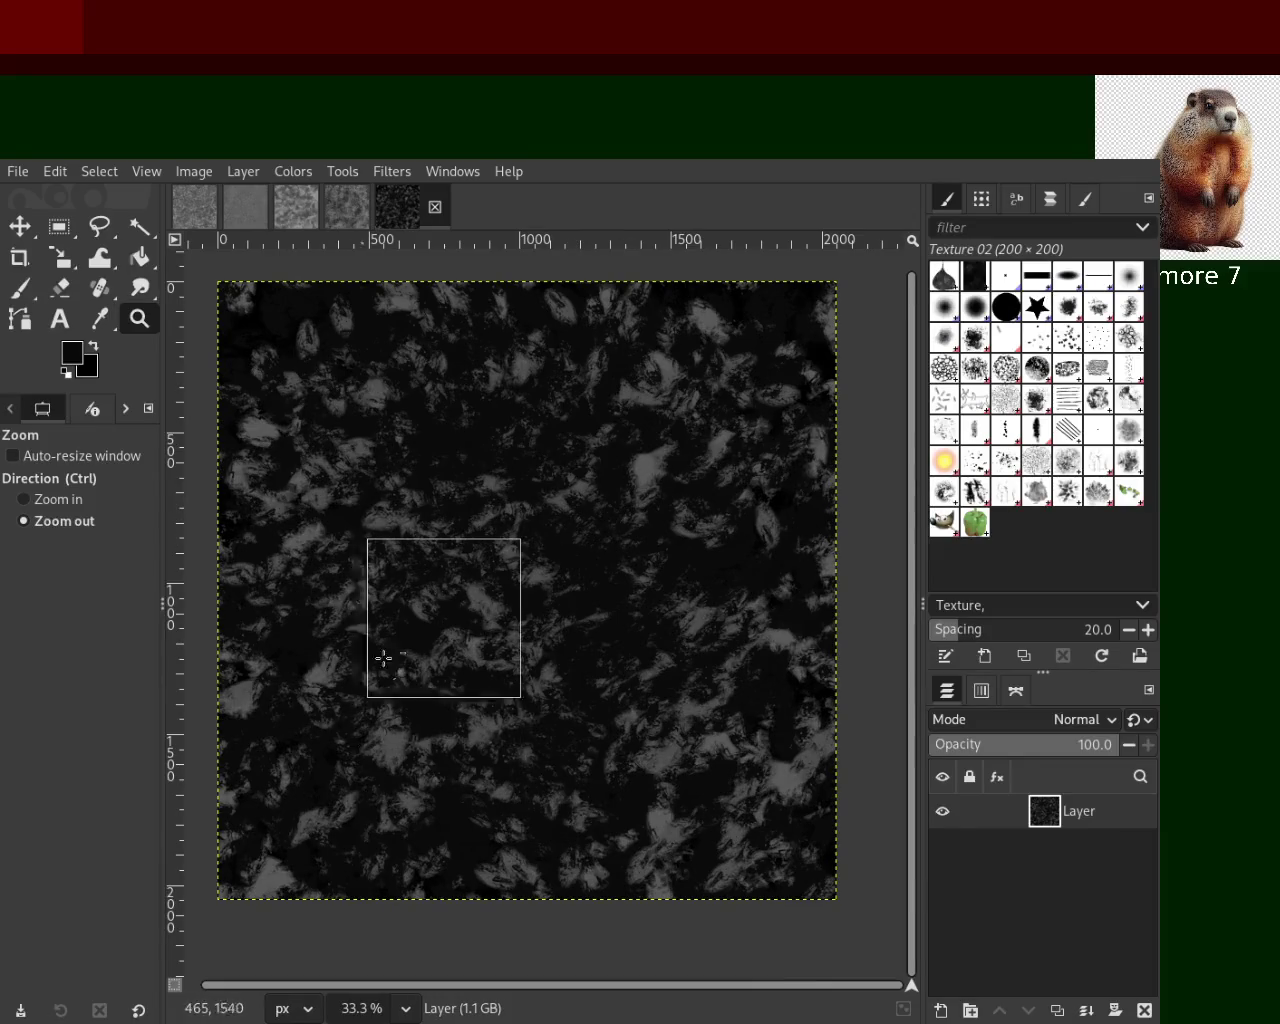
pyautogui.moveTo(363, 717); pyautogui.dragTo(365, 718)
pyautogui.scroll(1, 629, 714)
pyautogui.scroll(2, 634, 714)
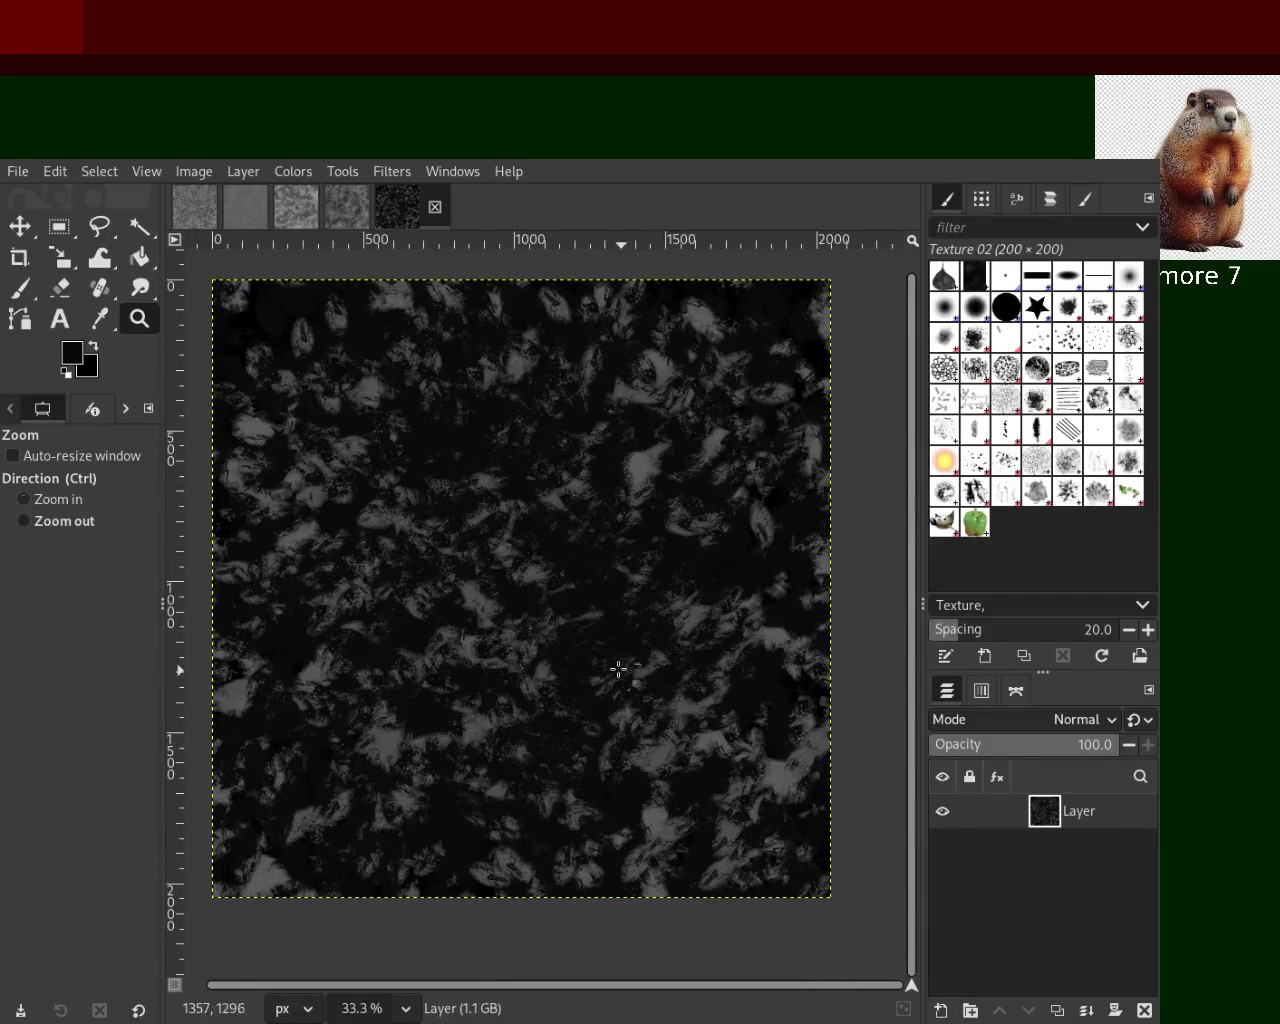
pyautogui.press('p')
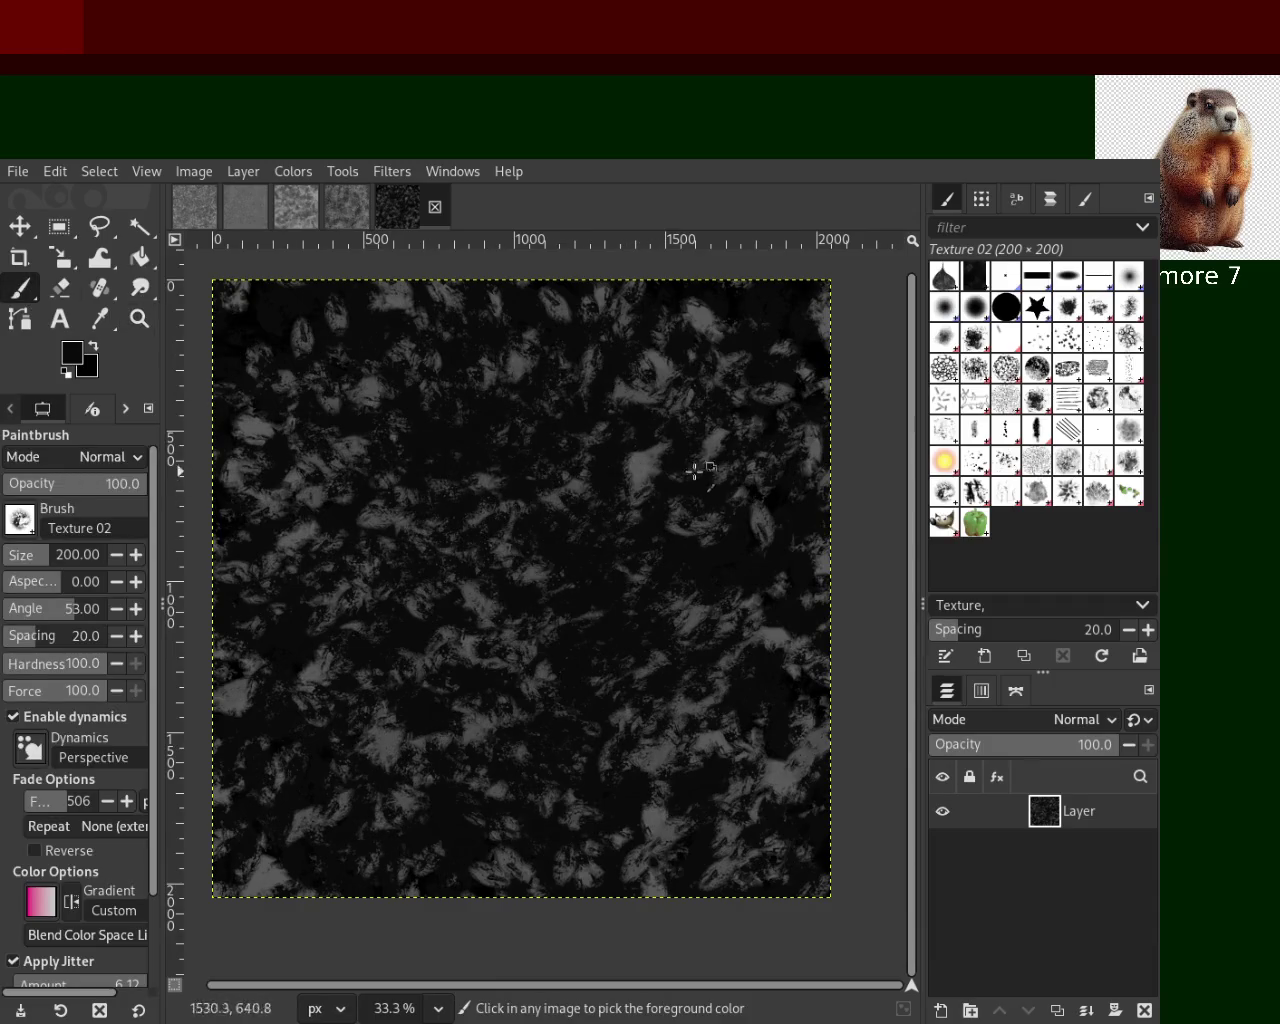
# Paint grey Texture 02 leaf strokes with sampled greys, undoing an over-bright pass
pyautogui.keyDown('ctrl'); pyautogui.click(652, 462); pyautogui.keyUp('ctrl')
pyautogui.moveTo(652, 462)
pyautogui.mouseDown()
pyautogui.moveTo(577, 697)
pyautogui.moveTo(280, 400)
pyautogui.moveTo(517, 426)
pyautogui.moveTo(280, 315)
pyautogui.moveTo(729, 423)
pyautogui.moveTo(737, 386)
pyautogui.moveTo(508, 772)
pyautogui.moveTo(703, 626)
pyautogui.moveTo(400, 845)
pyautogui.moveTo(354, 554)
pyautogui.moveTo(609, 597)
pyautogui.moveTo(418, 583)
pyautogui.moveTo(390, 450)
pyautogui.moveTo(543, 310)
pyautogui.moveTo(525, 828)
pyautogui.moveTo(257, 686)
pyautogui.moveTo(778, 483)
pyautogui.moveTo(242, 346)
pyautogui.moveTo(175, 256)
pyautogui.mouseUp()
pyautogui.keyDown('ctrl'); pyautogui.click(606, 571); pyautogui.keyUp('ctrl')
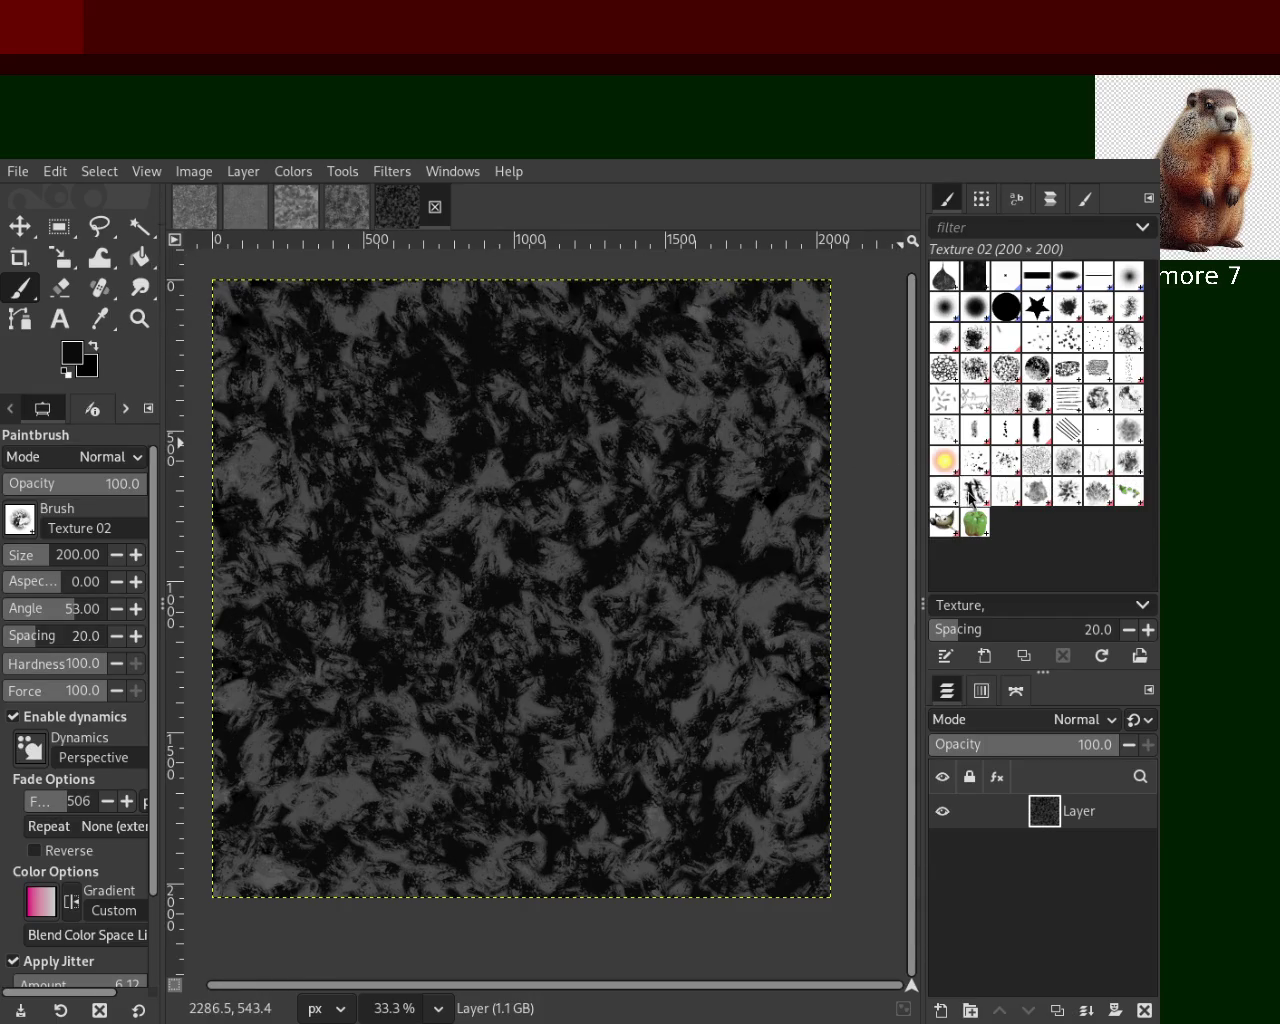
pyautogui.keyDown('ctrl'); pyautogui.click(623, 557); pyautogui.keyUp('ctrl')
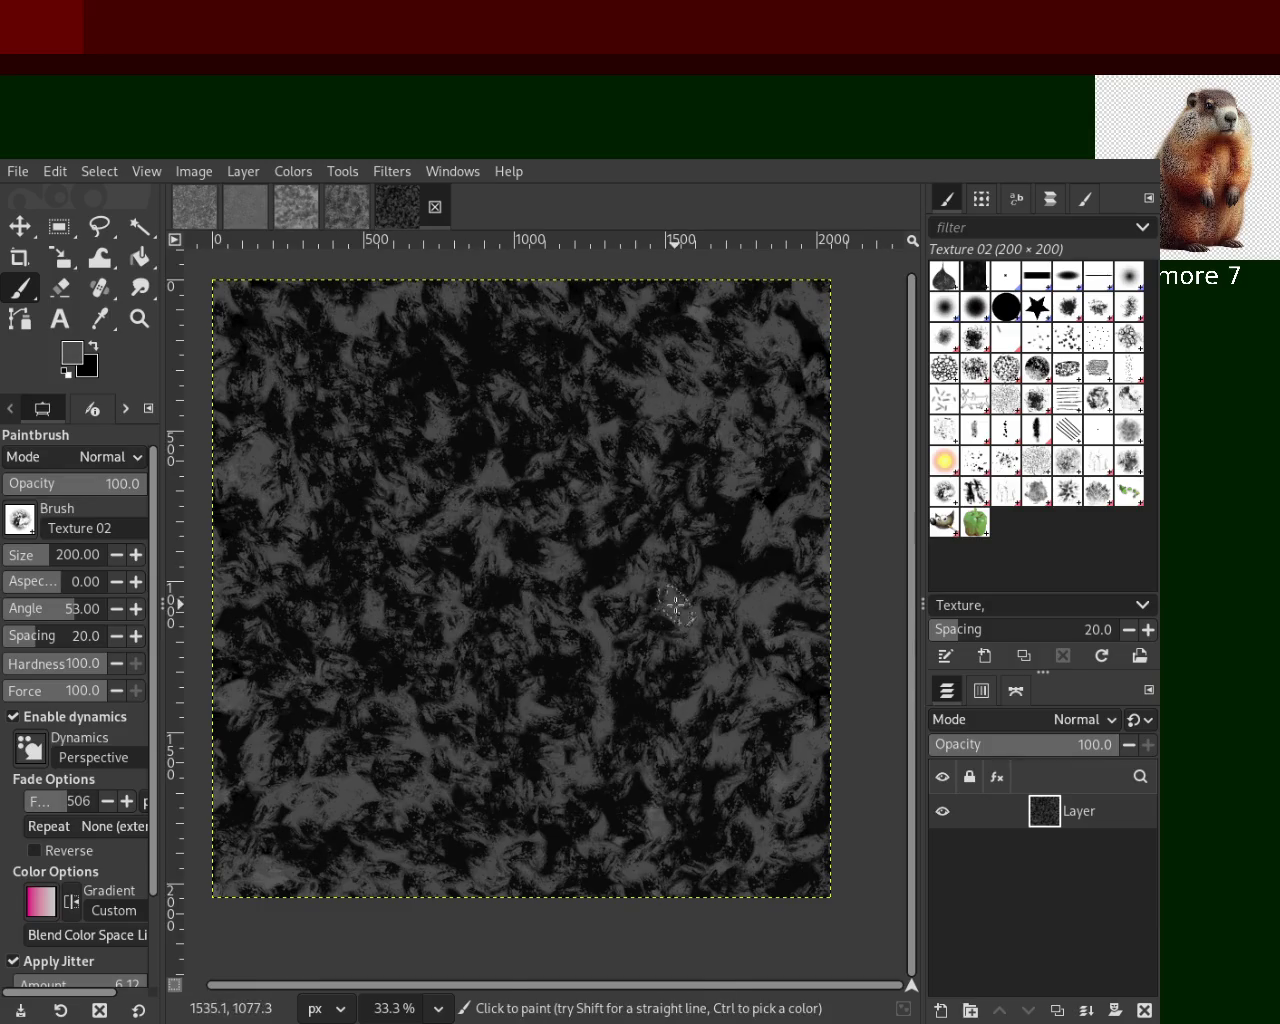
pyautogui.moveTo(677, 603); pyautogui.dragTo(617, 470)
pyautogui.hotkey('ctrl', 'z')
# Spread light and dark Texture 01 dabs over the centre and left, discarding trial Texture 02 dabs
pyautogui.click(1128, 460)
pyautogui.moveTo(383, 609)
pyautogui.mouseDown()
pyautogui.moveTo(663, 525)
pyautogui.moveTo(508, 366)
pyautogui.moveTo(387, 550)
pyautogui.moveTo(618, 732)
pyautogui.mouseUp()
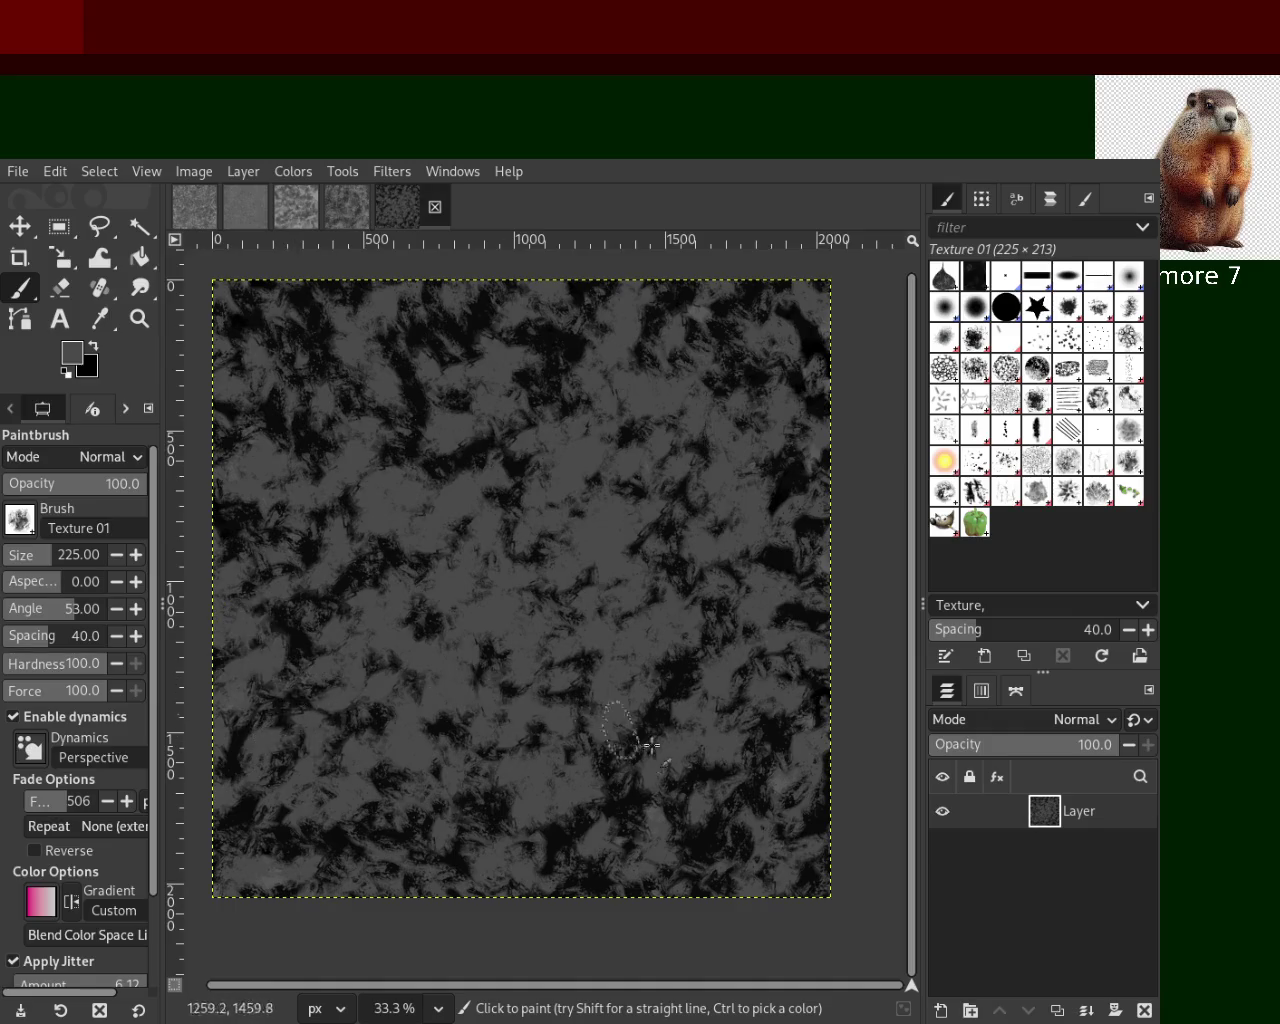
pyautogui.moveTo(604, 668)
pyautogui.mouseDown()
pyautogui.moveTo(451, 720)
pyautogui.moveTo(451, 620)
pyautogui.moveTo(418, 714)
pyautogui.mouseUp()
pyautogui.click(941, 500)
pyautogui.moveTo(737, 480)
pyautogui.mouseDown()
pyautogui.moveTo(460, 720)
pyautogui.moveTo(661, 465)
pyautogui.mouseUp()
pyautogui.hotkey('ctrl', 'z')
# Stamp more Texture 02 leaf dabs across the centre, middle and bottom of the canvas
pyautogui.moveTo(618, 532)
pyautogui.mouseDown()
pyautogui.moveTo(509, 380)
pyautogui.moveTo(494, 600)
pyautogui.moveTo(337, 606)
pyautogui.moveTo(423, 749)
pyautogui.moveTo(551, 580)
pyautogui.moveTo(633, 503)
pyautogui.moveTo(380, 663)
pyautogui.moveTo(757, 543)
pyautogui.moveTo(766, 380)
pyautogui.moveTo(307, 762)
pyautogui.moveTo(366, 571)
pyautogui.moveTo(429, 486)
pyautogui.moveTo(387, 659)
pyautogui.moveTo(459, 338)
pyautogui.mouseUp()
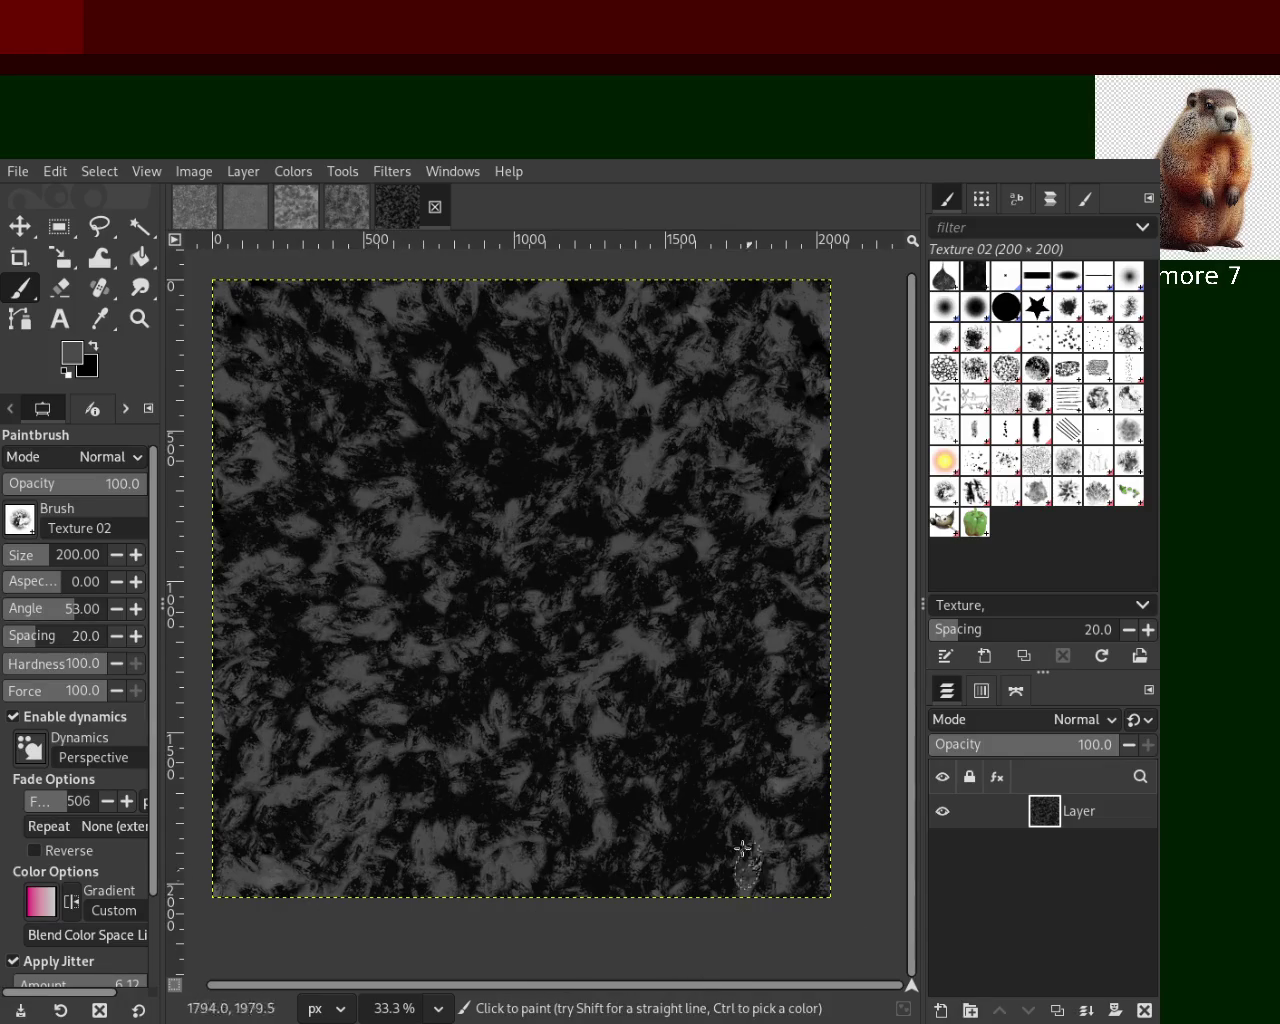
pyautogui.moveTo(601, 820); pyautogui.dragTo(573, 548)
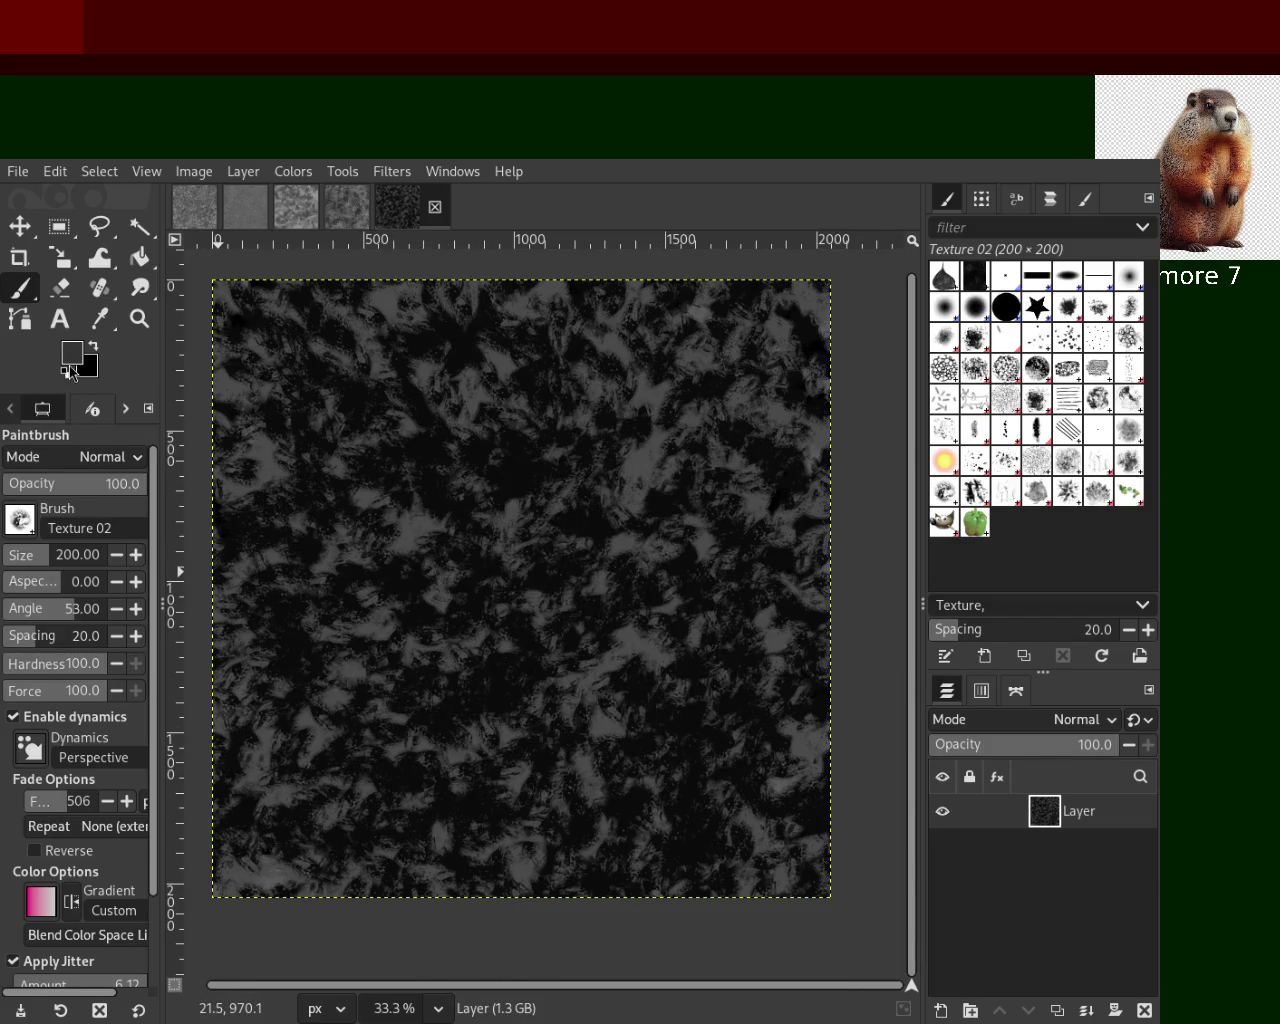
pyautogui.moveTo(827, 403)
pyautogui.mouseDown()
pyautogui.moveTo(566, 671)
pyautogui.moveTo(423, 594)
pyautogui.moveTo(357, 743)
pyautogui.moveTo(540, 783)
pyautogui.moveTo(629, 857)
pyautogui.moveTo(411, 340)
pyautogui.moveTo(634, 580)
pyautogui.moveTo(318, 866)
pyautogui.moveTo(654, 692)
pyautogui.moveTo(577, 300)
pyautogui.moveTo(689, 360)
pyautogui.moveTo(660, 777)
pyautogui.mouseUp()
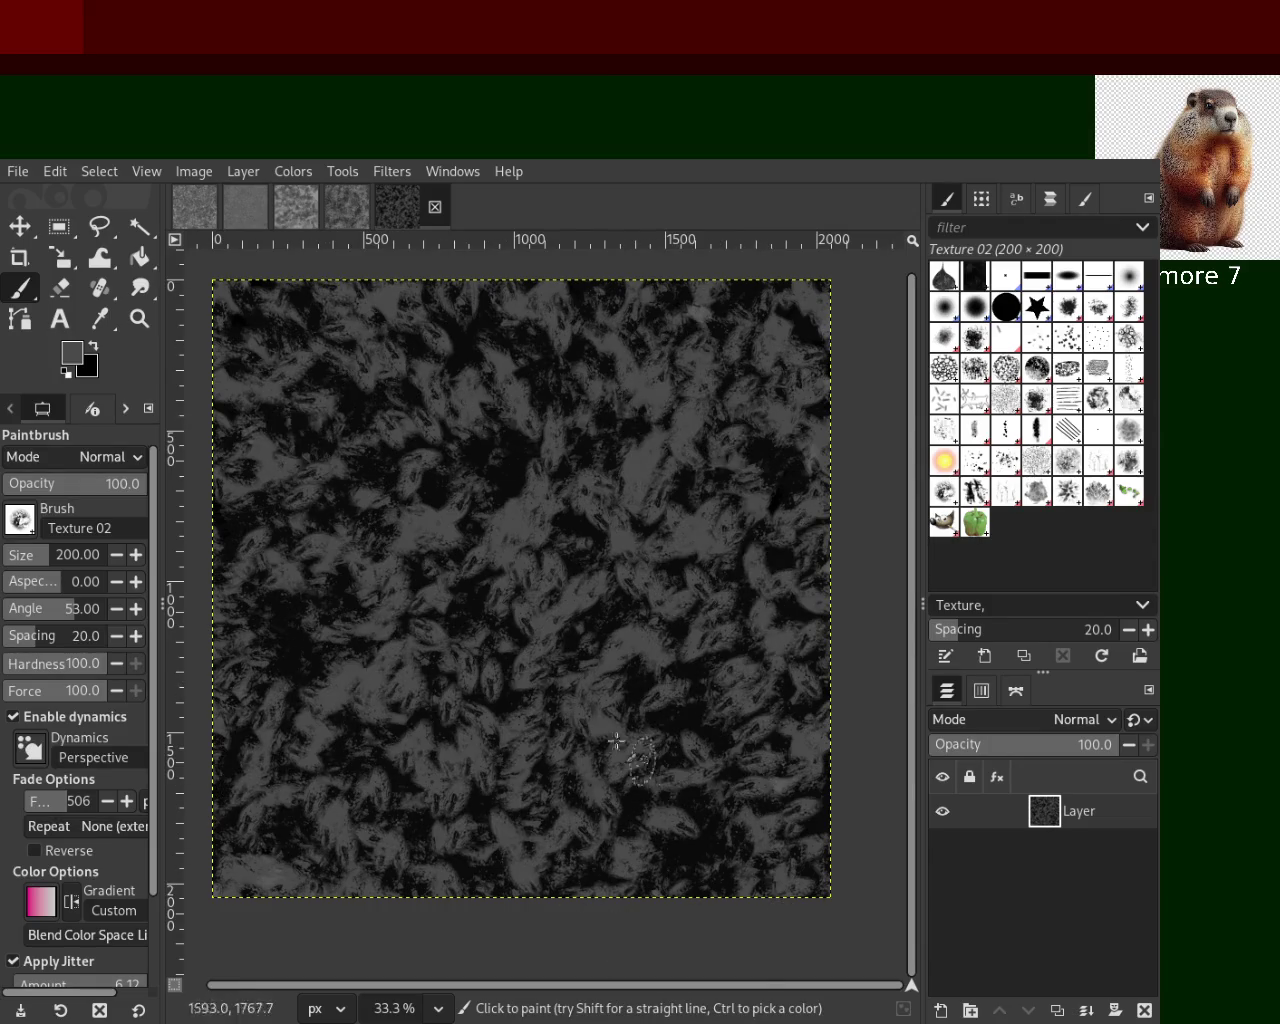
pyautogui.moveTo(541, 390); pyautogui.dragTo(305, 927)
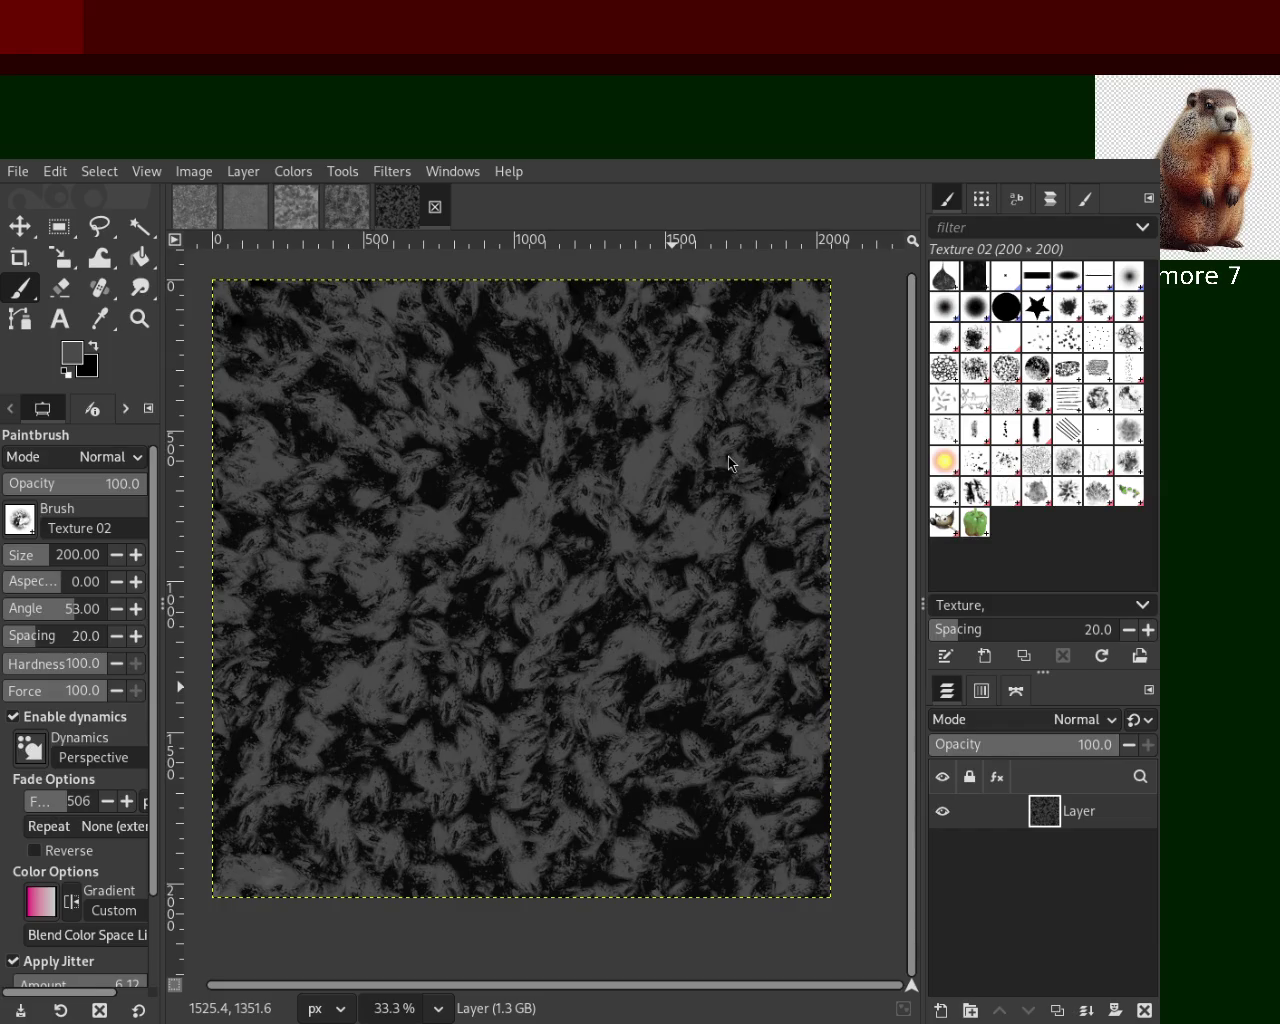
pyautogui.click(139, 318)
pyautogui.click(423, 423)
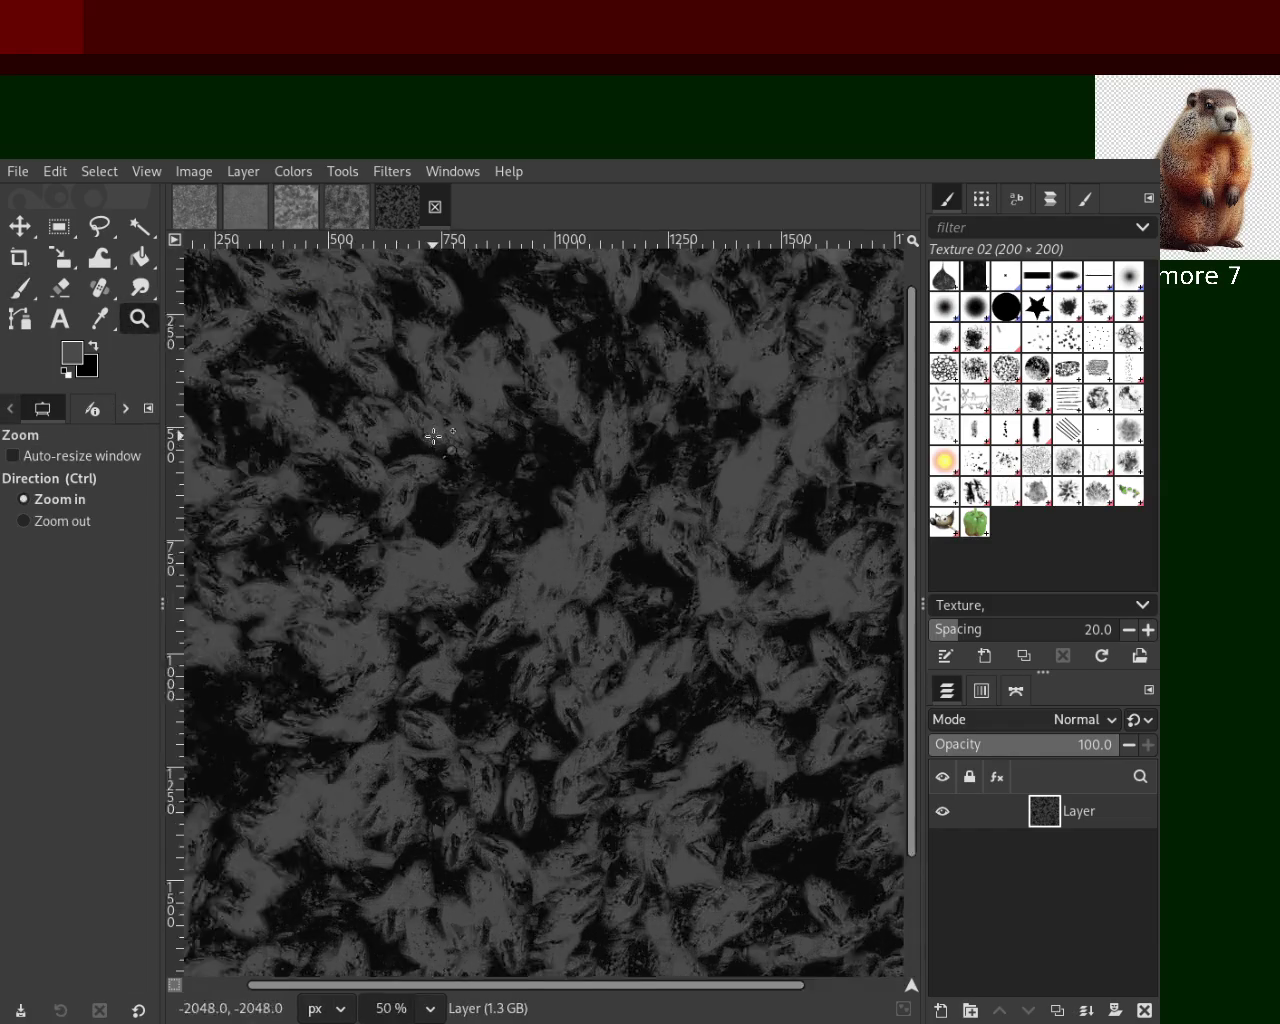
pyautogui.click(434, 434)
pyautogui.click(606, 445)
pyautogui.scroll(-1, 546, 554)
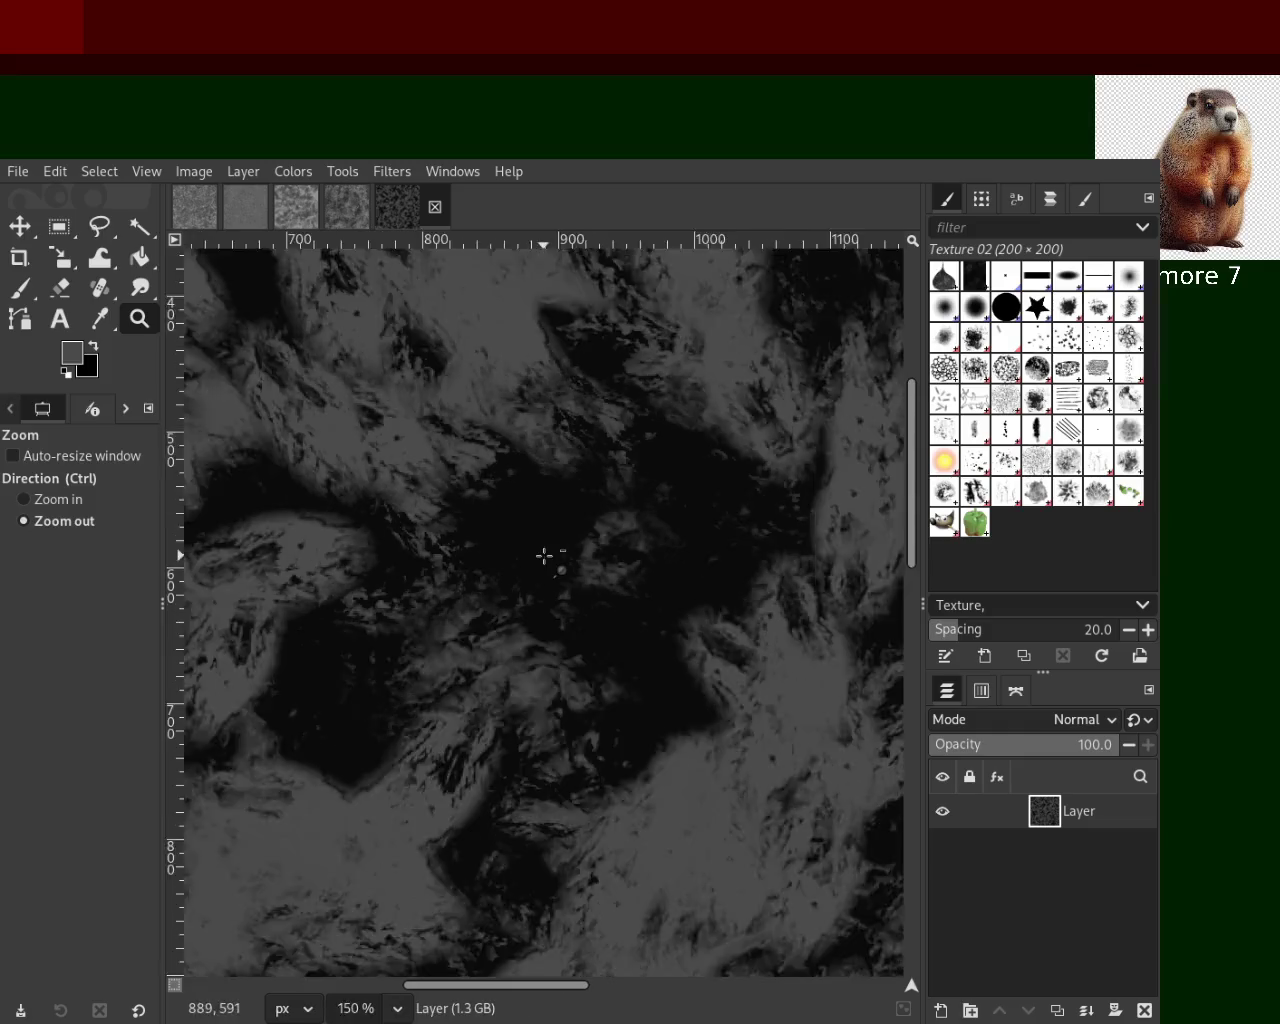
pyautogui.scroll(-3, 546, 554)
pyautogui.scroll(-2, 546, 554)
pyautogui.scroll(2, 588, 681)
pyautogui.scroll(1, 588, 681)
pyautogui.scroll(-1, 588, 681)
pyautogui.scroll(-2, 588, 681)
pyautogui.scroll(1, 600, 675)
pyautogui.scroll(-1, 610, 700)
pyautogui.scroll(1, 604, 733)
pyautogui.scroll(-1, 599, 750)
pyautogui.scroll(1, 598, 760)
pyautogui.scroll(-1, 597, 757)
pyautogui.scroll(1, 597, 758)
pyautogui.scroll(-1, 596, 765)
pyautogui.scroll(1, 596, 765)
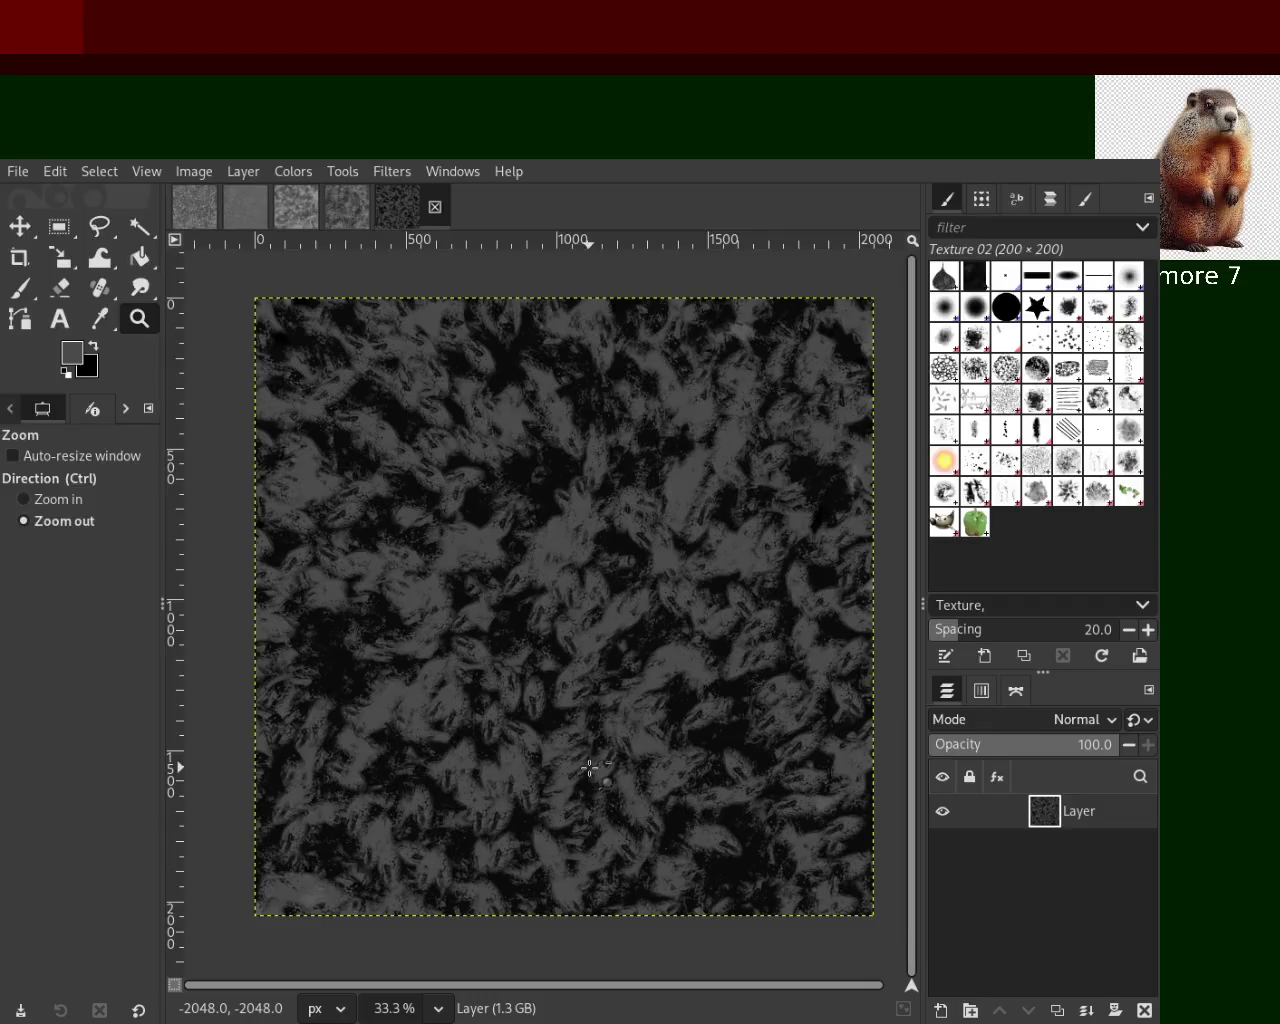
pyautogui.scroll(1, 590, 768)
pyautogui.scroll(-2, 590, 768)
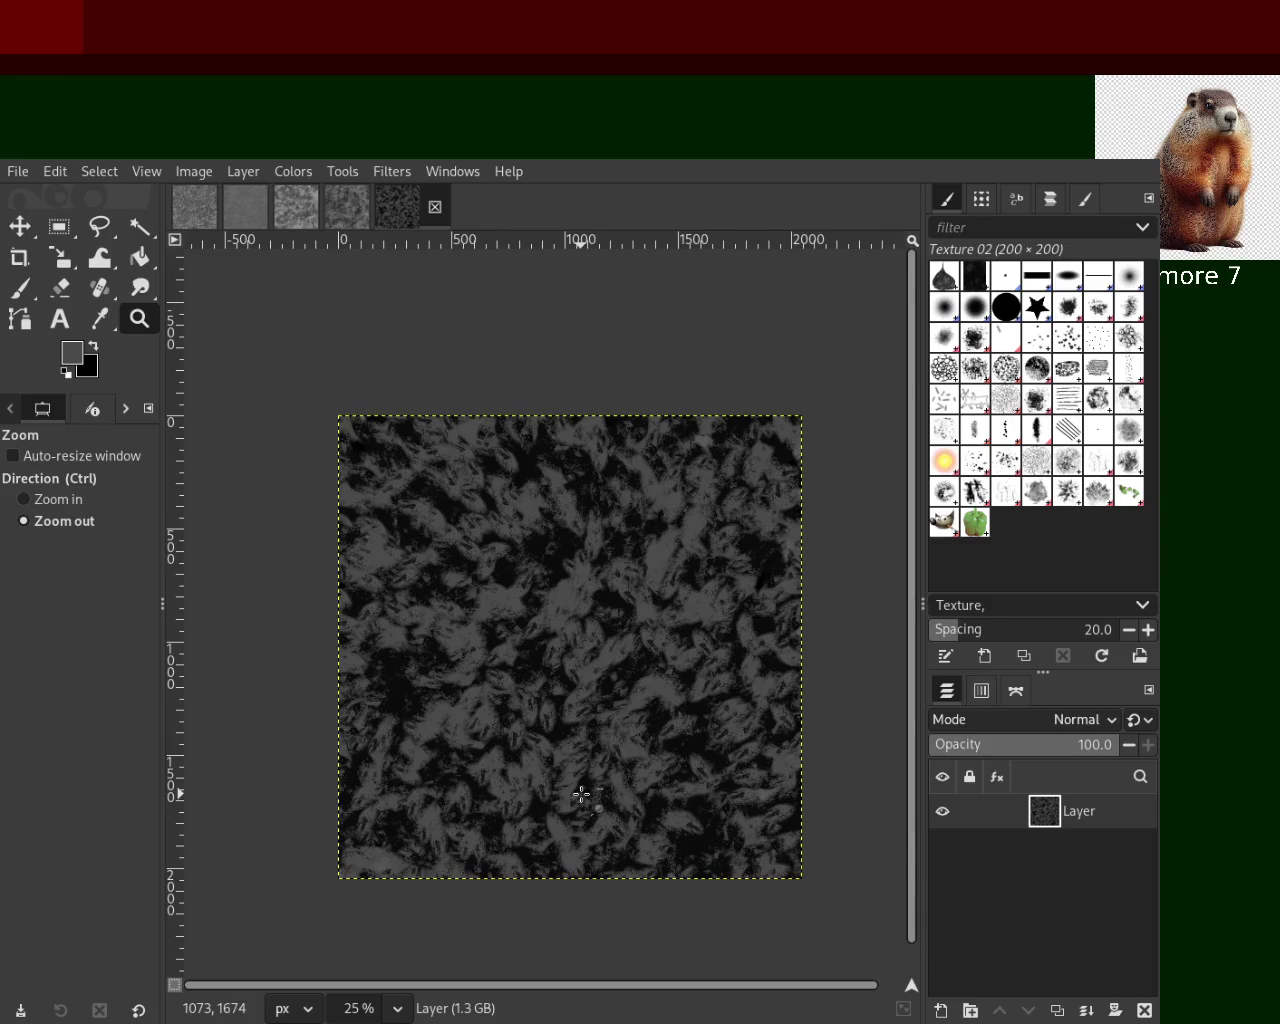
pyautogui.click(581, 794)
pyautogui.click(581, 794)
pyautogui.click(581, 794)
pyautogui.click(581, 794)
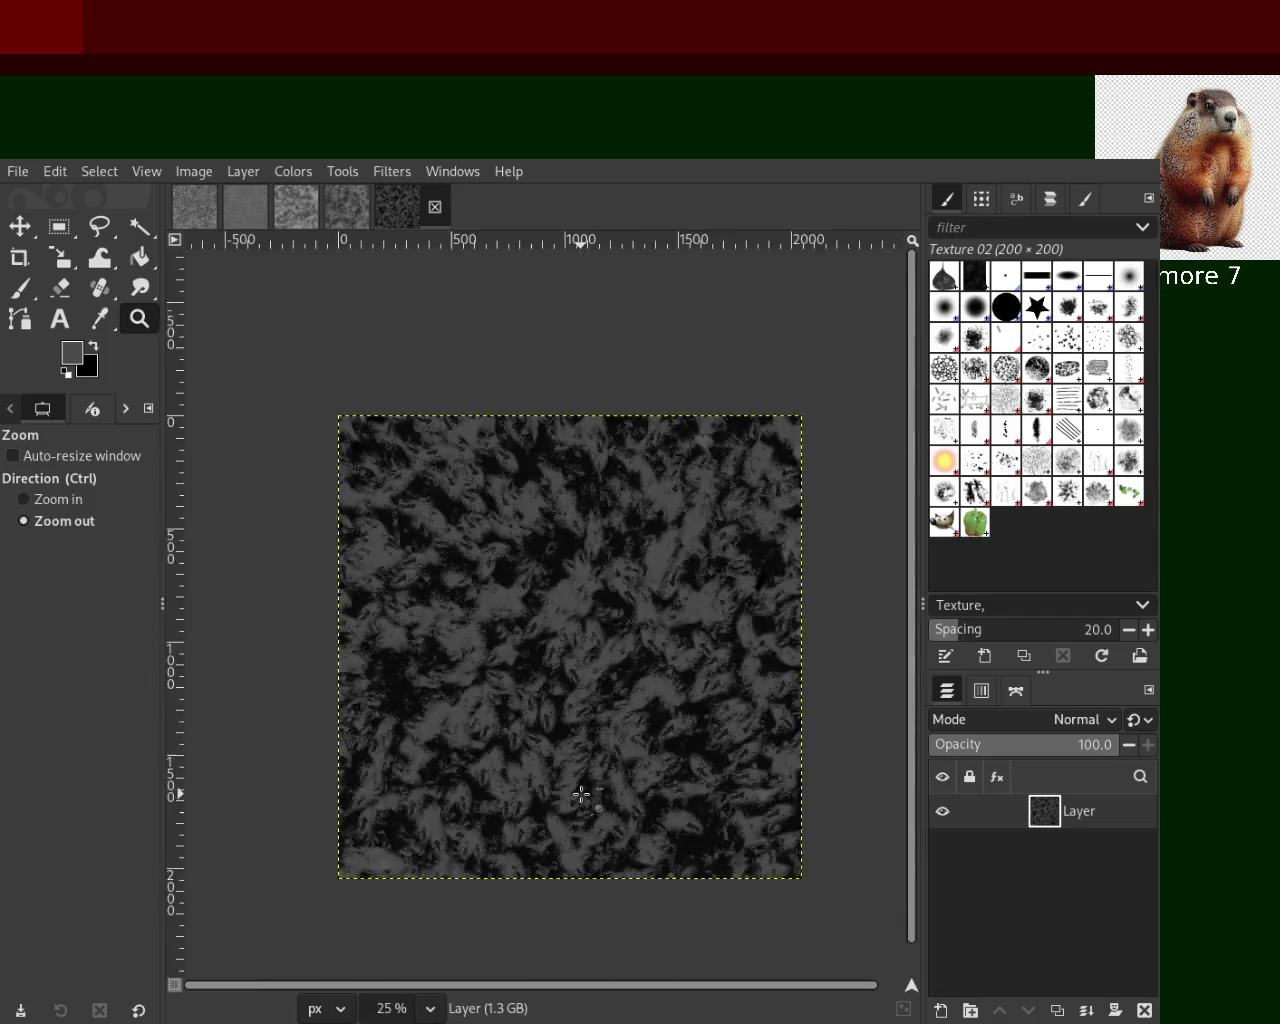
pyautogui.click(581, 794)
pyautogui.click(581, 794)
pyautogui.keyDown('ctrl'); pyautogui.click(581, 794); pyautogui.keyUp('ctrl')
pyautogui.keyDown('ctrl'); pyautogui.click(581, 794); pyautogui.keyUp('ctrl')
pyautogui.keyDown('ctrl'); pyautogui.click(581, 794); pyautogui.keyUp('ctrl')
pyautogui.keyDown('ctrl'); pyautogui.click(581, 794); pyautogui.keyUp('ctrl')
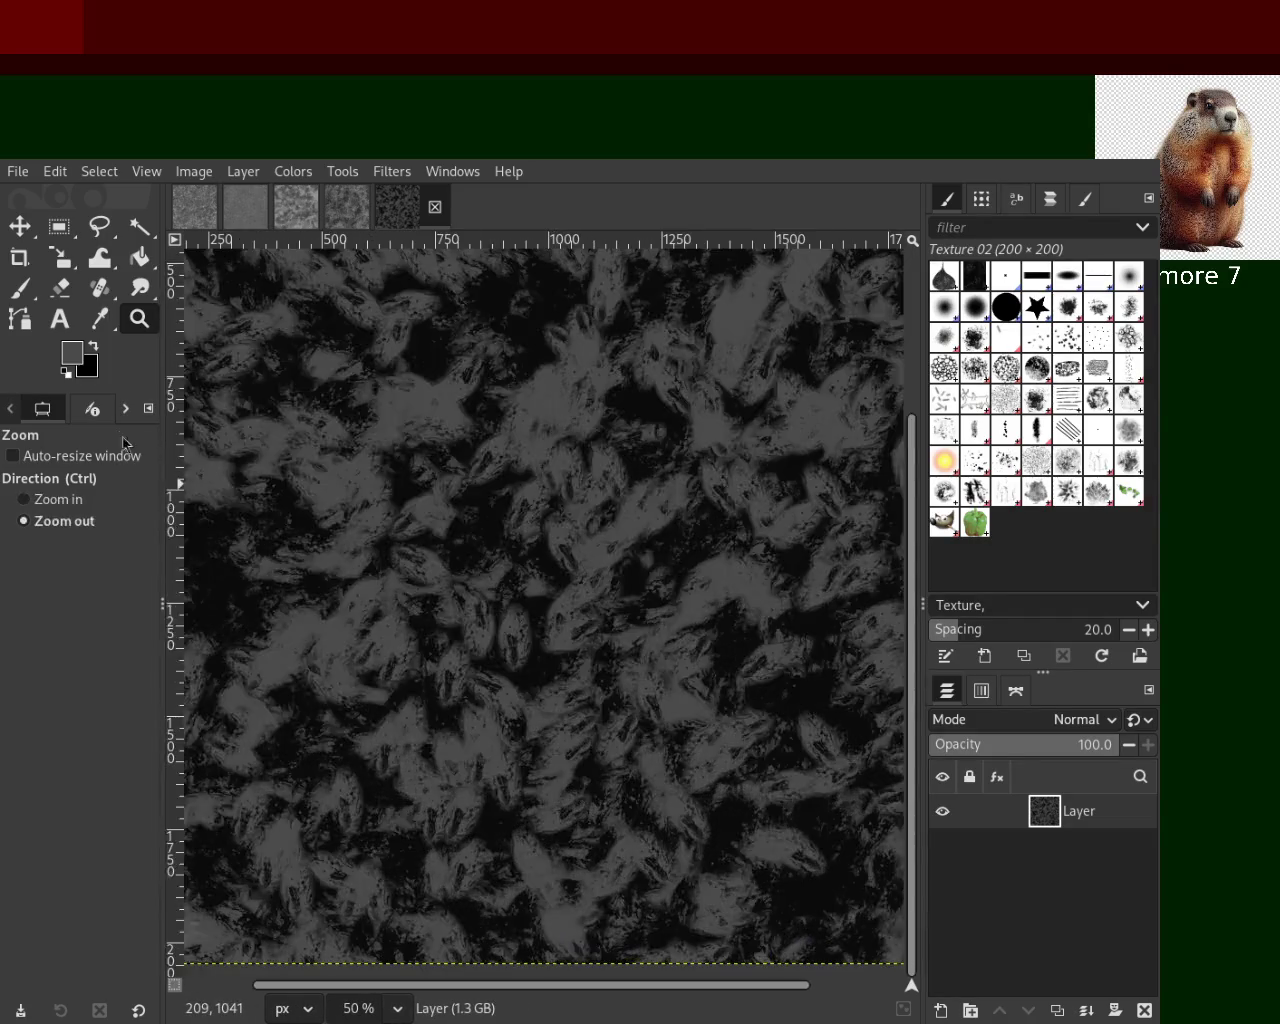
pyautogui.click(33, 287)
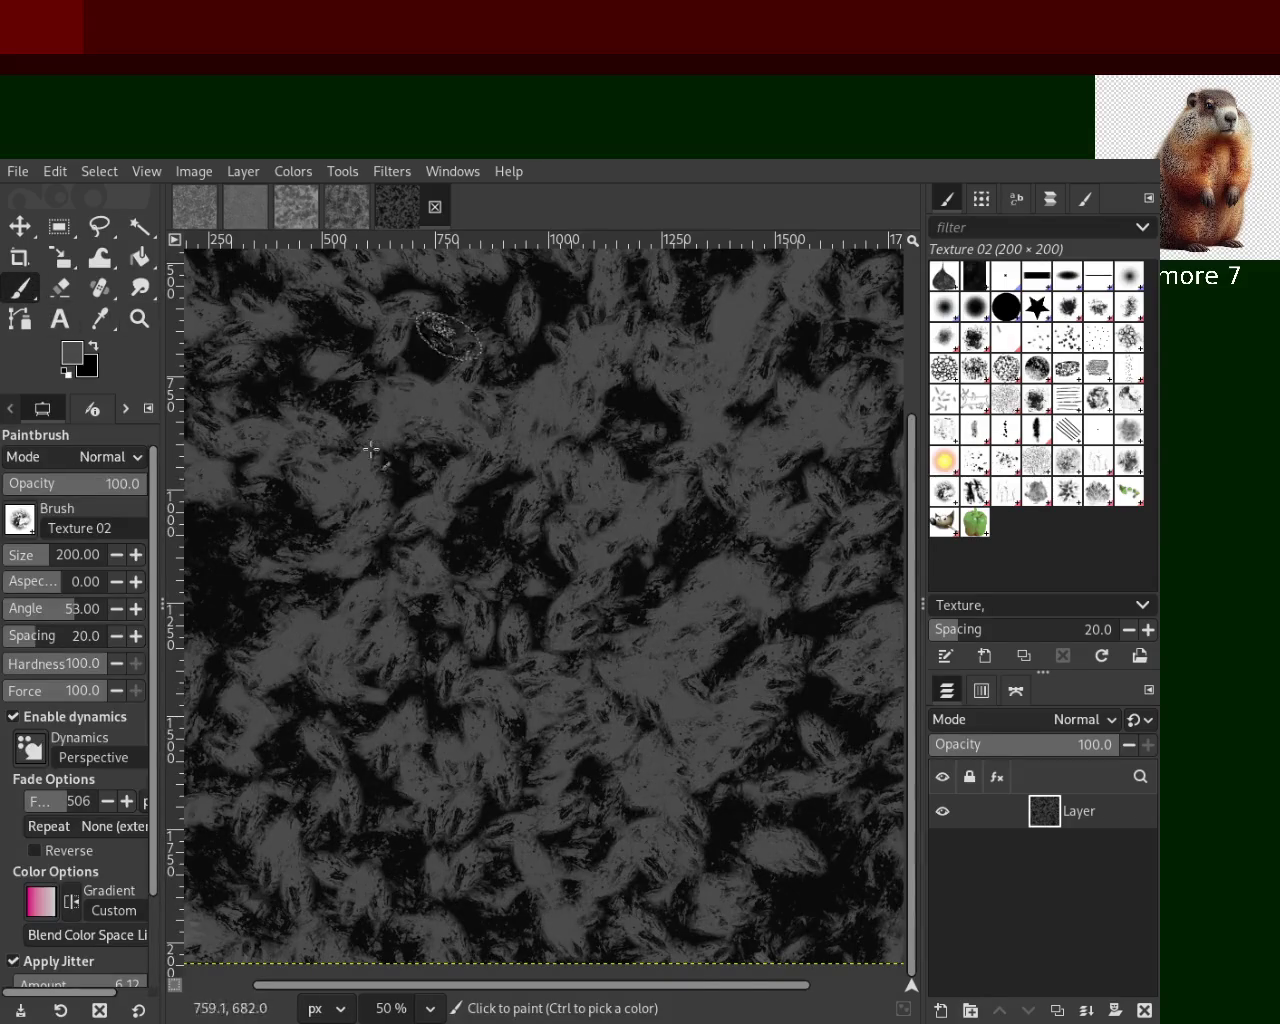
pyautogui.click(139, 318)
pyautogui.click(665, 620)
pyautogui.keyDown('ctrl'); pyautogui.click(665, 620); pyautogui.keyUp('ctrl')
pyautogui.keyDown('ctrl'); pyautogui.click(665, 620); pyautogui.keyUp('ctrl')
pyautogui.keyDown('ctrl'); pyautogui.click(665, 620); pyautogui.keyUp('ctrl')
pyautogui.keyDown('ctrl'); pyautogui.click(766, 601); pyautogui.keyUp('ctrl')
pyautogui.click(766, 601)
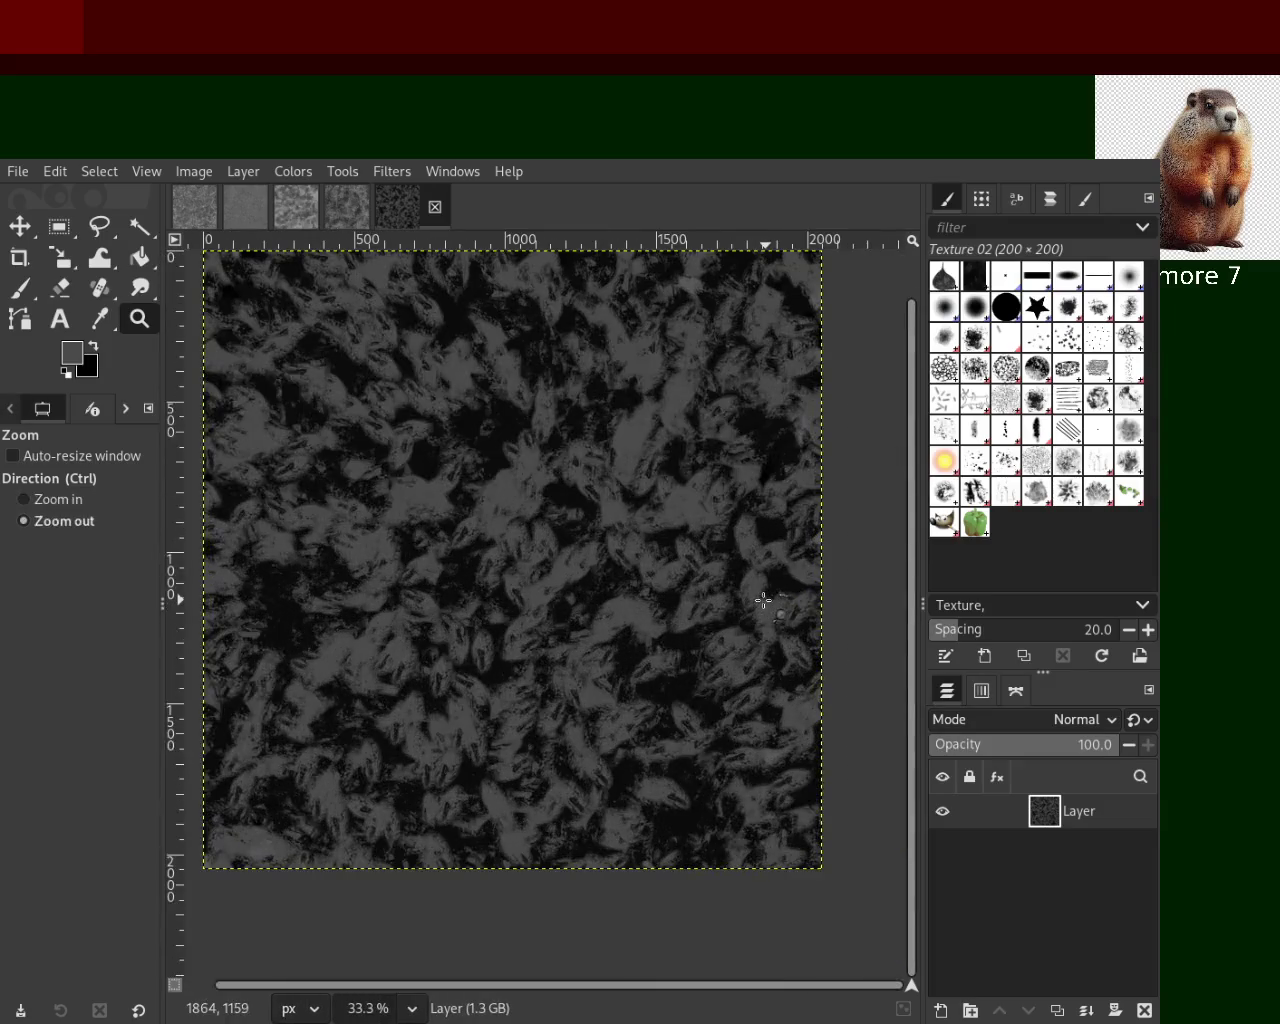
pyautogui.keyDown('ctrl'); pyautogui.click(571, 594); pyautogui.keyUp('ctrl')
pyautogui.click(569, 590)
pyautogui.press('ctrl')
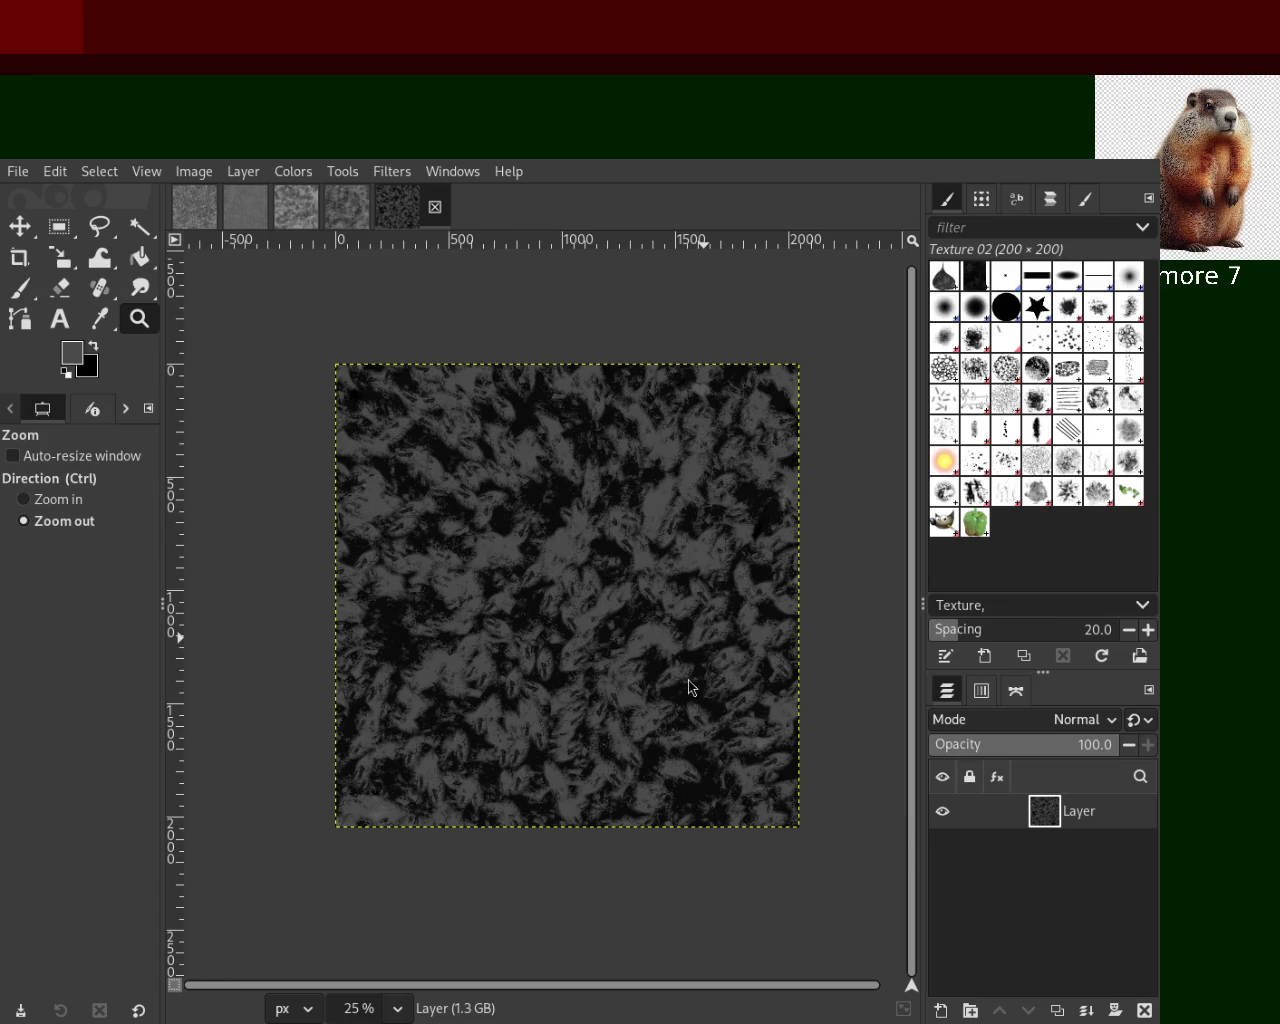
# Save the dark leafy texture as 20.xcf and browse the other open texture images
pyautogui.hotkey('ctrl', 's')
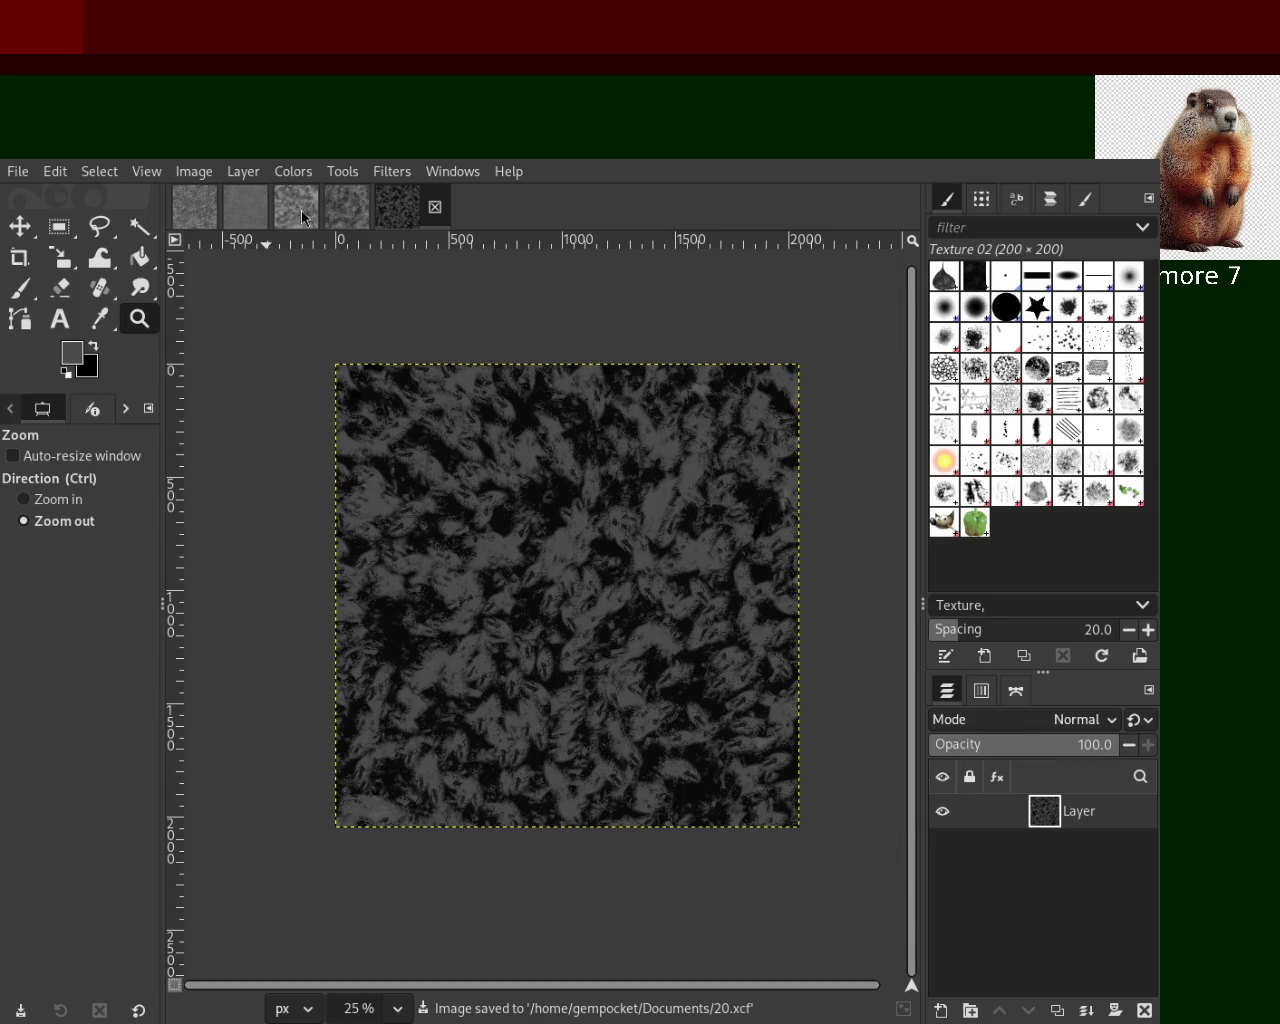
pyautogui.click(341, 212)
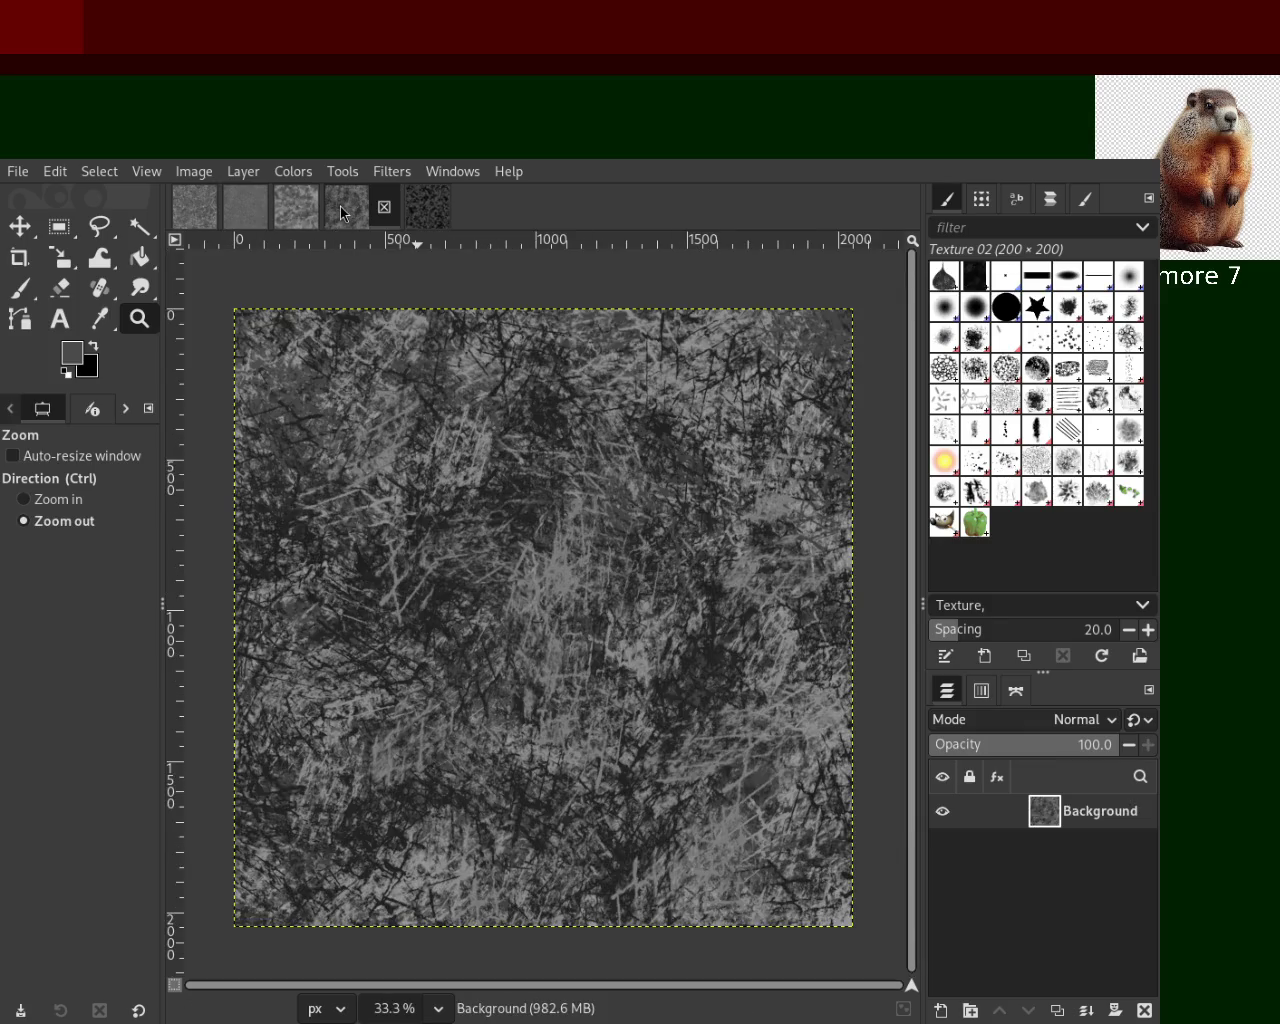
pyautogui.click(433, 218)
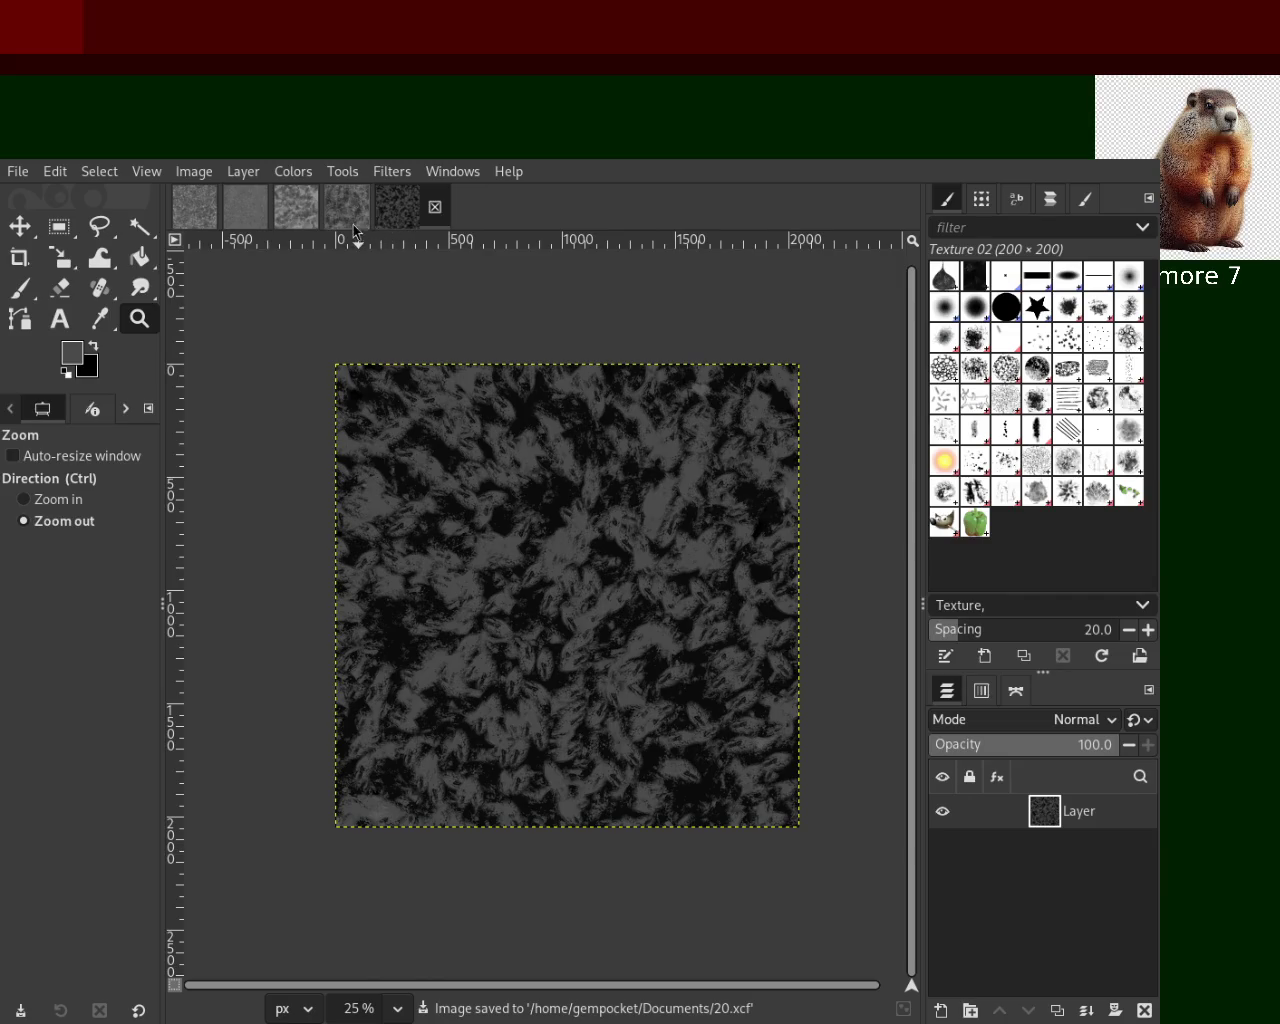
pyautogui.click(345, 204)
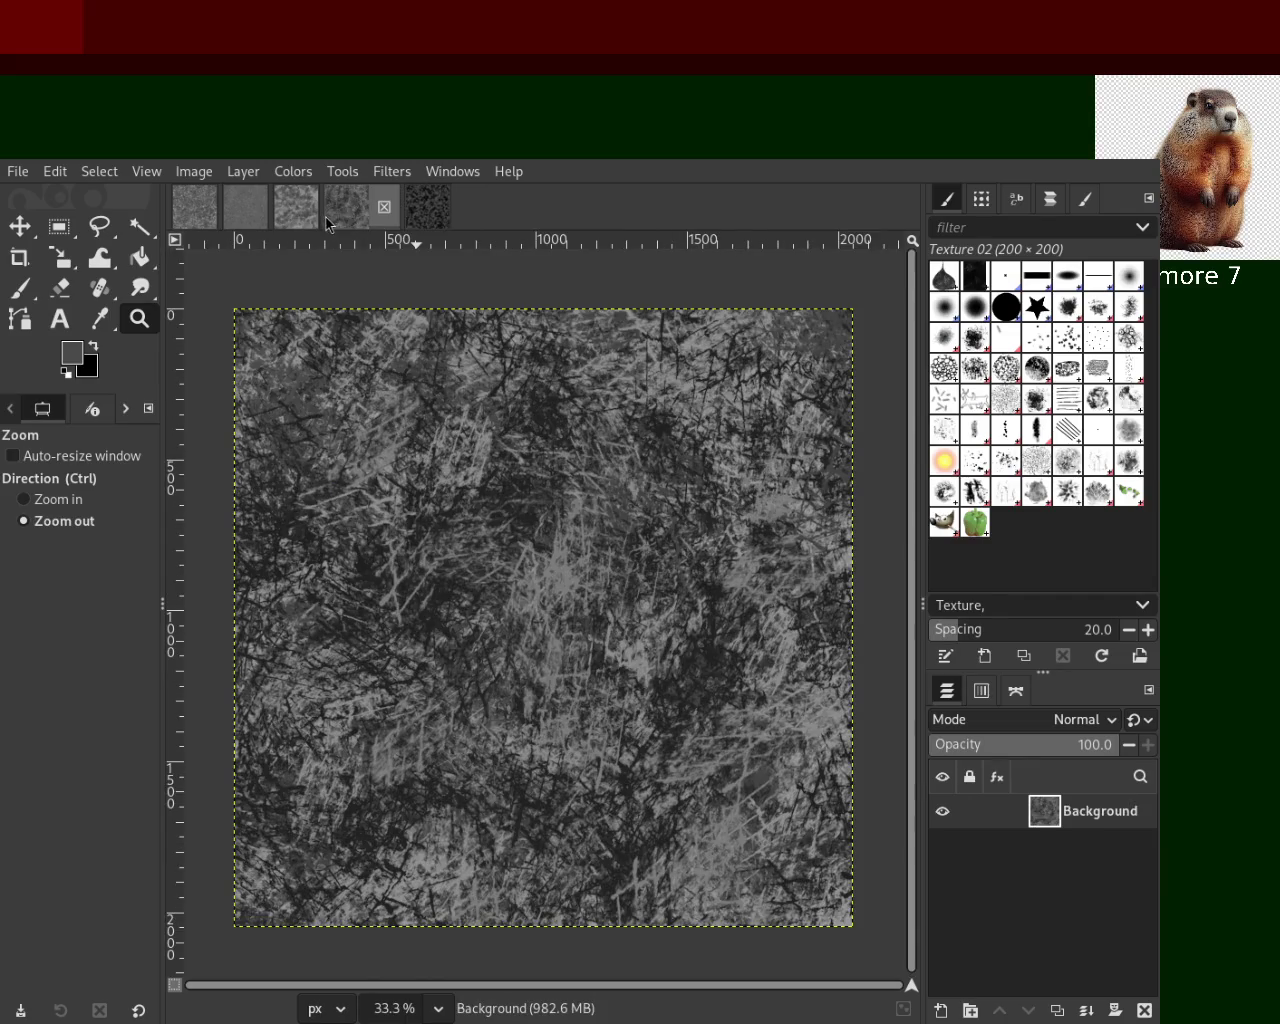
pyautogui.click(290, 204)
# Close the reticulated and scratchy texture images, leaving the fine noise texture shown
pyautogui.click(254, 211)
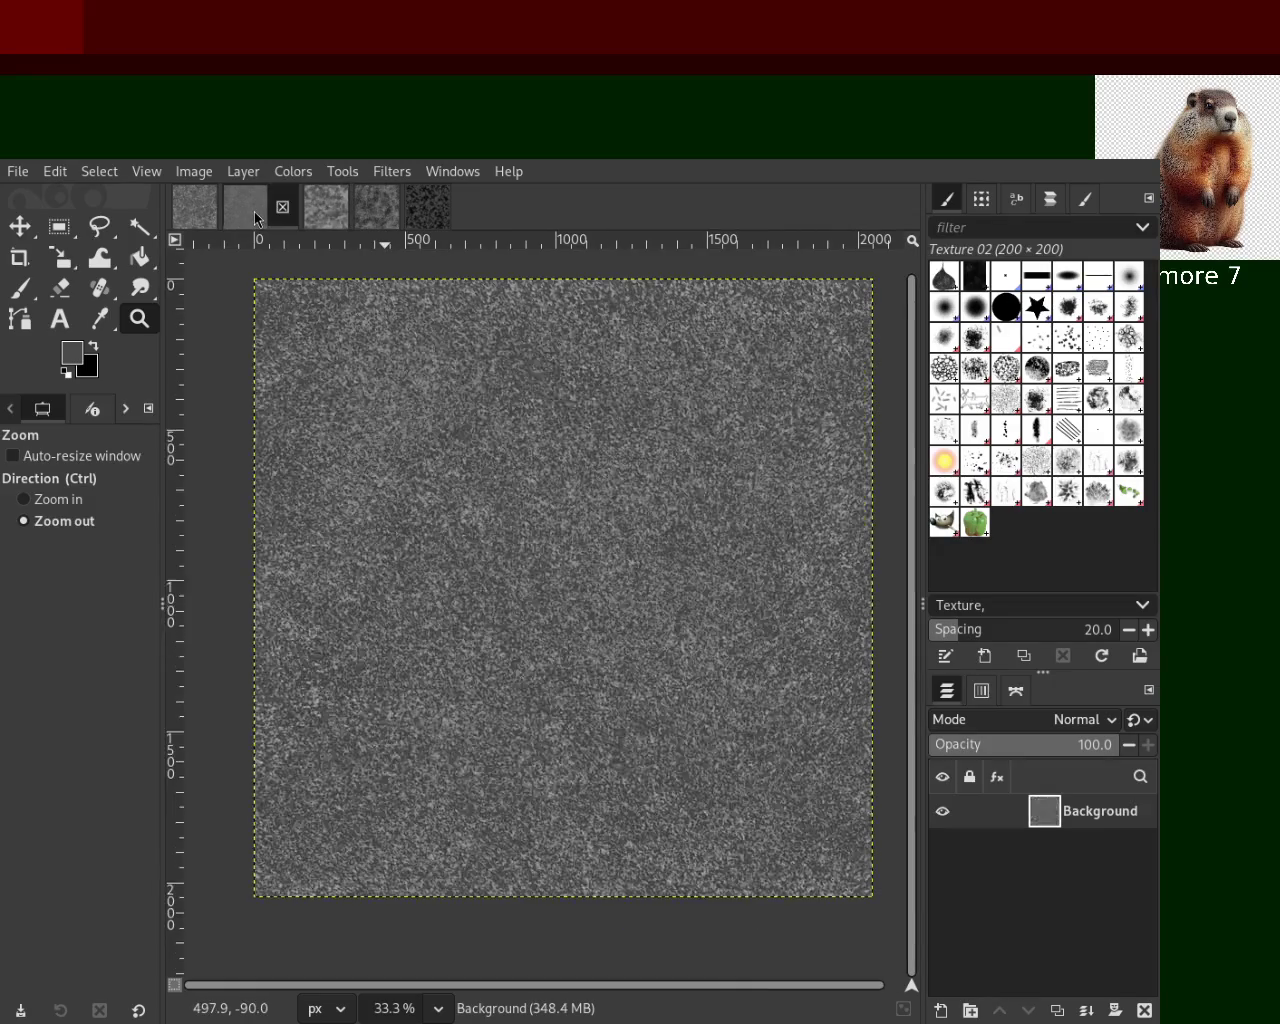
pyautogui.click(425, 212)
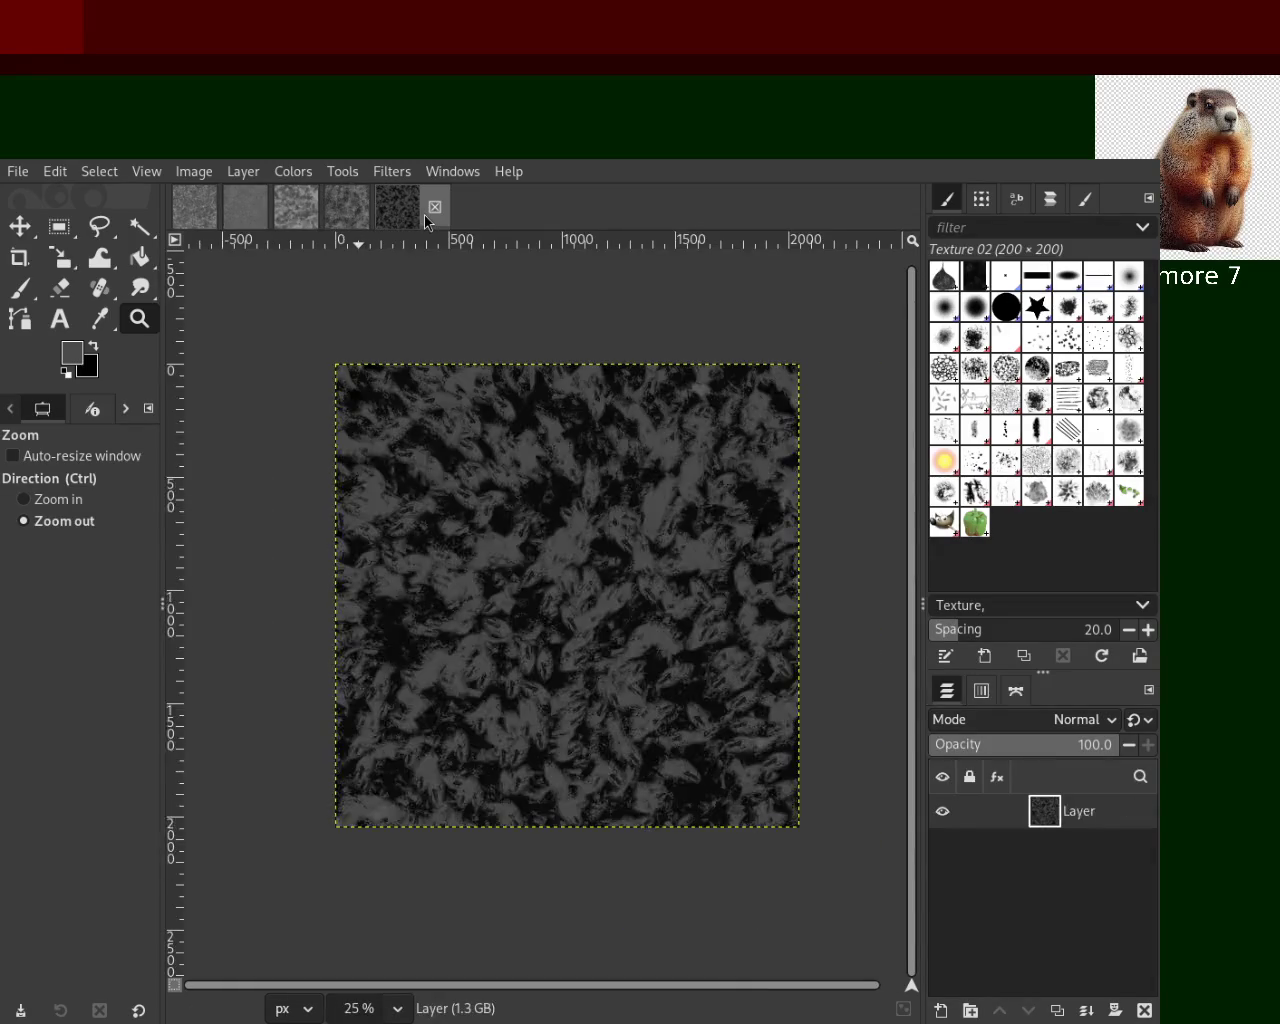
pyautogui.click(257, 220)
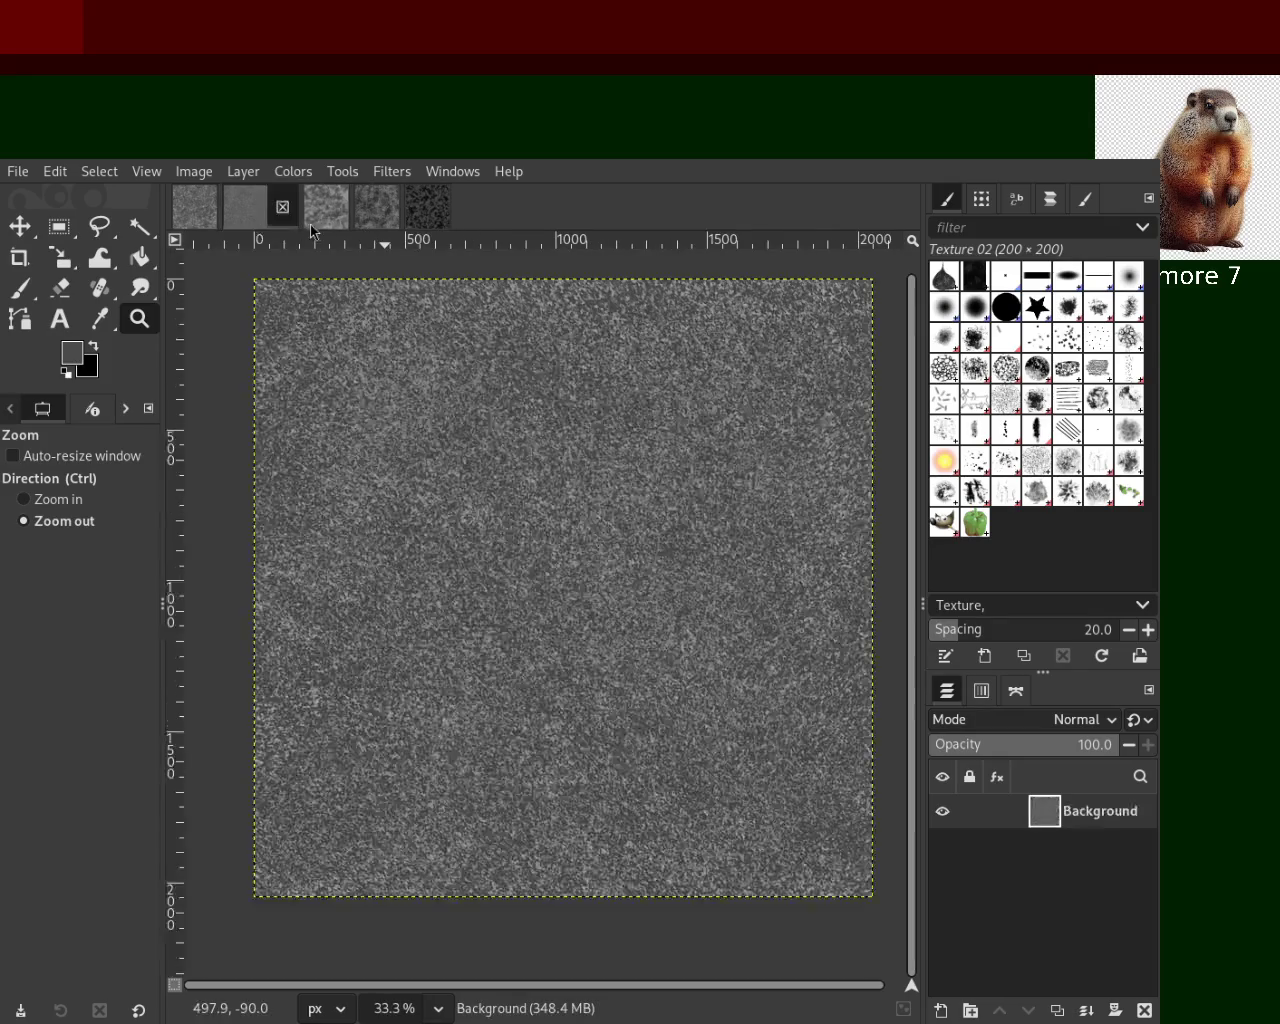
pyautogui.click(310, 222)
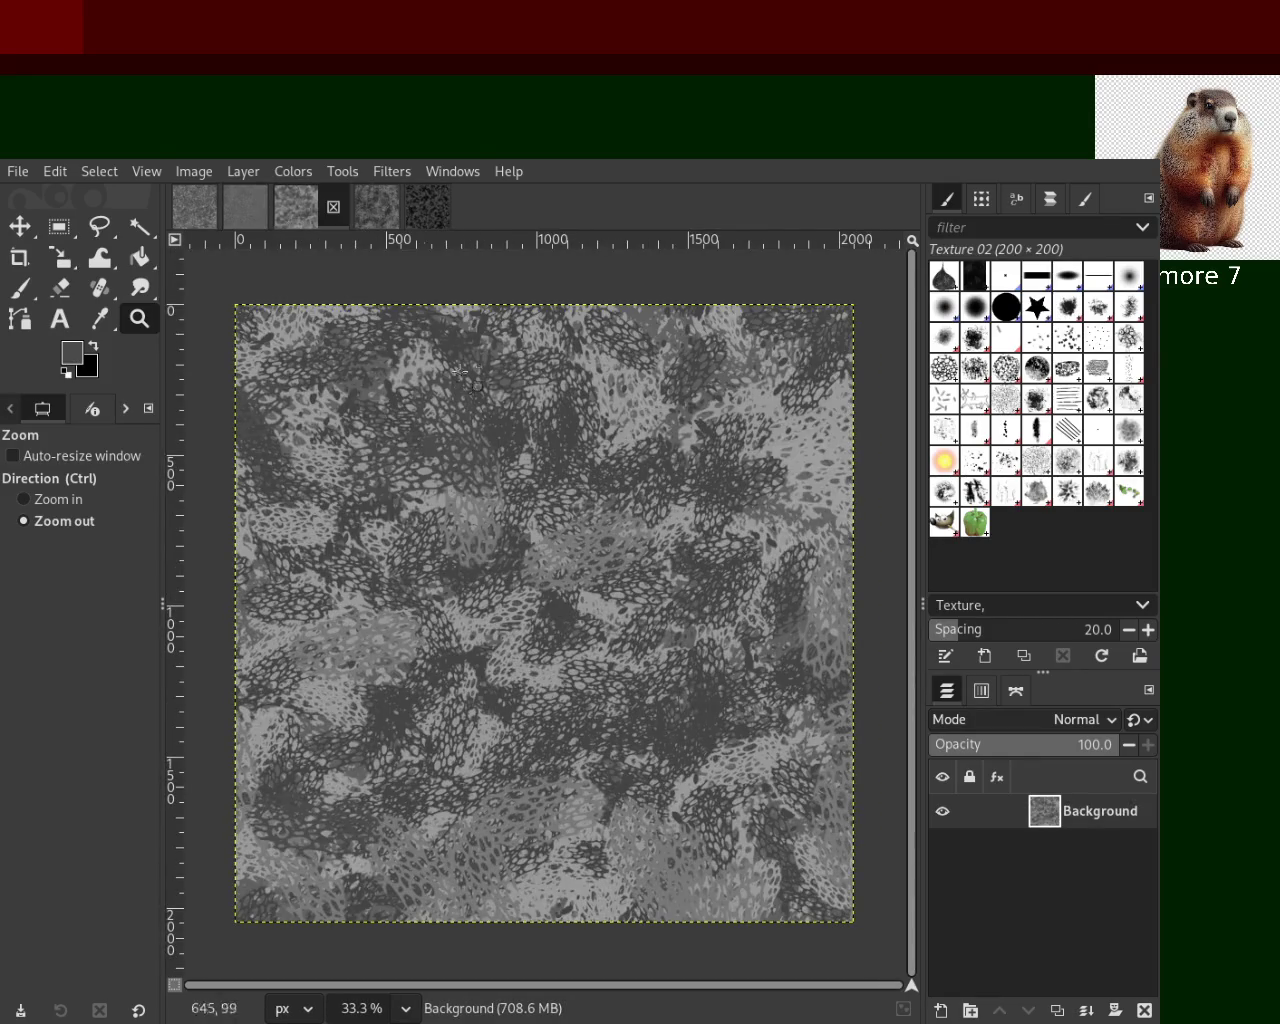
pyautogui.press('p')
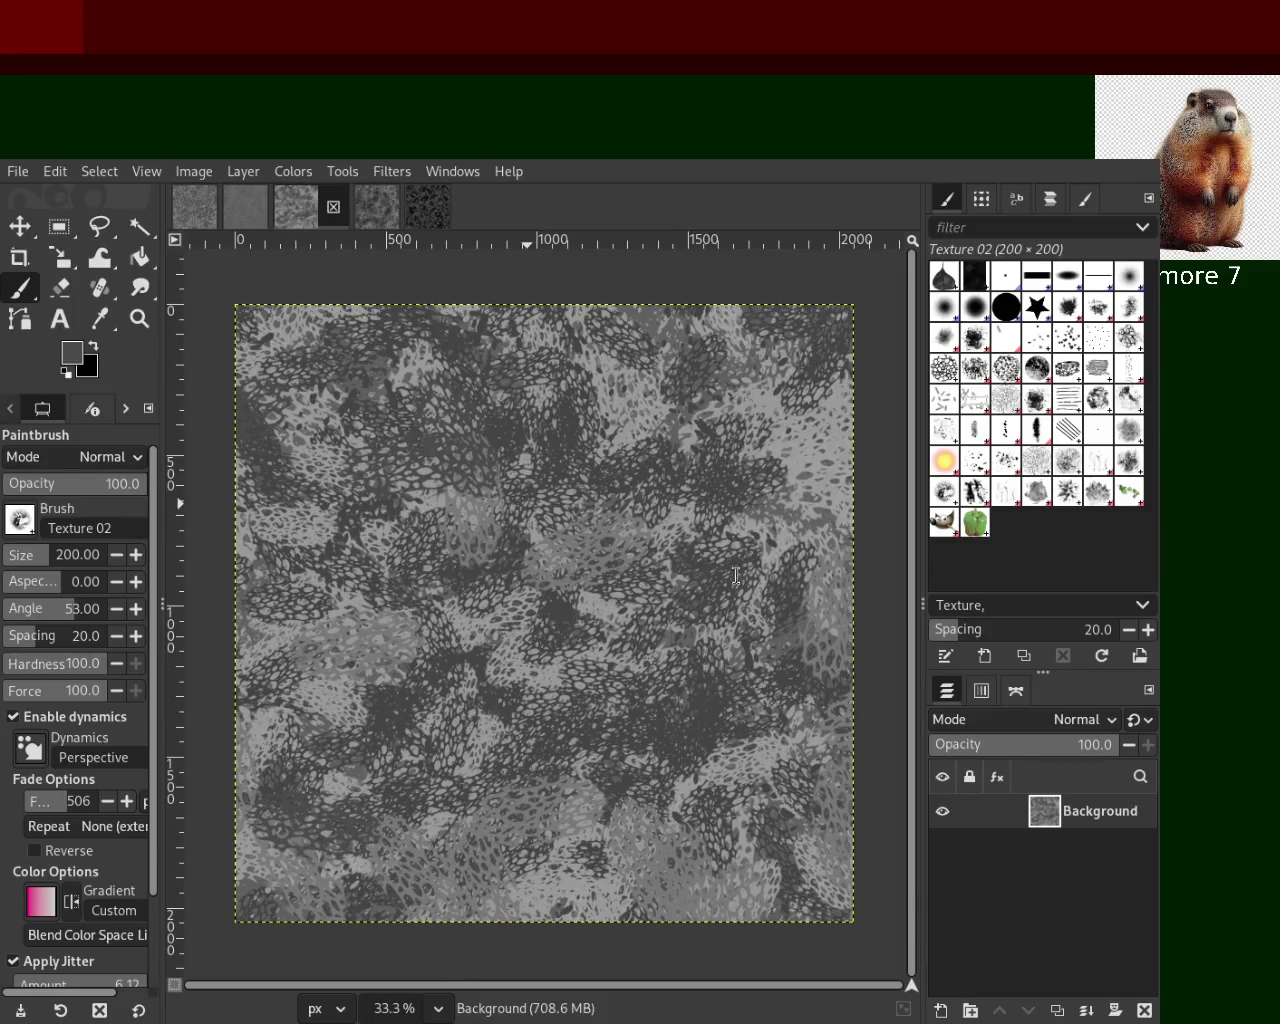
pyautogui.click(333, 206)
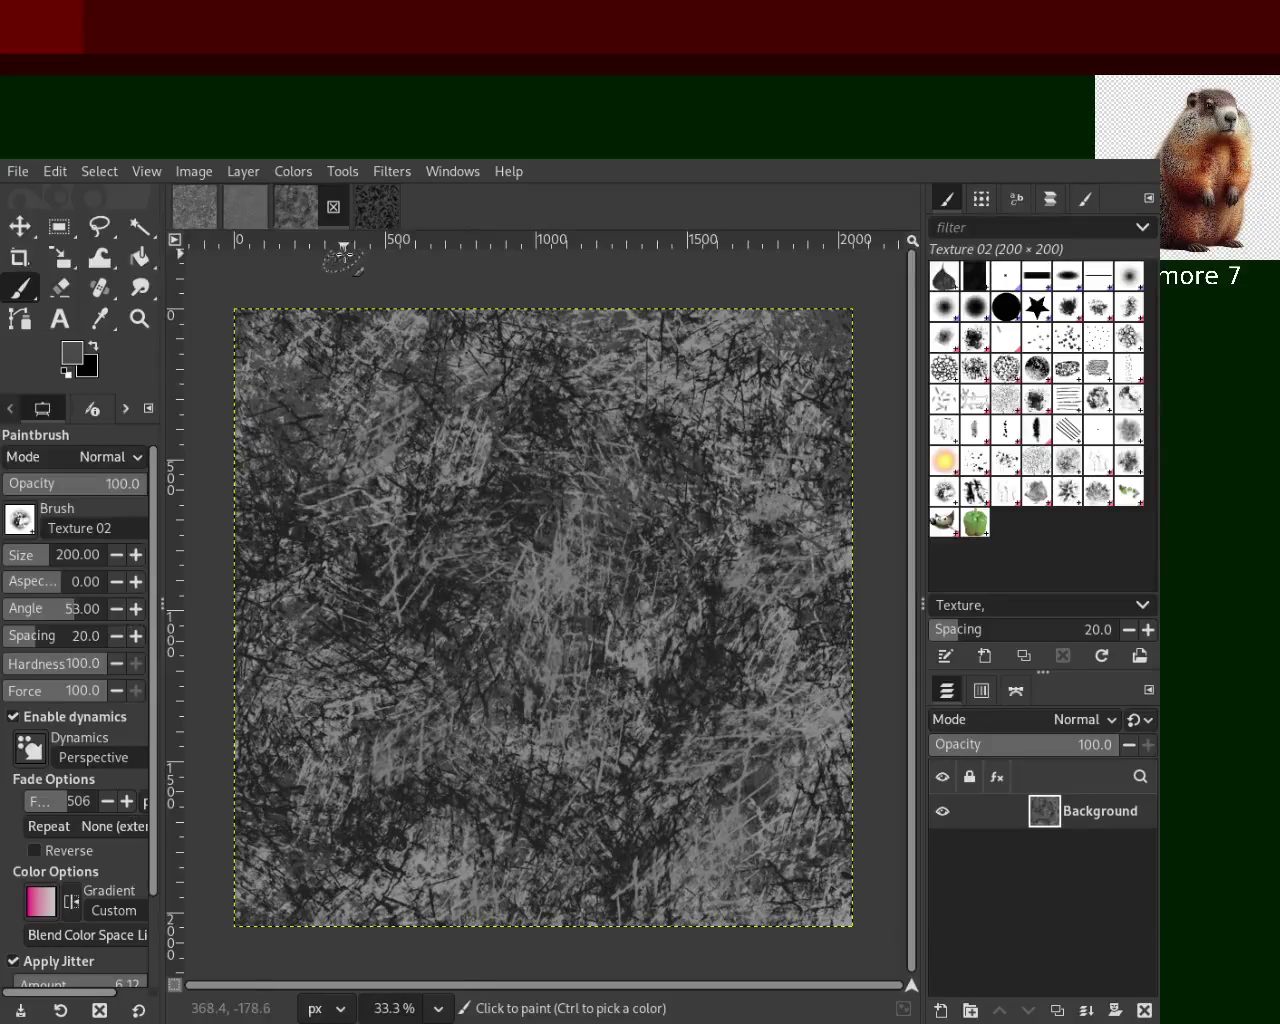
pyautogui.click(334, 208)
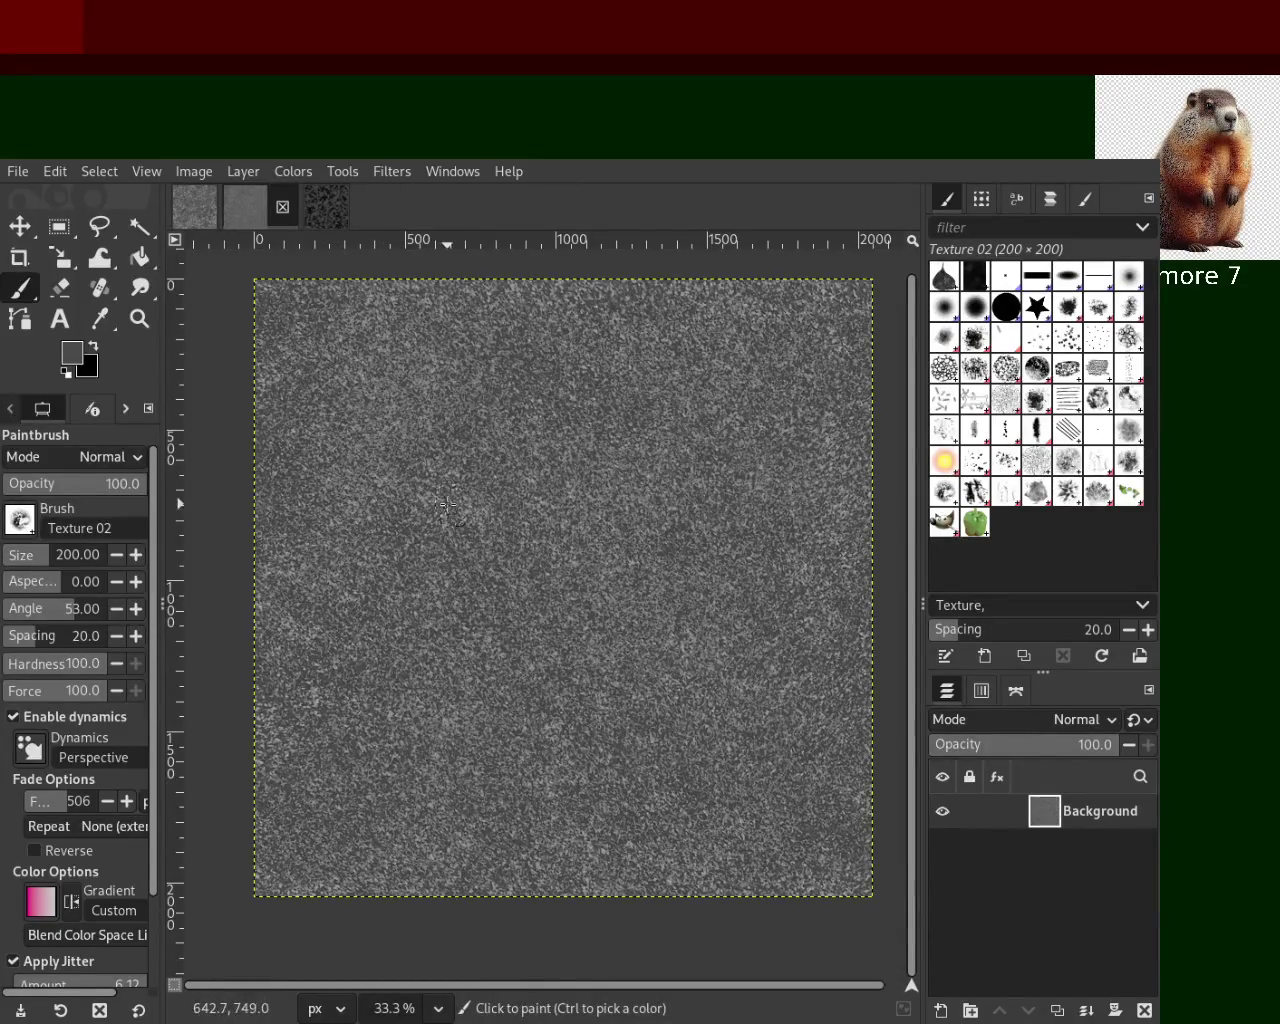
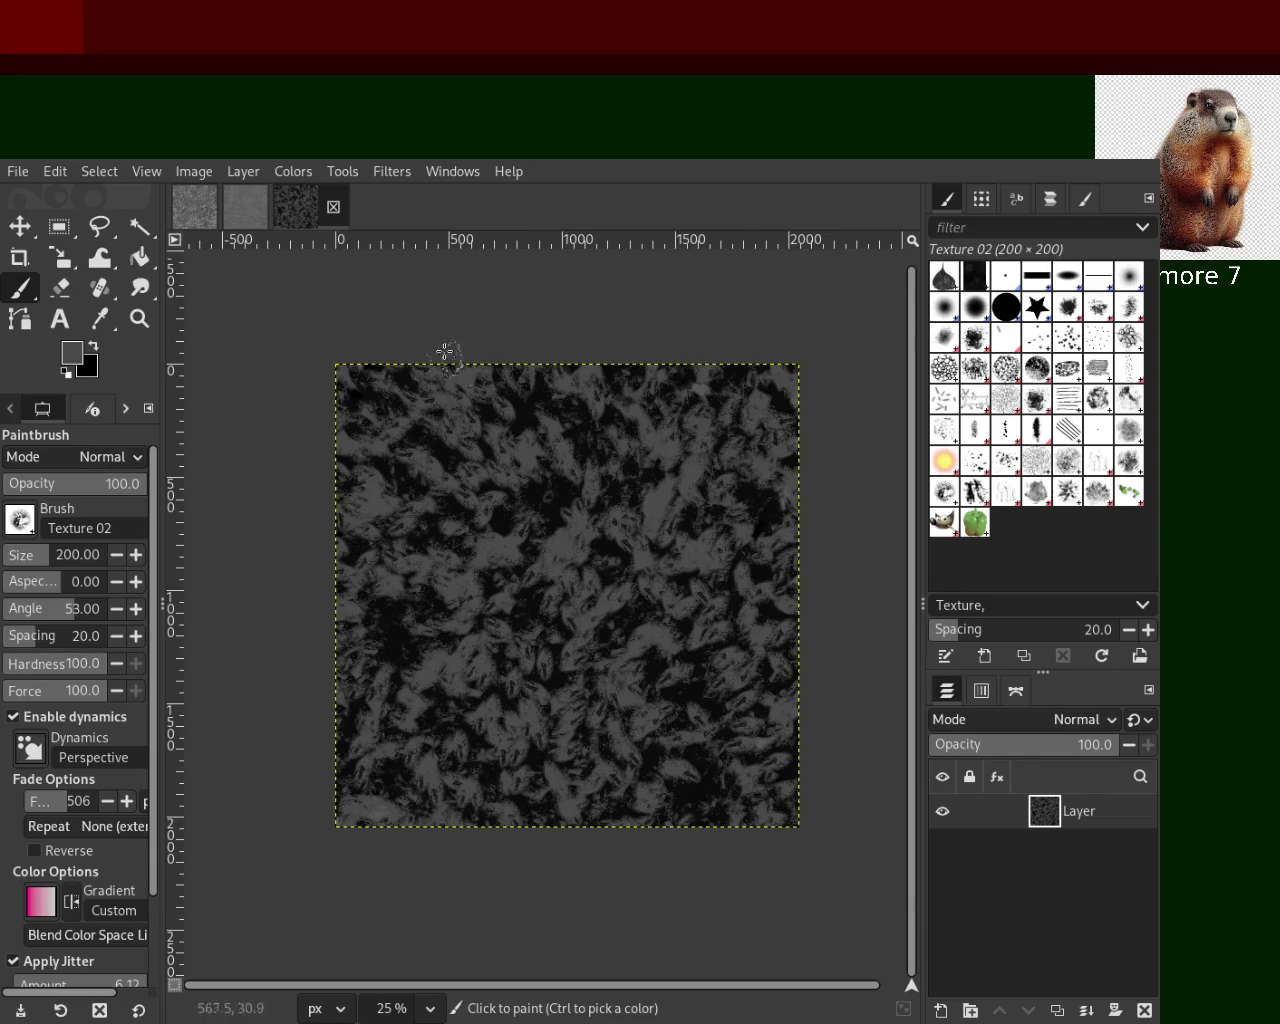
# Zoom in to inspect the grey noise texture, then bring up the new black square image
pyautogui.click(258, 219)
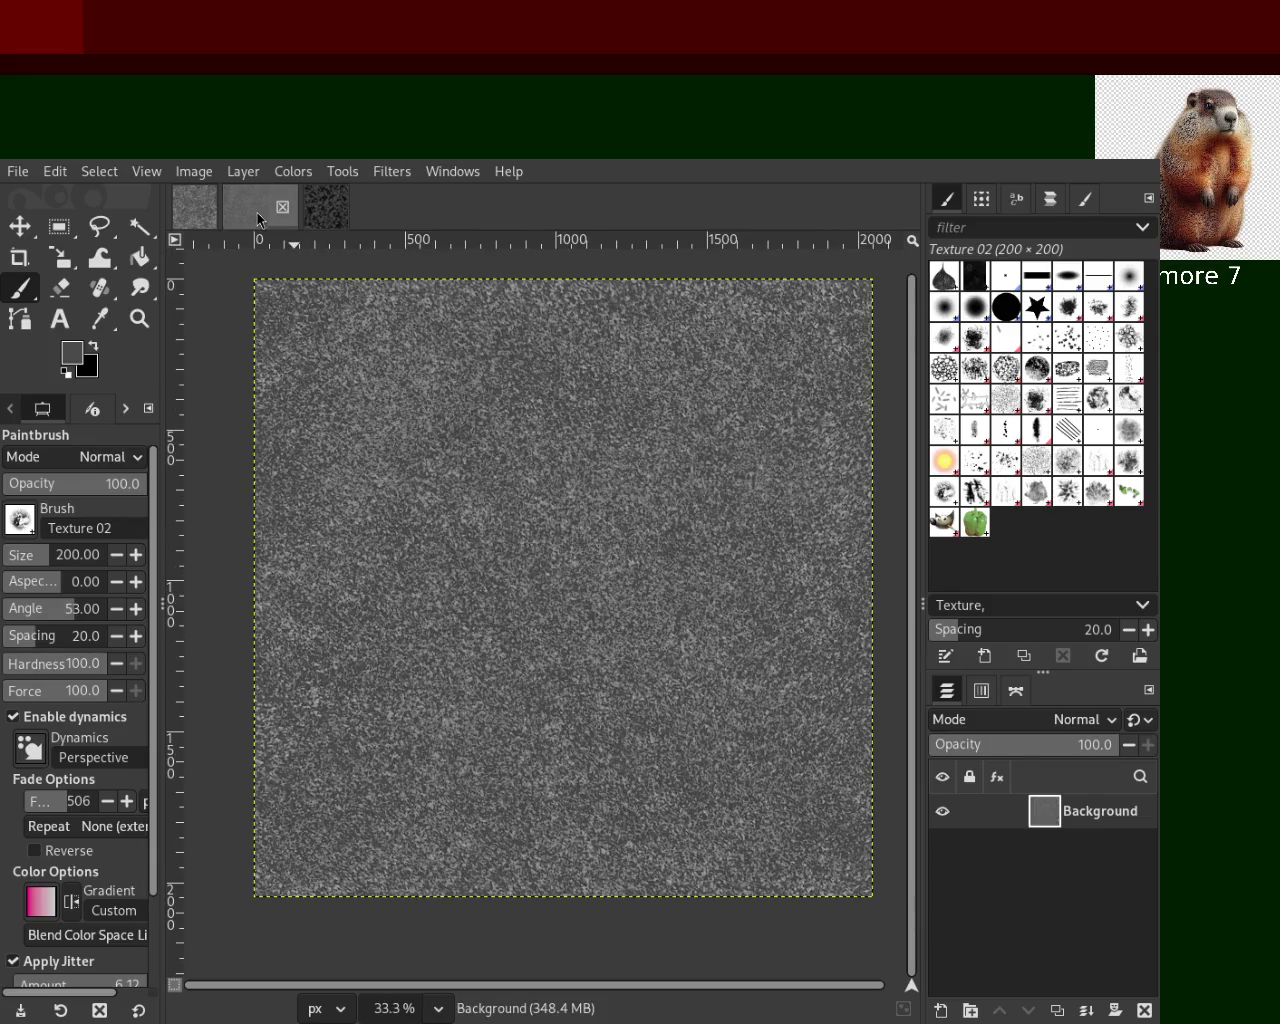
pyautogui.press('z')
pyautogui.click(493, 443)
pyautogui.scroll(4, 490, 441)
pyautogui.scroll(-2, 490, 435)
pyautogui.scroll(-2, 490, 428)
pyautogui.scroll(-3, 490, 421)
pyautogui.scroll(2, 490, 420)
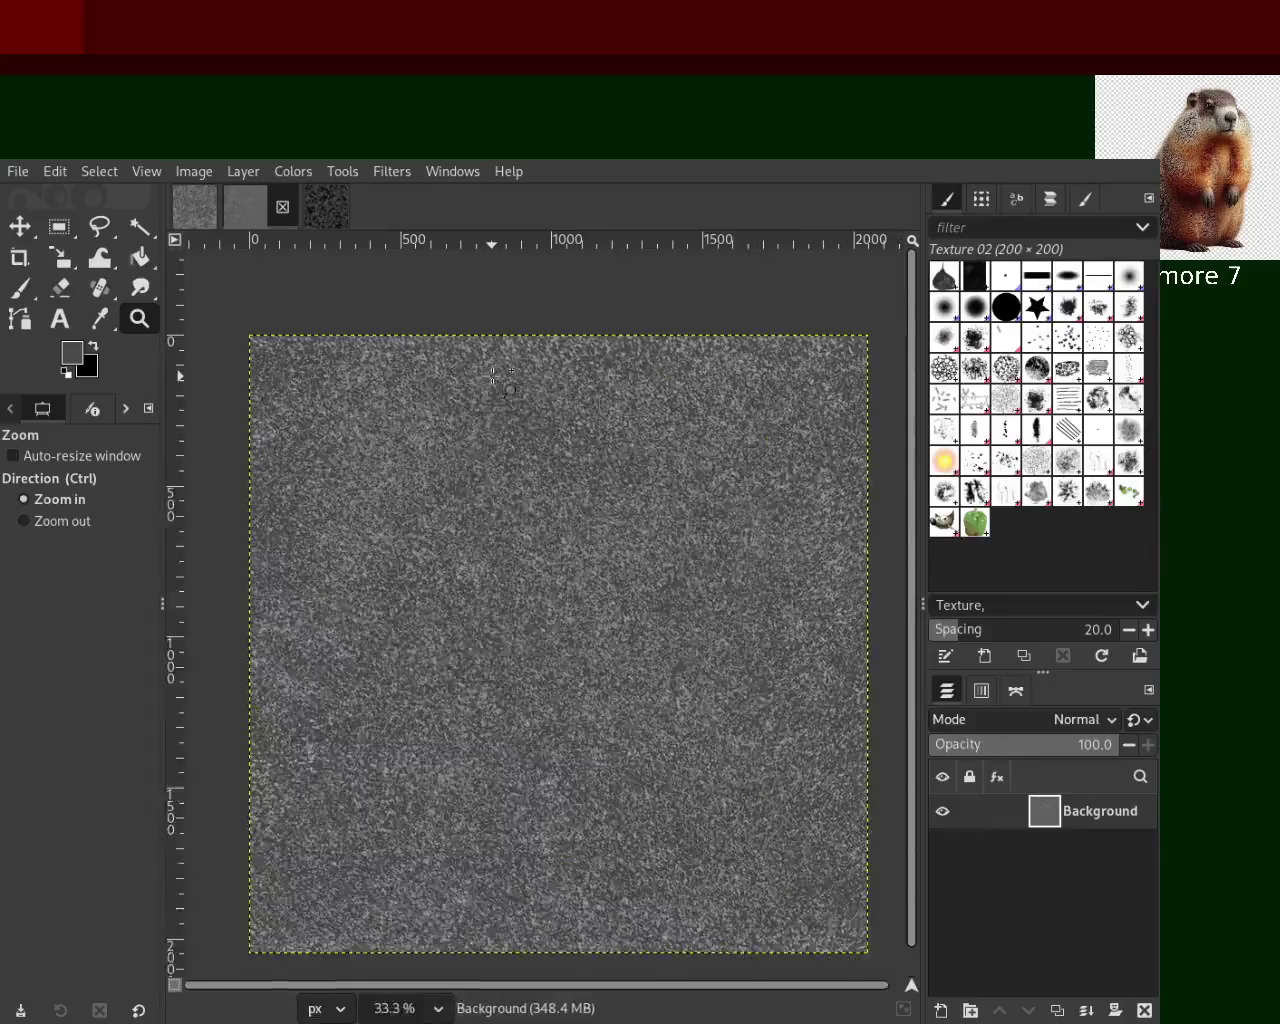
pyautogui.click(326, 206)
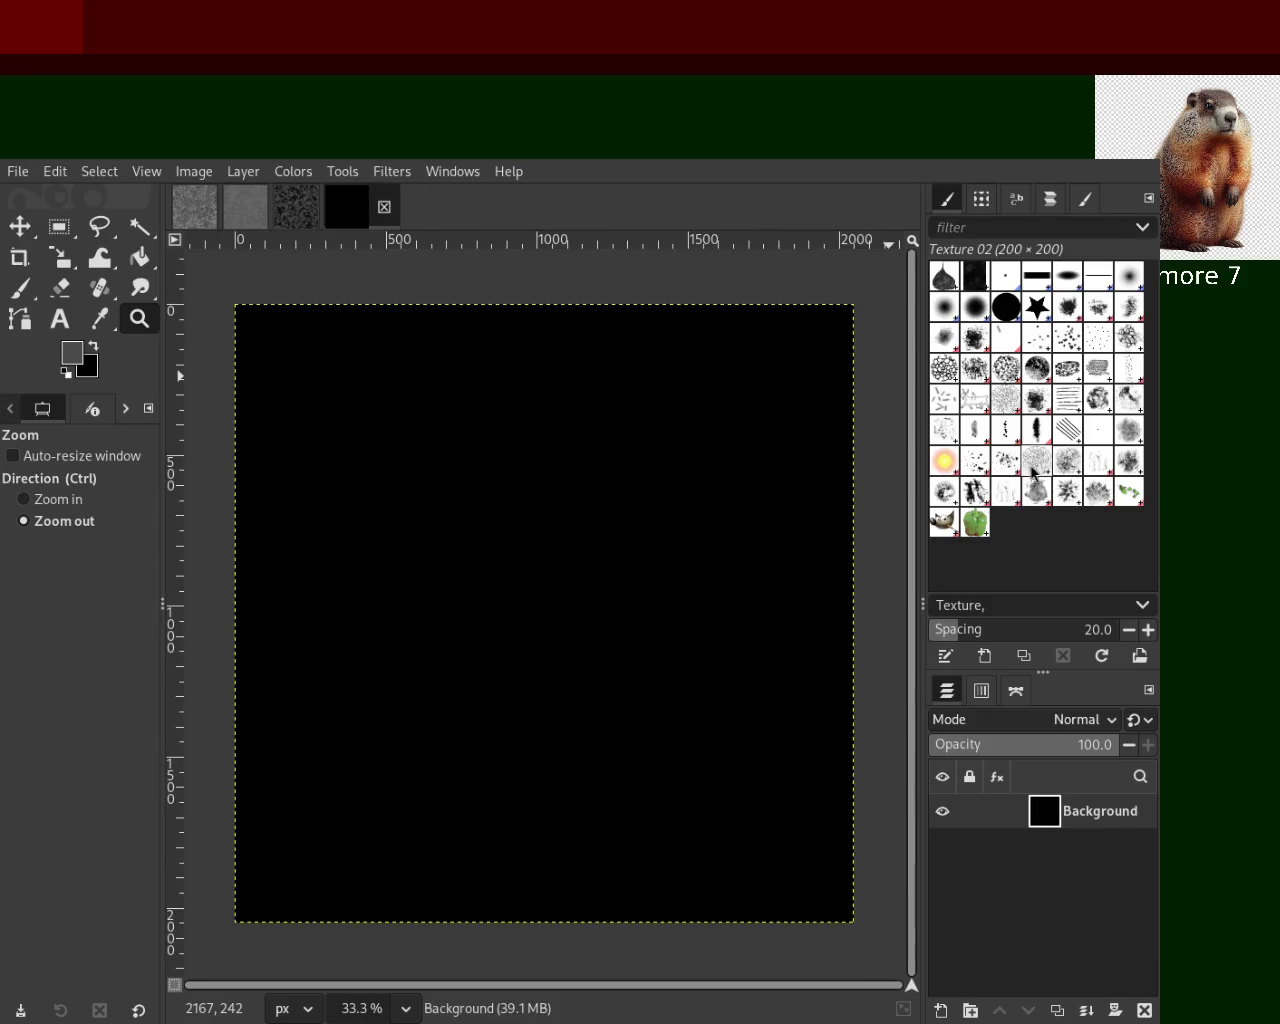
# Select the Pencil 02 brush and fit the black canvas in view, around 25% zoom
pyautogui.click(1068, 500)
pyautogui.moveTo(520, 514); pyautogui.dragTo(491, 796)
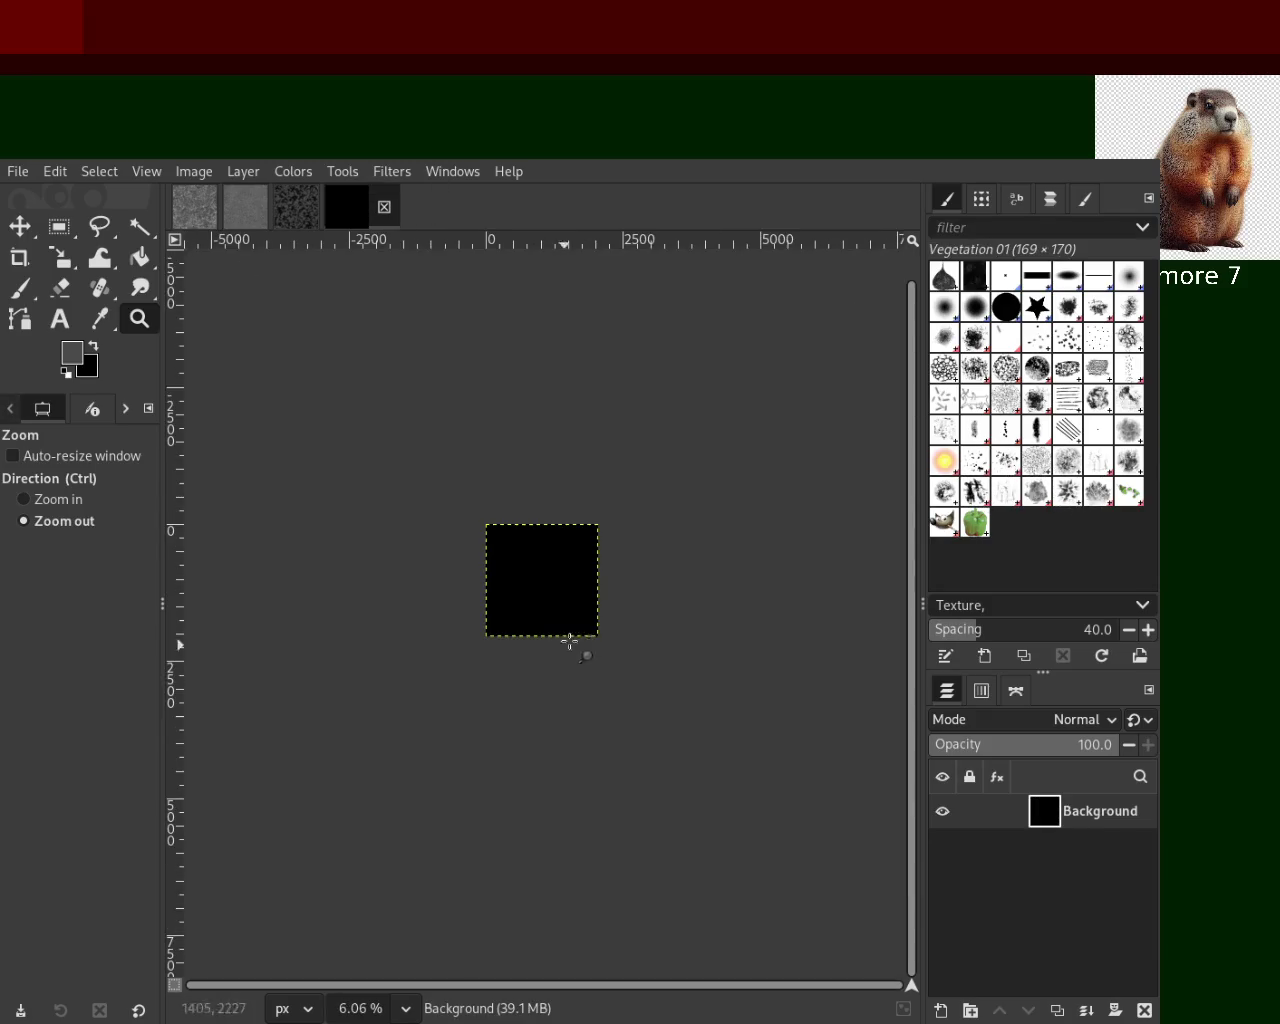
pyautogui.keyDown('ctrl'); pyautogui.click(654, 534); pyautogui.keyUp('ctrl')
pyautogui.keyDown('ctrl'); pyautogui.click(654, 540); pyautogui.keyUp('ctrl')
pyautogui.click(465, 619)
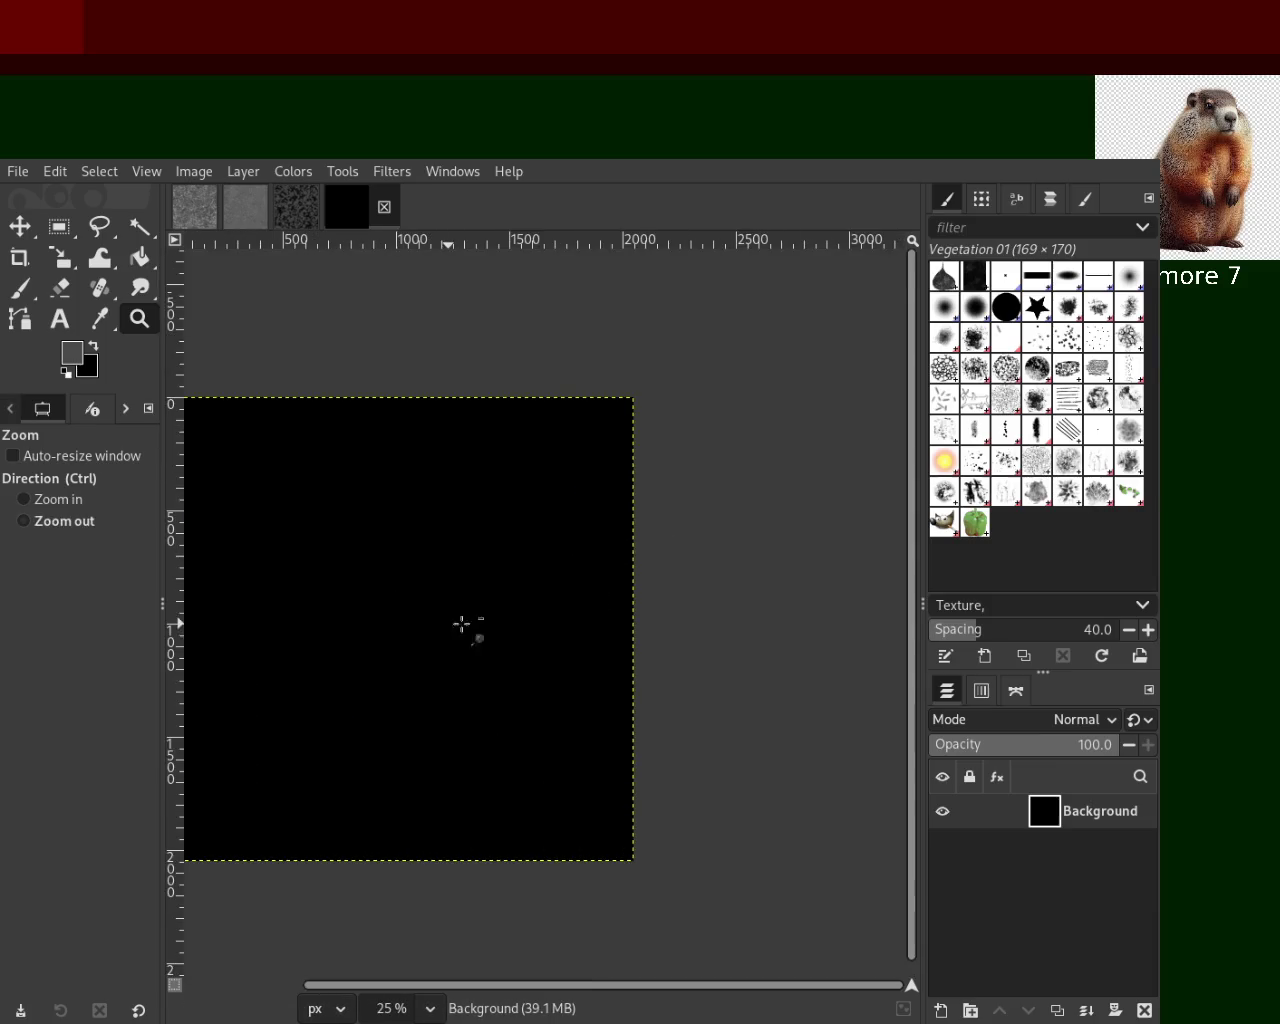
pyautogui.click(1005, 461)
pyautogui.moveTo(370, 544); pyautogui.dragTo(447, 729)
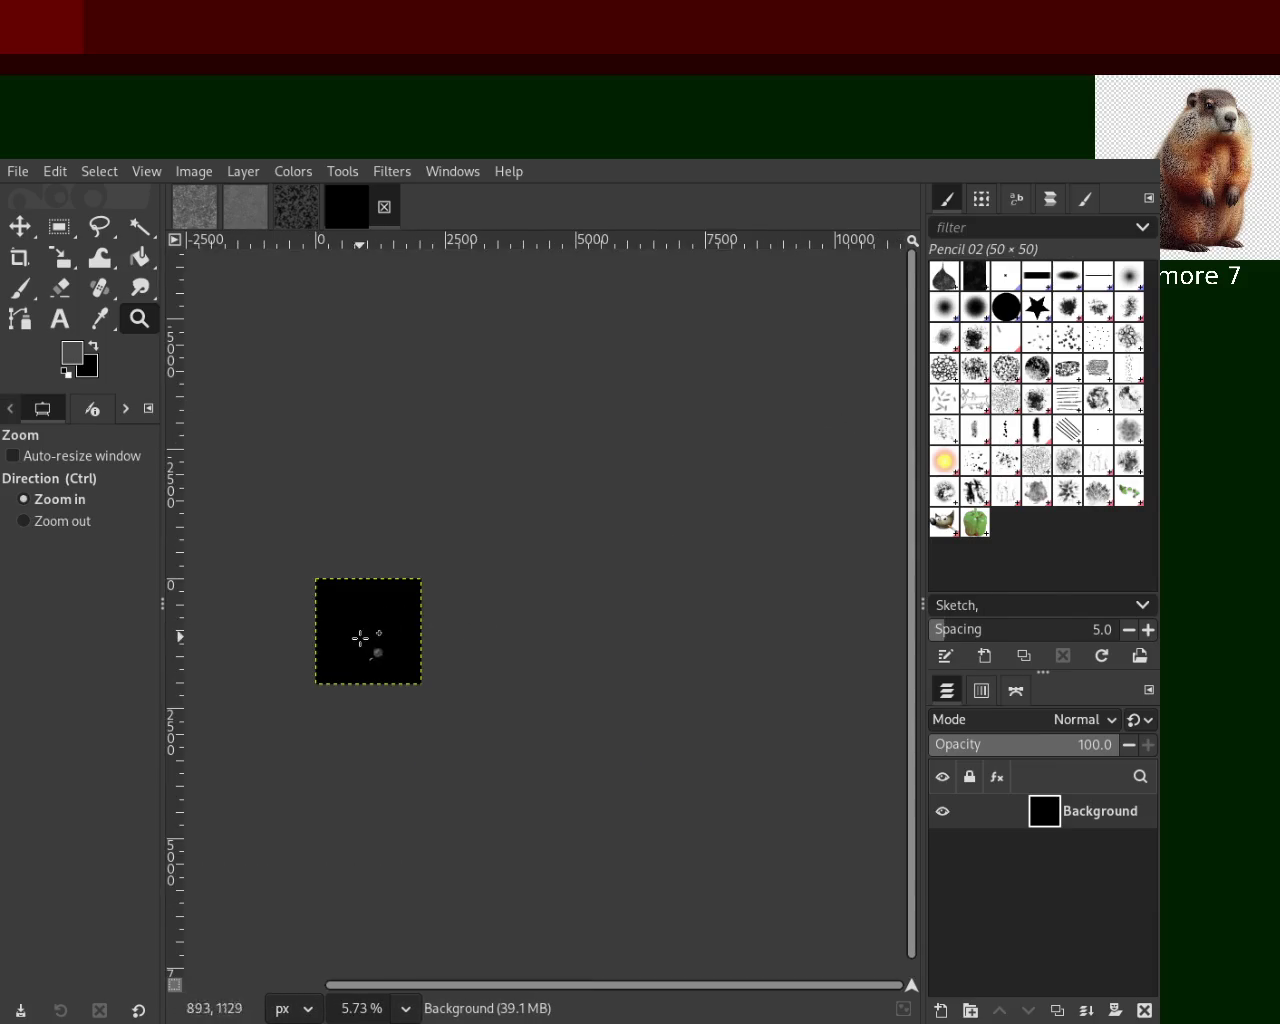
pyautogui.scroll(4, 362, 634)
pyautogui.scroll(1, 357, 634)
pyautogui.click(580, 617)
pyautogui.keyDown('ctrl'); pyautogui.click(537, 634); pyautogui.keyUp('ctrl')
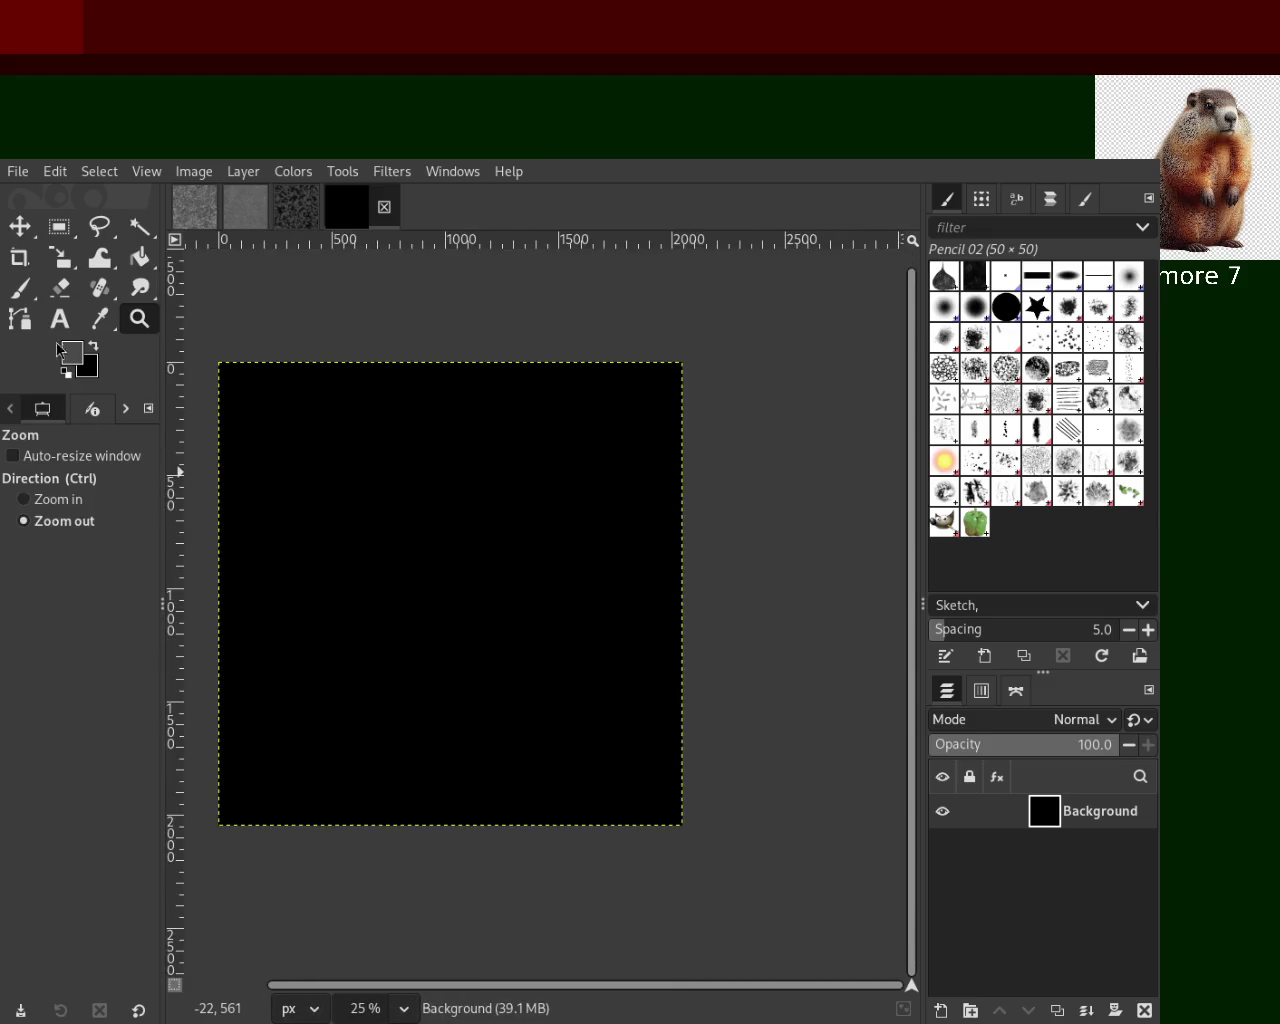
# Paint scattered grey Pencil 02 marks at brush size 159 across the black canvas
pyautogui.press('p')
pyautogui.moveTo(415, 765)
pyautogui.mouseDown()
pyautogui.moveTo(506, 417)
pyautogui.moveTo(420, 704)
pyautogui.mouseUp()
pyautogui.hotkey('ctrl', 'z')
pyautogui.moveTo(395, 805); pyautogui.dragTo(651, 689)
pyautogui.hotkey('ctrl', 'z')
pyautogui.click(37, 562)
pyautogui.moveTo(546, 683)
pyautogui.mouseDown()
pyautogui.moveTo(417, 771)
pyautogui.moveTo(383, 737)
pyautogui.moveTo(371, 451)
pyautogui.moveTo(277, 680)
pyautogui.moveTo(620, 457)
pyautogui.moveTo(511, 471)
pyautogui.moveTo(563, 834)
pyautogui.moveTo(257, 837)
pyautogui.moveTo(560, 640)
pyautogui.moveTo(634, 629)
pyautogui.moveTo(336, 780)
pyautogui.moveTo(451, 388)
pyautogui.moveTo(330, 458)
pyautogui.moveTo(443, 837)
pyautogui.moveTo(457, 666)
pyautogui.mouseUp()
# Sample black from the canvas, paint dark dabs, and zoom in to inspect them
pyautogui.keyDown('ctrl'); pyautogui.click(442, 632); pyautogui.keyUp('ctrl')
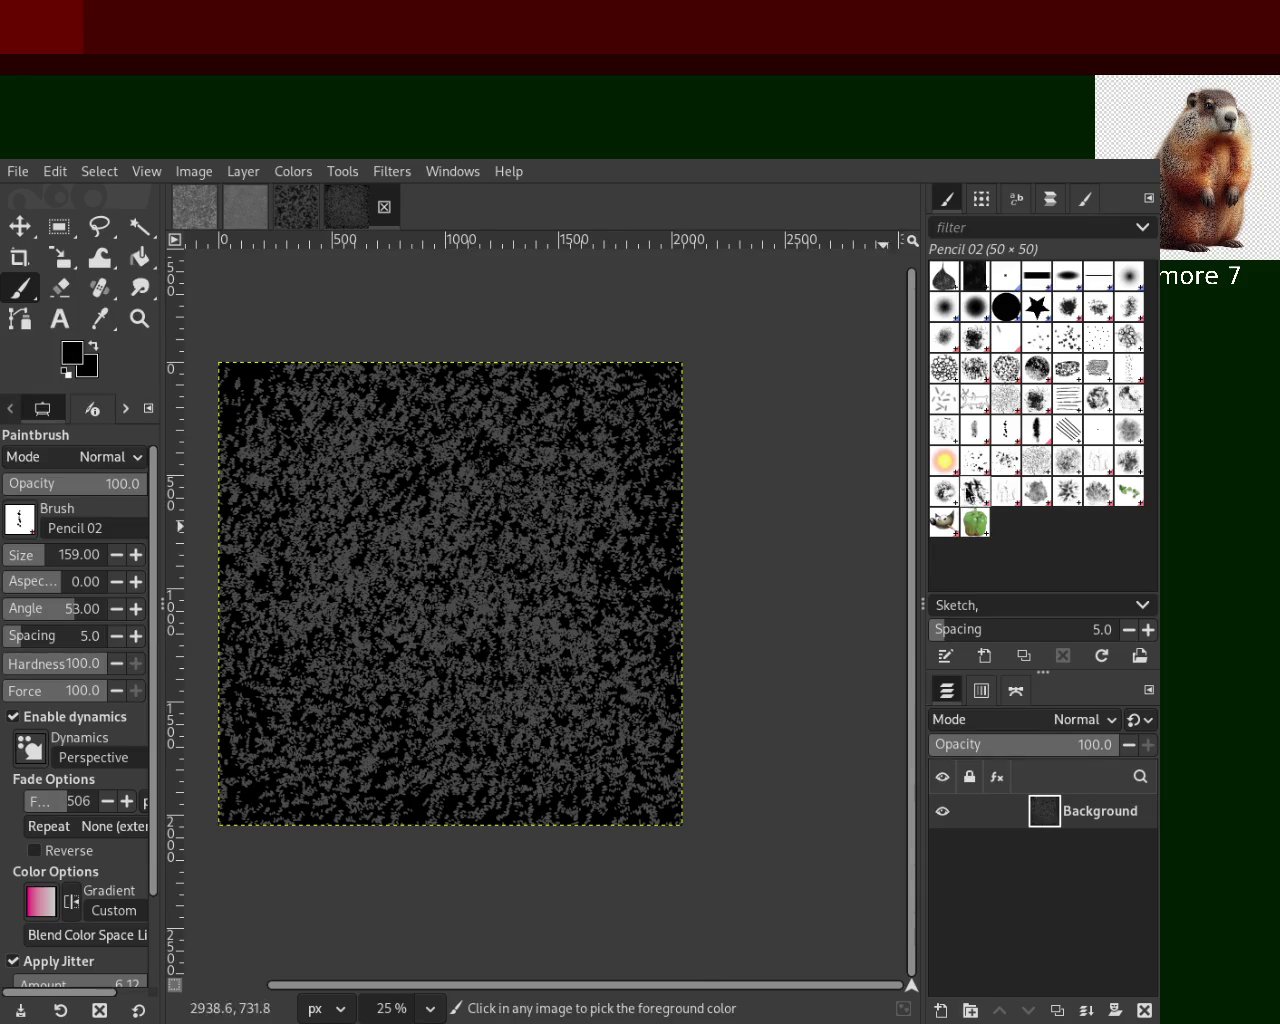
pyautogui.moveTo(338, 578)
pyautogui.mouseDown()
pyautogui.moveTo(400, 720)
pyautogui.moveTo(433, 592)
pyautogui.moveTo(309, 529)
pyautogui.moveTo(495, 386)
pyautogui.moveTo(517, 451)
pyautogui.moveTo(229, 486)
pyautogui.moveTo(318, 594)
pyautogui.moveTo(556, 768)
pyautogui.mouseUp()
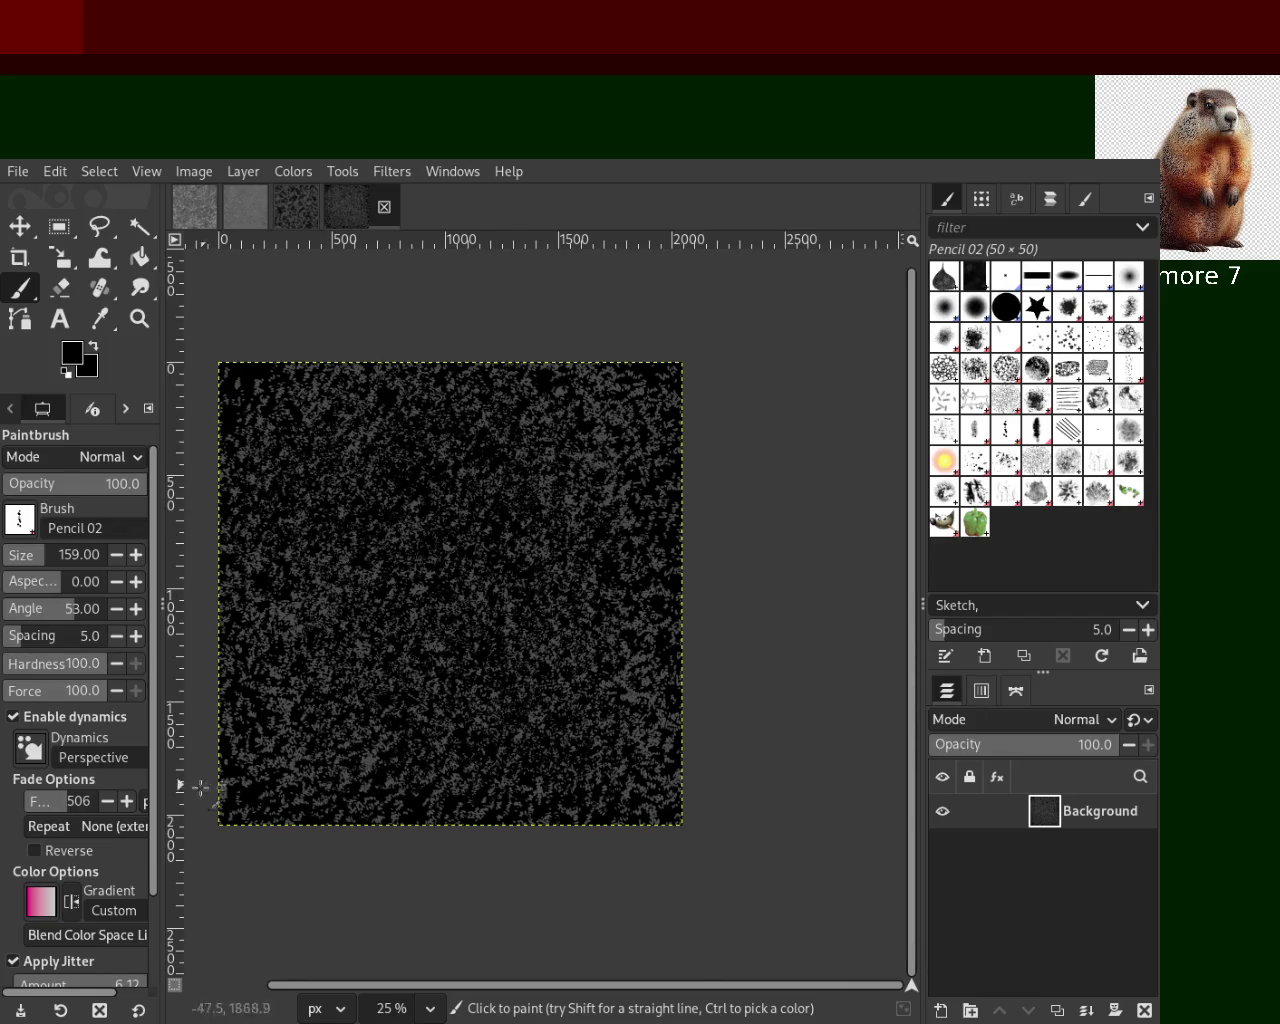
pyautogui.click(139, 318)
pyautogui.click(506, 702)
pyautogui.click(508, 702)
# Return to 33.3% zoom and paint light grey and dark dabs across the canvas
pyautogui.press('ctrl')
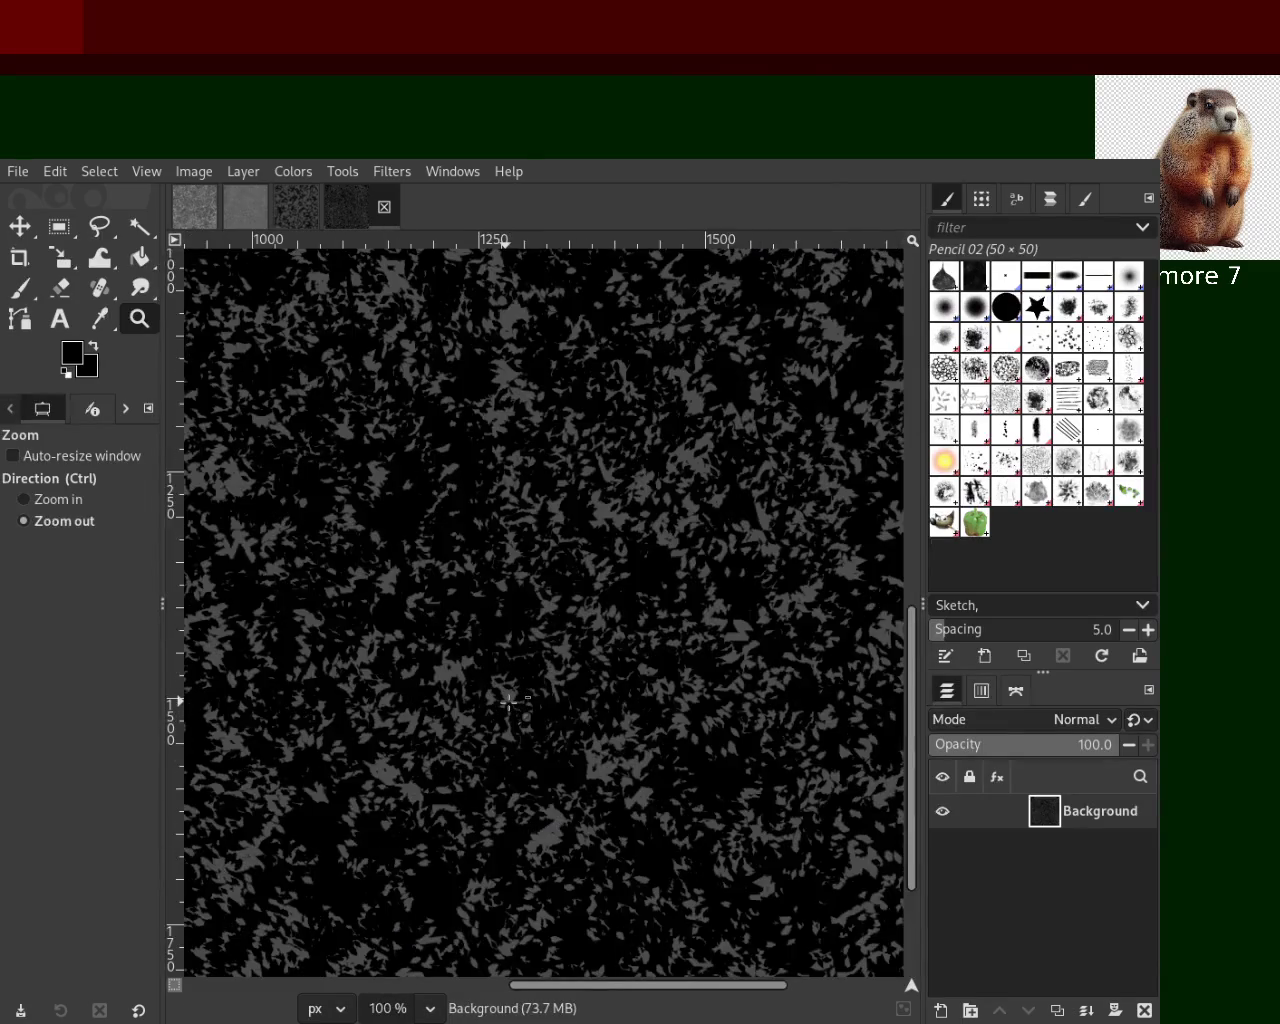
pyautogui.scroll(-3, 508, 702)
pyautogui.scroll(-2, 508, 702)
pyautogui.click(320, 649)
pyautogui.click(320, 649)
pyautogui.keyDown('ctrl'); pyautogui.click(650, 661); pyautogui.keyUp('ctrl')
pyautogui.click(650, 661)
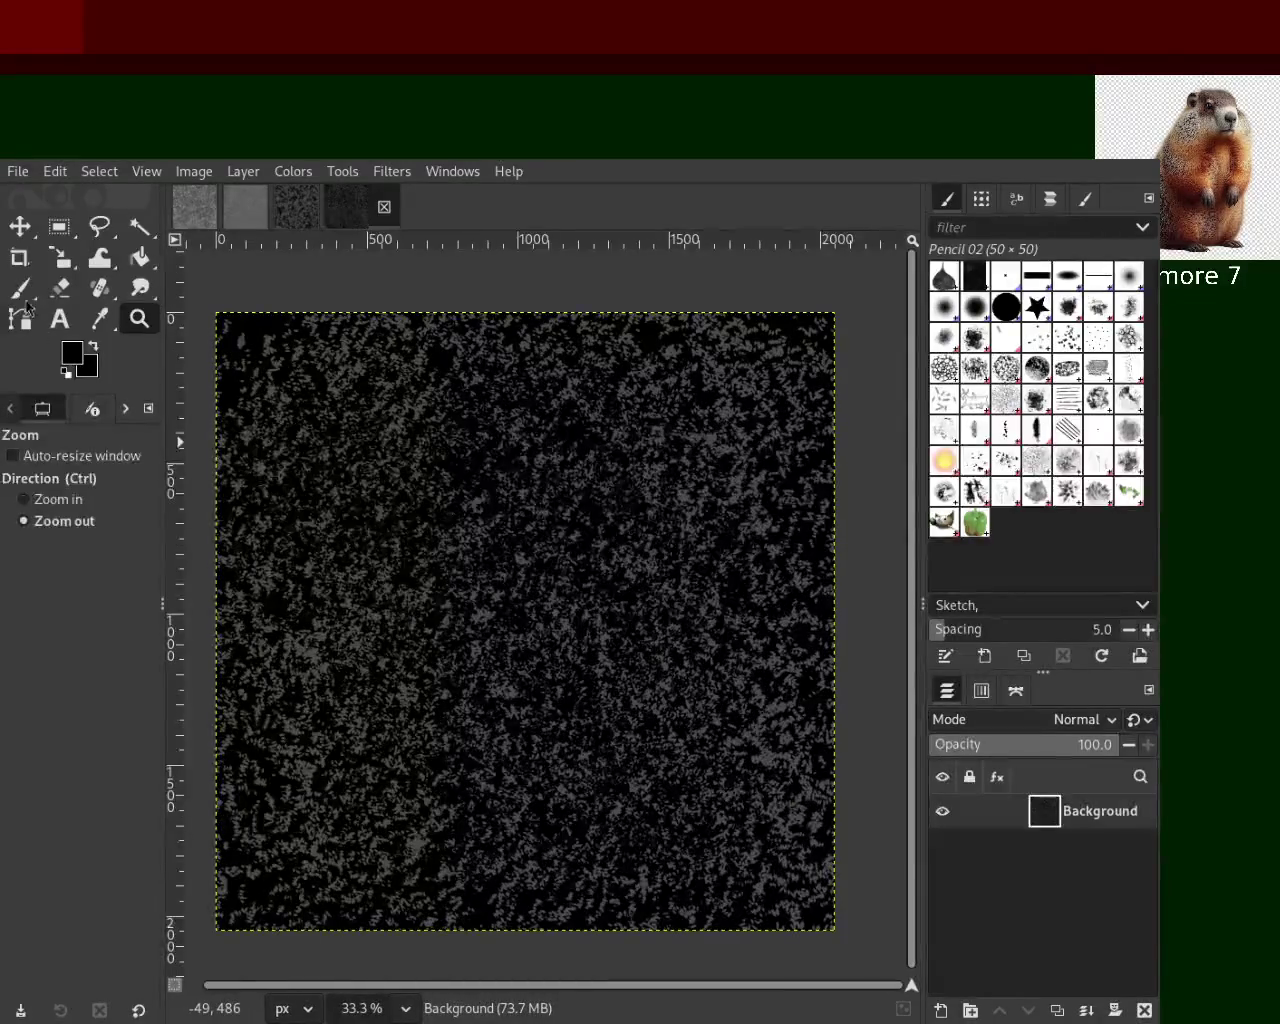
pyautogui.click(19, 288)
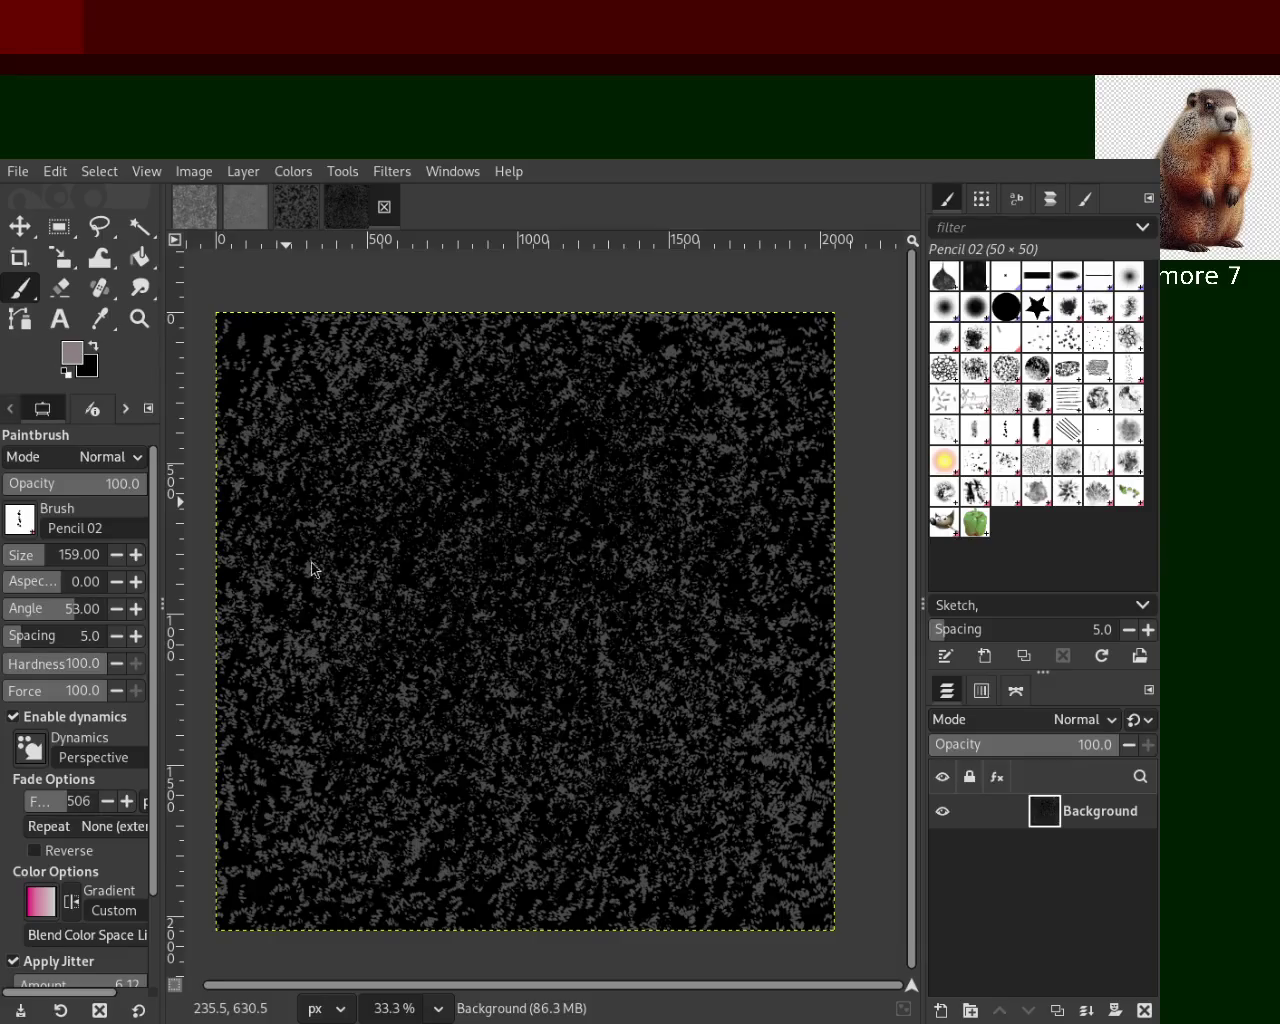
pyautogui.moveTo(657, 429)
pyautogui.mouseDown()
pyautogui.moveTo(303, 725)
pyautogui.moveTo(843, 384)
pyautogui.mouseUp()
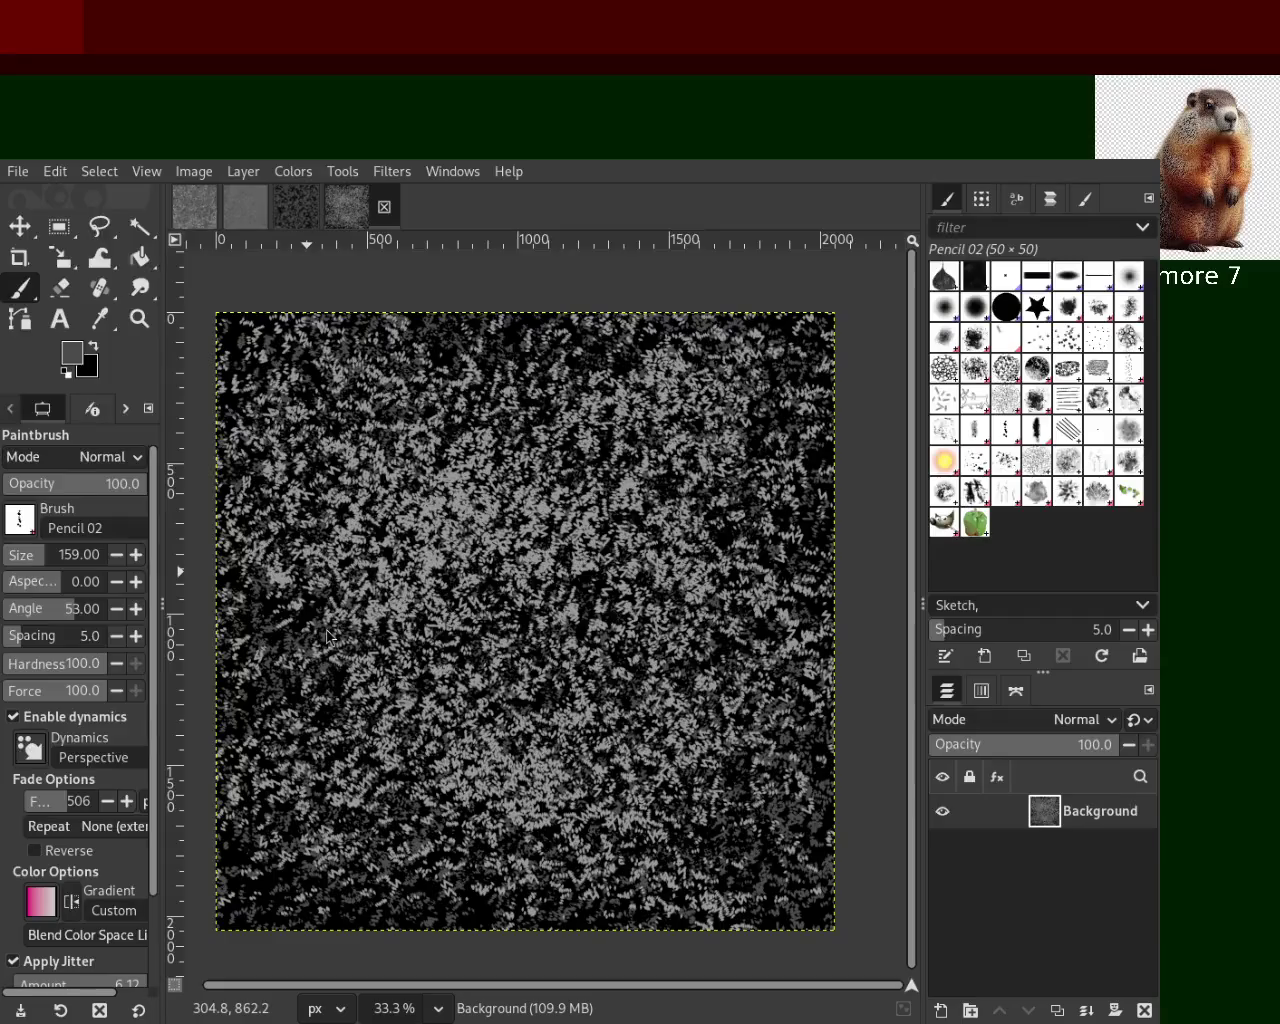
pyautogui.moveTo(793, 400)
pyautogui.mouseDown()
pyautogui.moveTo(403, 546)
pyautogui.moveTo(440, 793)
pyautogui.moveTo(760, 695)
pyautogui.moveTo(642, 579)
pyautogui.moveTo(600, 410)
pyautogui.moveTo(602, 442)
pyautogui.moveTo(233, 360)
pyautogui.moveTo(700, 820)
pyautogui.moveTo(838, 883)
pyautogui.moveTo(195, 903)
pyautogui.mouseUp()
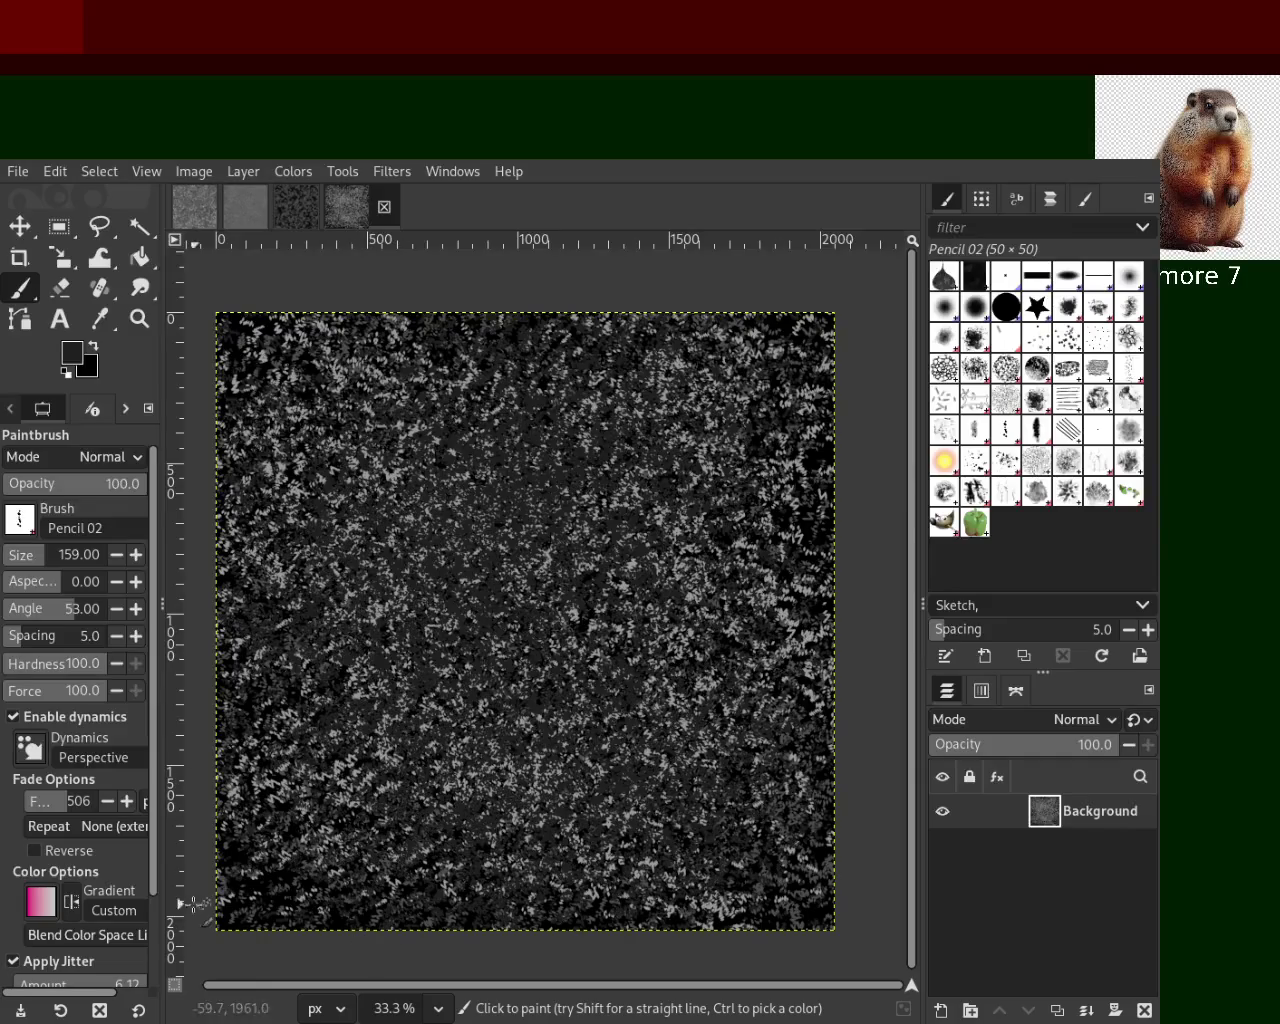
# At 50% zoom, sample a mid grey and paint grey dabs across the canvas
pyautogui.click(139, 318)
pyautogui.click(553, 598)
pyautogui.click(553, 598)
pyautogui.click(553, 598)
pyautogui.click(553, 598)
pyautogui.click(553, 598)
pyautogui.click(553, 598)
pyautogui.click(553, 598)
pyautogui.click(530, 565)
pyautogui.keyDown('ctrl'); pyautogui.click(510, 535); pyautogui.keyUp('ctrl')
pyautogui.click(510, 535)
pyautogui.keyDown('ctrl'); pyautogui.click(510, 535); pyautogui.keyUp('ctrl')
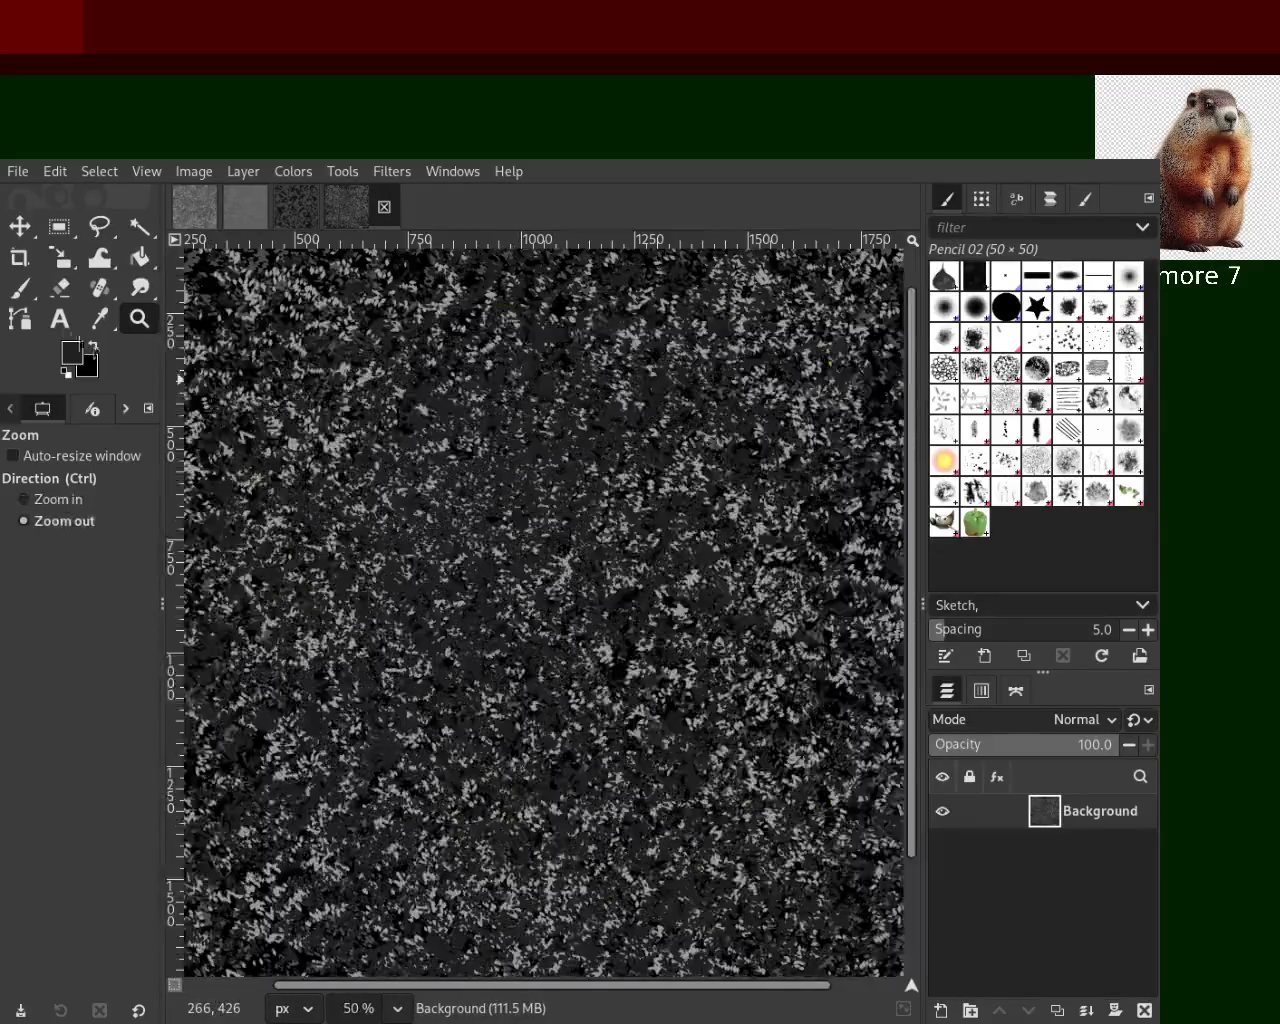
pyautogui.click(19, 288)
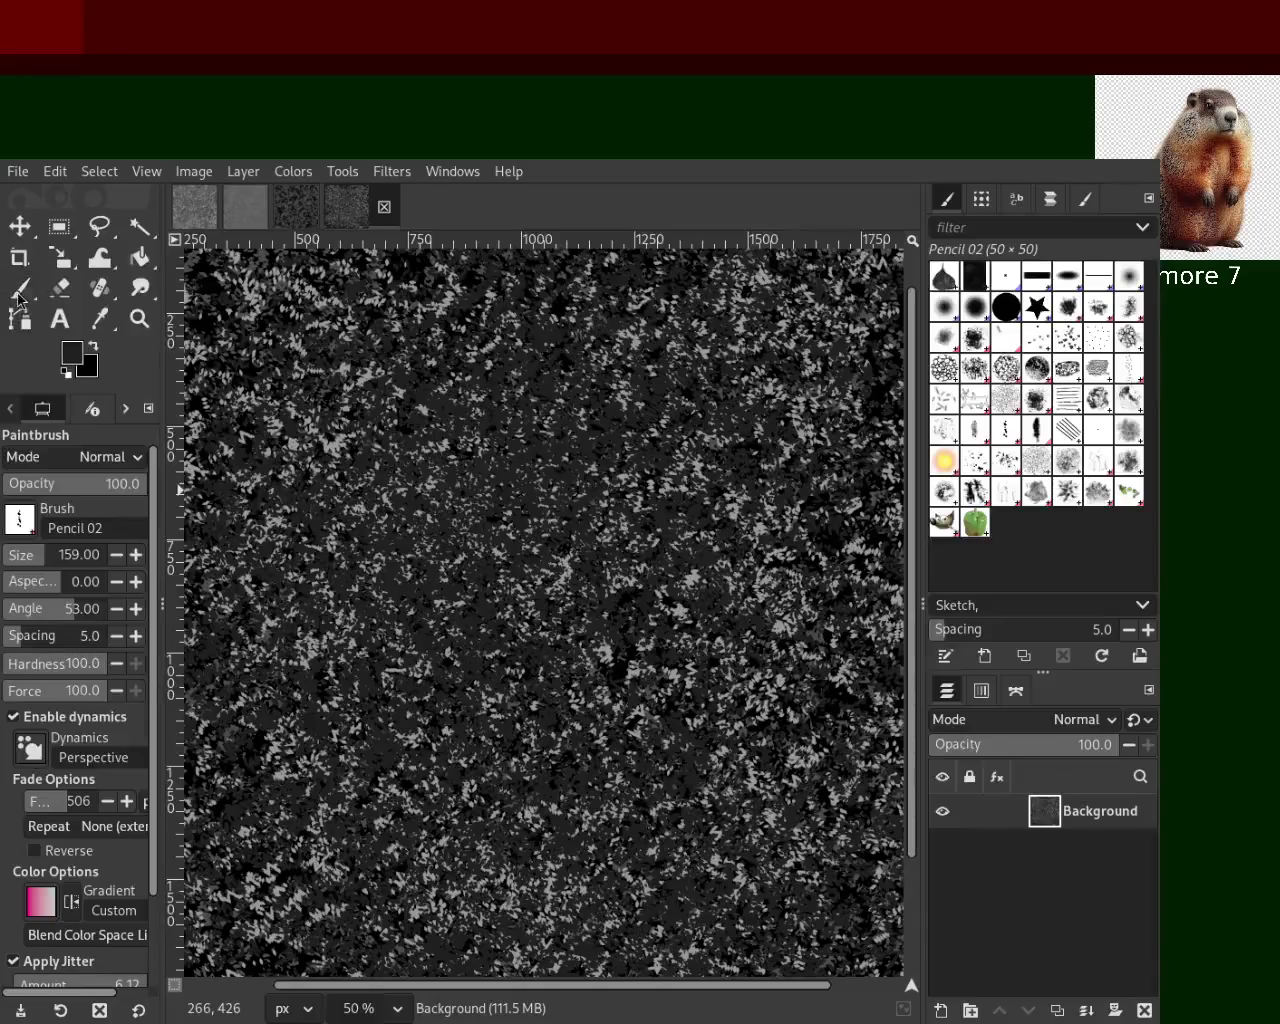
pyautogui.keyDown('ctrl'); pyautogui.click(328, 345); pyautogui.keyUp('ctrl')
pyautogui.moveTo(357, 380)
pyautogui.mouseDown()
pyautogui.moveTo(287, 407)
pyautogui.moveTo(20, 878)
pyautogui.mouseUp()
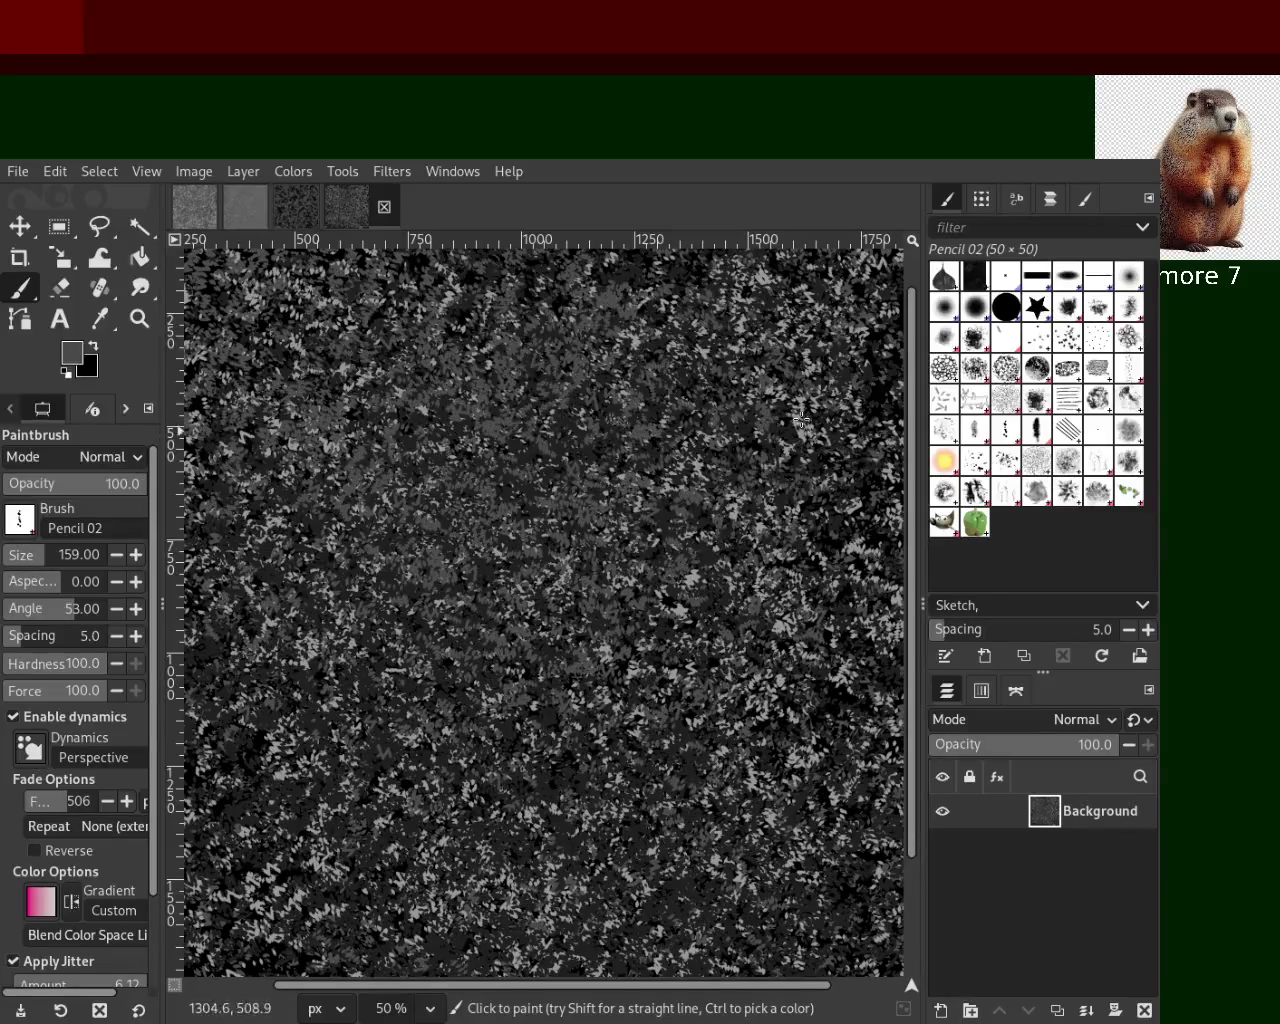
# Zoom to 33.3% and paint more marks, mostly toward the right side
pyautogui.click(140, 318)
pyautogui.click(541, 398)
pyautogui.keyDown('ctrl'); pyautogui.click(541, 398); pyautogui.keyUp('ctrl')
pyautogui.keyDown('ctrl'); pyautogui.click(541, 398); pyautogui.keyUp('ctrl')
pyautogui.keyDown('ctrl'); pyautogui.click(541, 398); pyautogui.keyUp('ctrl')
pyautogui.click(541, 398)
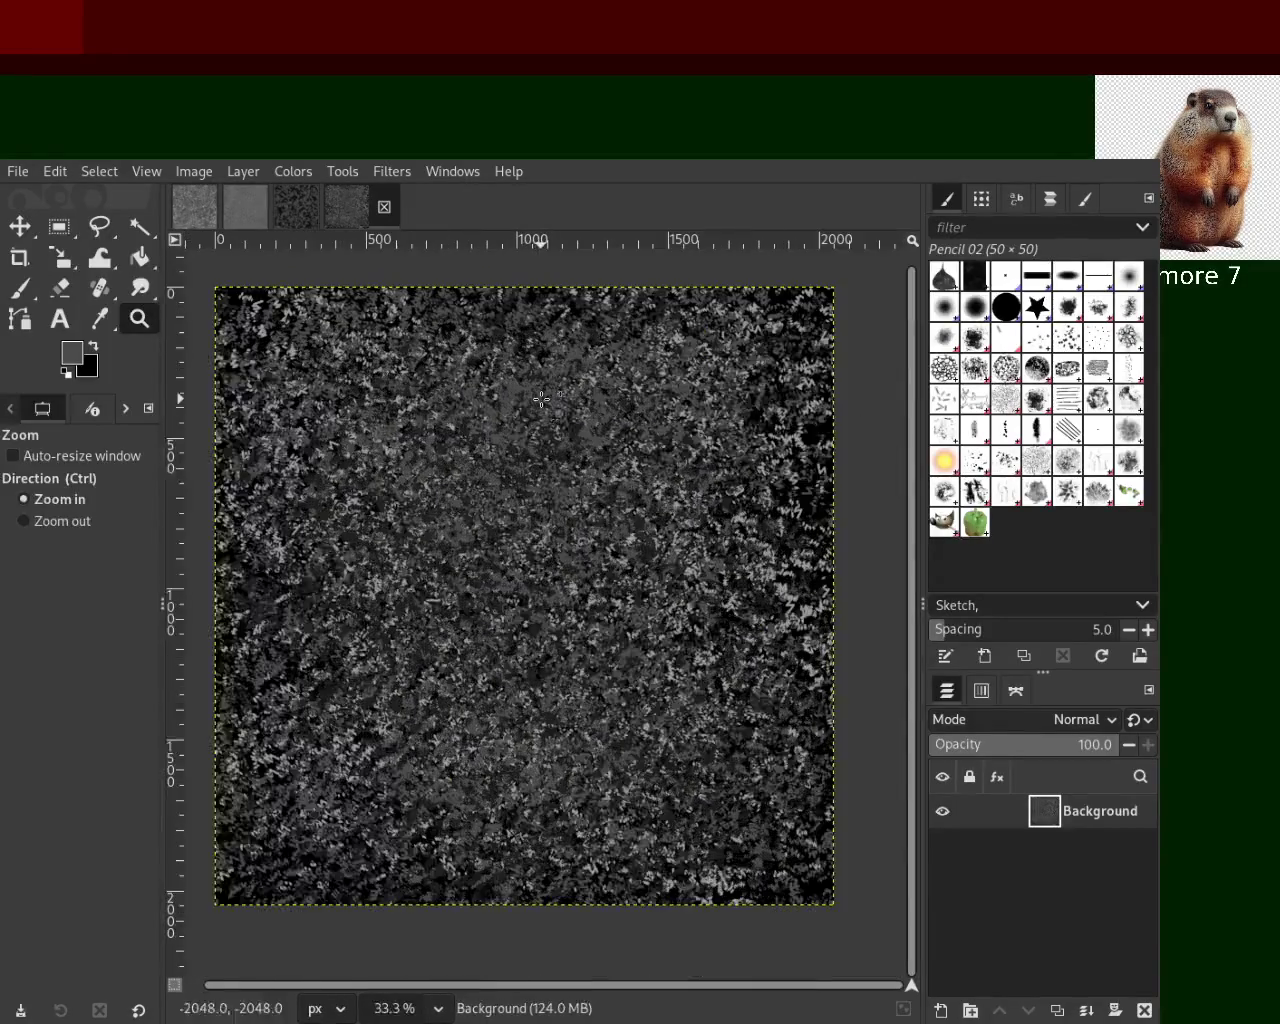
pyautogui.click(20, 288)
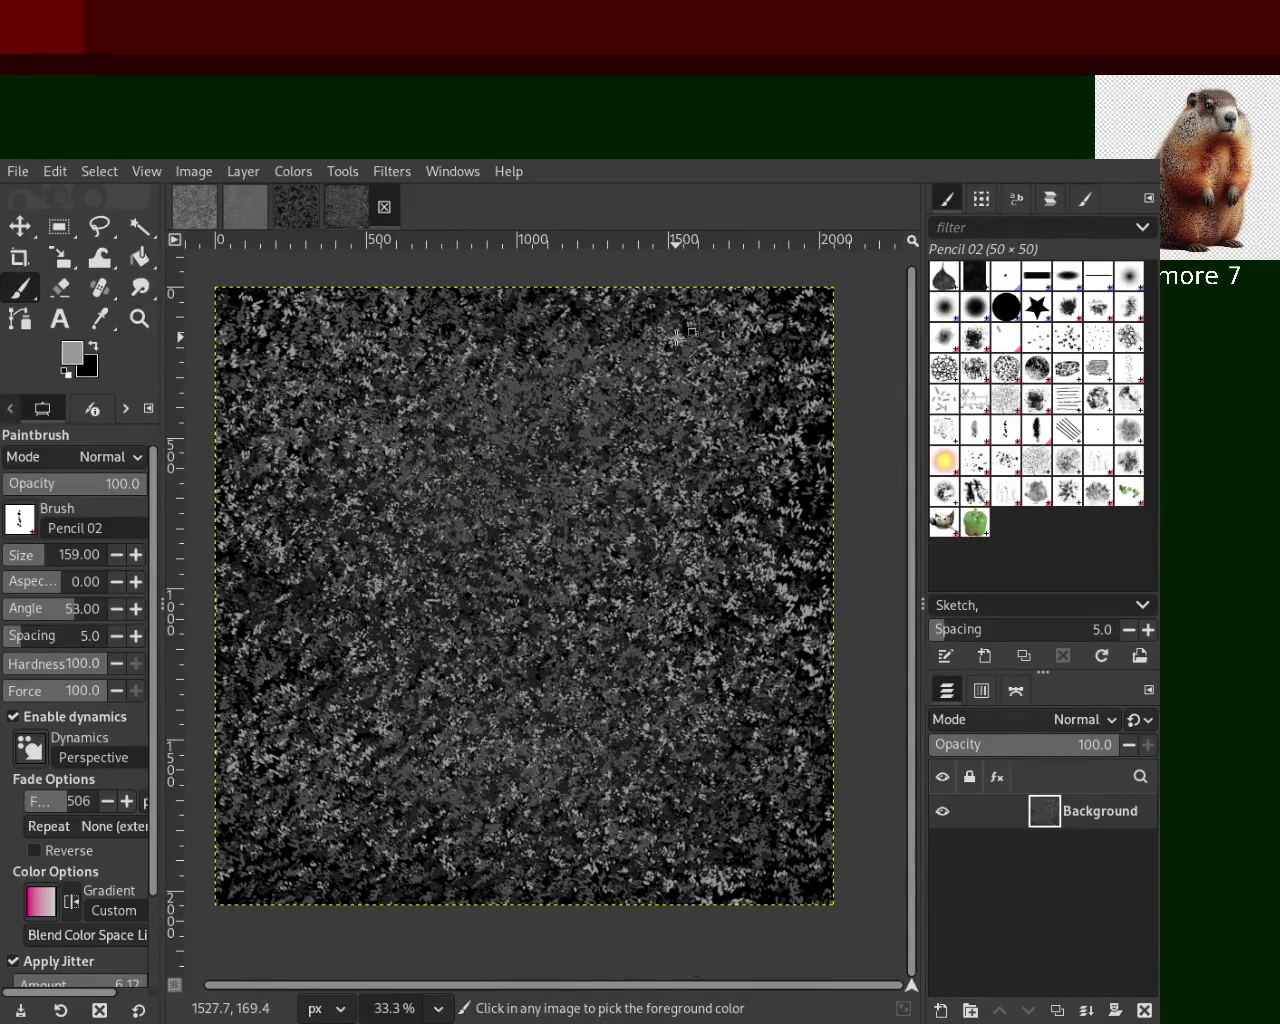
pyautogui.moveTo(696, 849); pyautogui.dragTo(412, 510)
pyautogui.moveTo(616, 843)
pyautogui.mouseDown()
pyautogui.moveTo(409, 763)
pyautogui.moveTo(819, 633)
pyautogui.moveTo(714, 519)
pyautogui.moveTo(512, 484)
pyautogui.mouseUp()
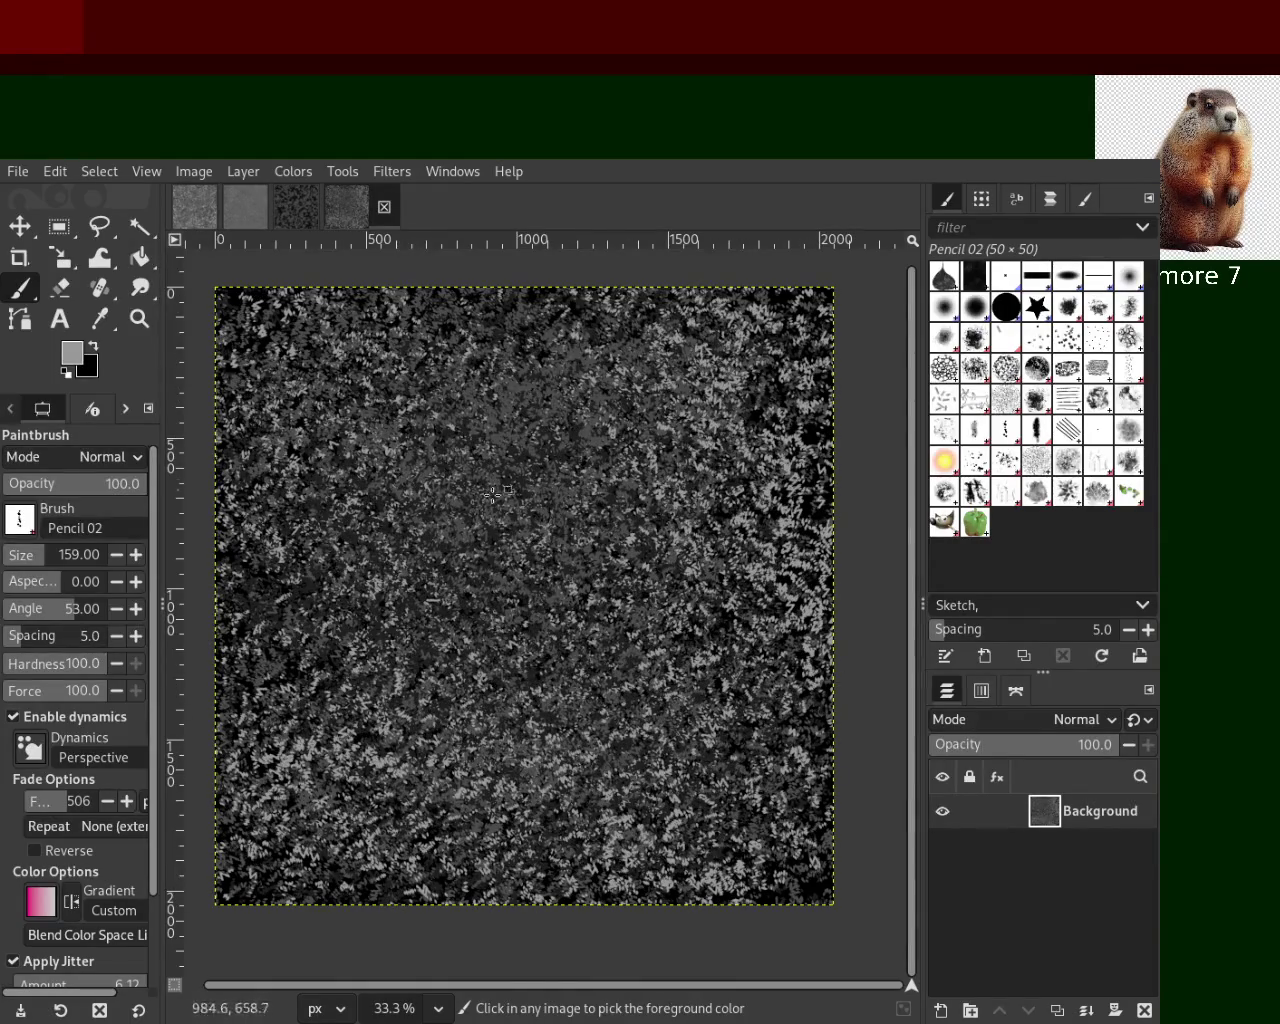
# Sample black and paint dark dabs, undoing the last bright strokes near the centre
pyautogui.keyDown('ctrl'); pyautogui.click(318, 580); pyautogui.keyUp('ctrl')
pyautogui.moveTo(378, 596)
pyautogui.mouseDown()
pyautogui.moveTo(521, 555)
pyautogui.moveTo(716, 528)
pyautogui.moveTo(702, 359)
pyautogui.moveTo(718, 371)
pyautogui.moveTo(537, 312)
pyautogui.moveTo(372, 789)
pyautogui.moveTo(289, 845)
pyautogui.moveTo(420, 775)
pyautogui.moveTo(705, 690)
pyautogui.moveTo(800, 540)
pyautogui.moveTo(828, 465)
pyautogui.mouseUp()
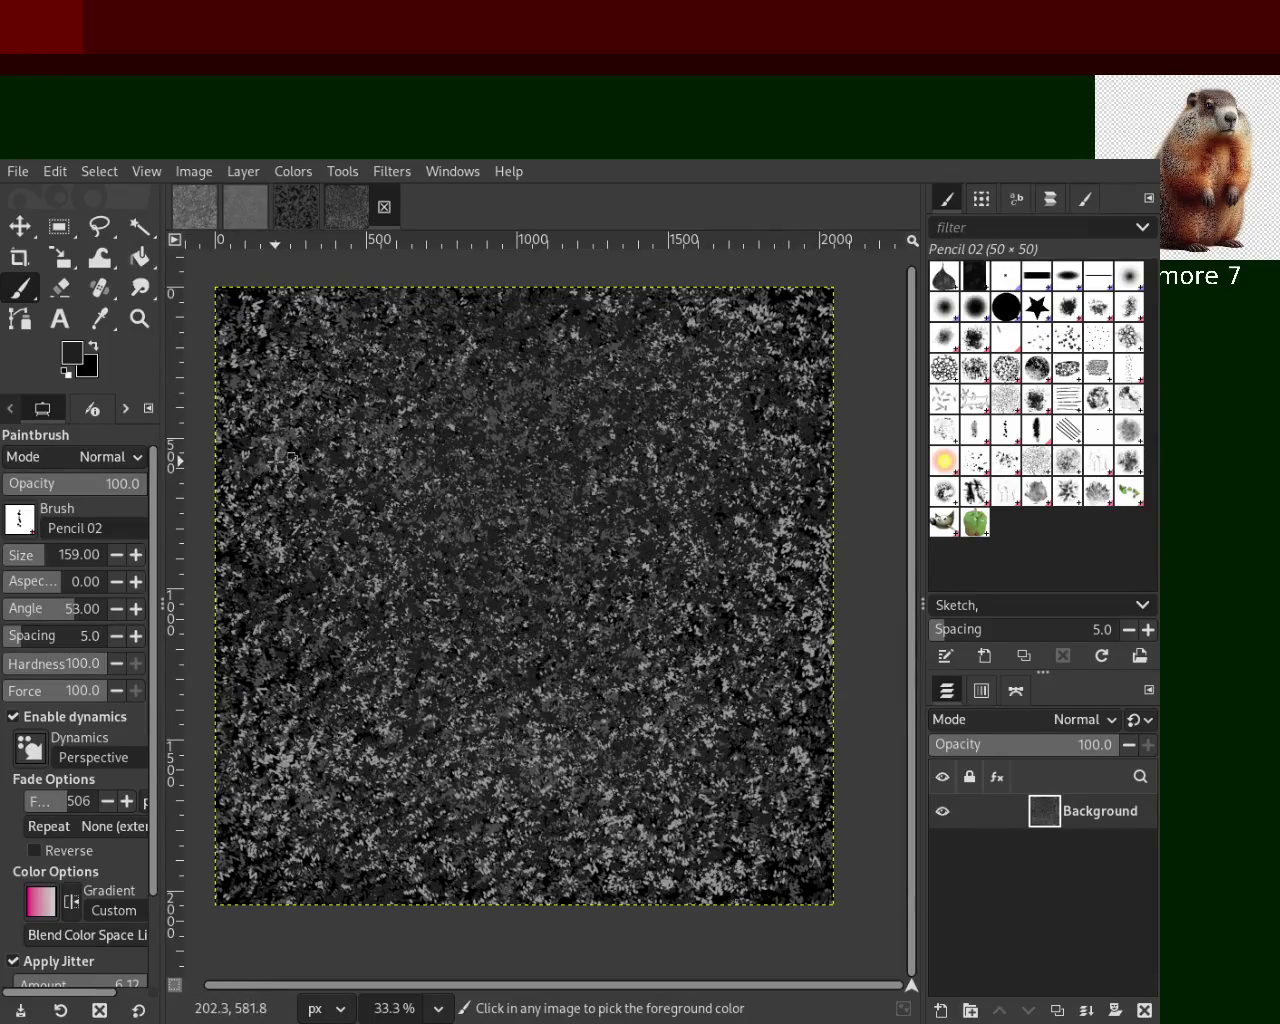
pyautogui.moveTo(285, 448)
pyautogui.mouseDown()
pyautogui.moveTo(665, 603)
pyautogui.moveTo(243, 830)
pyautogui.moveTo(402, 789)
pyautogui.moveTo(815, 786)
pyautogui.moveTo(716, 514)
pyautogui.moveTo(581, 588)
pyautogui.mouseUp()
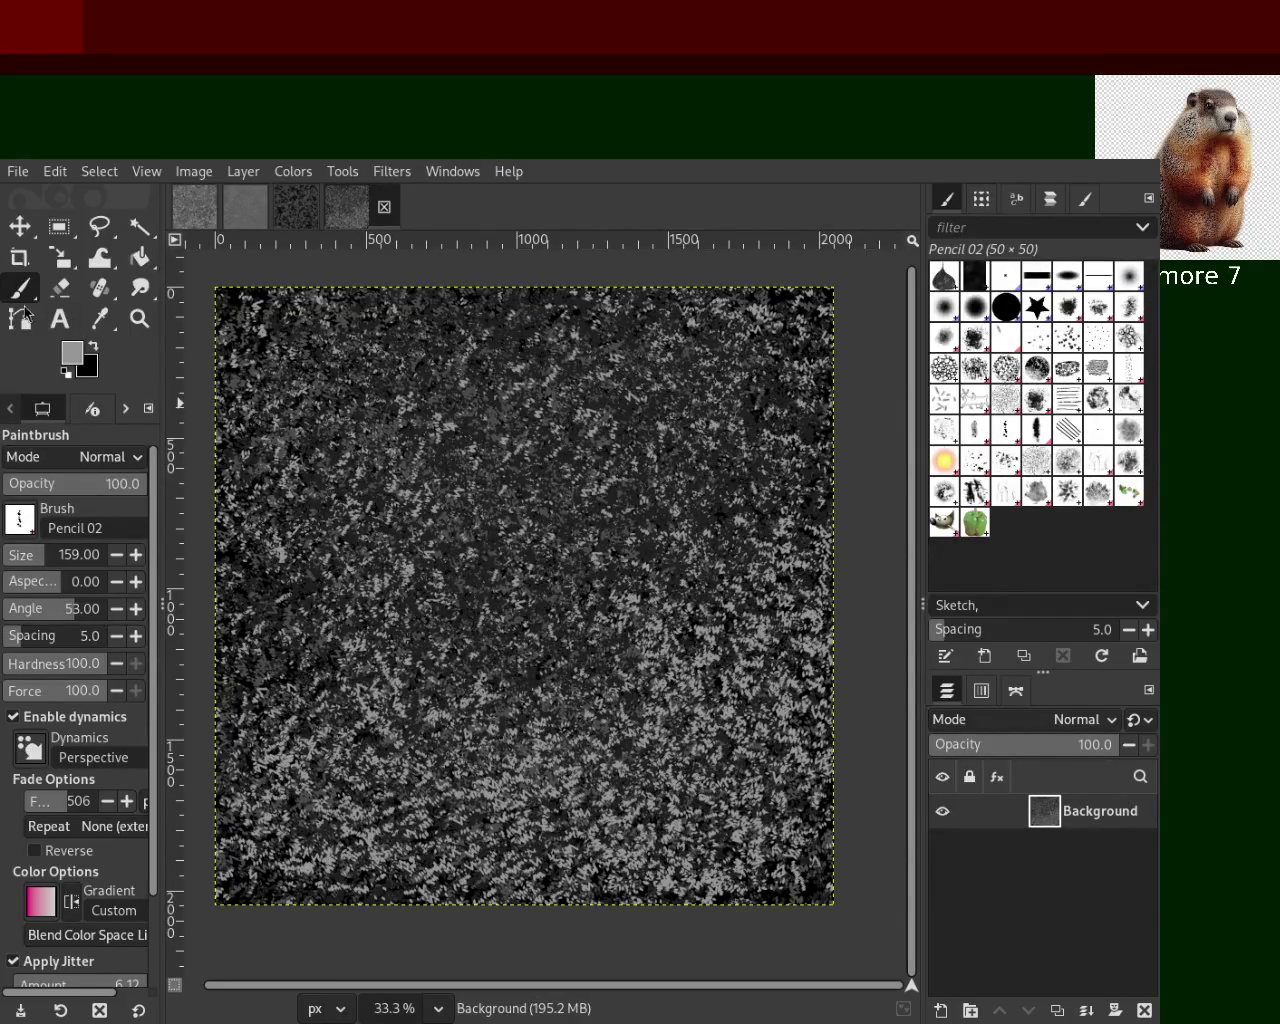
pyautogui.moveTo(607, 800)
pyautogui.mouseDown()
pyautogui.moveTo(744, 831)
pyautogui.moveTo(538, 791)
pyautogui.moveTo(678, 468)
pyautogui.mouseUp()
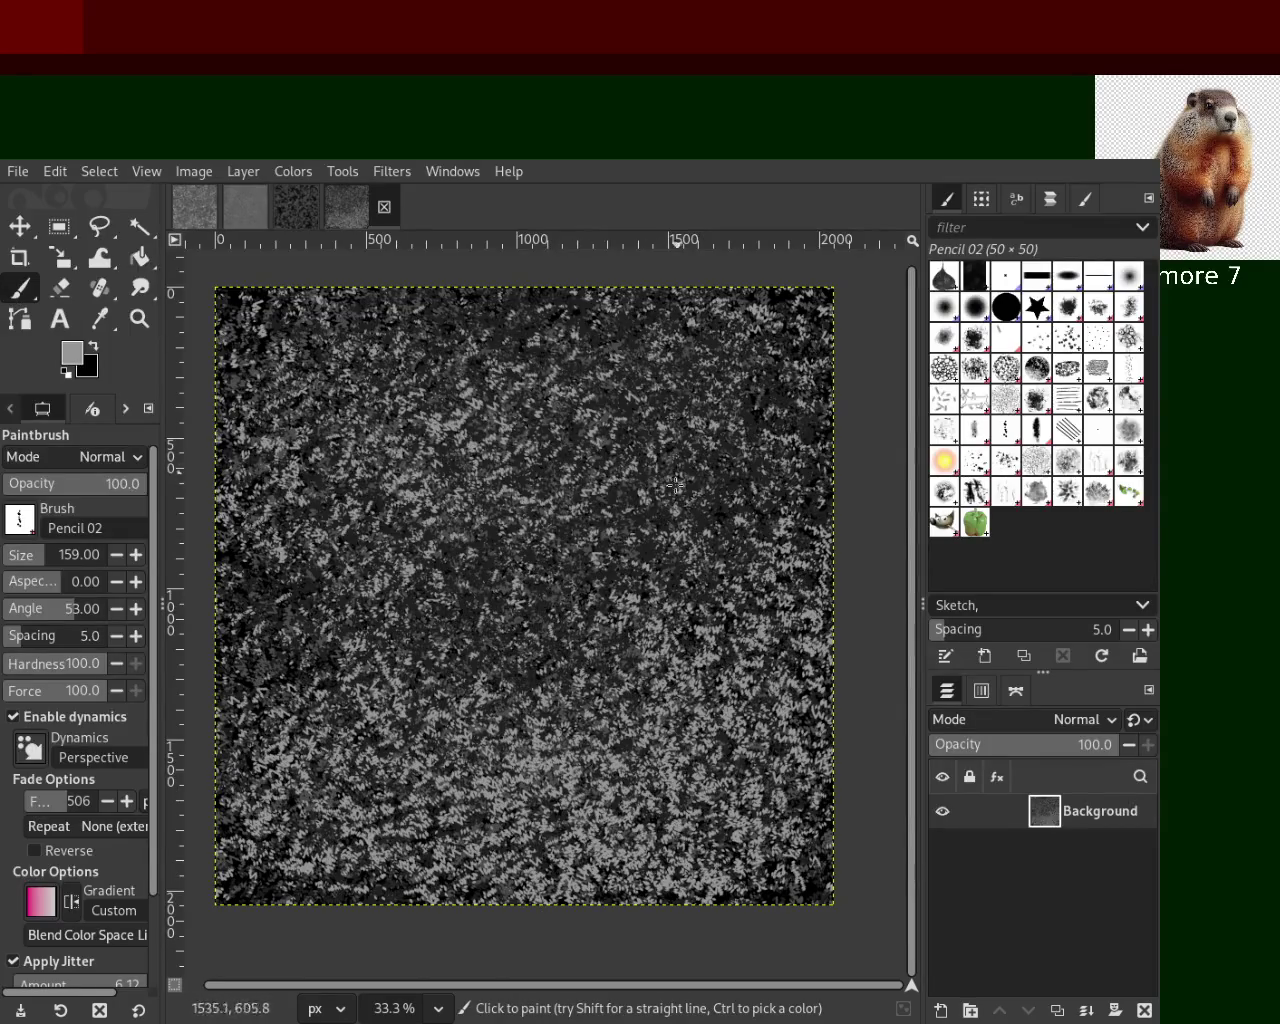
pyautogui.hotkey('ctrl', 'z')
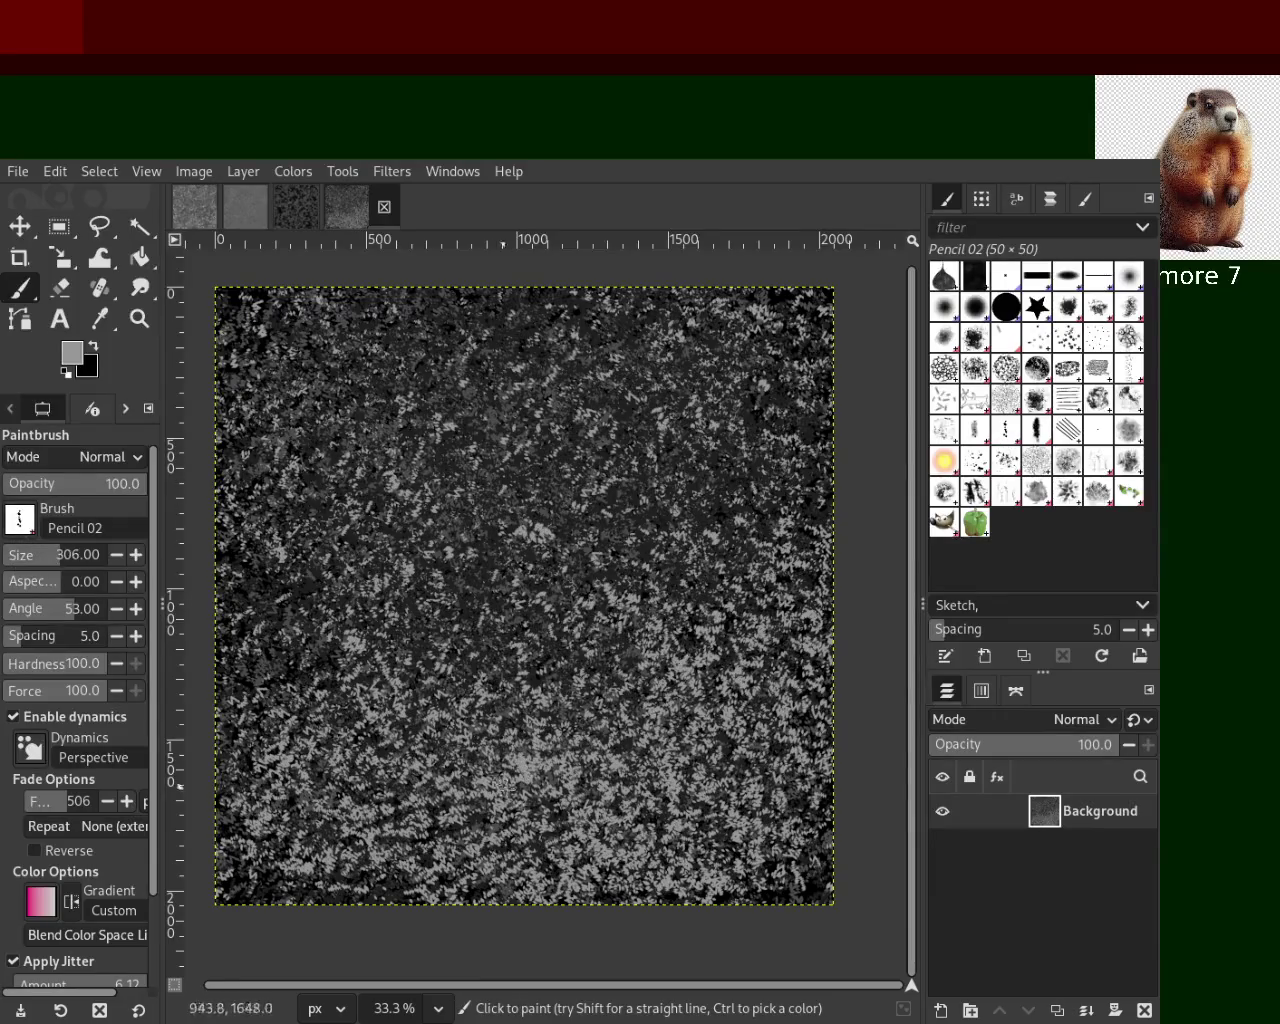
# Switch to the Pencil 03 brush and trial brush sizes 31 and 114, undoing each test
pyautogui.click(976, 434)
pyautogui.click(1037, 430)
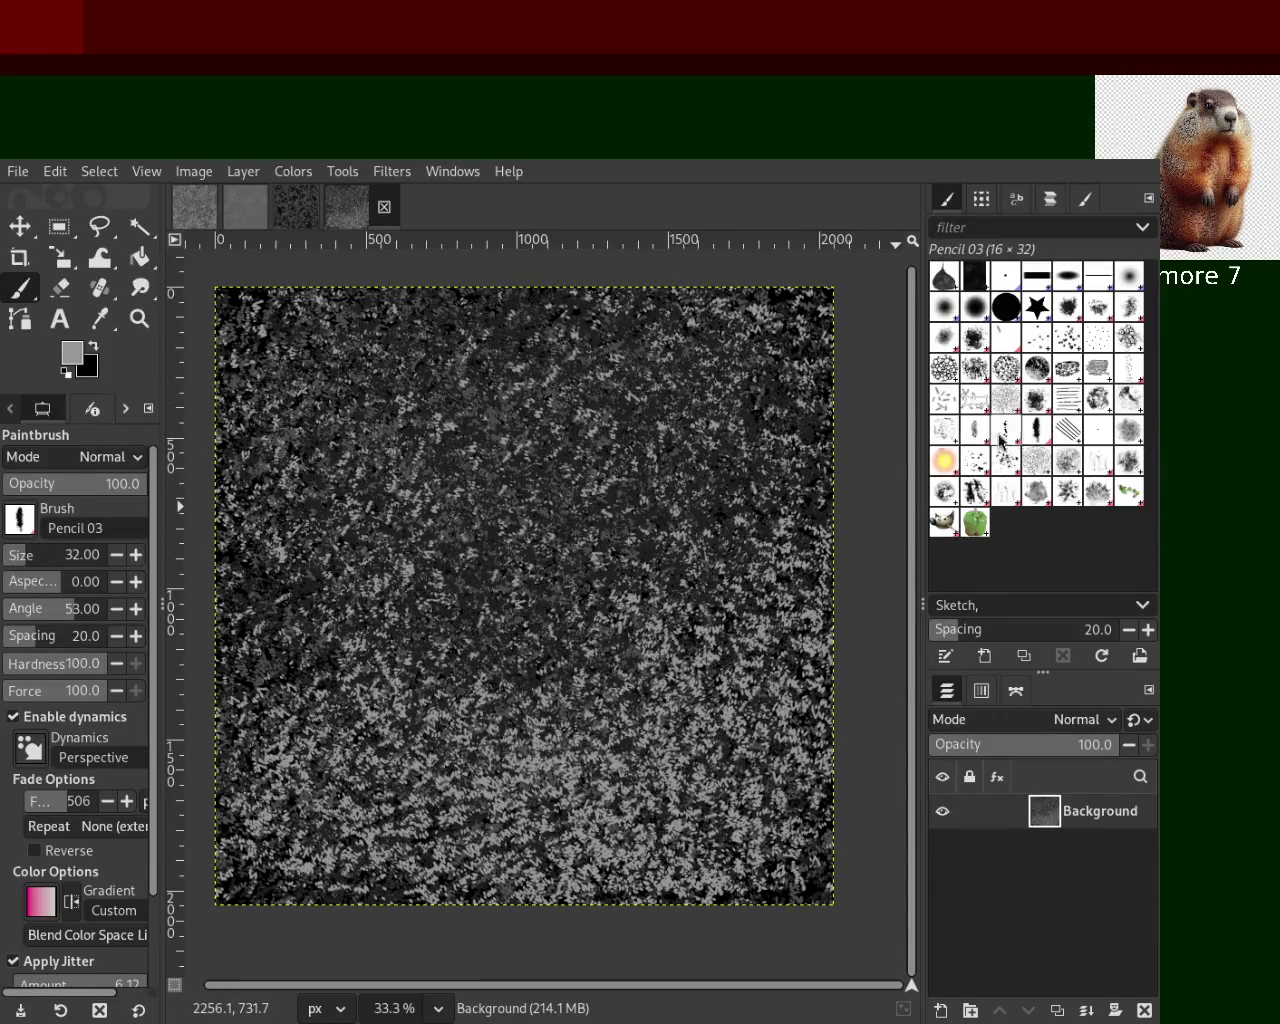
pyautogui.moveTo(484, 830); pyautogui.dragTo(700, 570)
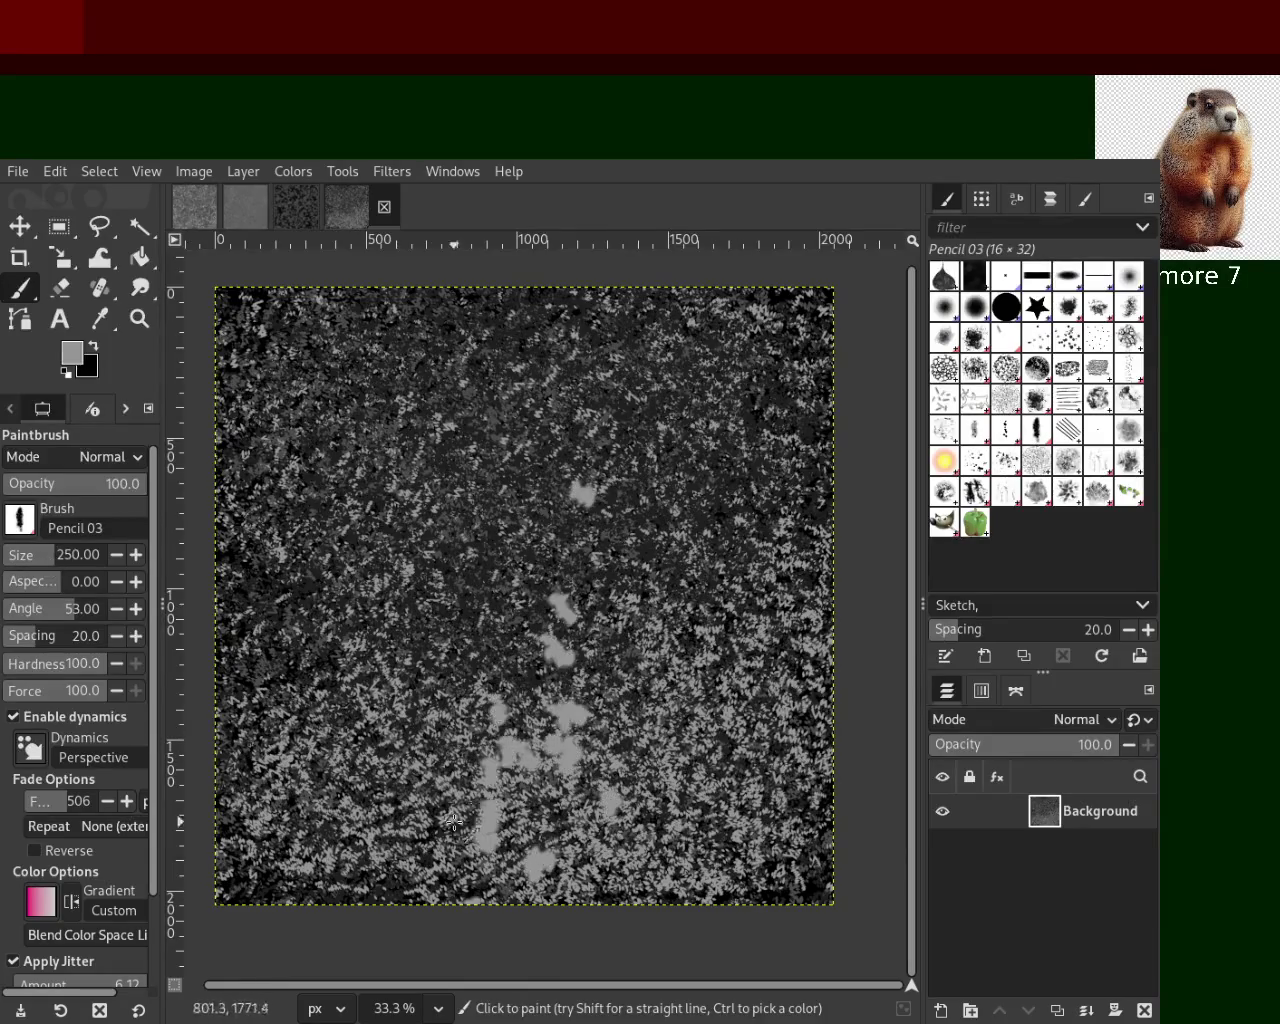
pyautogui.hotkey('ctrl', 'z')
pyautogui.moveTo(60, 556); pyautogui.dragTo(15, 562)
pyautogui.moveTo(604, 570); pyautogui.dragTo(468, 610)
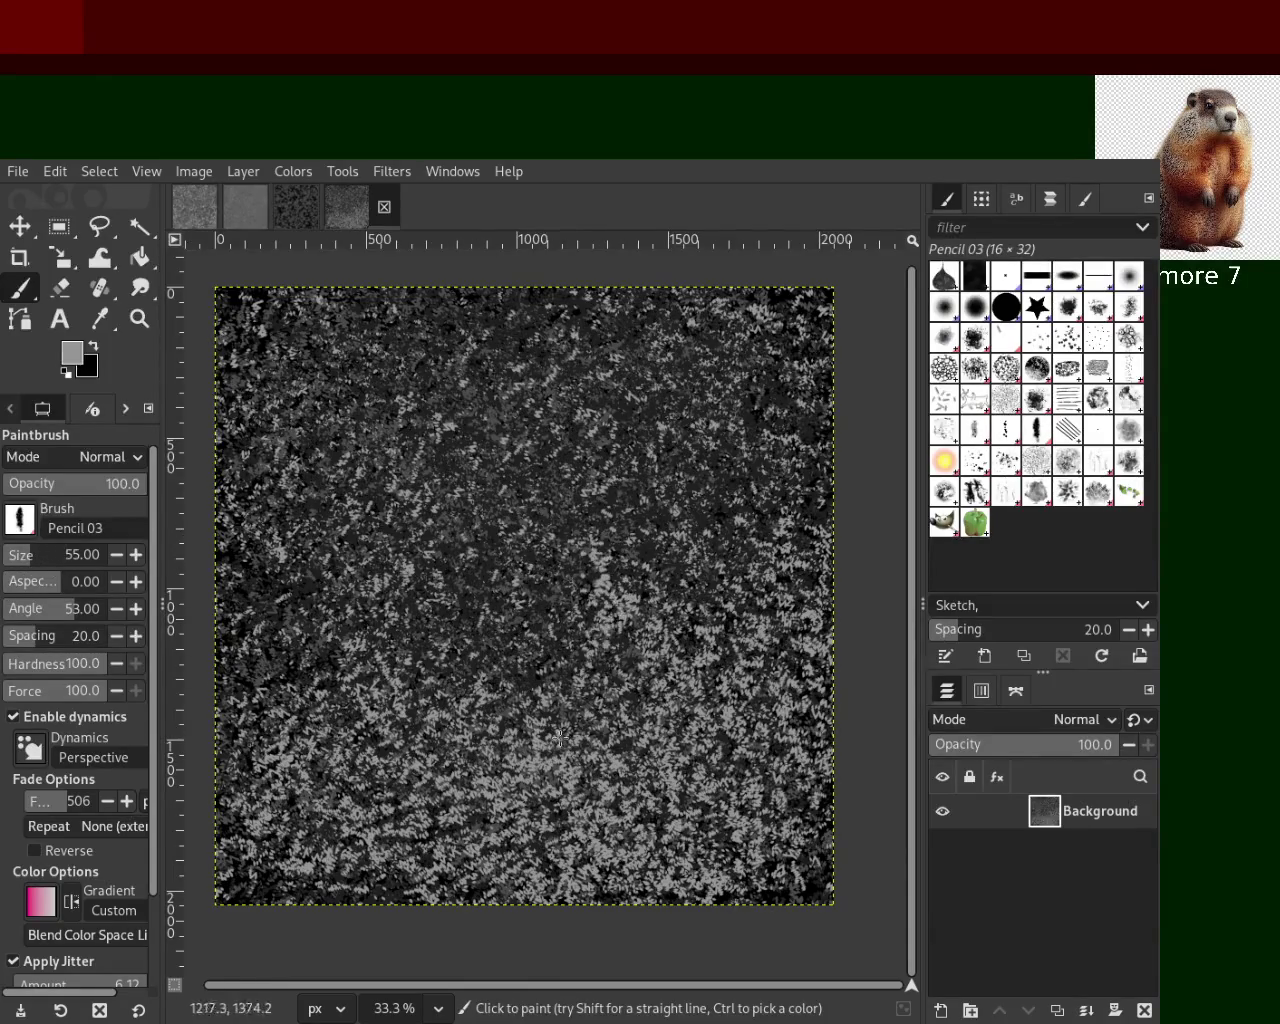
pyautogui.hotkey('ctrl', 'z')
pyautogui.moveTo(15, 557); pyautogui.dragTo(9, 560)
pyautogui.moveTo(440, 400); pyautogui.dragTo(720, 600)
pyautogui.hotkey('ctrl', 'z')
pyautogui.moveTo(15, 557); pyautogui.dragTo(98, 557)
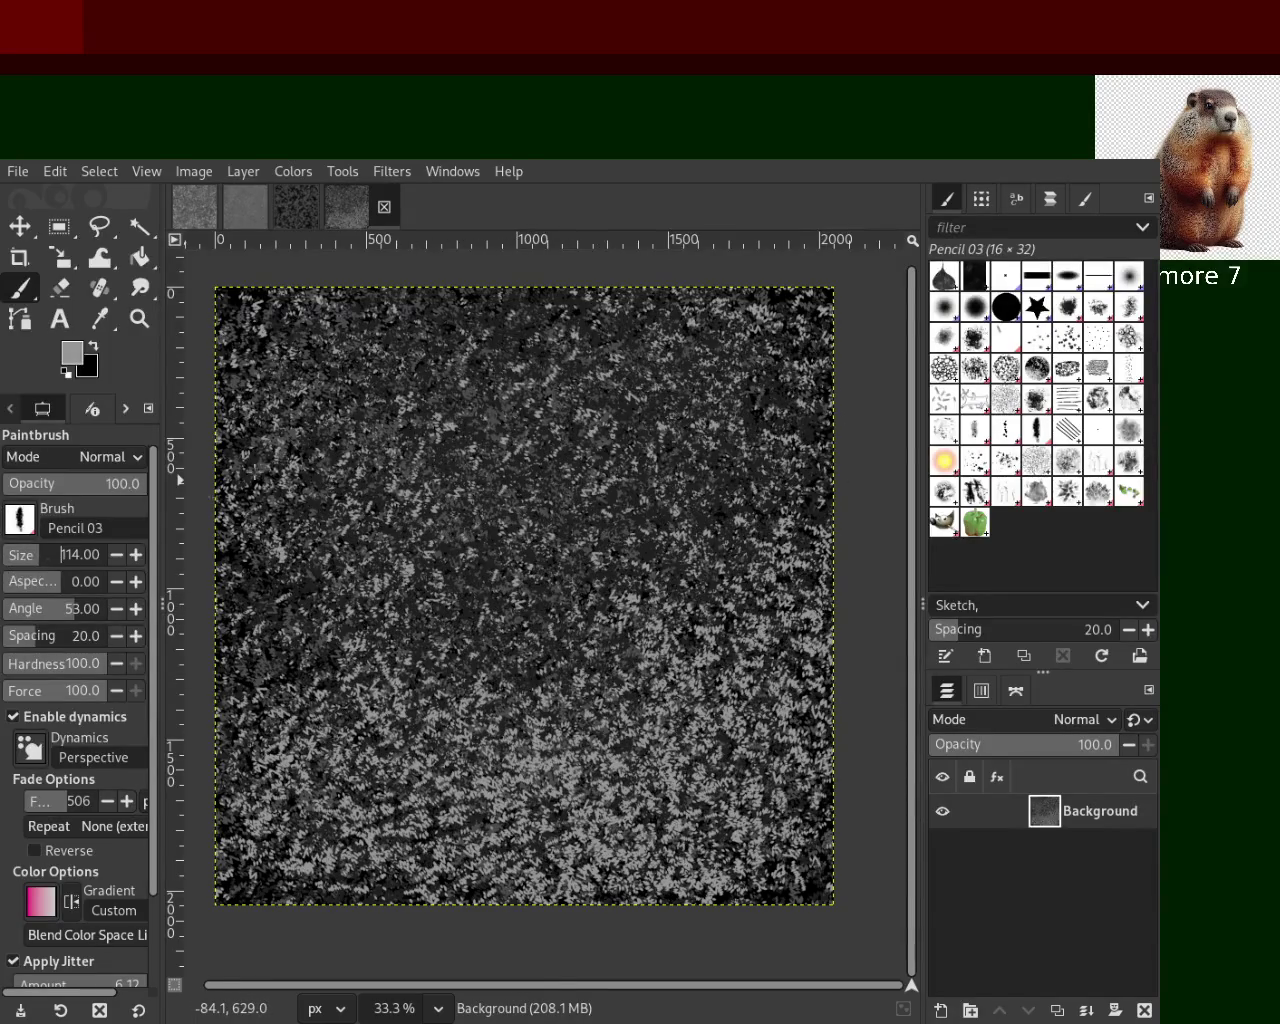
pyautogui.moveTo(375, 480); pyautogui.dragTo(670, 550)
pyautogui.hotkey('ctrl', 'z')
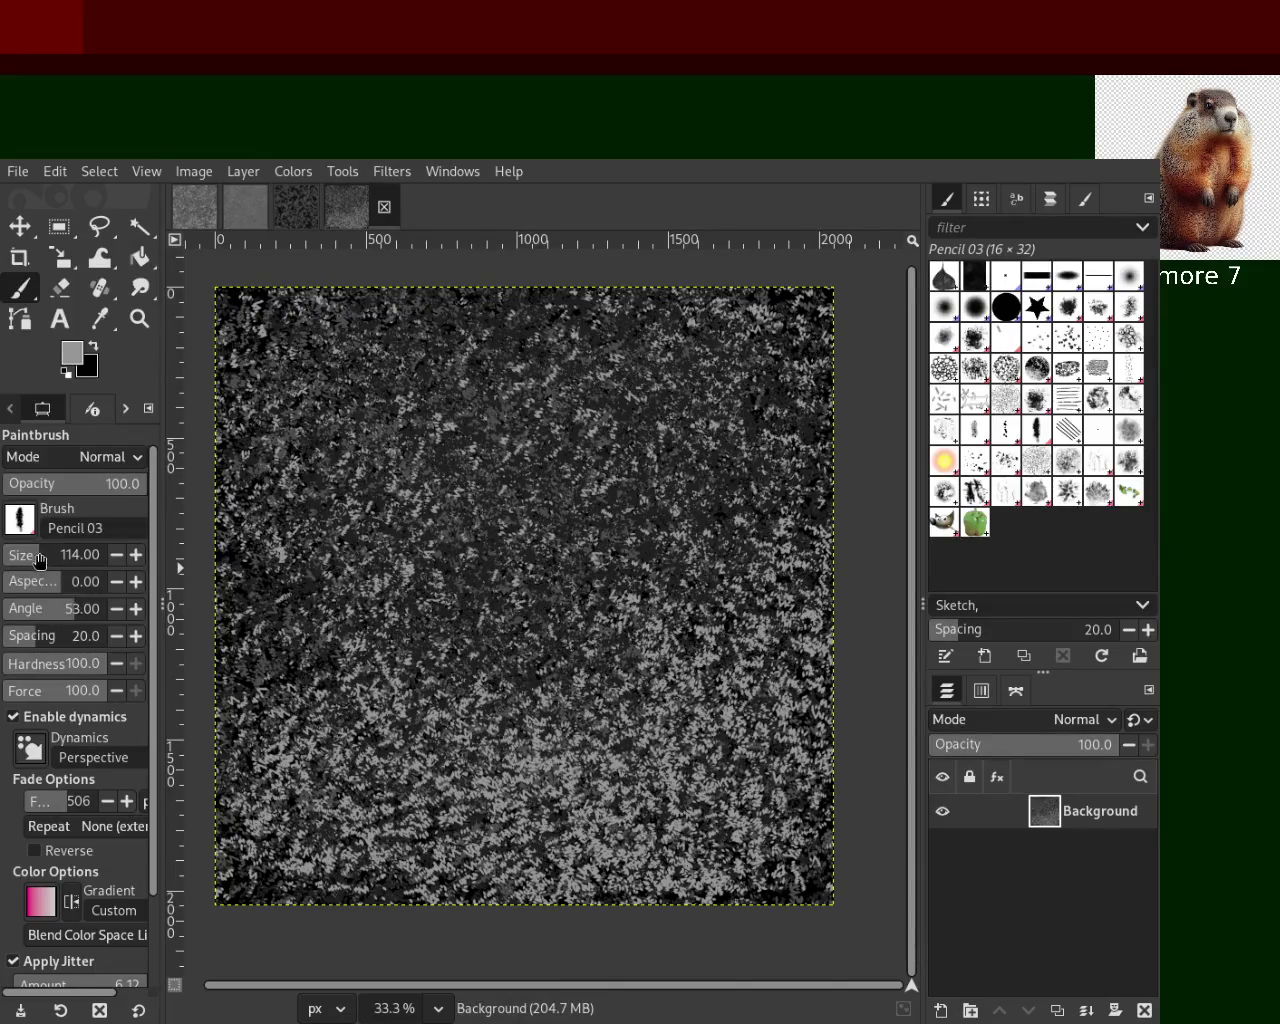
# Sample near-black and paint dark strokes over the middle and lower texture
pyautogui.moveTo(540, 410); pyautogui.dragTo(465, 573)
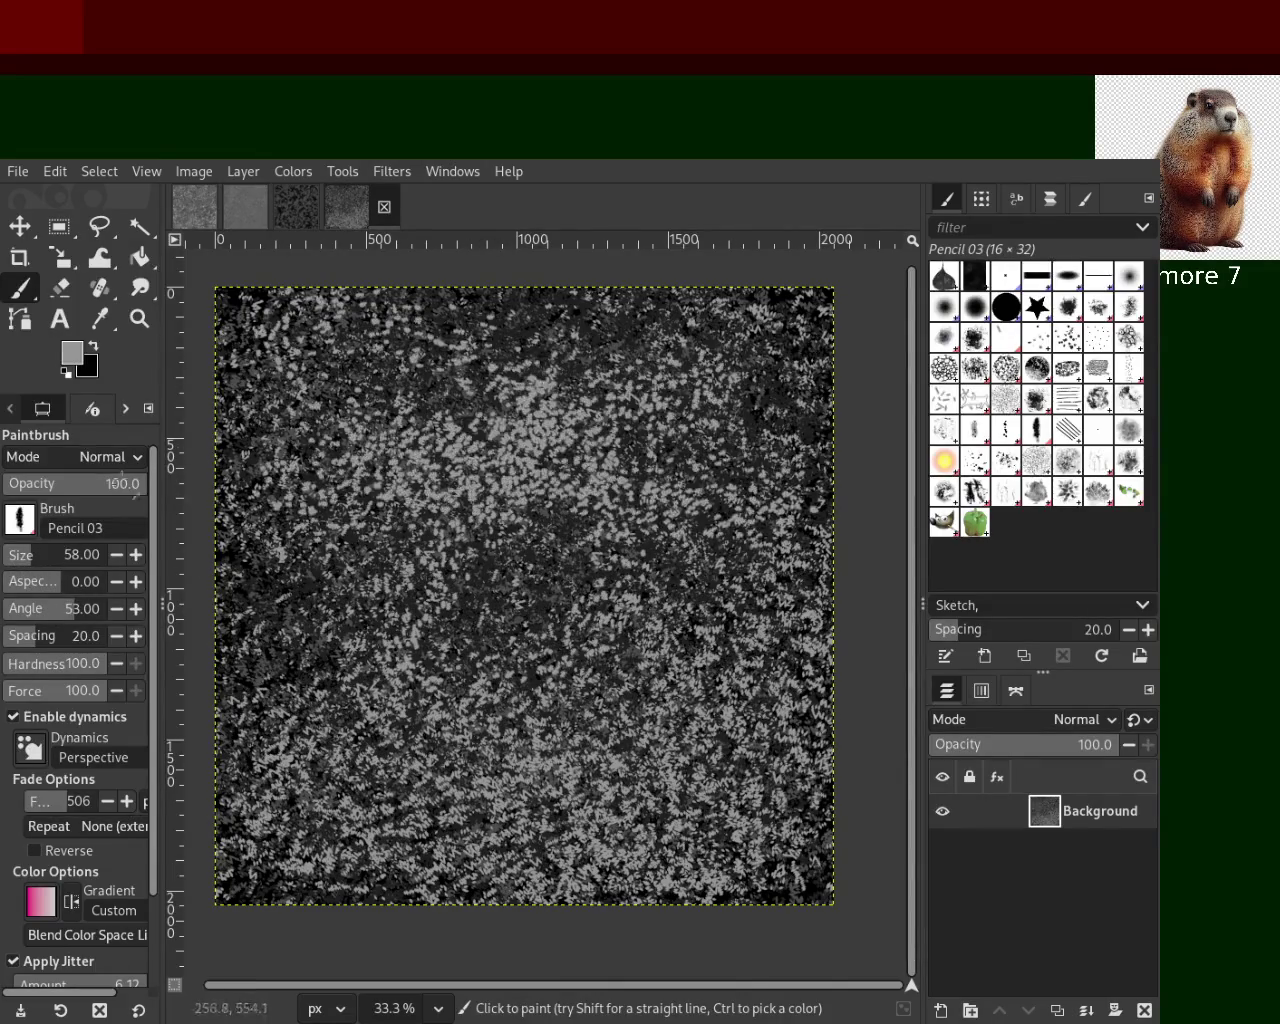
pyautogui.hotkey('ctrl', 'z')
pyautogui.keyDown('ctrl'); pyautogui.click(598, 607); pyautogui.keyUp('ctrl')
pyautogui.moveTo(587, 603)
pyautogui.mouseDown()
pyautogui.moveTo(793, 900)
pyautogui.moveTo(632, 476)
pyautogui.mouseUp()
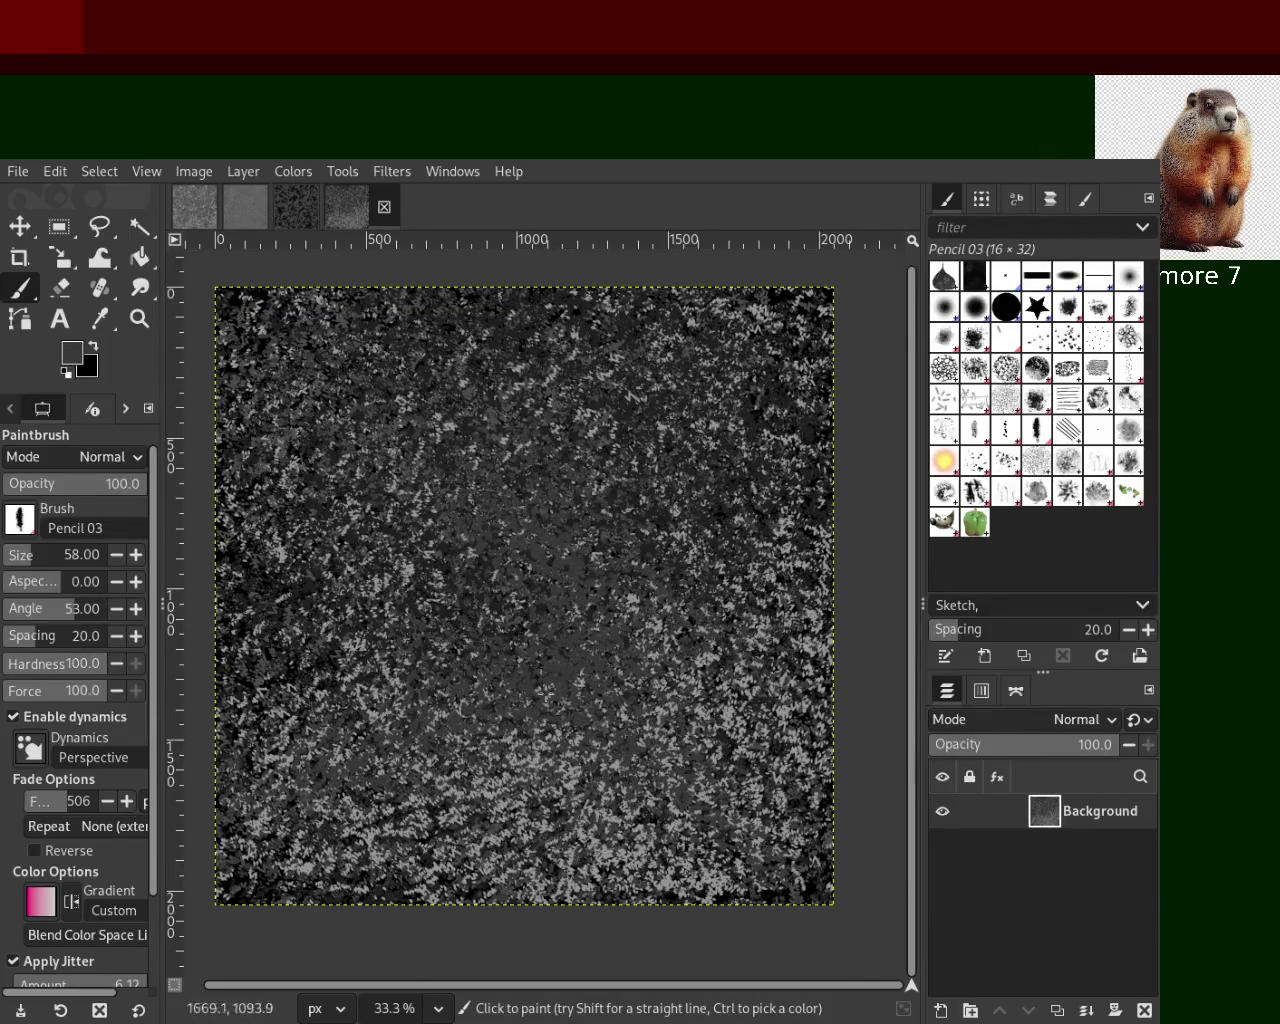
pyautogui.hotkey('ctrl', 'z')
pyautogui.moveTo(610, 493)
pyautogui.mouseDown()
pyautogui.moveTo(507, 755)
pyautogui.moveTo(666, 684)
pyautogui.mouseUp()
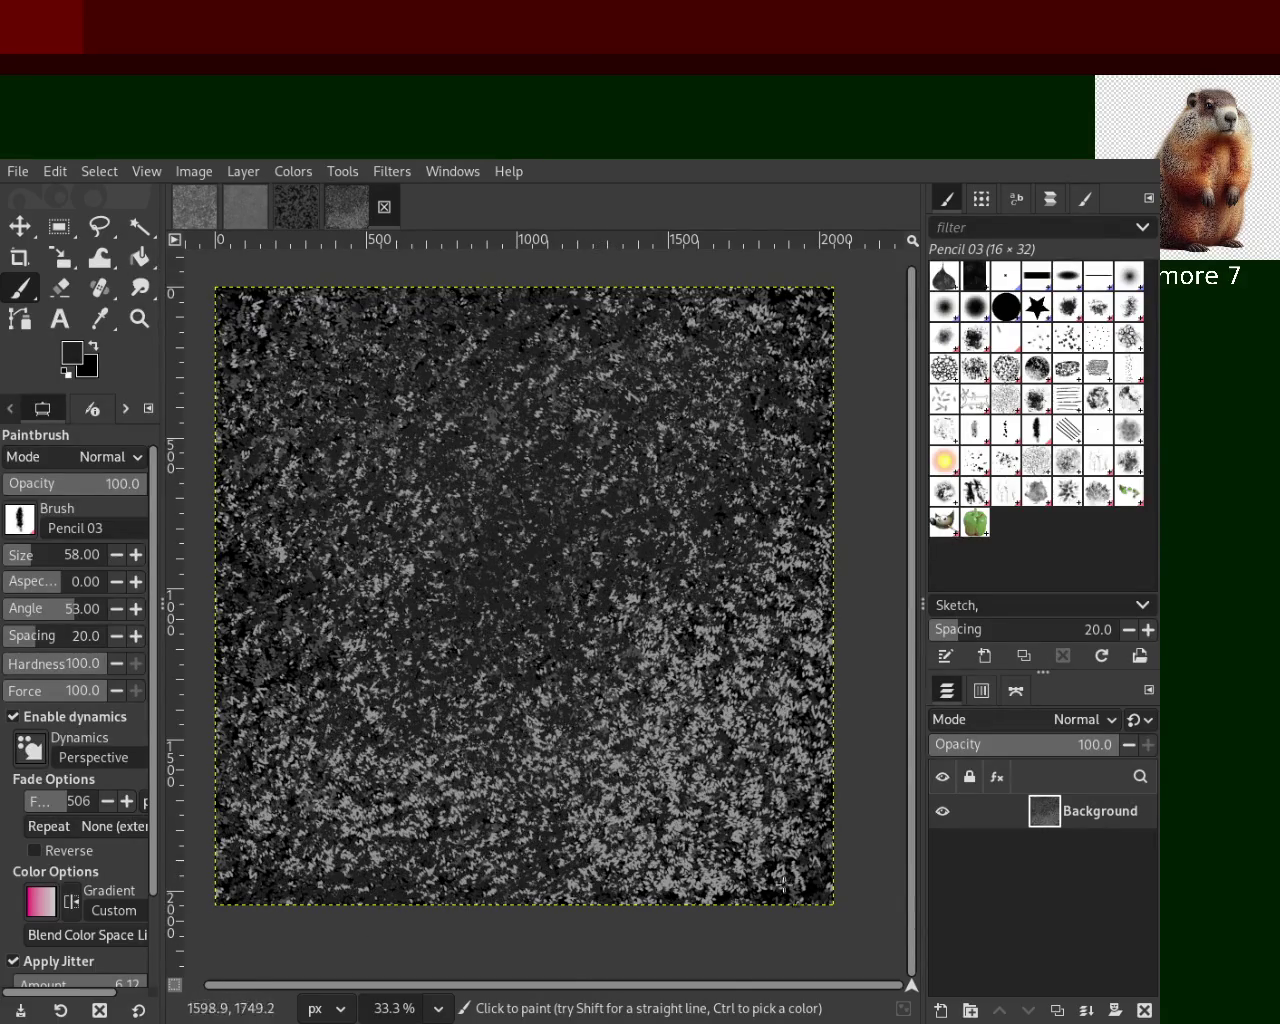
# Sample greys and paint light grey strokes across the texture, undoing the extra dark strokes
pyautogui.keyDown('ctrl'); pyautogui.click(676, 680); pyautogui.keyUp('ctrl')
pyautogui.moveTo(532, 543); pyautogui.dragTo(340, 794)
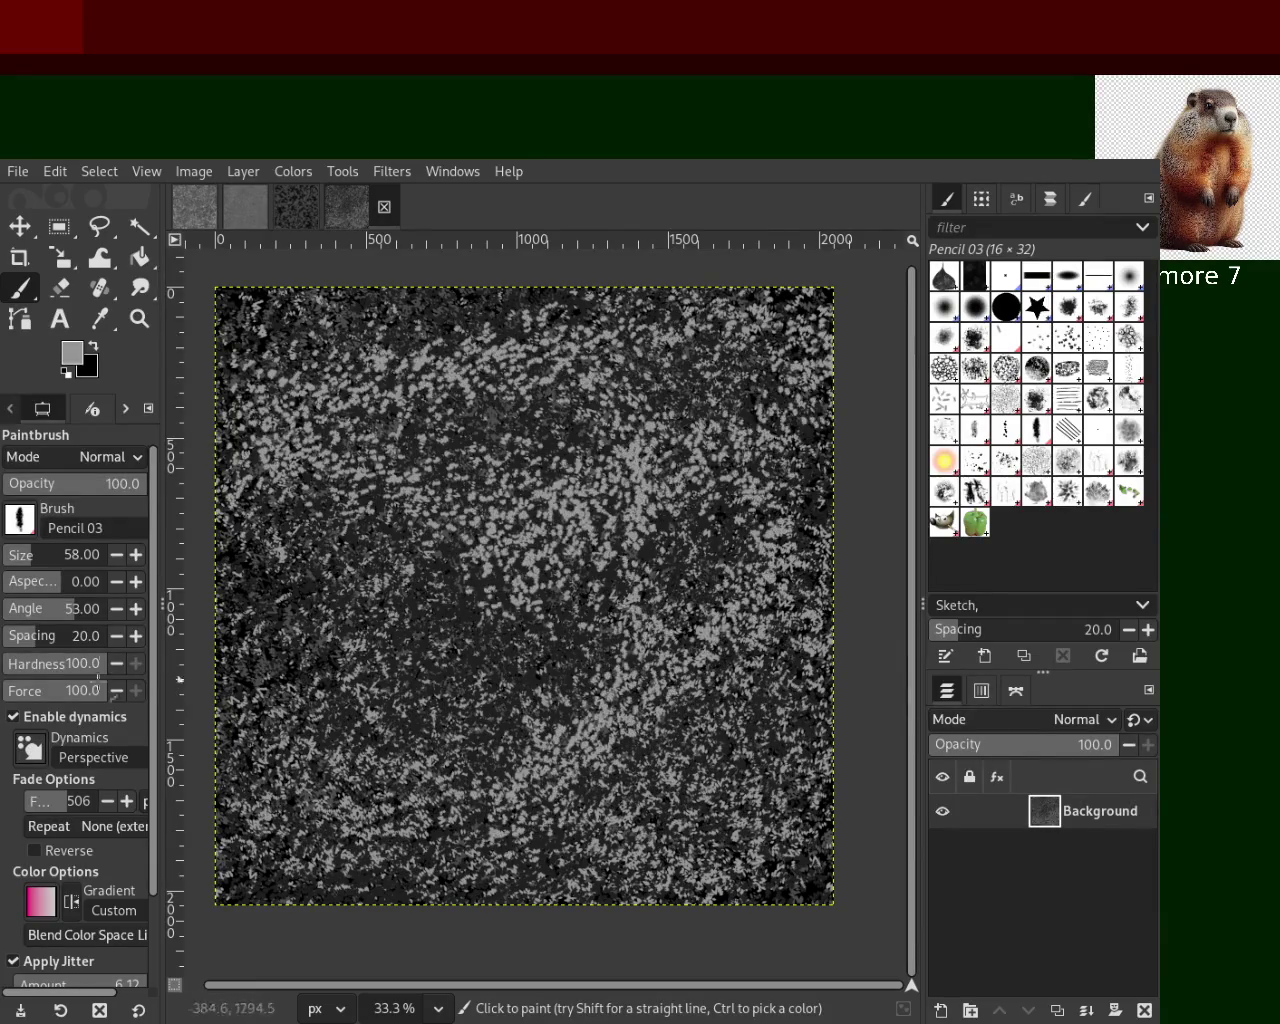
pyautogui.hotkey('ctrl', 'z')
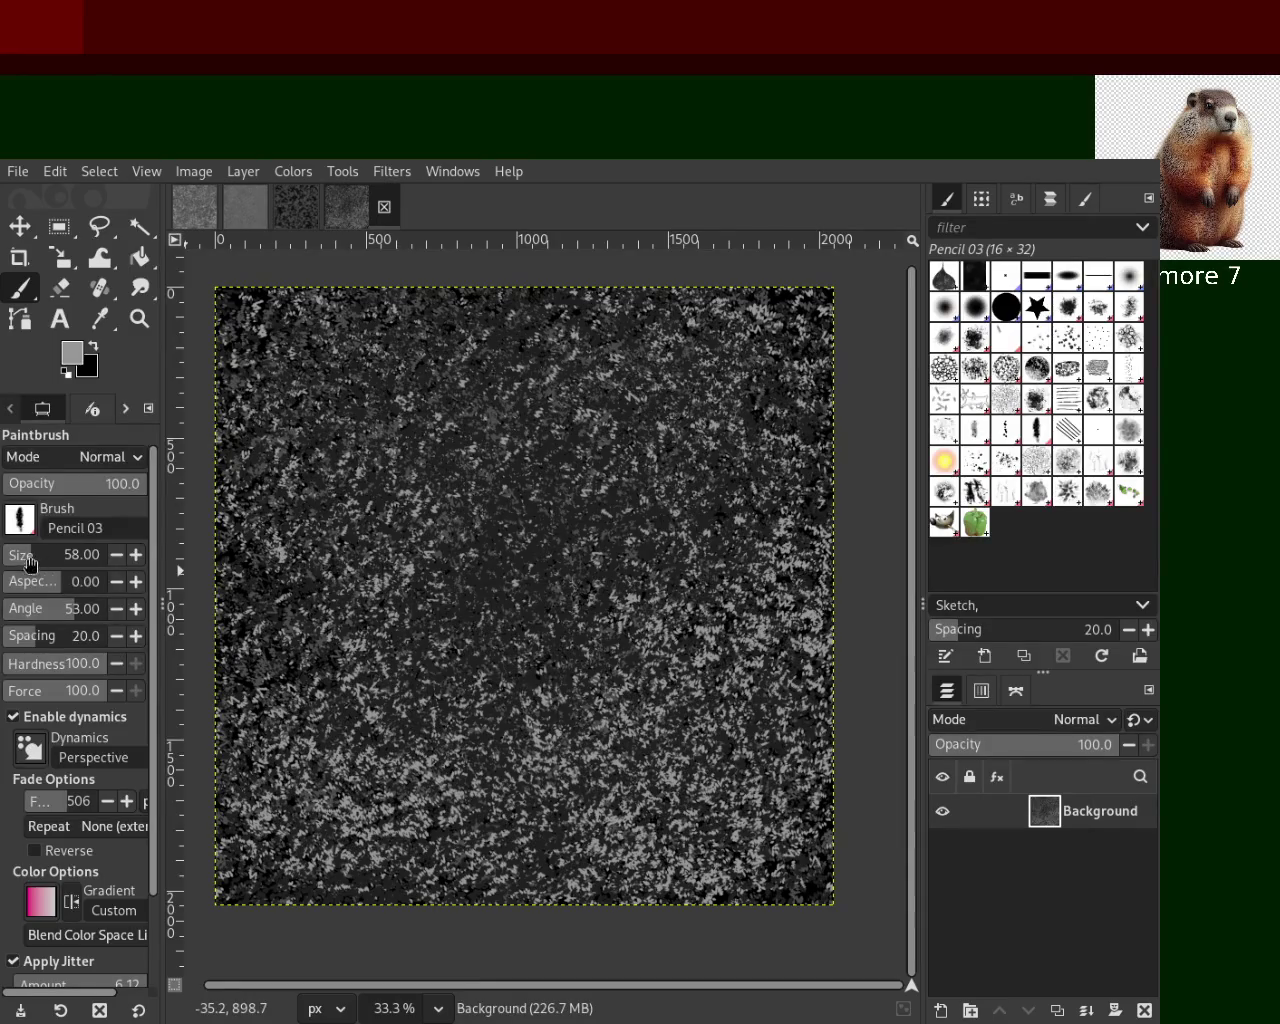
pyautogui.moveTo(300, 510)
pyautogui.mouseDown()
pyautogui.moveTo(385, 447)
pyautogui.moveTo(801, 635)
pyautogui.moveTo(266, 413)
pyautogui.moveTo(183, 489)
pyautogui.moveTo(886, 629)
pyautogui.mouseUp()
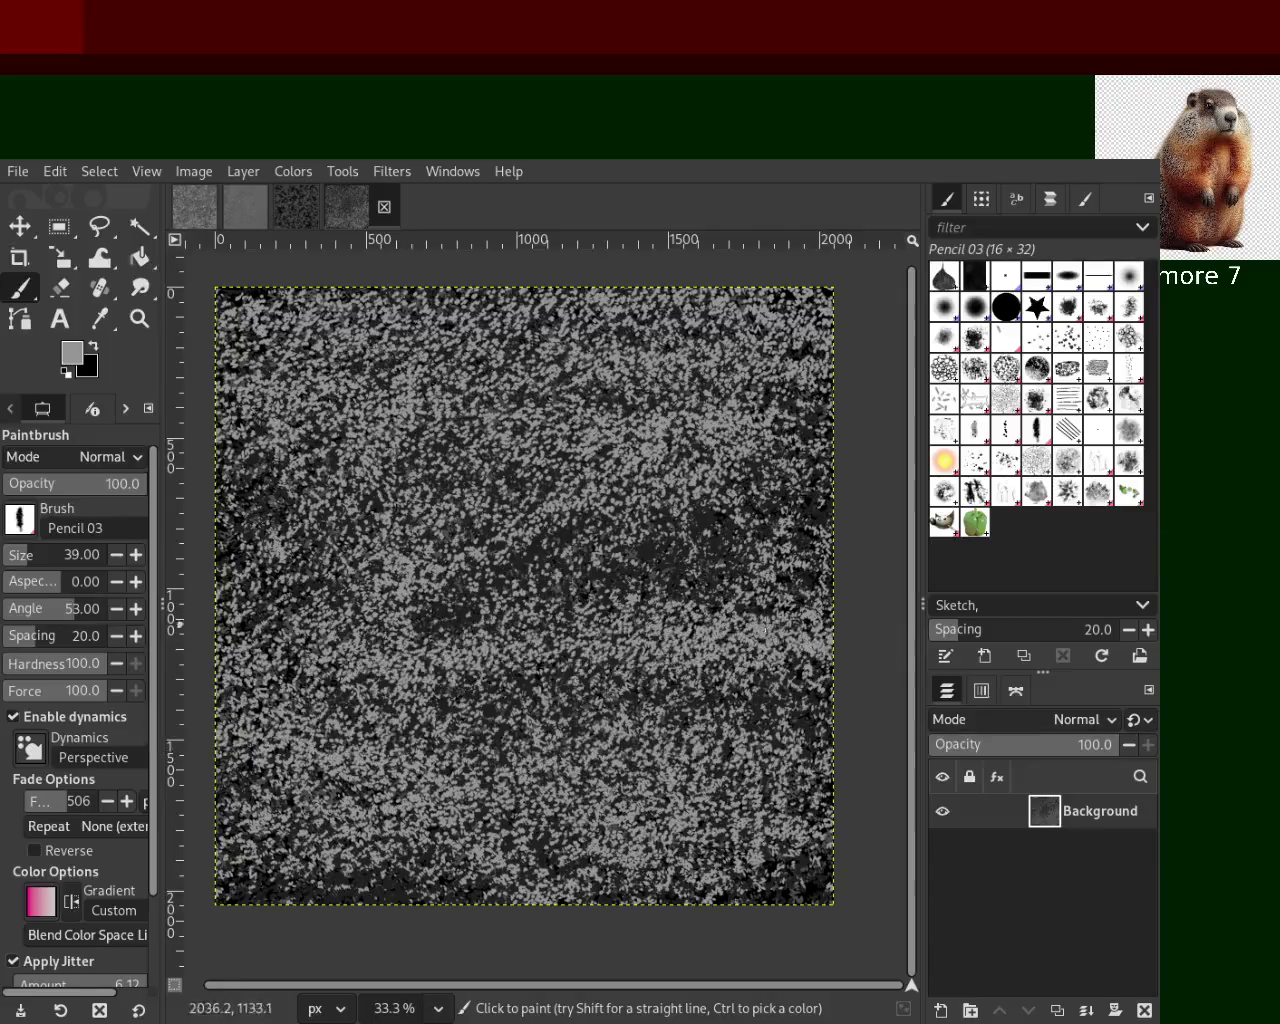
pyautogui.keyDown('ctrl'); pyautogui.click(537, 562); pyautogui.keyUp('ctrl')
pyautogui.moveTo(537, 562)
pyautogui.mouseDown()
pyautogui.moveTo(695, 462)
pyautogui.moveTo(339, 375)
pyautogui.moveTo(455, 479)
pyautogui.moveTo(313, 386)
pyautogui.mouseUp()
pyautogui.hotkey('ctrl', 'z')
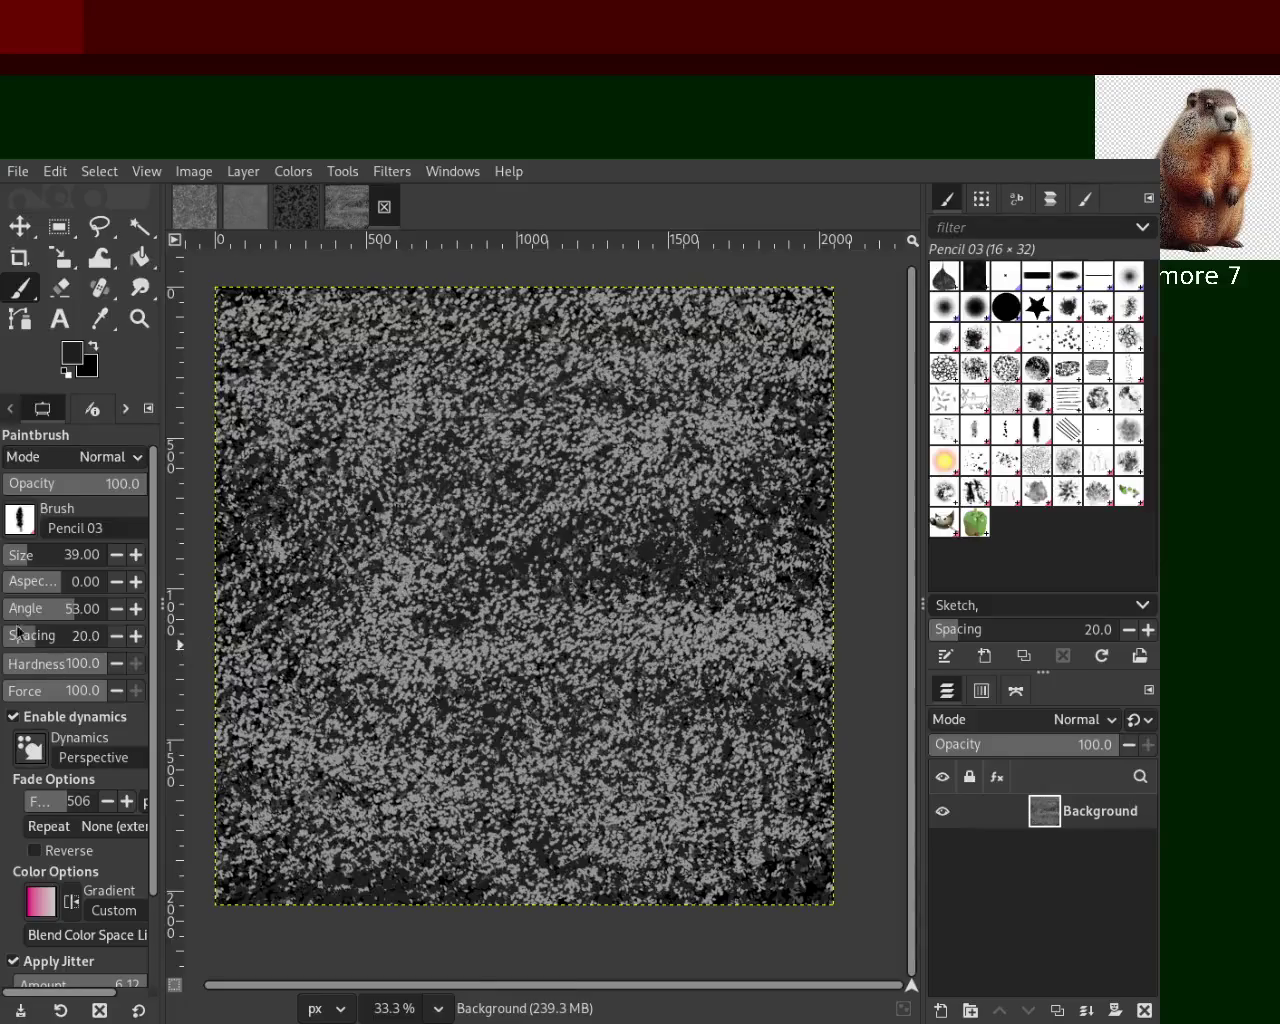
# Set Apply Jitter amount to 25.53 and scatter sampled grey dabs across the texture
pyautogui.scroll(-3, 155, 812)
pyautogui.click(70, 877)
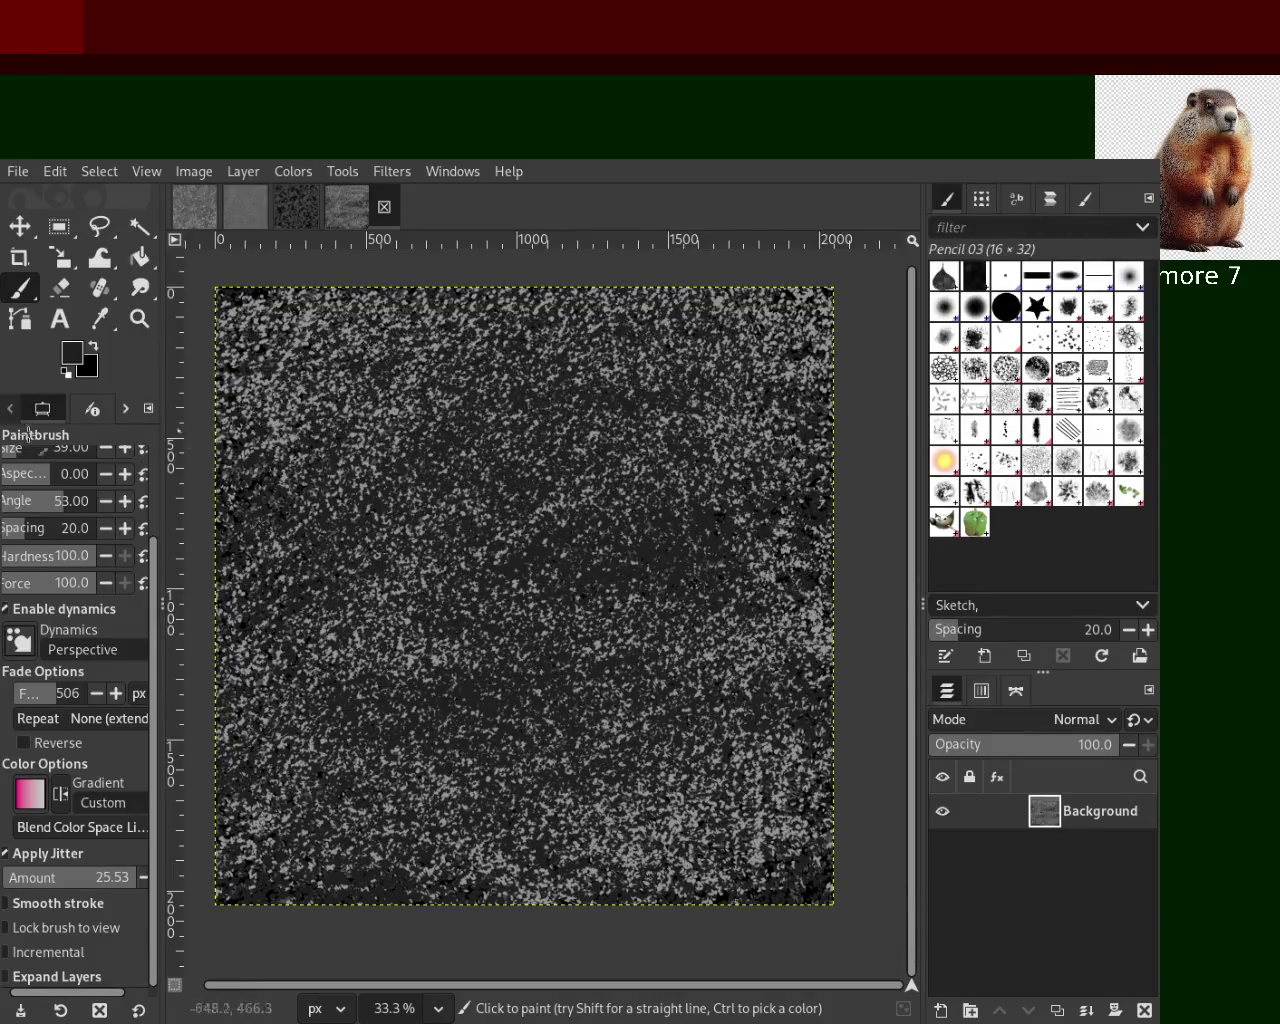
pyautogui.press('ctrl')
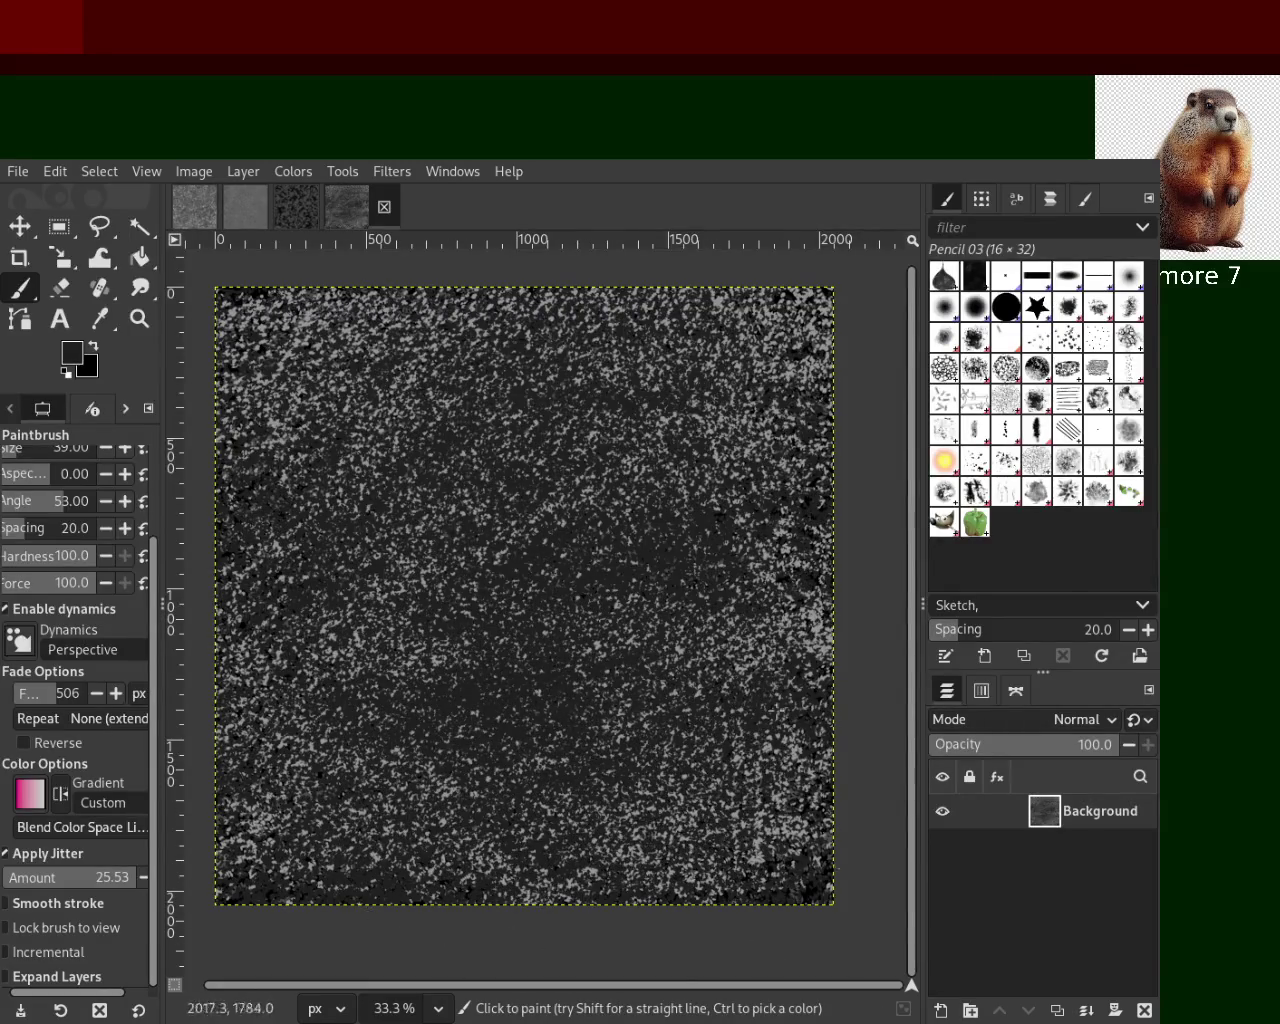
pyautogui.press('ctrl')
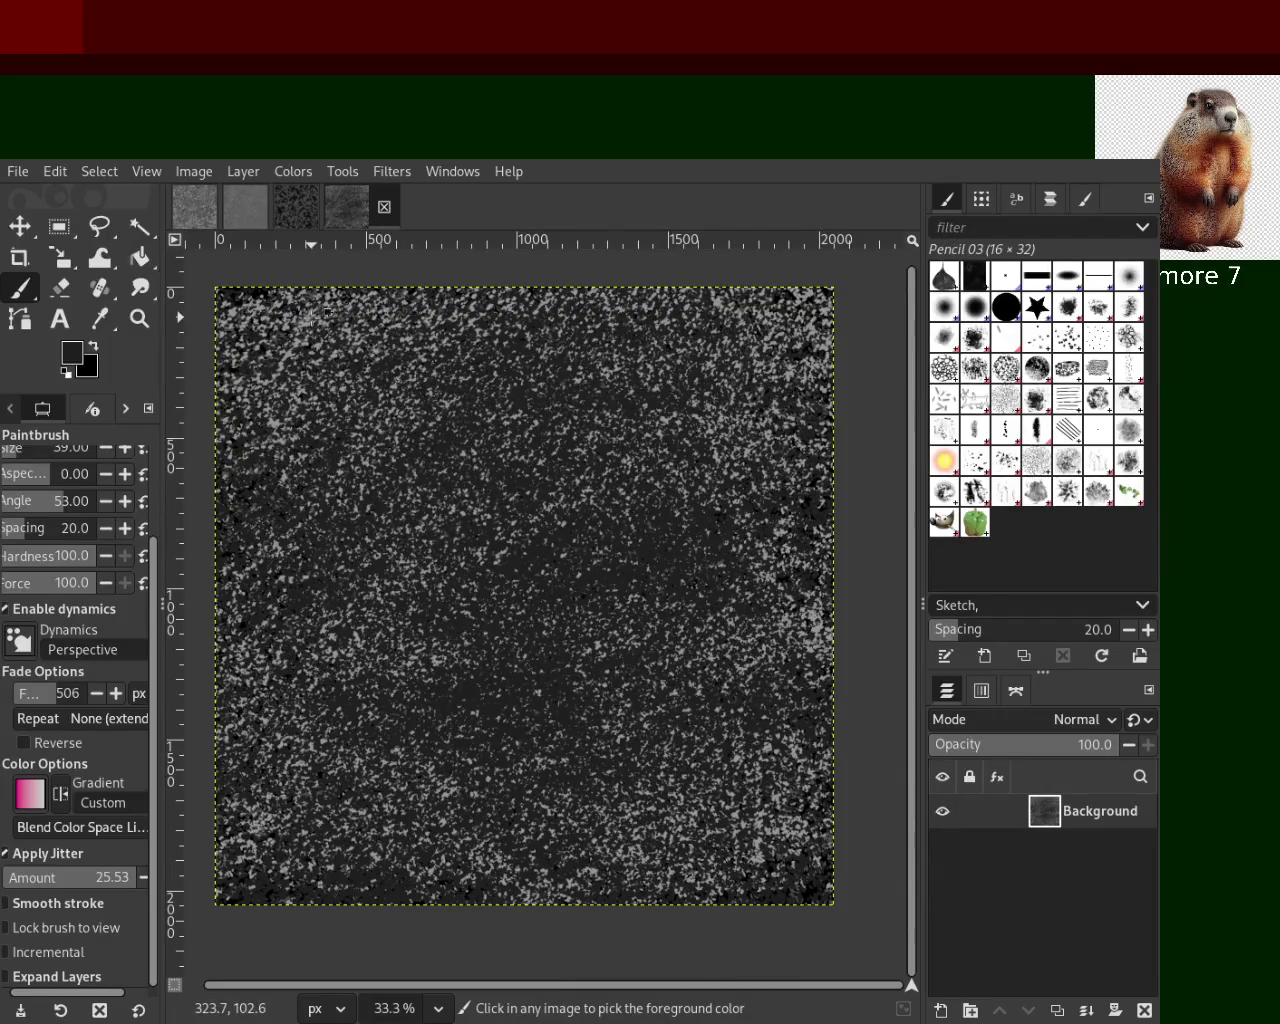
pyautogui.keyDown('ctrl'); pyautogui.click(322, 320); pyautogui.keyUp('ctrl')
pyautogui.moveTo(322, 320); pyautogui.dragTo(463, 585)
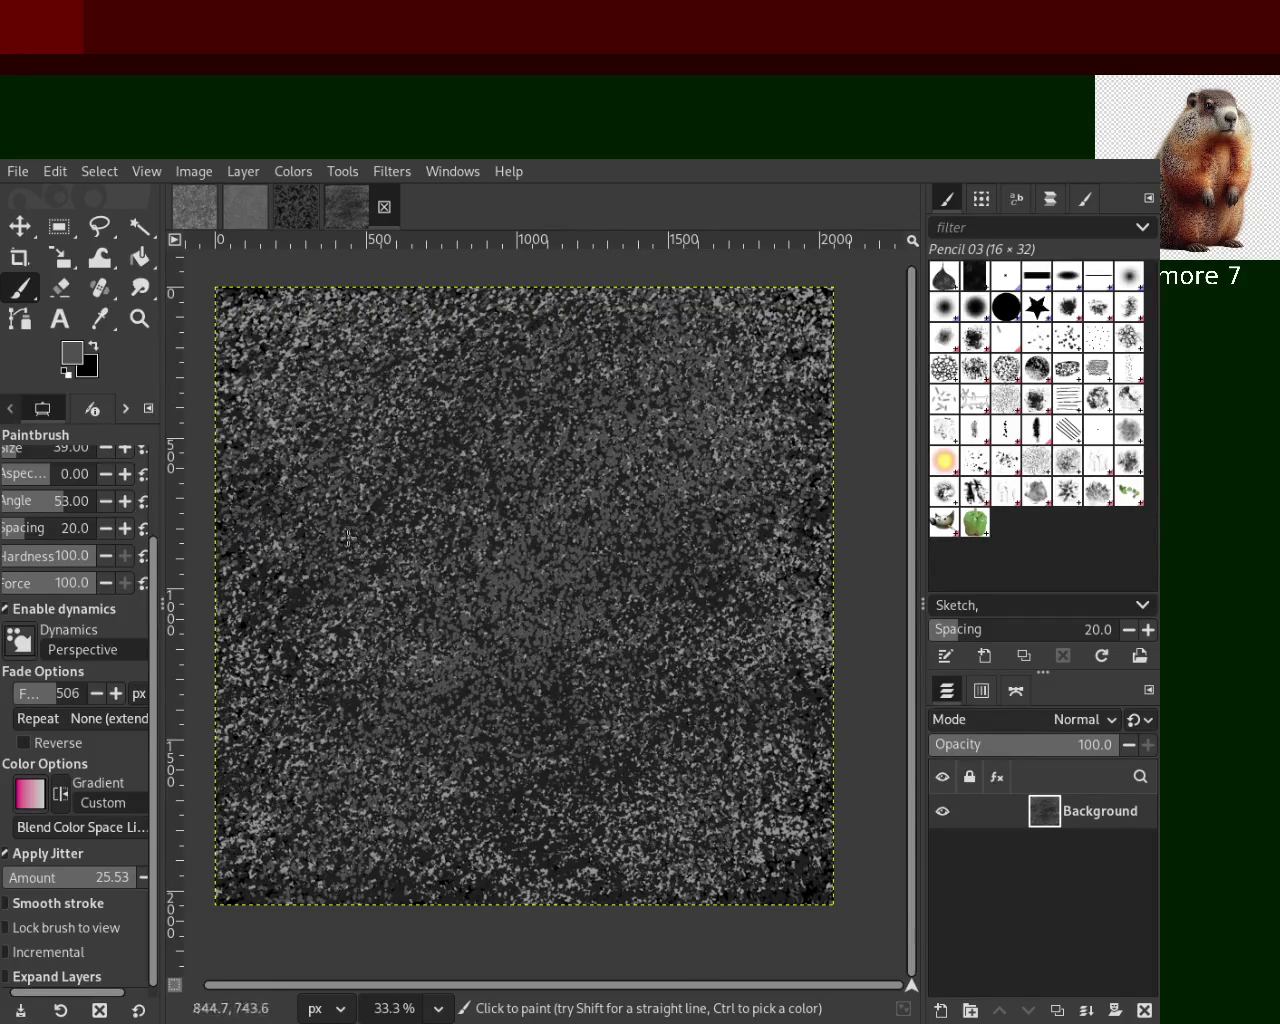
pyautogui.press('ctrl')
pyautogui.moveTo(256, 312)
pyautogui.mouseDown()
pyautogui.moveTo(669, 457)
pyautogui.moveTo(573, 453)
pyautogui.mouseUp()
pyautogui.press('ctrl')
pyautogui.moveTo(268, 563)
pyautogui.mouseDown()
pyautogui.moveTo(749, 428)
pyautogui.moveTo(327, 443)
pyautogui.mouseUp()
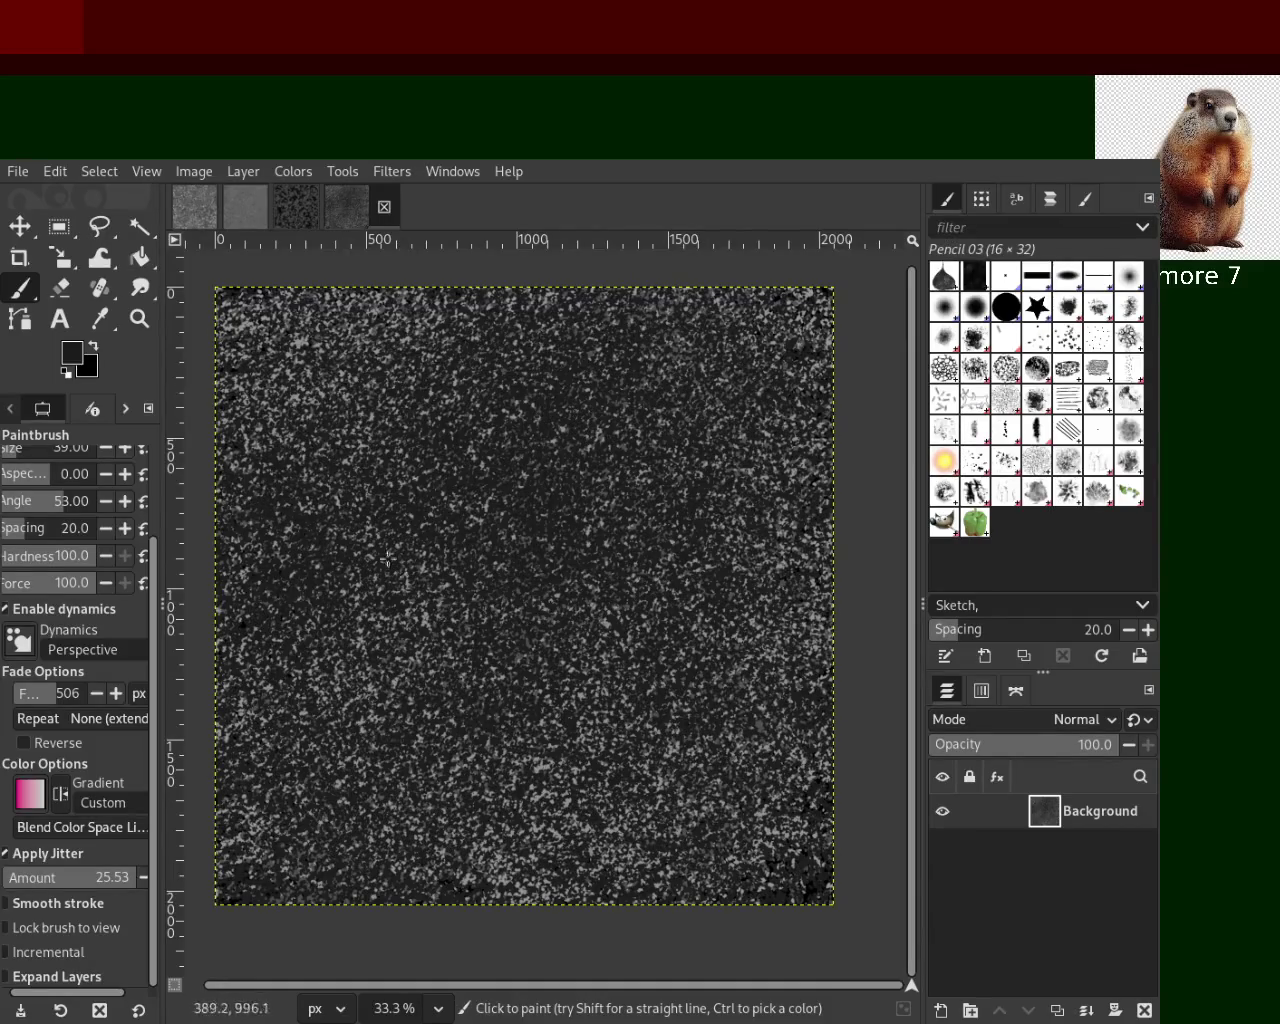
pyautogui.press('z')
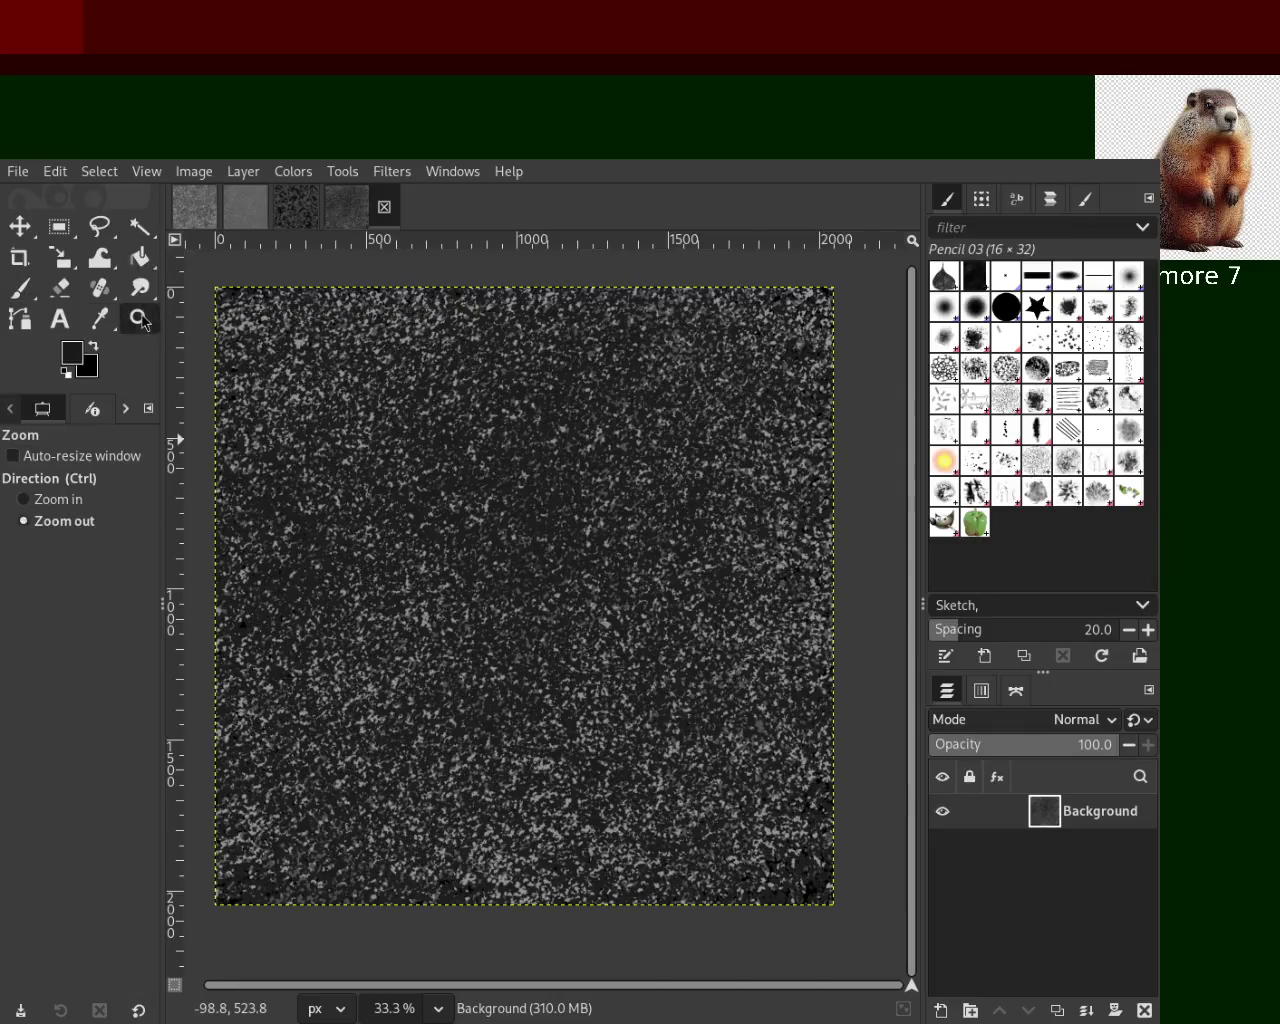
pyautogui.click(565, 467)
pyautogui.click(562, 466)
pyautogui.scroll(-2, 555, 460)
pyautogui.scroll(-3, 552, 457)
pyautogui.scroll(2, 540, 540)
pyautogui.scroll(-1, 523, 612)
pyautogui.scroll(-2, 523, 612)
pyautogui.scroll(1, 470, 540)
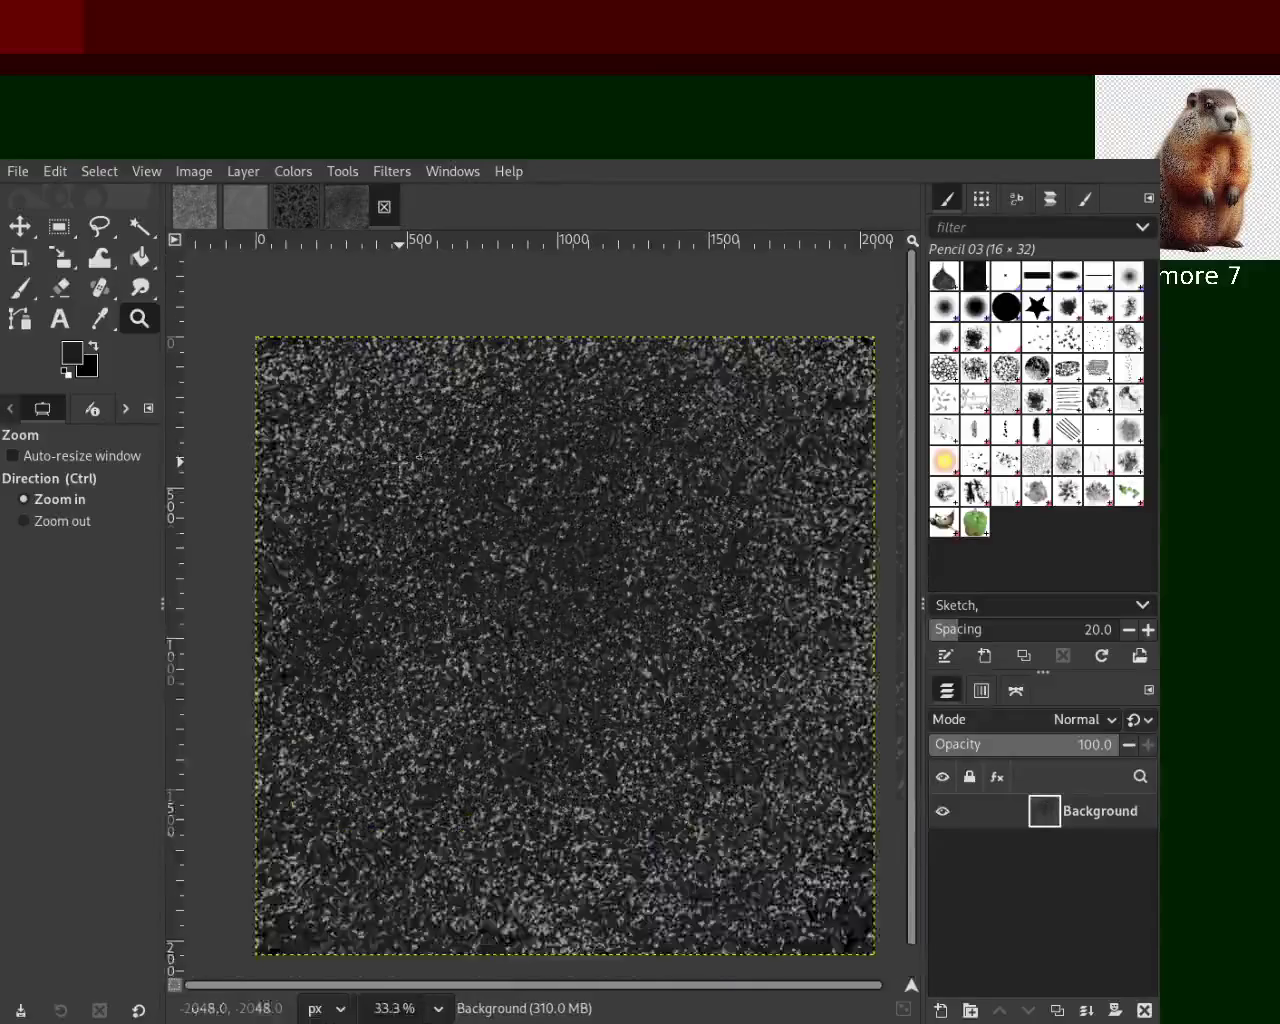
pyautogui.scroll(-1, 415, 479)
pyautogui.scroll(1, 415, 479)
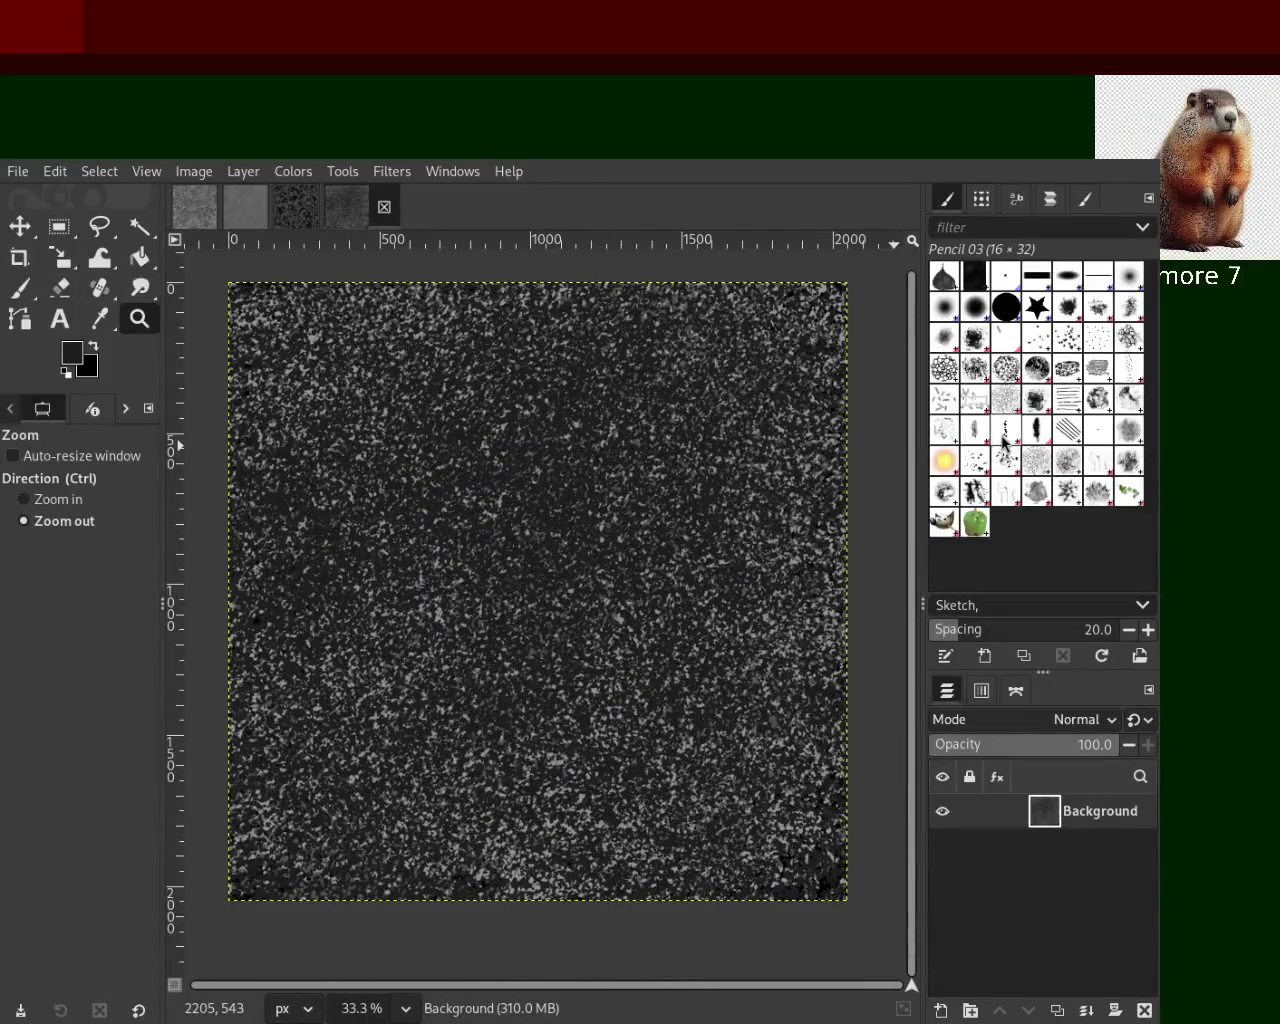
pyautogui.moveTo(750, 477); pyautogui.dragTo(657, 543)
pyautogui.scroll(1, 608, 572)
pyautogui.scroll(1, 697, 565)
pyautogui.scroll(-1, 697, 565)
pyautogui.scroll(1, 757, 569)
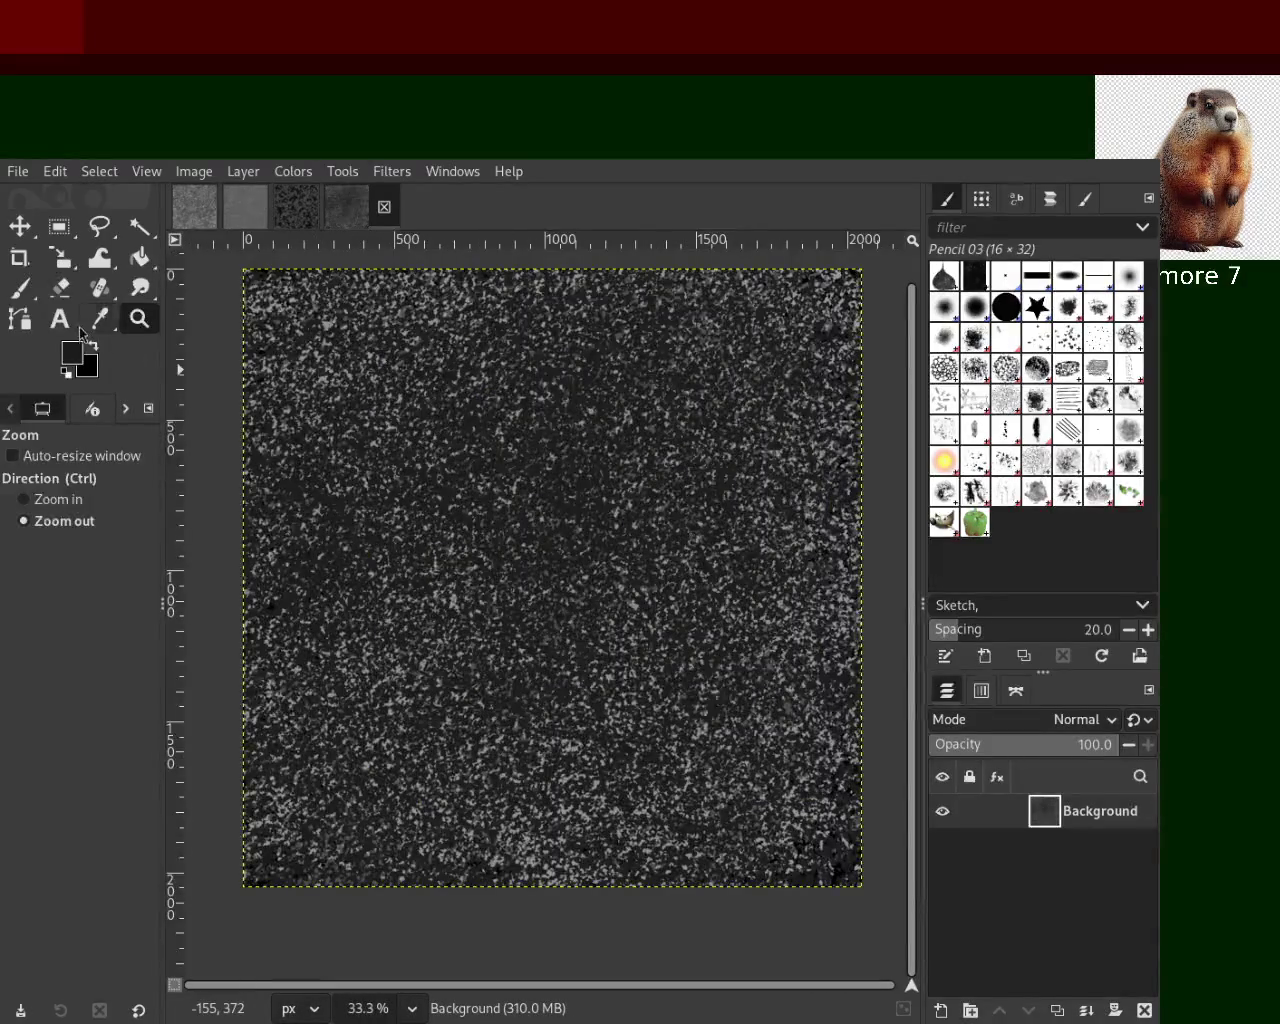
pyautogui.click(20, 288)
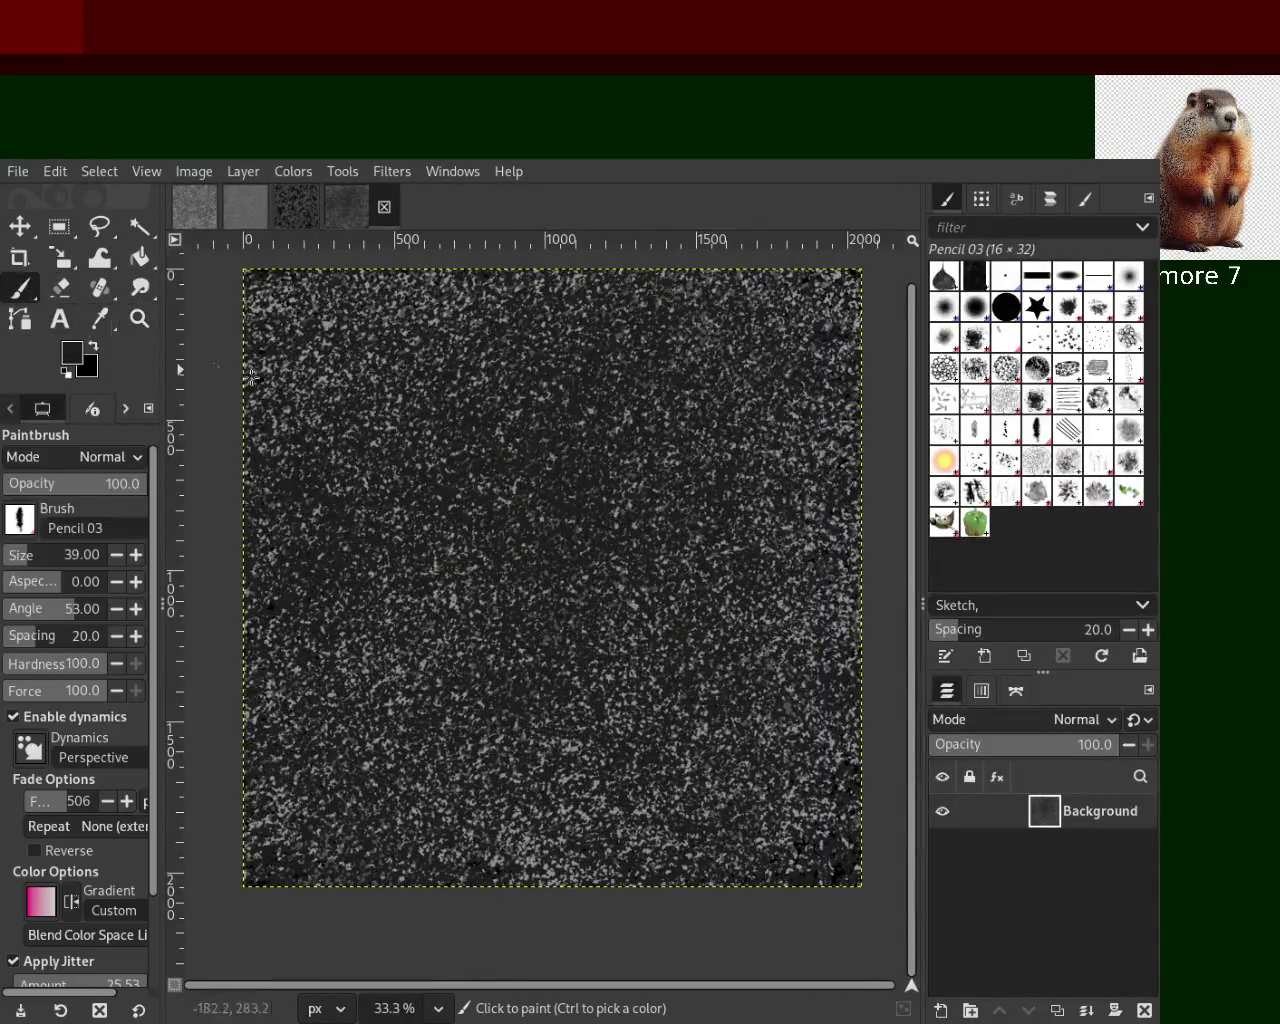
# Try large grey dabs at brush size 234, then undo them
pyautogui.click(44, 558)
pyautogui.moveTo(688, 515)
pyautogui.mouseDown()
pyautogui.moveTo(720, 728)
pyautogui.moveTo(598, 791)
pyautogui.mouseUp()
pyautogui.keyDown('ctrl'); pyautogui.click(788, 608); pyautogui.keyUp('ctrl')
pyautogui.moveTo(788, 608); pyautogui.dragTo(670, 773)
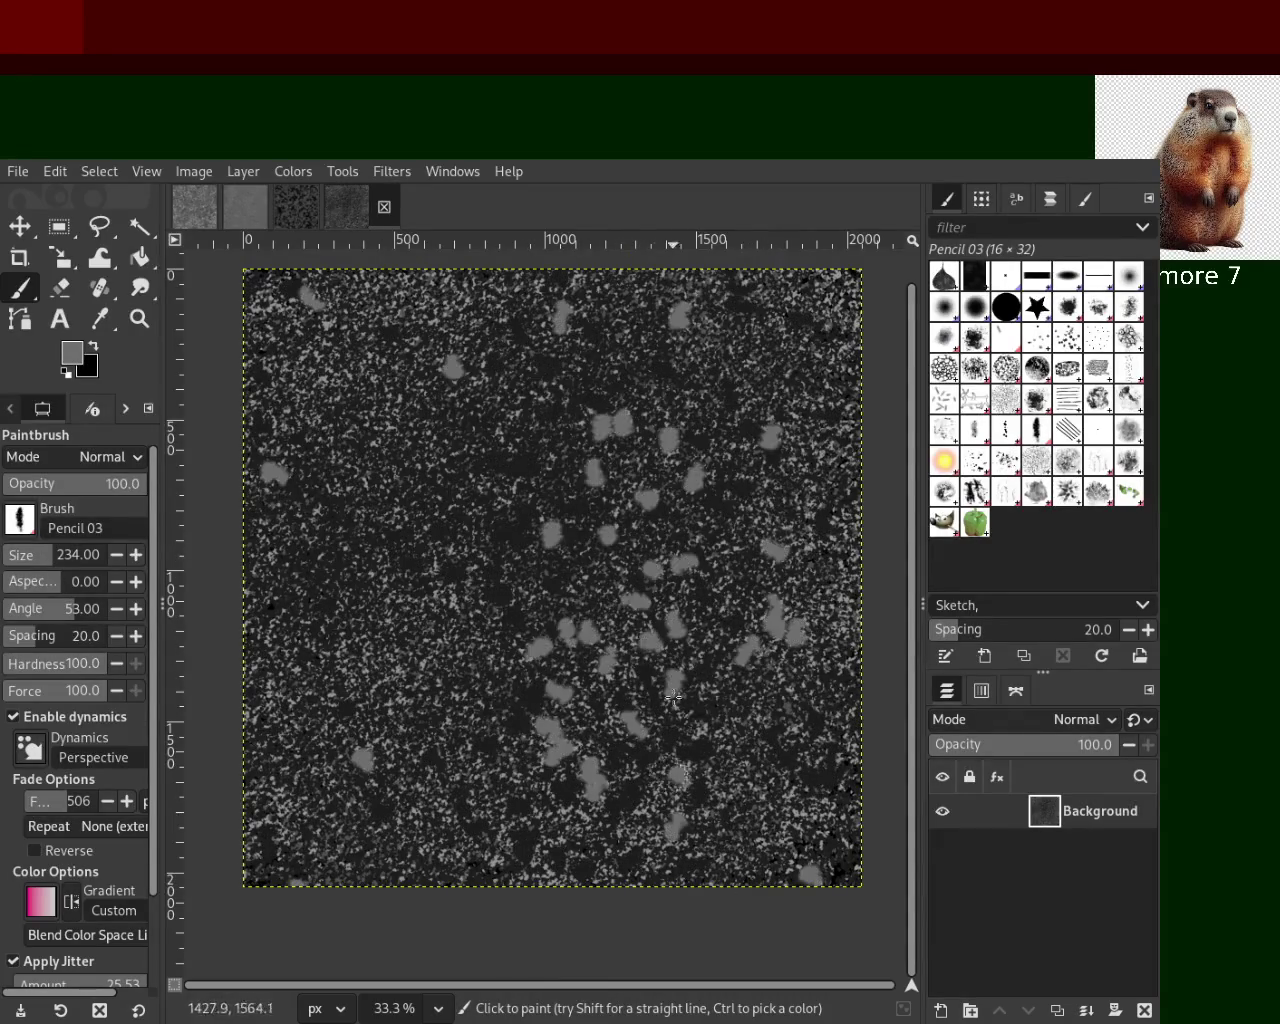
pyautogui.hotkey('ctrl', 'z')
pyautogui.hotkey('ctrl', 'z')
pyautogui.hotkey('ctrl', 'z')
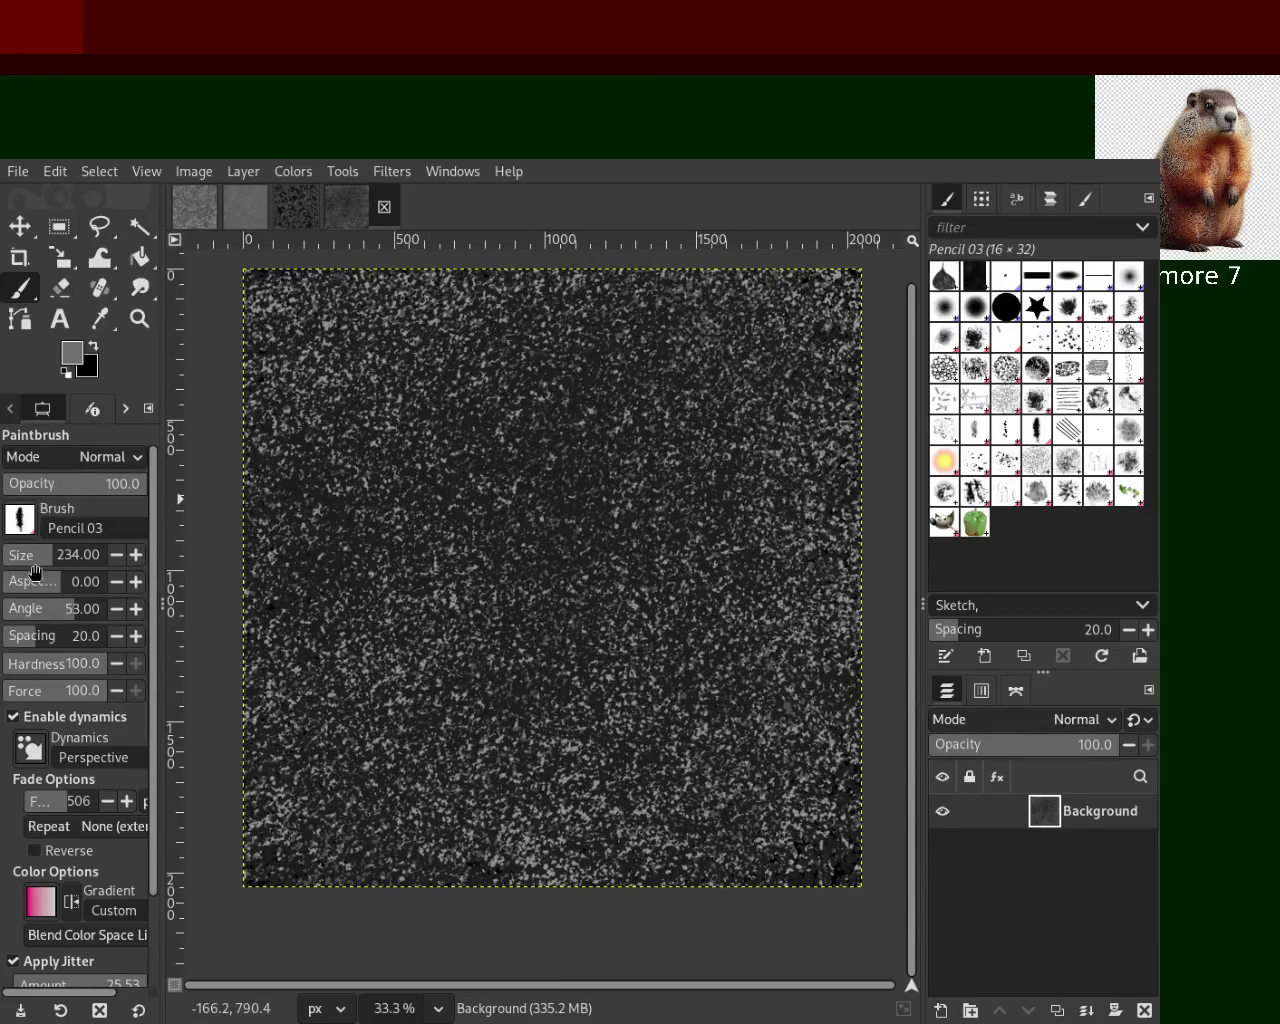
pyautogui.moveTo(545, 585)
pyautogui.mouseDown()
pyautogui.moveTo(591, 620)
pyautogui.moveTo(650, 765)
pyautogui.mouseUp()
pyautogui.hotkey('ctrl', 'z')
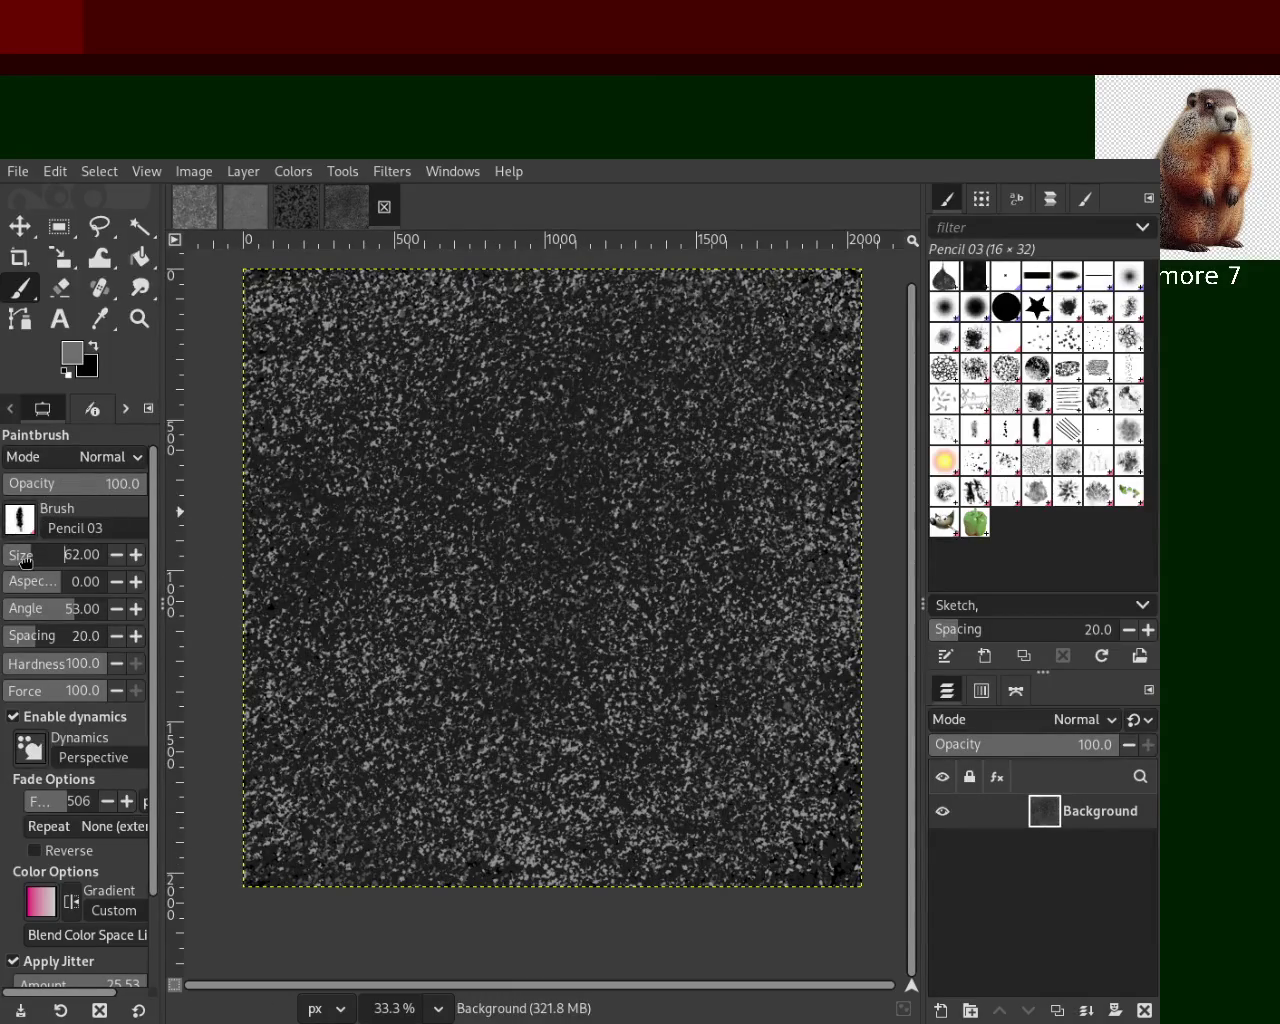
# Shrink the brush to size 26 and scatter small grey flecks across the texture
pyautogui.click(22, 562)
pyautogui.moveTo(543, 529)
pyautogui.mouseDown()
pyautogui.moveTo(505, 537)
pyautogui.moveTo(430, 628)
pyautogui.mouseUp()
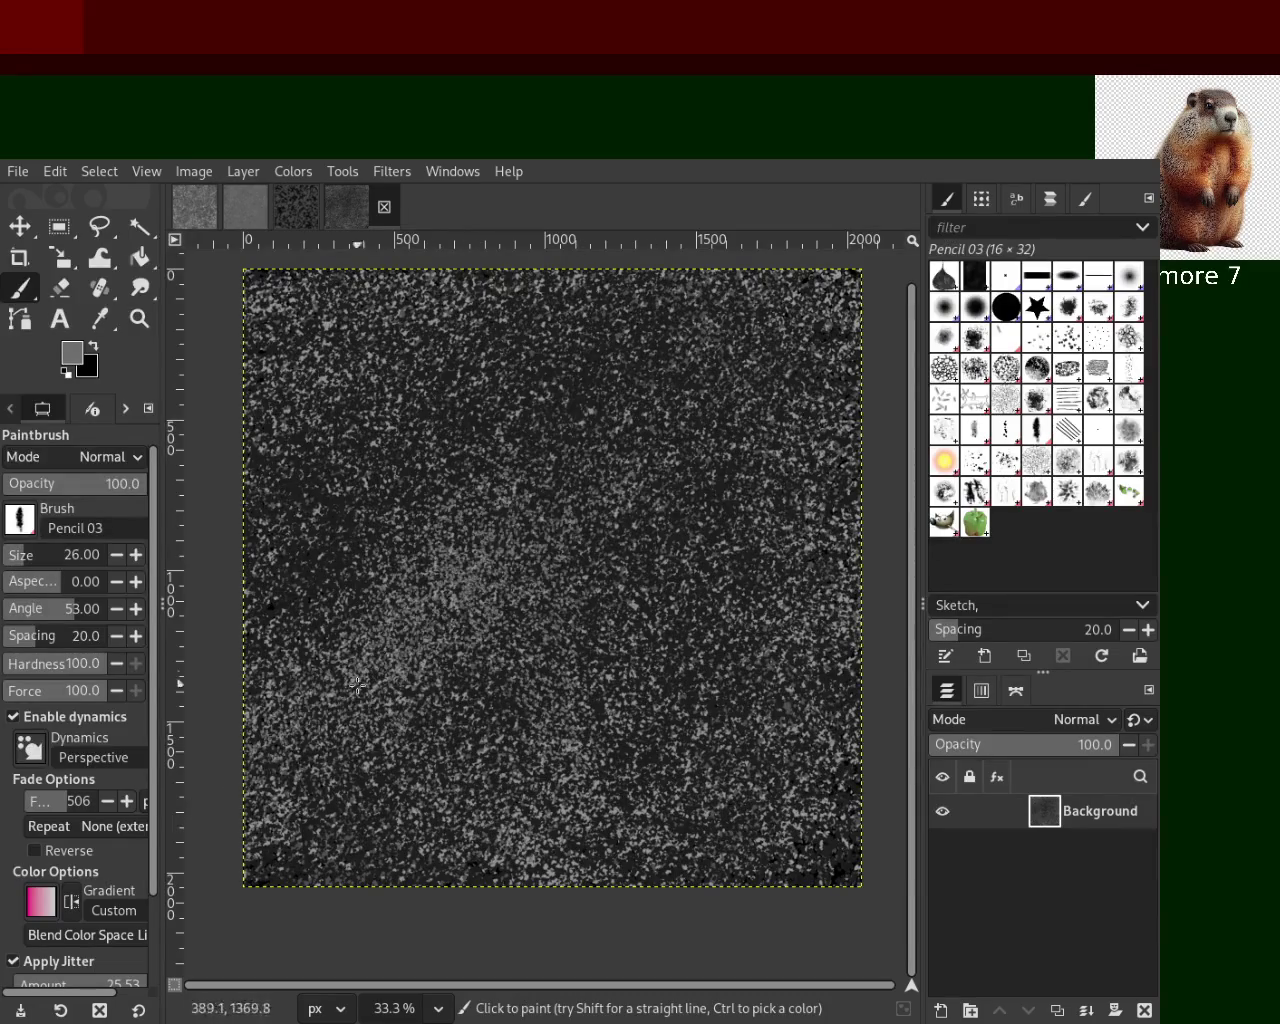
pyautogui.hotkey('ctrl', 'z')
pyautogui.moveTo(476, 351)
pyautogui.mouseDown()
pyautogui.moveTo(326, 864)
pyautogui.moveTo(664, 296)
pyautogui.moveTo(853, 791)
pyautogui.moveTo(360, 778)
pyautogui.mouseUp()
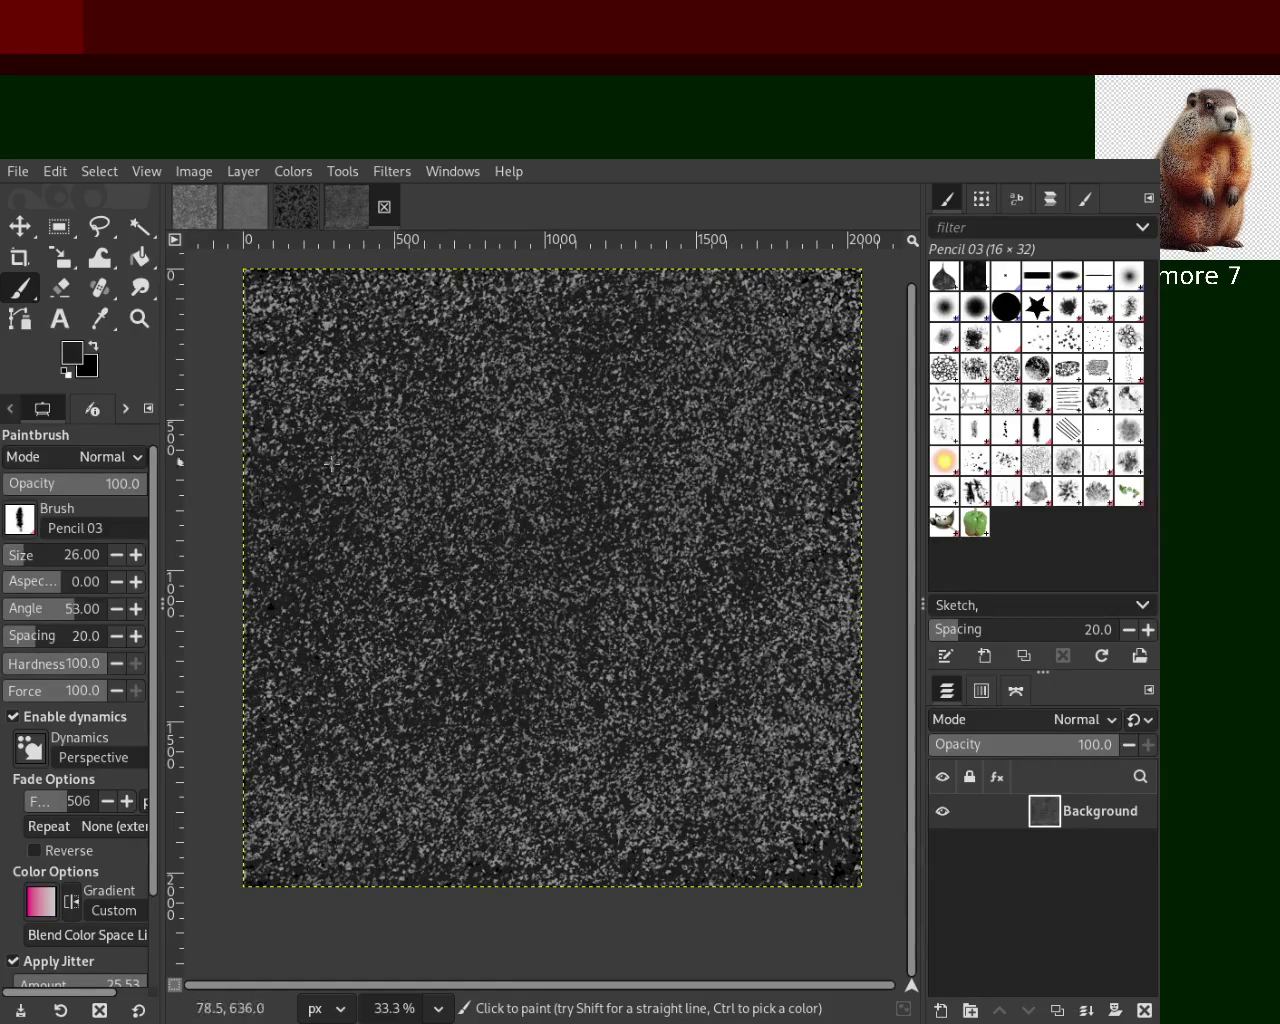
pyautogui.click(1026, 437)
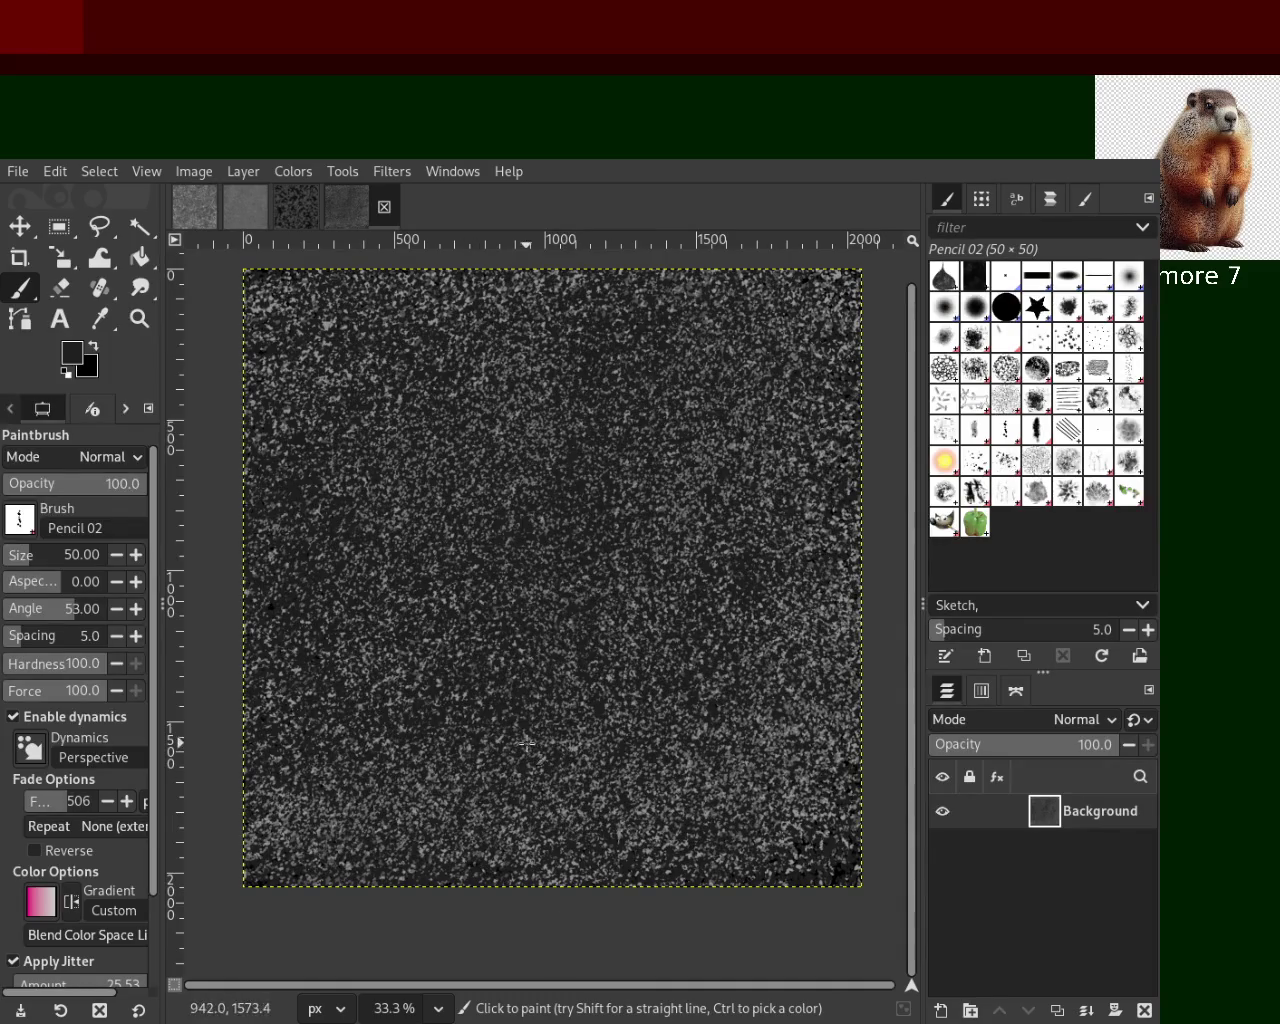
# Use Pencil 01 at size 207, sample grey and black, then show the grey noise texture image
pyautogui.click(22, 558)
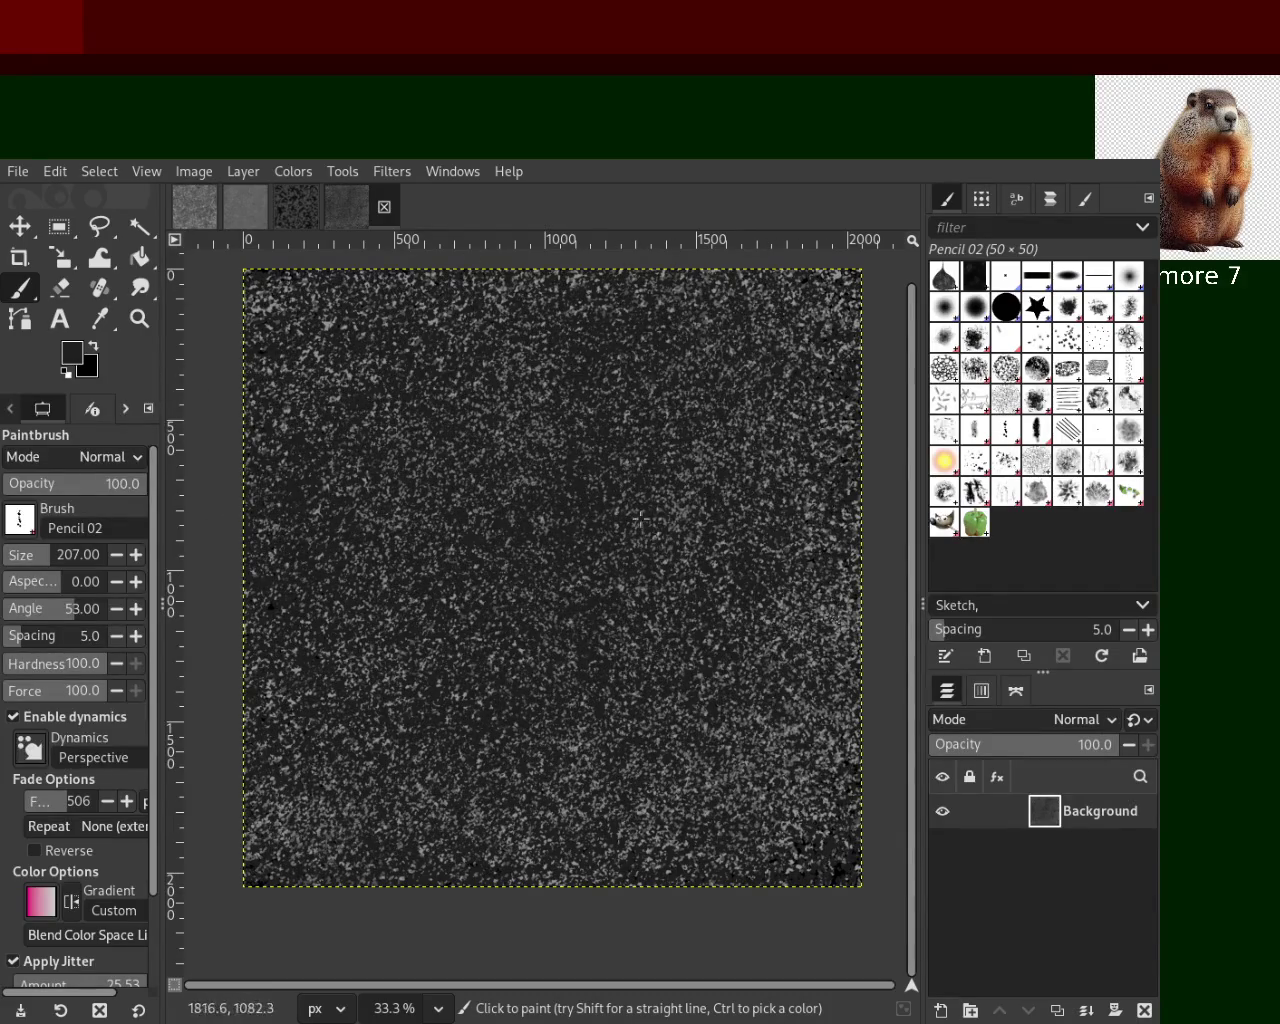
pyautogui.click(974, 436)
pyautogui.press('ctrl')
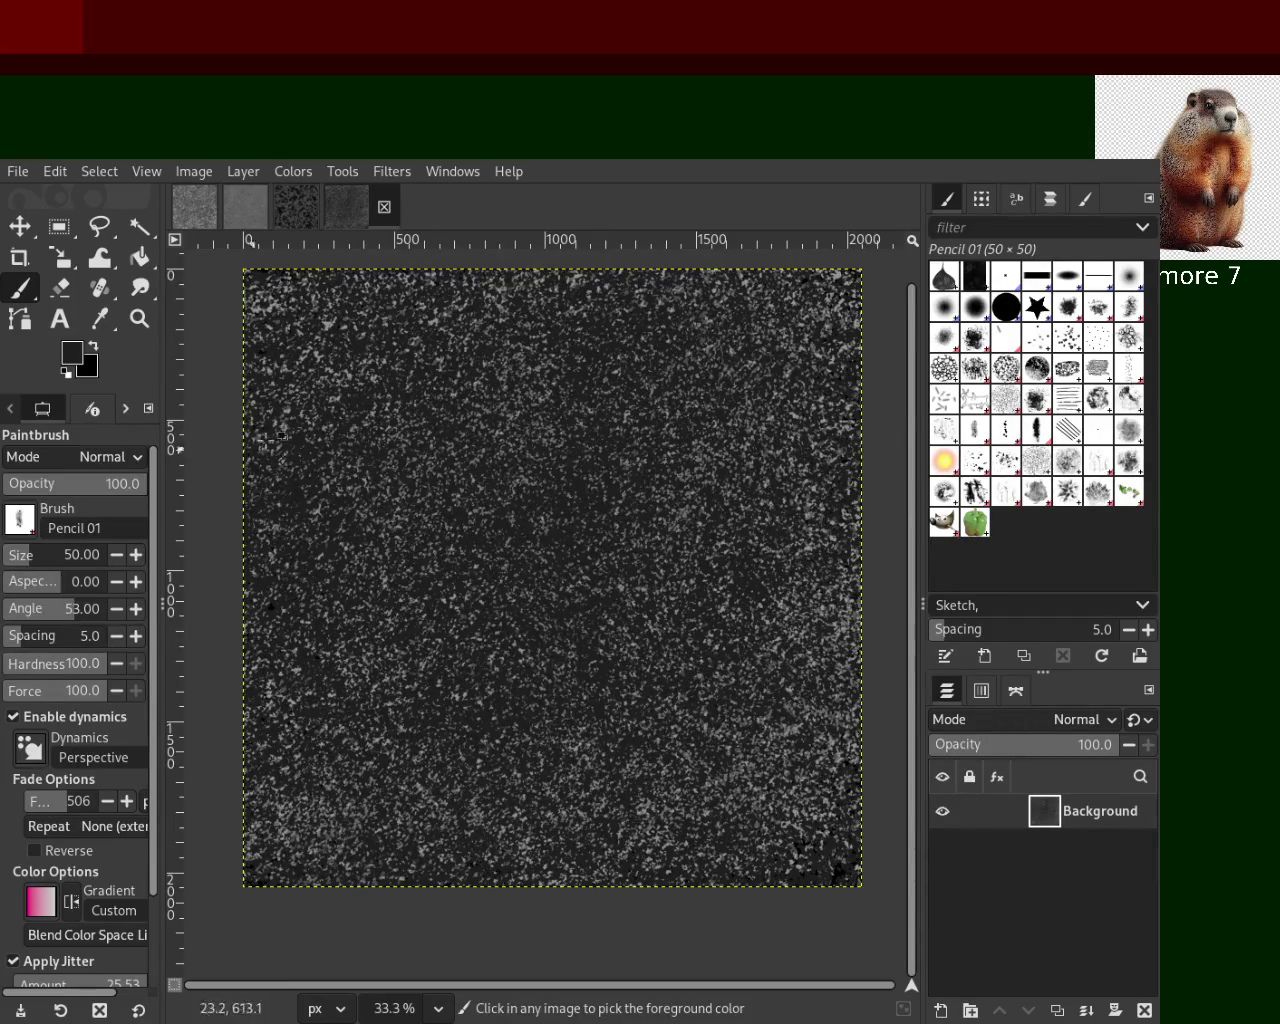
pyautogui.keyDown('ctrl'); pyautogui.click(326, 320); pyautogui.keyUp('ctrl')
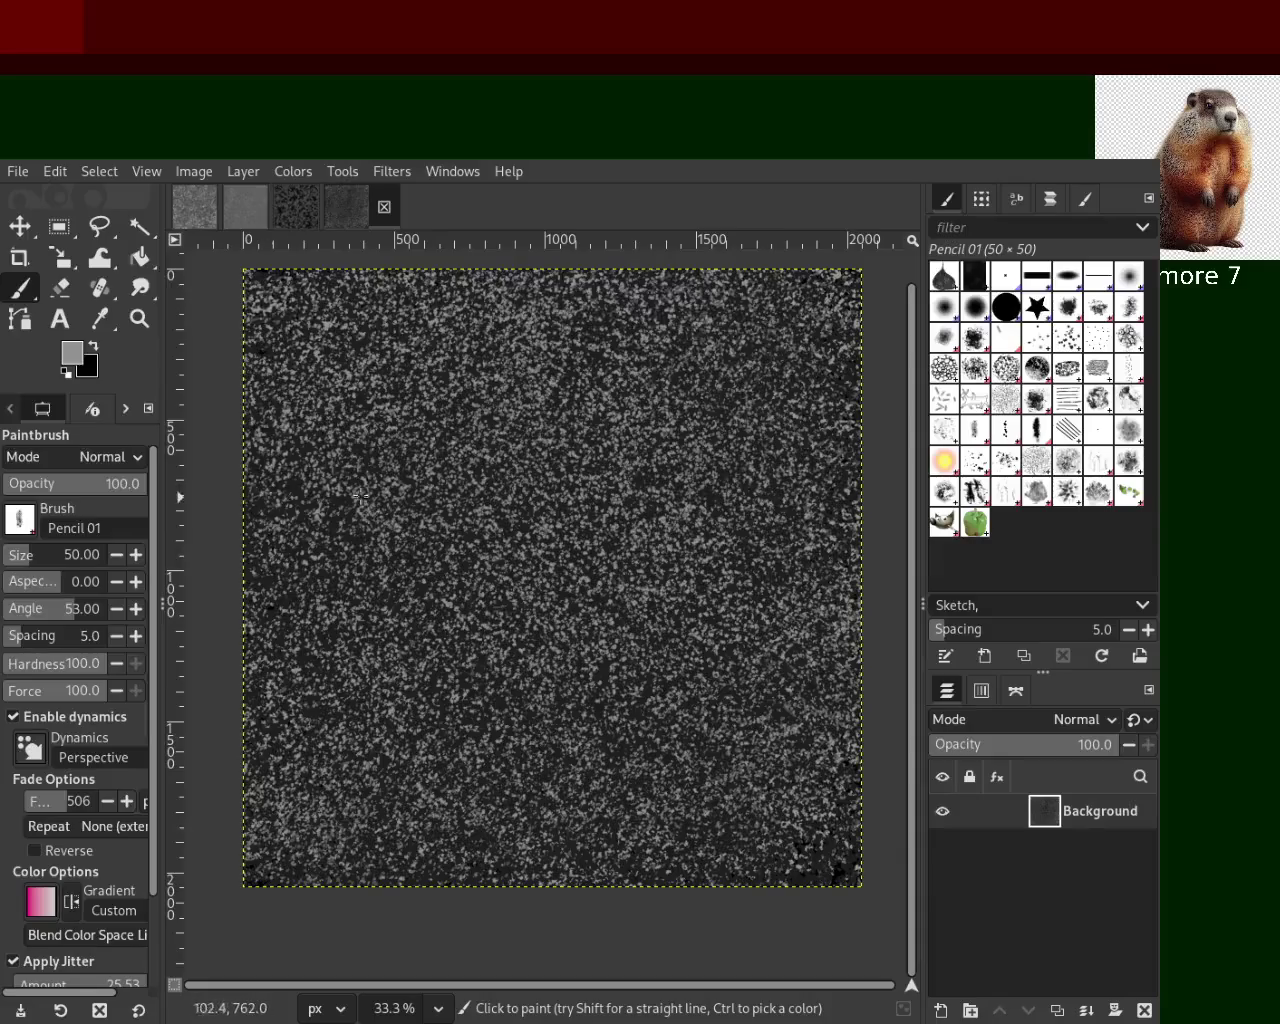
pyautogui.press('ctrl')
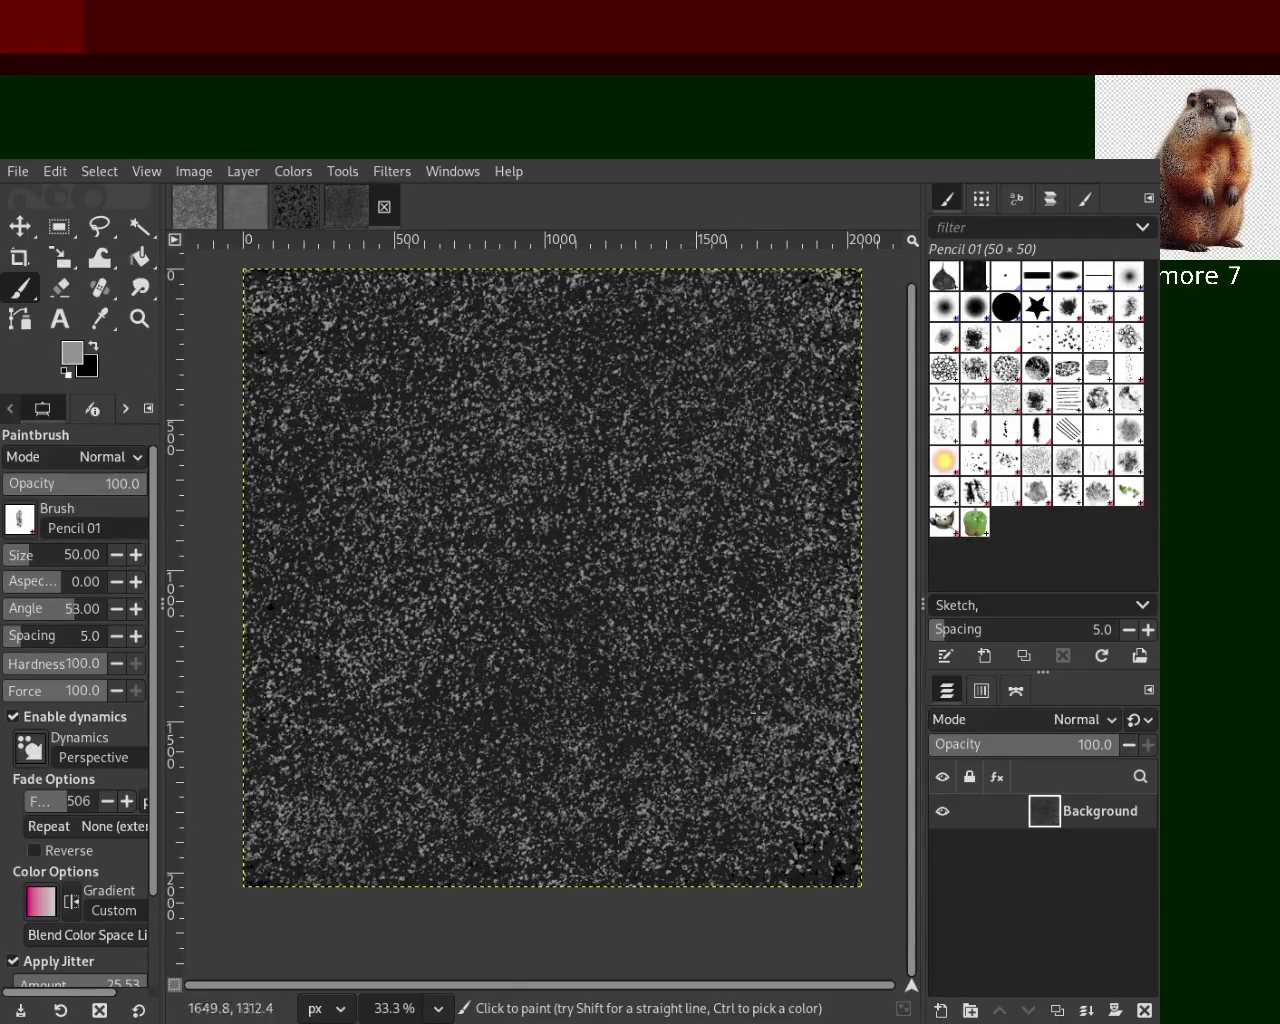
pyautogui.keyDown('ctrl'); pyautogui.click(591, 502); pyautogui.keyUp('ctrl')
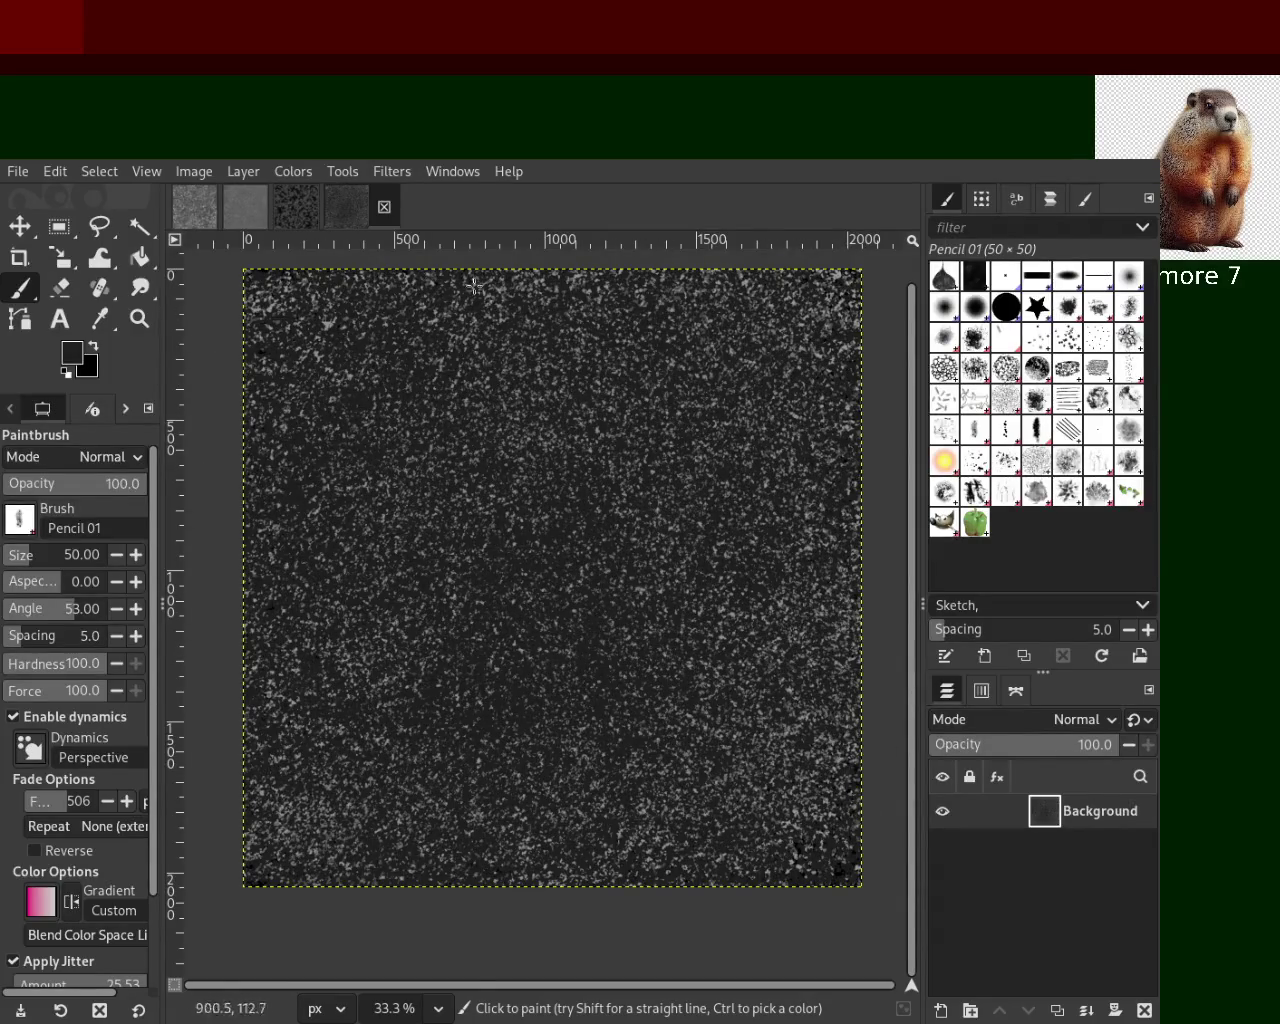
pyautogui.click(245, 204)
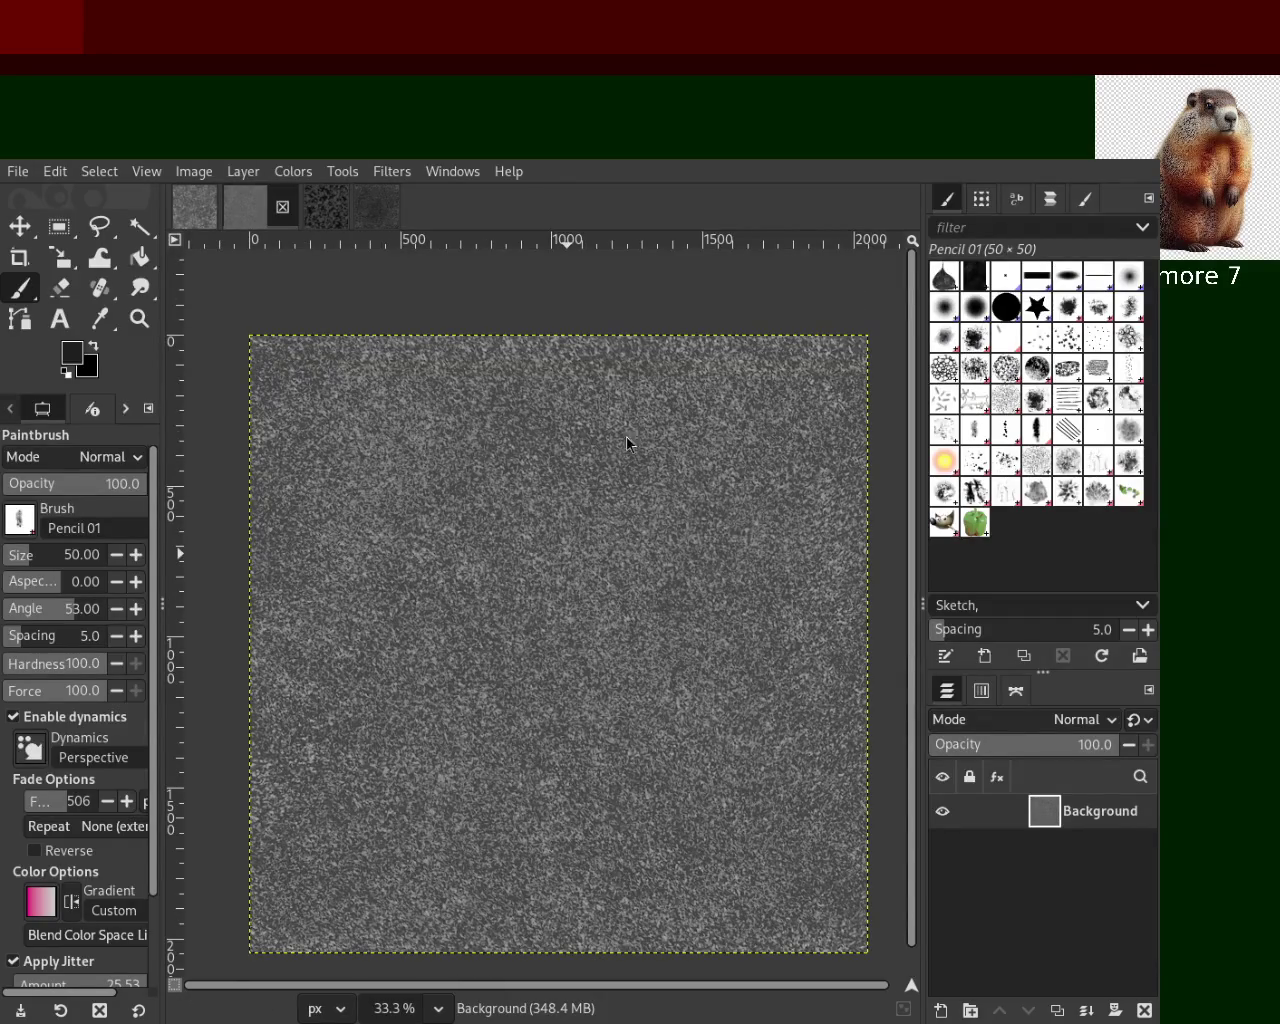
# Close the dark leafy texture image and switch to the dark speckled texture
pyautogui.press('z')
pyautogui.keyDown('ctrl'); pyautogui.scroll(2, 497, 537); pyautogui.keyUp('ctrl')
pyautogui.keyDown('ctrl'); pyautogui.scroll(1, 497, 537); pyautogui.keyUp('ctrl')
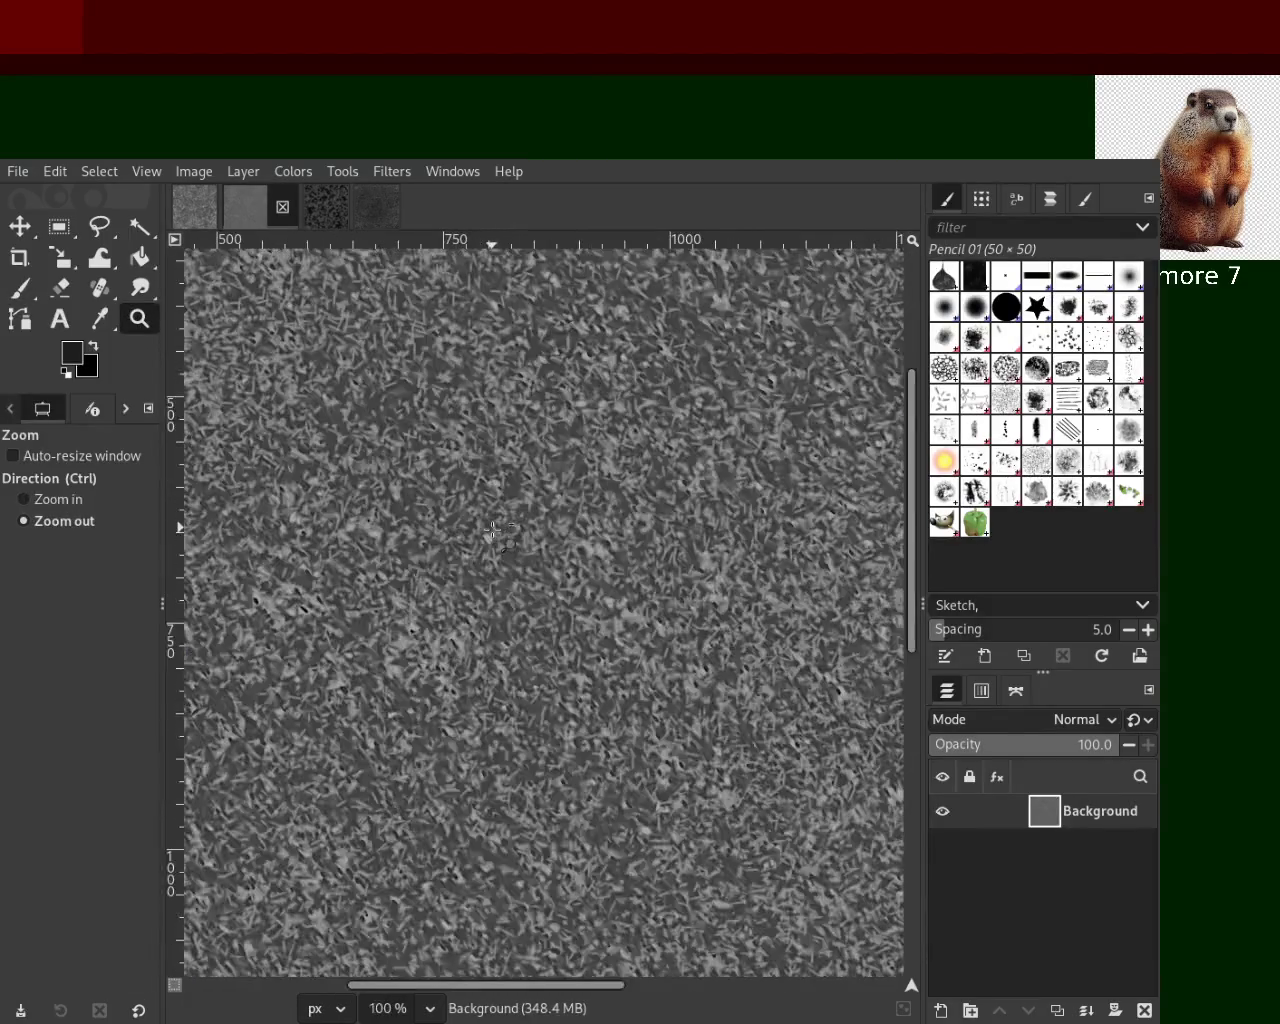
pyautogui.keyDown('ctrl'); pyautogui.scroll(-3, 497, 537); pyautogui.keyUp('ctrl')
pyautogui.keyDown('ctrl'); pyautogui.scroll(-1, 540, 620); pyautogui.keyUp('ctrl')
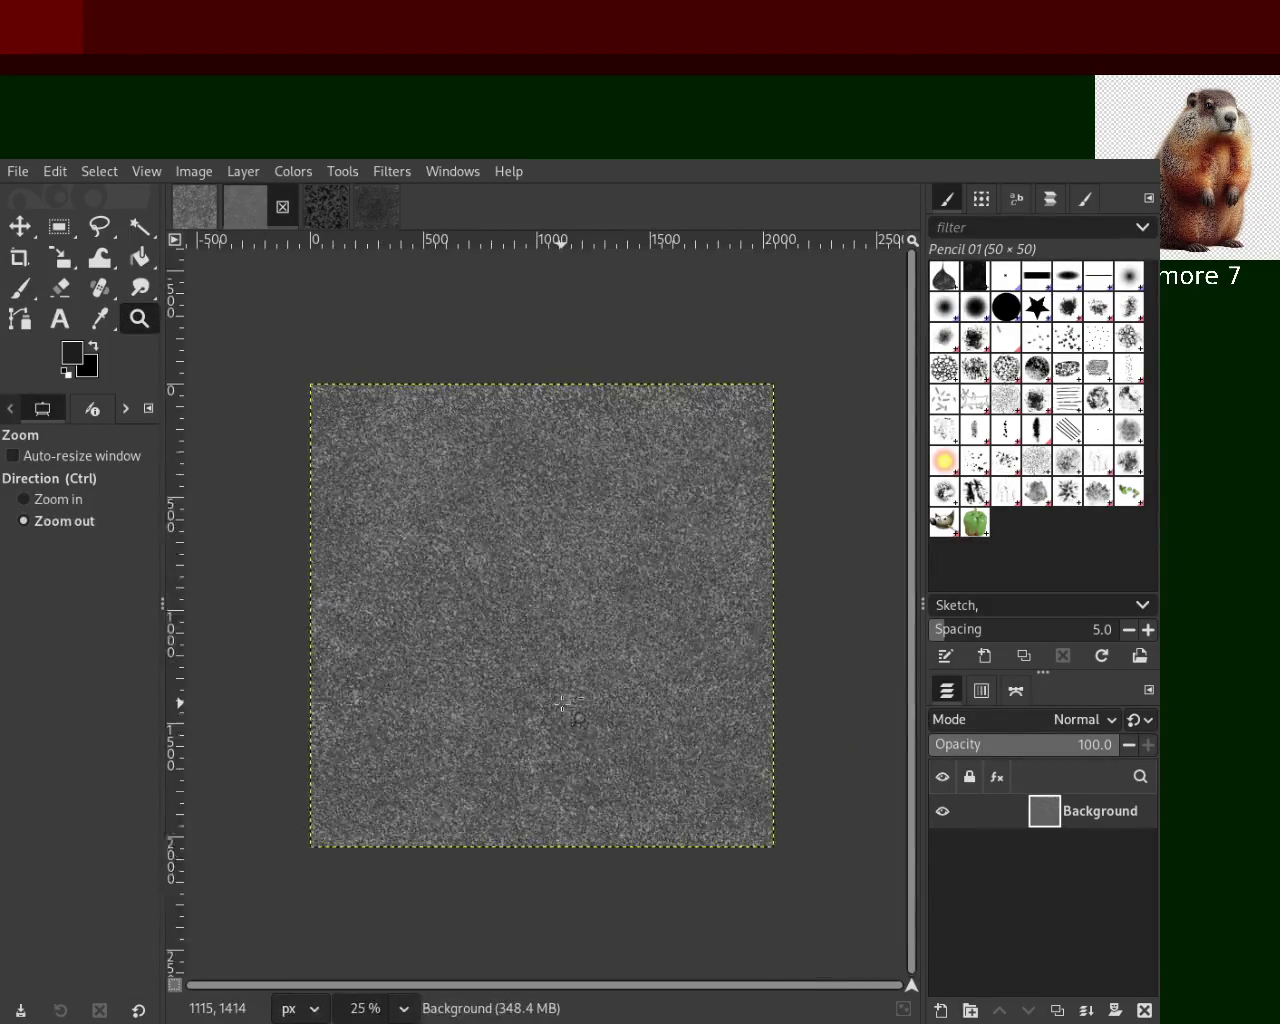
pyautogui.keyDown('ctrl'); pyautogui.scroll(-1, 565, 703); pyautogui.keyUp('ctrl')
pyautogui.keyDown('ctrl'); pyautogui.scroll(2, 565, 703); pyautogui.keyUp('ctrl')
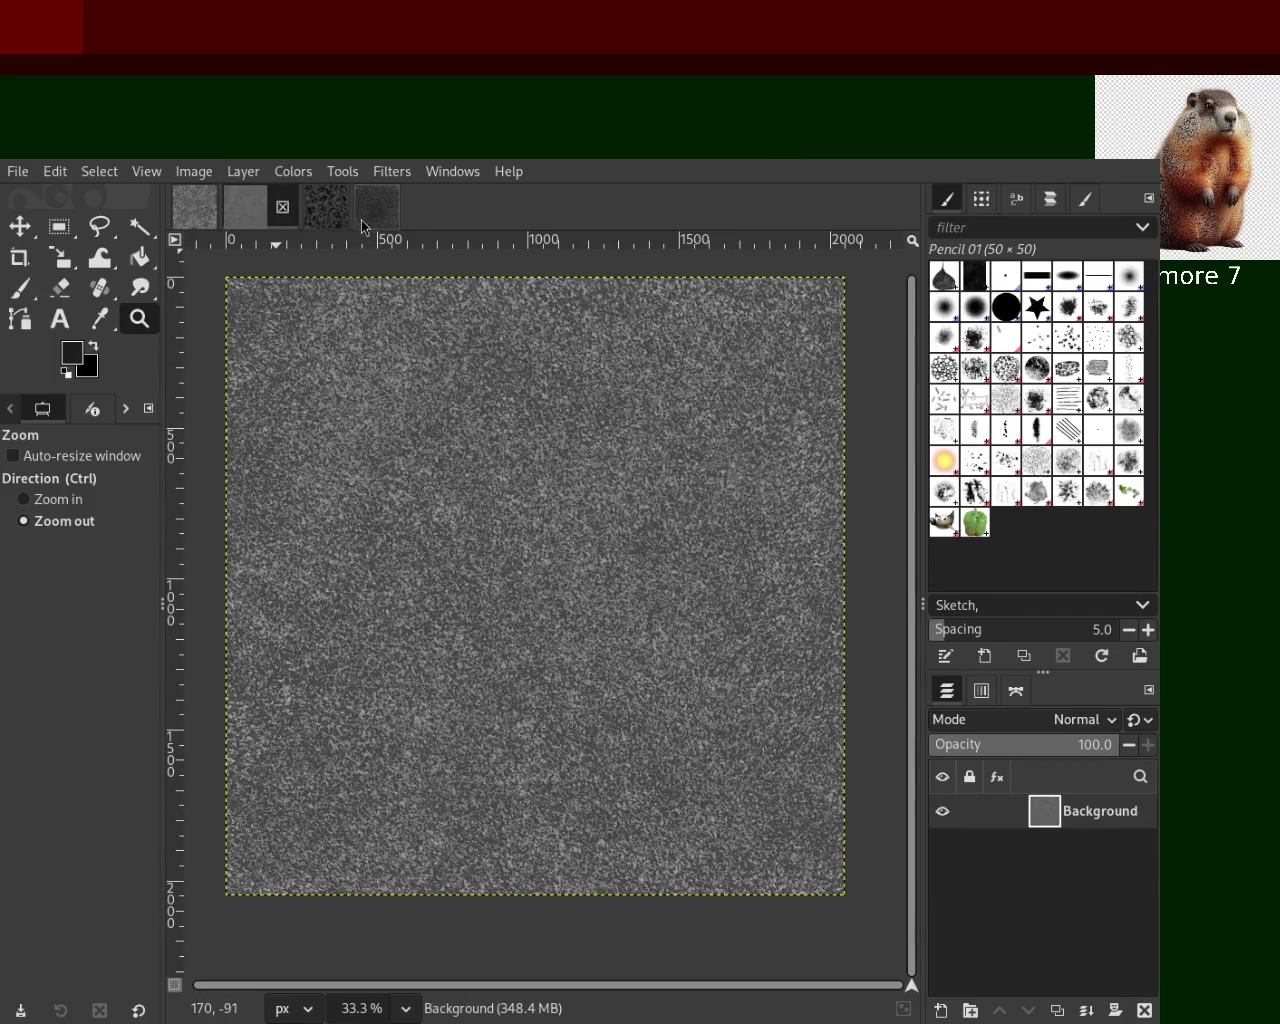
pyautogui.click(318, 210)
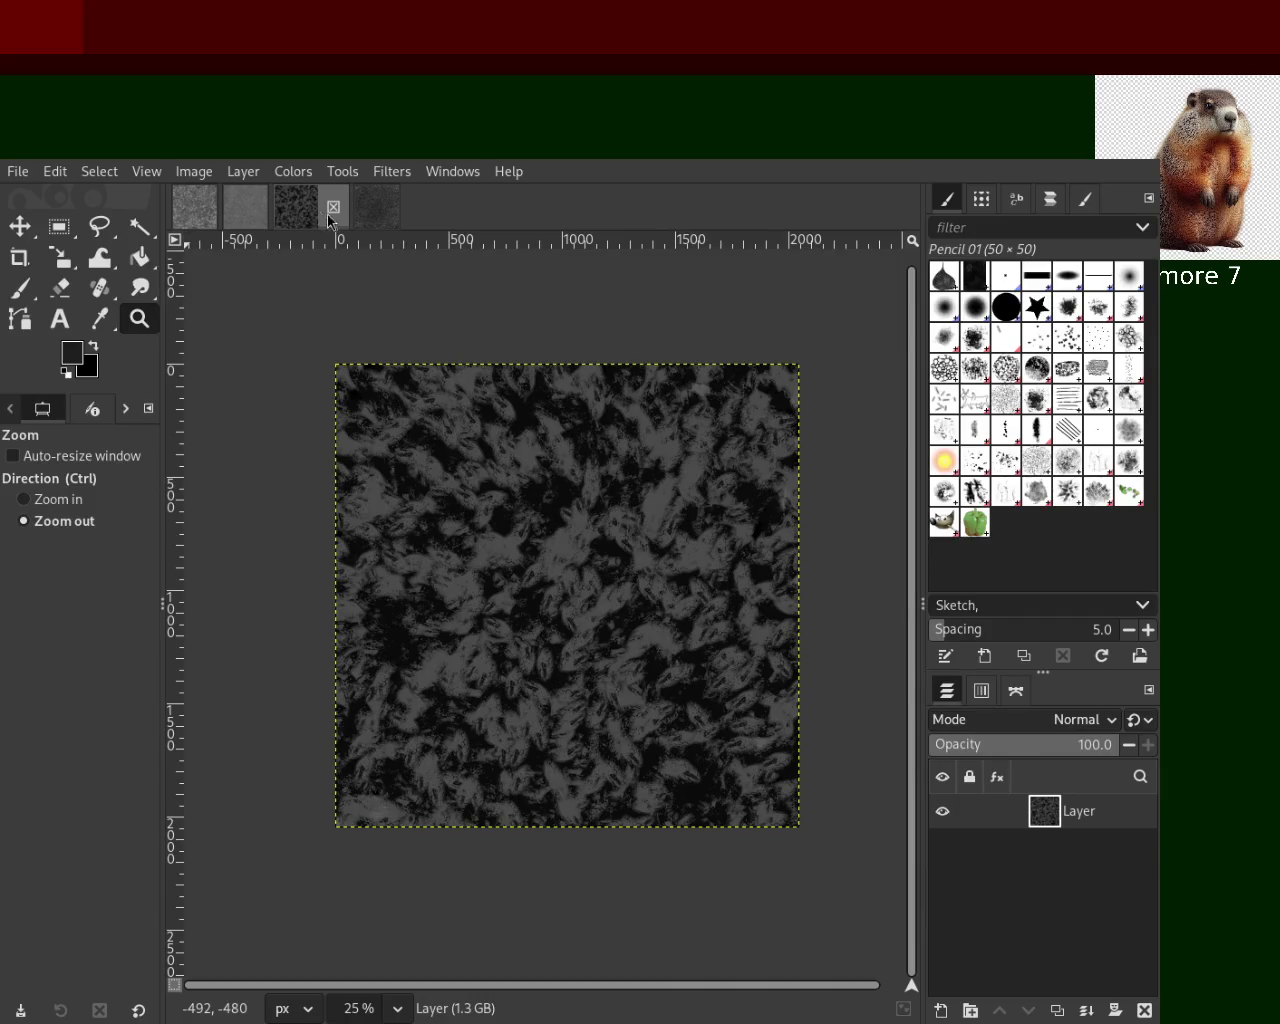
pyautogui.click(334, 209)
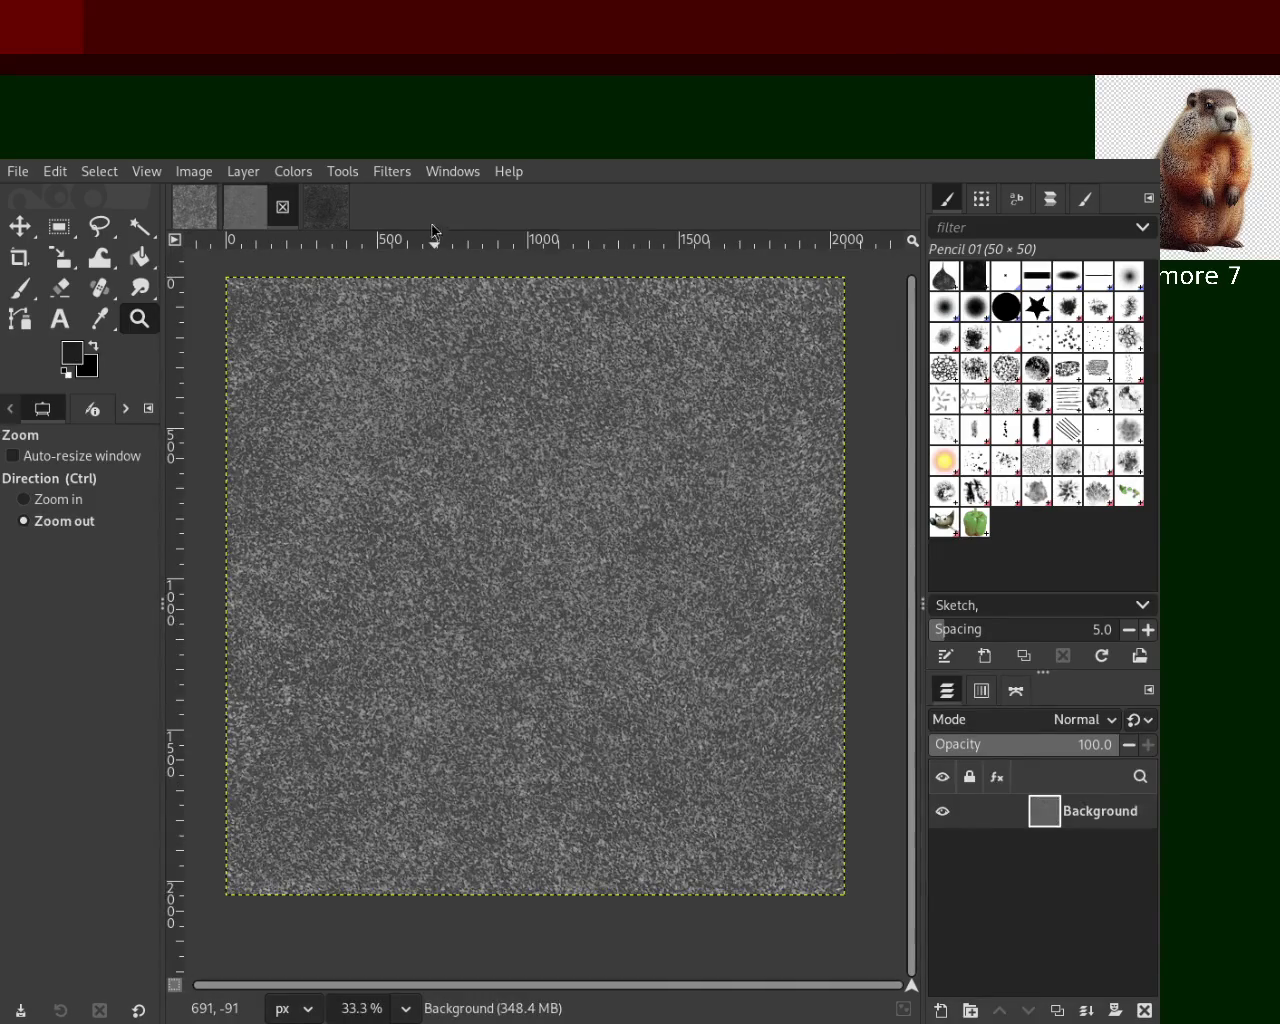
pyautogui.click(316, 207)
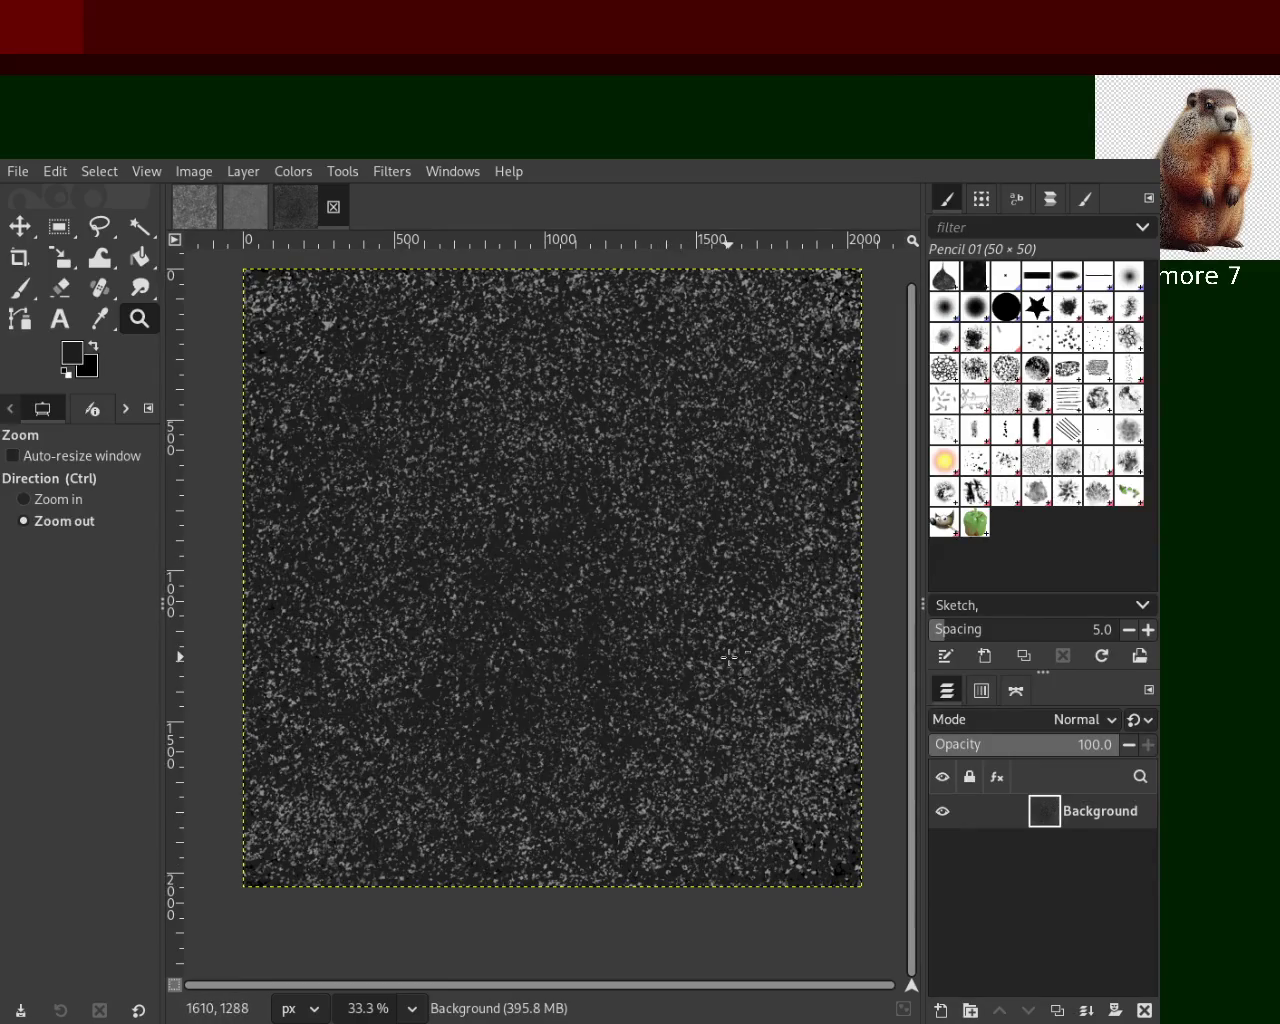
# Zoom the speckled texture so it fills the window, then pick the Paintbrush
pyautogui.moveTo(580, 711); pyautogui.dragTo(500, 826)
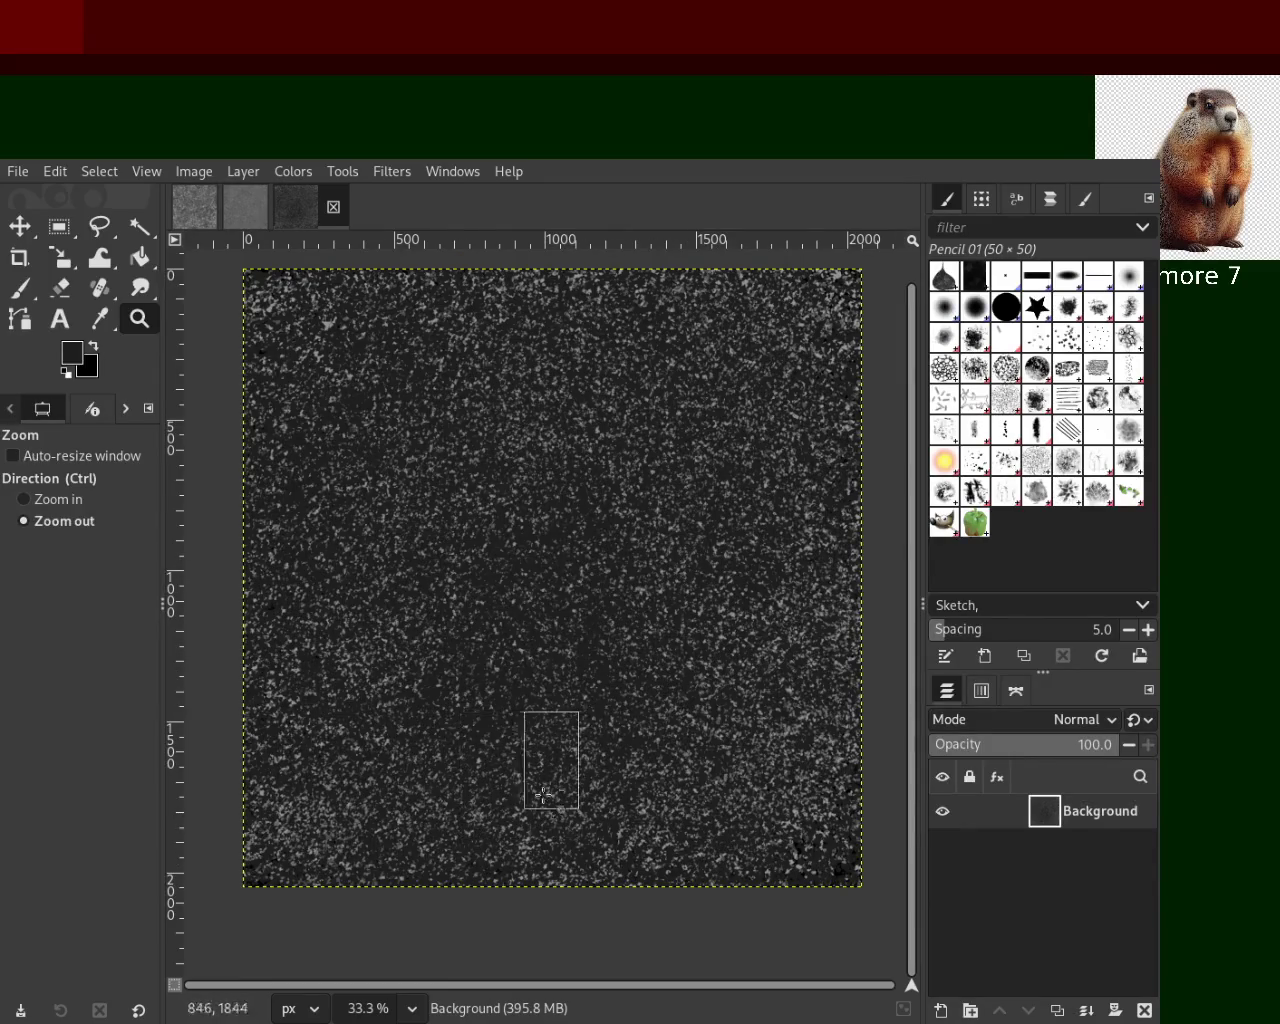
pyautogui.keyDown('ctrl'); pyautogui.click(557, 803); pyautogui.keyUp('ctrl')
pyautogui.moveTo(690, 608); pyautogui.dragTo(556, 802)
pyautogui.doubleClick(556, 802)
pyautogui.keyDown('ctrl'); pyautogui.doubleClick(560, 802); pyautogui.keyUp('ctrl')
pyautogui.click(600, 797)
pyautogui.keyDown('ctrl'); pyautogui.click(630, 791); pyautogui.keyUp('ctrl')
pyautogui.click(650, 785)
pyautogui.keyDown('ctrl'); pyautogui.click(655, 790); pyautogui.keyUp('ctrl')
pyautogui.click(720, 735)
pyautogui.keyDown('ctrl'); pyautogui.click(705, 698); pyautogui.keyUp('ctrl')
pyautogui.click(715, 697)
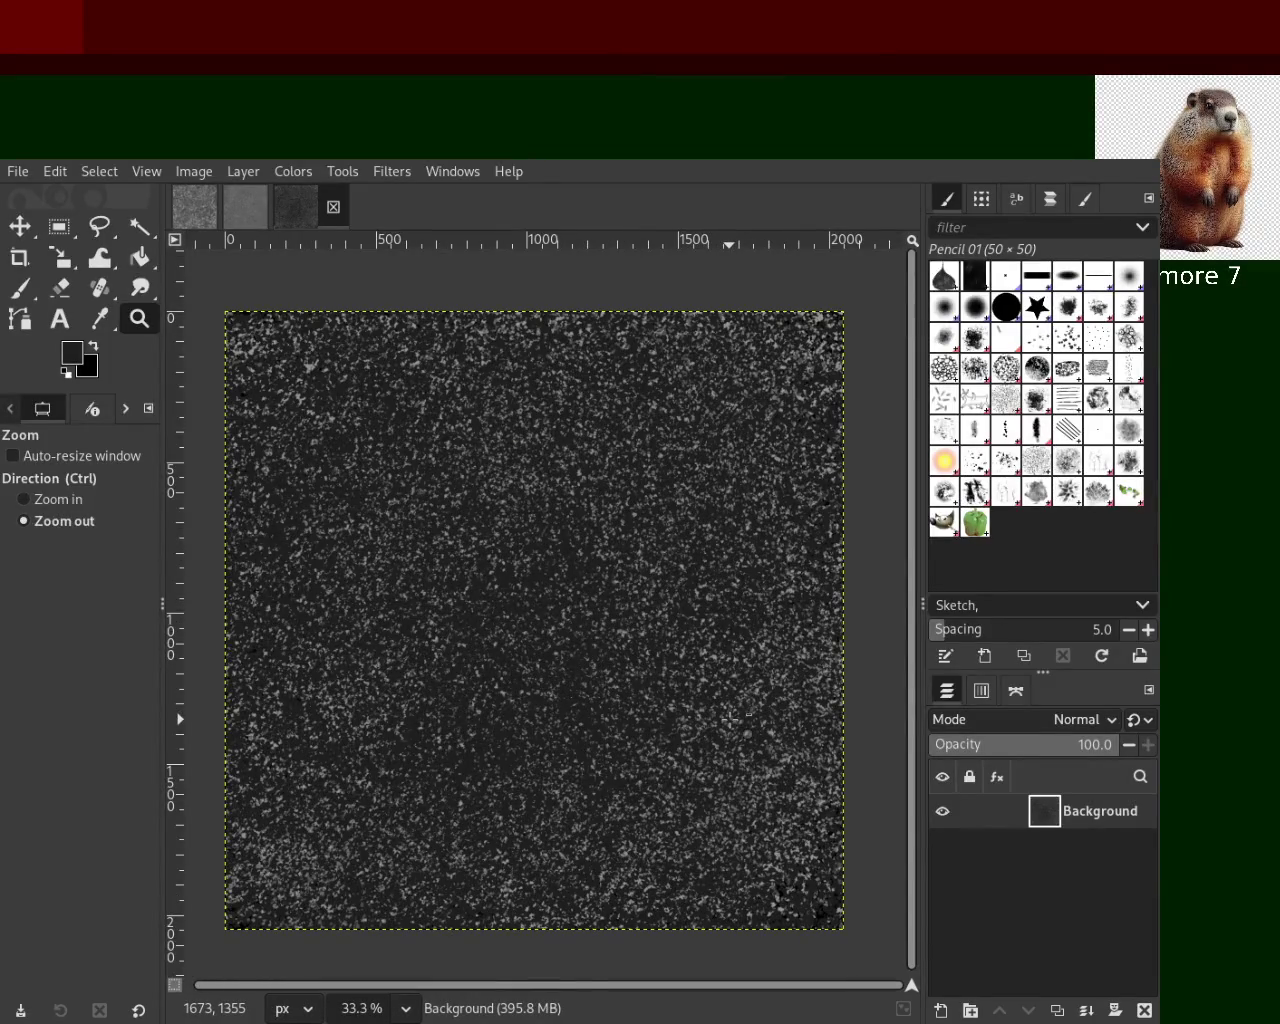
pyautogui.click(19, 288)
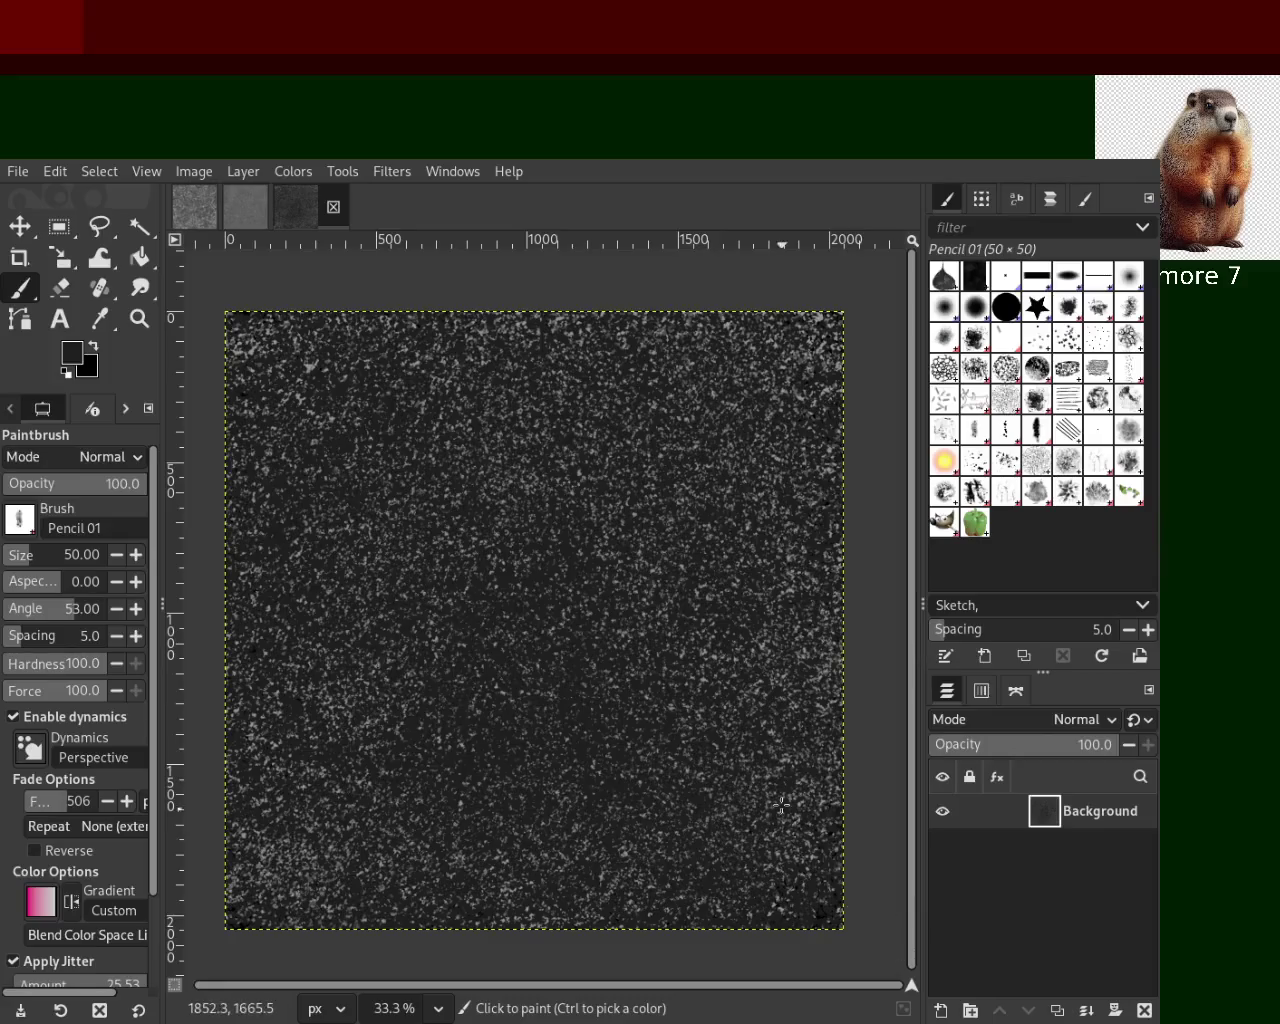
# Sample a darker tone from the texture, paint speckles, and switch to the Pencil 02 brush
pyautogui.press('ctrl')
pyautogui.keyDown('ctrl'); pyautogui.click(821, 916); pyautogui.keyUp('ctrl')
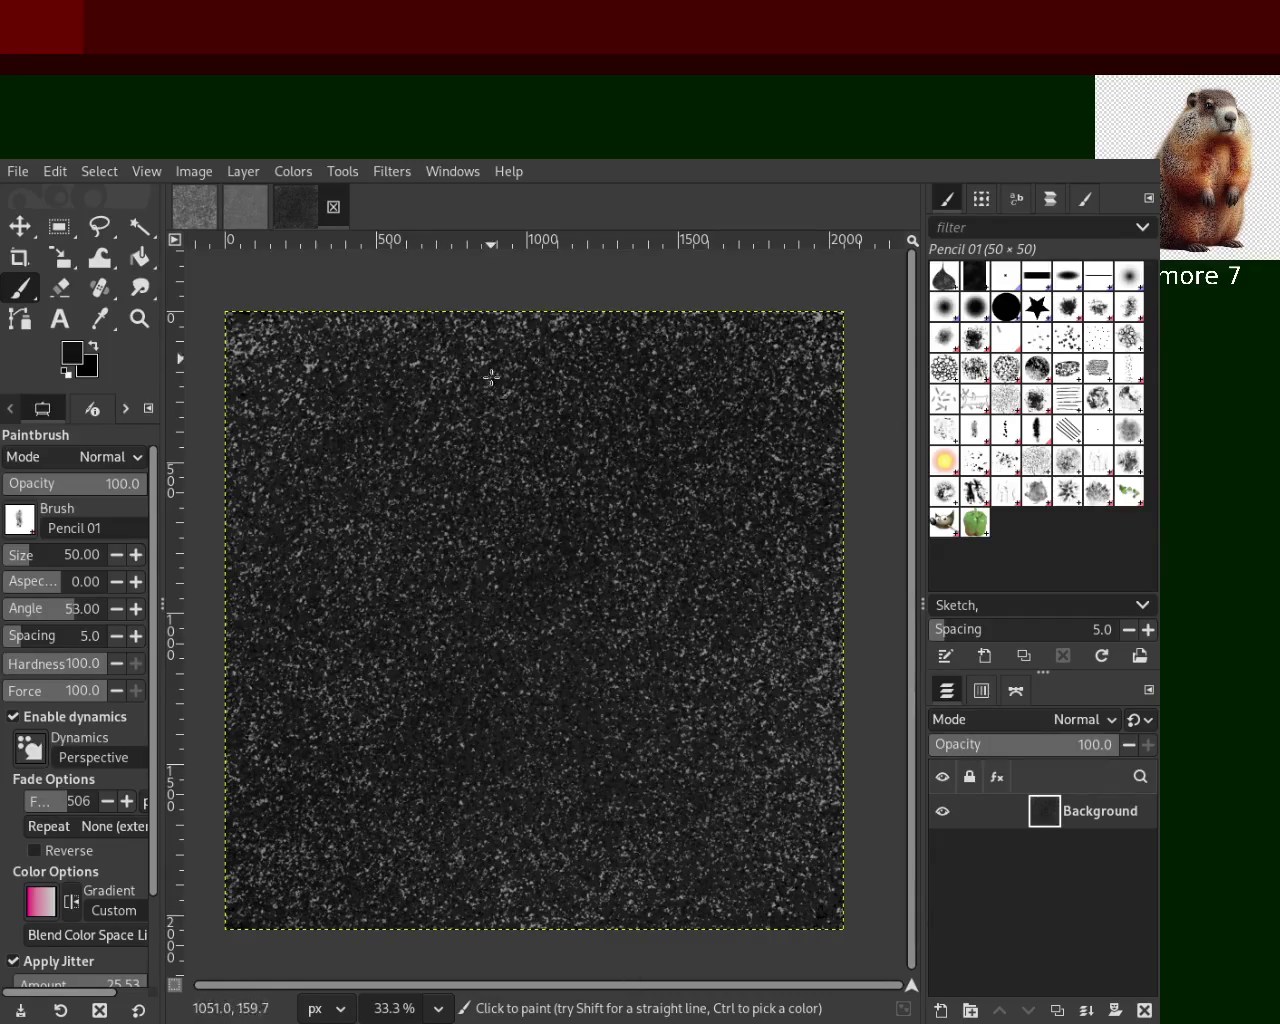
pyautogui.press('ctrl')
pyautogui.click(975, 430)
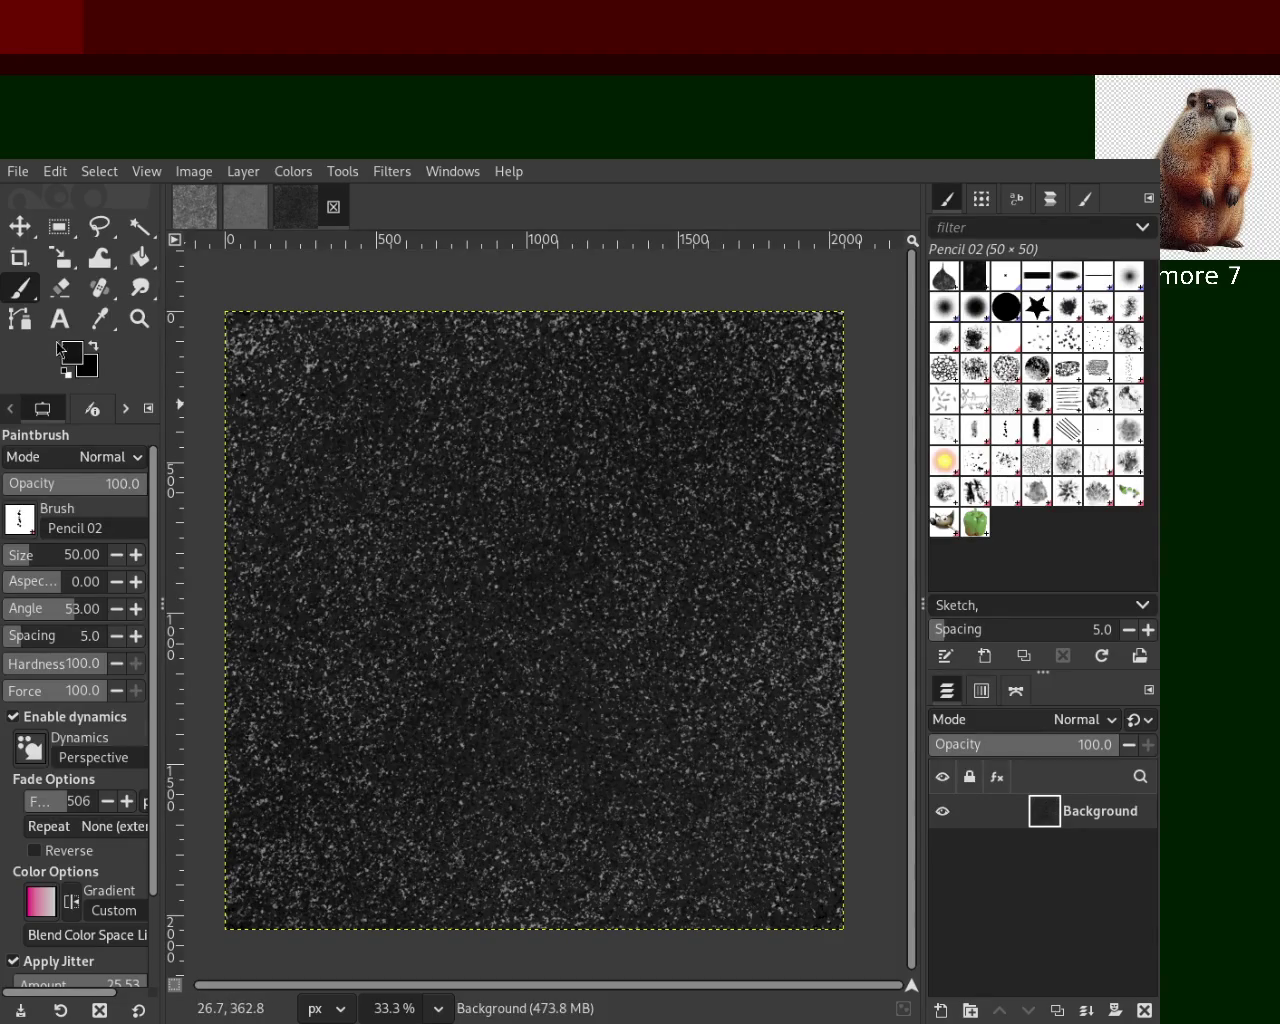
pyautogui.click(139, 318)
pyautogui.press('+')
pyautogui.press('+')
pyautogui.press('+')
pyautogui.press('+')
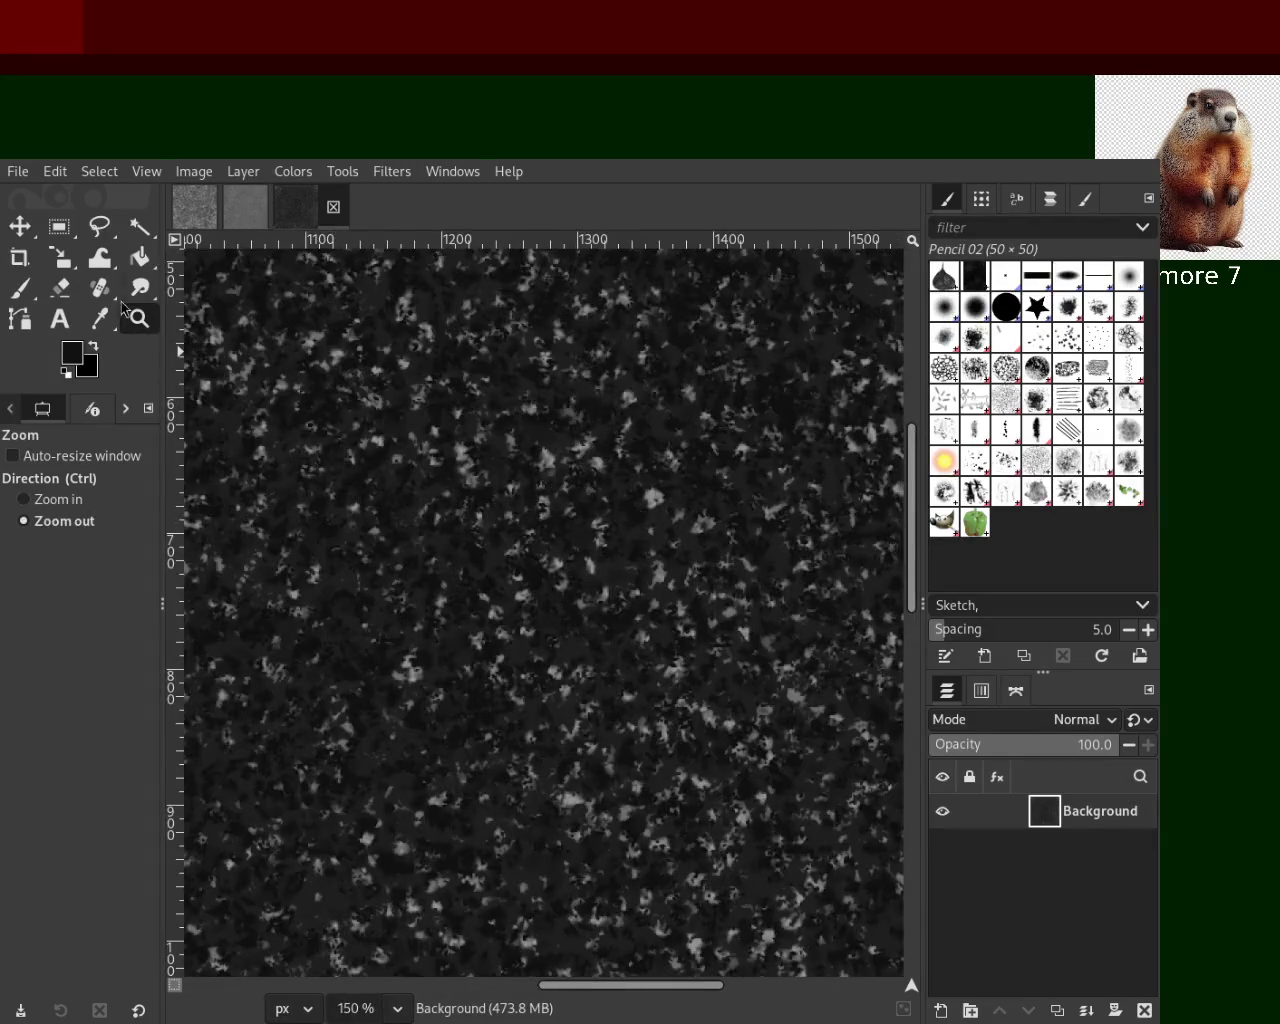
# Sample a grey tone from the texture and paint speckles, checking the whole texture at 25%
pyautogui.click(22, 288)
pyautogui.keyDown('ctrl'); pyautogui.click(566, 416); pyautogui.keyUp('ctrl')
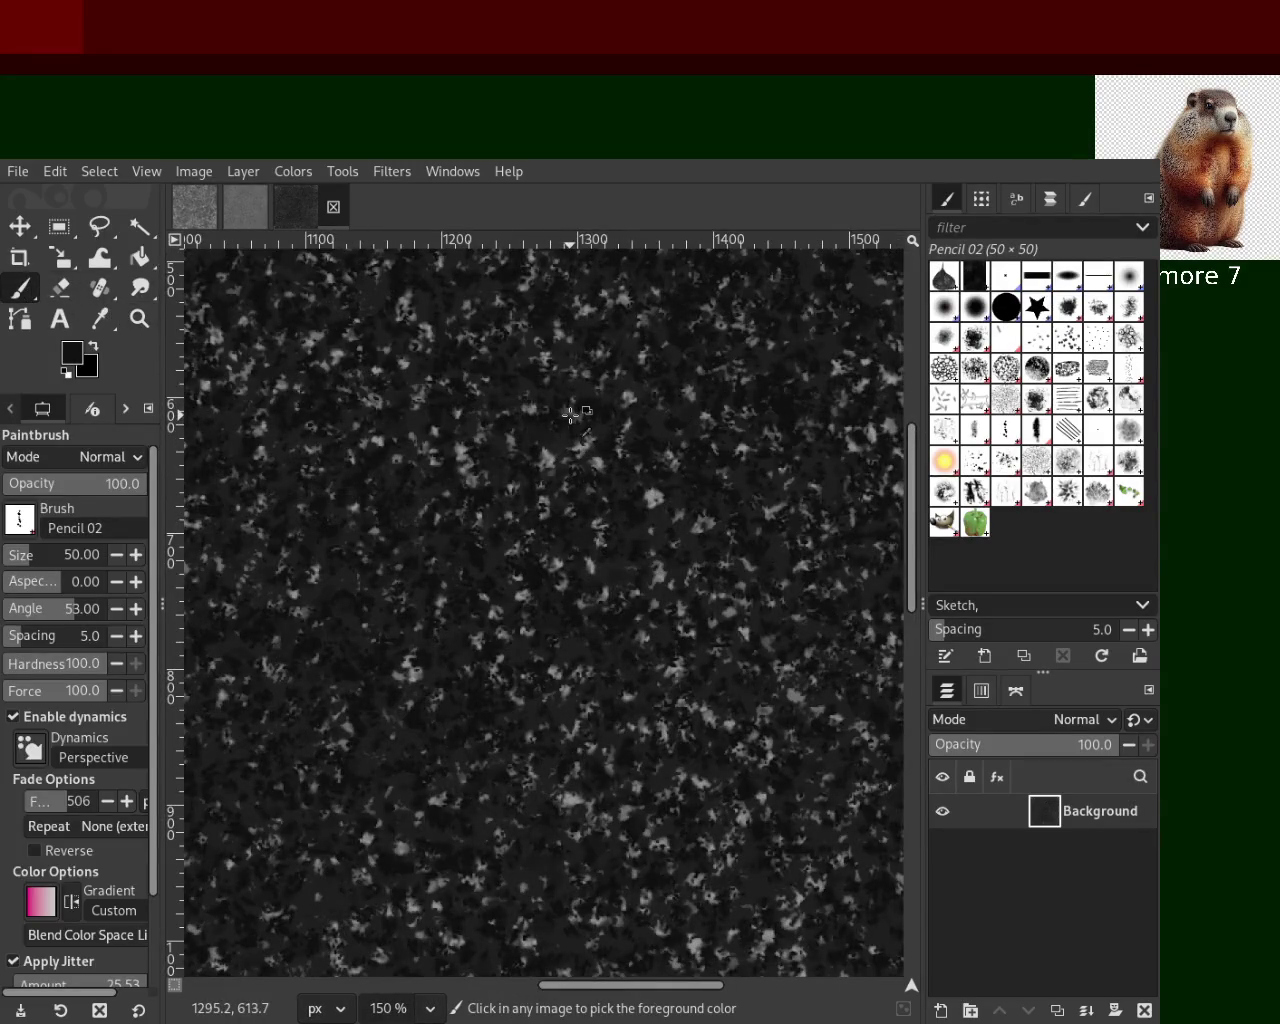
pyautogui.click(139, 318)
pyautogui.keyDown('ctrl'); pyautogui.scroll(2, 441, 540); pyautogui.keyUp('ctrl')
pyautogui.keyDown('ctrl'); pyautogui.scroll(-5, 441, 540); pyautogui.keyUp('ctrl')
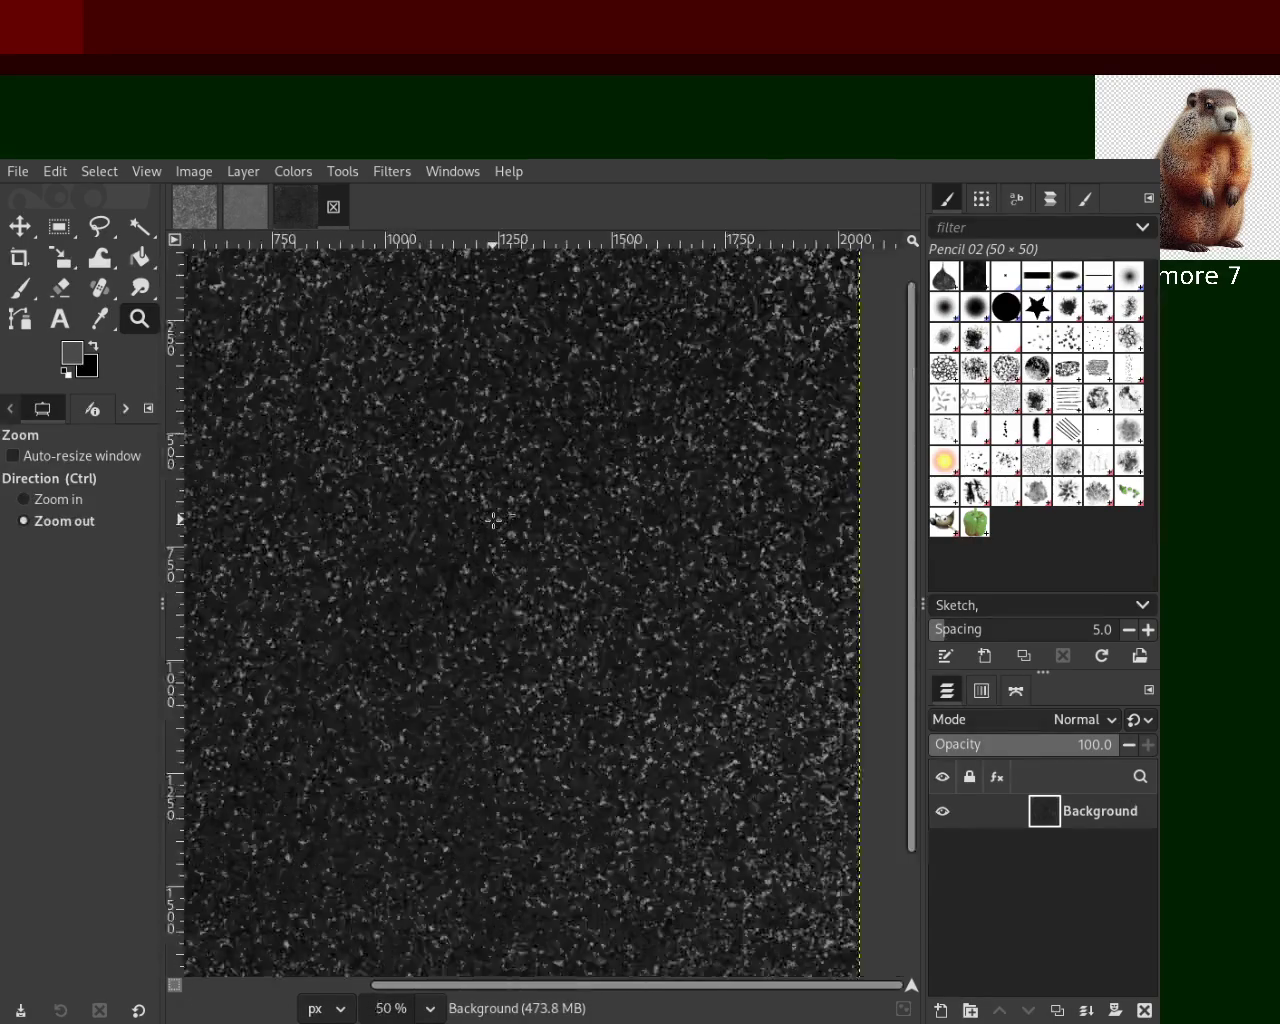
pyautogui.keyDown('ctrl'); pyautogui.scroll(-3, 441, 540); pyautogui.keyUp('ctrl')
pyautogui.click(441, 540)
pyautogui.click(19, 288)
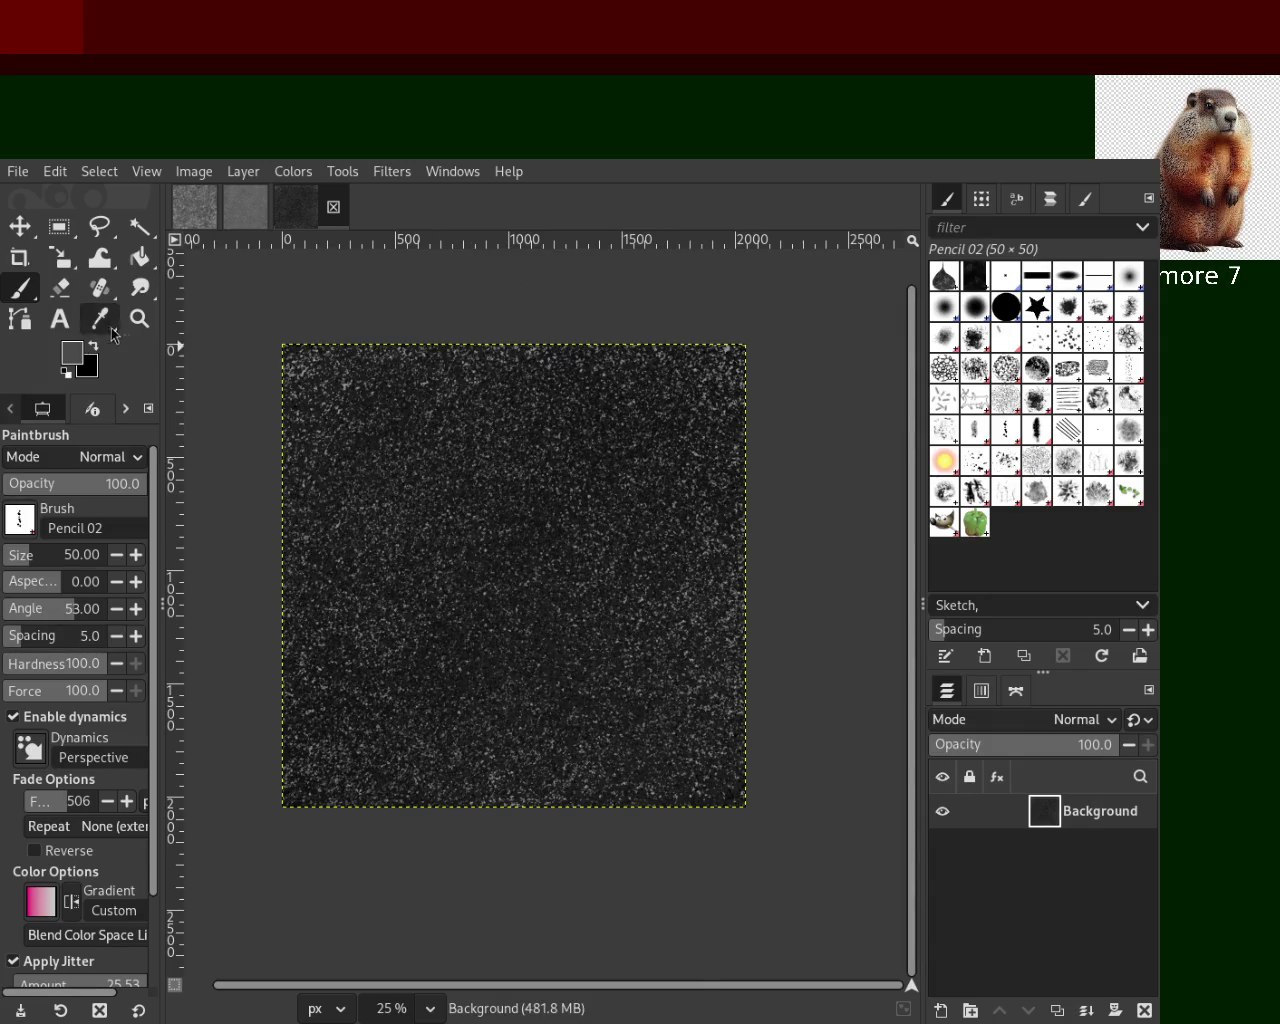
# Zoom to 50% and 150% to inspect the speckles, then back out to the whole texture
pyautogui.press('z')
pyautogui.click(474, 477)
pyautogui.click(476, 480)
pyautogui.keyDown('ctrl'); pyautogui.click(476, 480); pyautogui.keyUp('ctrl')
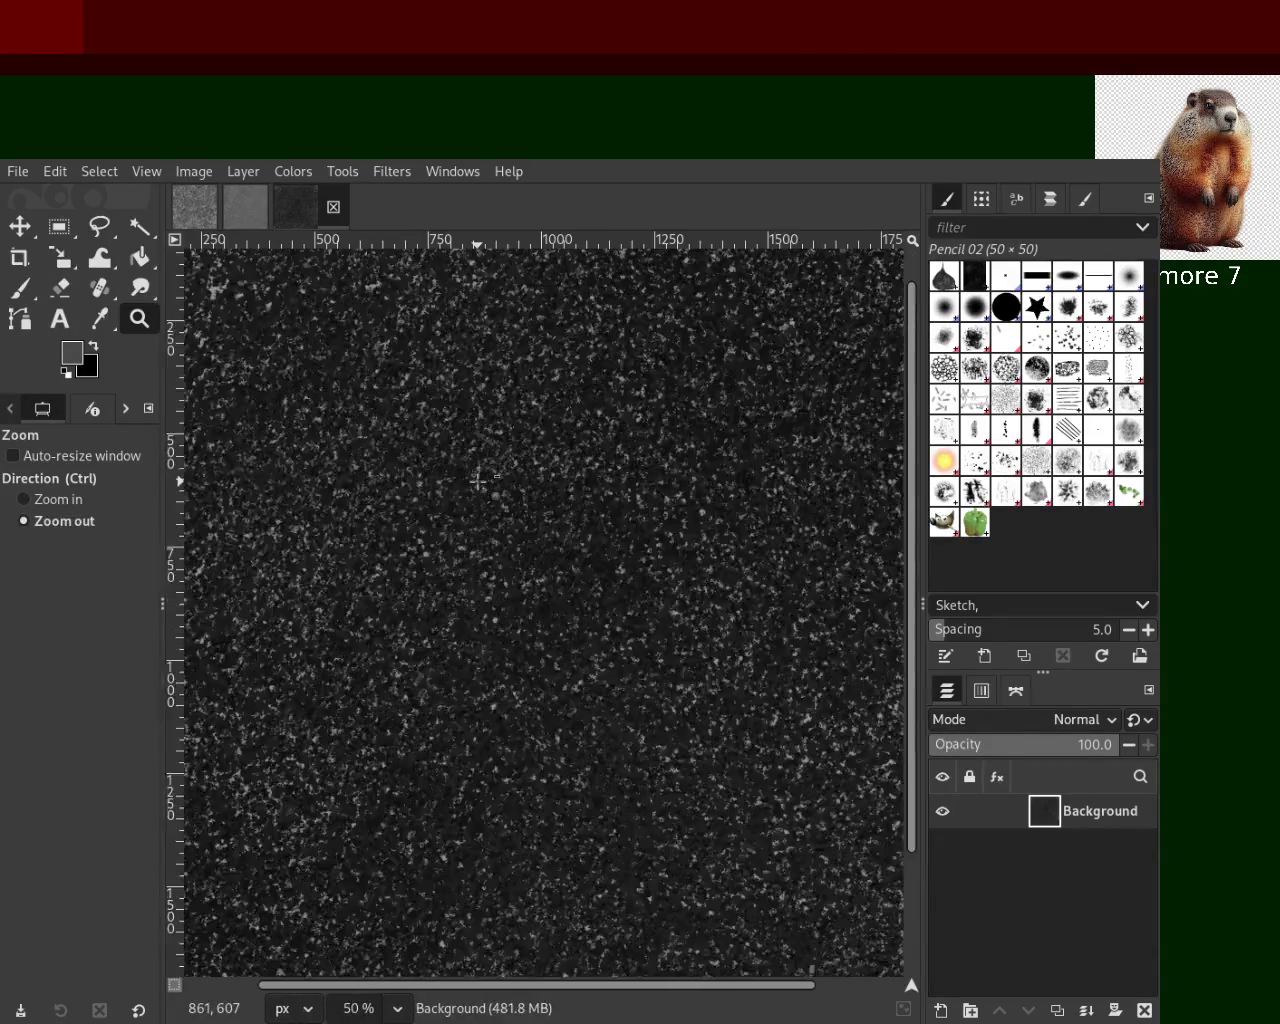
pyautogui.keyDown('ctrl'); pyautogui.click(476, 480); pyautogui.keyUp('ctrl')
pyautogui.click(716, 568)
pyautogui.click(716, 568)
pyautogui.click(716, 568)
pyautogui.click(716, 568)
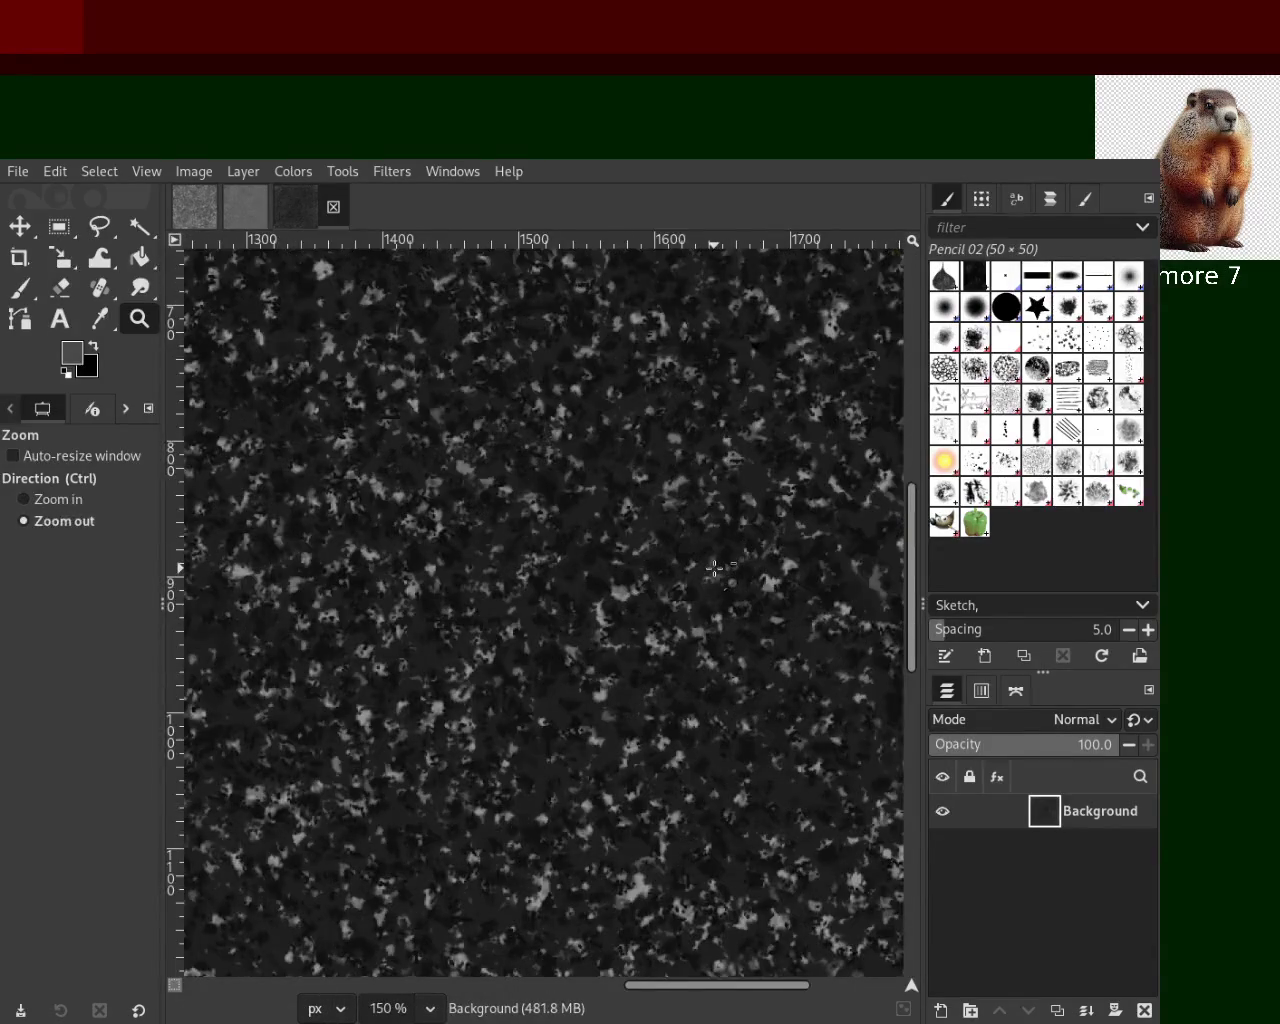
pyautogui.click(716, 568)
pyautogui.click(716, 568)
pyautogui.click(716, 568)
pyautogui.click(716, 568)
pyautogui.keyDown('ctrl'); pyautogui.click(460, 608); pyautogui.keyUp('ctrl')
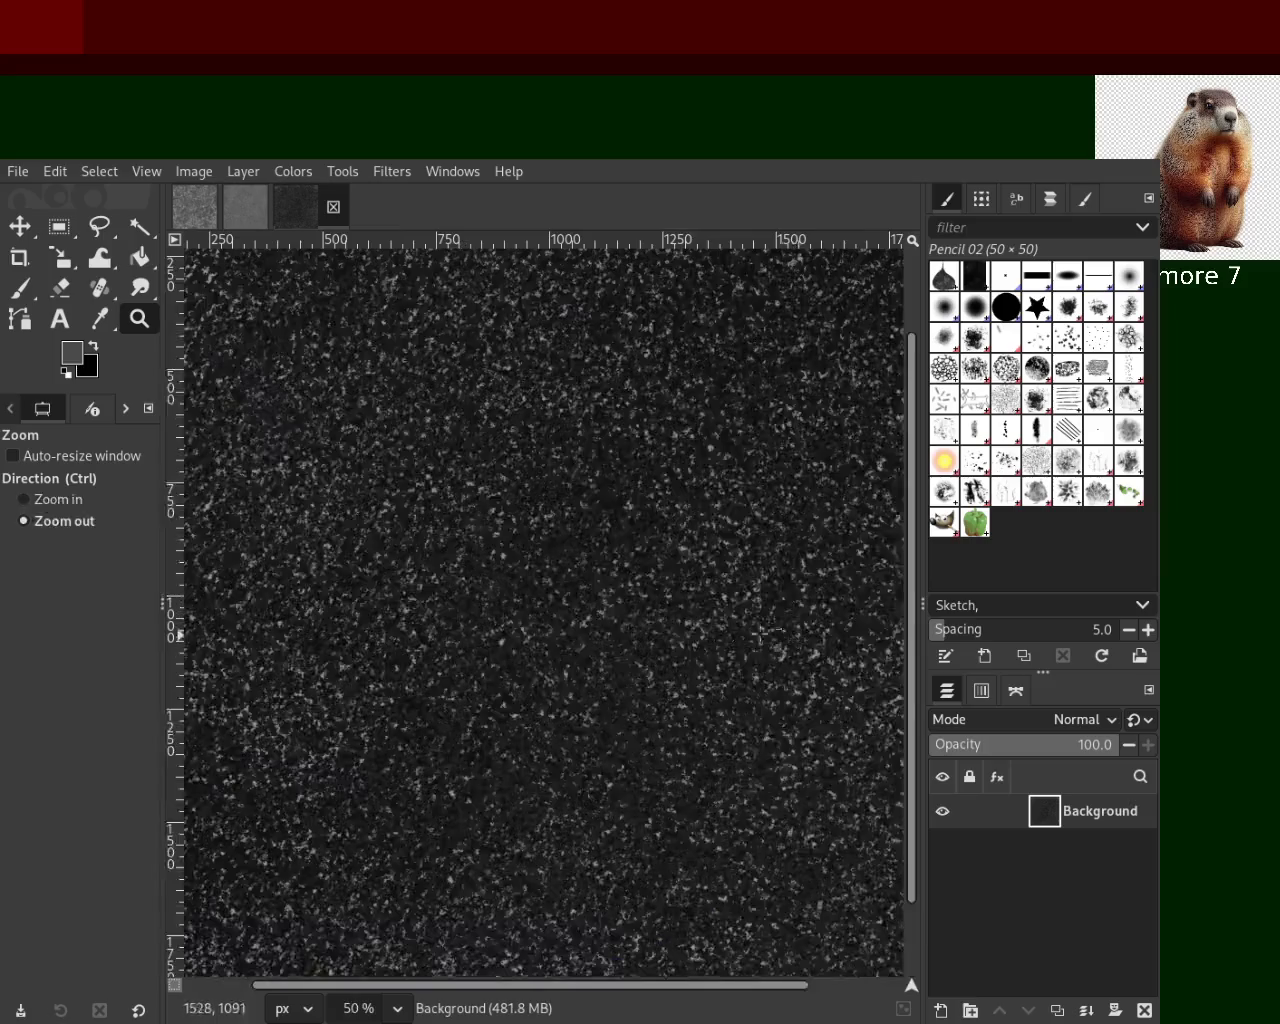
pyautogui.click(740, 628)
pyautogui.keyDown('ctrl'); pyautogui.click(537, 589); pyautogui.keyUp('ctrl')
pyautogui.click(537, 589)
pyautogui.keyDown('ctrl'); pyautogui.click(589, 669); pyautogui.keyUp('ctrl')
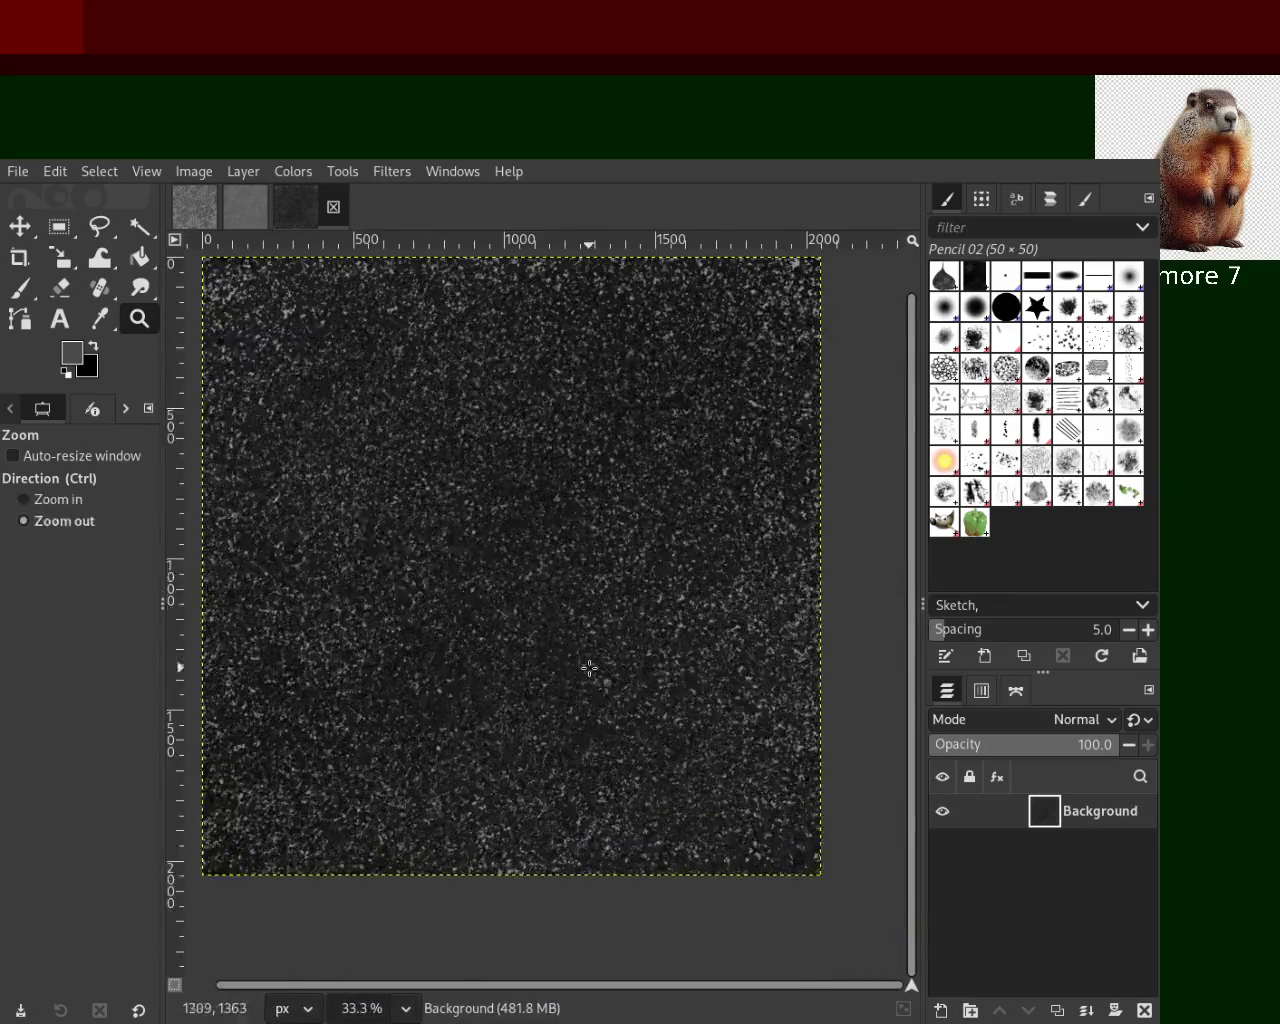
pyautogui.click(28, 291)
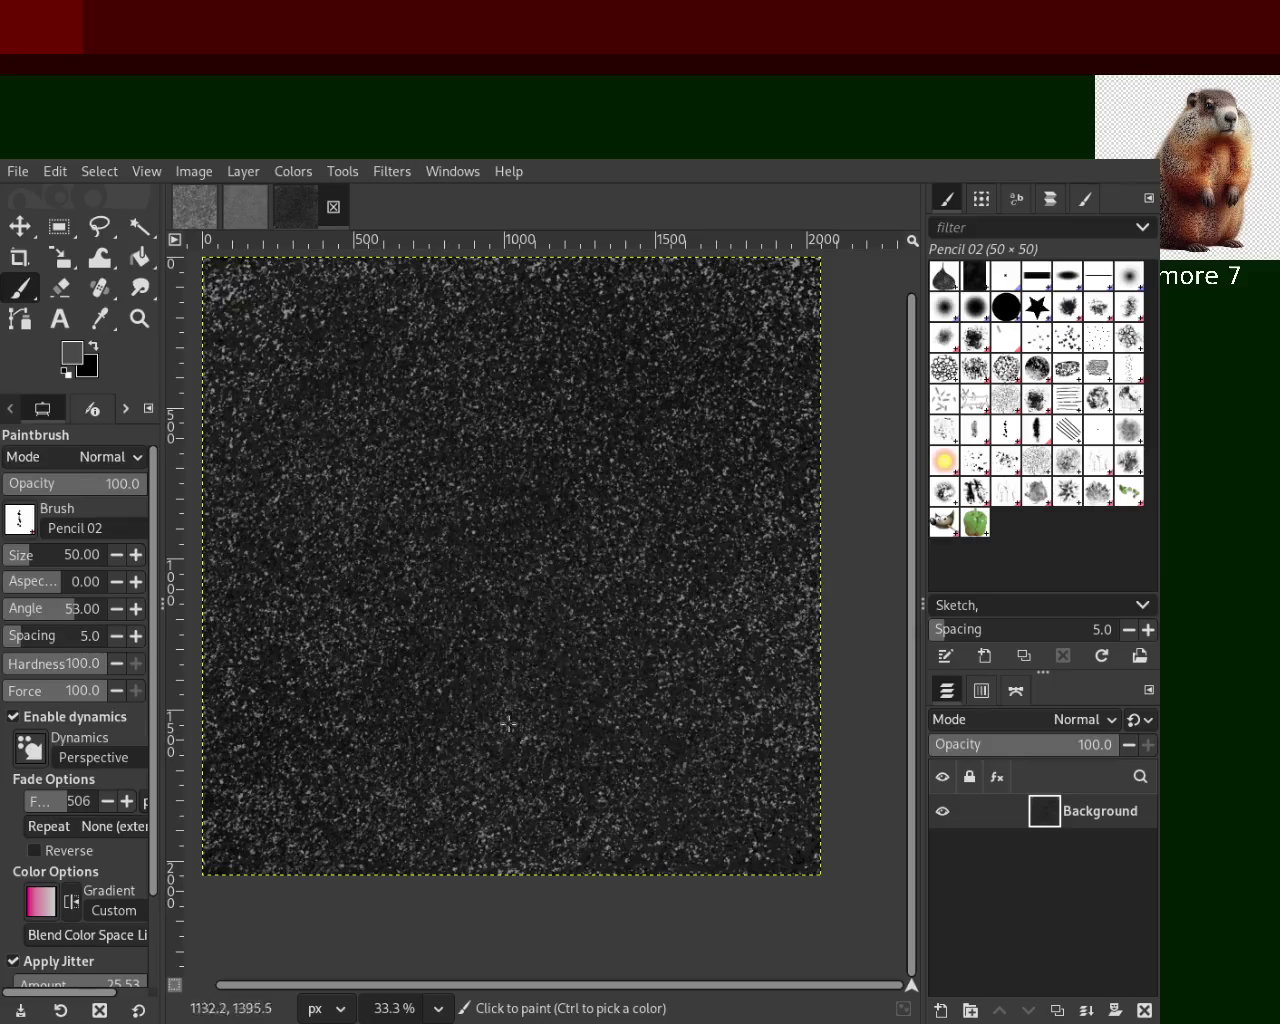
# Sample another grey tone, paint more speckles, and recentre the zoomed-out view
pyautogui.keyDown('ctrl'); pyautogui.click(742, 627); pyautogui.keyUp('ctrl')
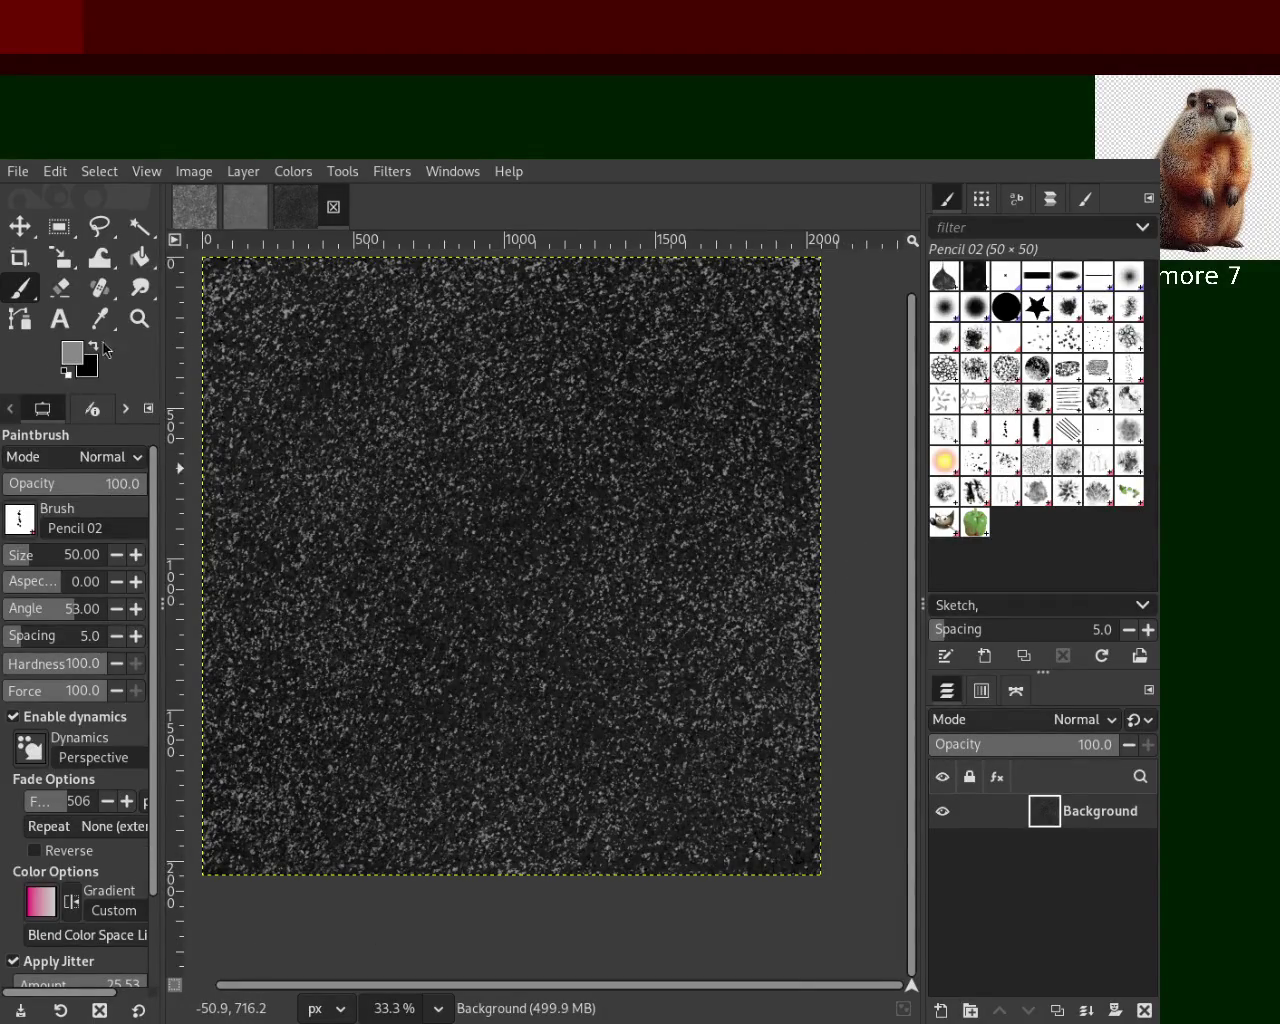
pyautogui.click(139, 318)
pyautogui.click(684, 521)
pyautogui.keyDown('ctrl'); pyautogui.click(684, 521); pyautogui.keyUp('ctrl')
pyautogui.keyDown('ctrl'); pyautogui.click(684, 521); pyautogui.keyUp('ctrl')
pyautogui.click(684, 521)
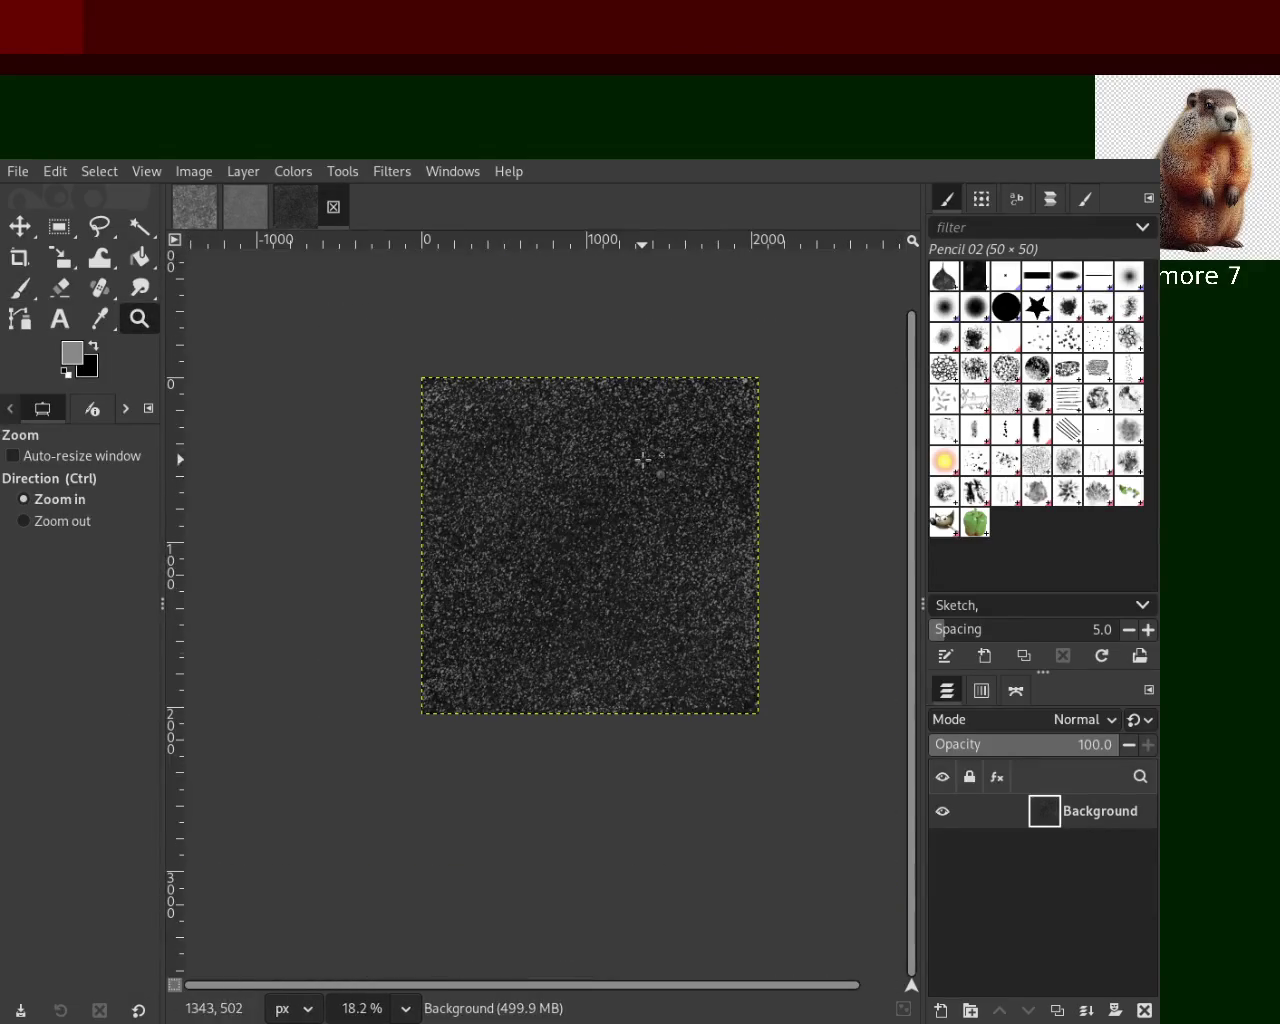
pyautogui.keyDown('ctrl'); pyautogui.click(645, 460); pyautogui.keyUp('ctrl')
pyautogui.click(20, 289)
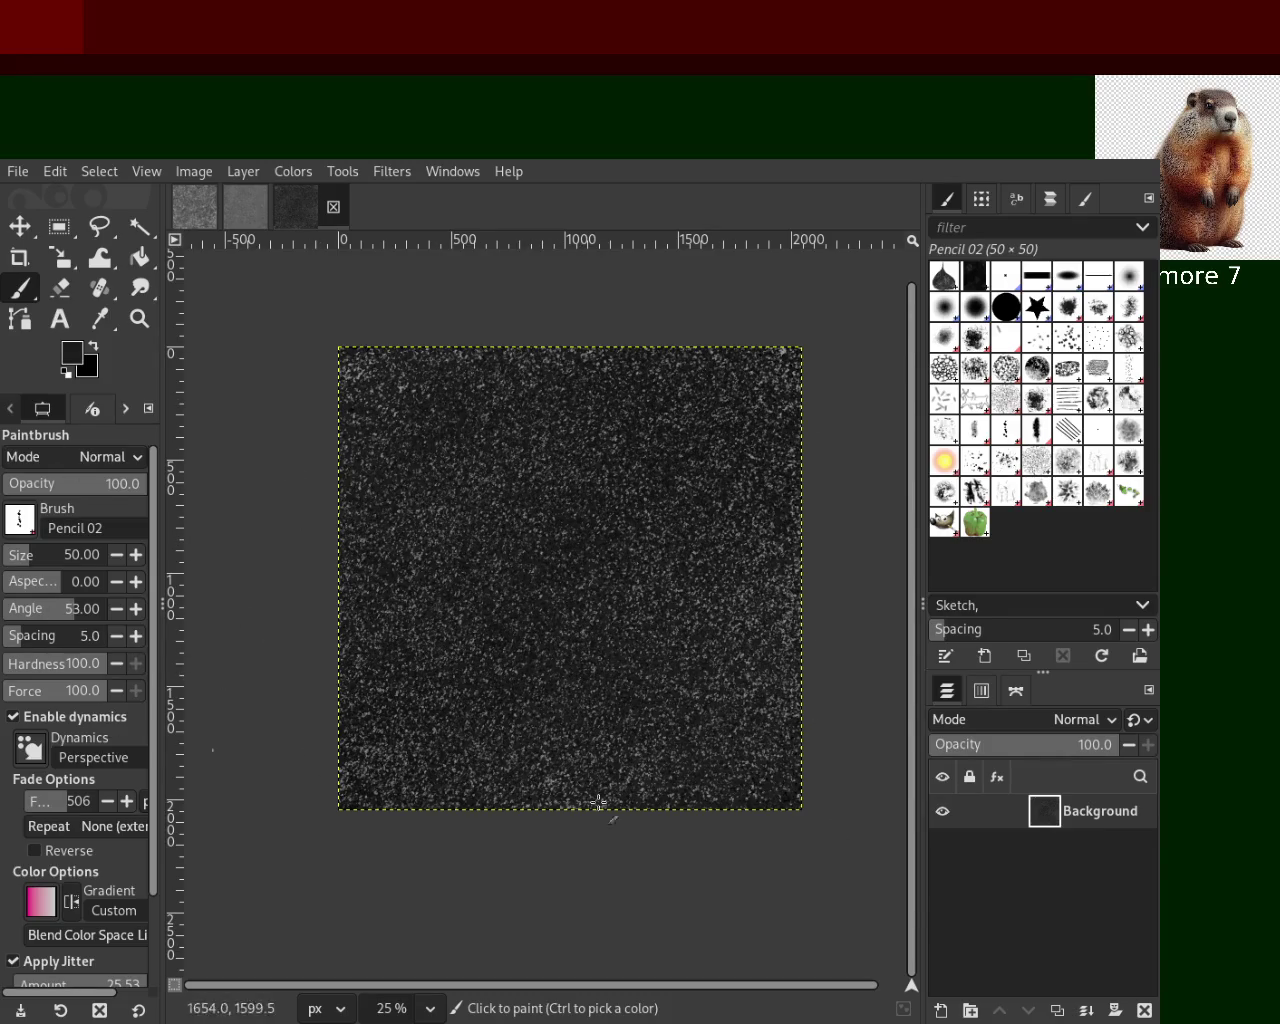
# Raise the brush size to 79, view at 33.3%, and save as 21.xcf
pyautogui.click(47, 544)
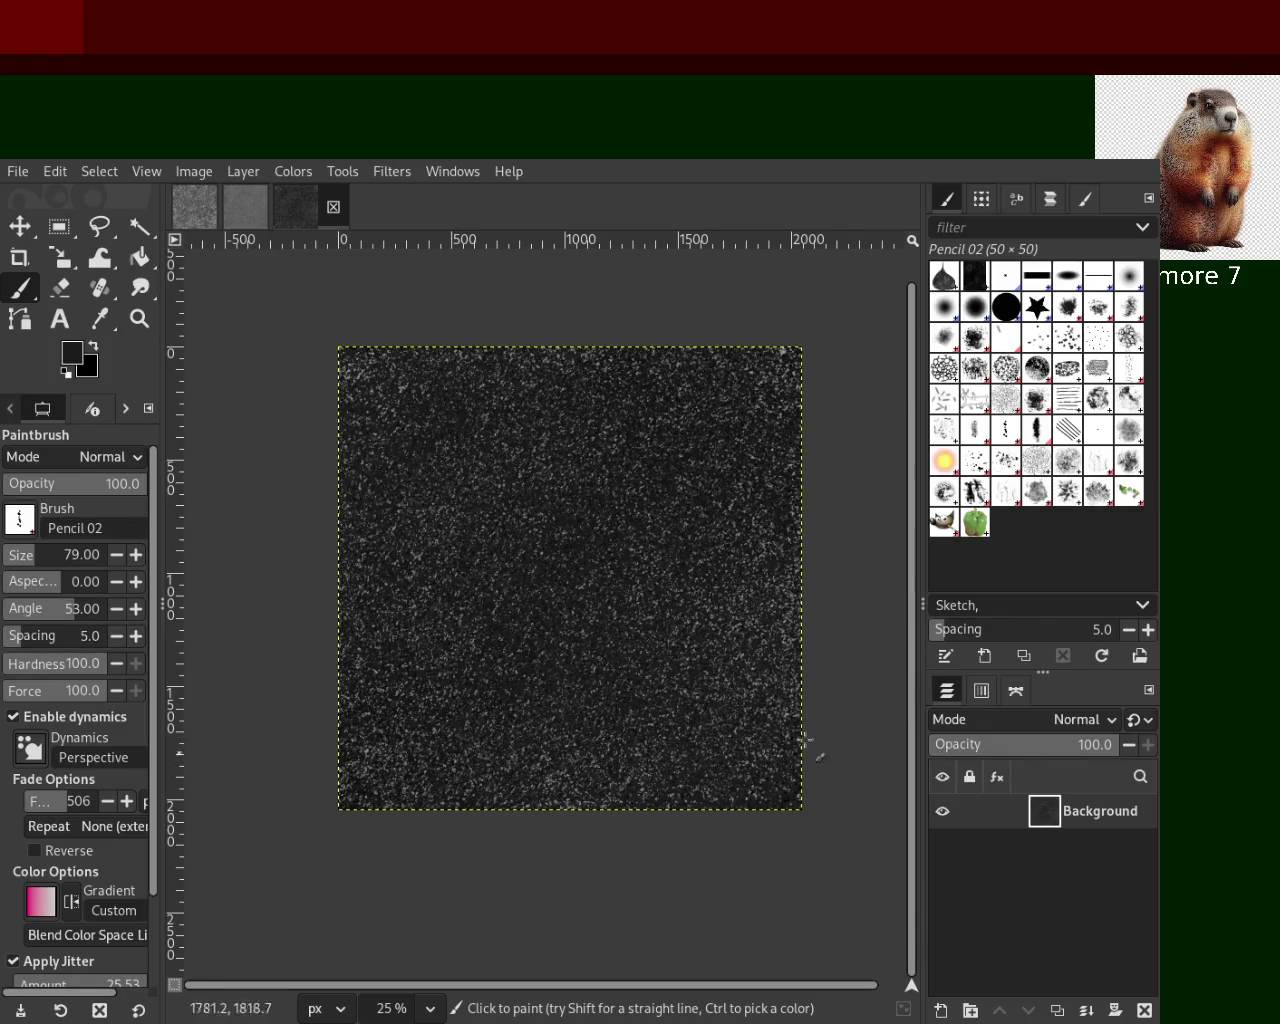
pyautogui.click(134, 322)
pyautogui.click(617, 490)
pyautogui.keyDown('ctrl'); pyautogui.click(621, 486); pyautogui.keyUp('ctrl')
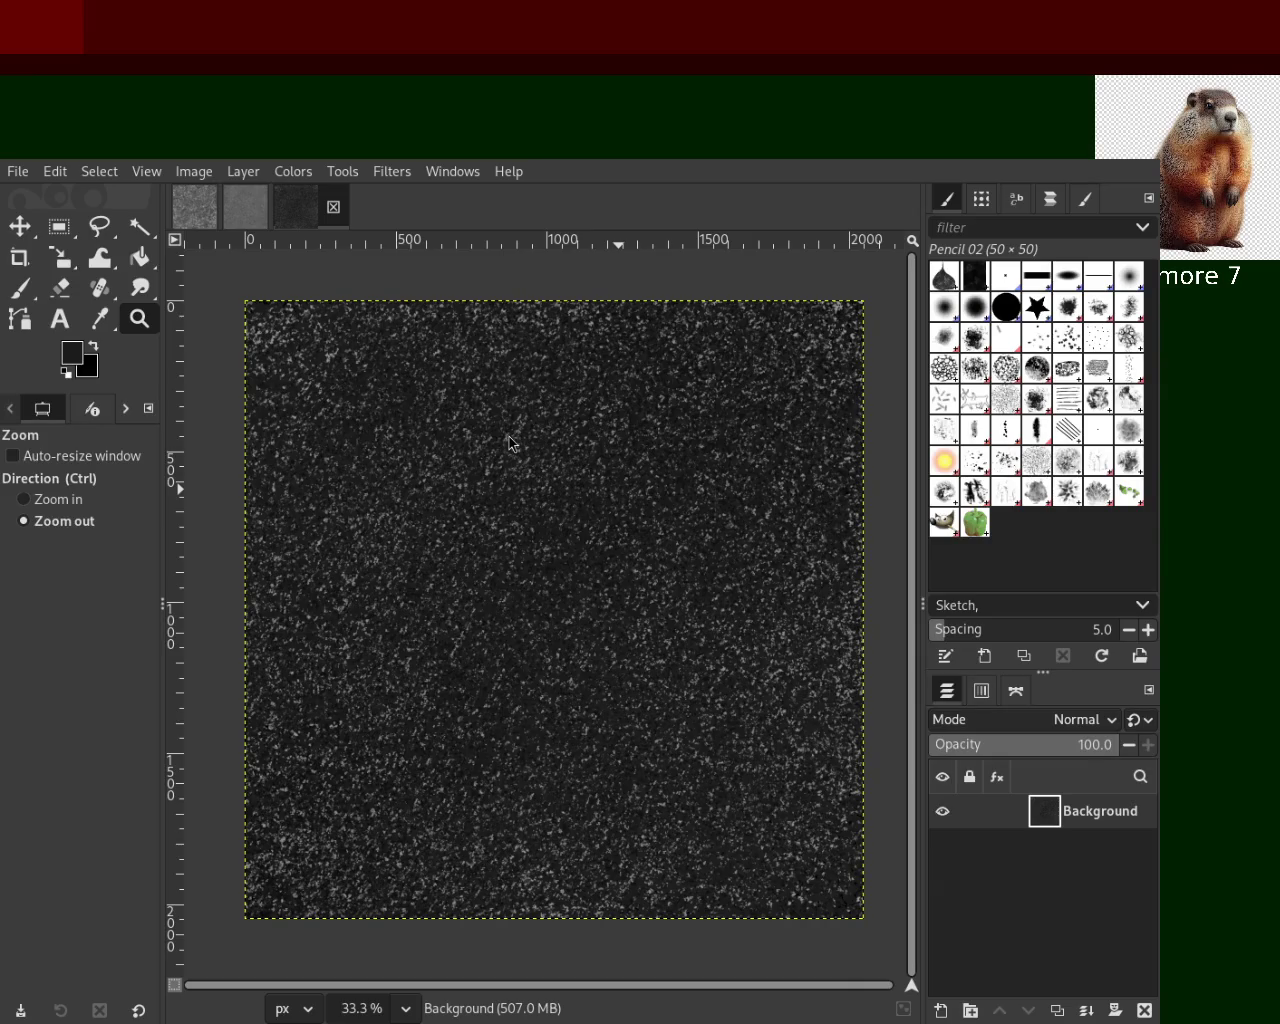
pyautogui.hotkey('ctrl', 's')
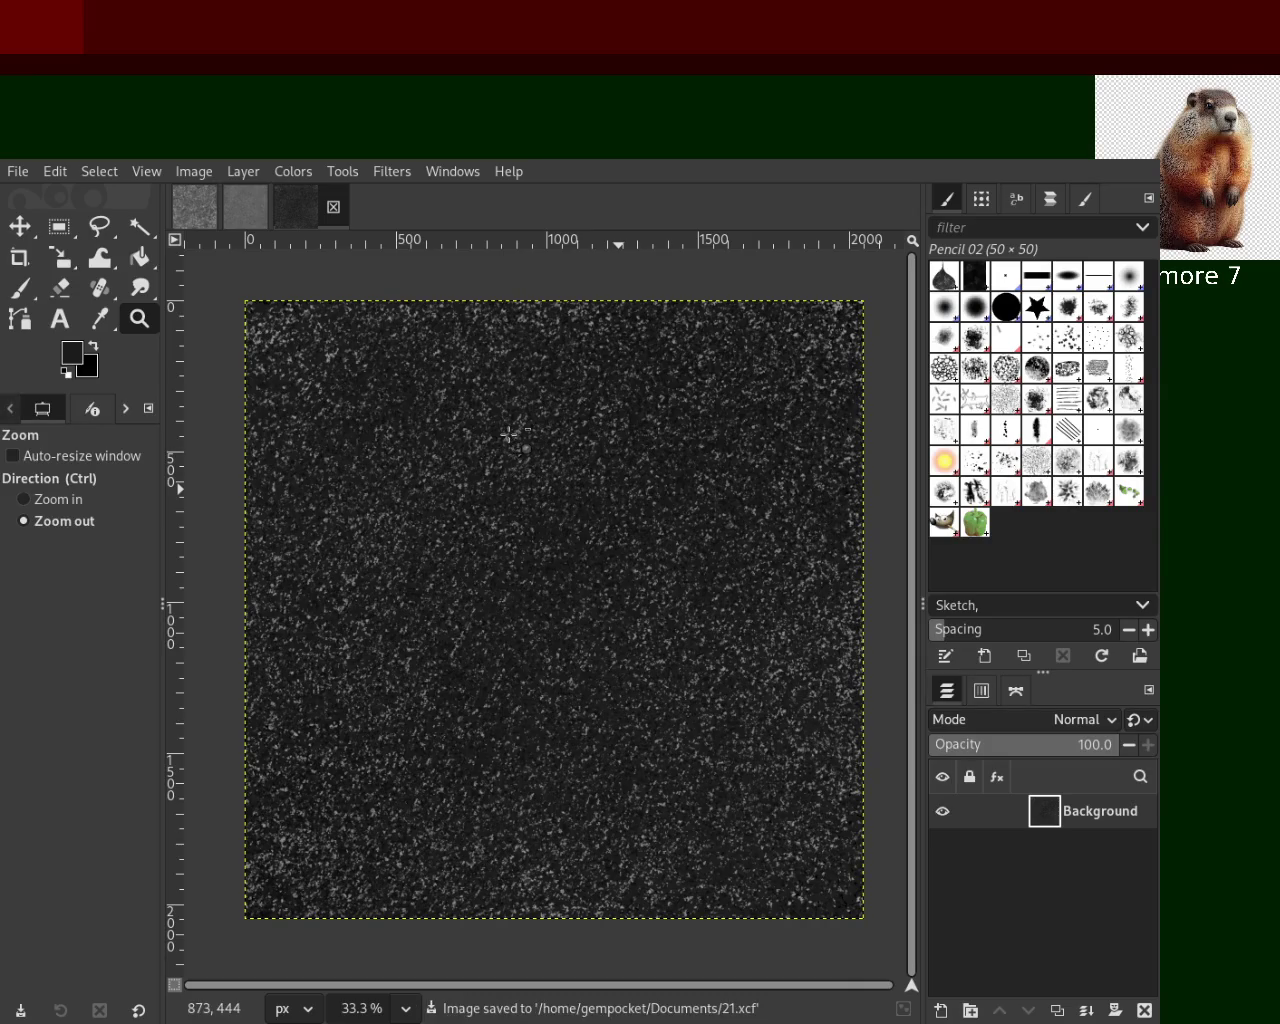
# Switch to the Pencil 03 brush, sample a darker tone, and paint speckled strokes
pyautogui.click(1037, 430)
pyautogui.moveTo(580, 500)
pyautogui.mouseDown()
pyautogui.moveTo(529, 766)
pyautogui.moveTo(730, 685)
pyautogui.mouseUp()
pyautogui.keyDown('ctrl'); pyautogui.click(706, 638); pyautogui.keyUp('ctrl')
pyautogui.click(663, 583)
pyautogui.click(663, 583)
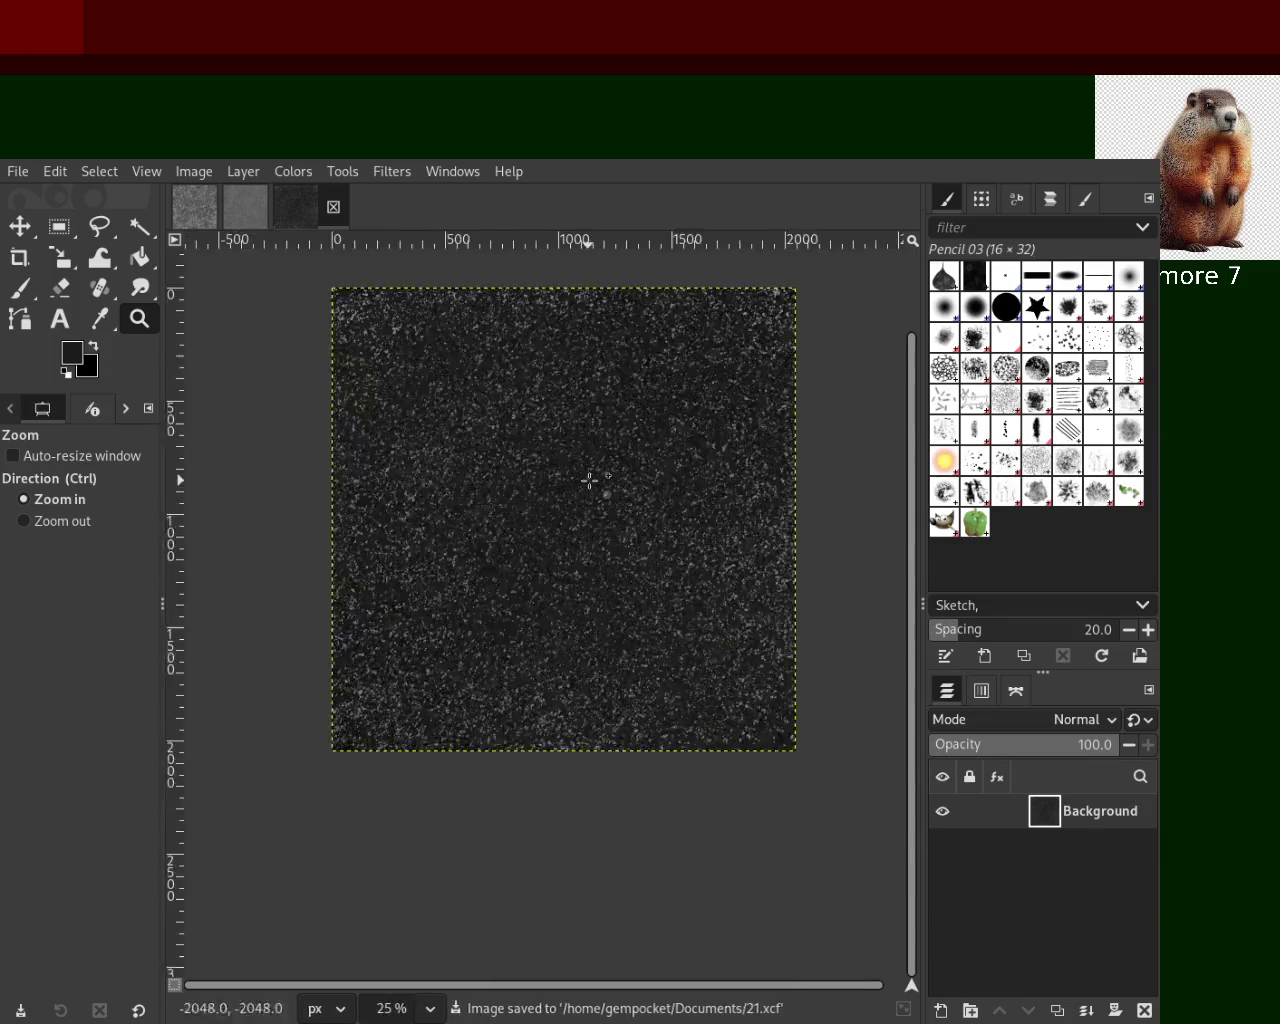
pyautogui.click(590, 445)
pyautogui.press('p')
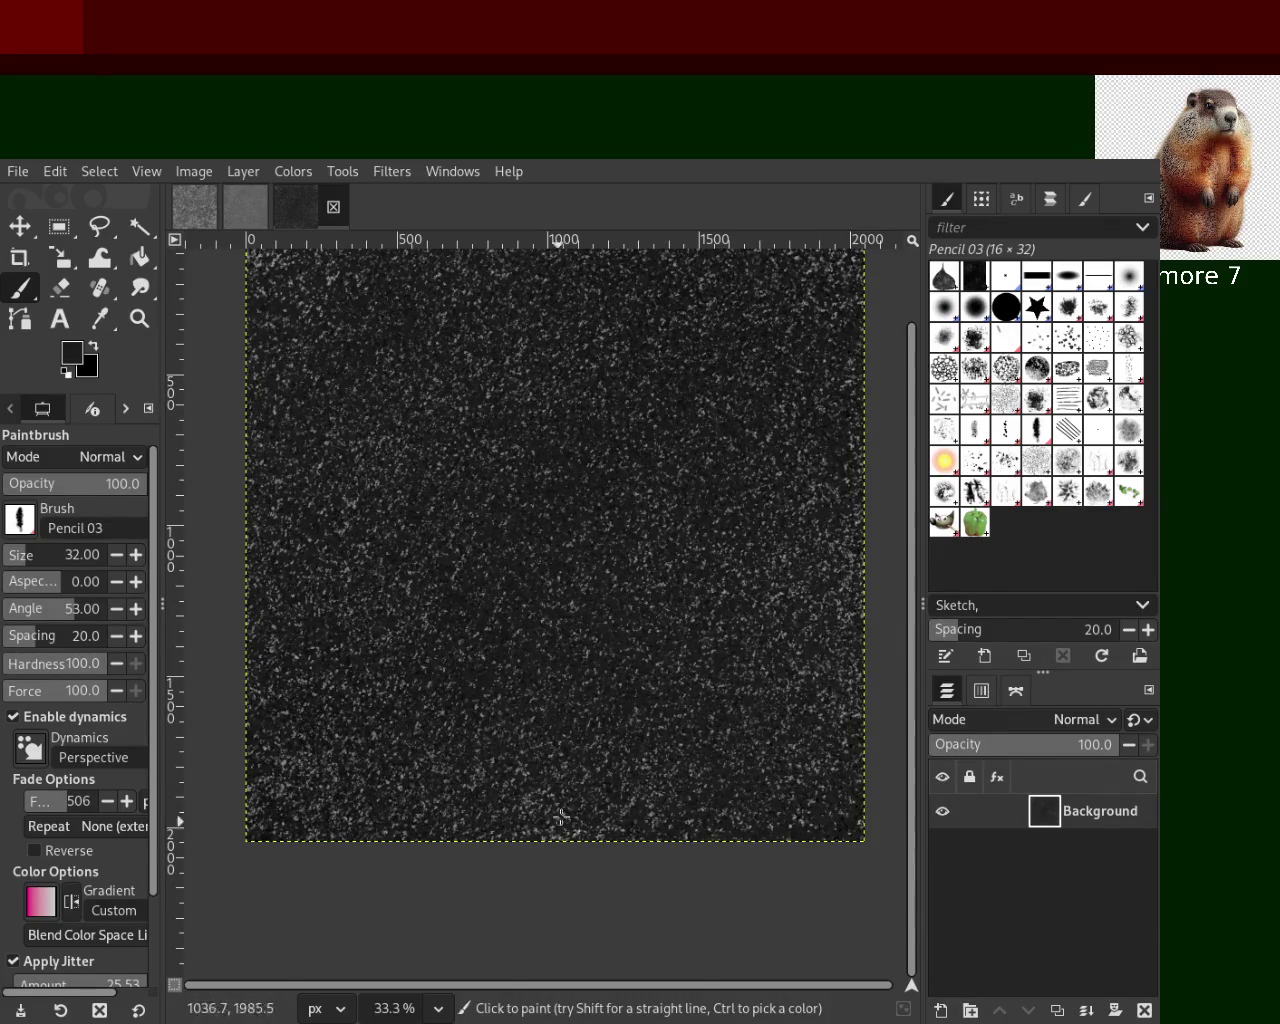
pyautogui.keyDown('ctrl'); pyautogui.click(345, 578); pyautogui.keyUp('ctrl')
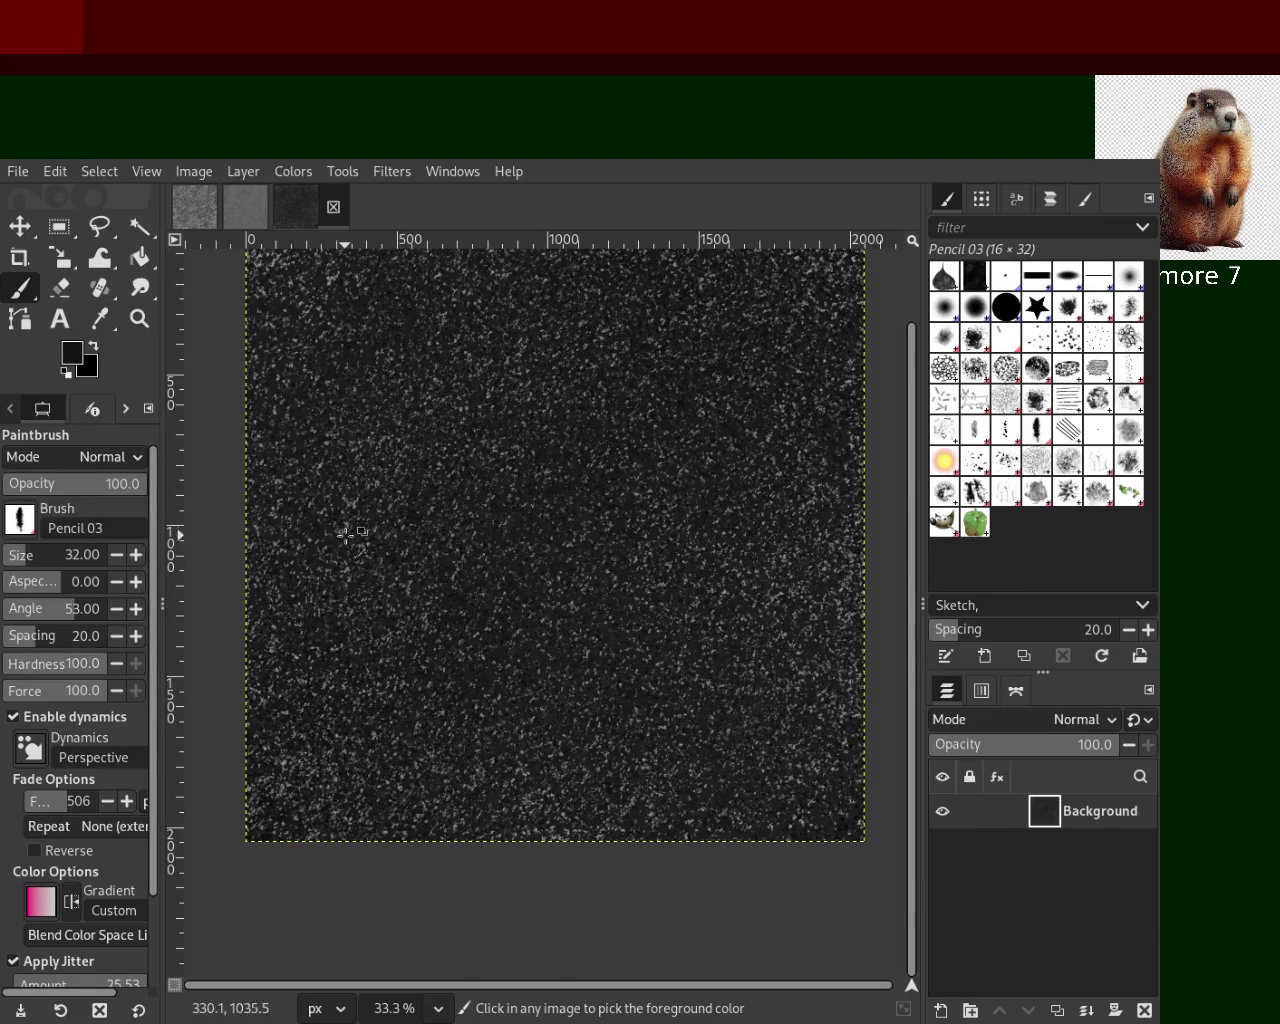
pyautogui.keyDown('ctrl'); pyautogui.click(385, 465); pyautogui.keyUp('ctrl')
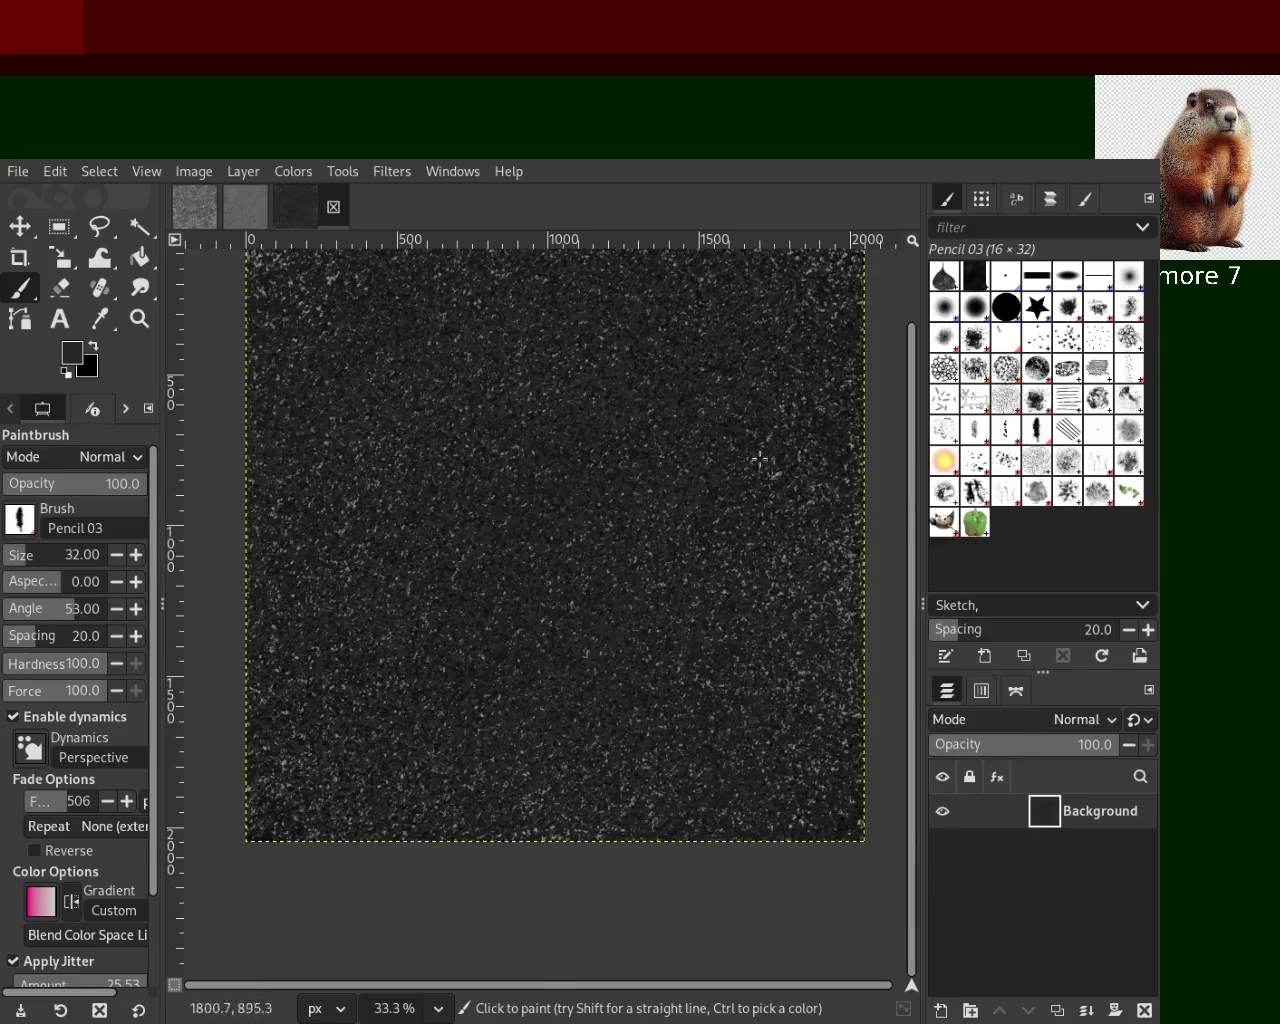
# Check the new strokes at 66.7% and 33.3% zoom
pyautogui.press('z')
pyautogui.click(610, 485)
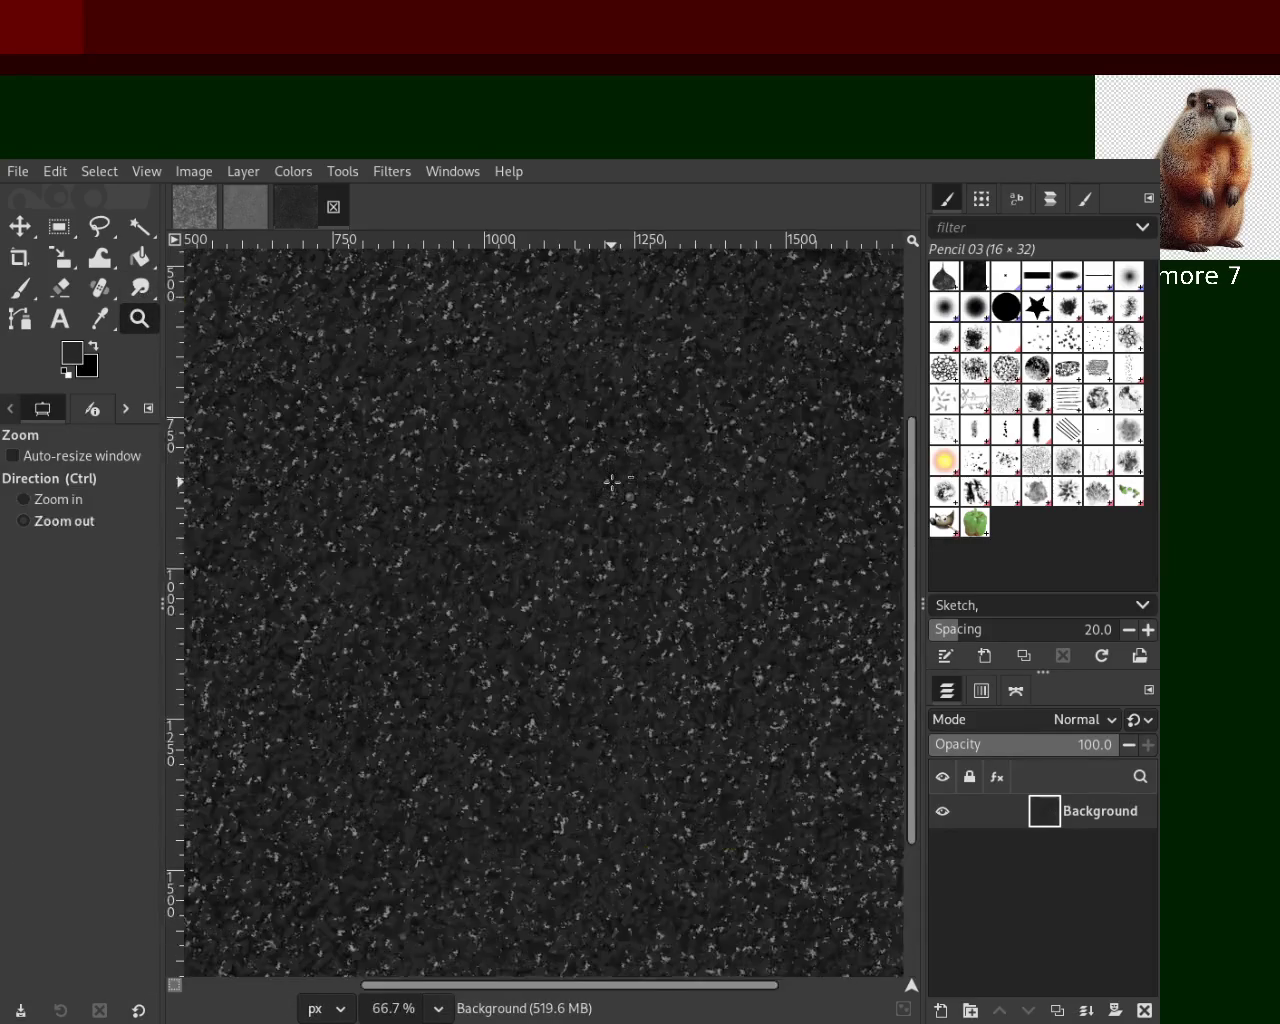
pyautogui.doubleClick(612, 483)
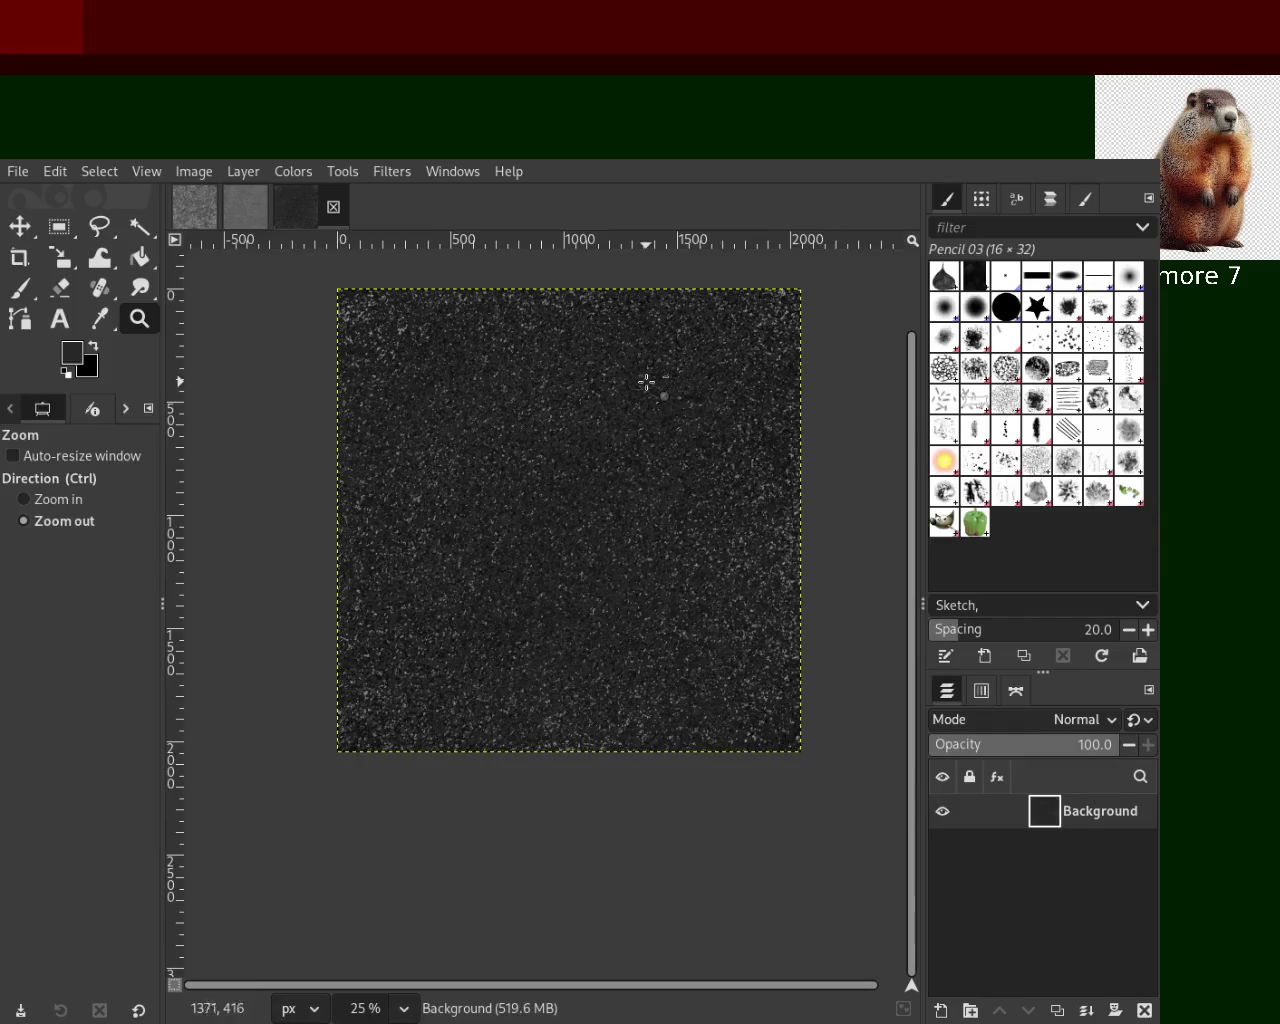
pyautogui.click(650, 392)
pyautogui.keyDown('ctrl'); pyautogui.click(655, 392); pyautogui.keyUp('ctrl')
pyautogui.keyDown('ctrl'); pyautogui.doubleClick(660, 376); pyautogui.keyUp('ctrl')
pyautogui.click(660, 375)
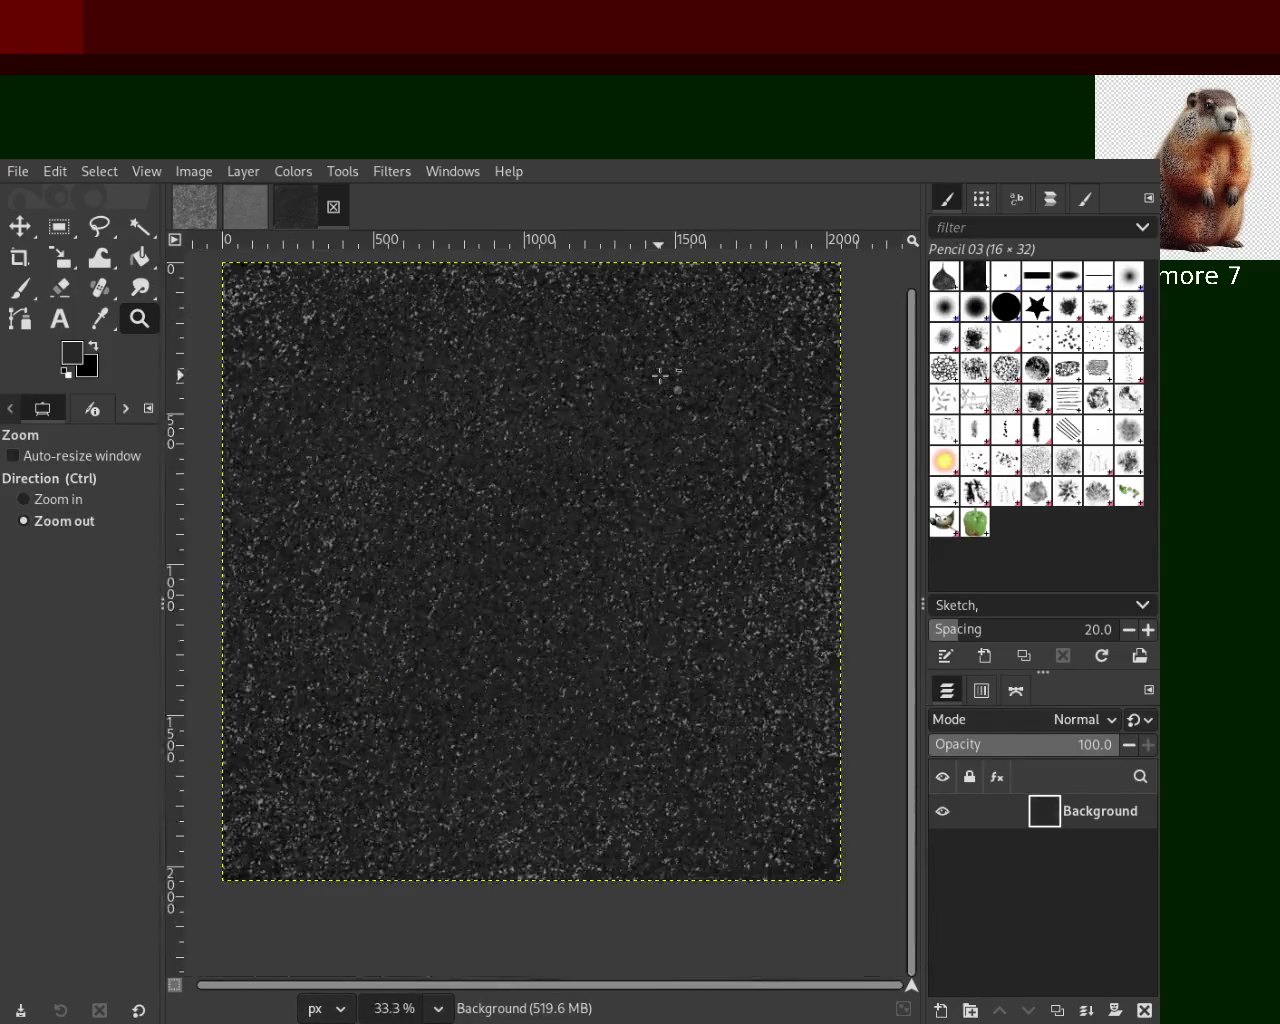
pyautogui.click(660, 375)
# Compare the 25%, 33.3% and 50% views, resave 21.xcf, and bring up the grey texture
pyautogui.keyDown('ctrl'); pyautogui.click(648, 360); pyautogui.keyUp('ctrl')
pyautogui.click(686, 551)
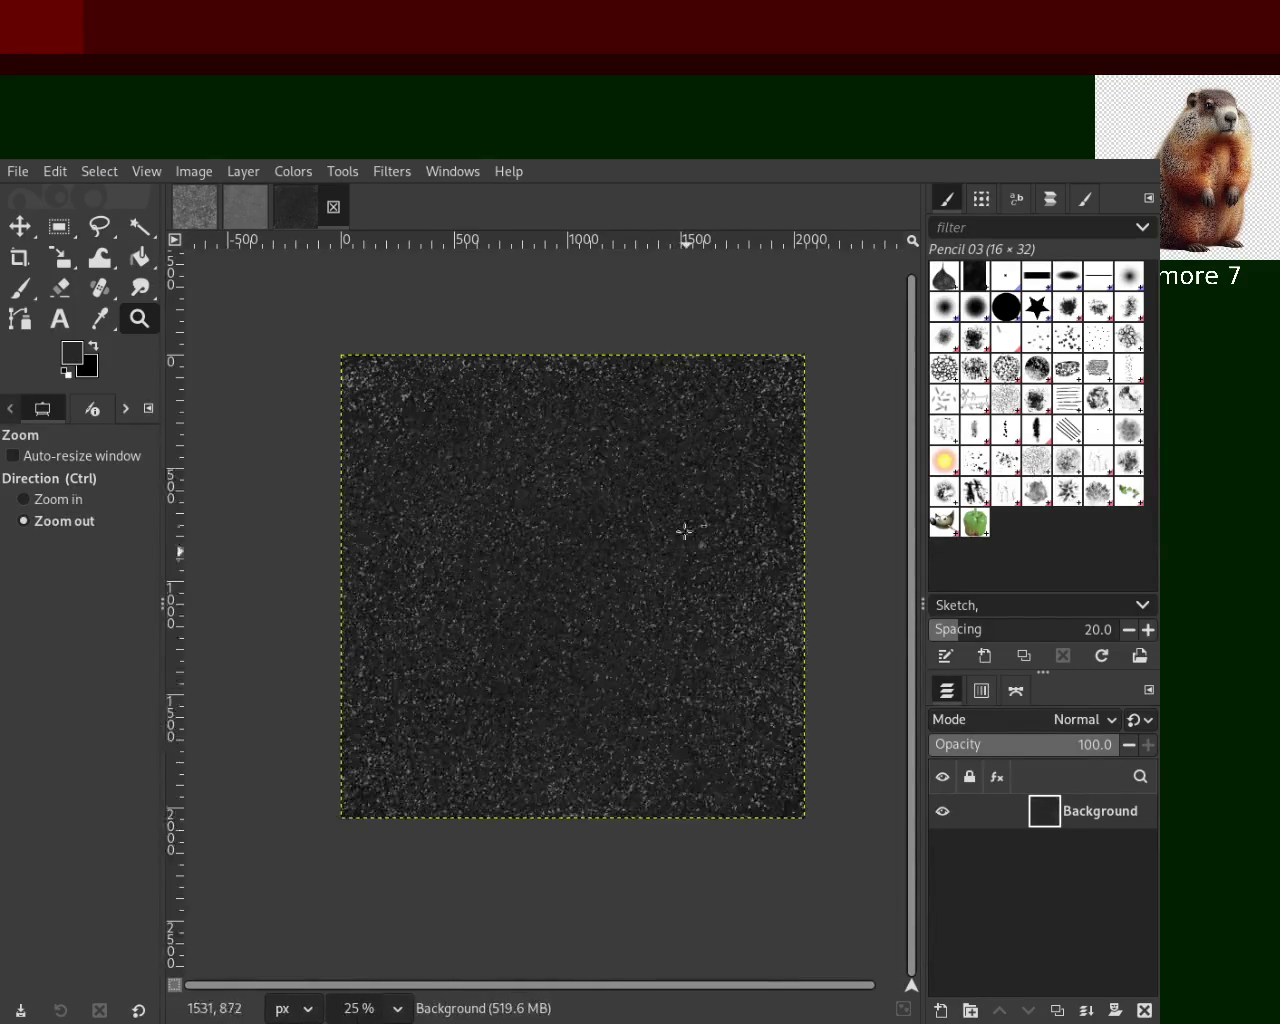
pyautogui.keyDown('ctrl'); pyautogui.click(670, 489); pyautogui.keyUp('ctrl')
pyautogui.click(663, 535)
pyautogui.keyDown('ctrl'); pyautogui.click(663, 535); pyautogui.keyUp('ctrl')
pyautogui.keyDown('ctrl'); pyautogui.click(663, 536); pyautogui.keyUp('ctrl')
pyautogui.click(663, 536)
pyautogui.hotkey('ctrl', 's')
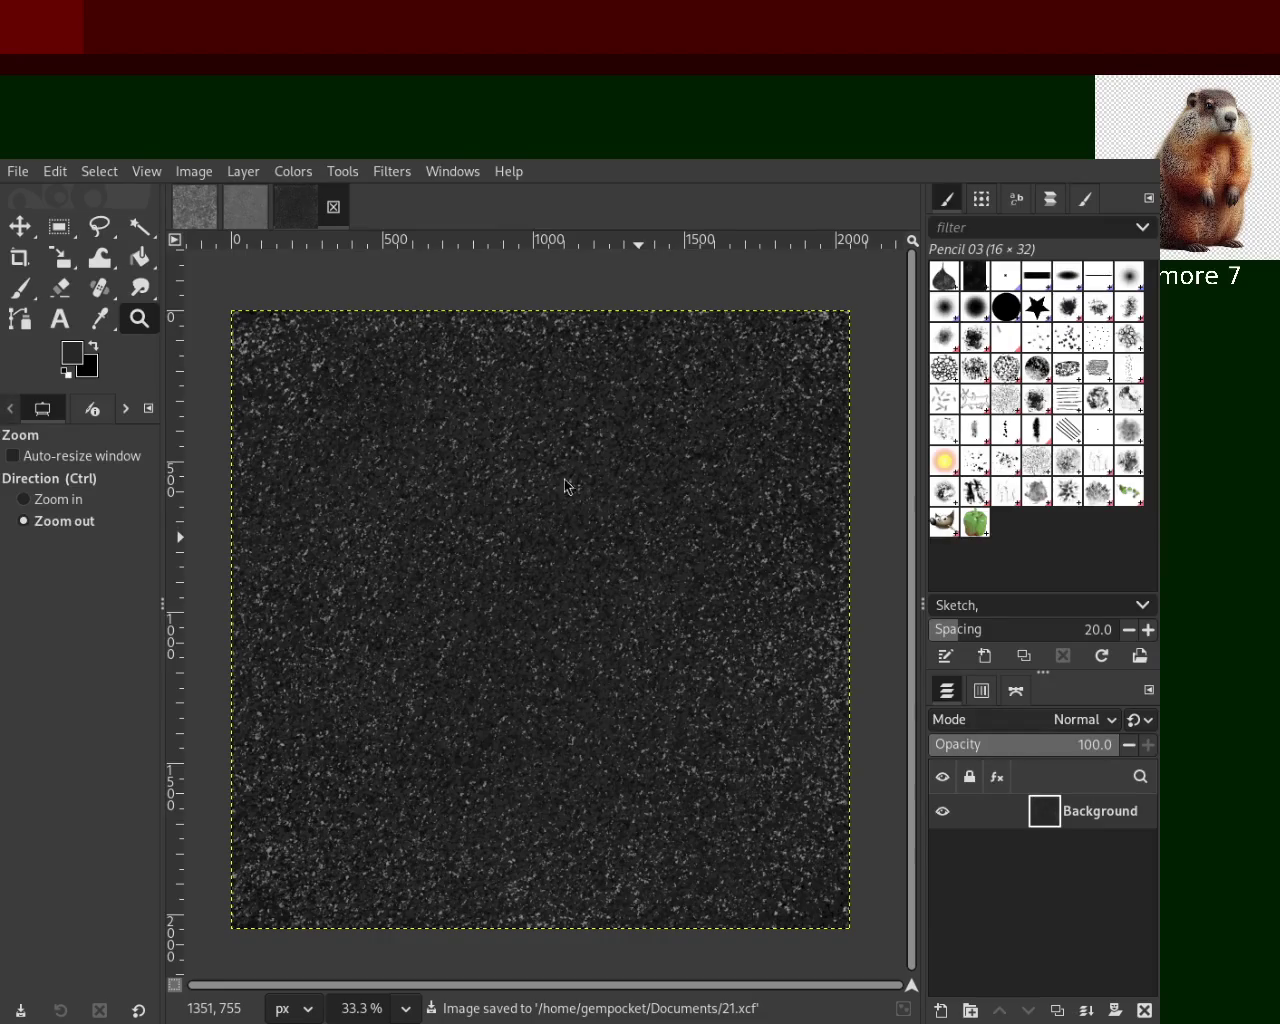
pyautogui.click(231, 209)
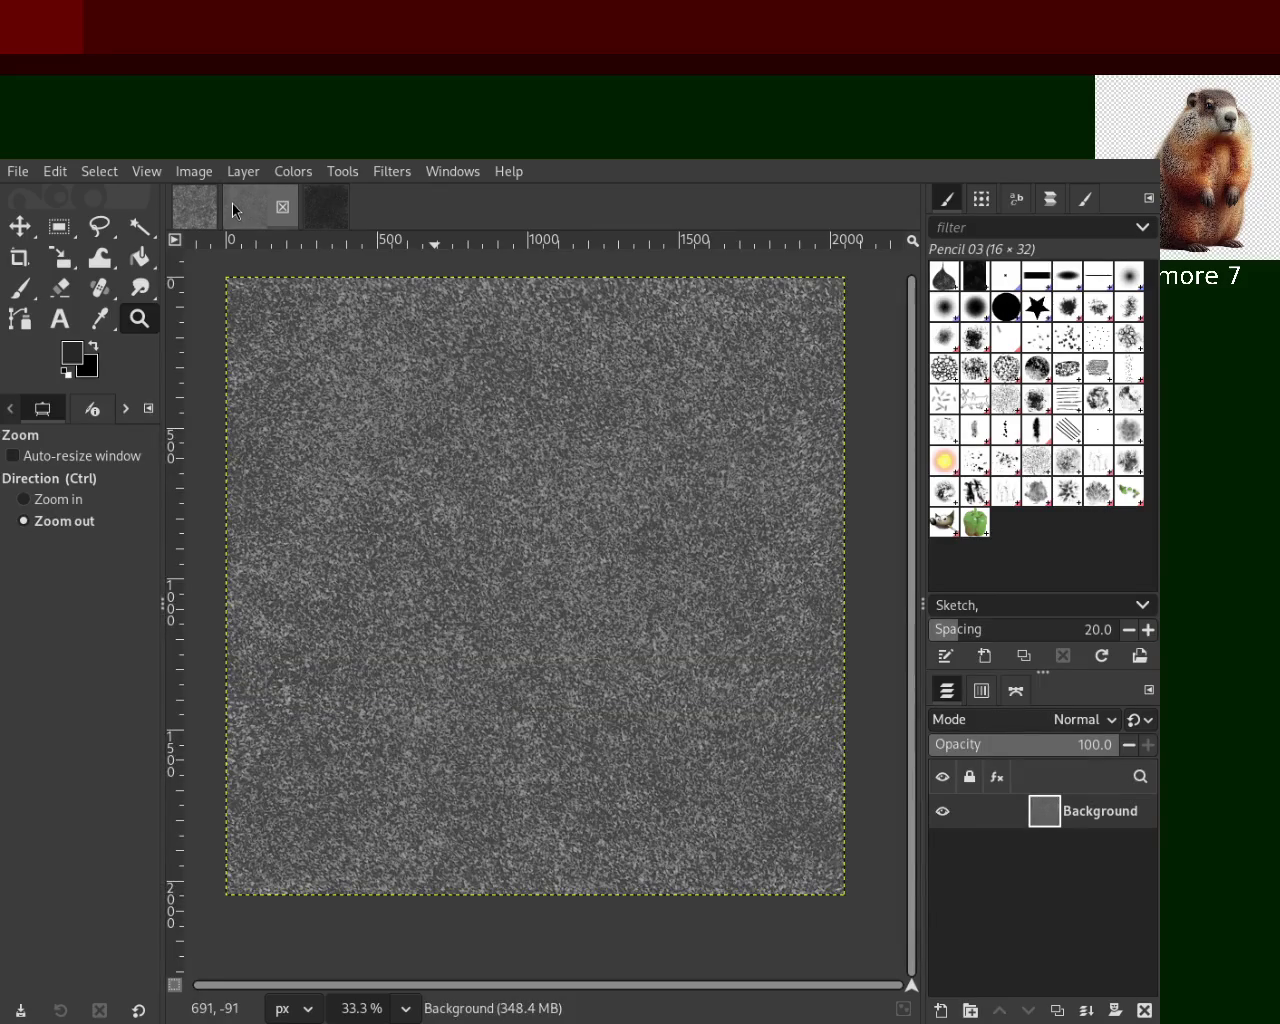
# Zoom far out on the grey texture, then adjust until the whole texture fits
pyautogui.moveTo(628, 560); pyautogui.dragTo(688, 664)
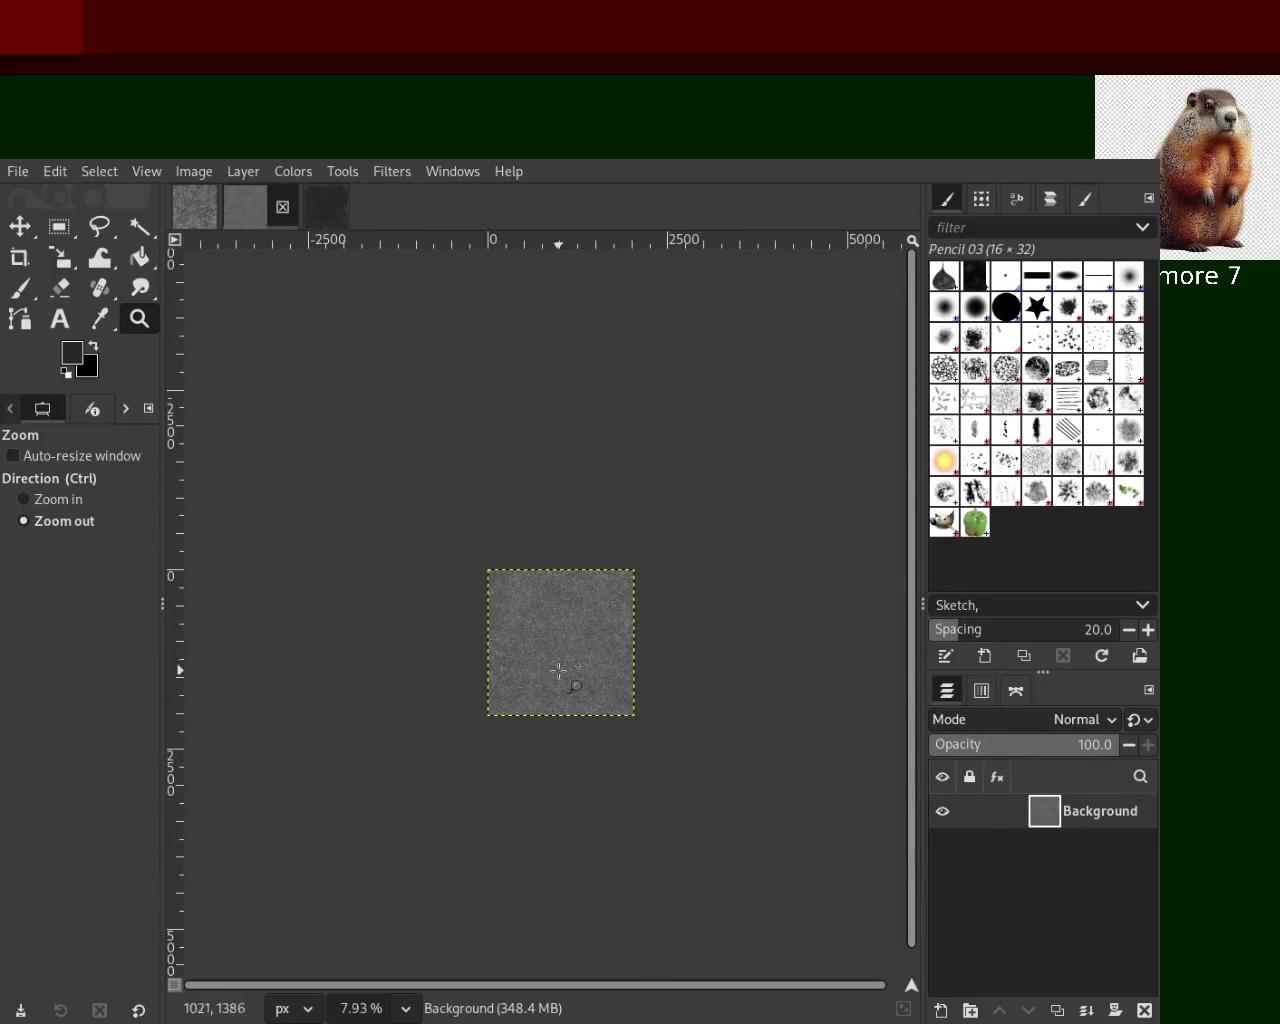
pyautogui.click(560, 670)
pyautogui.click(561, 666)
pyautogui.keyDown('ctrl'); pyautogui.click(566, 650); pyautogui.keyUp('ctrl')
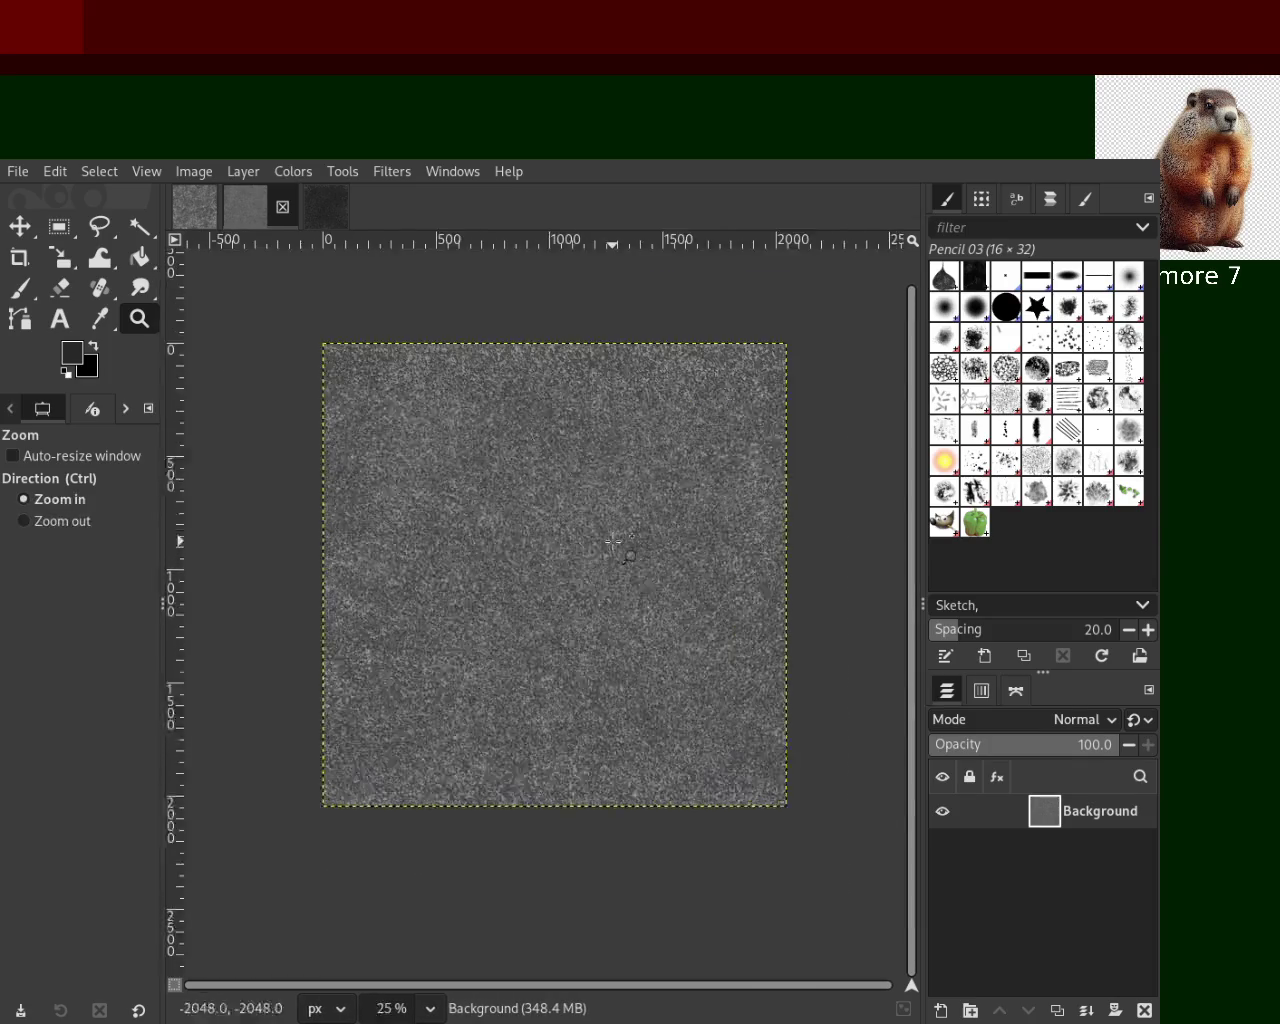
pyautogui.click(613, 543)
pyautogui.keyDown('ctrl'); pyautogui.click(618, 535); pyautogui.keyUp('ctrl')
pyautogui.keyDown('ctrl'); pyautogui.click(624, 525); pyautogui.keyUp('ctrl')
pyautogui.click(633, 510)
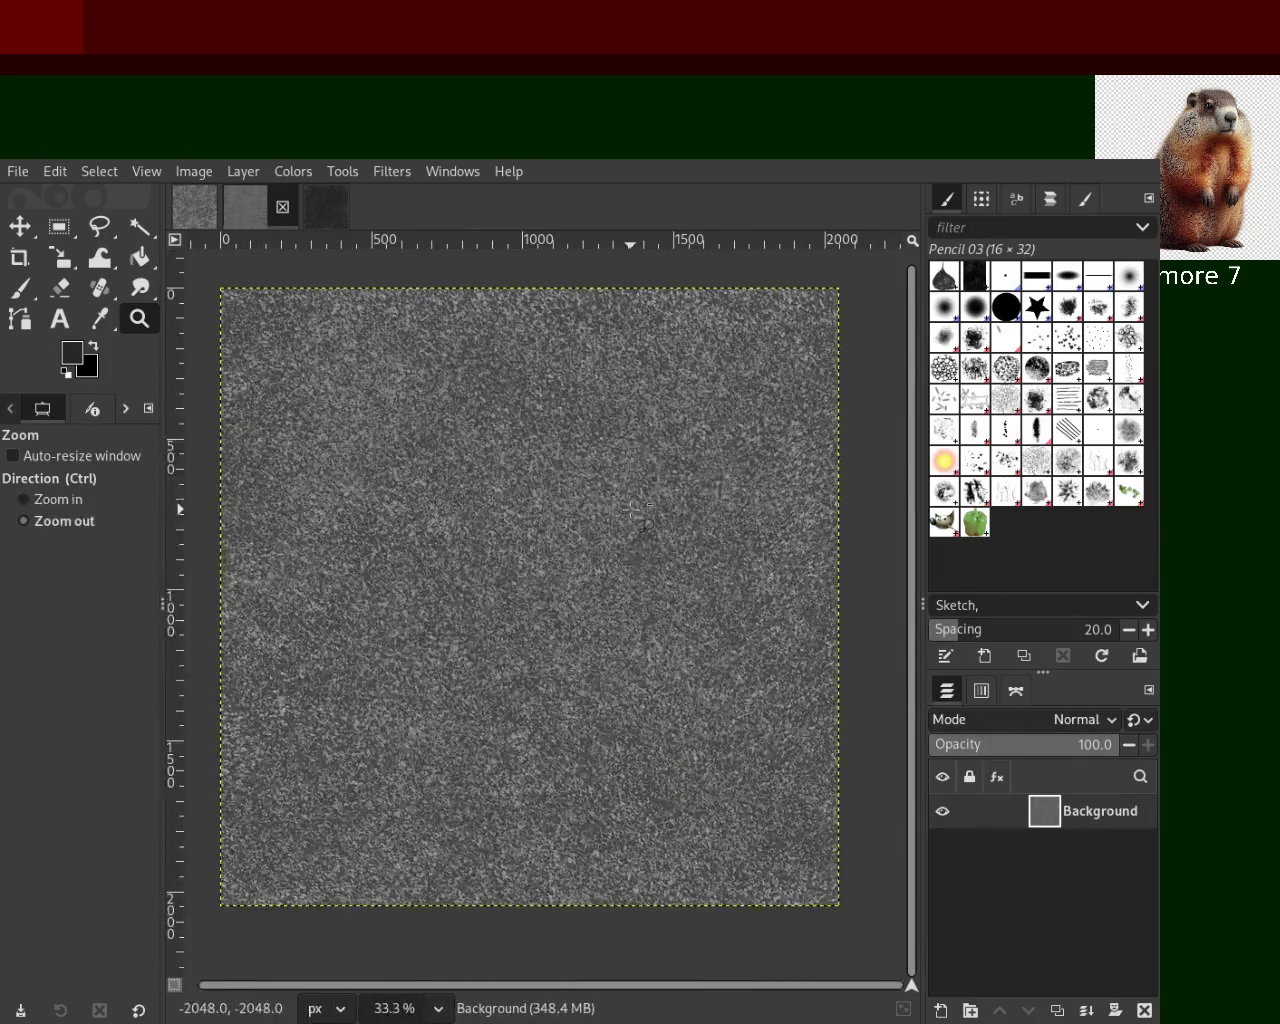
pyautogui.keyDown('ctrl'); pyautogui.click(633, 510); pyautogui.keyUp('ctrl')
pyautogui.keyDown('ctrl'); pyautogui.click(633, 510); pyautogui.keyUp('ctrl')
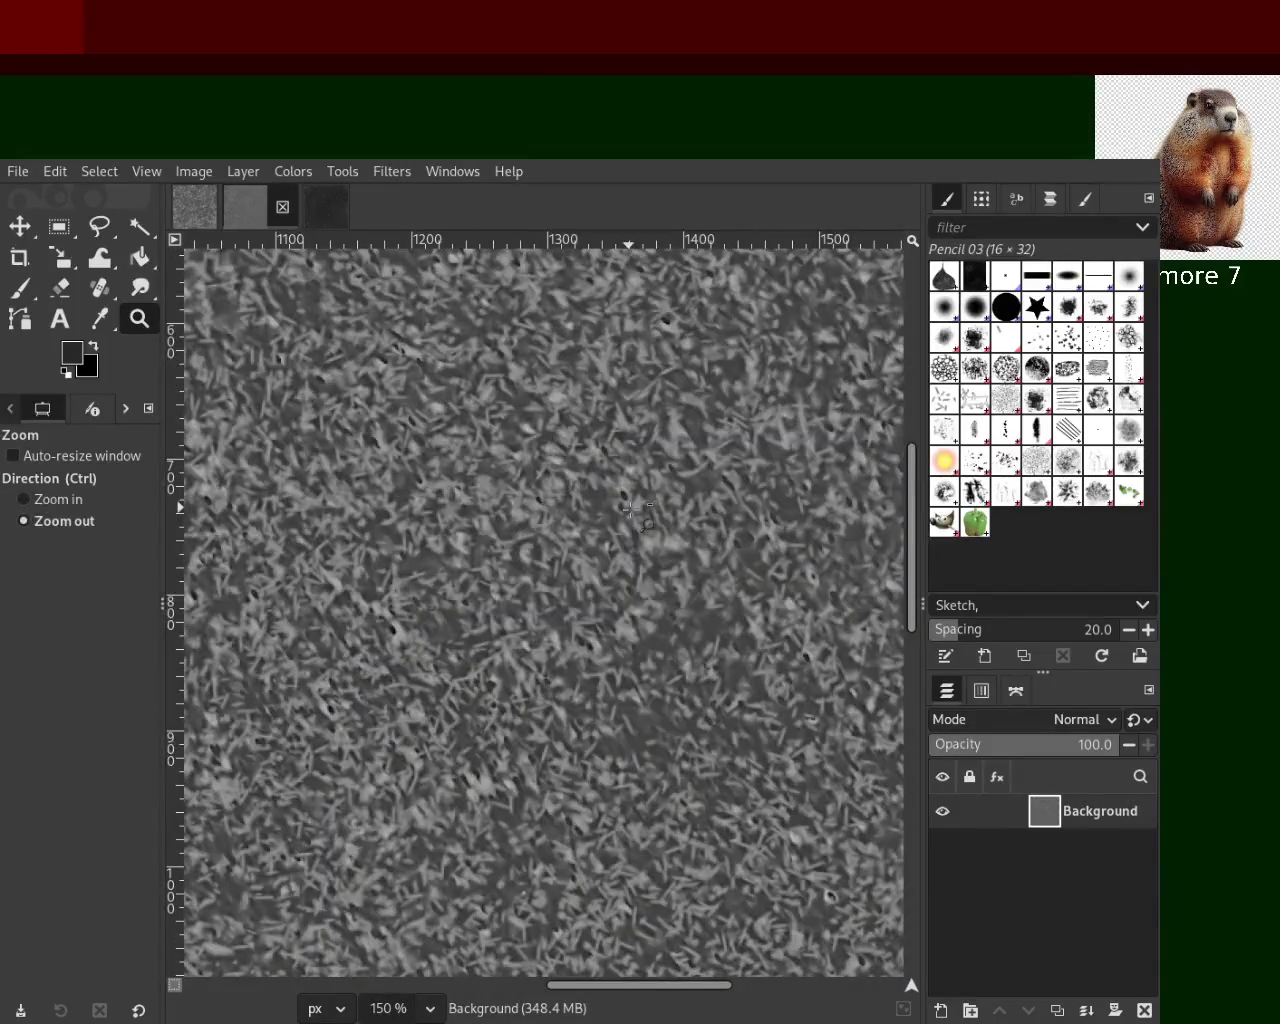
pyautogui.click(636, 512)
# Zoom in closely on the grey texture's fine detail, then save it as 18.xcf
pyautogui.press('ctrl')
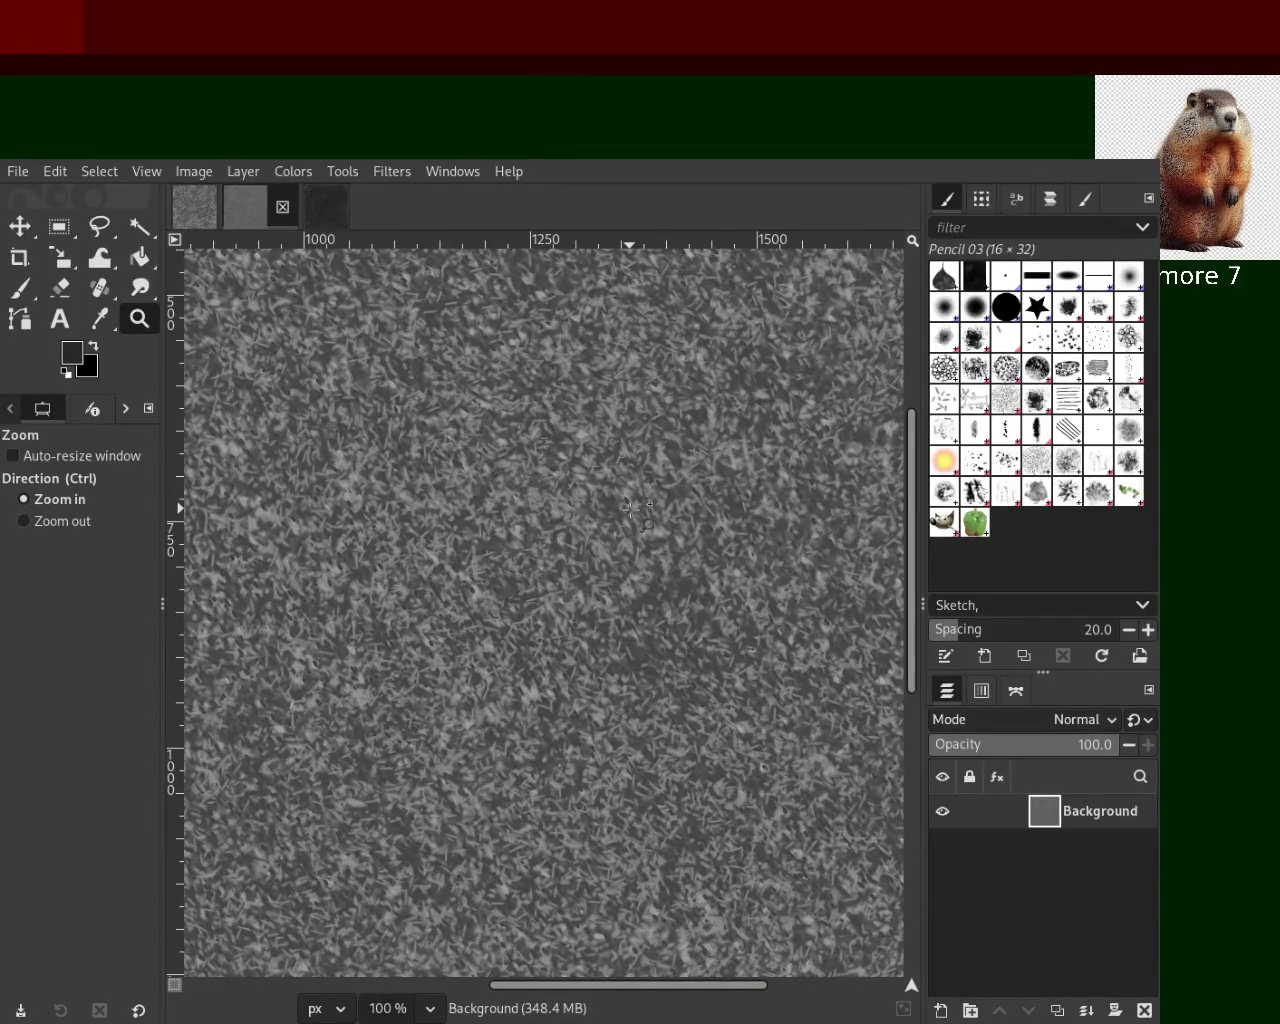
pyautogui.click(634, 510)
pyautogui.keyDown('ctrl'); pyautogui.click(634, 510); pyautogui.keyUp('ctrl')
pyautogui.keyDown('ctrl'); pyautogui.click(634, 510); pyautogui.keyUp('ctrl')
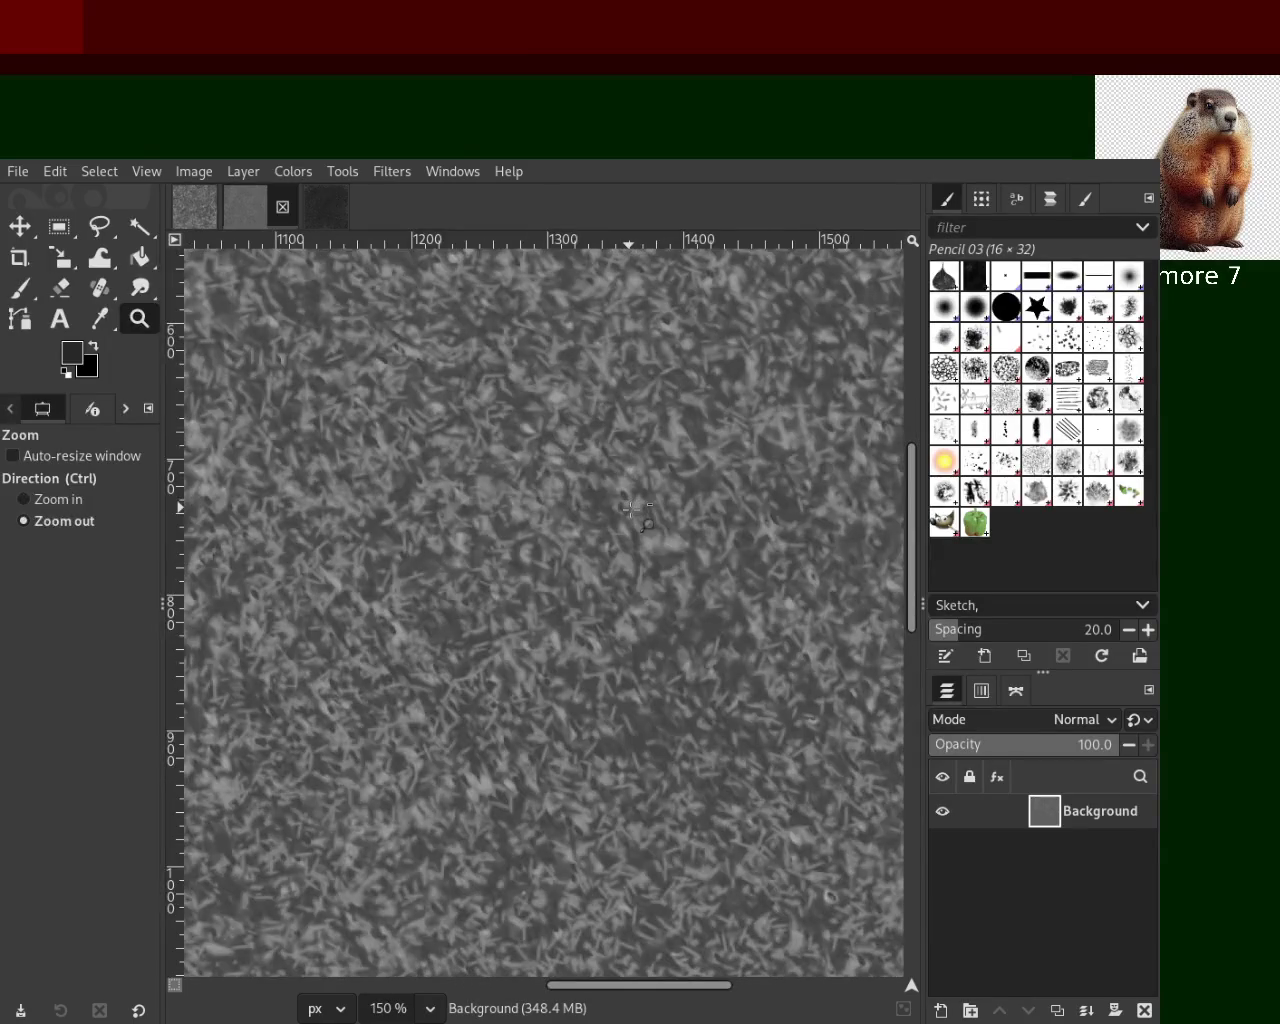
pyautogui.click(635, 509)
pyautogui.click(634, 510)
pyautogui.click(632, 510)
pyautogui.click(630, 510)
pyautogui.hotkey('ctrl', 's')
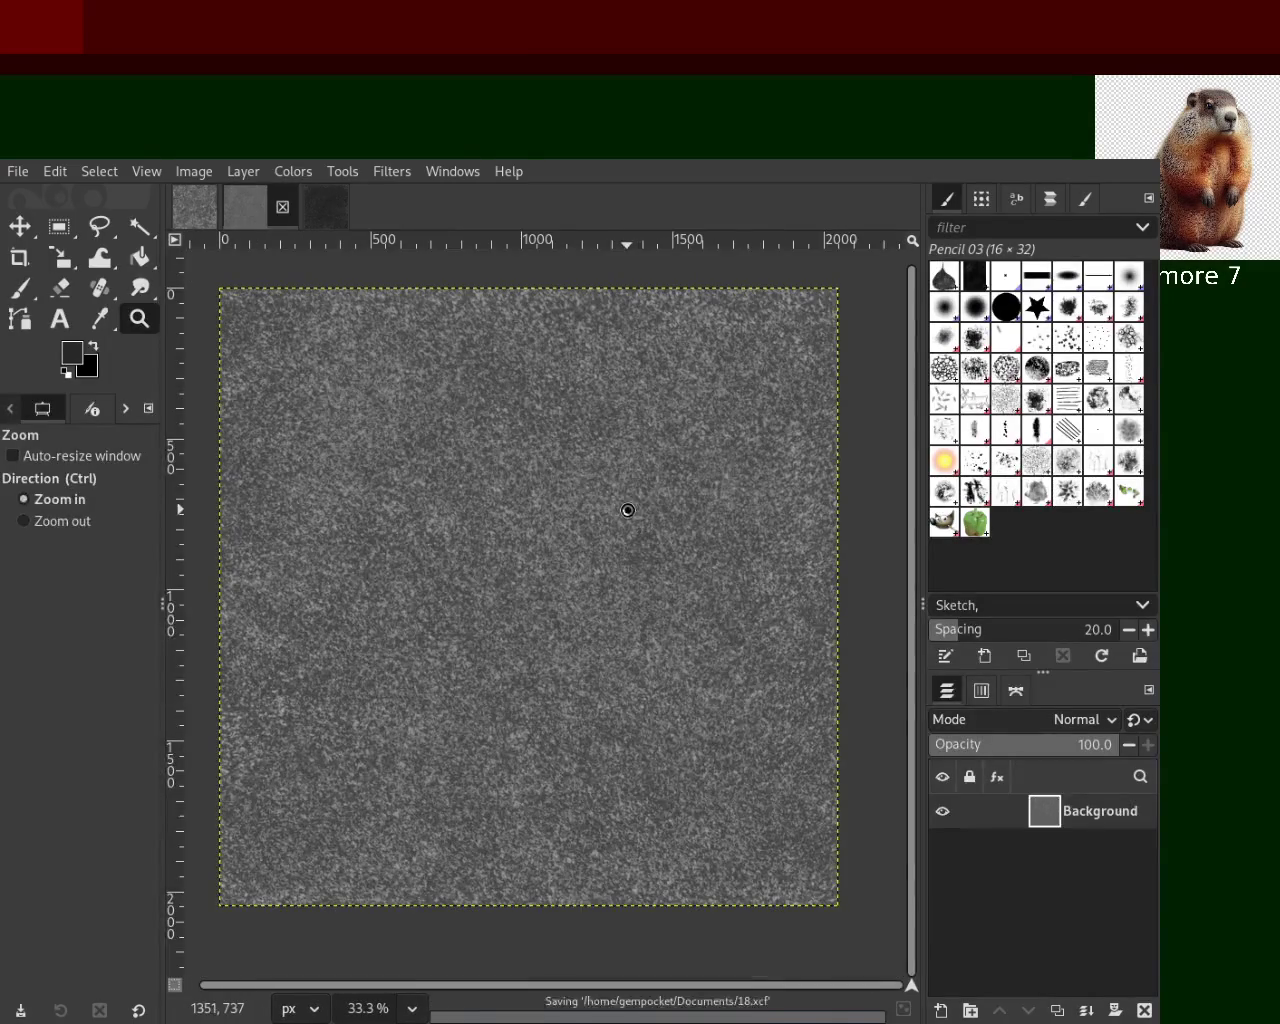
# Switch to the dark texture and zoom in and out to inspect it
pyautogui.click(323, 220)
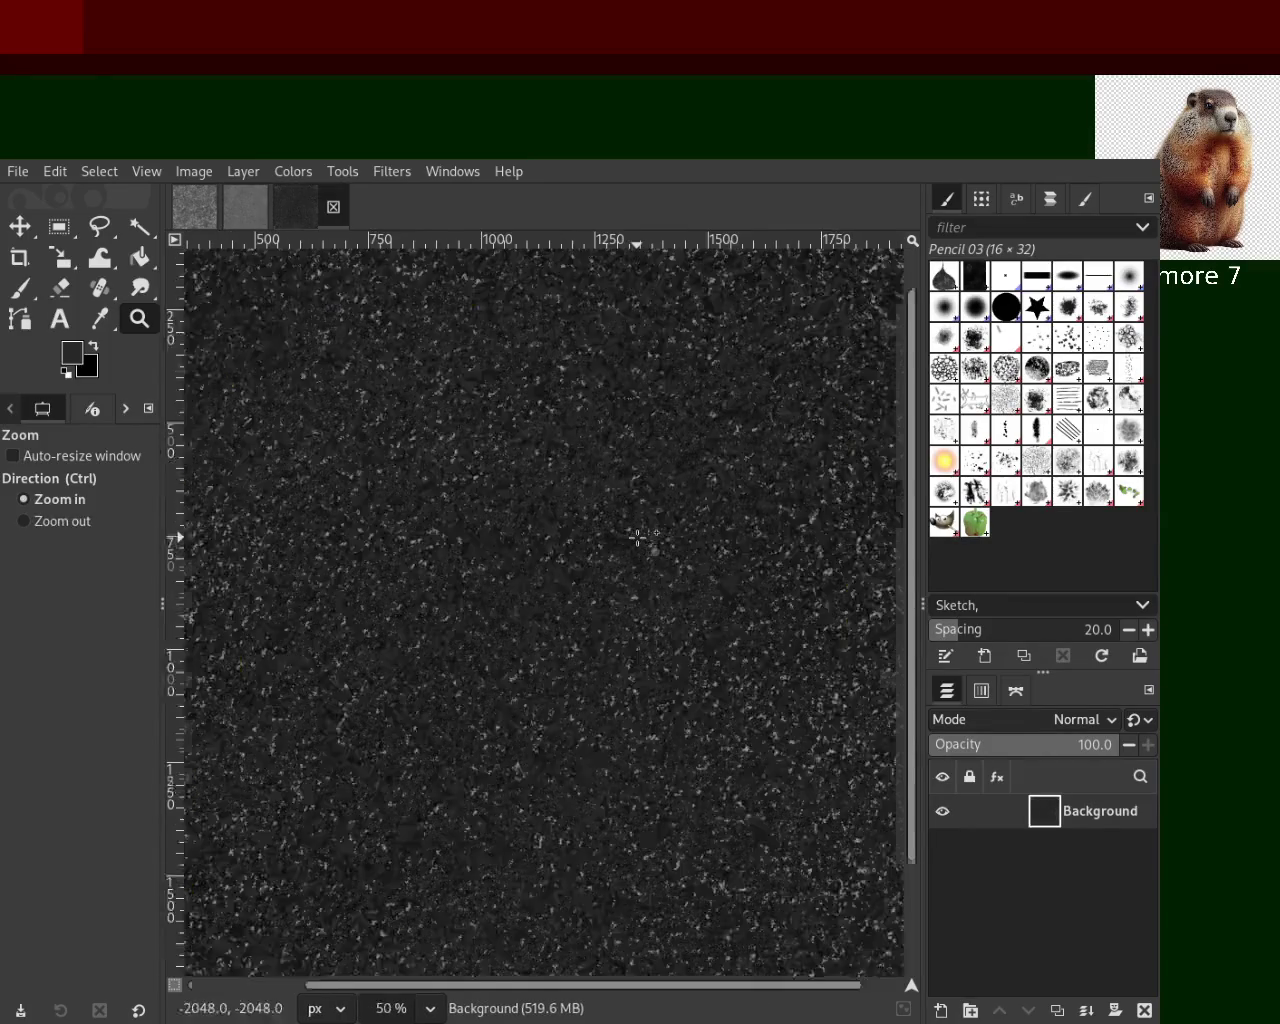
pyautogui.click(637, 531)
pyautogui.click(637, 531)
pyautogui.keyDown('ctrl'); pyautogui.click(637, 531); pyautogui.keyUp('ctrl')
pyautogui.keyDown('ctrl'); pyautogui.click(637, 531); pyautogui.keyUp('ctrl')
pyautogui.keyDown('ctrl'); pyautogui.click(637, 531); pyautogui.keyUp('ctrl')
pyautogui.click(637, 531)
pyautogui.click(637, 531)
pyautogui.click(637, 531)
pyautogui.keyDown('ctrl'); pyautogui.click(637, 531); pyautogui.keyUp('ctrl')
pyautogui.keyDown('ctrl'); pyautogui.click(637, 531); pyautogui.keyUp('ctrl')
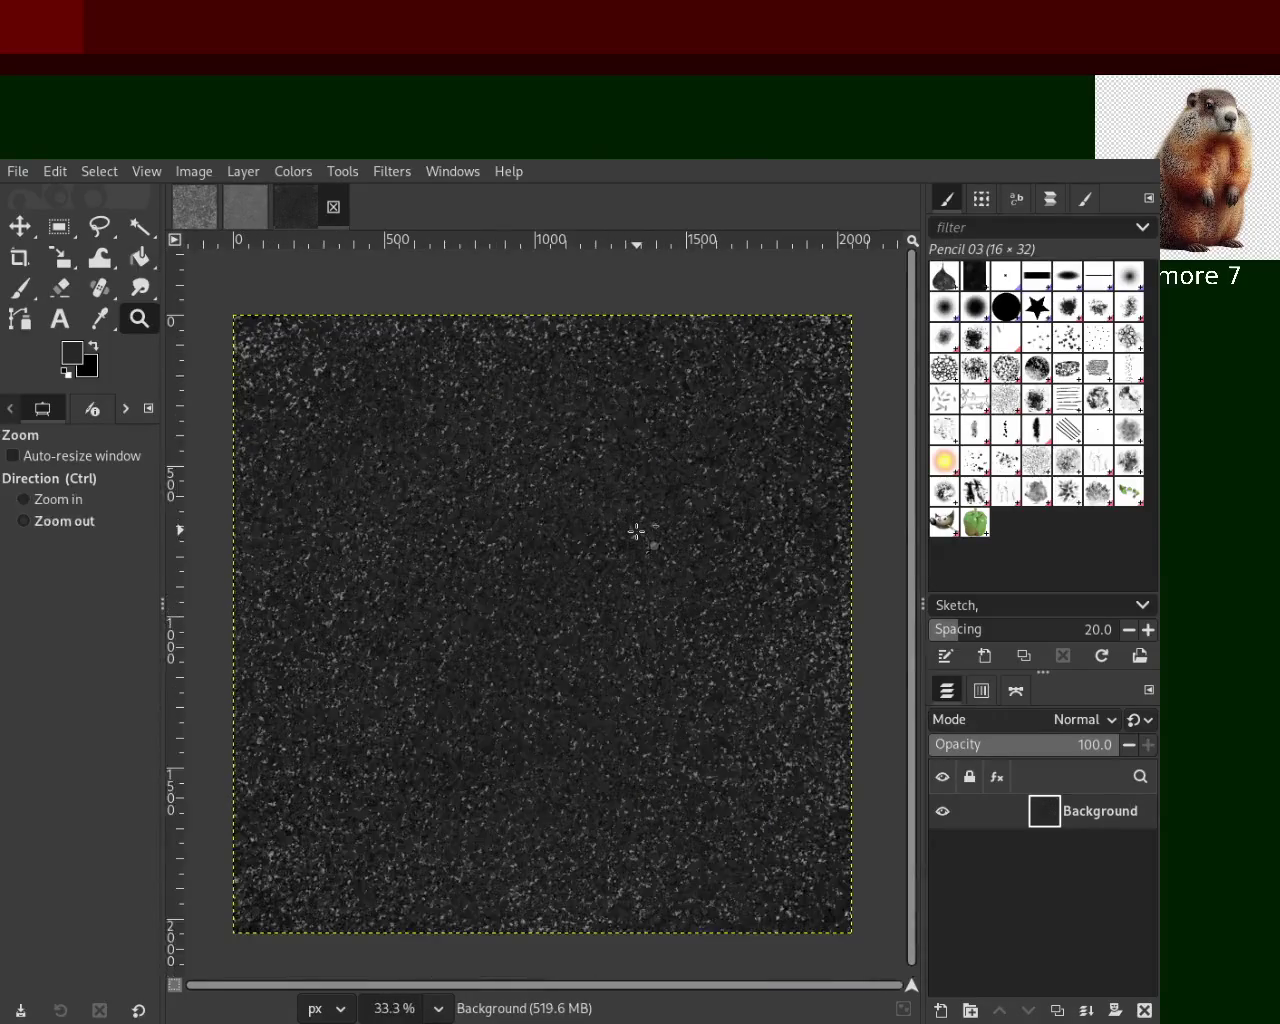
pyautogui.click(637, 531)
# Flip between the grey and dark texture images, ending on the dark one
pyautogui.click(245, 207)
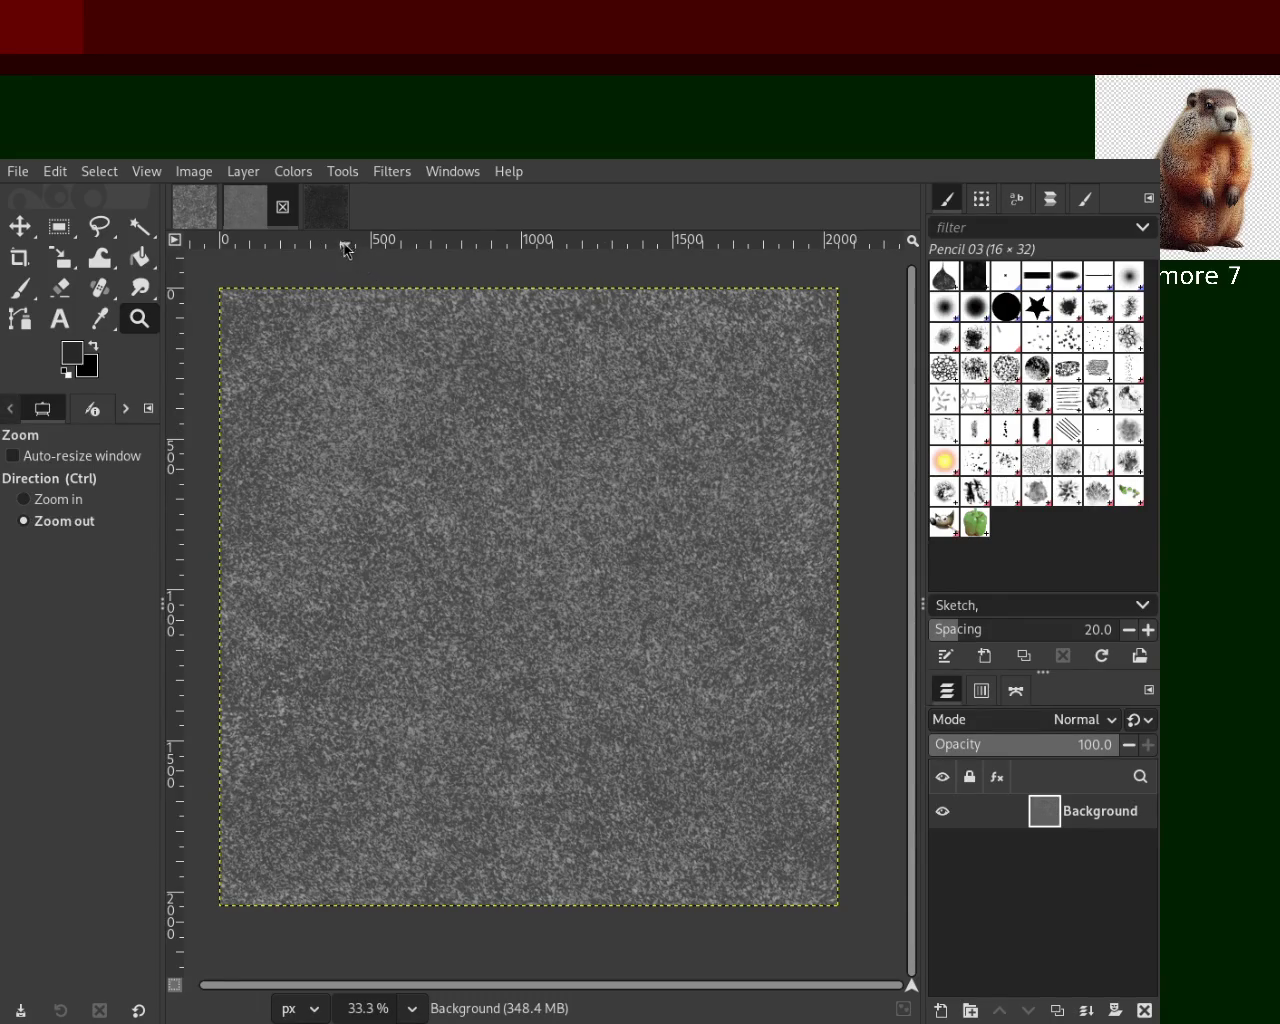
pyautogui.click(335, 208)
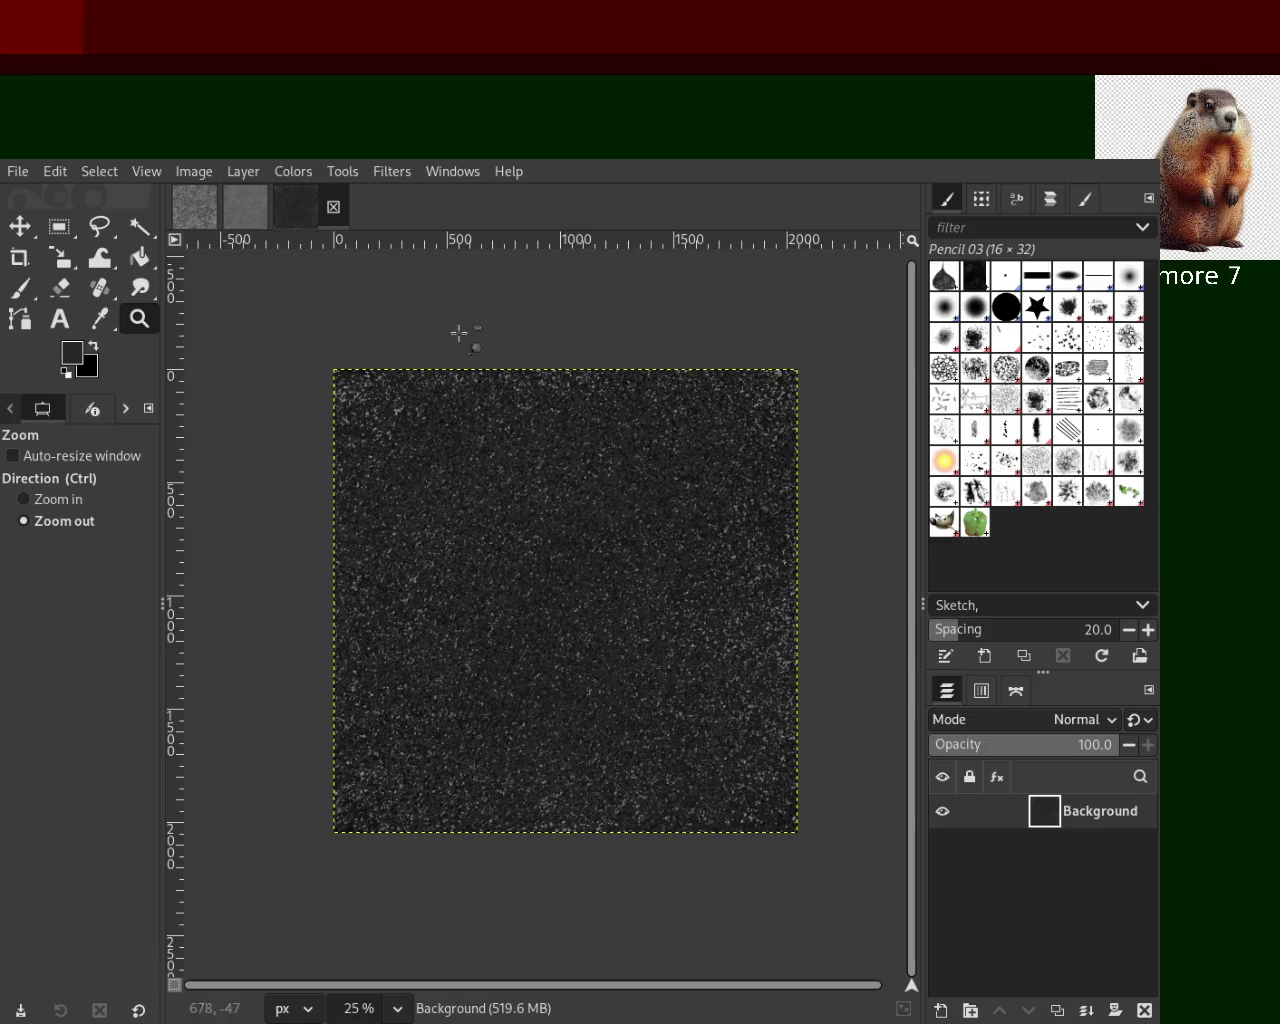
pyautogui.hotkey('ctrl', 'pageup')
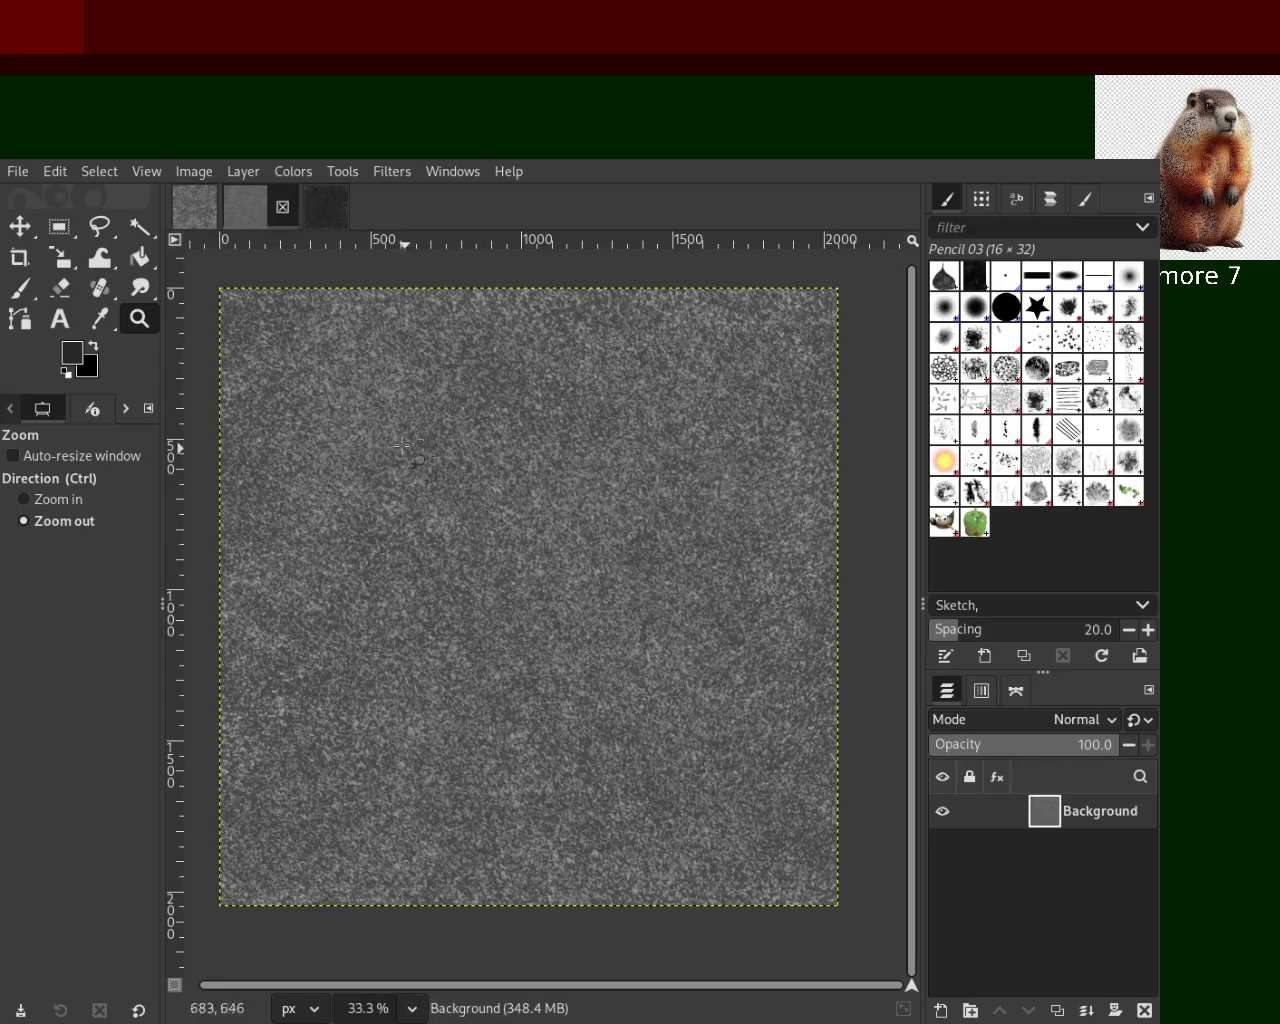
pyautogui.click(333, 206)
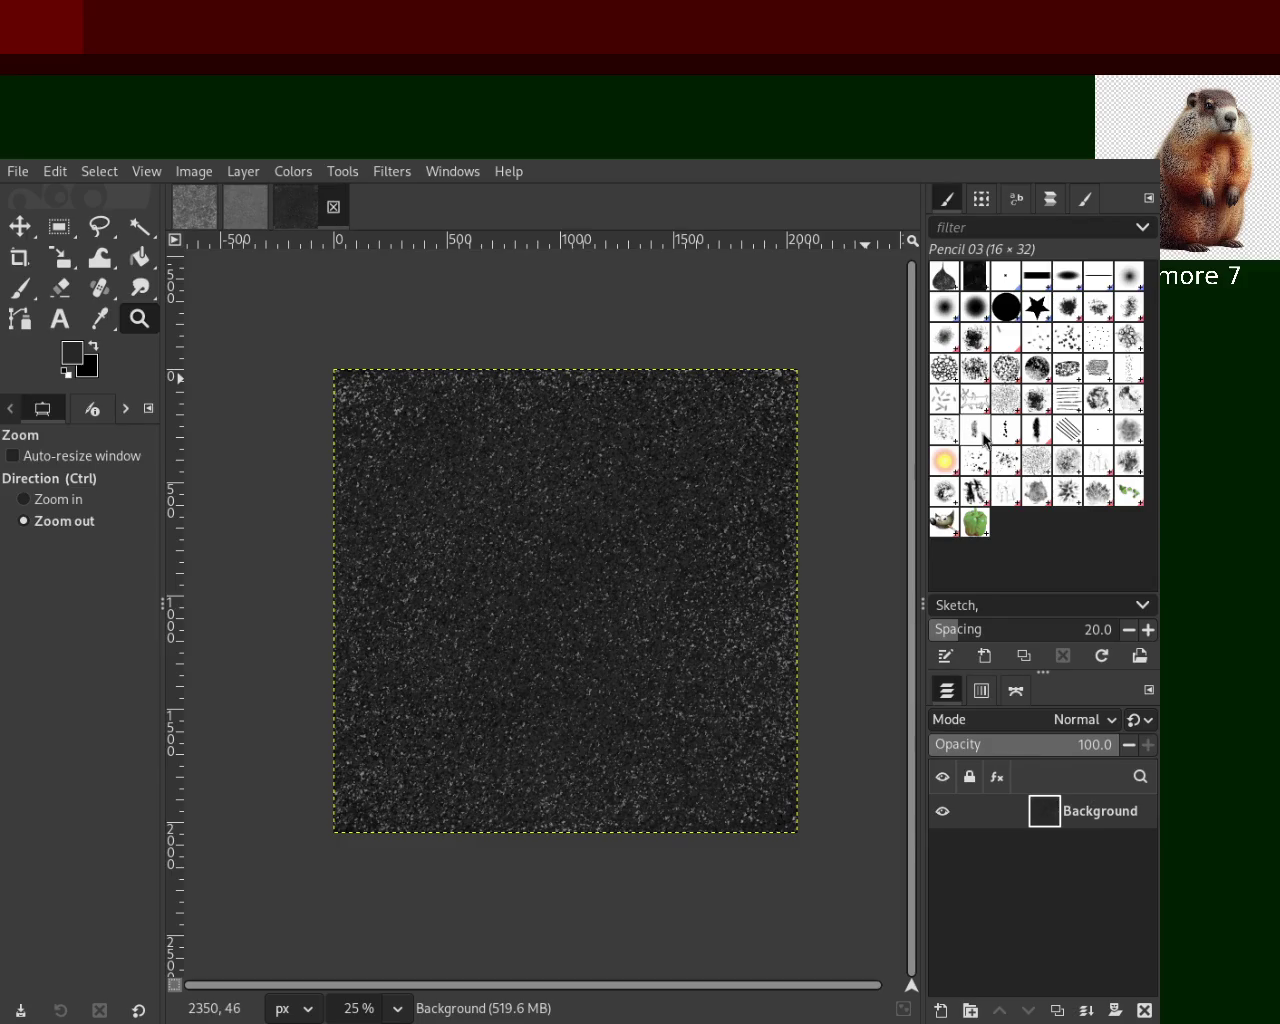
# Back on the grey texture, try Bristles 01, Animated Confetti and Pencil 03, settling on Pencil 01
pyautogui.click(245, 210)
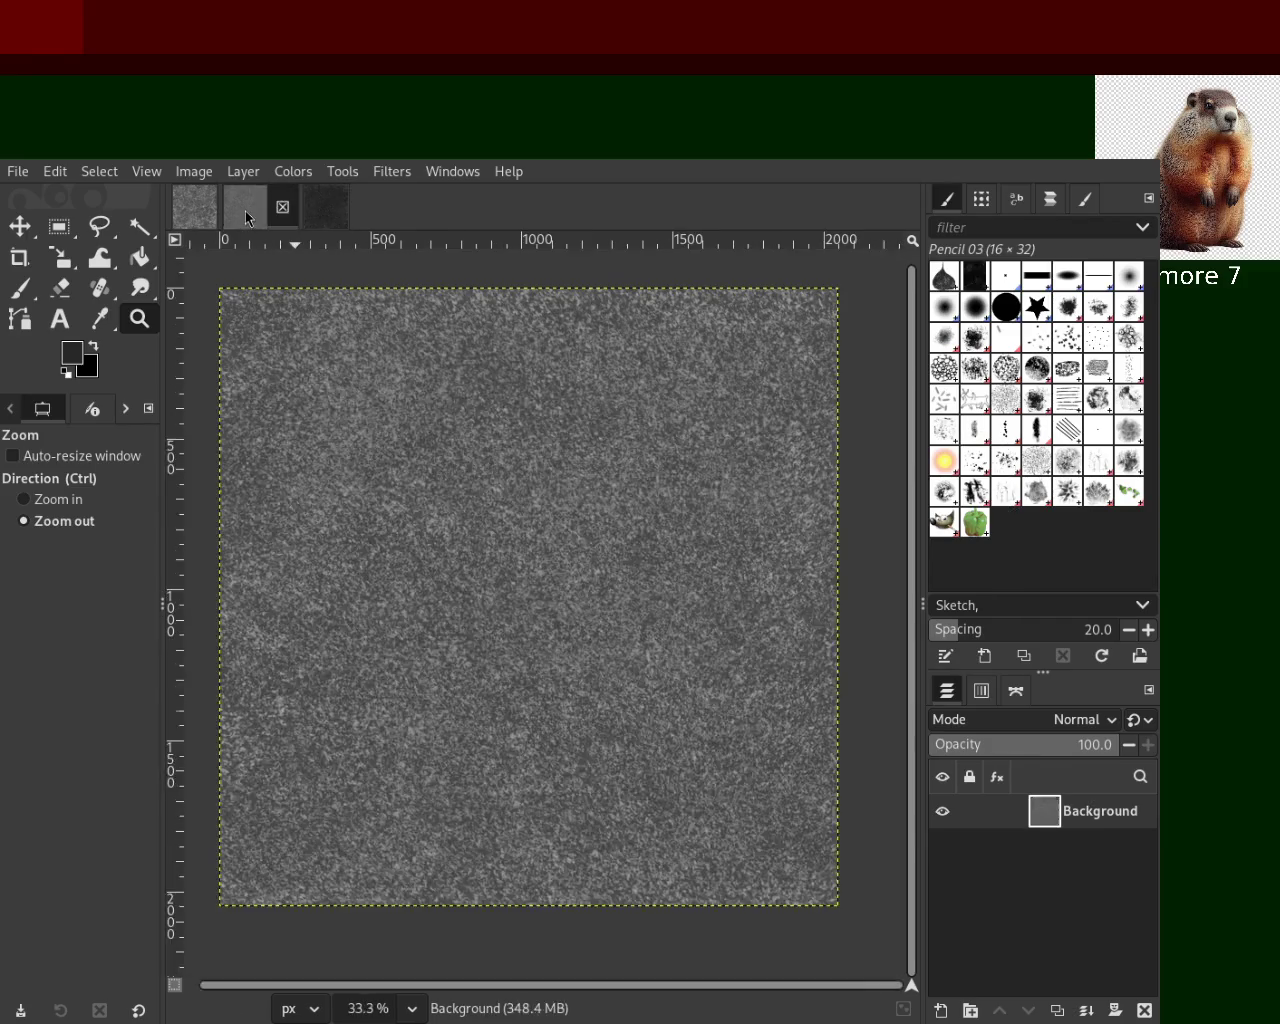
pyautogui.click(1041, 343)
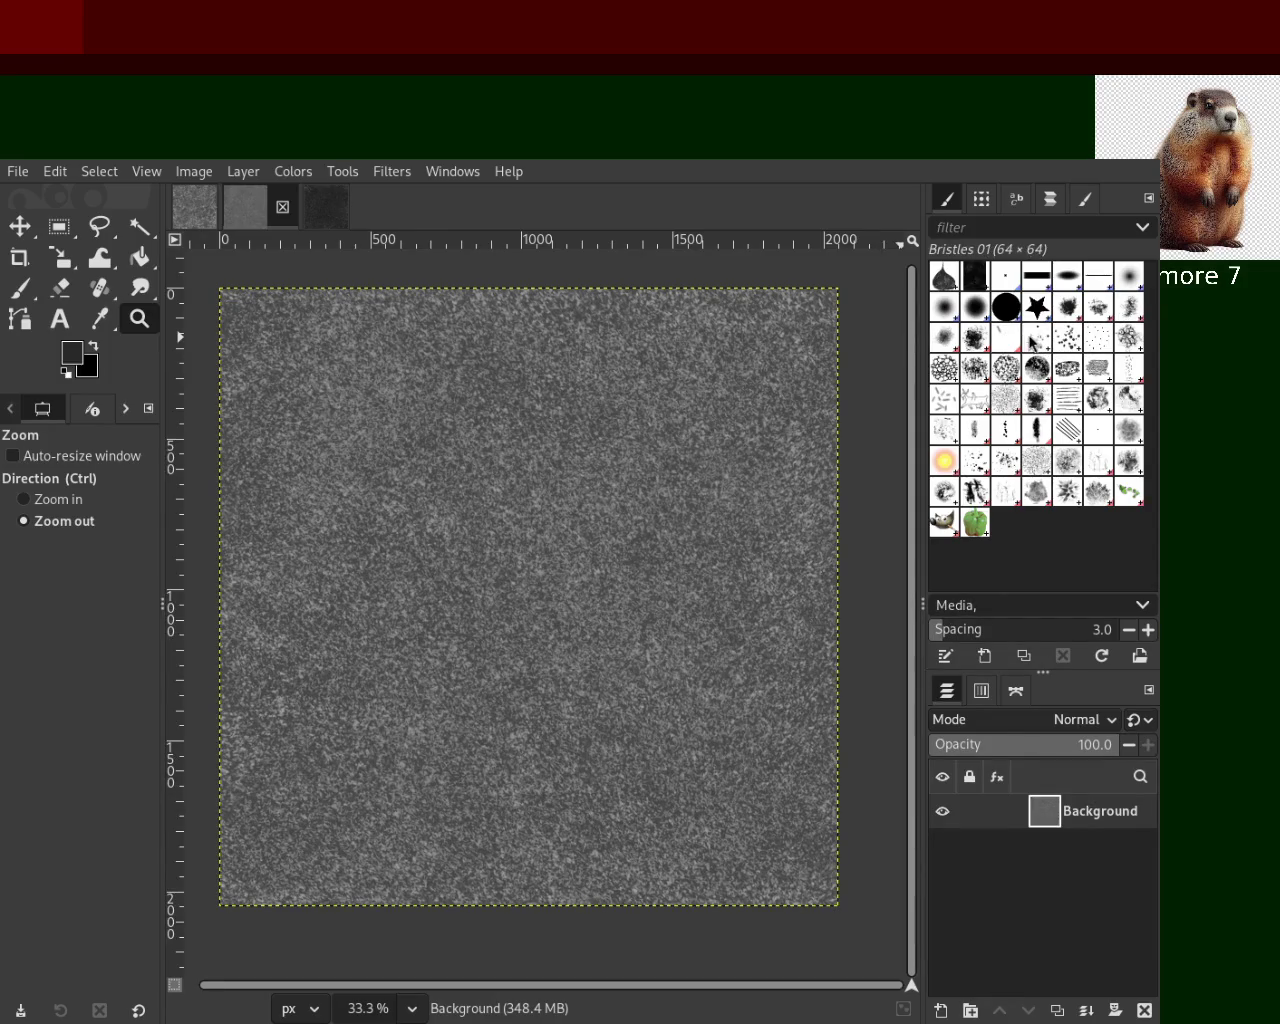
pyautogui.click(1008, 341)
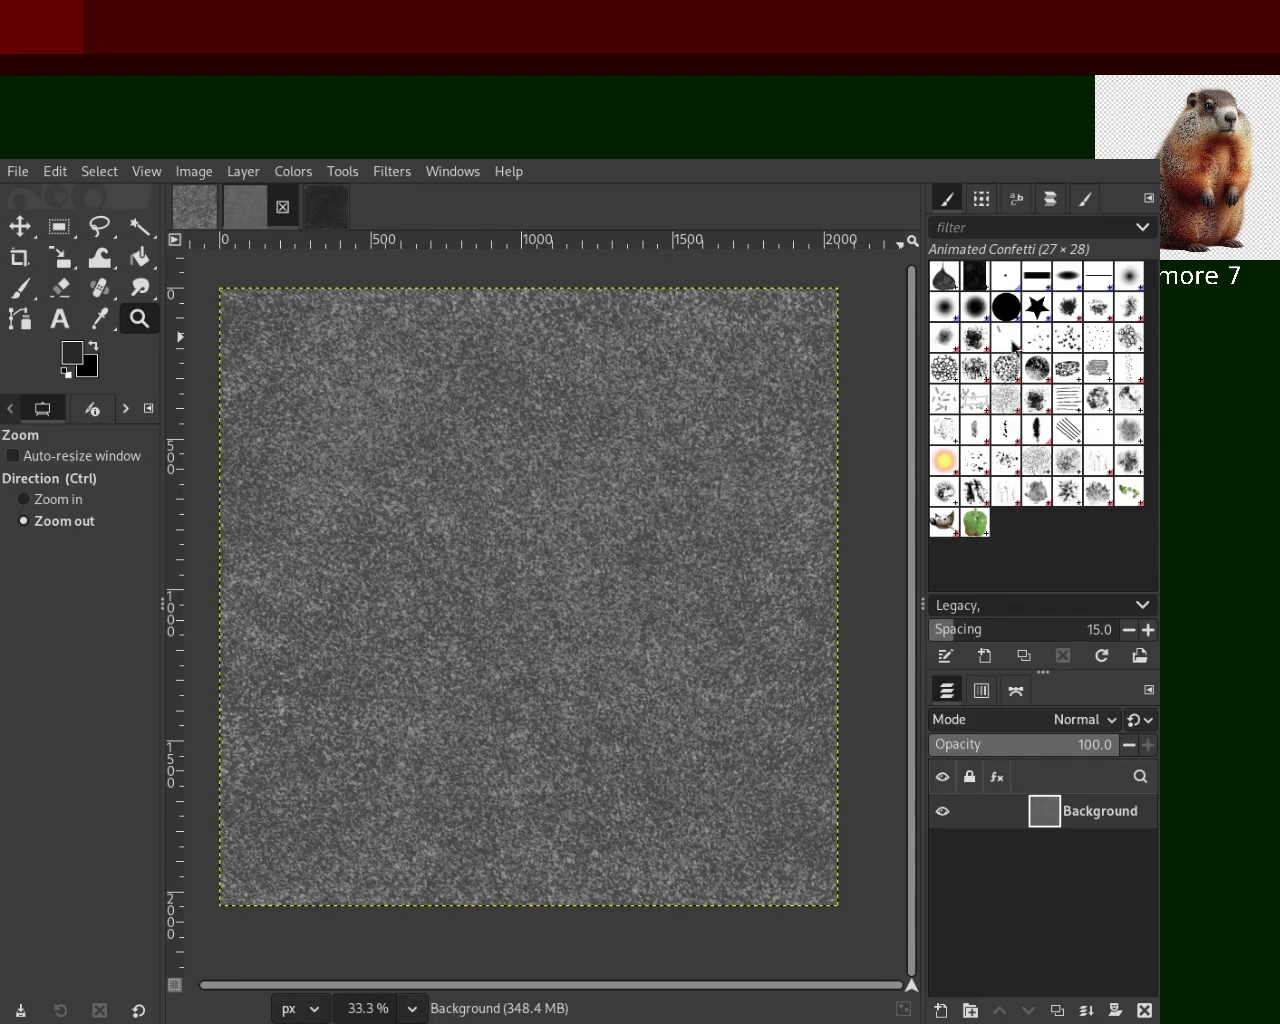
pyautogui.click(1038, 342)
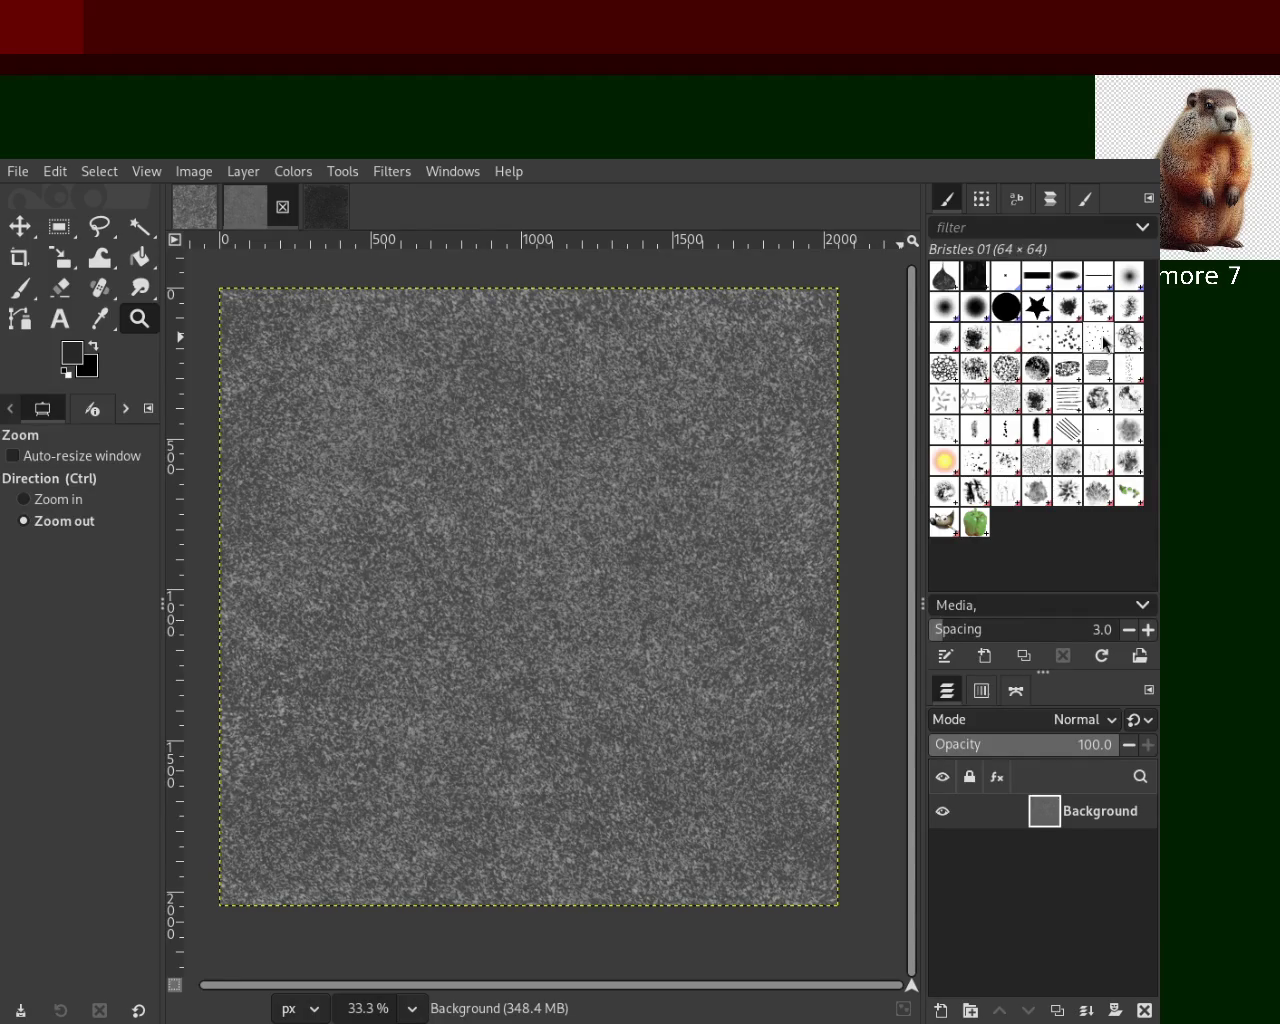
pyautogui.click(1010, 341)
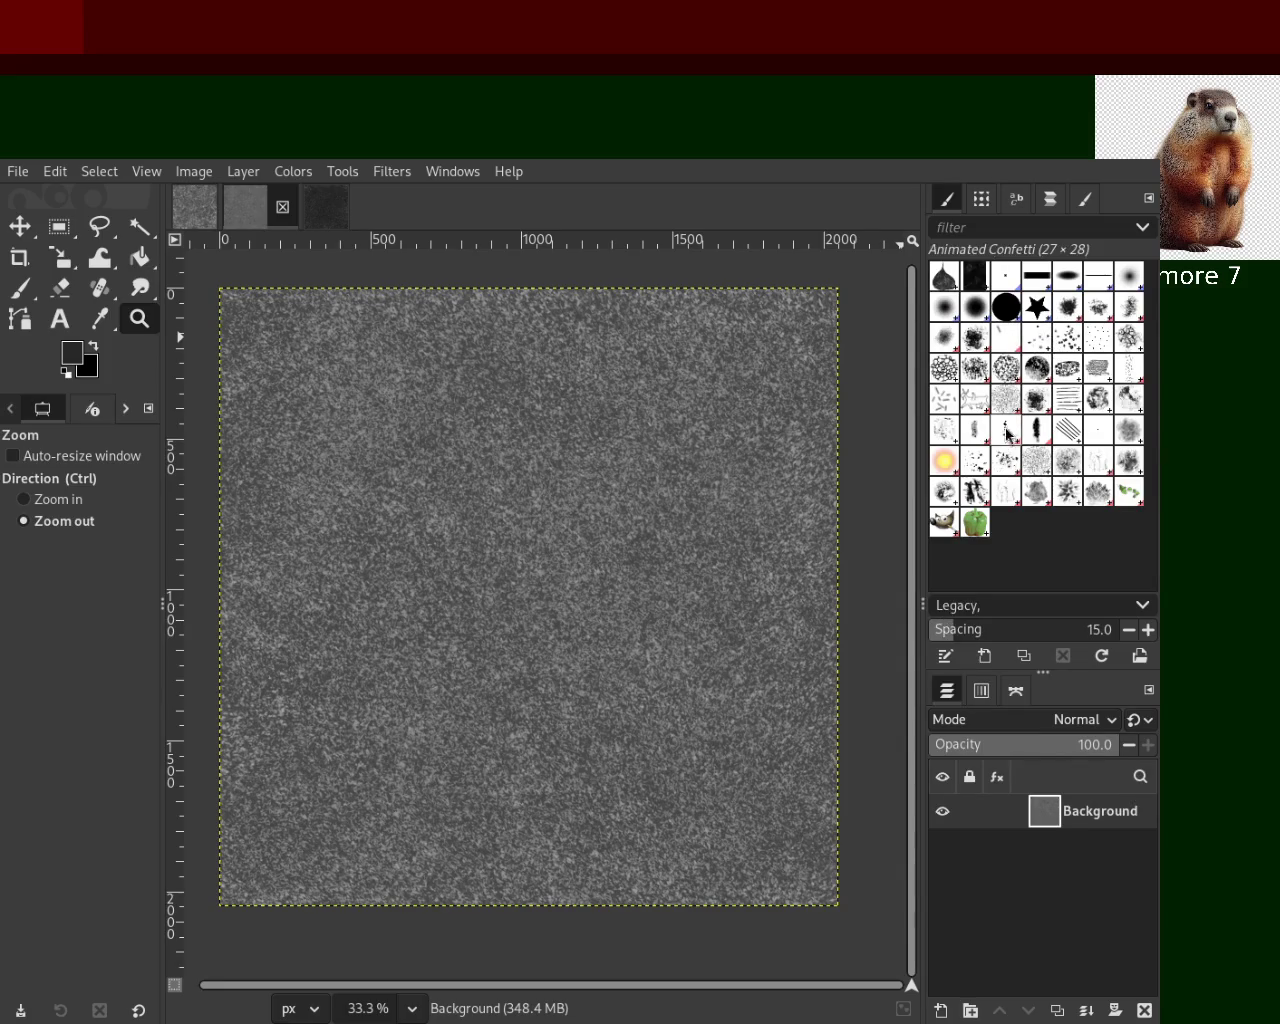
pyautogui.click(975, 431)
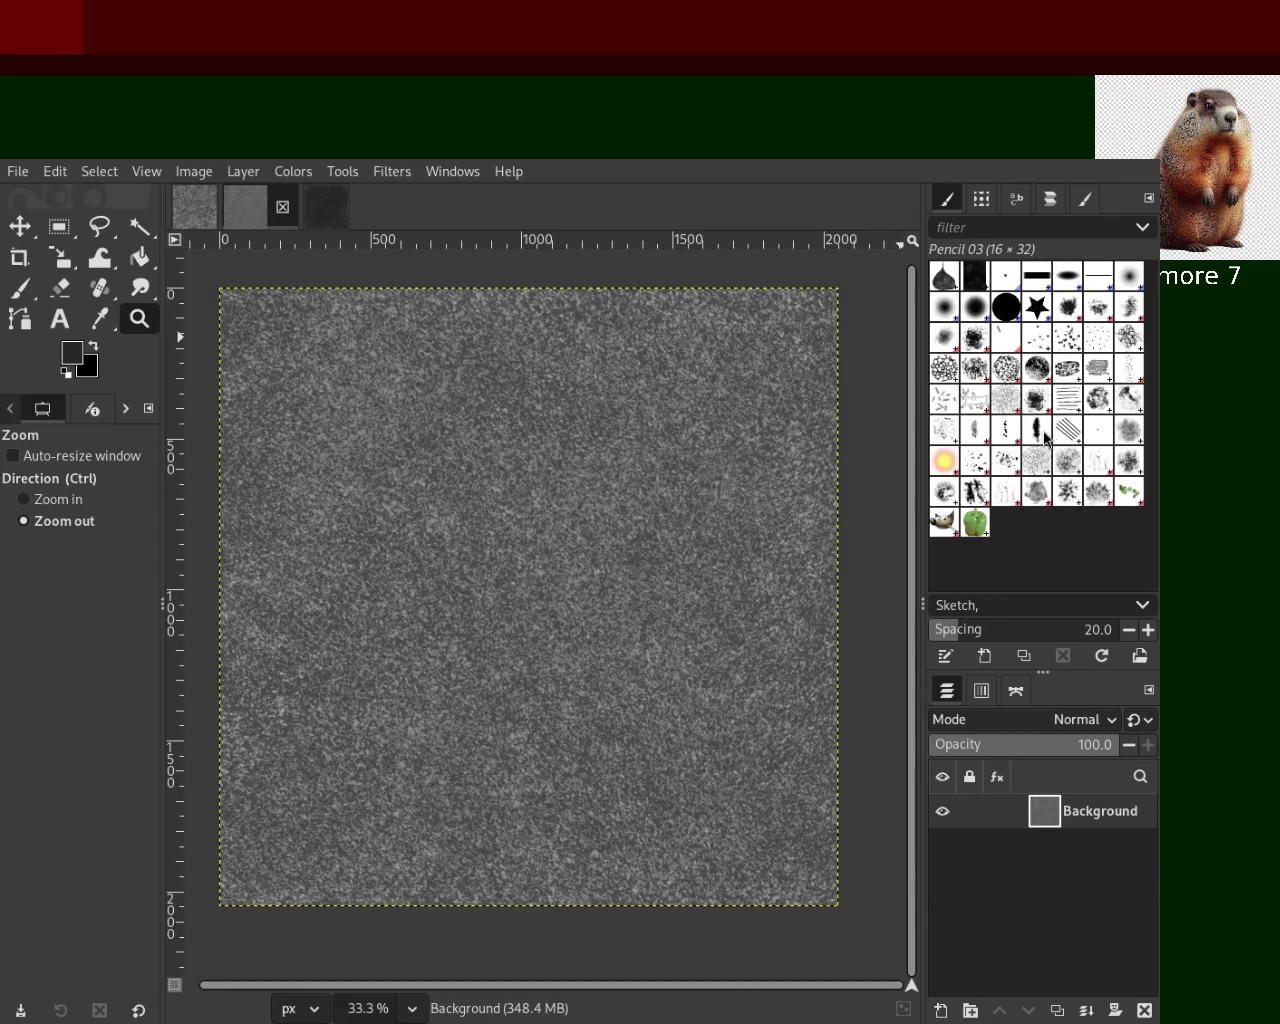
pyautogui.click(985, 437)
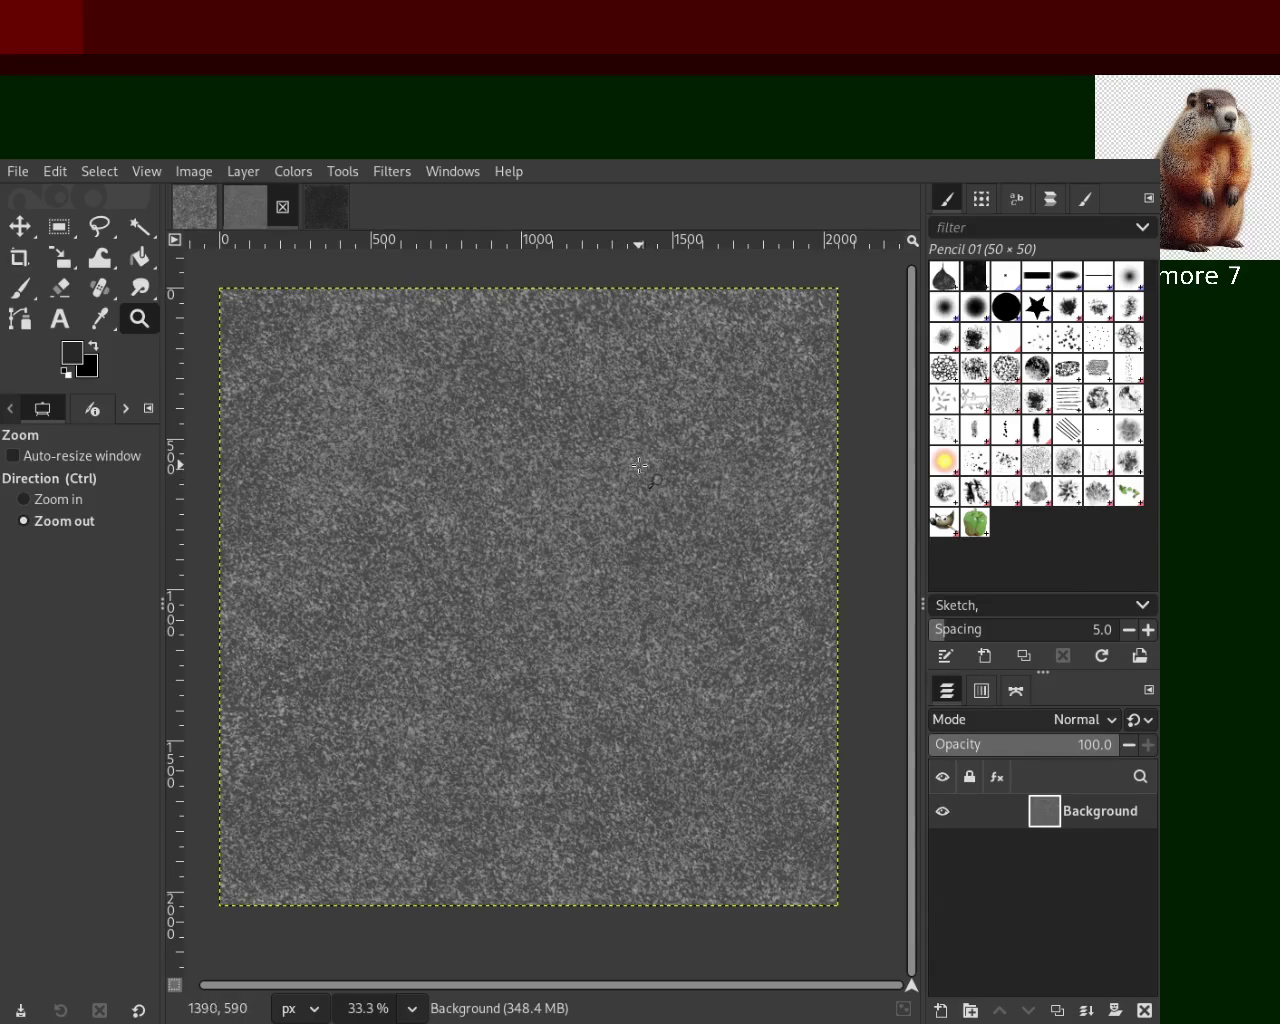
# Save the grey texture as 18.xcf and briefly zoom in to check it
pyautogui.hotkey('ctrl', 's')
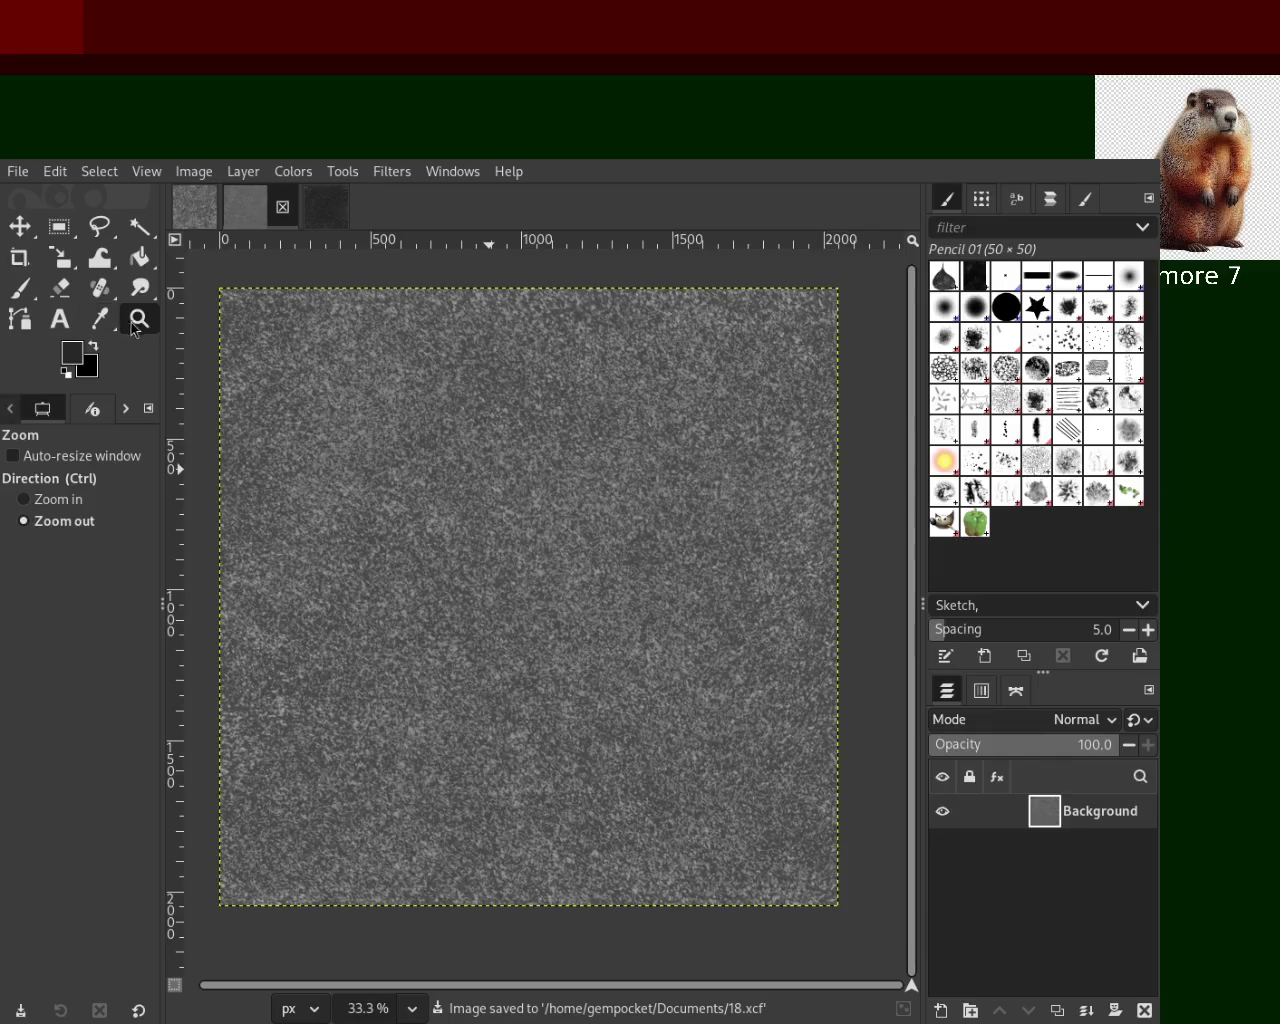
pyautogui.keyDown('ctrl'); pyautogui.click(205, 356); pyautogui.keyUp('ctrl')
pyautogui.click(205, 356)
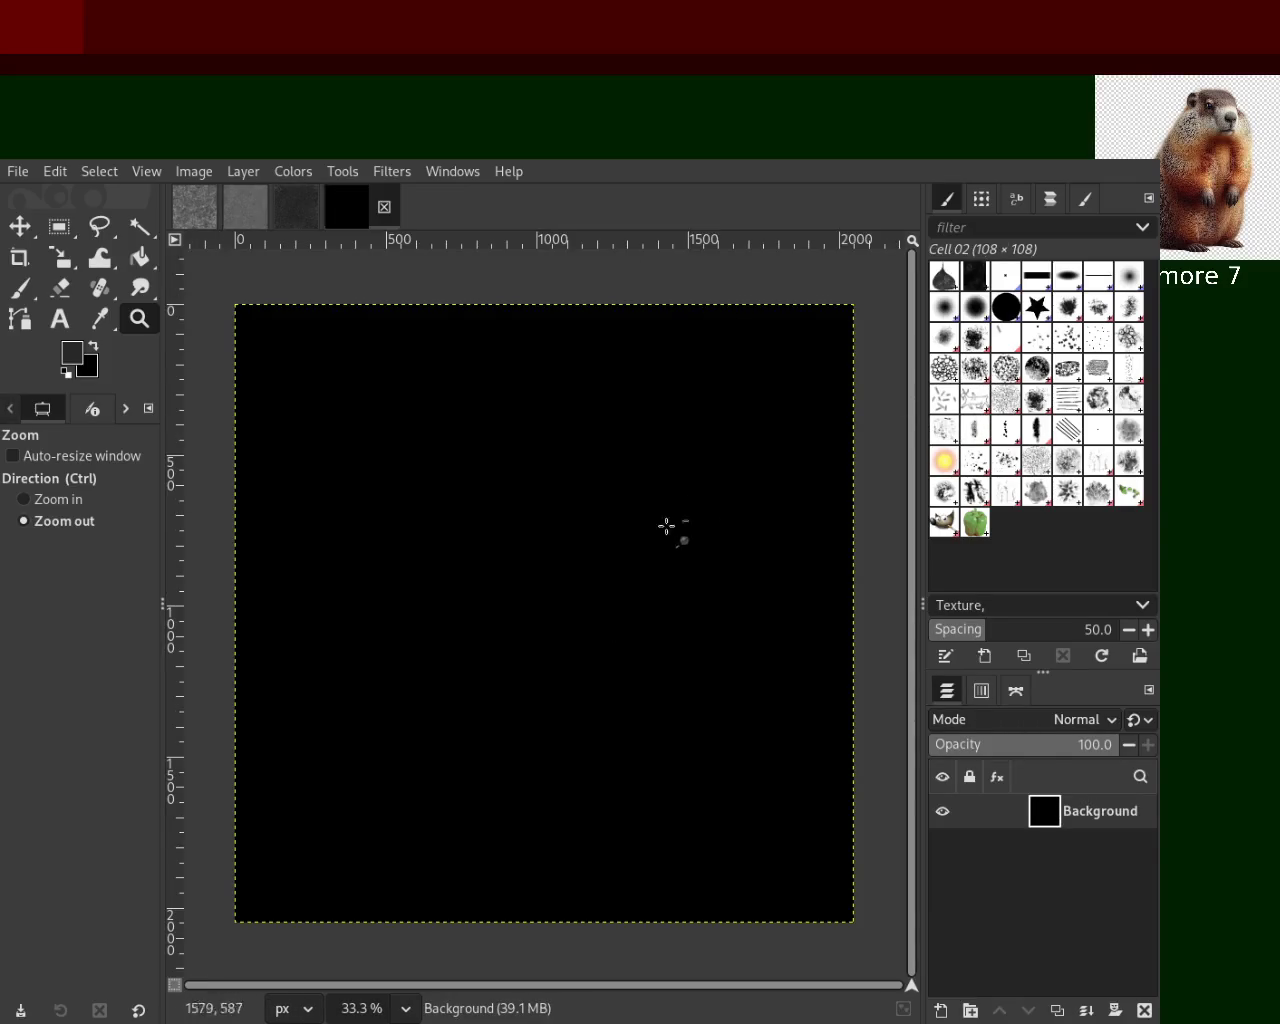
# Zoom the new solid-black square canvas and drag the GIMP window smaller
pyautogui.scroll(-8, 609, 591)
pyautogui.click(629, 631)
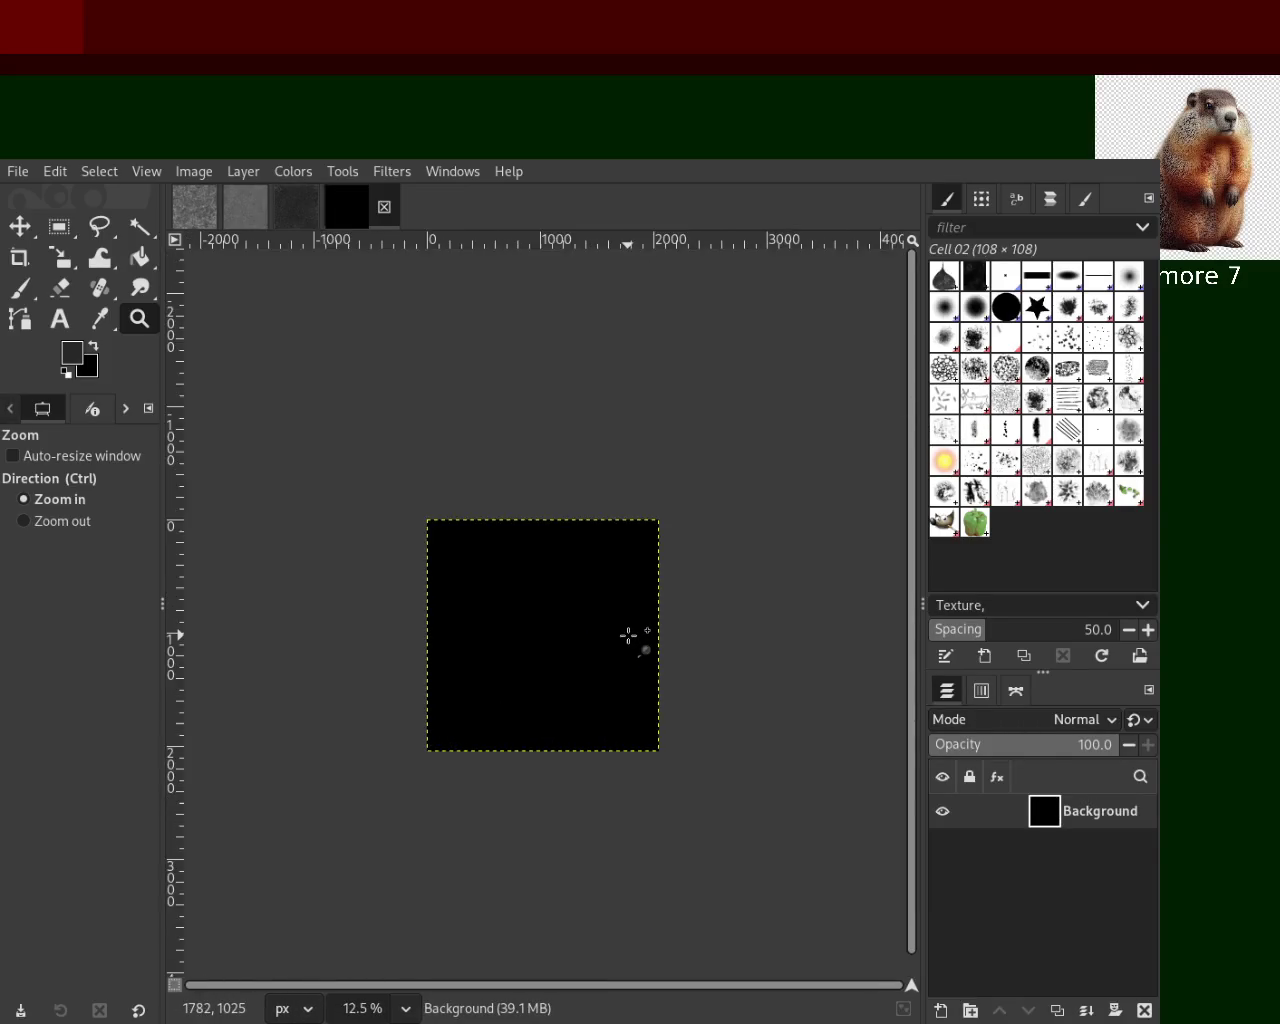
pyautogui.click(628, 632)
pyautogui.click(628, 633)
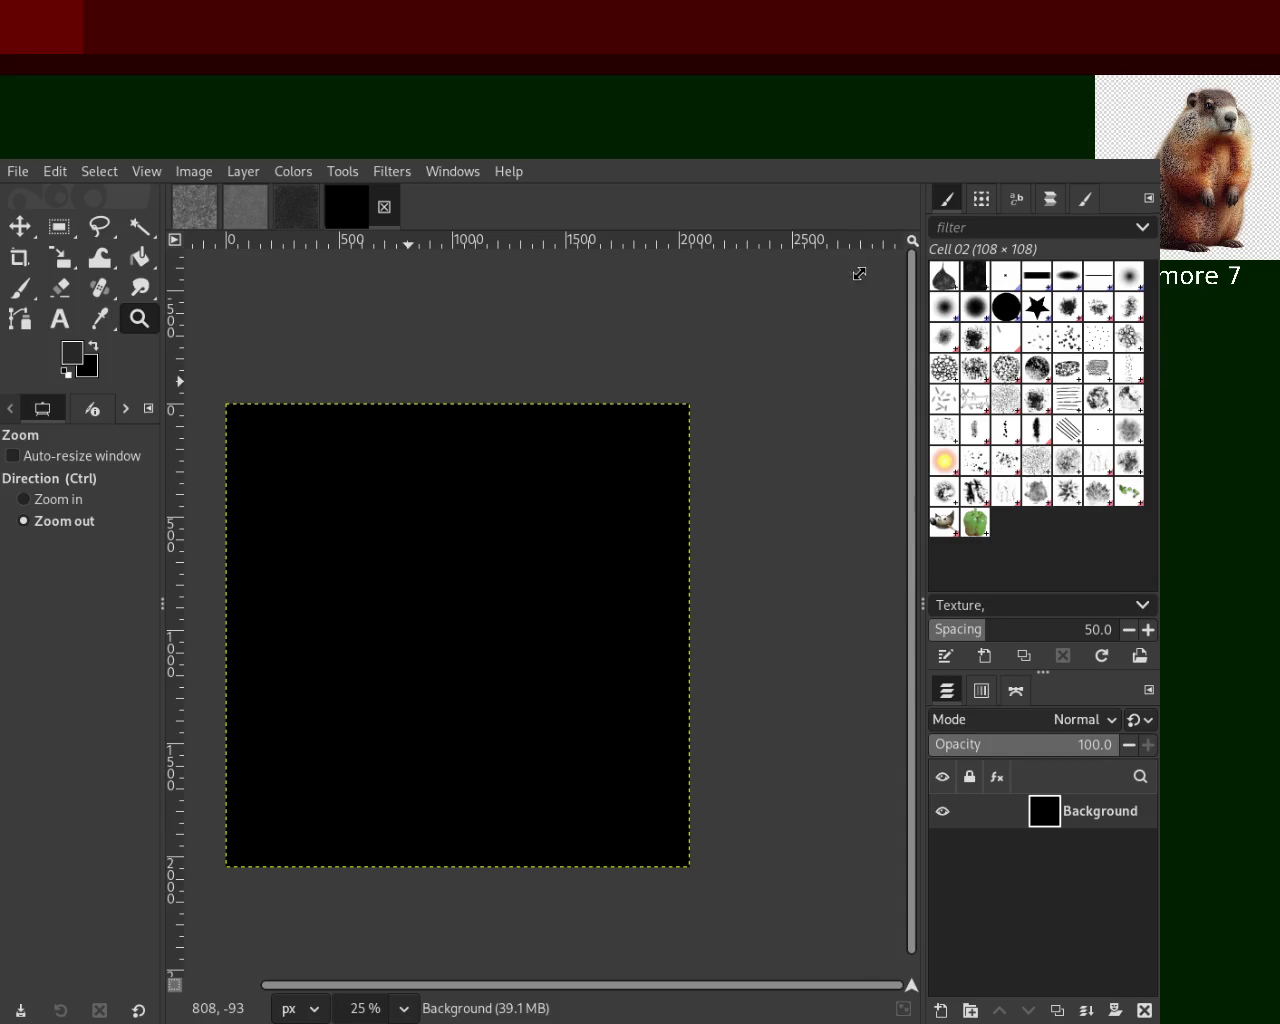
pyautogui.moveTo(859, 273); pyautogui.dragTo(559, 507)
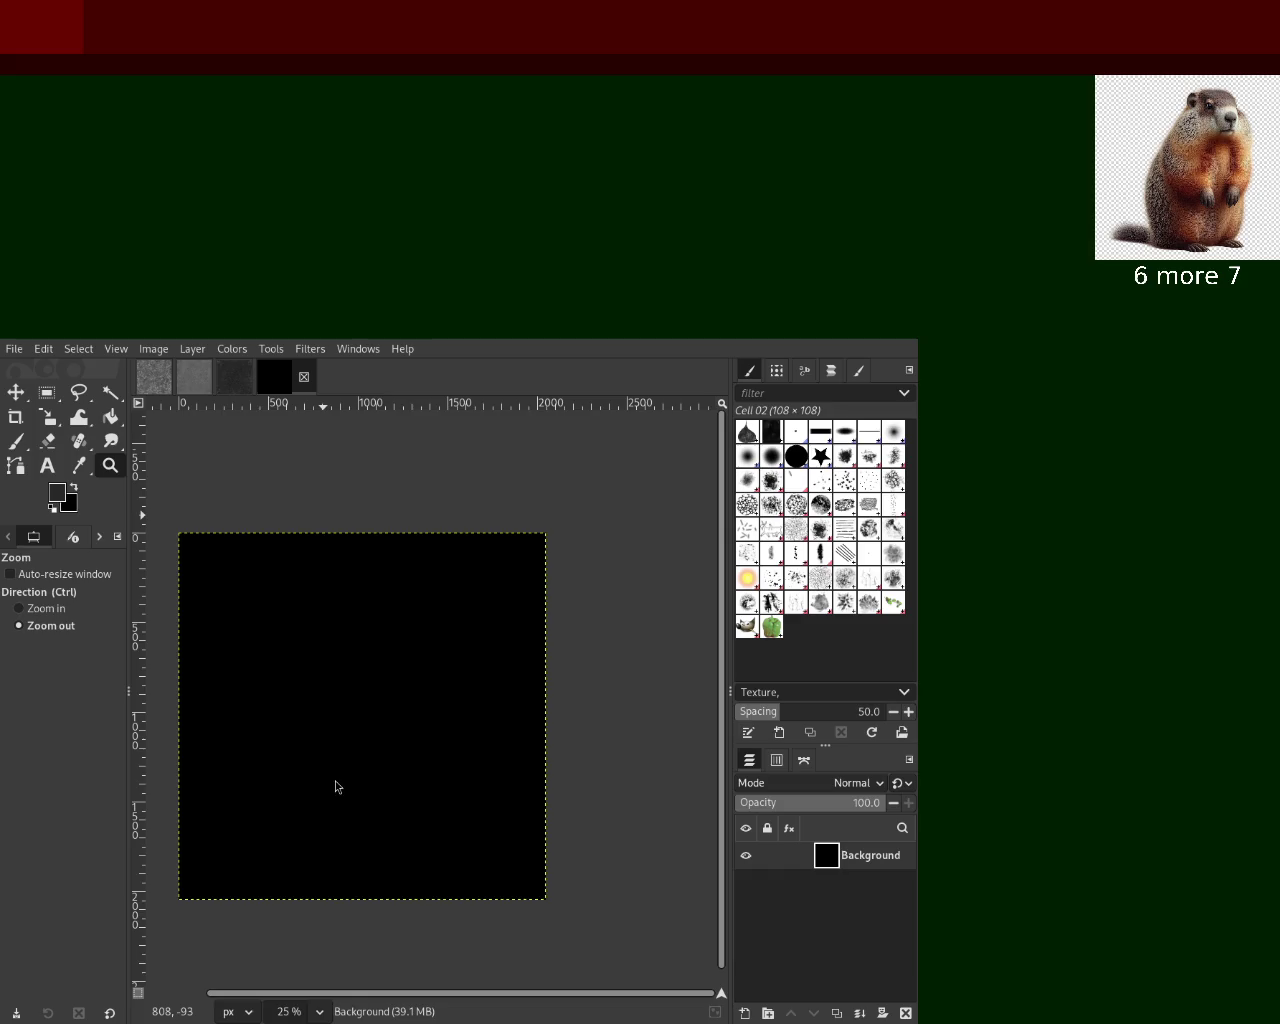
# Select the Paintbrush with the Charcoal 01 brush and undo the test dabs
pyautogui.click(15, 441)
pyautogui.moveTo(394, 723); pyautogui.dragTo(386, 727)
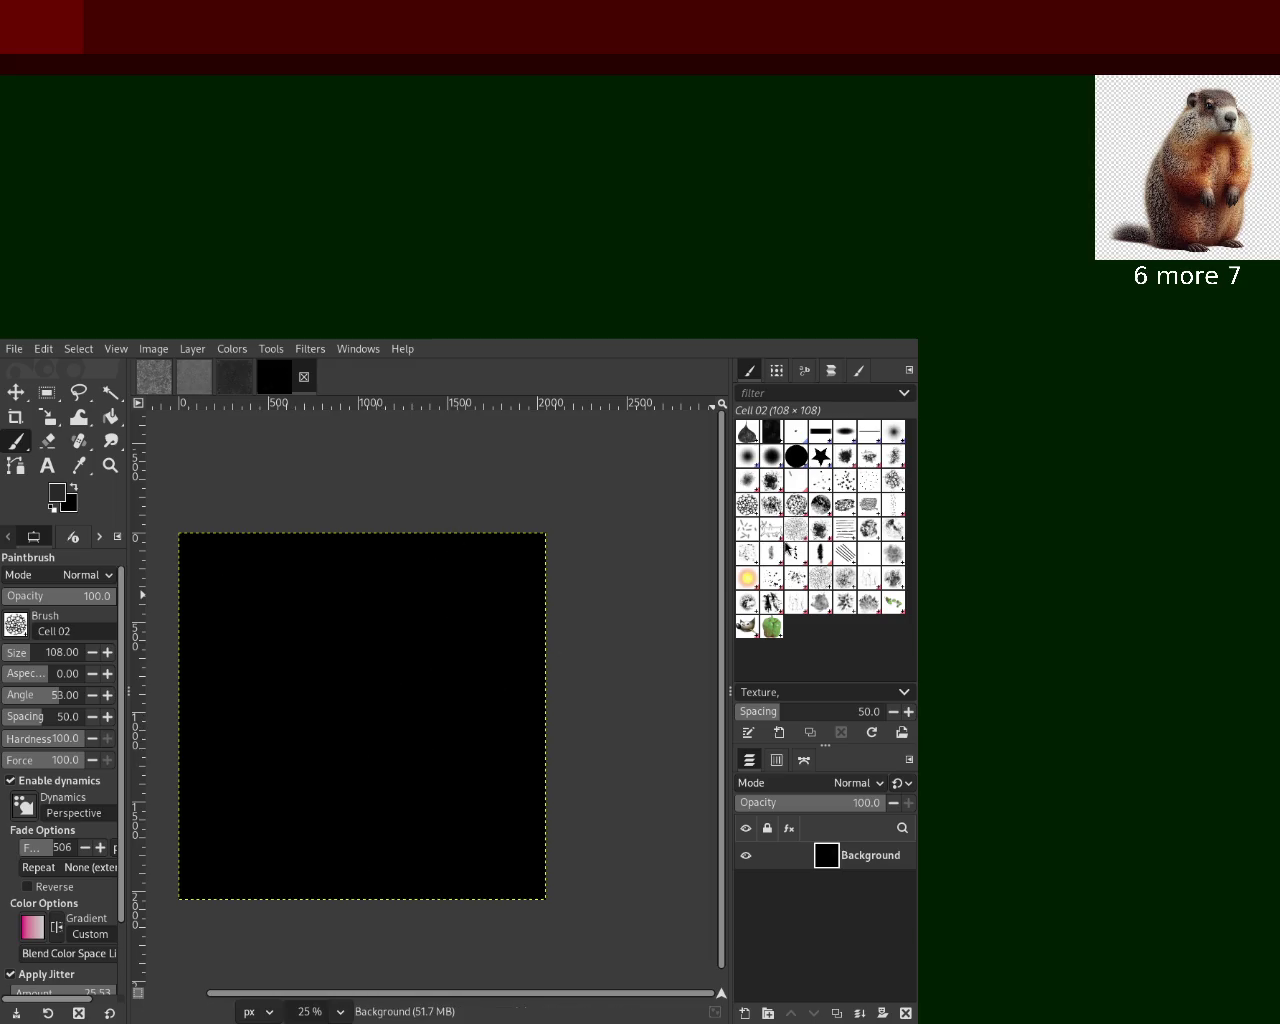
pyautogui.click(868, 507)
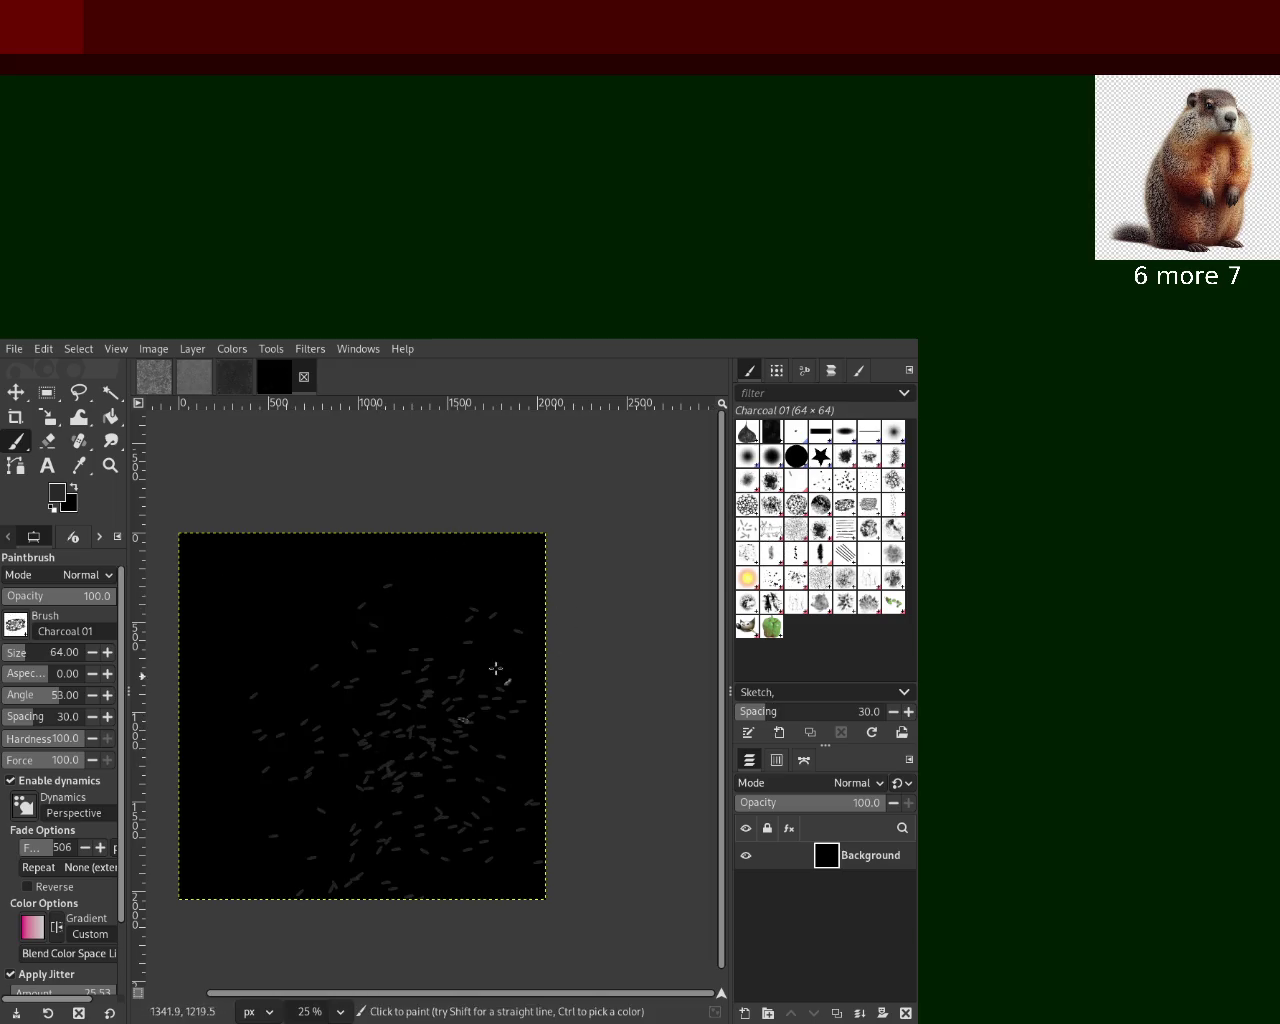
pyautogui.hotkey('ctrl', 'z')
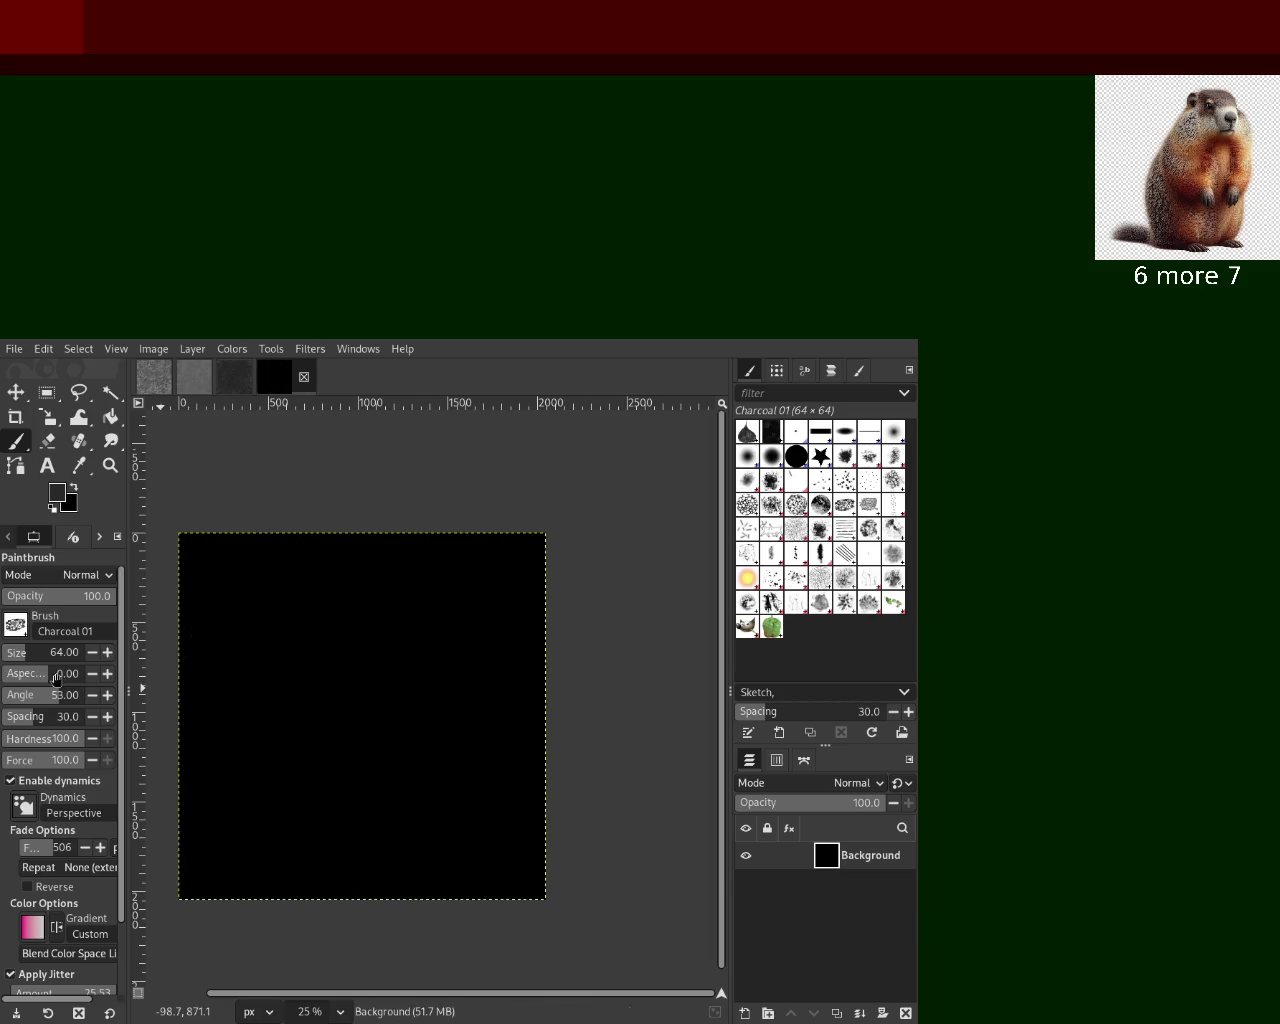
# Enlarge the brush to size 186 and scatter grey charcoal dabs over the black canvas
pyautogui.moveTo(28, 655); pyautogui.dragTo(50, 655)
pyautogui.moveTo(190, 668)
pyautogui.mouseDown()
pyautogui.moveTo(497, 822)
pyautogui.moveTo(414, 580)
pyautogui.moveTo(223, 614)
pyautogui.moveTo(334, 686)
pyautogui.moveTo(260, 631)
pyautogui.moveTo(263, 700)
pyautogui.mouseUp()
pyautogui.moveTo(320, 750)
pyautogui.mouseDown()
pyautogui.moveTo(371, 737)
pyautogui.moveTo(306, 820)
pyautogui.moveTo(400, 837)
pyautogui.moveTo(177, 728)
pyautogui.moveTo(240, 623)
pyautogui.moveTo(280, 700)
pyautogui.mouseUp()
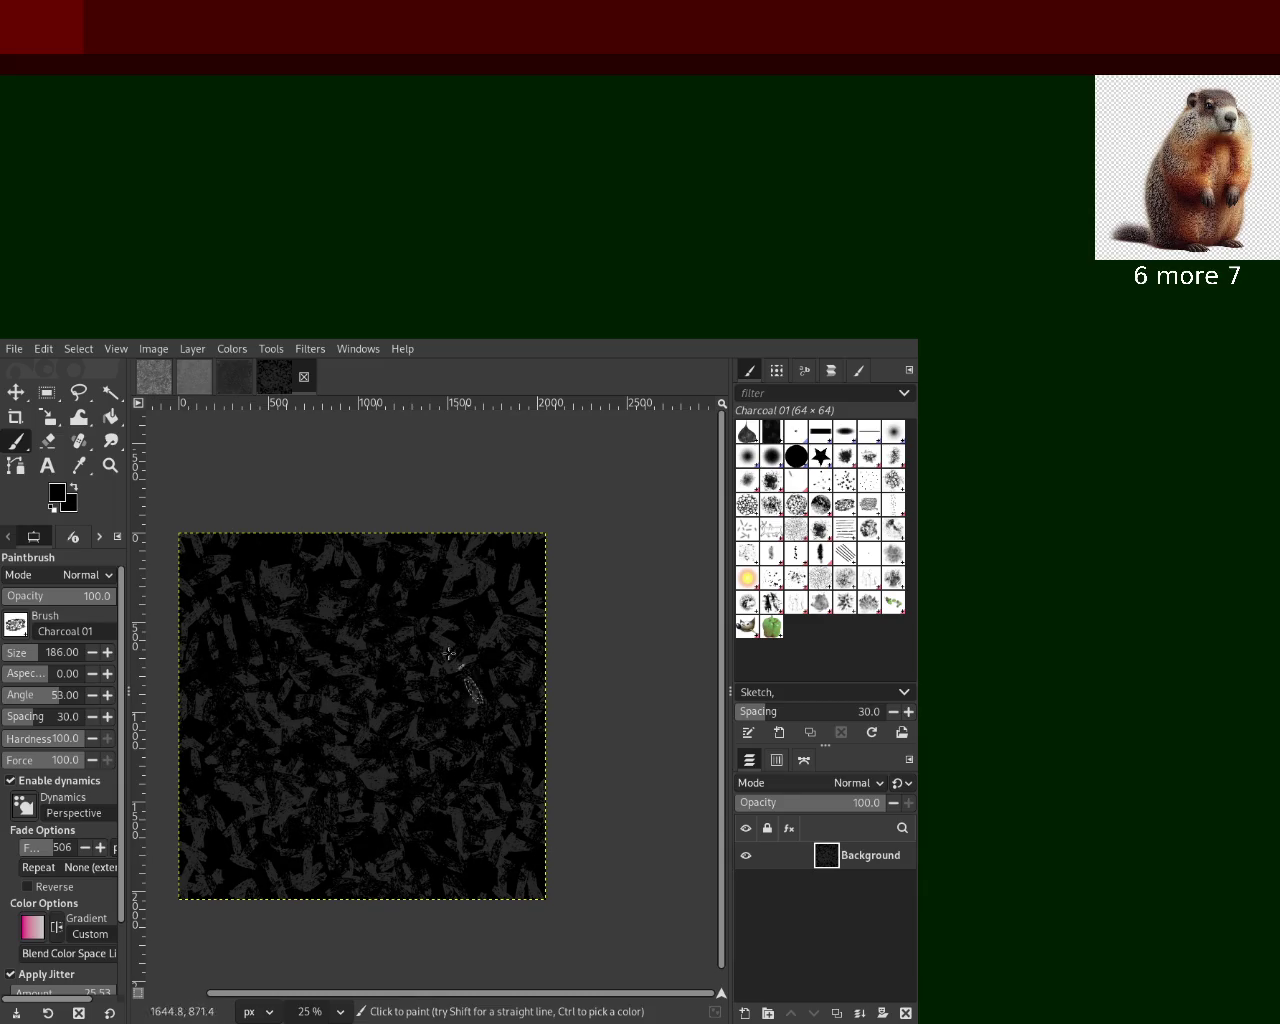
pyautogui.moveTo(404, 545)
pyautogui.mouseDown()
pyautogui.moveTo(304, 760)
pyautogui.moveTo(483, 726)
pyautogui.moveTo(271, 663)
pyautogui.moveTo(394, 749)
pyautogui.moveTo(470, 875)
pyautogui.moveTo(397, 606)
pyautogui.moveTo(451, 785)
pyautogui.mouseUp()
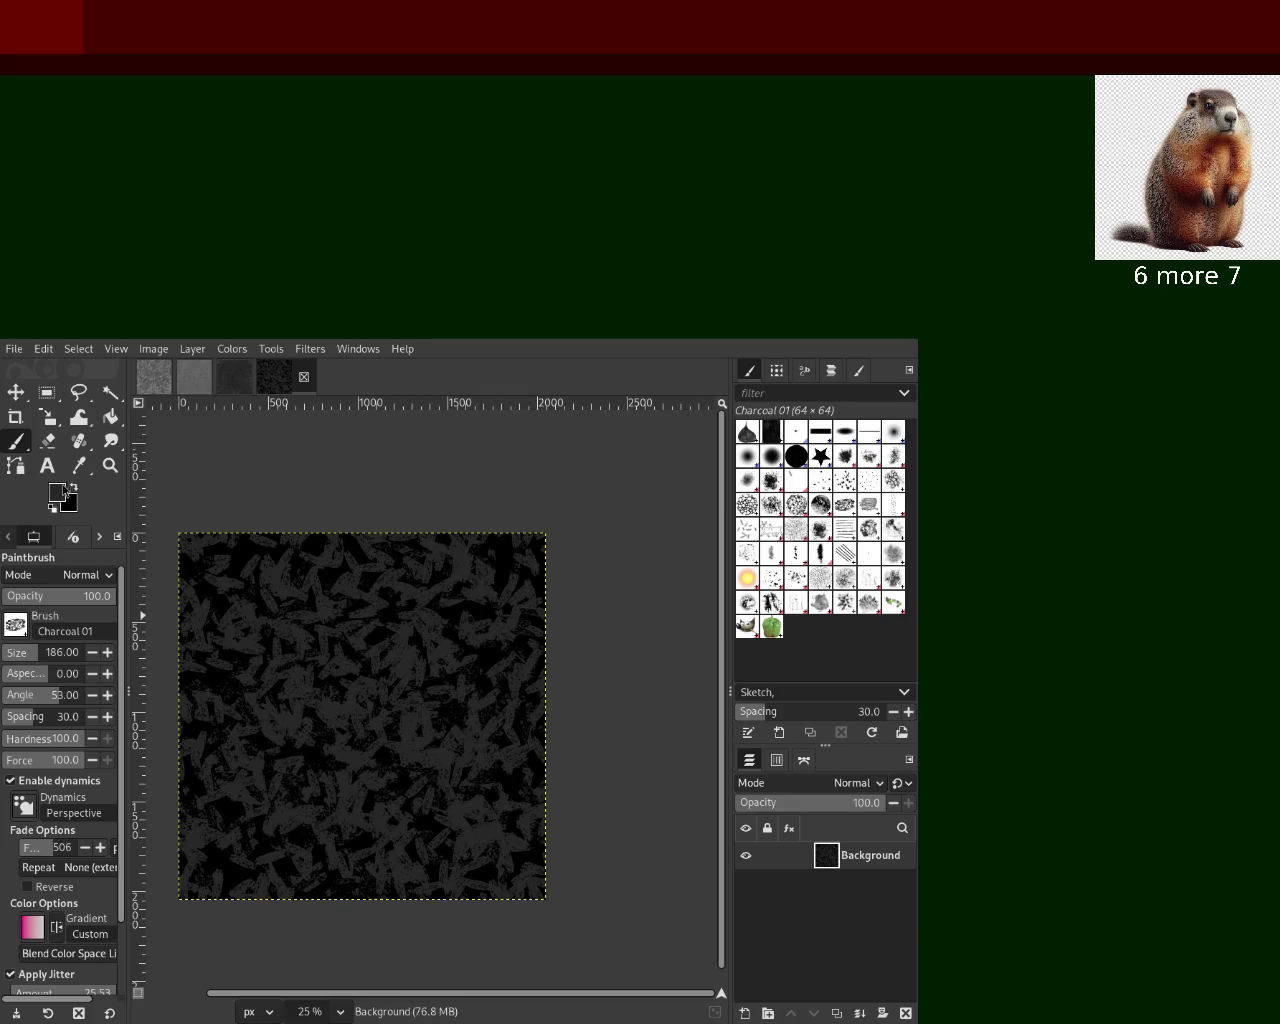
pyautogui.moveTo(262, 750)
pyautogui.mouseDown()
pyautogui.moveTo(371, 720)
pyautogui.moveTo(330, 680)
pyautogui.moveTo(538, 746)
pyautogui.moveTo(531, 900)
pyautogui.moveTo(260, 740)
pyautogui.moveTo(400, 600)
pyautogui.moveTo(263, 870)
pyautogui.moveTo(271, 759)
pyautogui.moveTo(434, 814)
pyautogui.moveTo(306, 680)
pyautogui.moveTo(249, 680)
pyautogui.moveTo(201, 706)
pyautogui.moveTo(409, 777)
pyautogui.moveTo(300, 760)
pyautogui.moveTo(460, 650)
pyautogui.moveTo(362, 716)
pyautogui.moveTo(389, 772)
pyautogui.mouseUp()
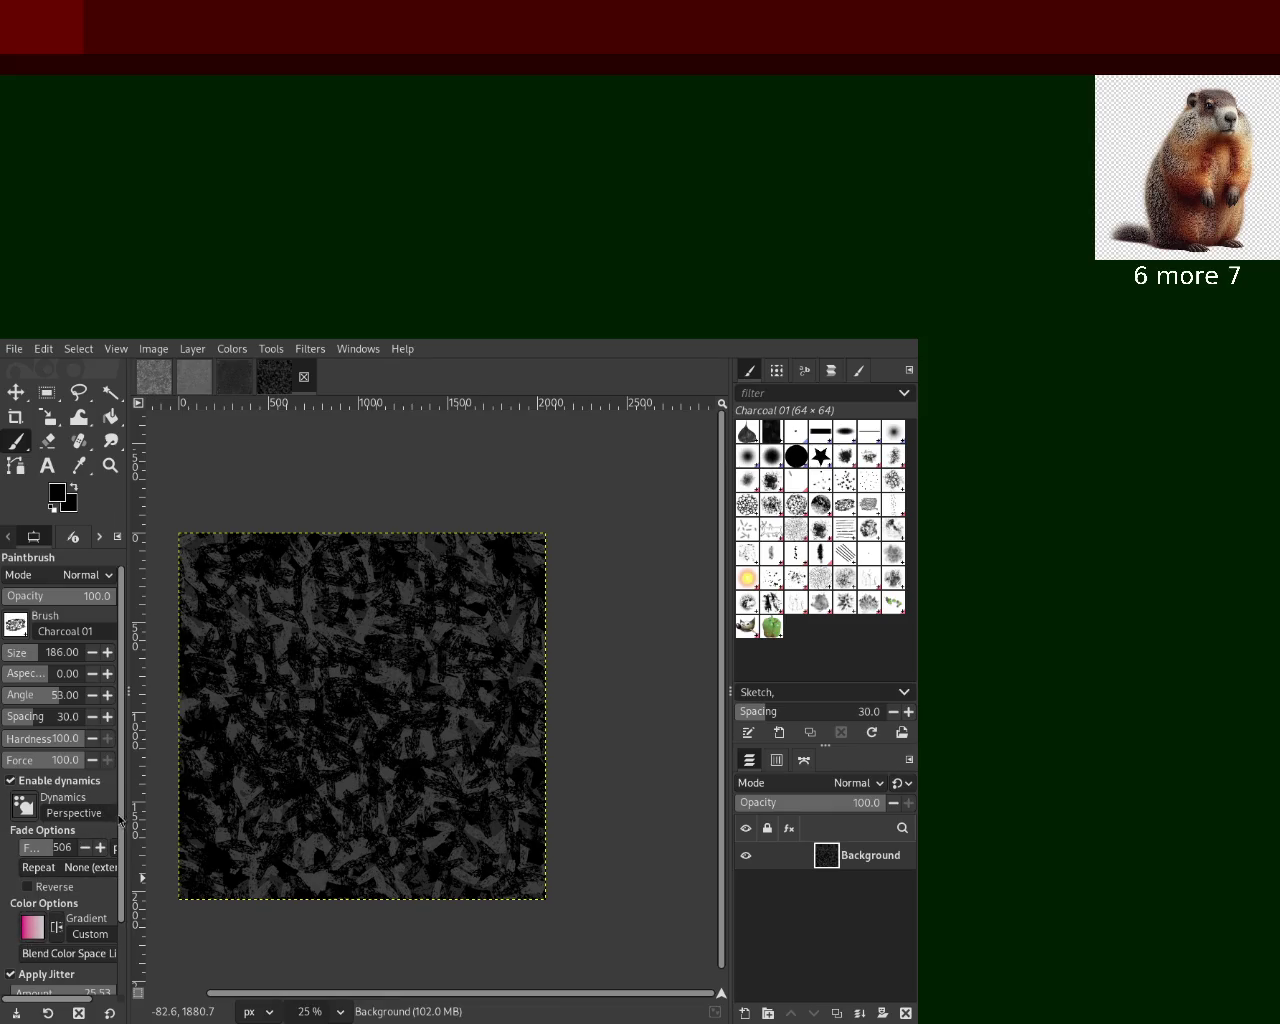
pyautogui.scroll(-2, 119, 825)
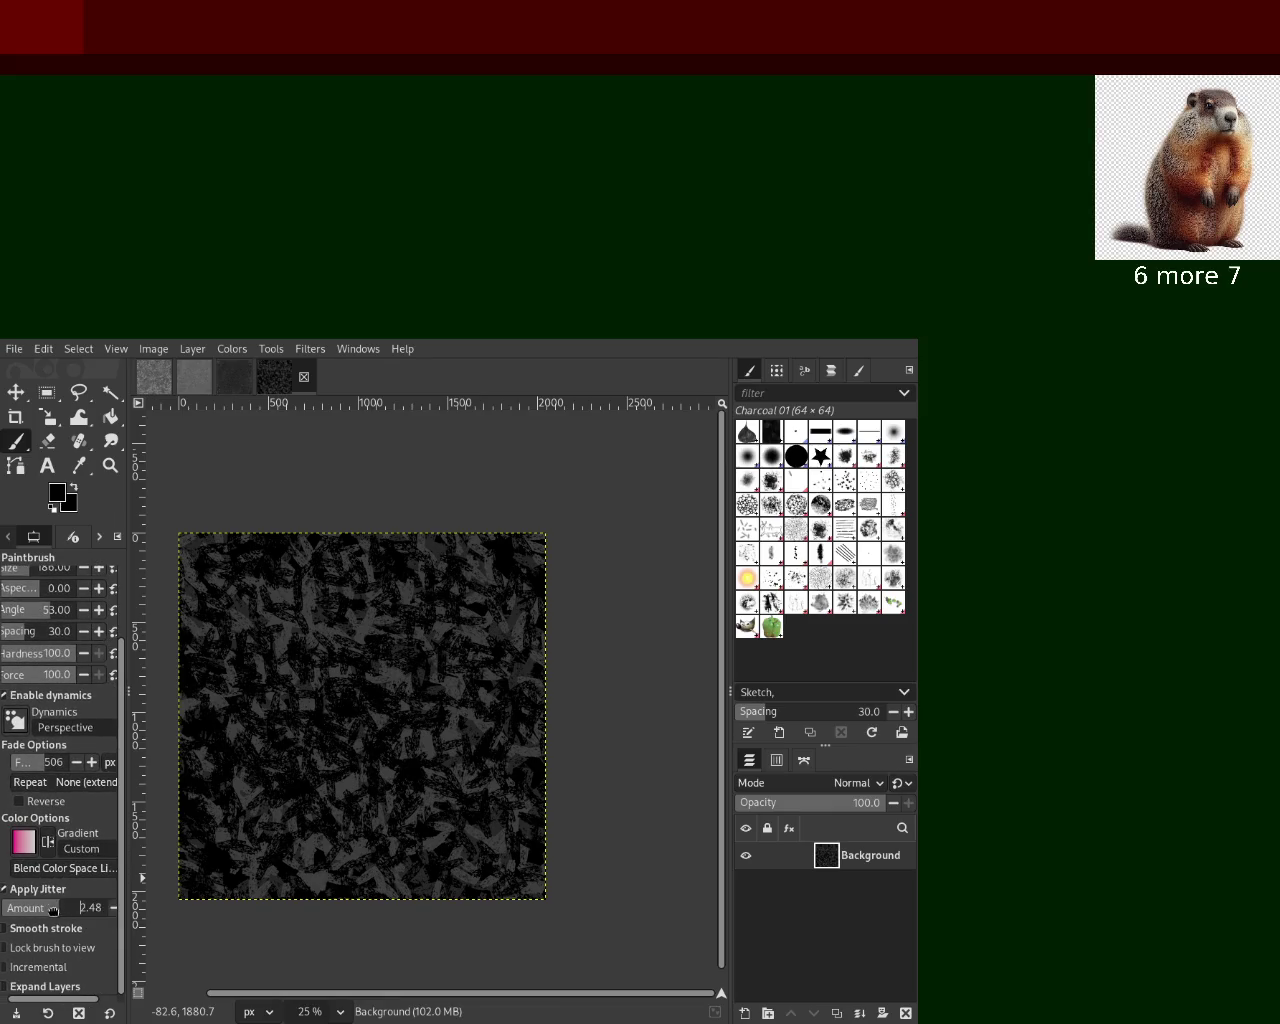
# Paint light-grey charcoal dabs across the dark canvas, undoing one unwanted stroke
pyautogui.moveTo(409, 722)
pyautogui.mouseDown()
pyautogui.moveTo(334, 677)
pyautogui.moveTo(420, 623)
pyautogui.moveTo(462, 523)
pyautogui.moveTo(400, 640)
pyautogui.moveTo(370, 748)
pyautogui.moveTo(380, 700)
pyautogui.moveTo(300, 800)
pyautogui.moveTo(571, 686)
pyautogui.moveTo(335, 771)
pyautogui.mouseUp()
pyautogui.hotkey('ctrl', 'z')
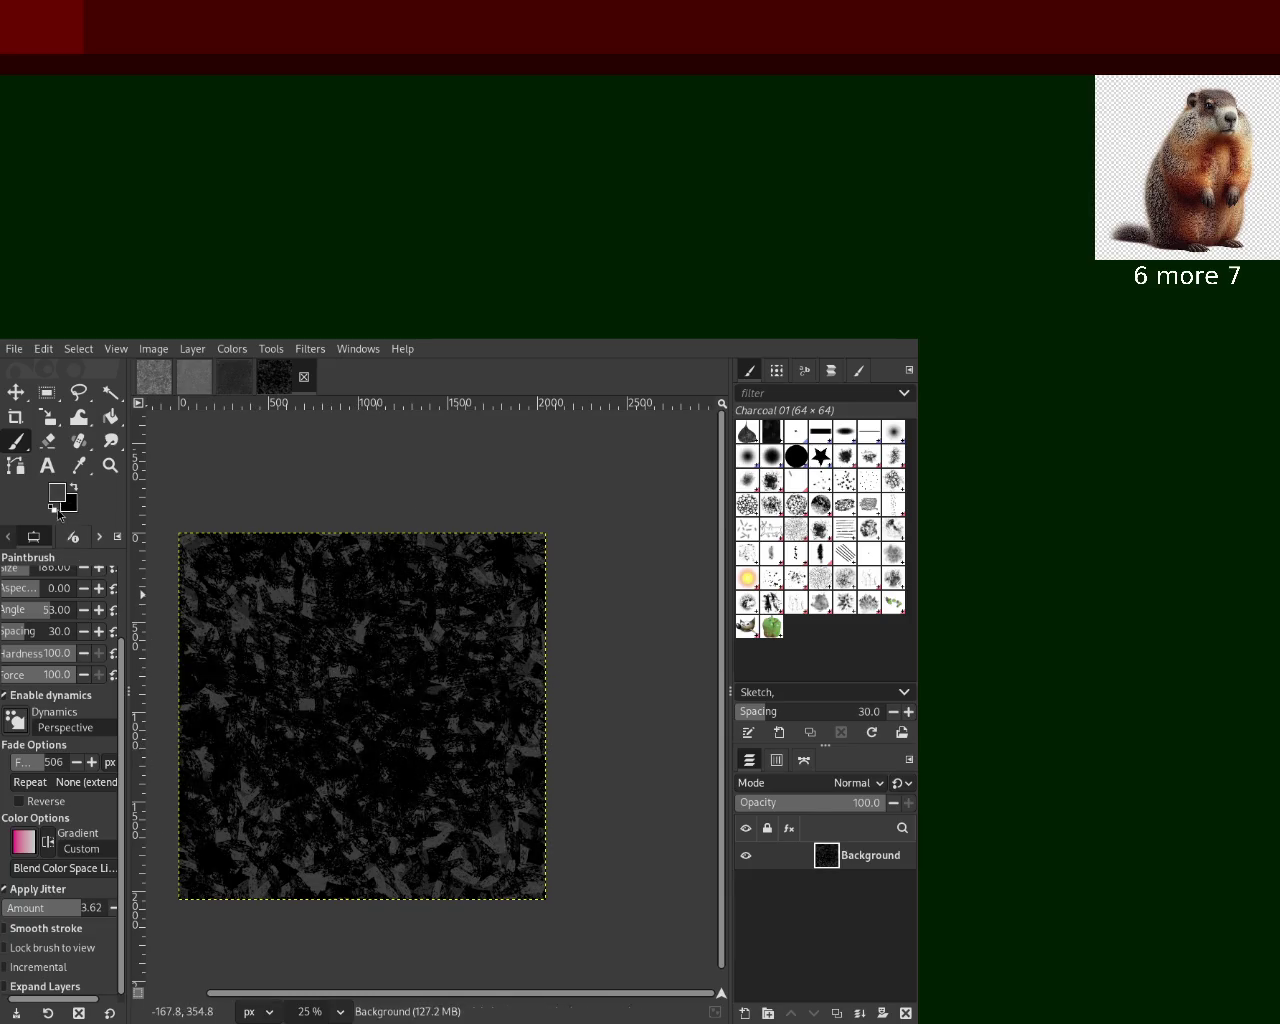
pyautogui.moveTo(360, 720)
pyautogui.mouseDown()
pyautogui.moveTo(350, 760)
pyautogui.moveTo(471, 537)
pyautogui.moveTo(350, 700)
pyautogui.moveTo(497, 750)
pyautogui.moveTo(505, 905)
pyautogui.moveTo(400, 820)
pyautogui.moveTo(420, 640)
pyautogui.moveTo(481, 636)
pyautogui.moveTo(240, 800)
pyautogui.moveTo(330, 614)
pyautogui.mouseUp()
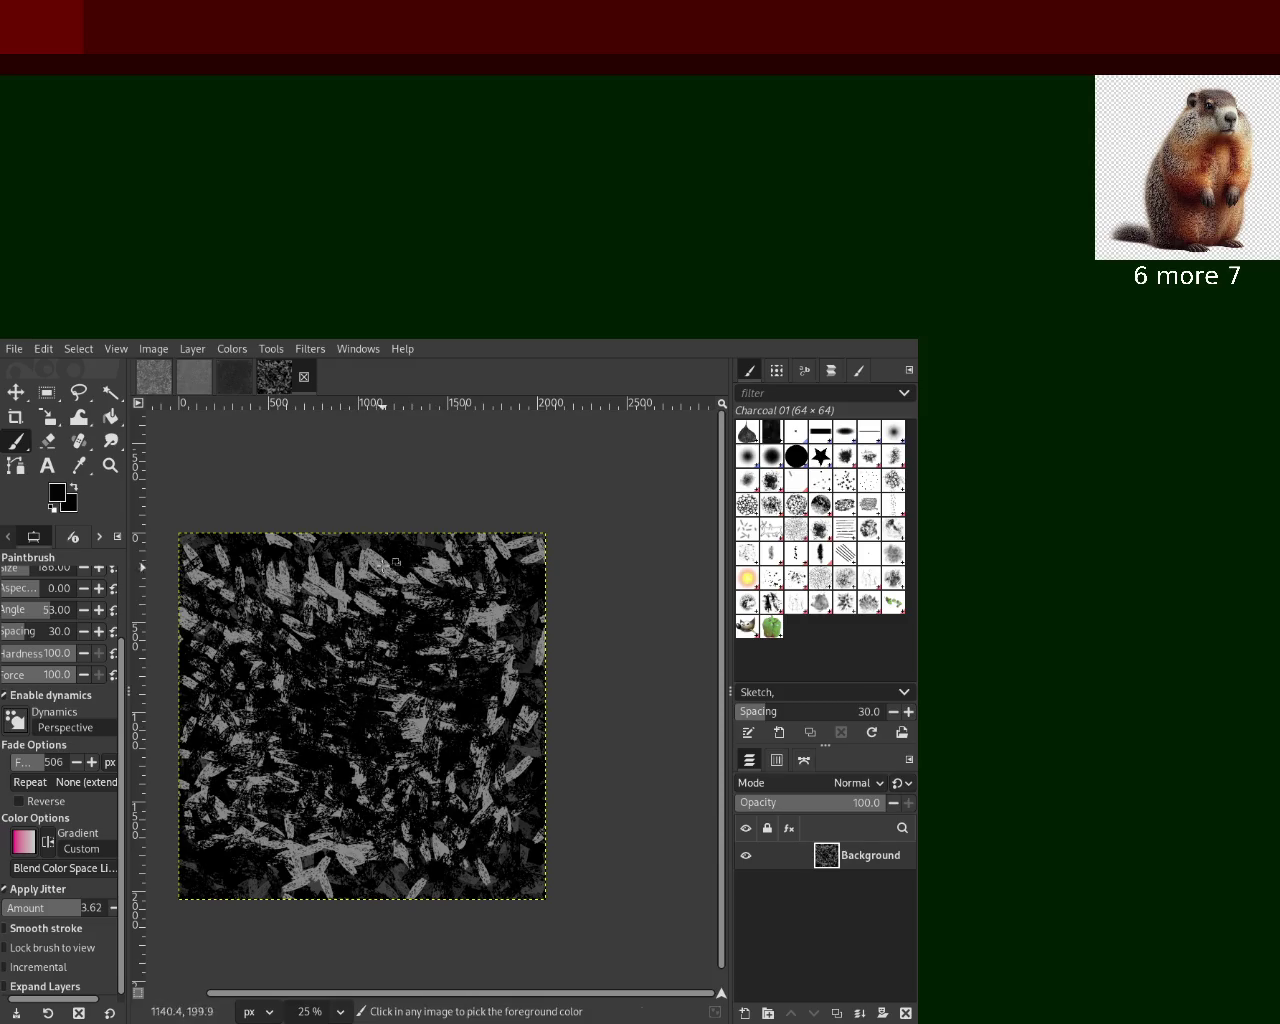
pyautogui.moveTo(363, 540)
pyautogui.mouseDown()
pyautogui.moveTo(360, 820)
pyautogui.moveTo(310, 750)
pyautogui.moveTo(450, 720)
pyautogui.moveTo(481, 614)
pyautogui.moveTo(400, 740)
pyautogui.moveTo(460, 830)
pyautogui.moveTo(250, 820)
pyautogui.moveTo(383, 585)
pyautogui.moveTo(205, 715)
pyautogui.mouseUp()
pyautogui.keyDown('ctrl'); pyautogui.click(481, 616); pyautogui.keyUp('ctrl')
pyautogui.moveTo(205, 715); pyautogui.dragTo(495, 920)
# Add black charcoal dabs near the right-centre, replacing an undone dark stroke
pyautogui.moveTo(271, 916)
pyautogui.mouseDown()
pyautogui.moveTo(490, 780)
pyautogui.moveTo(380, 700)
pyautogui.moveTo(281, 745)
pyautogui.moveTo(279, 632)
pyautogui.mouseUp()
pyautogui.keyDown('ctrl'); pyautogui.click(490, 780); pyautogui.keyUp('ctrl')
pyautogui.hotkey('ctrl', 'z')
pyautogui.keyDown('ctrl'); pyautogui.click(468, 594); pyautogui.keyUp('ctrl')
pyautogui.moveTo(468, 594)
pyautogui.mouseDown()
pyautogui.moveTo(548, 717)
pyautogui.moveTo(280, 740)
pyautogui.moveTo(400, 820)
pyautogui.moveTo(280, 630)
pyautogui.moveTo(341, 688)
pyautogui.mouseUp()
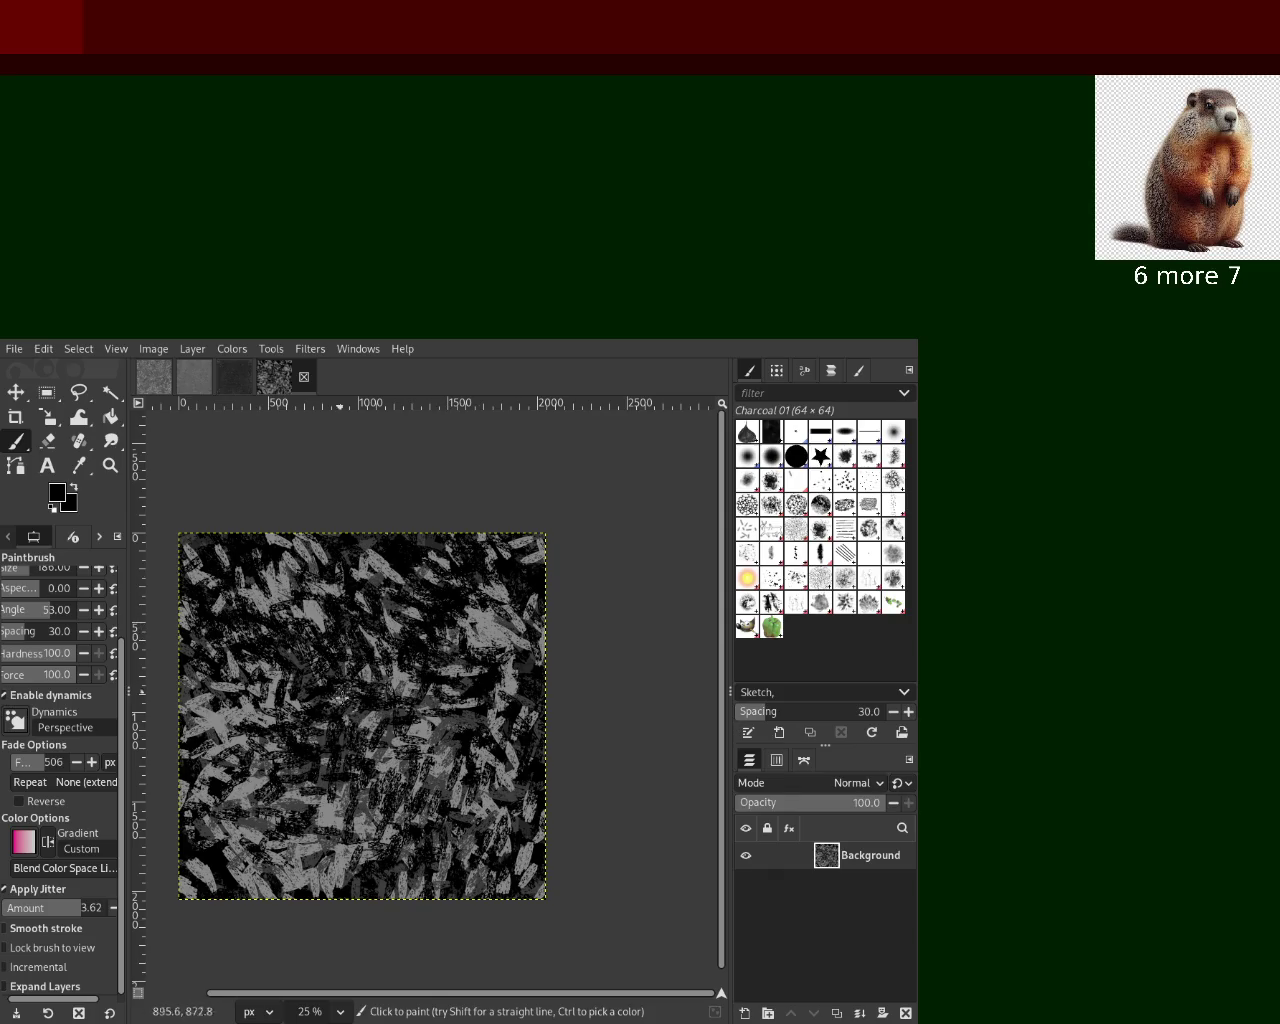
# Cover the canvas with light-grey dabs, then darken it with dark charcoal dabs
pyautogui.moveTo(331, 818)
pyautogui.mouseDown()
pyautogui.moveTo(300, 740)
pyautogui.moveTo(371, 523)
pyautogui.moveTo(340, 780)
pyautogui.moveTo(445, 893)
pyautogui.moveTo(430, 800)
pyautogui.moveTo(500, 668)
pyautogui.mouseUp()
pyautogui.moveTo(504, 787); pyautogui.dragTo(521, 842)
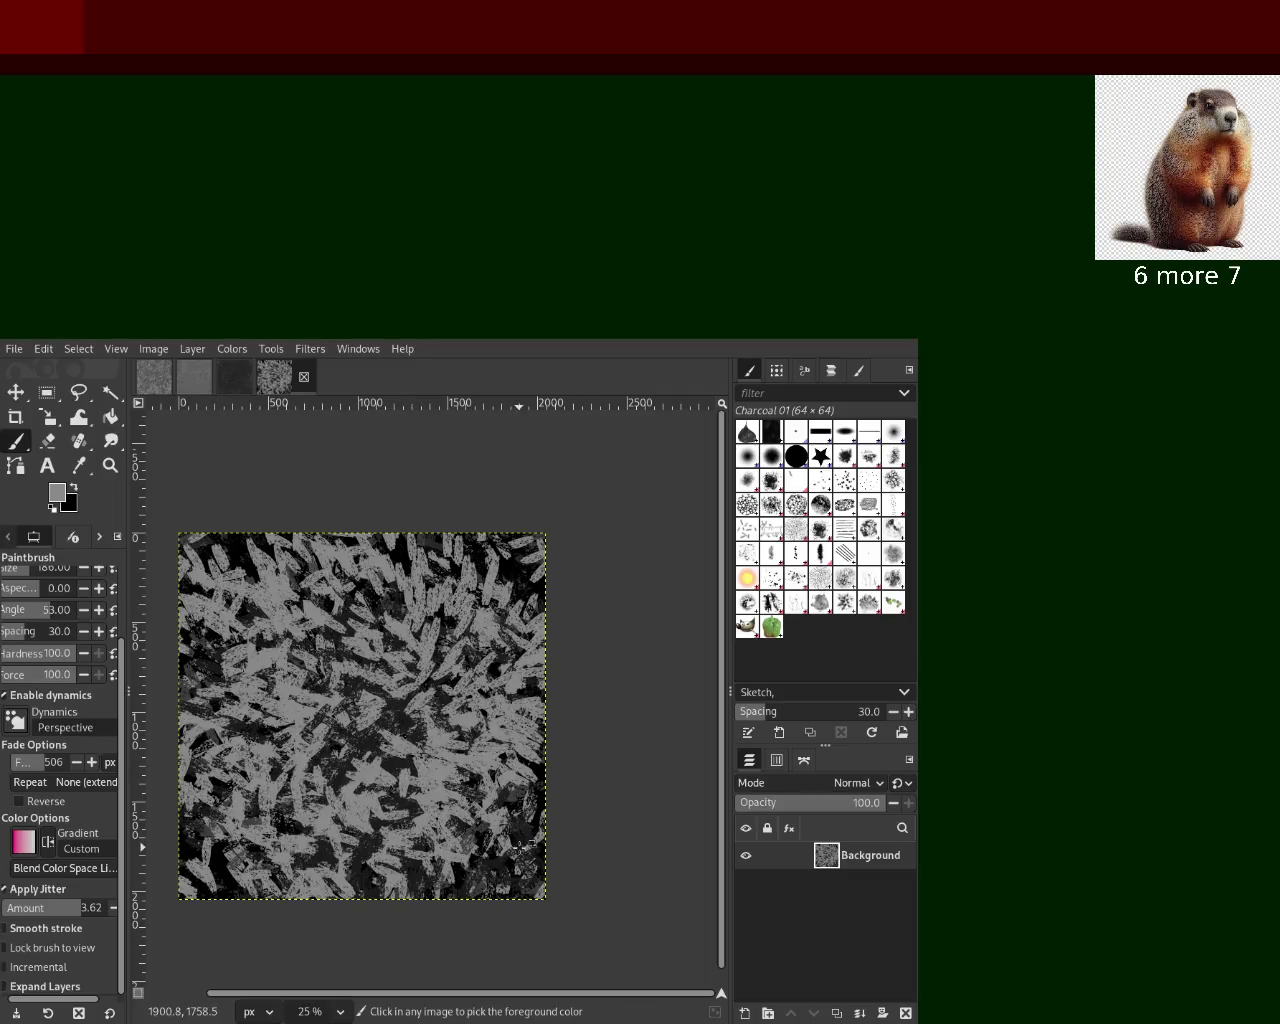
pyautogui.keyDown('ctrl'); pyautogui.click(218, 870); pyautogui.keyUp('ctrl')
pyautogui.moveTo(218, 870)
pyautogui.mouseDown()
pyautogui.moveTo(563, 849)
pyautogui.moveTo(415, 760)
pyautogui.moveTo(440, 700)
pyautogui.moveTo(262, 745)
pyautogui.moveTo(371, 727)
pyautogui.mouseUp()
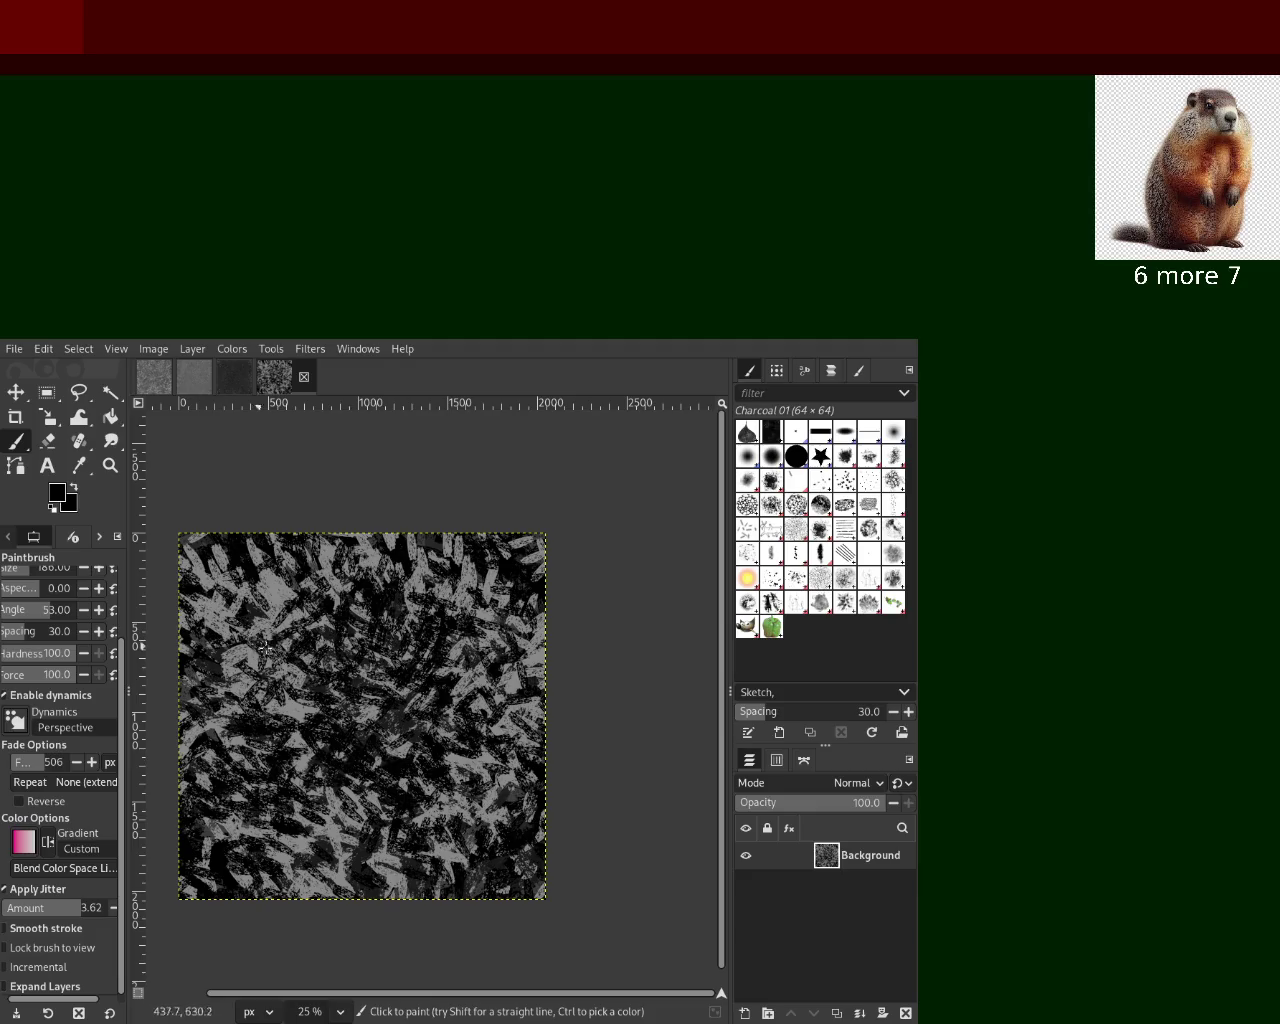
# Zoom in on the texture and back out to view the whole square
pyautogui.press('z')
pyautogui.click(335, 705)
pyautogui.click(335, 705)
pyautogui.keyDown('ctrl'); pyautogui.click(335, 705); pyautogui.keyUp('ctrl')
pyautogui.keyDown('ctrl'); pyautogui.click(335, 705); pyautogui.keyUp('ctrl')
pyautogui.scroll(1, 270, 713)
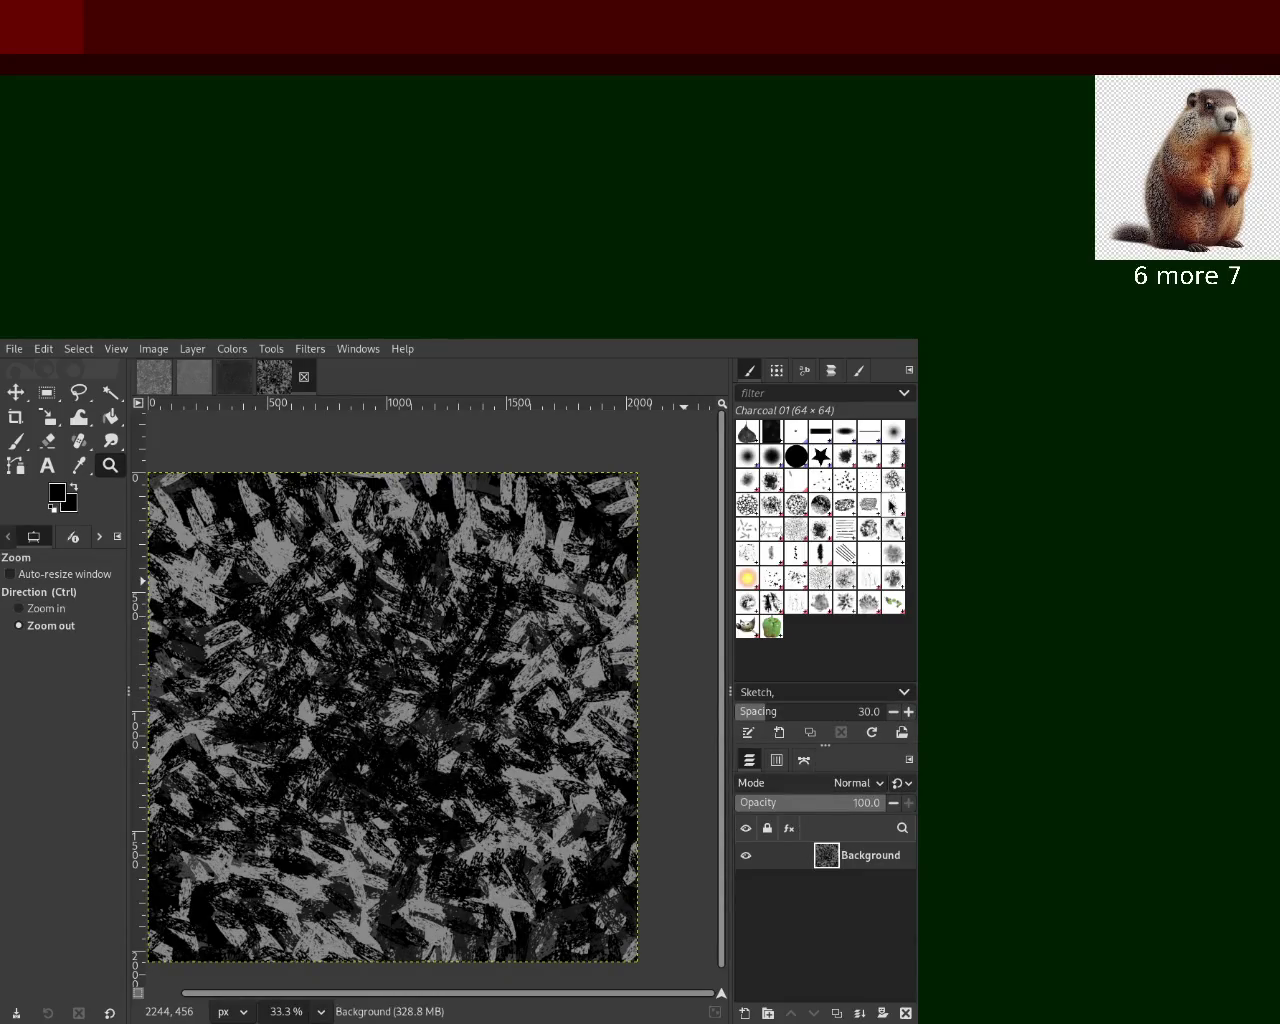
# Zoom out to the whole texture and select the Paintbrush with Chalk 03
pyautogui.moveTo(240, 611); pyautogui.dragTo(278, 852)
pyautogui.scroll(1, 270, 731)
pyautogui.scroll(1, 270, 731)
pyautogui.press('p')
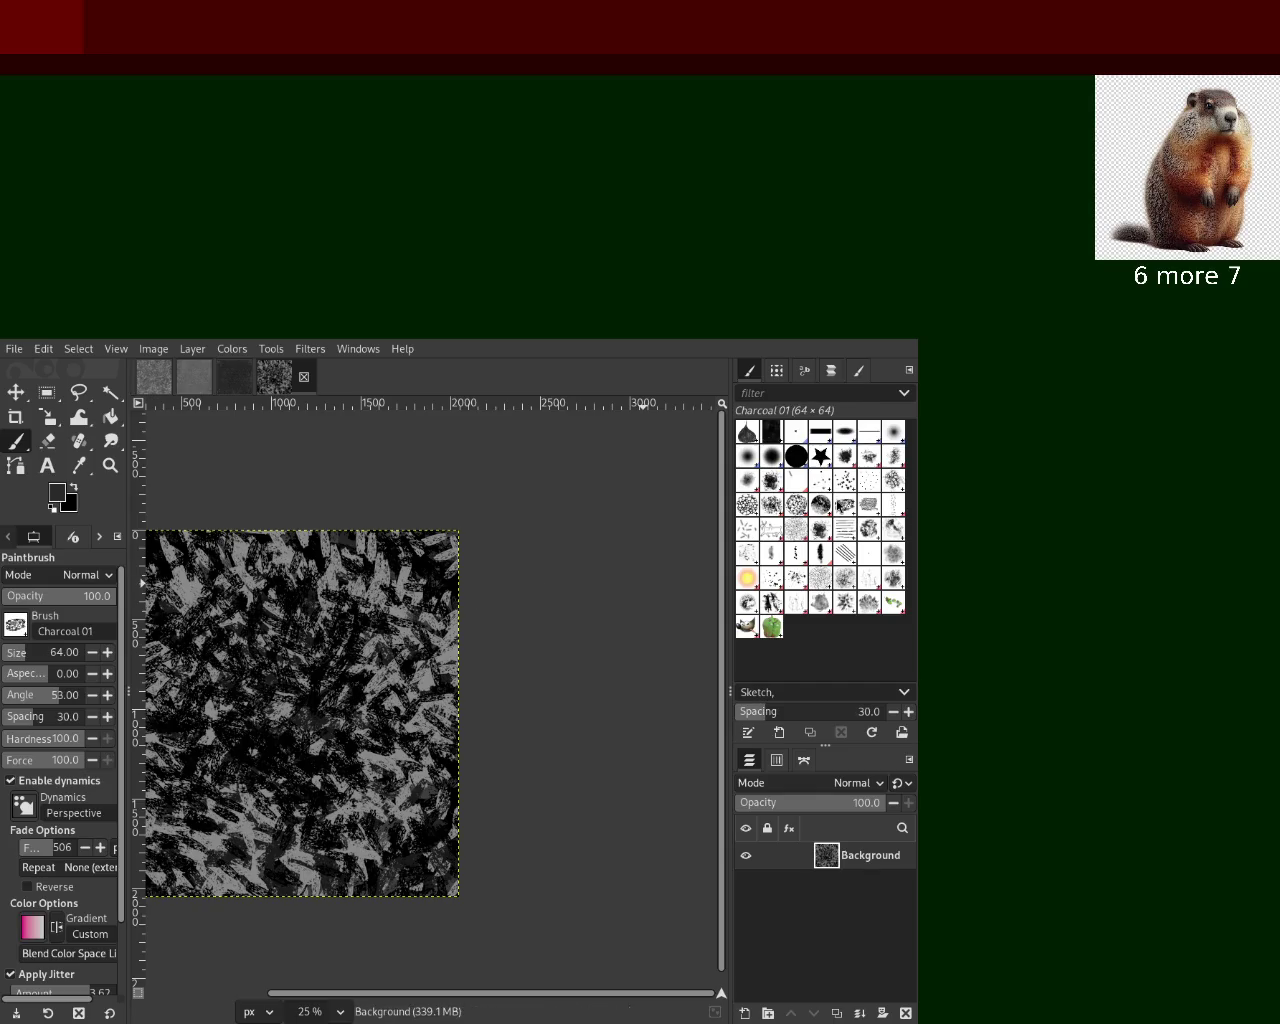
pyautogui.click(820, 505)
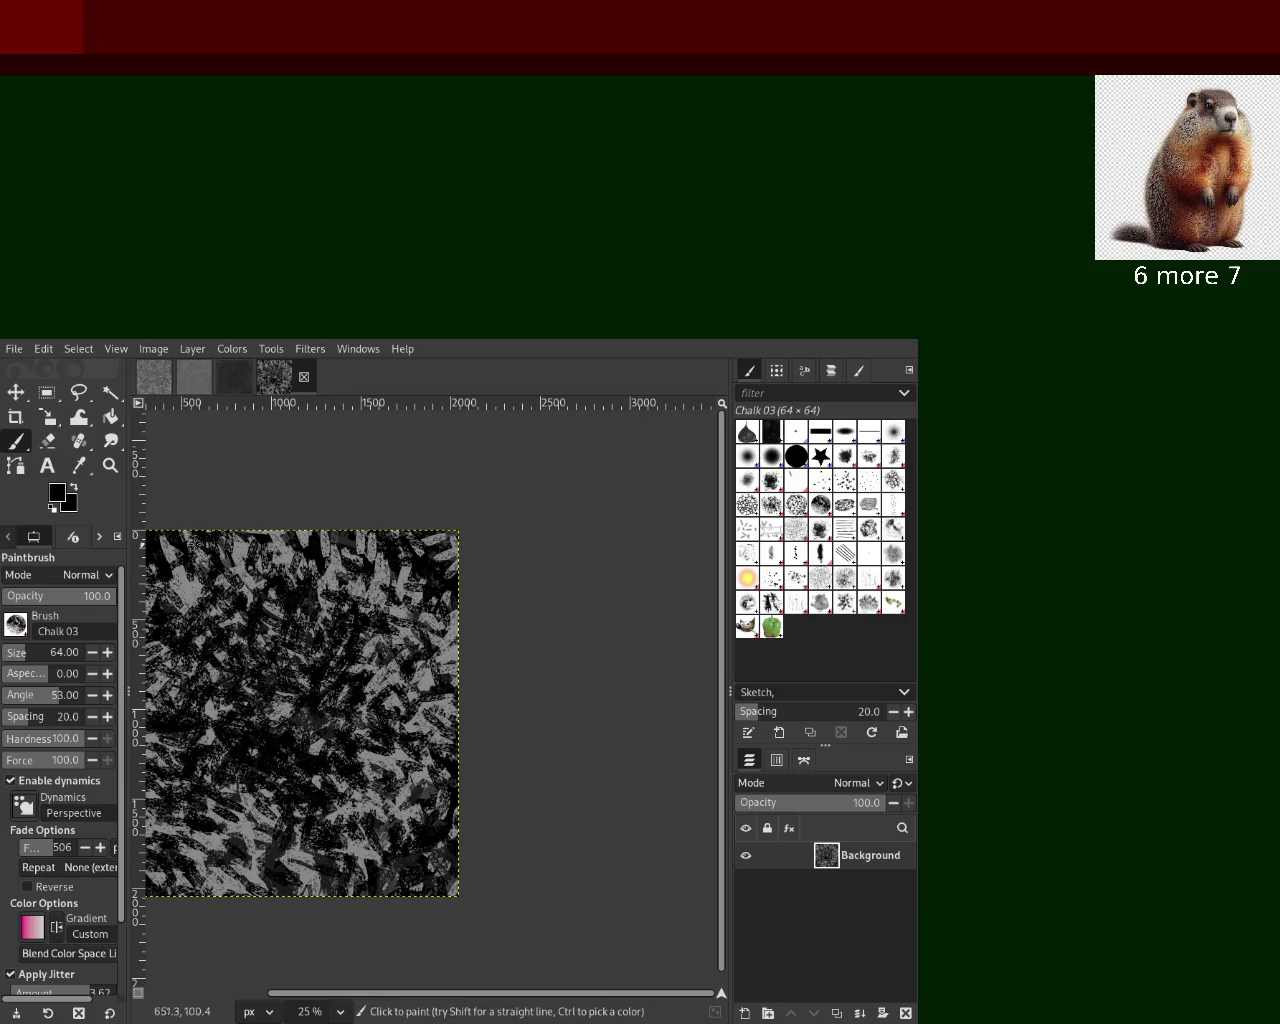
# Zoom in closely on the texture's pixels, then back out and return to painting
pyautogui.click(110, 465)
pyautogui.scroll(5, 371, 657)
pyautogui.scroll(2, 471, 620)
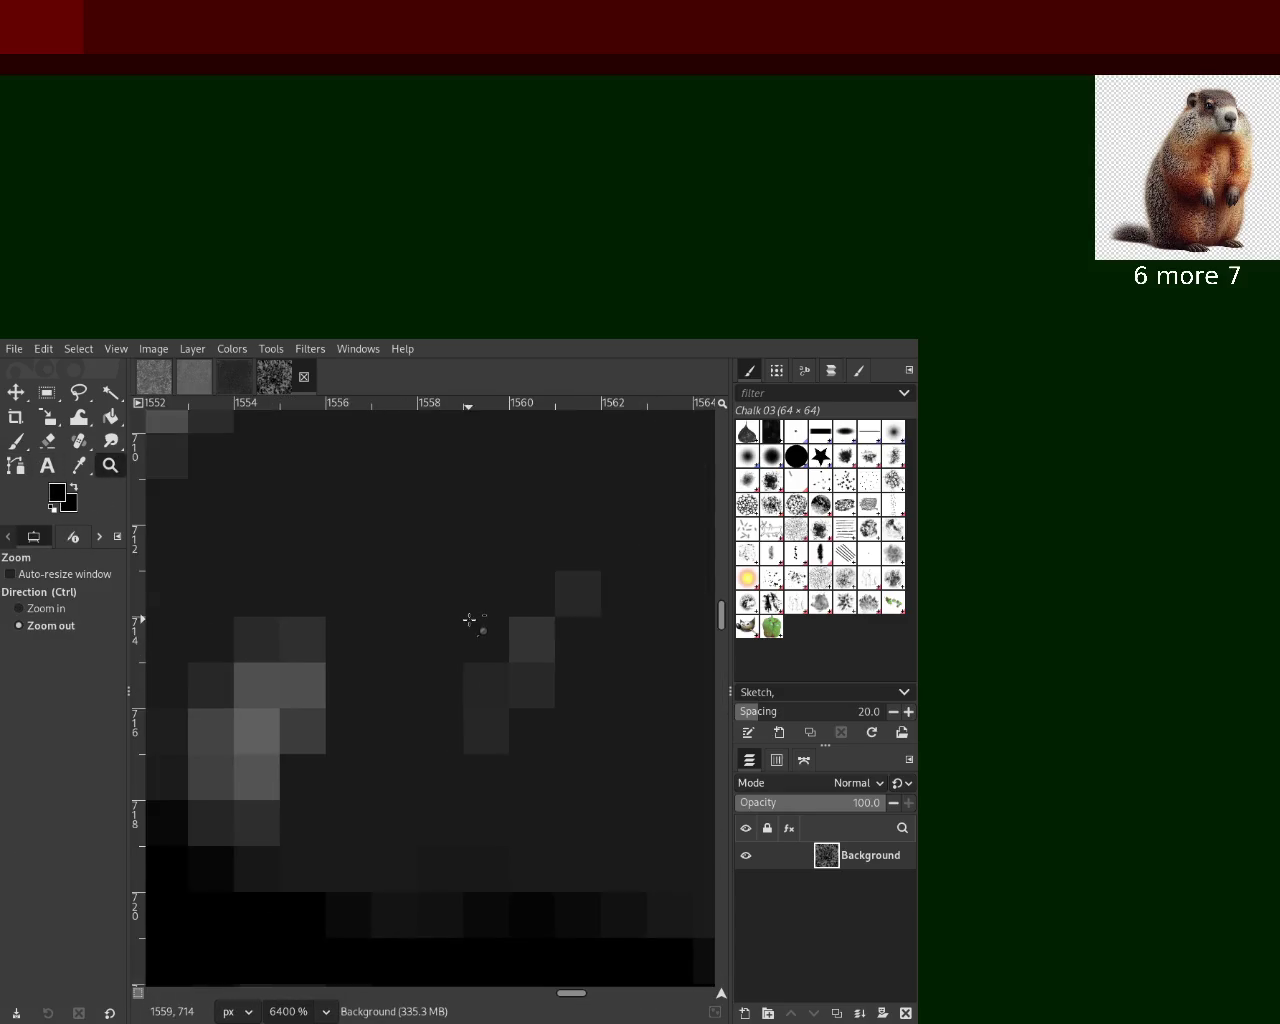
pyautogui.scroll(-3, 469, 620)
pyautogui.scroll(-3, 469, 620)
pyautogui.scroll(-4, 469, 620)
pyautogui.scroll(-3, 167, 485)
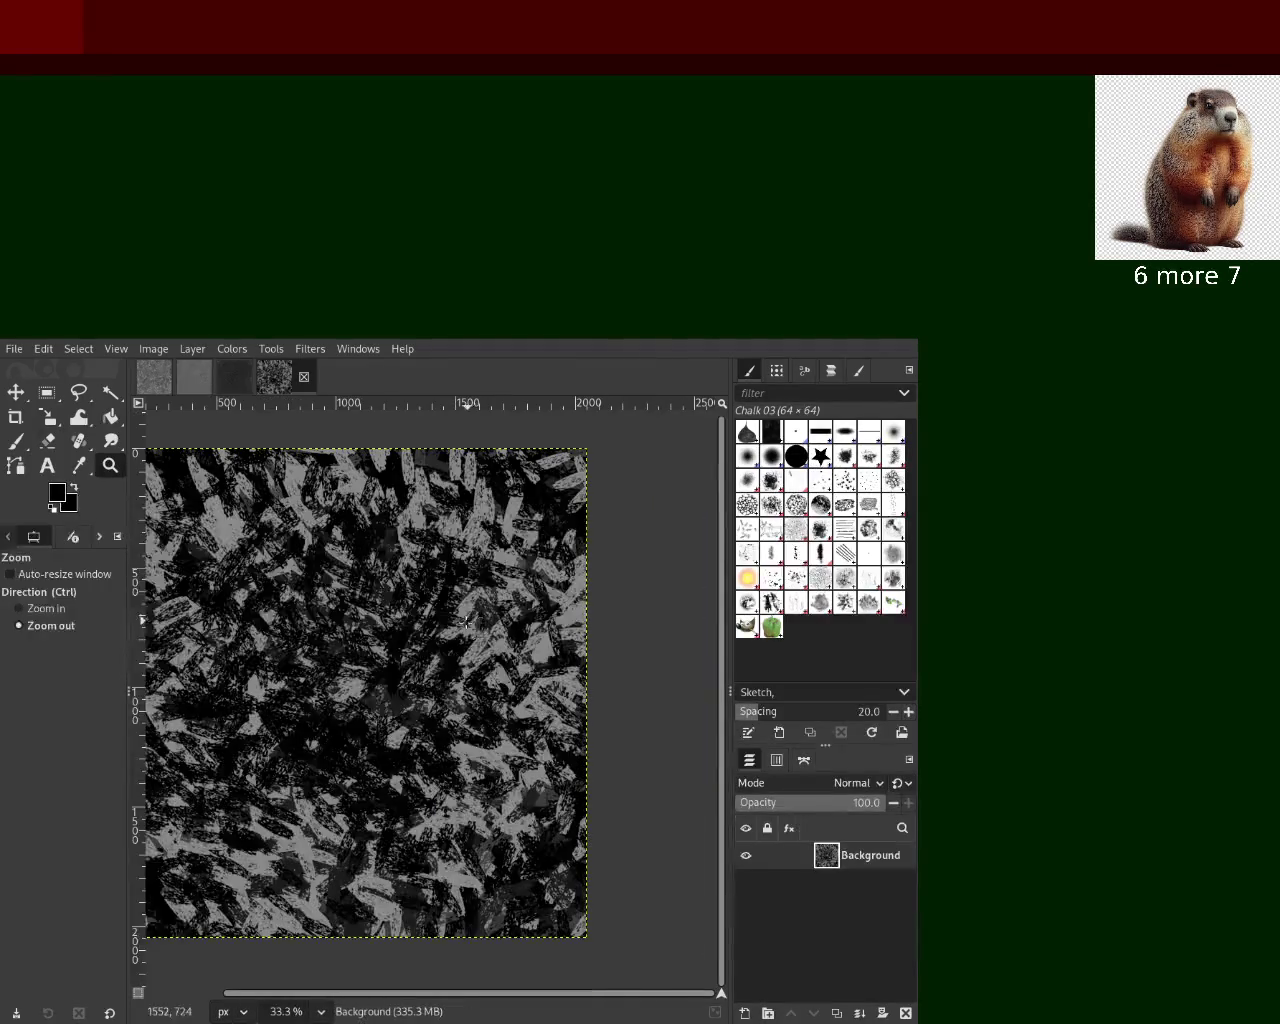
pyautogui.click(18, 441)
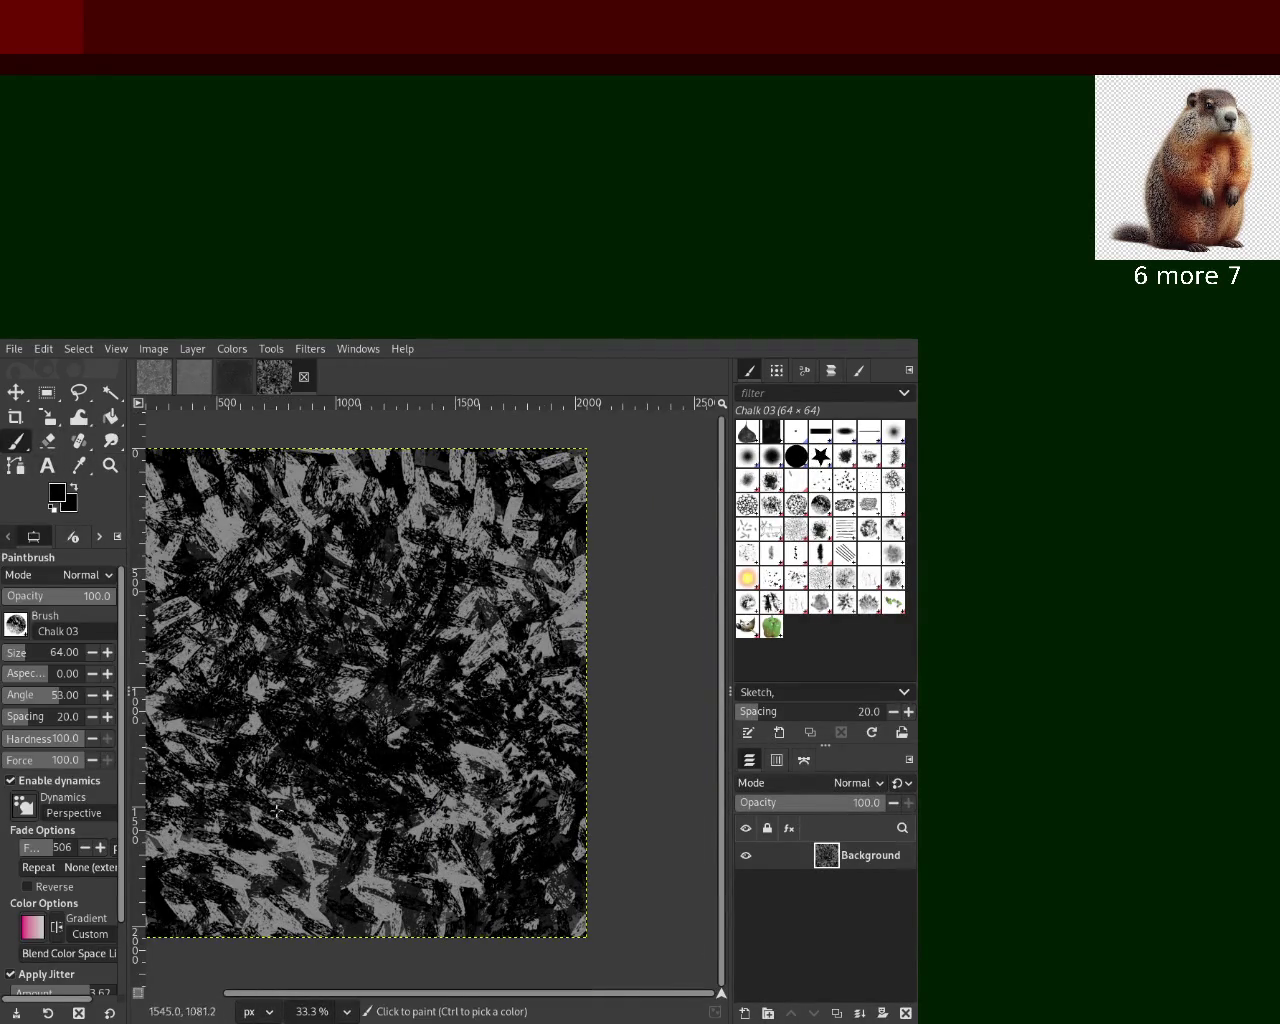
# Paint alternating dark and light-grey Chalk 03 dabs at size 165 over most of the canvas
pyautogui.moveTo(506, 759); pyautogui.dragTo(139, 737)
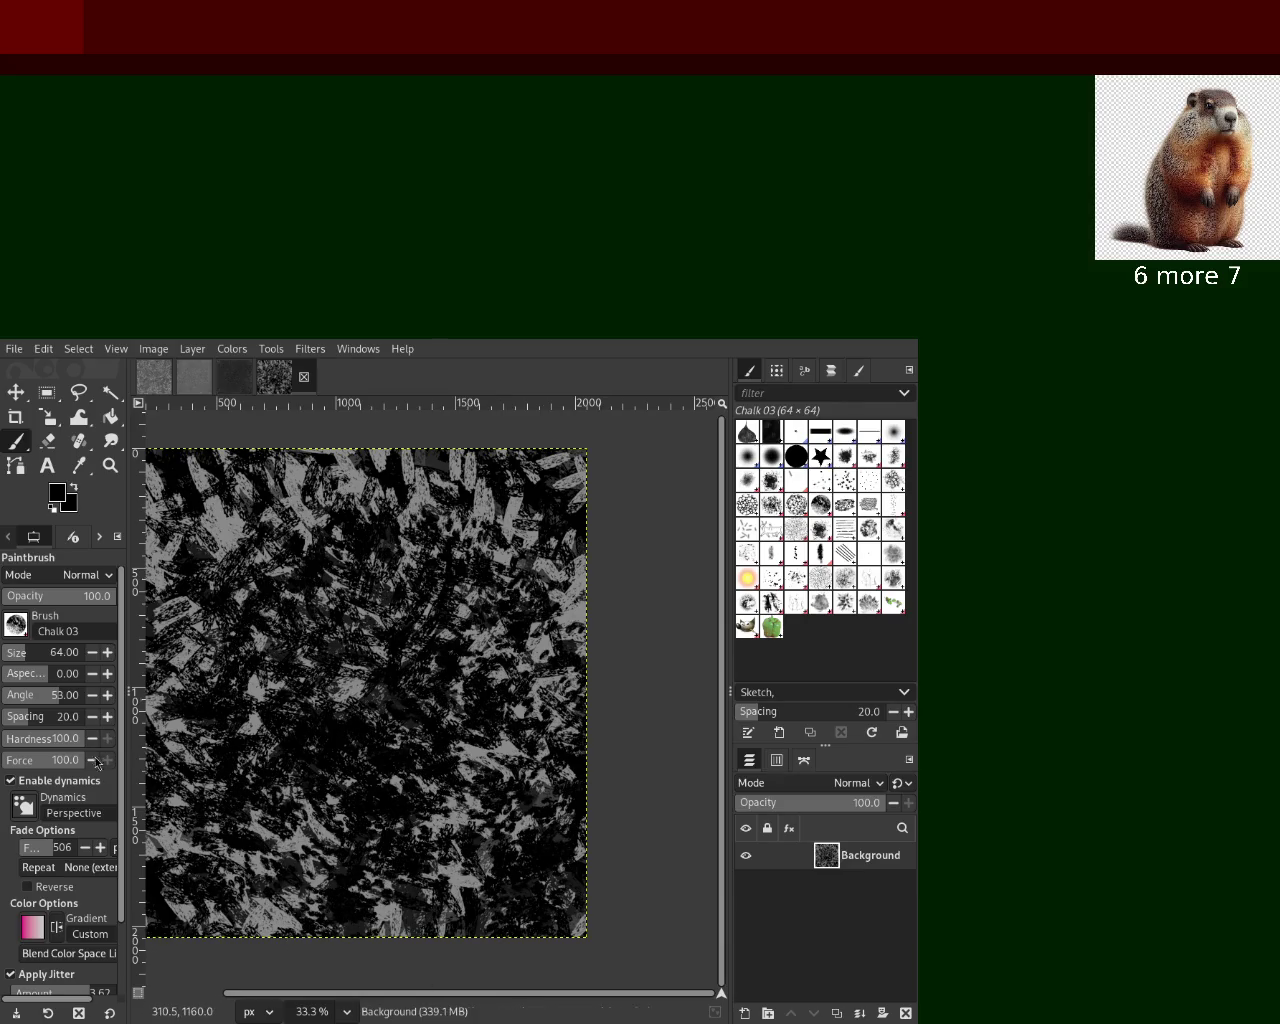
pyautogui.moveTo(441, 731); pyautogui.dragTo(329, 609)
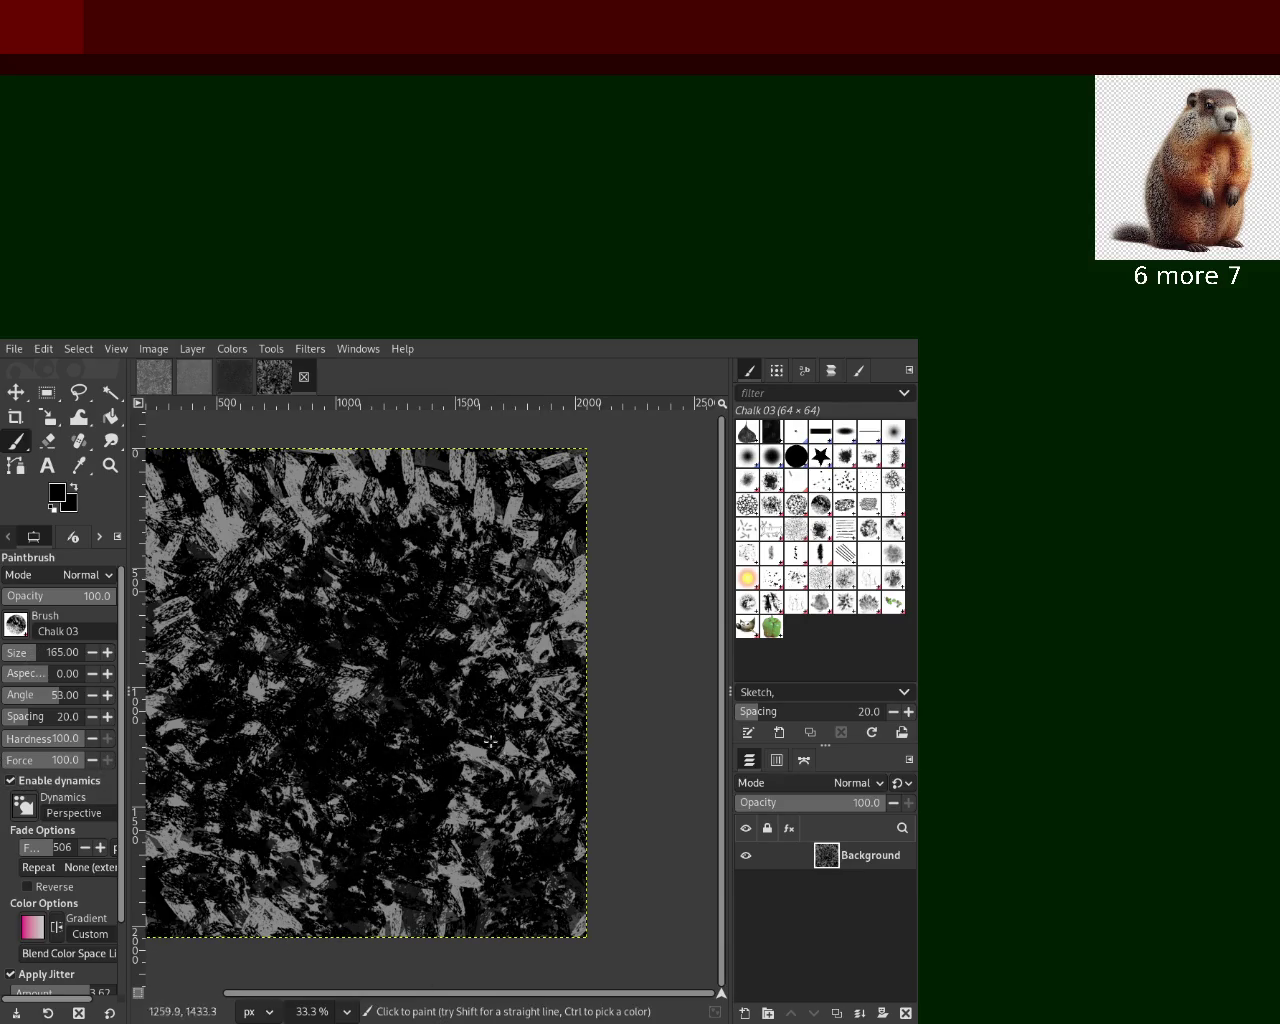
pyautogui.moveTo(306, 526); pyautogui.dragTo(340, 720)
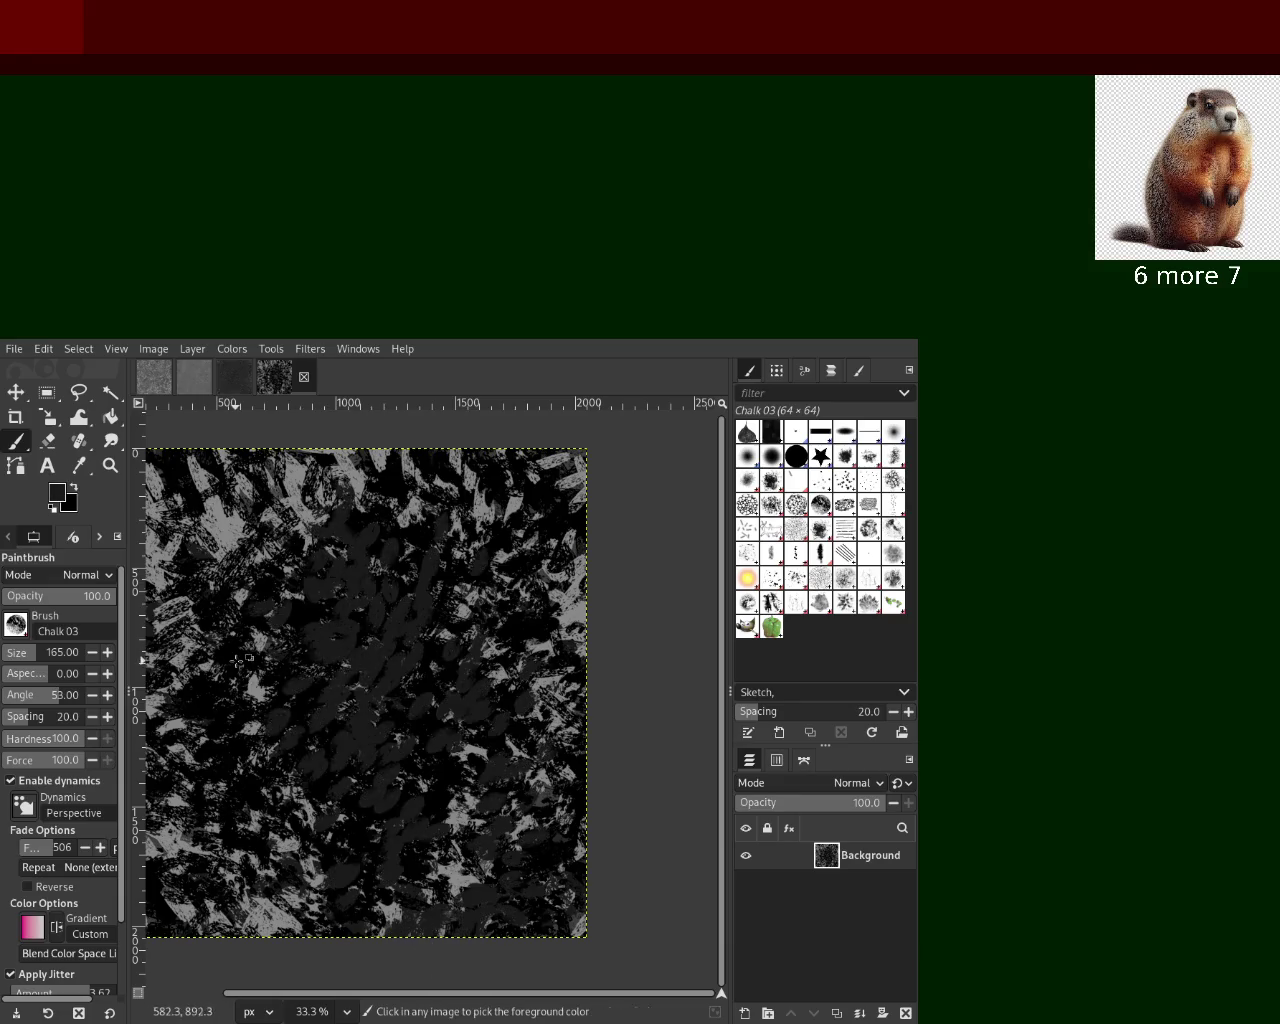
pyautogui.moveTo(190, 652); pyautogui.dragTo(366, 694)
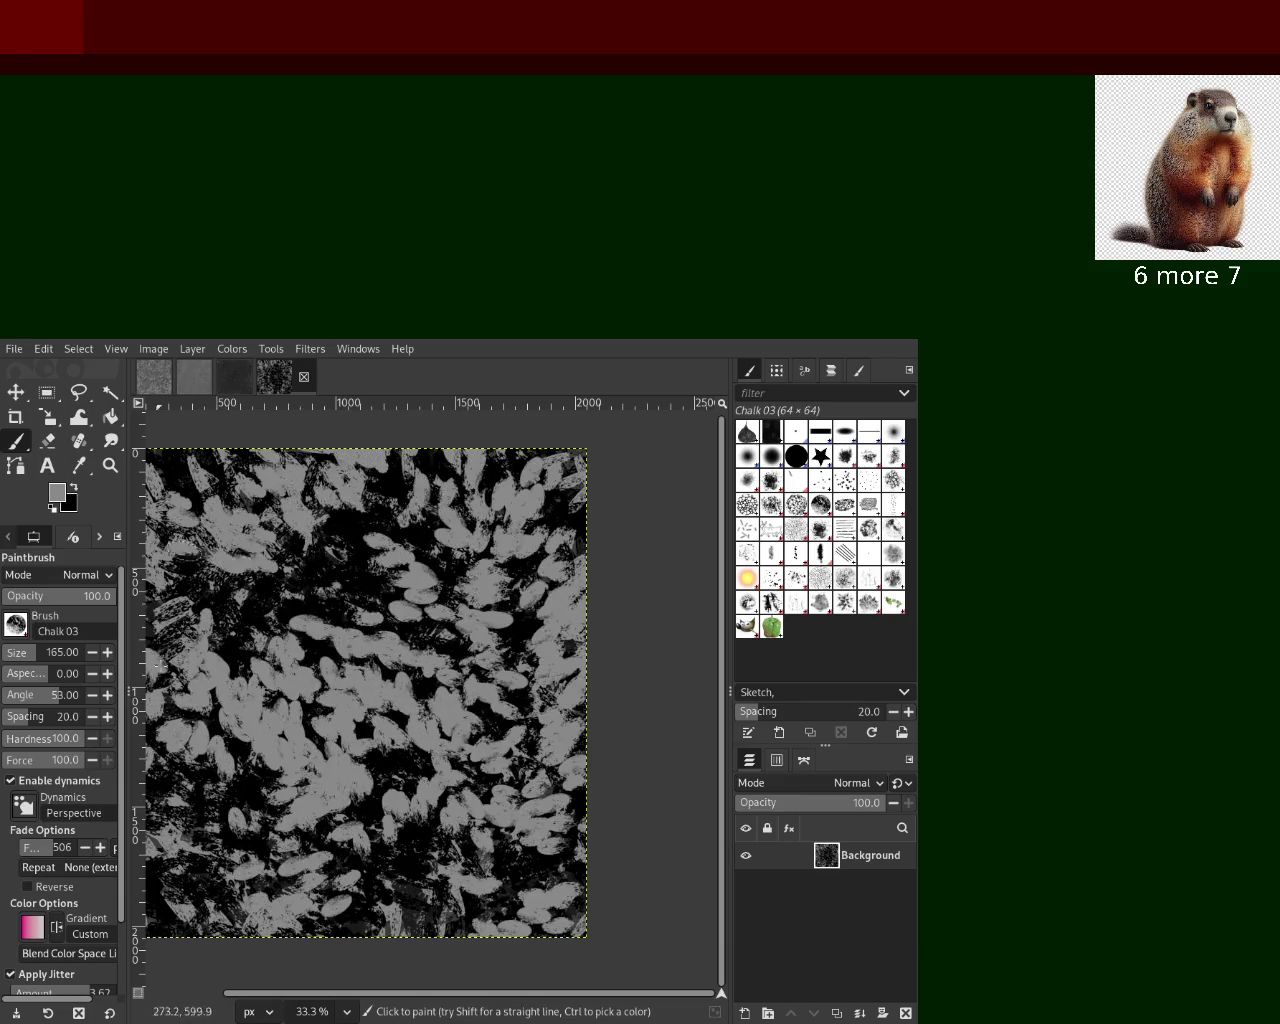
pyautogui.keyDown('ctrl'); pyautogui.click(204, 745); pyautogui.keyUp('ctrl')
pyautogui.moveTo(204, 745); pyautogui.dragTo(294, 845)
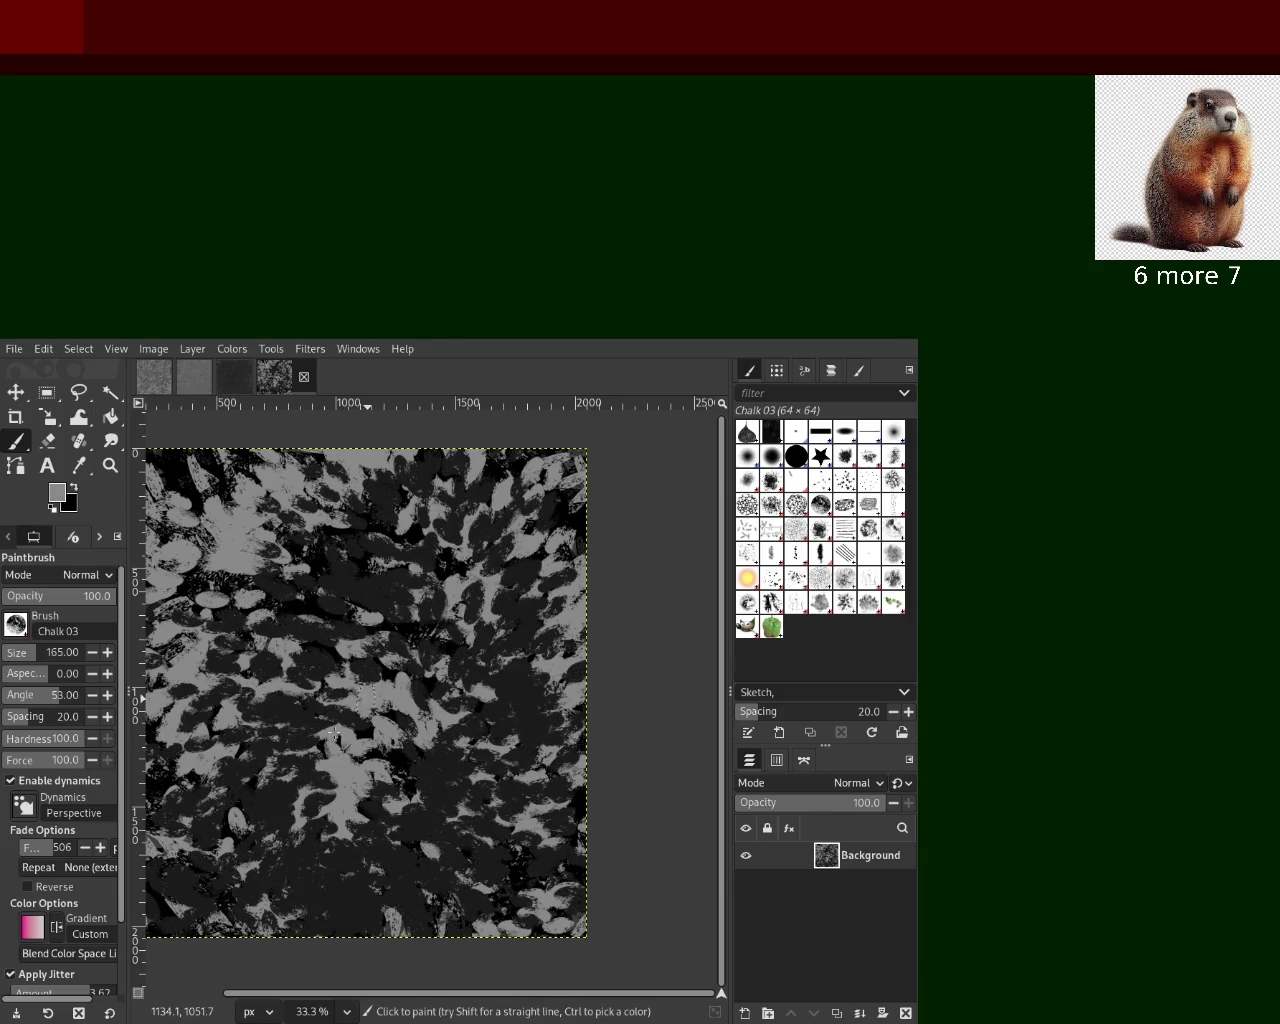
pyautogui.moveTo(362, 705); pyautogui.dragTo(540, 750)
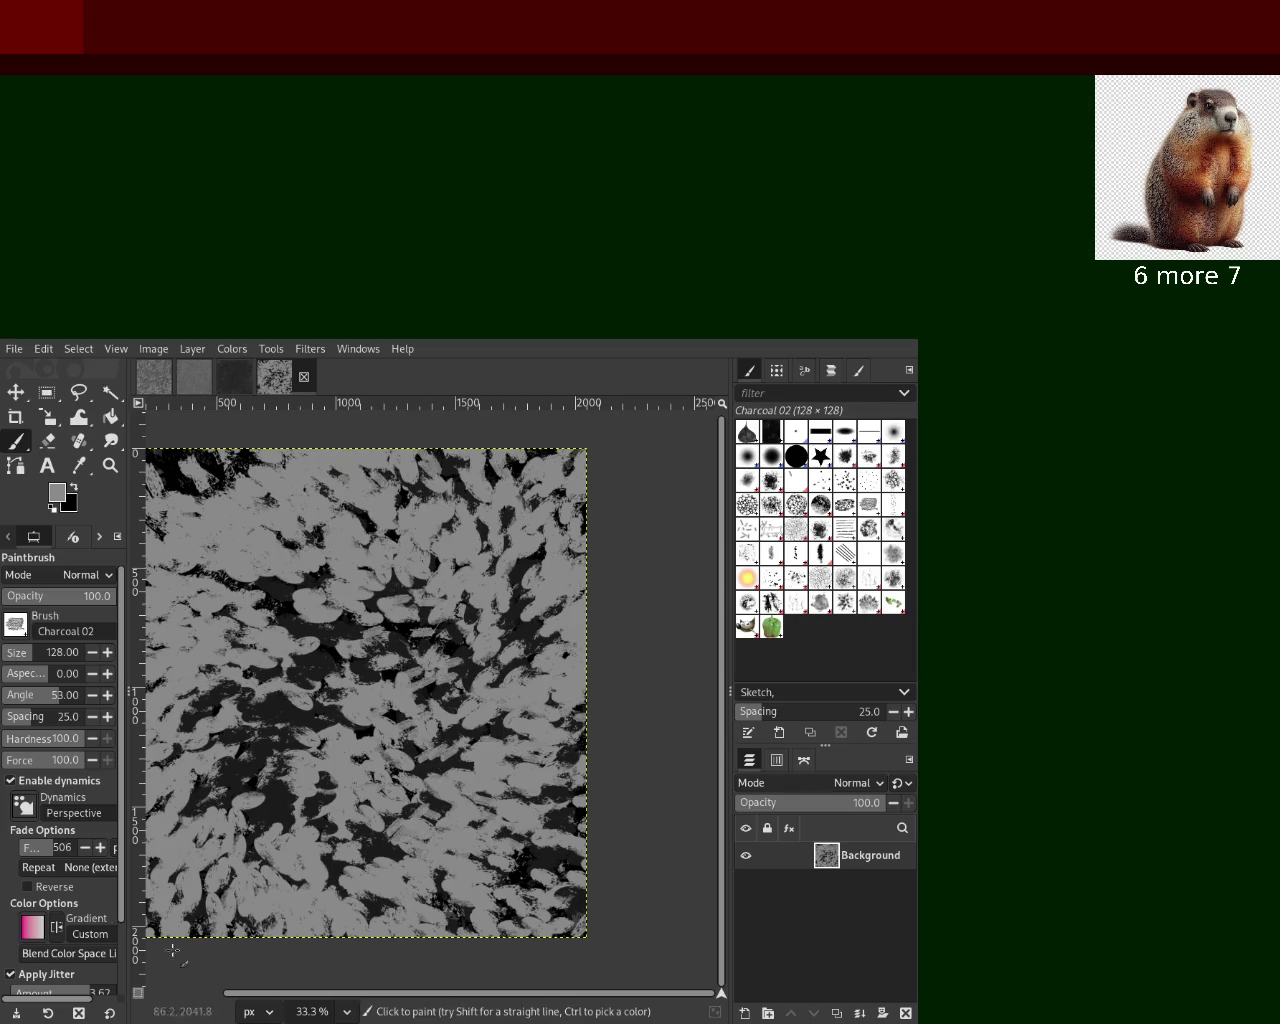
# Alternate dark and light-grey Charcoal 02 dabs across the whole canvas
pyautogui.moveTo(329, 636)
pyautogui.mouseDown()
pyautogui.moveTo(417, 897)
pyautogui.moveTo(420, 705)
pyautogui.mouseUp()
pyautogui.keyDown('ctrl'); pyautogui.click(392, 700); pyautogui.keyUp('ctrl')
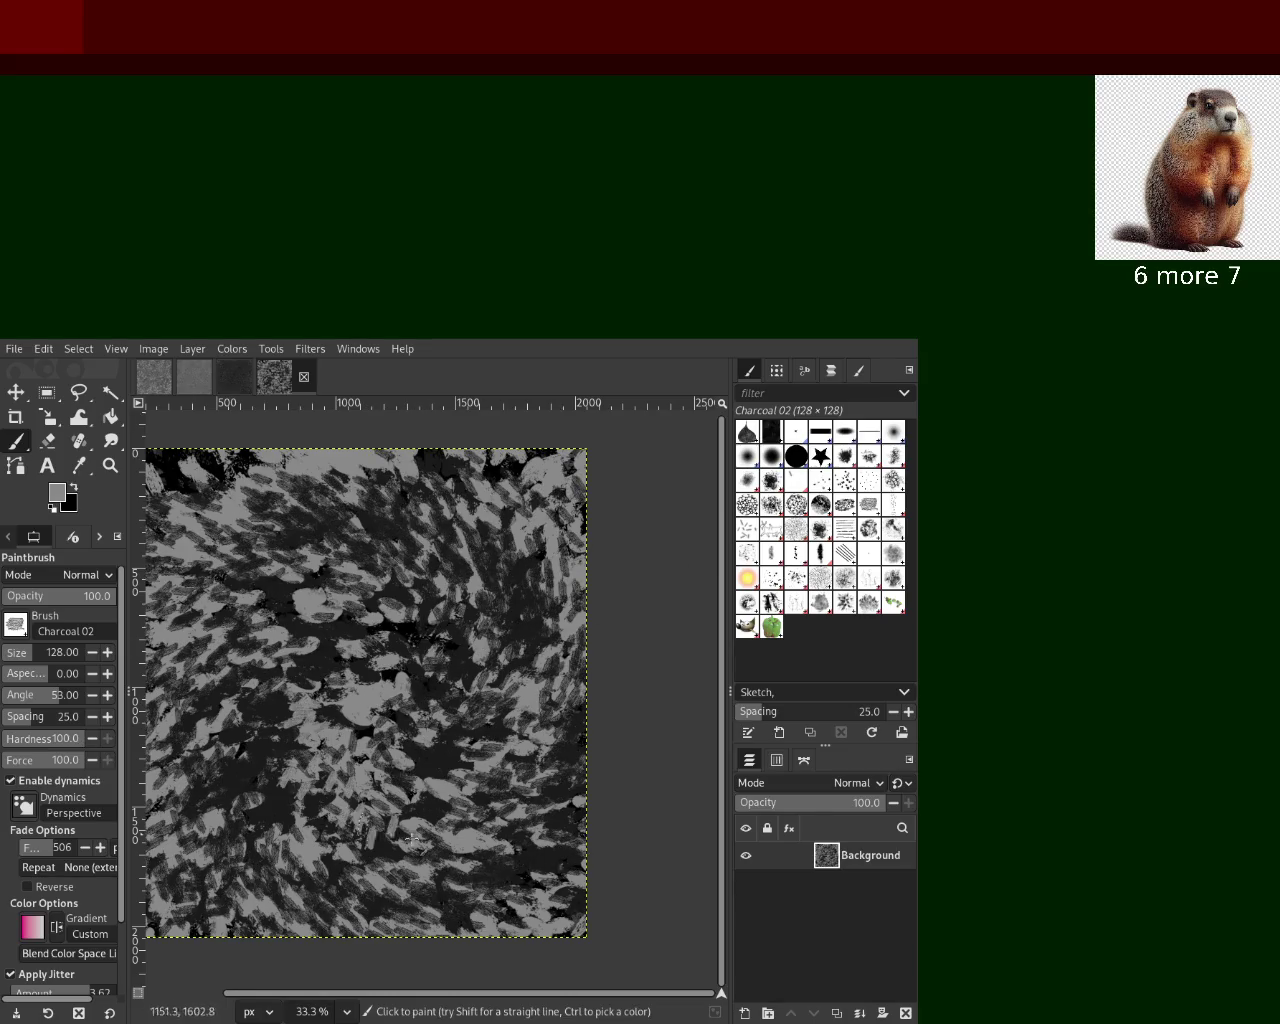
pyautogui.moveTo(386, 836); pyautogui.dragTo(557, 695)
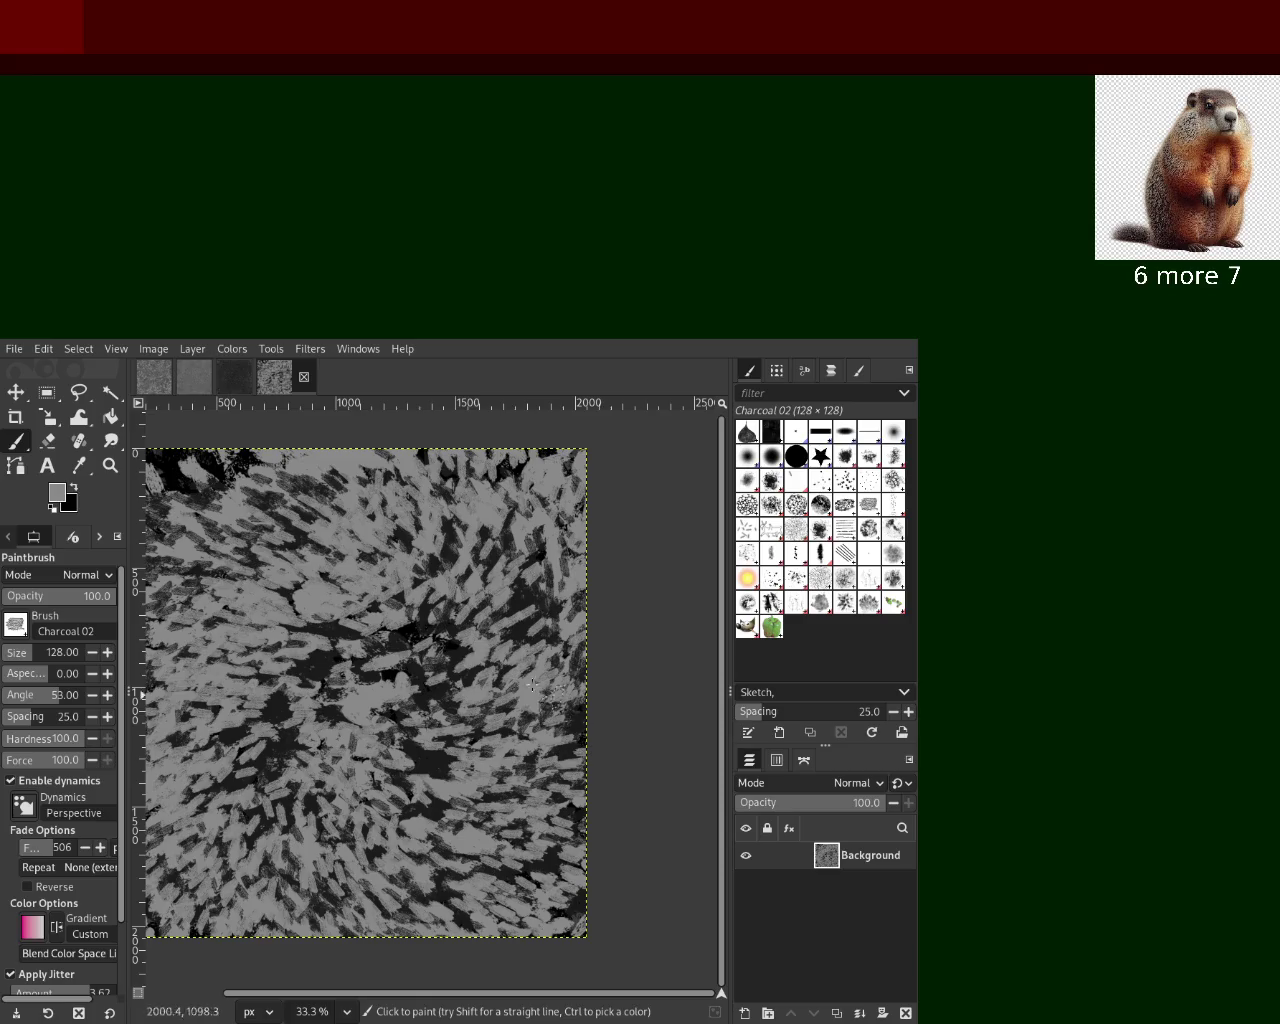
pyautogui.moveTo(328, 667)
pyautogui.mouseDown()
pyautogui.moveTo(270, 477)
pyautogui.moveTo(519, 769)
pyautogui.mouseUp()
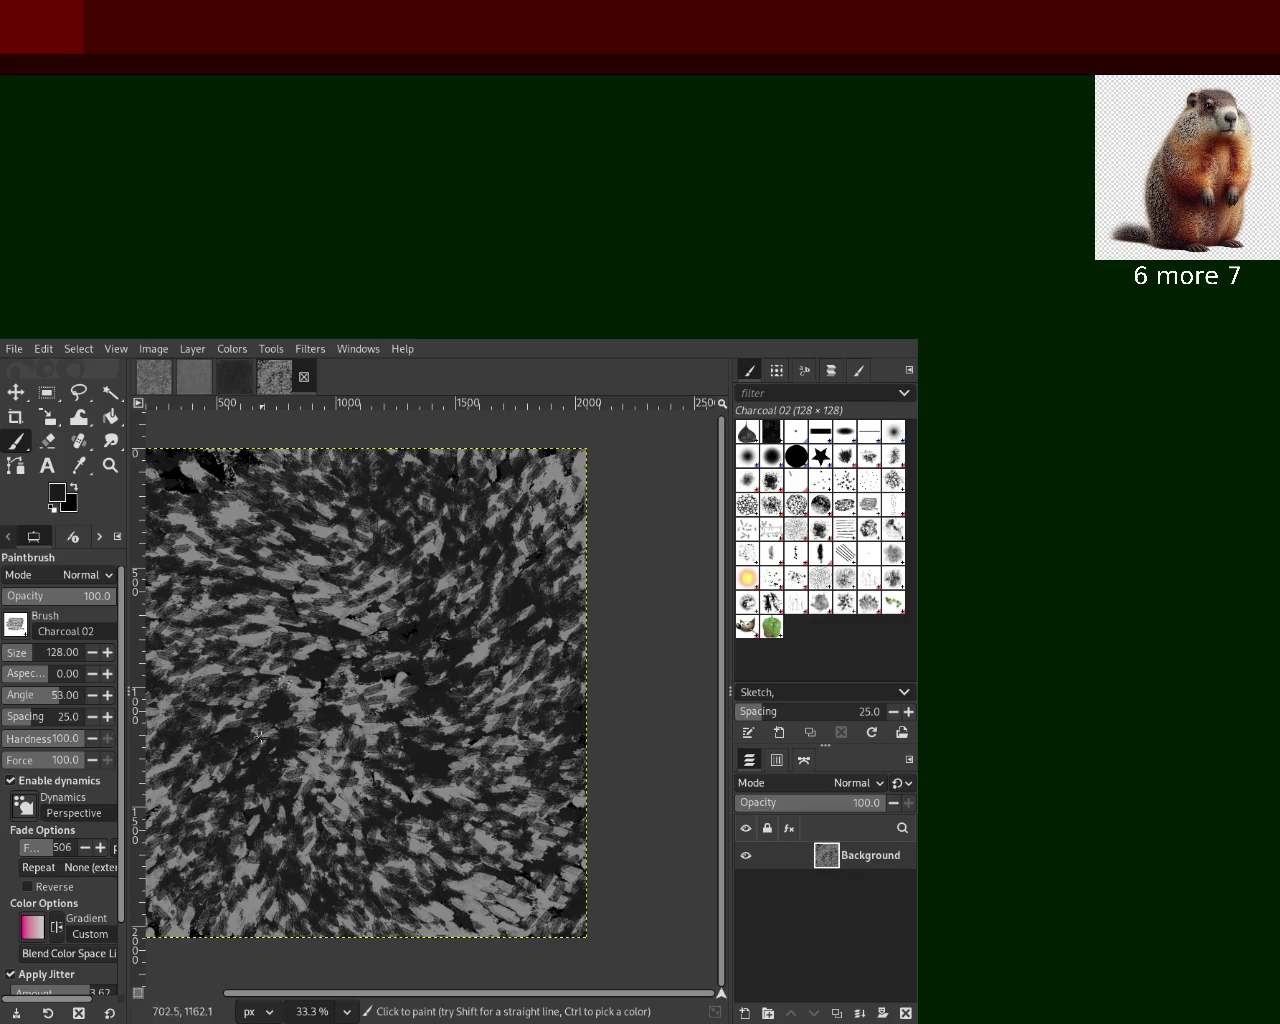
pyautogui.moveTo(474, 765)
pyautogui.mouseDown()
pyautogui.moveTo(622, 580)
pyautogui.moveTo(446, 746)
pyautogui.mouseUp()
pyautogui.moveTo(284, 740); pyautogui.dragTo(367, 553)
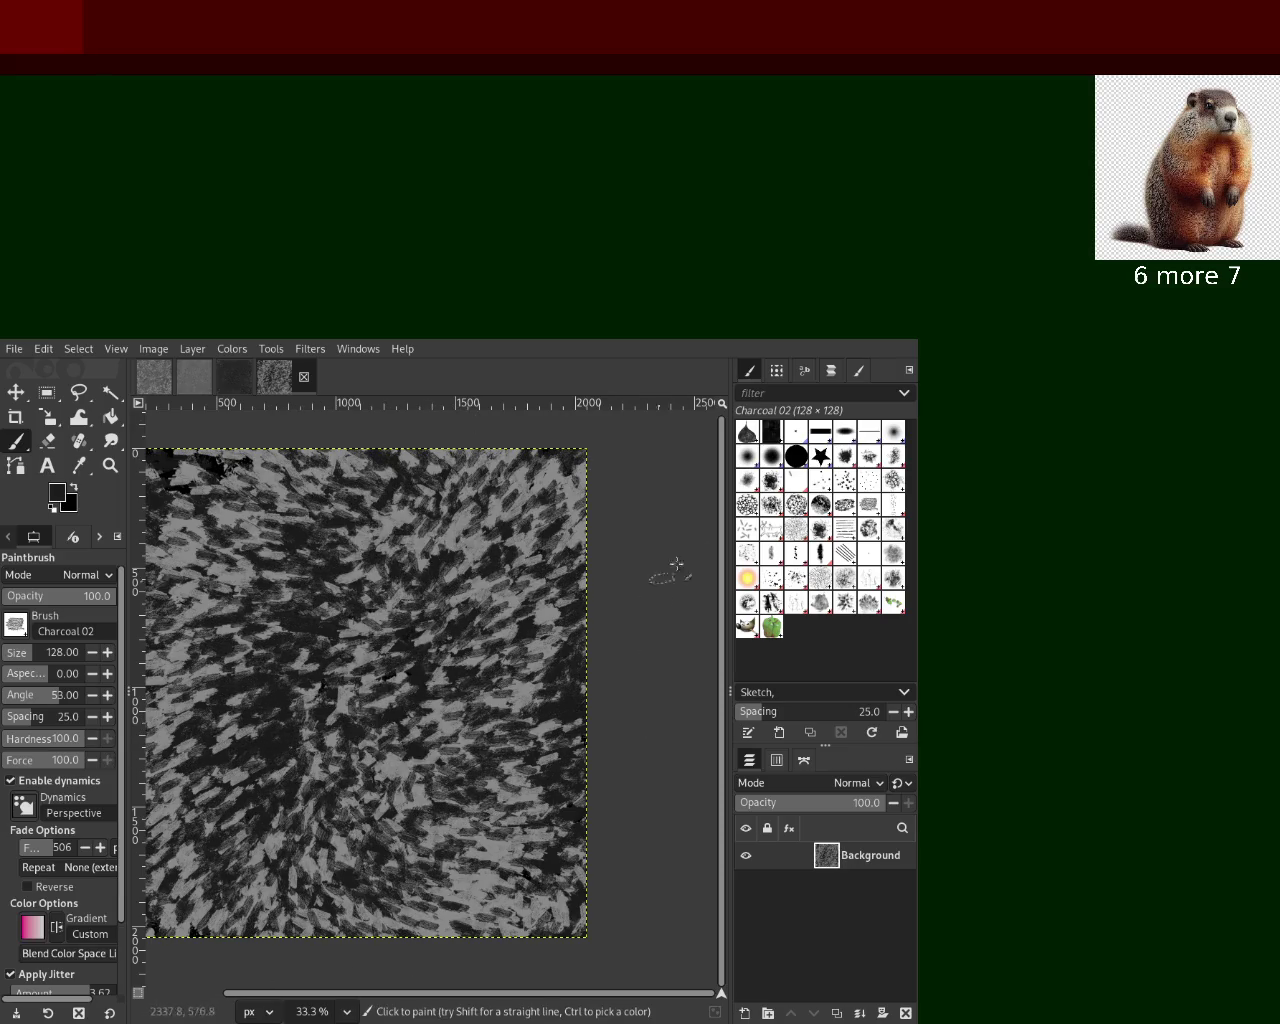
# Switch to Chalk 02 at size 230 and paint light-grey, then dark dabs
pyautogui.click(812, 513)
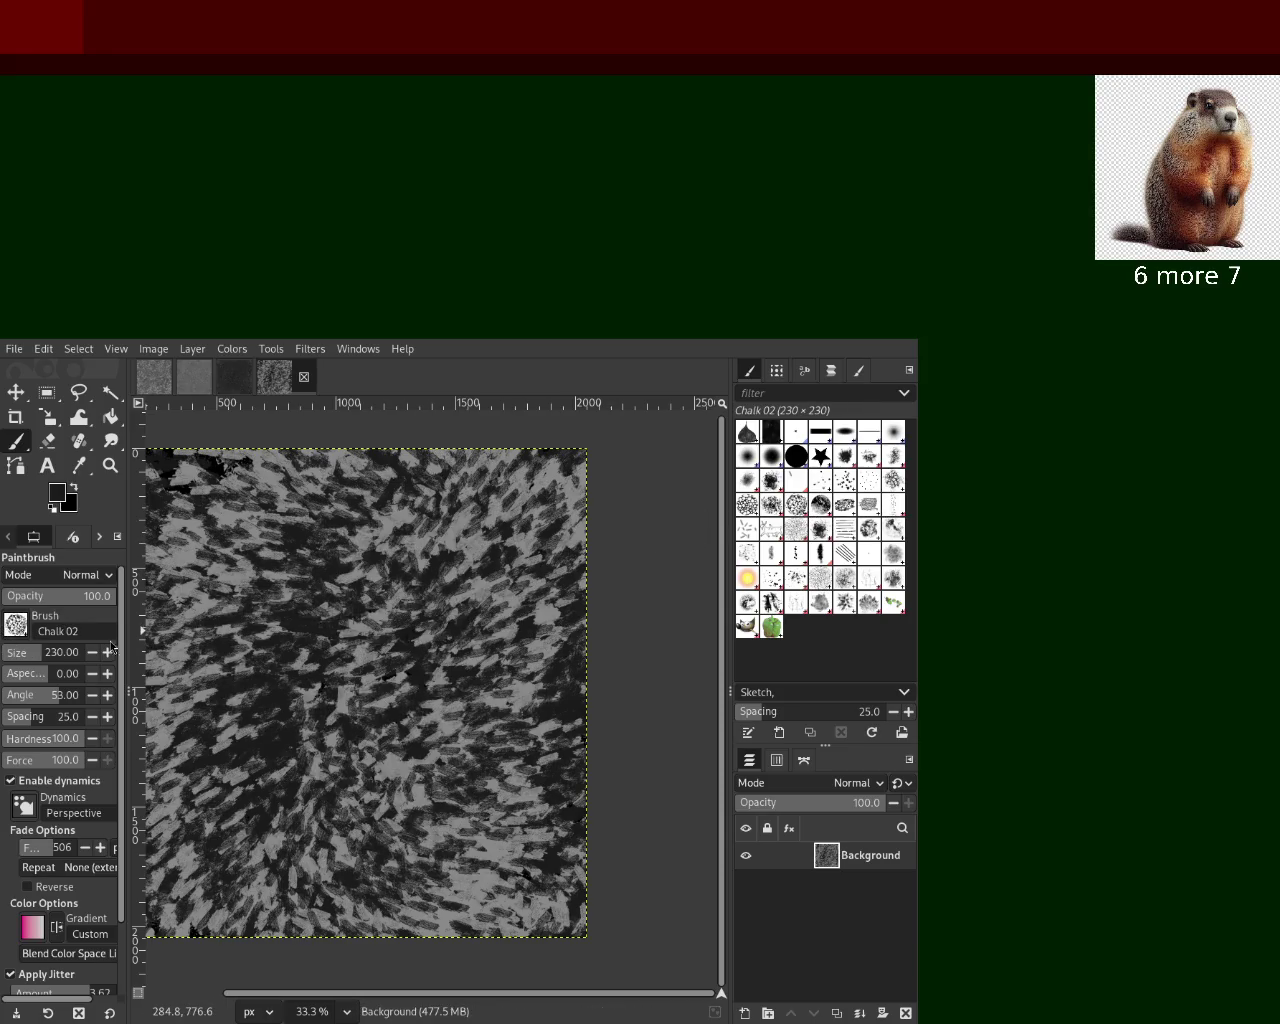
pyautogui.moveTo(370, 655); pyautogui.dragTo(350, 552)
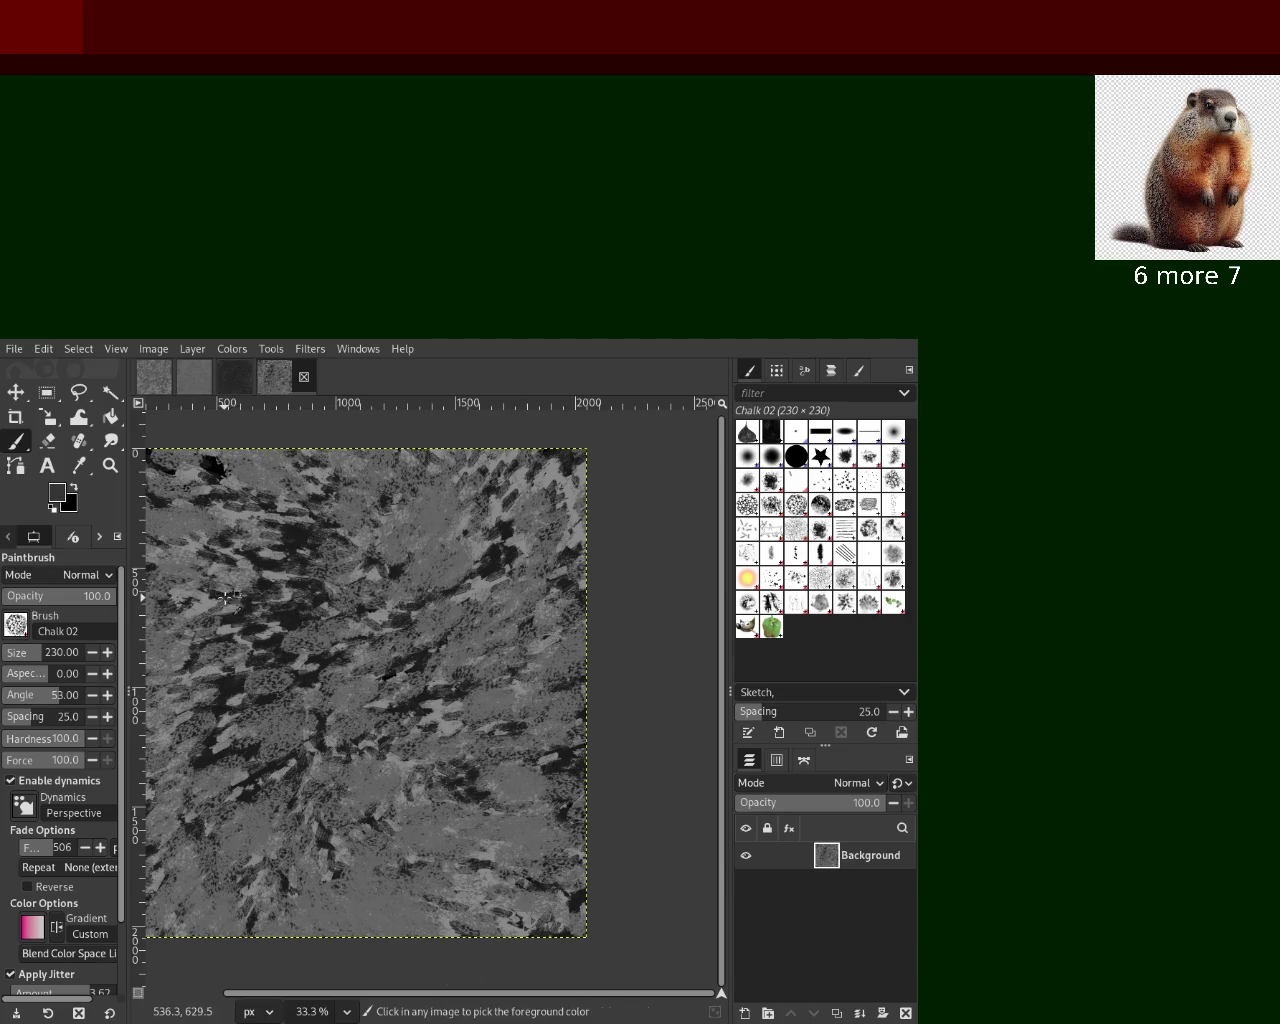
pyautogui.moveTo(221, 655)
pyautogui.mouseDown()
pyautogui.moveTo(513, 585)
pyautogui.moveTo(530, 592)
pyautogui.mouseUp()
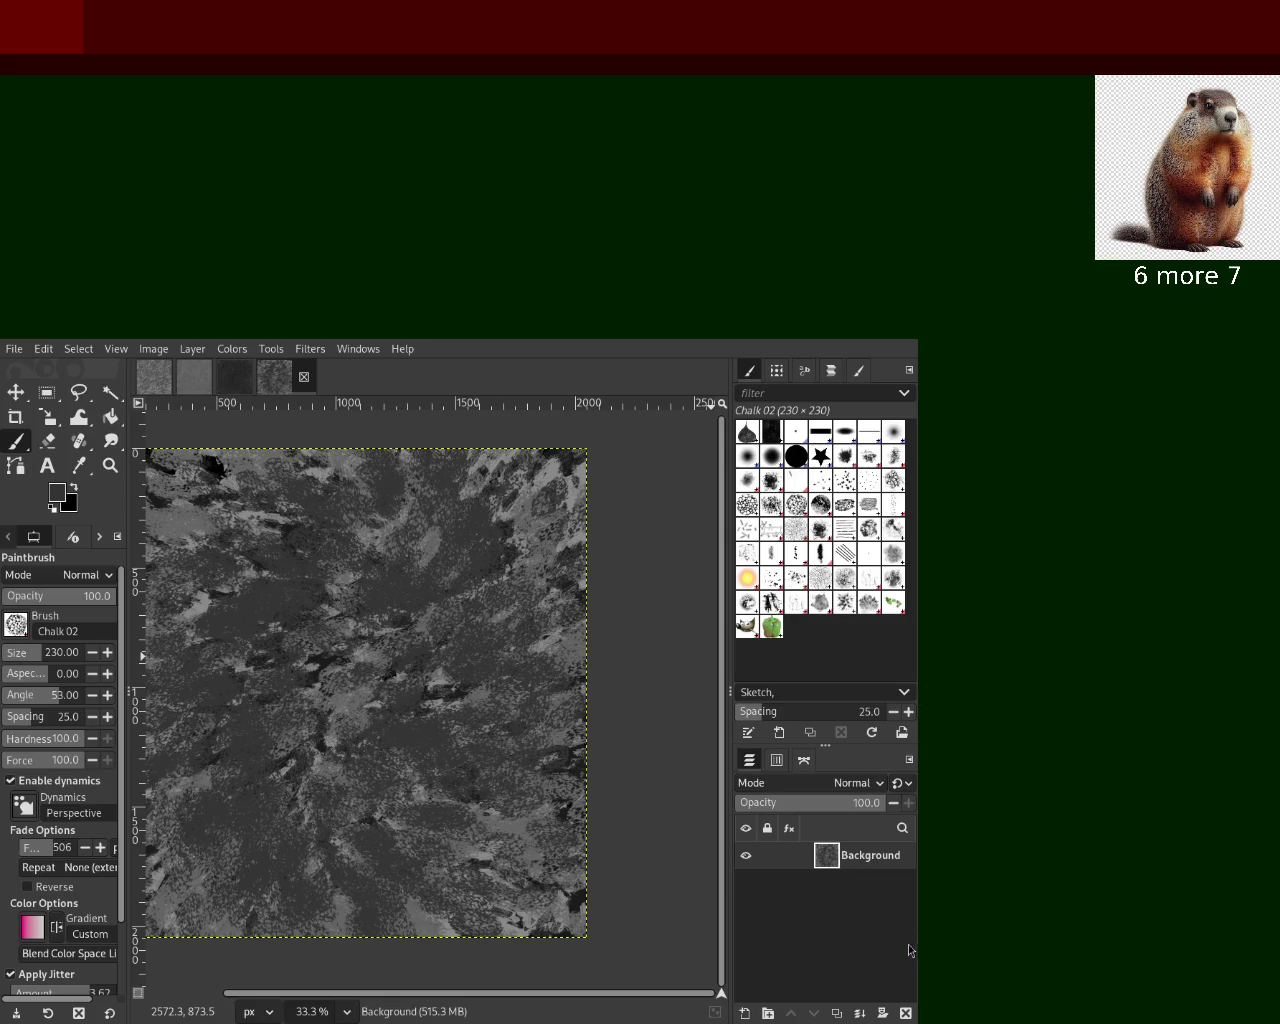
# Delete the Background layer, add a new layer, and paint grey and black Acrylic 01 dabs
pyautogui.click(904, 1014)
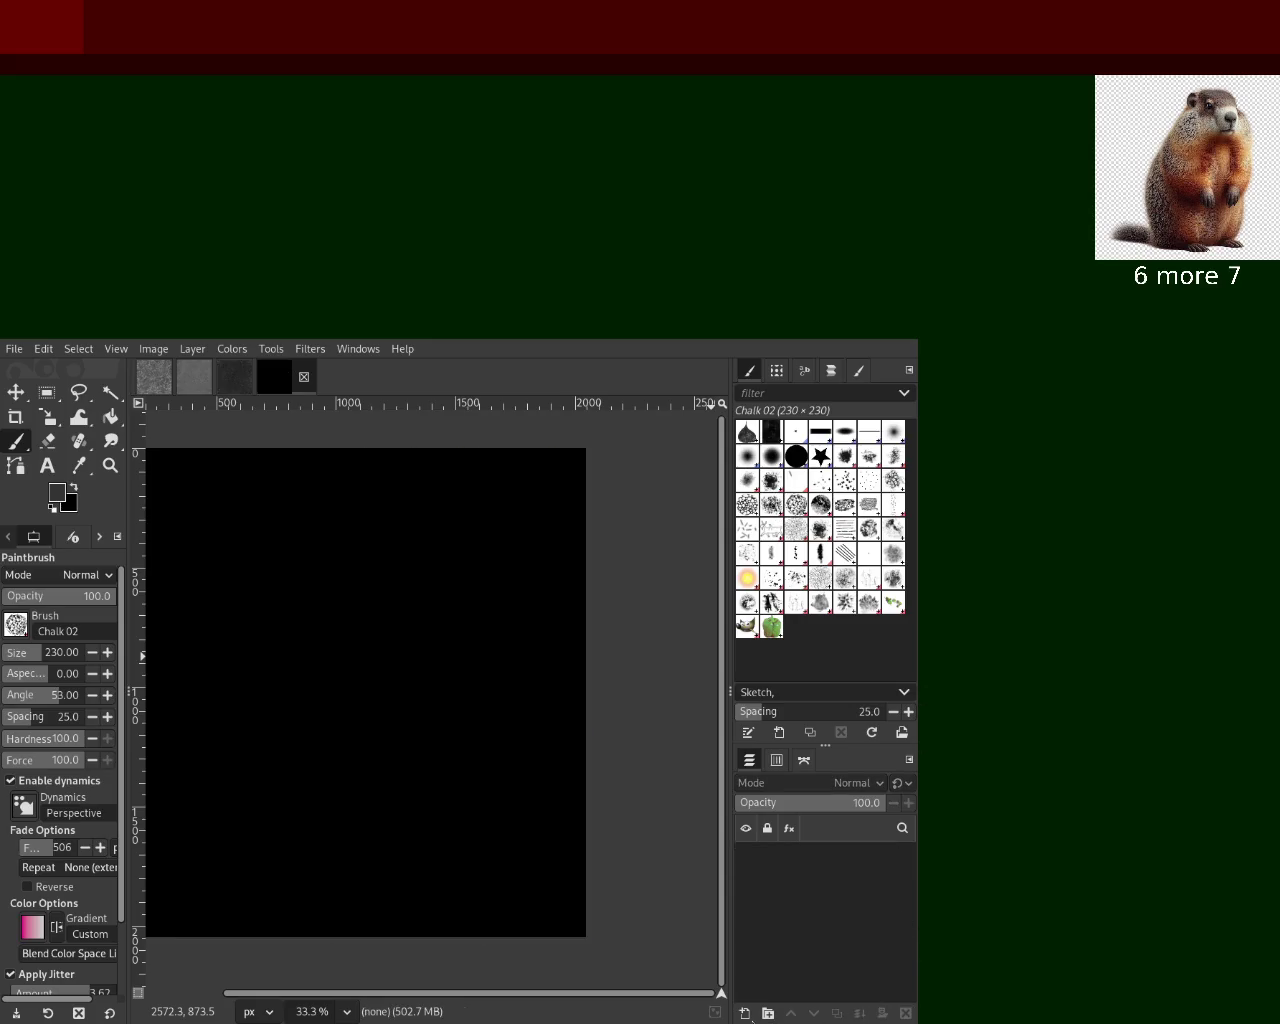
pyautogui.hotkey('shift', 'ctrl', 'n')
pyautogui.click(845, 456)
pyautogui.moveTo(486, 503)
pyautogui.mouseDown()
pyautogui.moveTo(202, 836)
pyautogui.moveTo(209, 537)
pyautogui.mouseUp()
pyautogui.keyDown('ctrl'); pyautogui.click(403, 694); pyautogui.keyUp('ctrl')
pyautogui.moveTo(482, 579)
pyautogui.mouseDown()
pyautogui.moveTo(414, 466)
pyautogui.moveTo(371, 523)
pyautogui.moveTo(309, 720)
pyautogui.moveTo(280, 585)
pyautogui.moveTo(214, 771)
pyautogui.moveTo(246, 586)
pyautogui.mouseUp()
# Set brush opacity to 69 and paint dark-grey acrylic dabs across the canvas
pyautogui.click(79, 597)
pyautogui.keyDown('ctrl'); pyautogui.click(330, 662); pyautogui.keyUp('ctrl')
pyautogui.moveTo(310, 769)
pyautogui.mouseDown()
pyautogui.moveTo(186, 569)
pyautogui.moveTo(177, 686)
pyautogui.moveTo(349, 763)
pyautogui.moveTo(297, 671)
pyautogui.moveTo(280, 858)
pyautogui.moveTo(486, 809)
pyautogui.moveTo(386, 622)
pyautogui.moveTo(214, 643)
pyautogui.moveTo(360, 548)
pyautogui.mouseUp()
pyautogui.moveTo(450, 600)
pyautogui.mouseDown()
pyautogui.moveTo(460, 665)
pyautogui.moveTo(362, 669)
pyautogui.mouseUp()
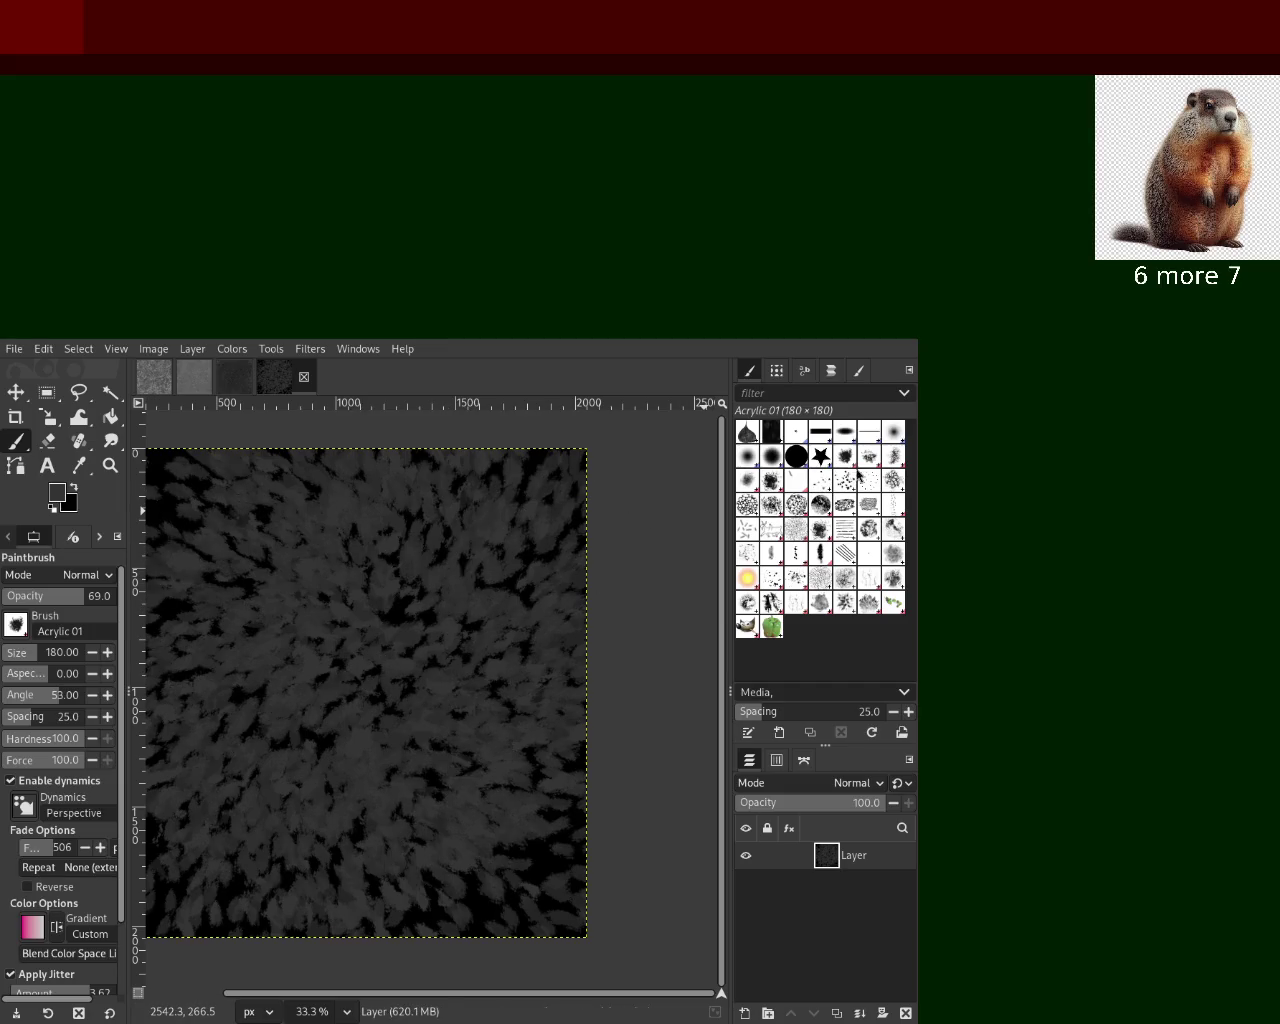
pyautogui.moveTo(392, 812); pyautogui.dragTo(446, 754)
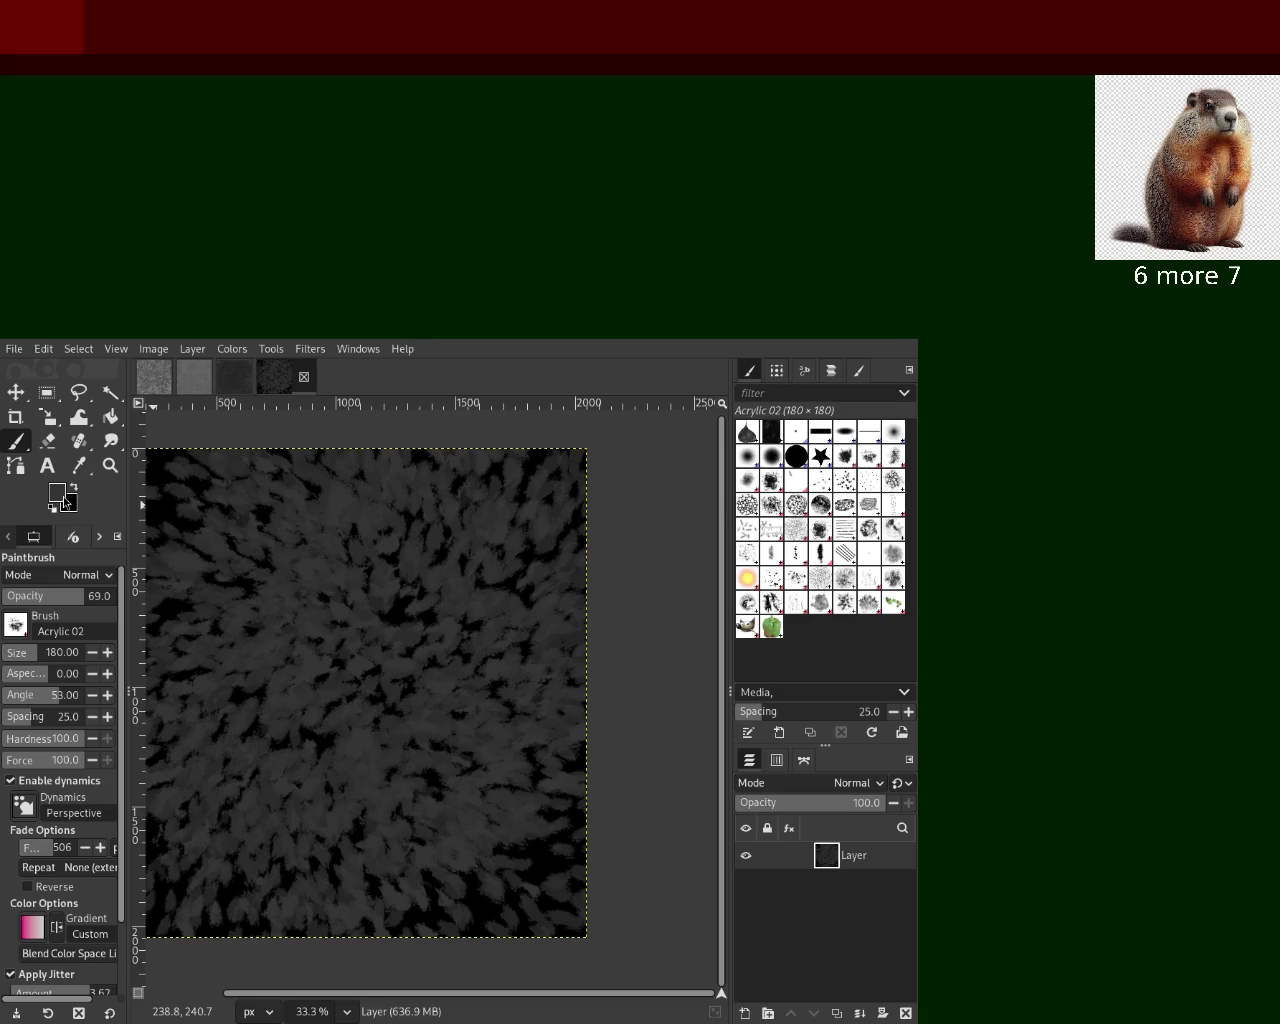
# Enlarge the brush to size 425 and paint large light-grey Acrylic 02 strokes
pyautogui.moveTo(400, 700)
pyautogui.mouseDown()
pyautogui.moveTo(430, 840)
pyautogui.moveTo(180, 525)
pyautogui.moveTo(380, 570)
pyautogui.moveTo(298, 605)
pyautogui.mouseUp()
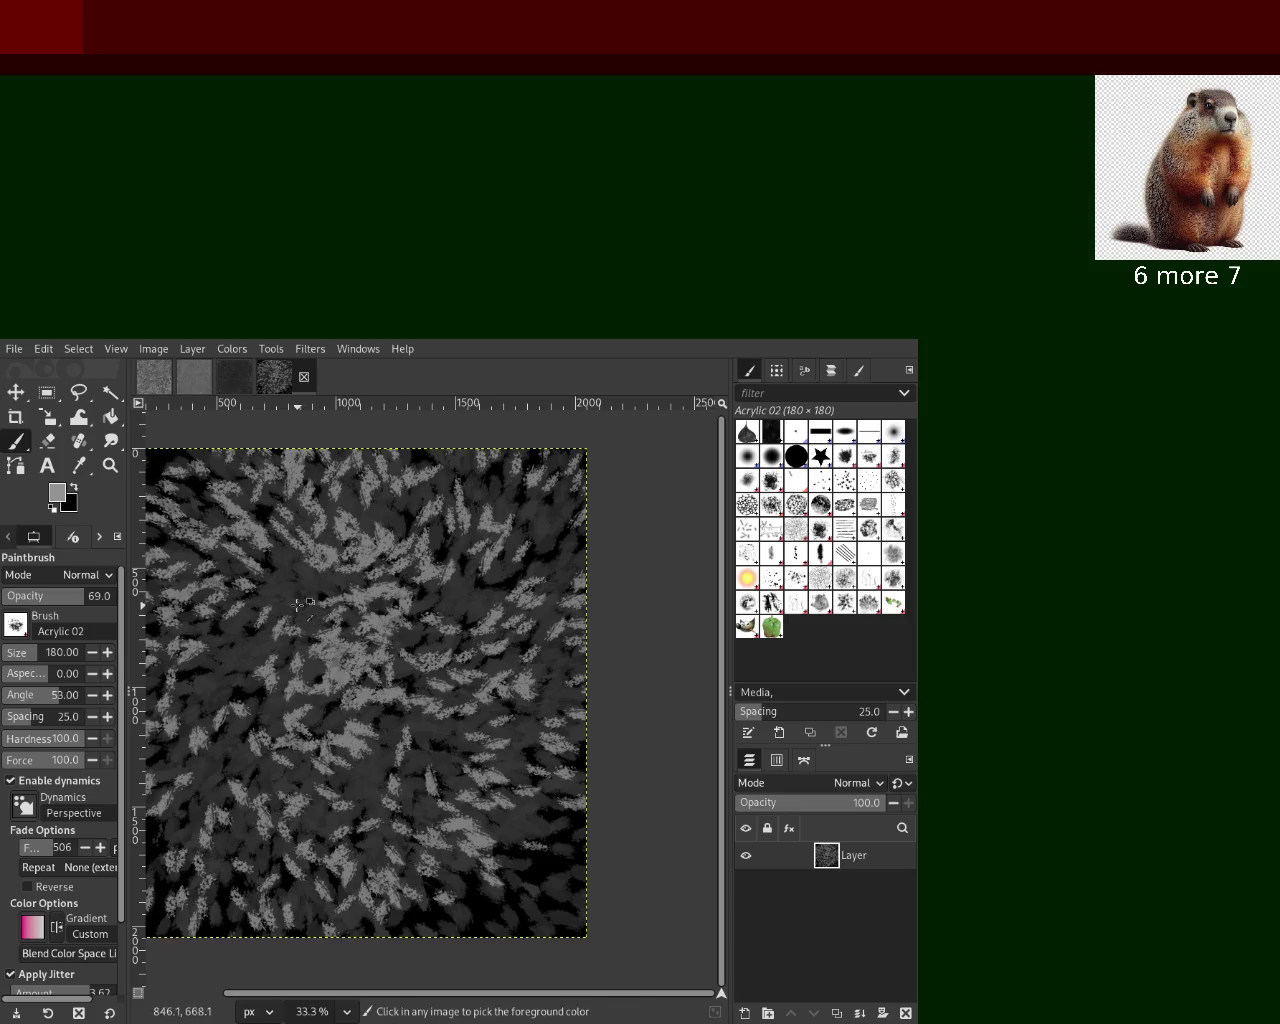
pyautogui.moveTo(452, 814); pyautogui.dragTo(407, 752)
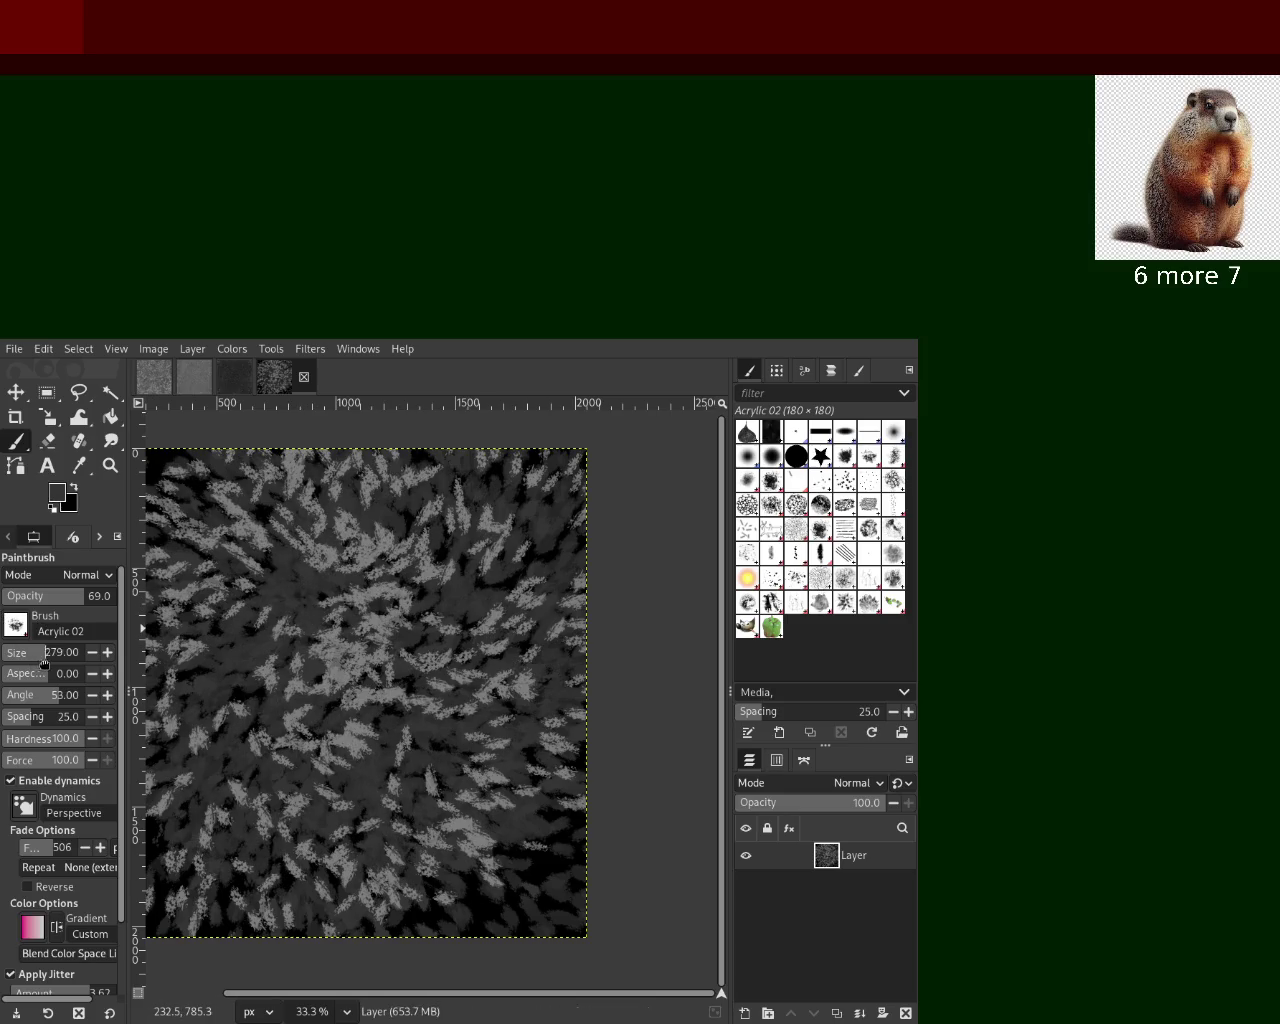
pyautogui.moveTo(41, 662); pyautogui.dragTo(55, 662)
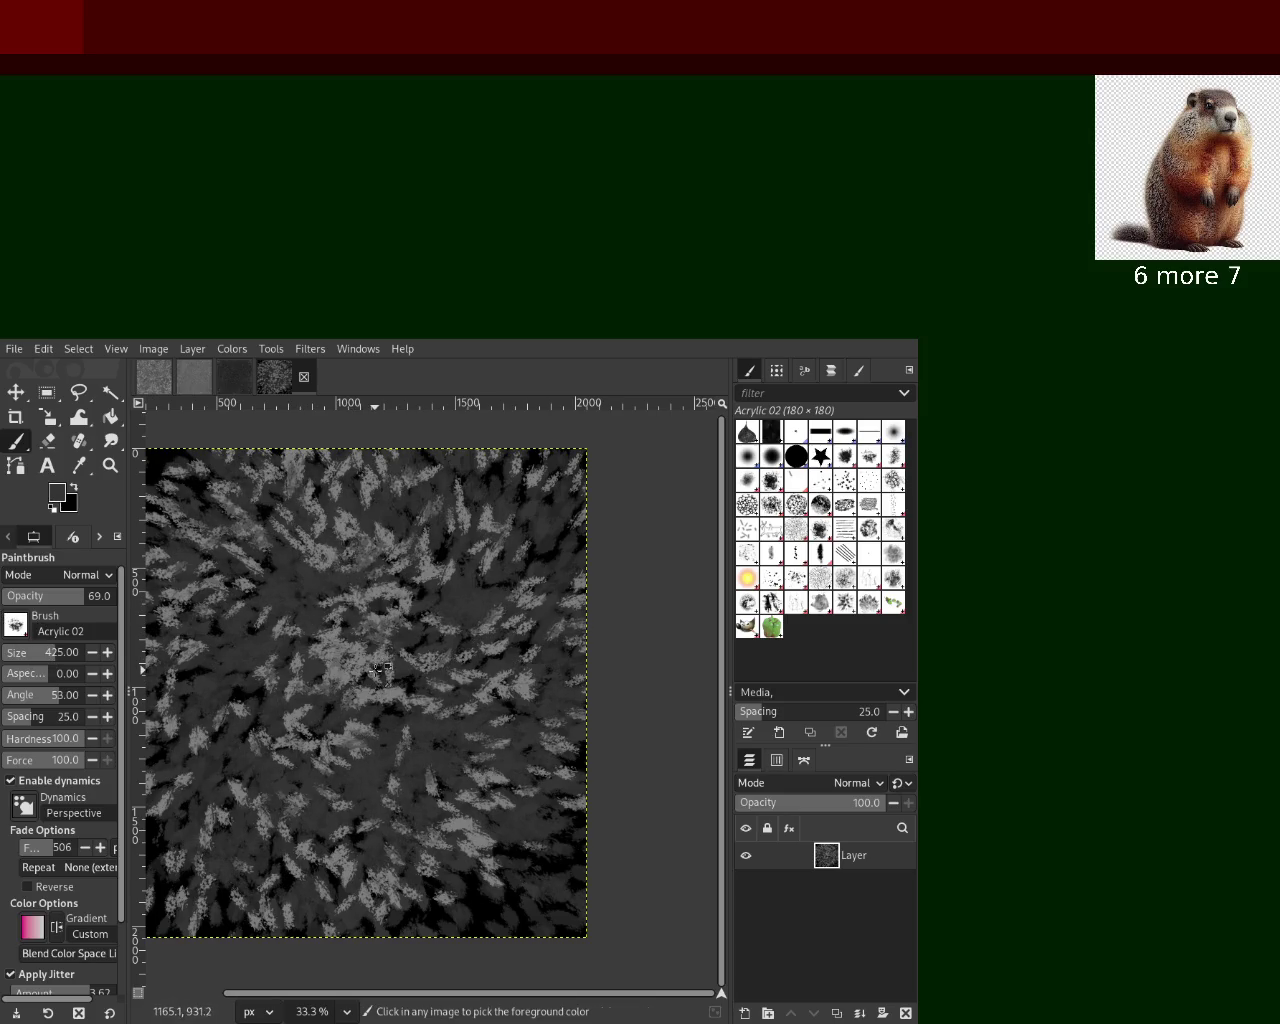
pyautogui.moveTo(379, 655); pyautogui.dragTo(326, 801)
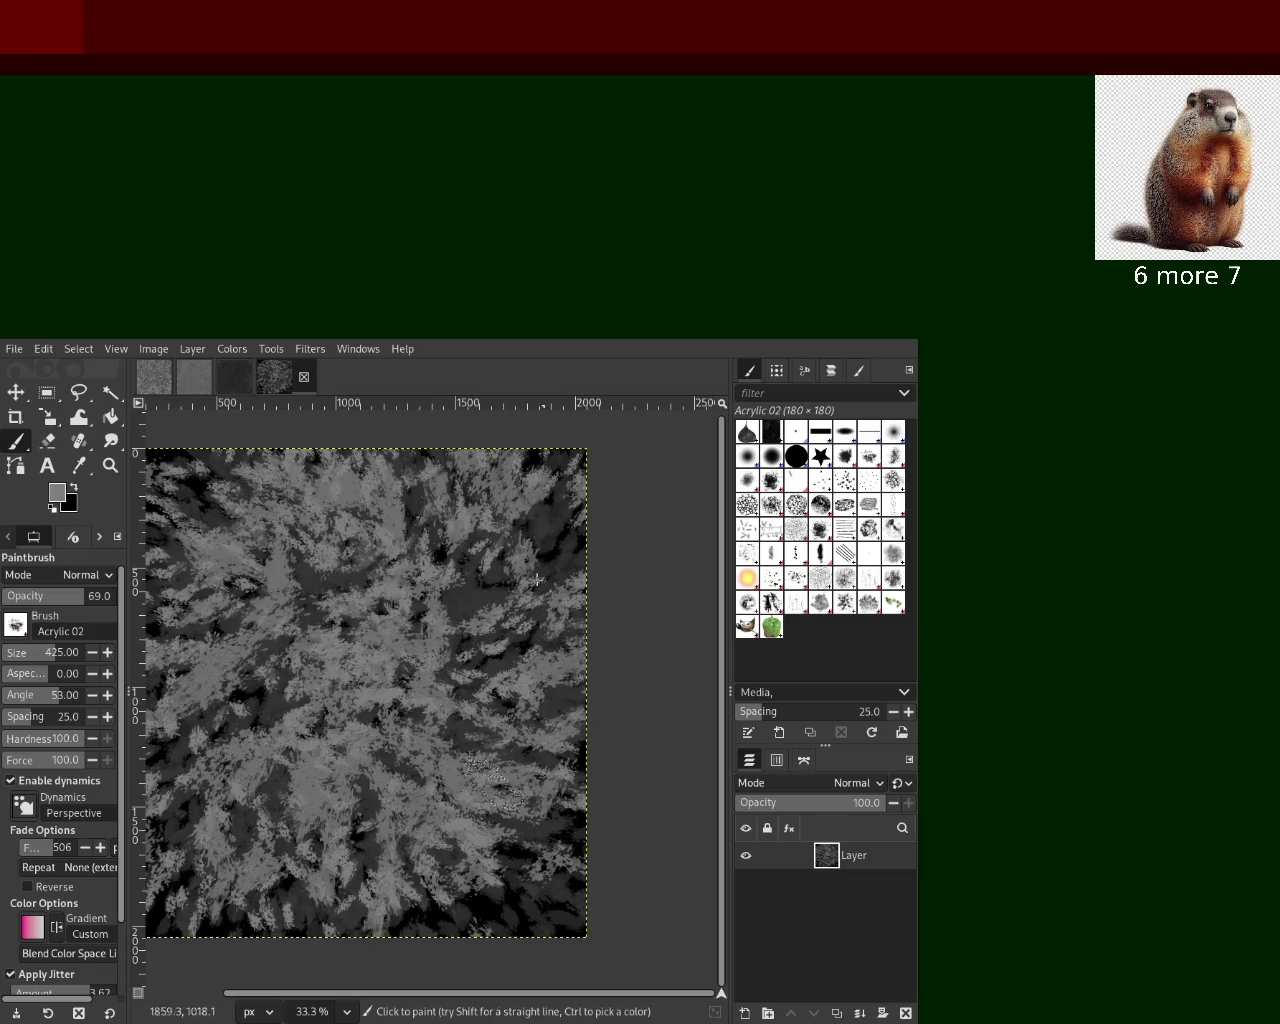
# Paint alternating grey and near-black dabs across the canvas, undoing a trial stroke
pyautogui.keyDown('ctrl'); pyautogui.click(162, 650); pyautogui.keyUp('ctrl')
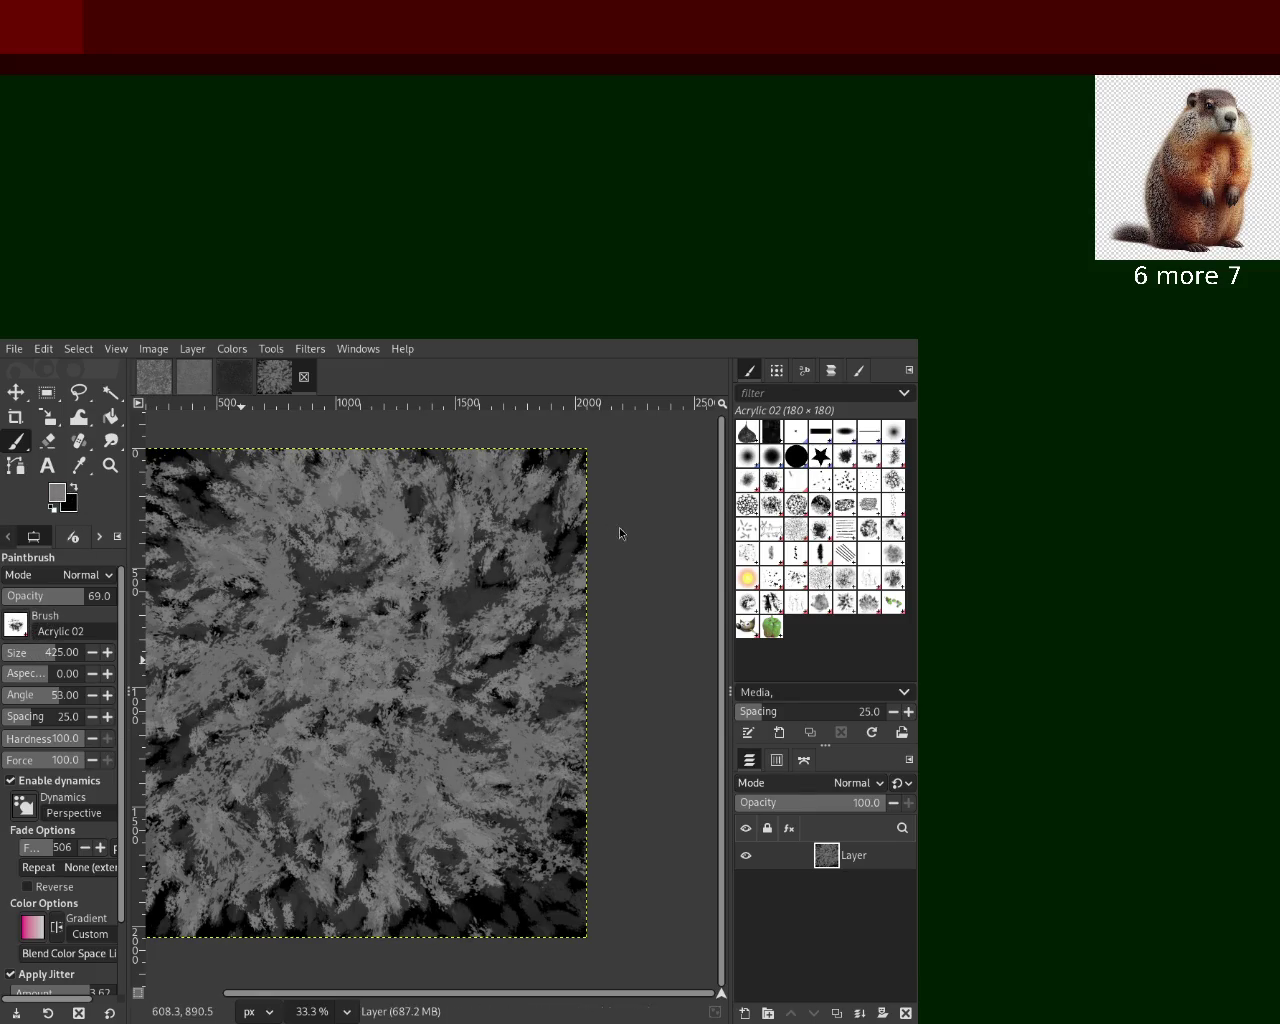
pyautogui.moveTo(440, 640)
pyautogui.mouseDown()
pyautogui.moveTo(447, 660)
pyautogui.moveTo(178, 686)
pyautogui.moveTo(433, 777)
pyautogui.mouseUp()
pyautogui.hotkey('ctrl', 'z')
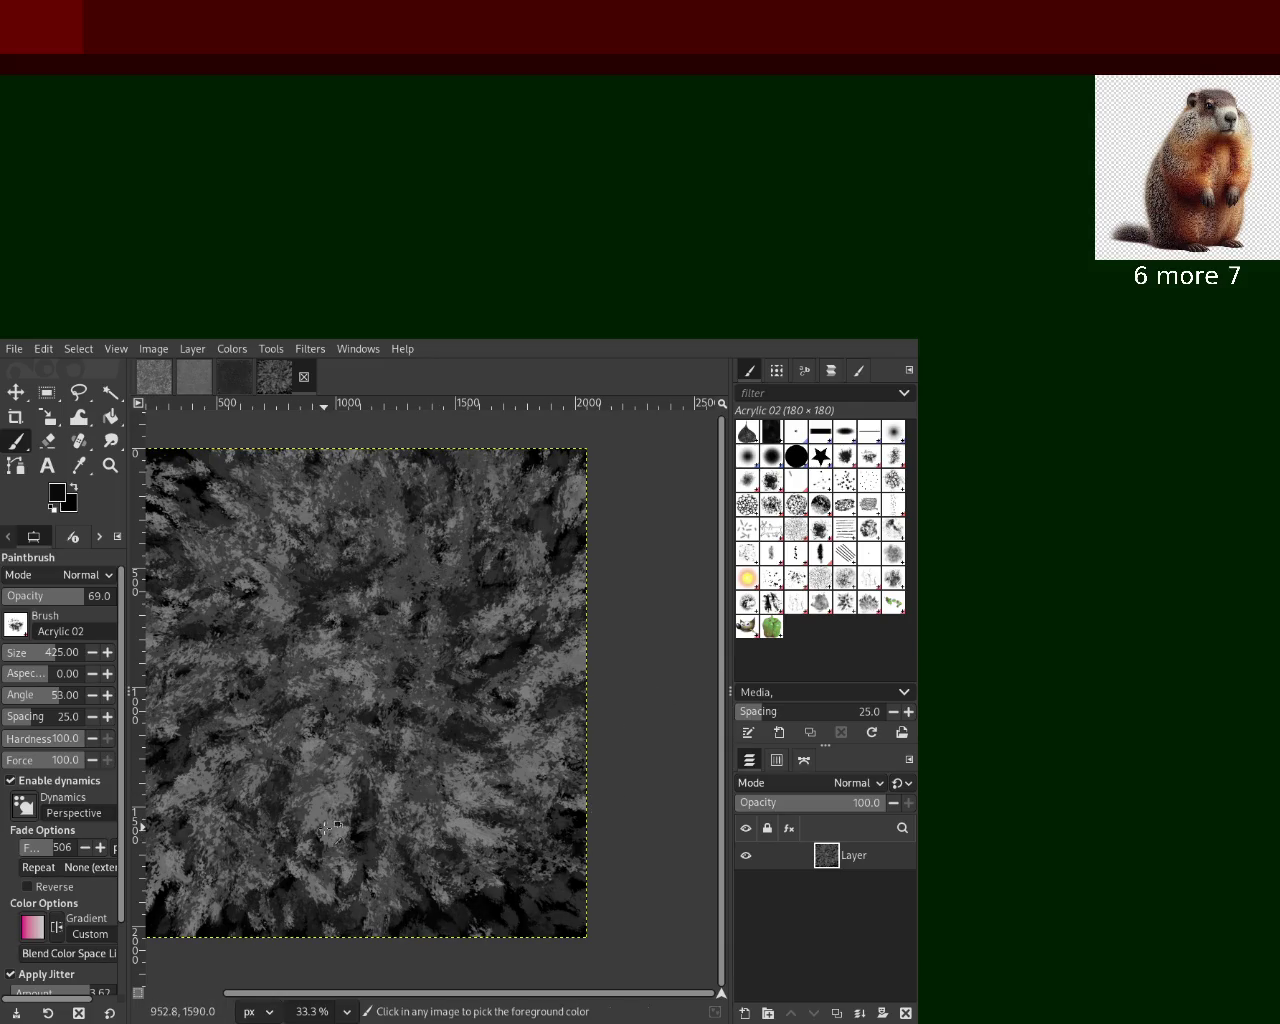
pyautogui.moveTo(337, 833)
pyautogui.mouseDown()
pyautogui.moveTo(417, 958)
pyautogui.moveTo(254, 561)
pyautogui.mouseUp()
pyautogui.keyDown('ctrl'); pyautogui.click(395, 560); pyautogui.keyUp('ctrl')
pyautogui.moveTo(395, 560)
pyautogui.mouseDown()
pyautogui.moveTo(643, 679)
pyautogui.moveTo(568, 541)
pyautogui.mouseUp()
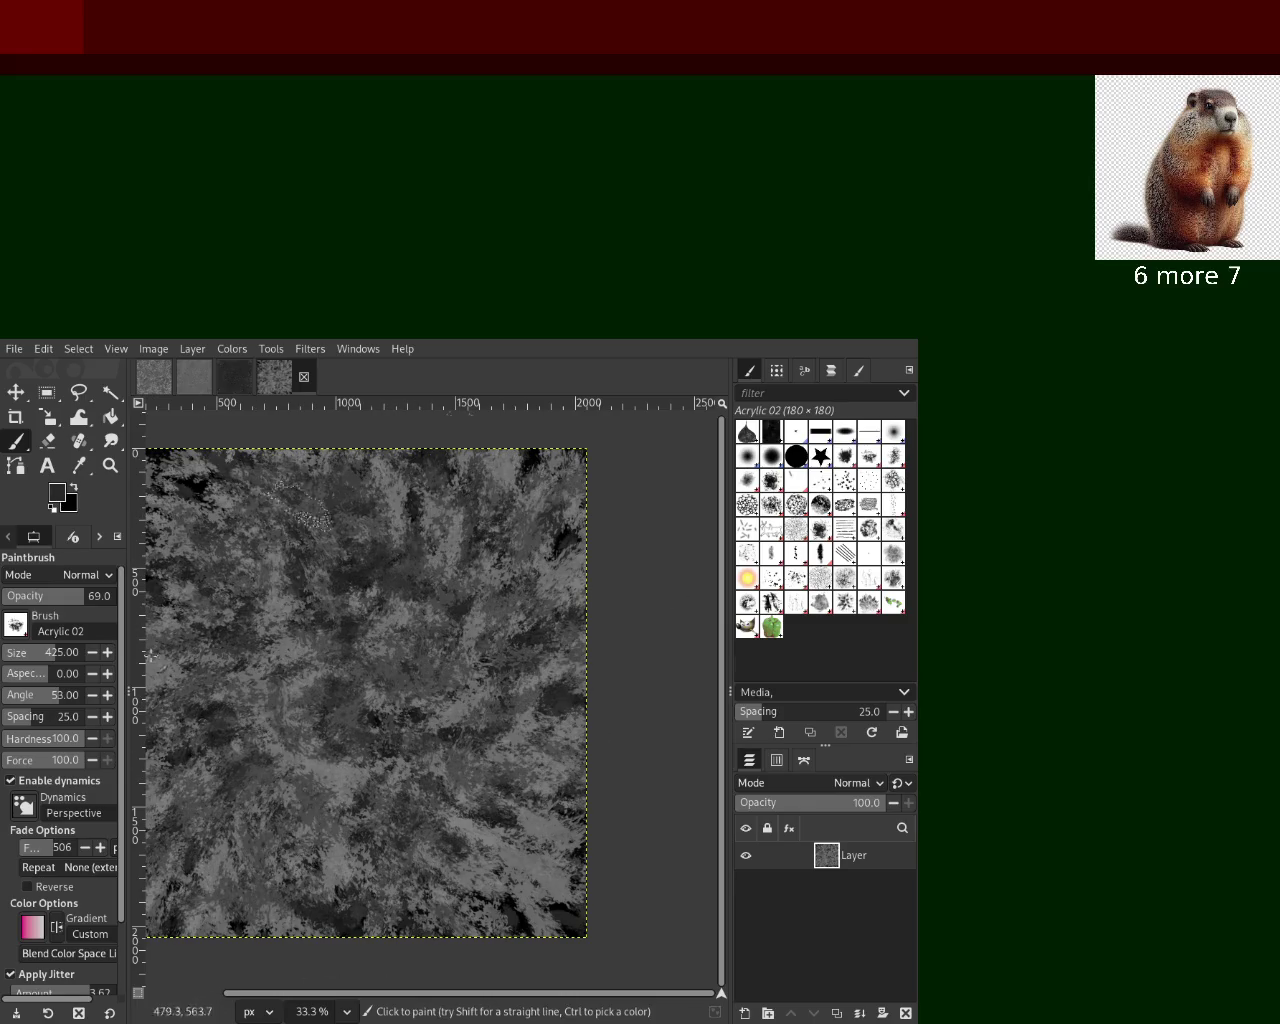
# Brighten the canvas with grey and light dabs, undoing rejected grey and dark strokes
pyautogui.keyDown('ctrl'); pyautogui.click(342, 761); pyautogui.keyUp('ctrl')
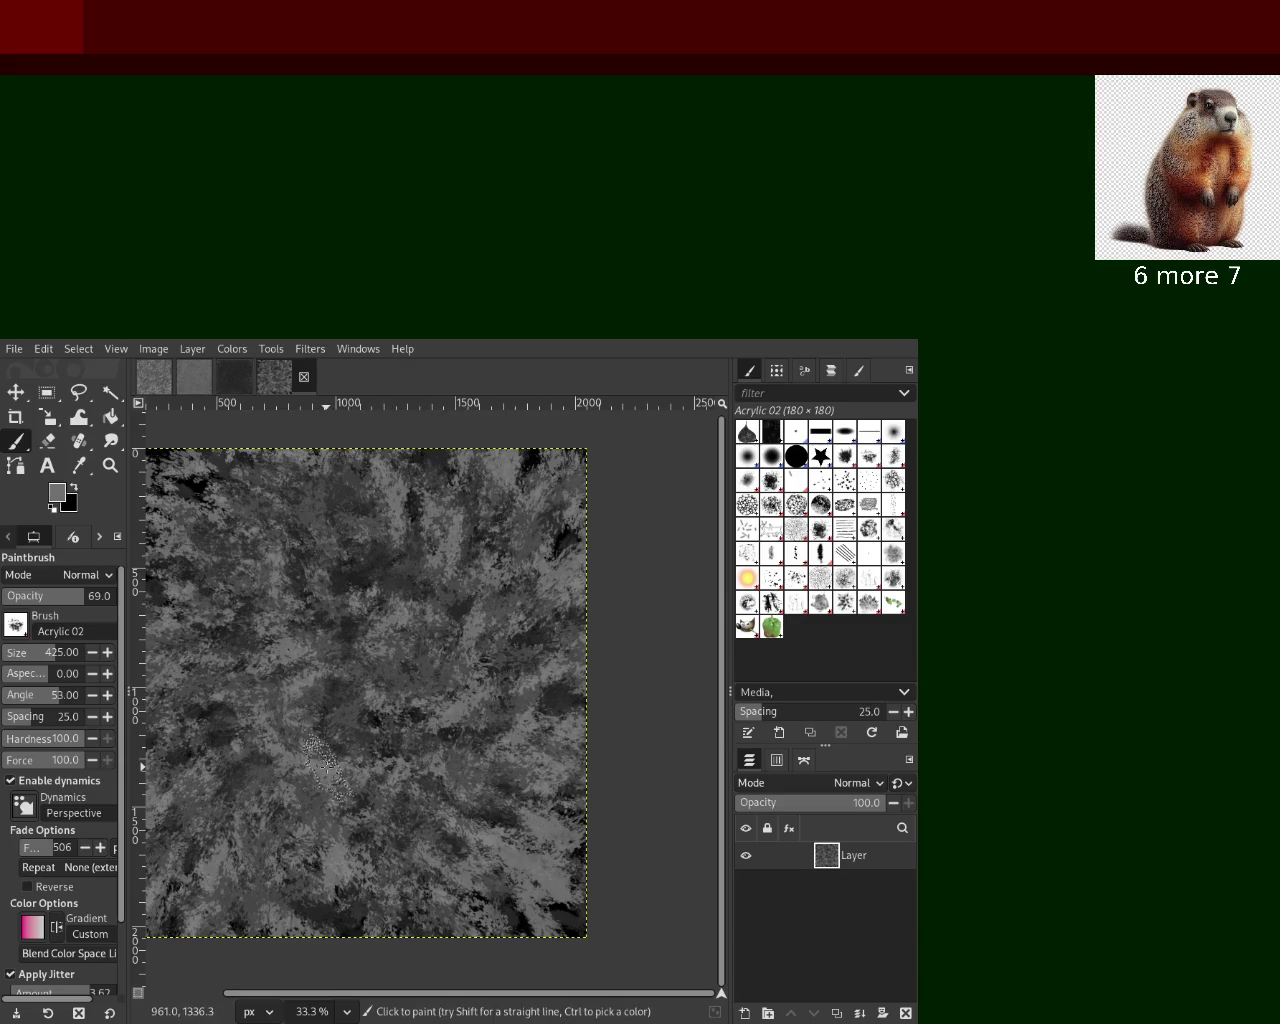
pyautogui.moveTo(342, 761); pyautogui.dragTo(179, 650)
pyautogui.hotkey('ctrl', 'z')
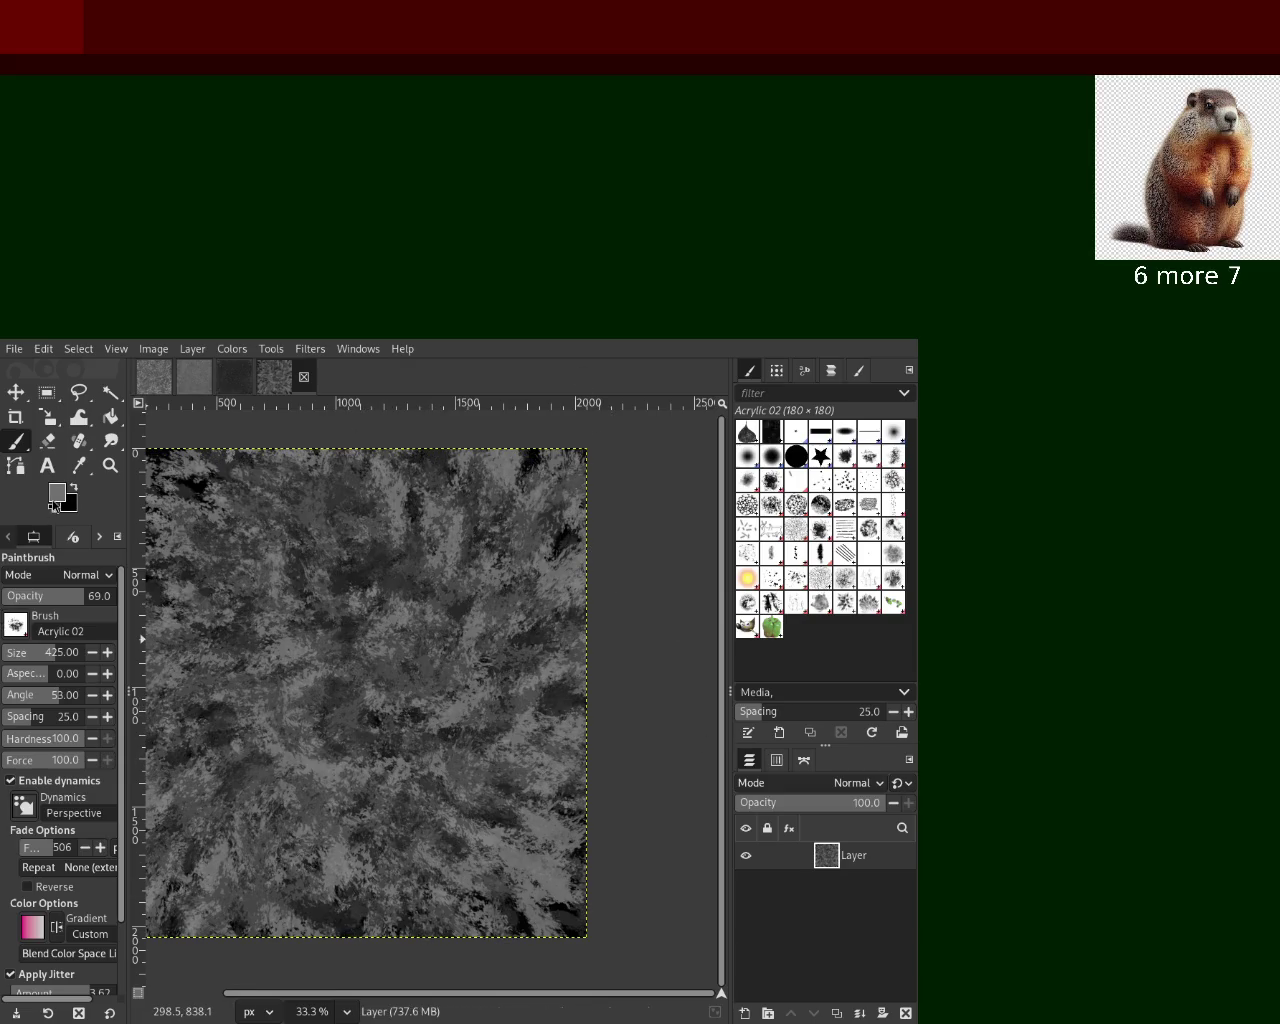
pyautogui.moveTo(624, 542)
pyautogui.mouseDown()
pyautogui.moveTo(222, 664)
pyautogui.moveTo(323, 717)
pyautogui.moveTo(445, 680)
pyautogui.moveTo(489, 574)
pyautogui.mouseUp()
pyautogui.keyDown('ctrl'); pyautogui.click(340, 720); pyautogui.keyUp('ctrl')
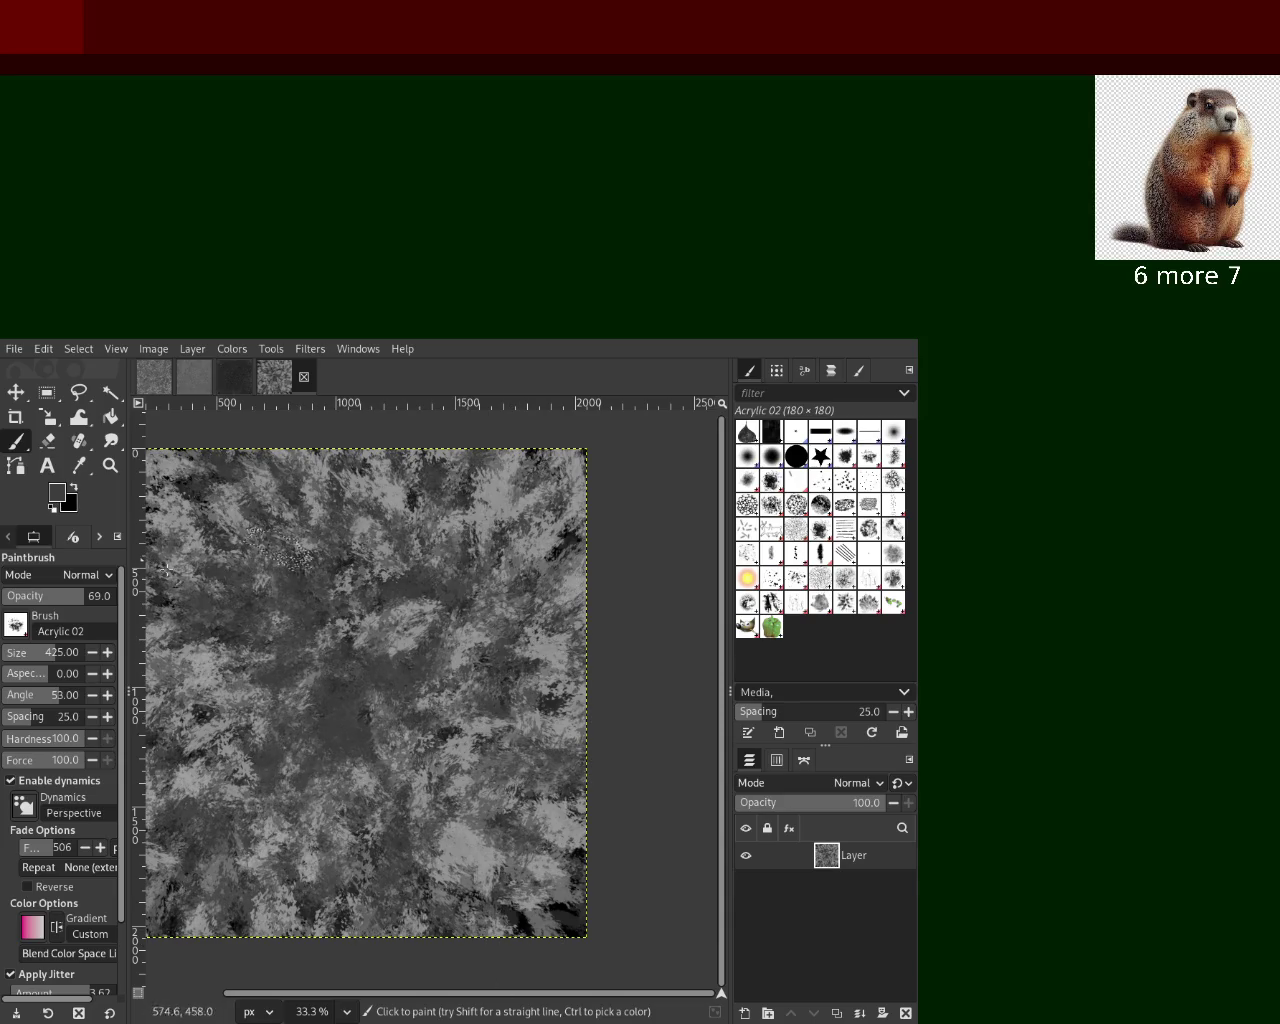
pyautogui.hotkey('ctrl', 'z')
pyautogui.keyDown('ctrl'); pyautogui.click(500, 508); pyautogui.keyUp('ctrl')
pyautogui.moveTo(500, 508); pyautogui.dragTo(420, 760)
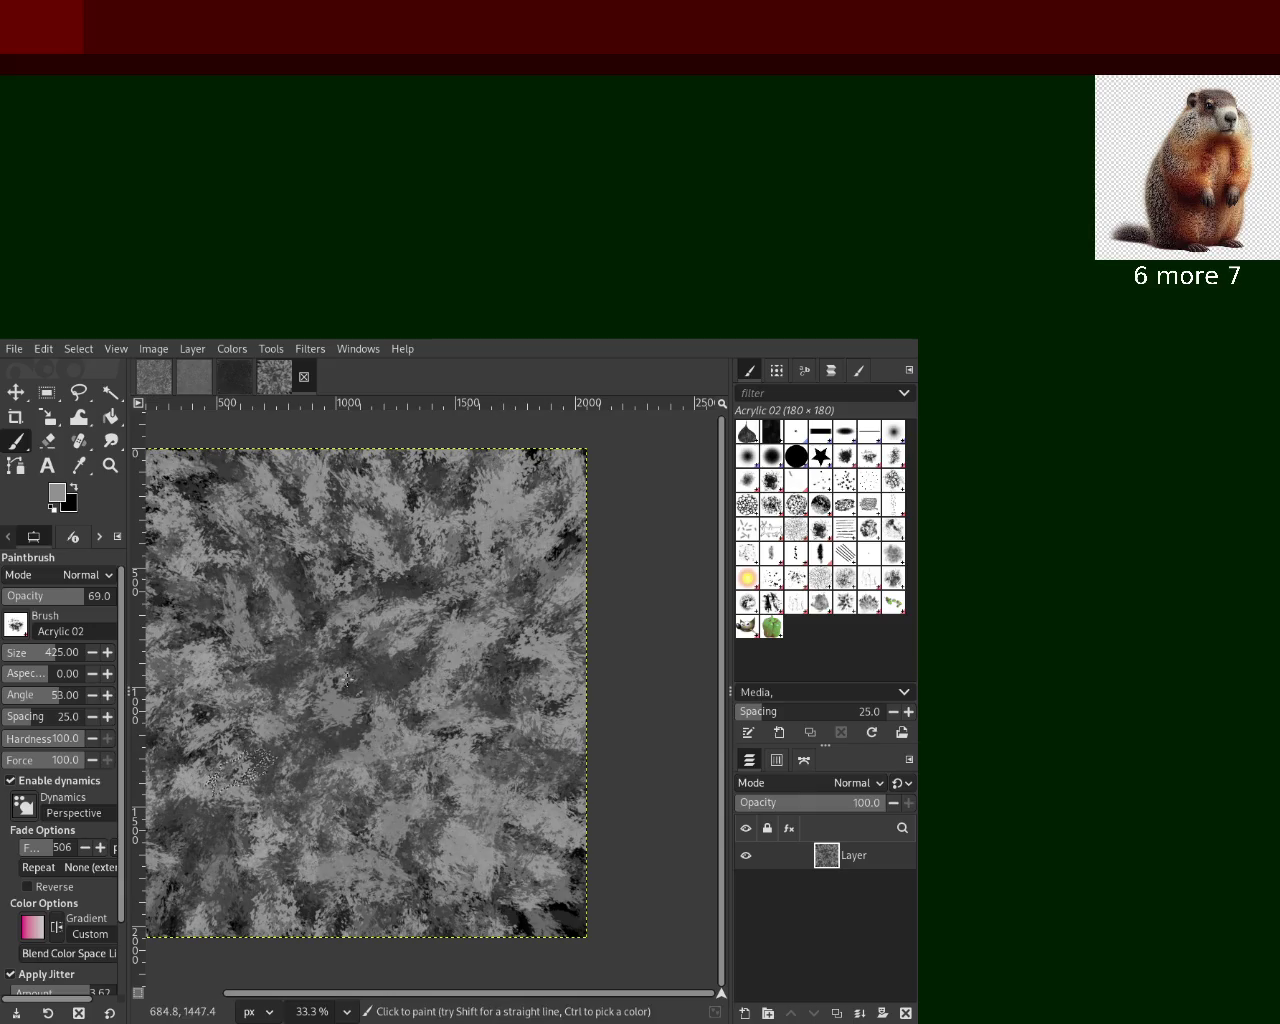
# Switch to Acrylic 05 #2 at size 256 and paint near-black dabs after undoing light trials
pyautogui.click(771, 482)
pyautogui.moveTo(336, 622); pyautogui.dragTo(272, 858)
pyautogui.hotkey('ctrl', 'z')
pyautogui.keyDown('ctrl'); pyautogui.click(571, 525); pyautogui.keyUp('ctrl')
pyautogui.moveTo(504, 600); pyautogui.dragTo(410, 850)
pyautogui.hotkey('ctrl', 'z')
pyautogui.keyDown('ctrl'); pyautogui.click(567, 535); pyautogui.keyUp('ctrl')
pyautogui.moveTo(540, 545)
pyautogui.mouseDown()
pyautogui.moveTo(281, 696)
pyautogui.moveTo(473, 627)
pyautogui.mouseUp()
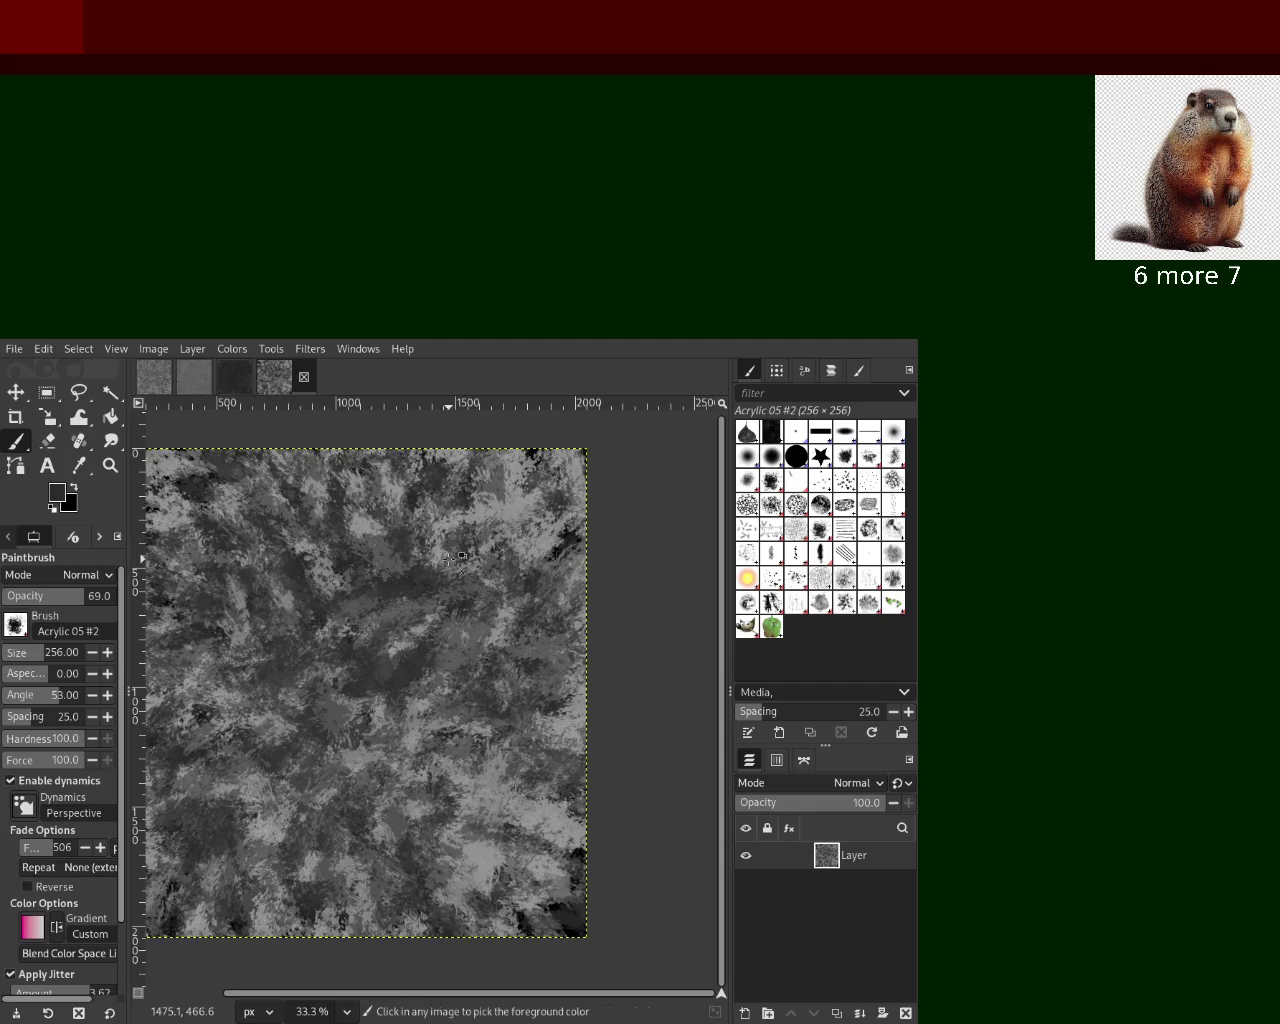
# Darken the canvas with many Acrylic 05 #2 dabs, then brighten it with light dabs
pyautogui.hotkey('ctrl', 'z')
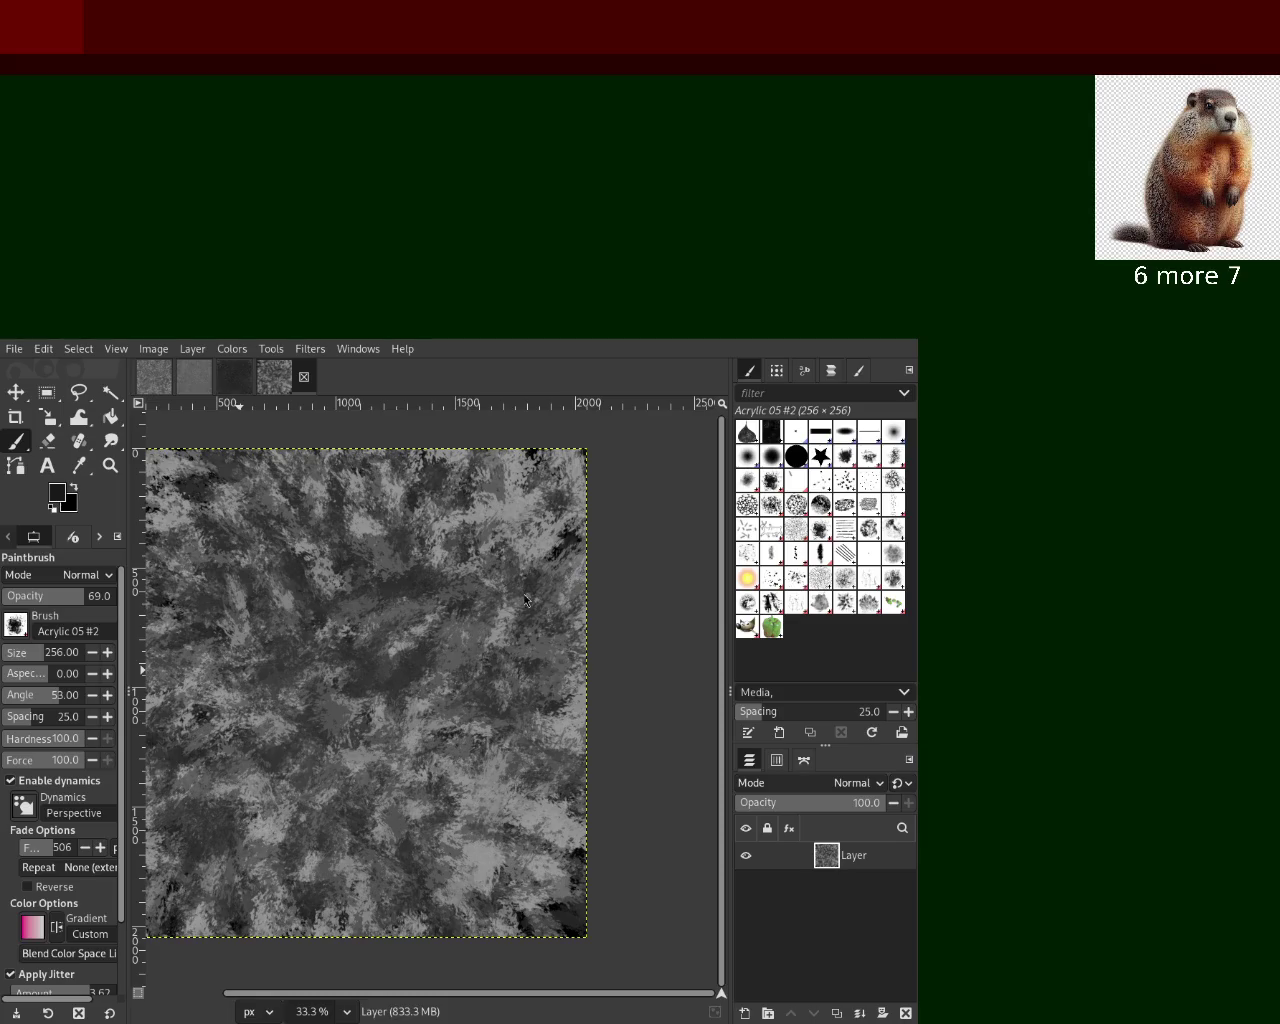
pyautogui.moveTo(628, 533)
pyautogui.mouseDown()
pyautogui.moveTo(542, 517)
pyautogui.moveTo(400, 762)
pyautogui.moveTo(275, 768)
pyautogui.mouseUp()
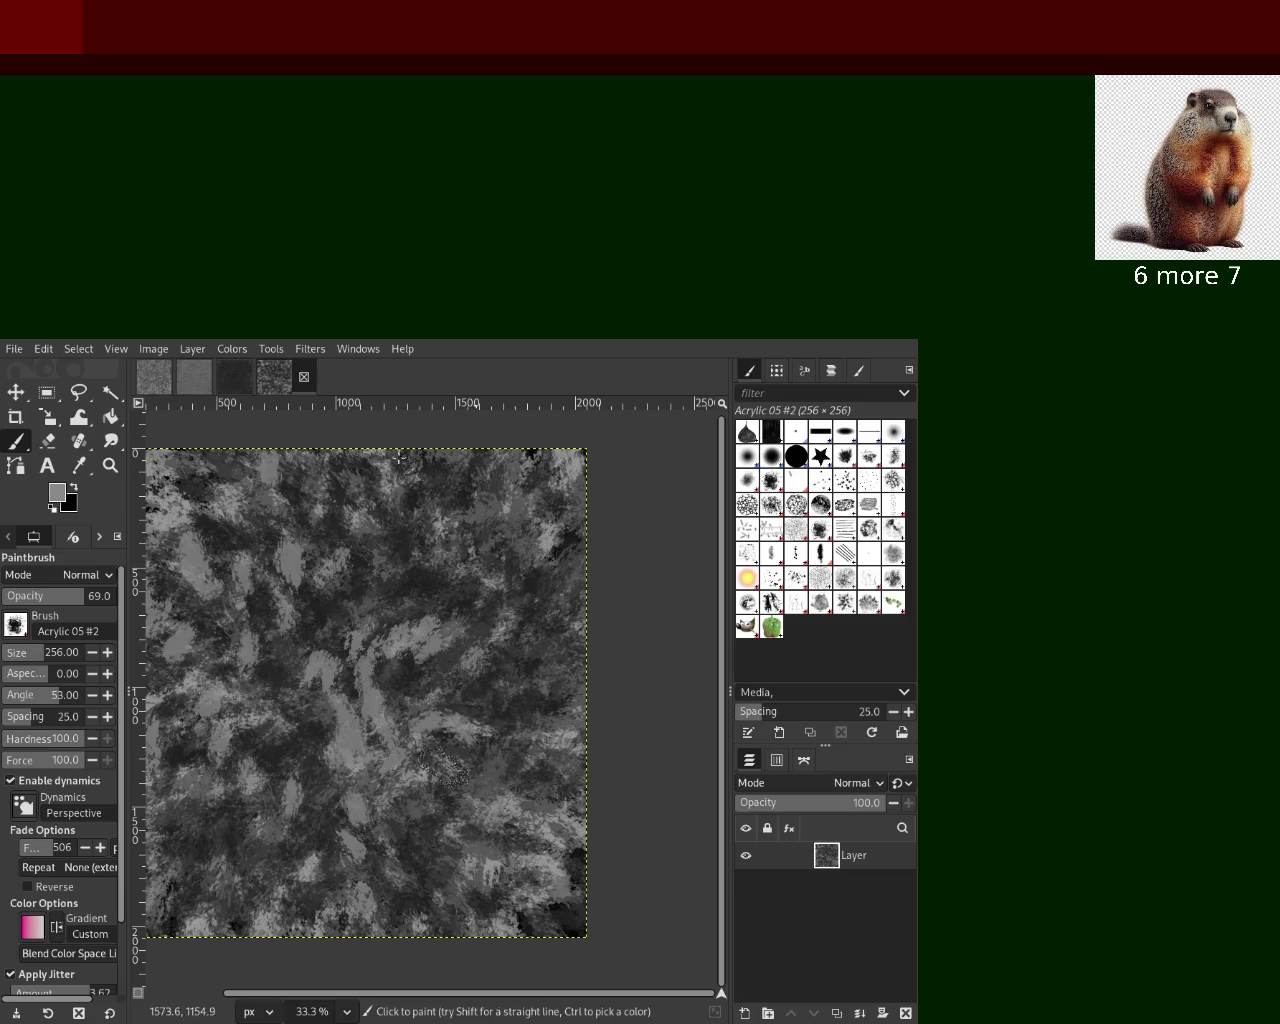
pyautogui.keyDown('ctrl'); pyautogui.click(275, 768); pyautogui.keyUp('ctrl')
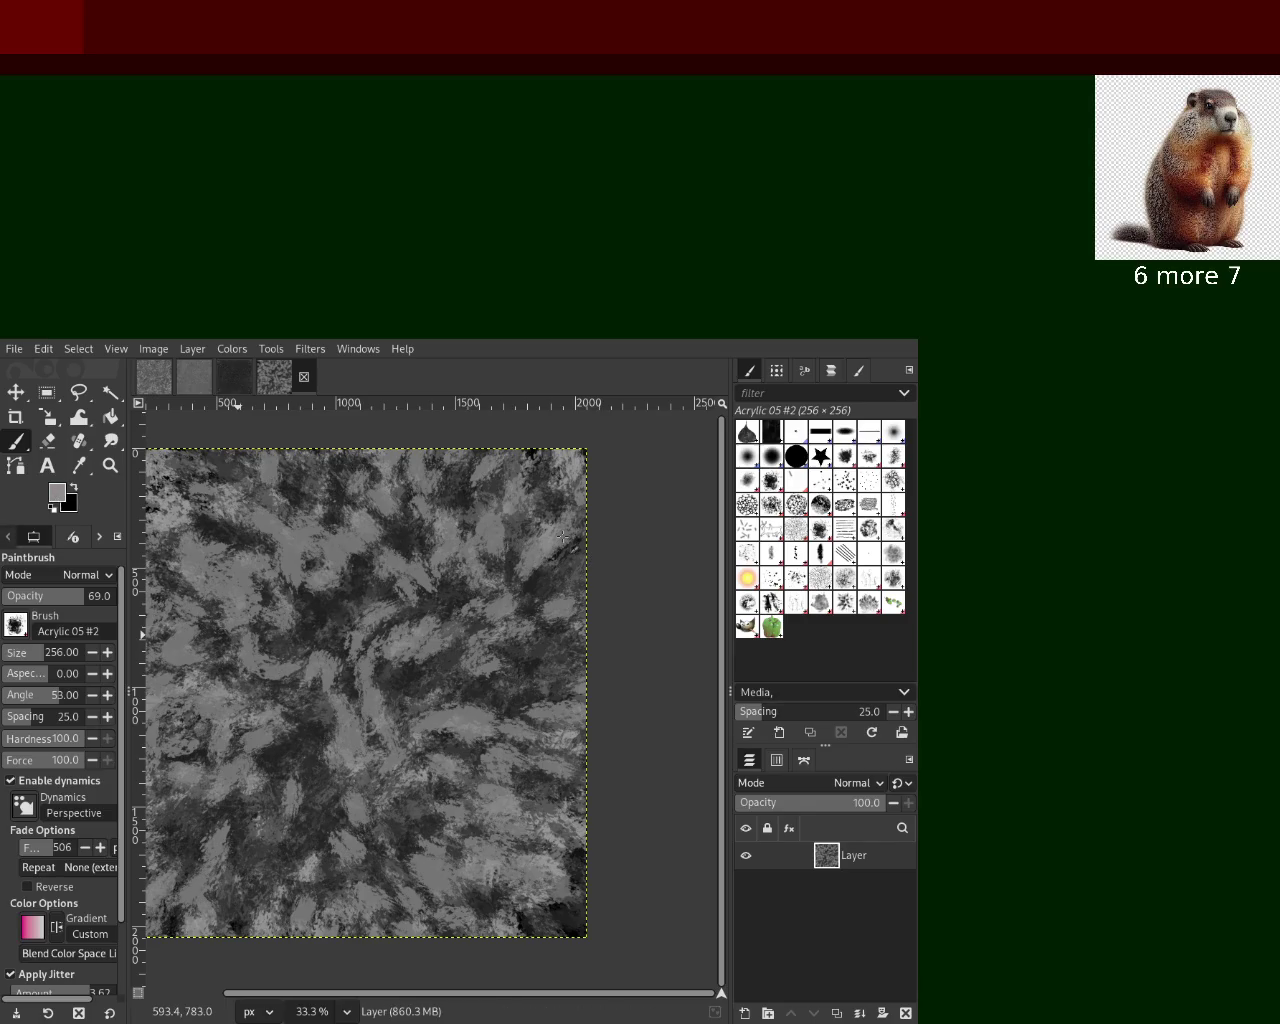
pyautogui.moveTo(593, 537); pyautogui.dragTo(300, 600)
pyautogui.hotkey('ctrl', 'z')
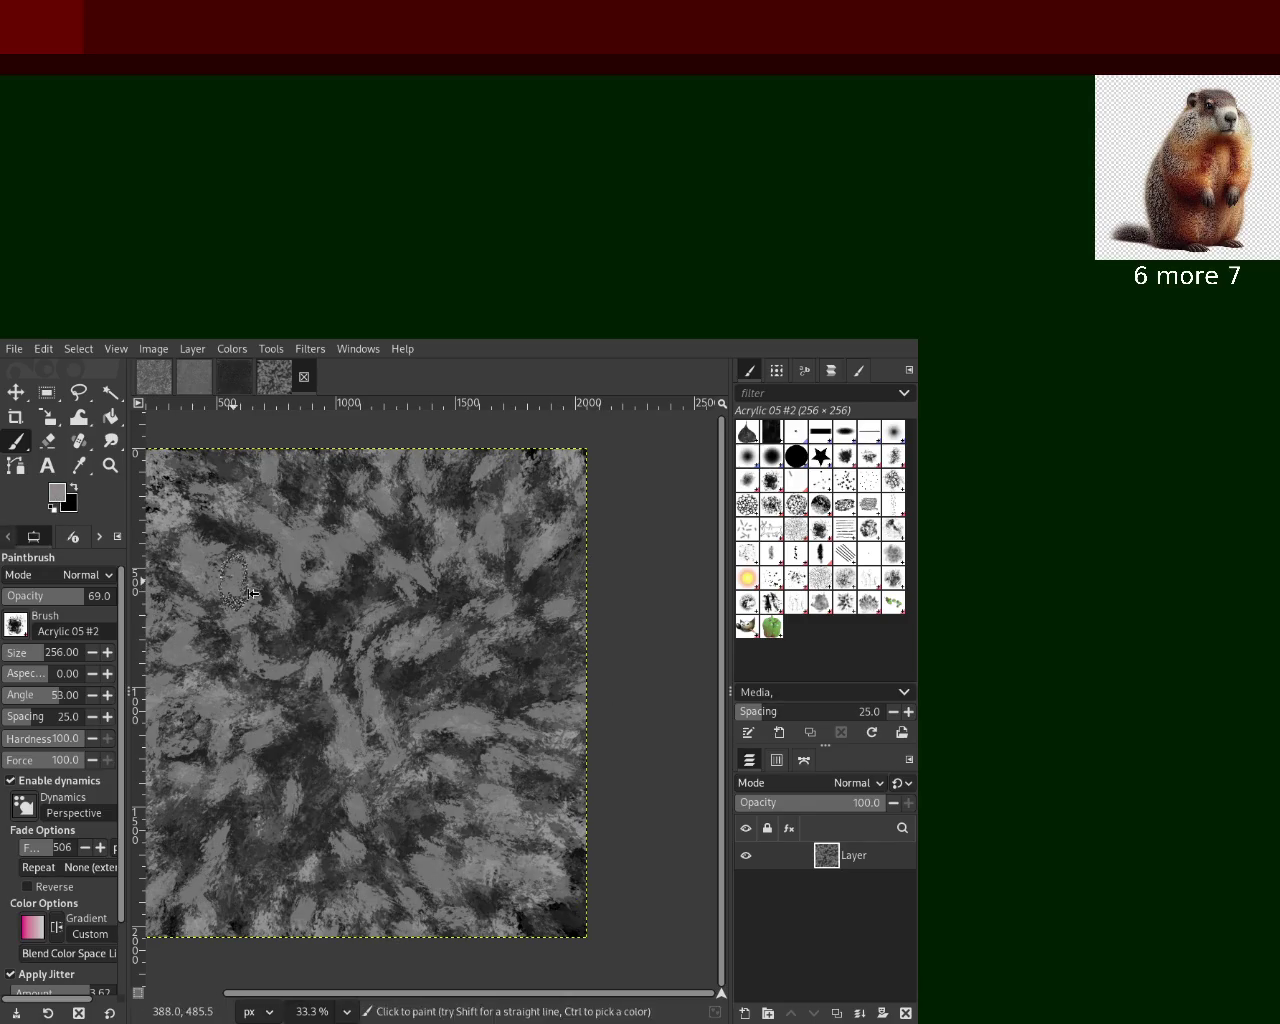
pyautogui.moveTo(600, 520)
pyautogui.mouseDown()
pyautogui.moveTo(447, 625)
pyautogui.moveTo(369, 489)
pyautogui.moveTo(322, 479)
pyautogui.moveTo(250, 780)
pyautogui.mouseUp()
# Undo some of the dark dabs and paint lighter grey dabs over the canvas
pyautogui.press('x')
pyautogui.hotkey('ctrl', 'z')
pyautogui.hotkey('ctrl', 'z')
pyautogui.keyDown('ctrl'); pyautogui.click(400, 650); pyautogui.keyUp('ctrl')
pyautogui.moveTo(400, 650); pyautogui.dragTo(468, 905)
pyautogui.moveTo(533, 790)
pyautogui.mouseDown()
pyautogui.moveTo(400, 700)
pyautogui.moveTo(468, 712)
pyautogui.moveTo(453, 575)
pyautogui.mouseUp()
pyautogui.hotkey('ctrl', 'z')
pyautogui.hotkey('ctrl', 'z')
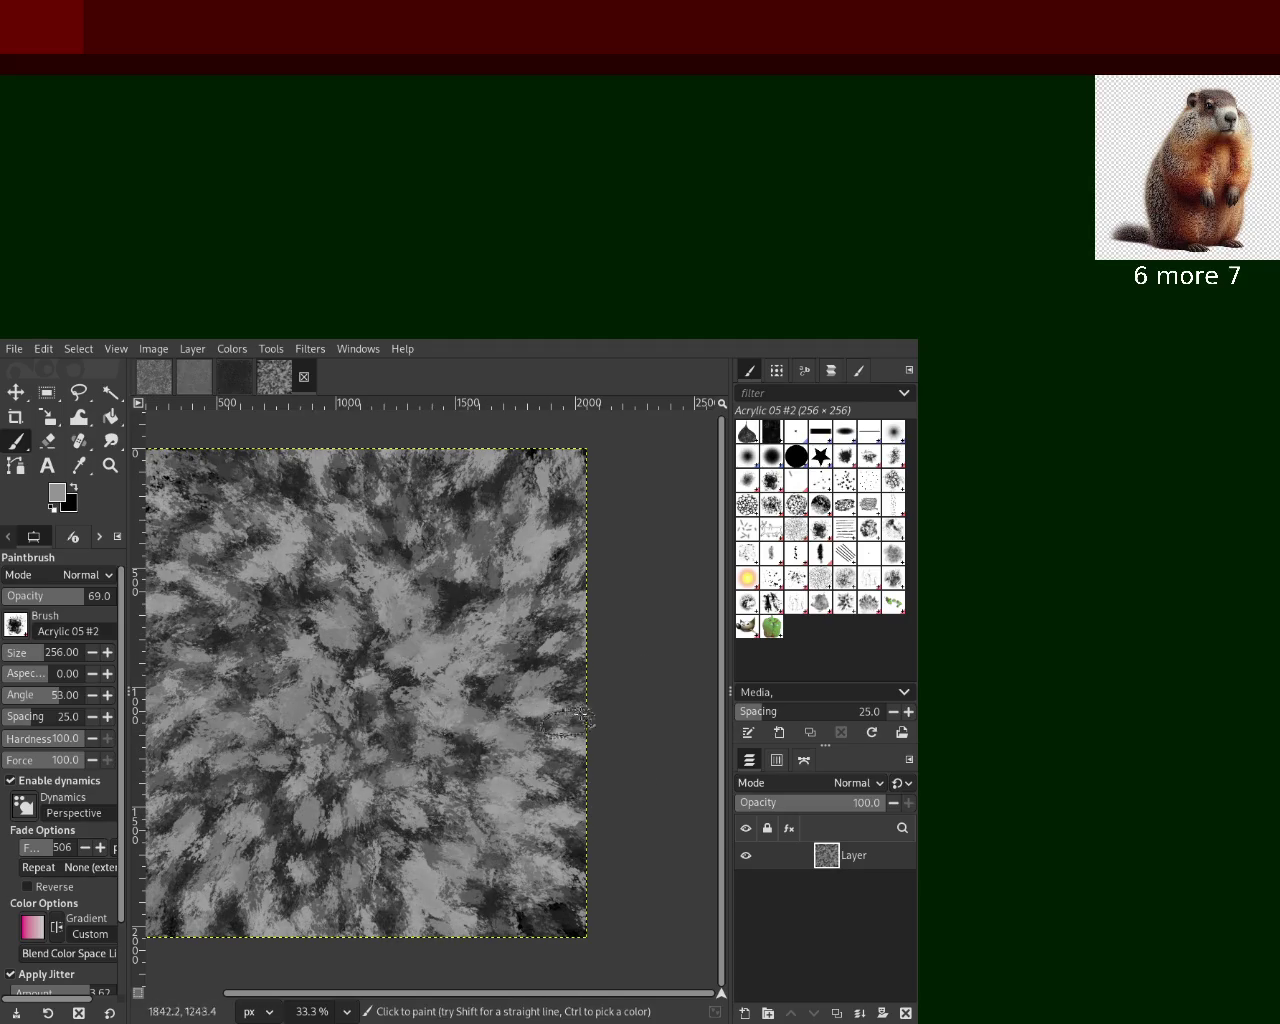
# Cover the canvas with near-black dabs, then add light-grey dabs over much of it
pyautogui.keyDown('ctrl'); pyautogui.click(491, 493); pyautogui.keyUp('ctrl')
pyautogui.moveTo(491, 493); pyautogui.dragTo(390, 772)
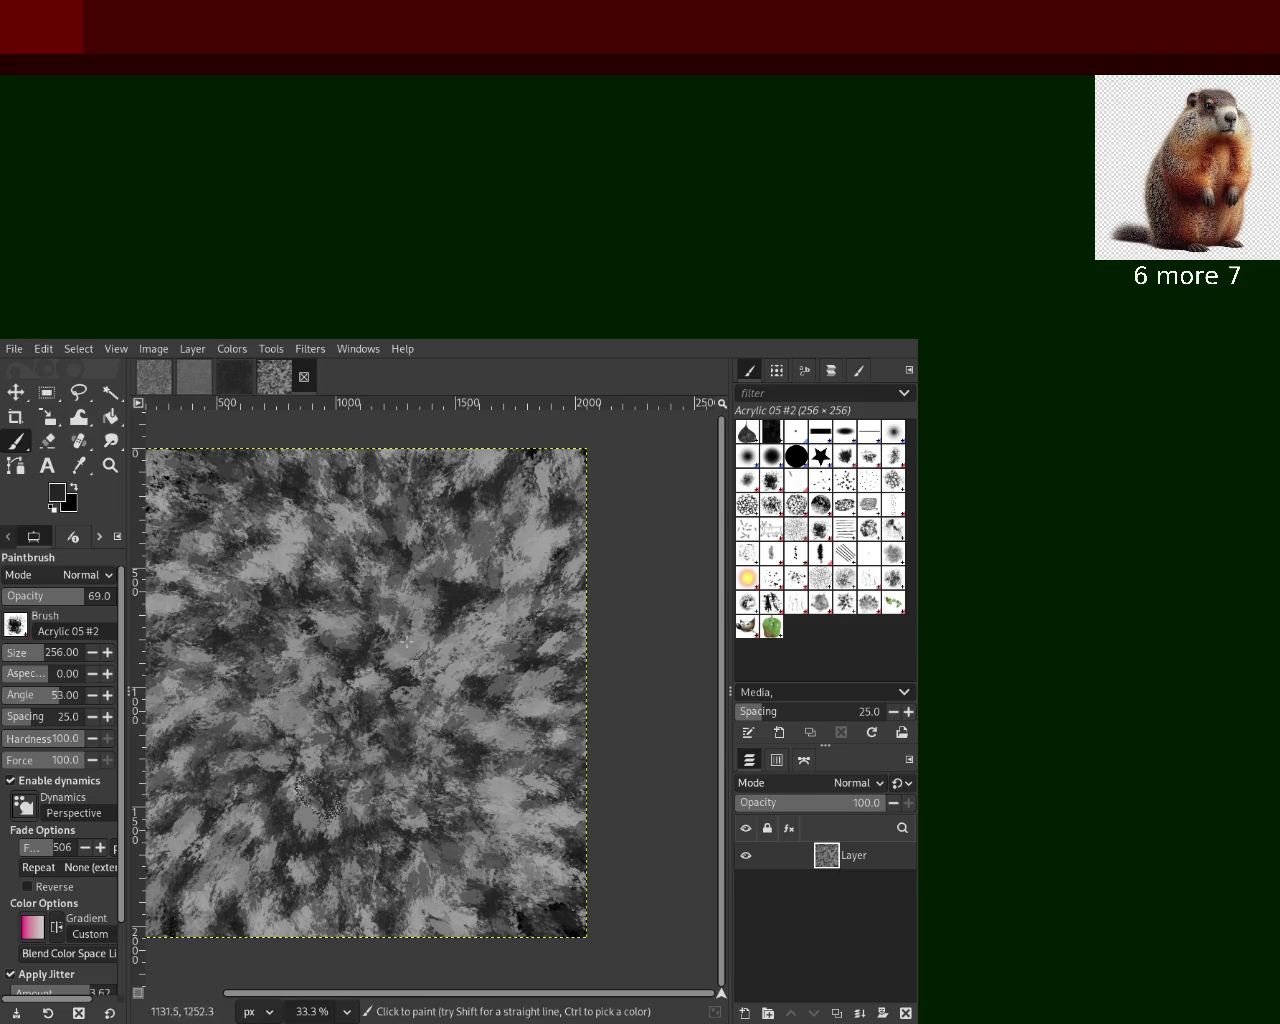
pyautogui.moveTo(262, 927); pyautogui.dragTo(247, 576)
pyautogui.hotkey('ctrl', 'z')
pyautogui.keyDown('ctrl'); pyautogui.click(195, 517); pyautogui.keyUp('ctrl')
pyautogui.moveTo(195, 517)
pyautogui.mouseDown()
pyautogui.moveTo(252, 755)
pyautogui.moveTo(547, 759)
pyautogui.mouseUp()
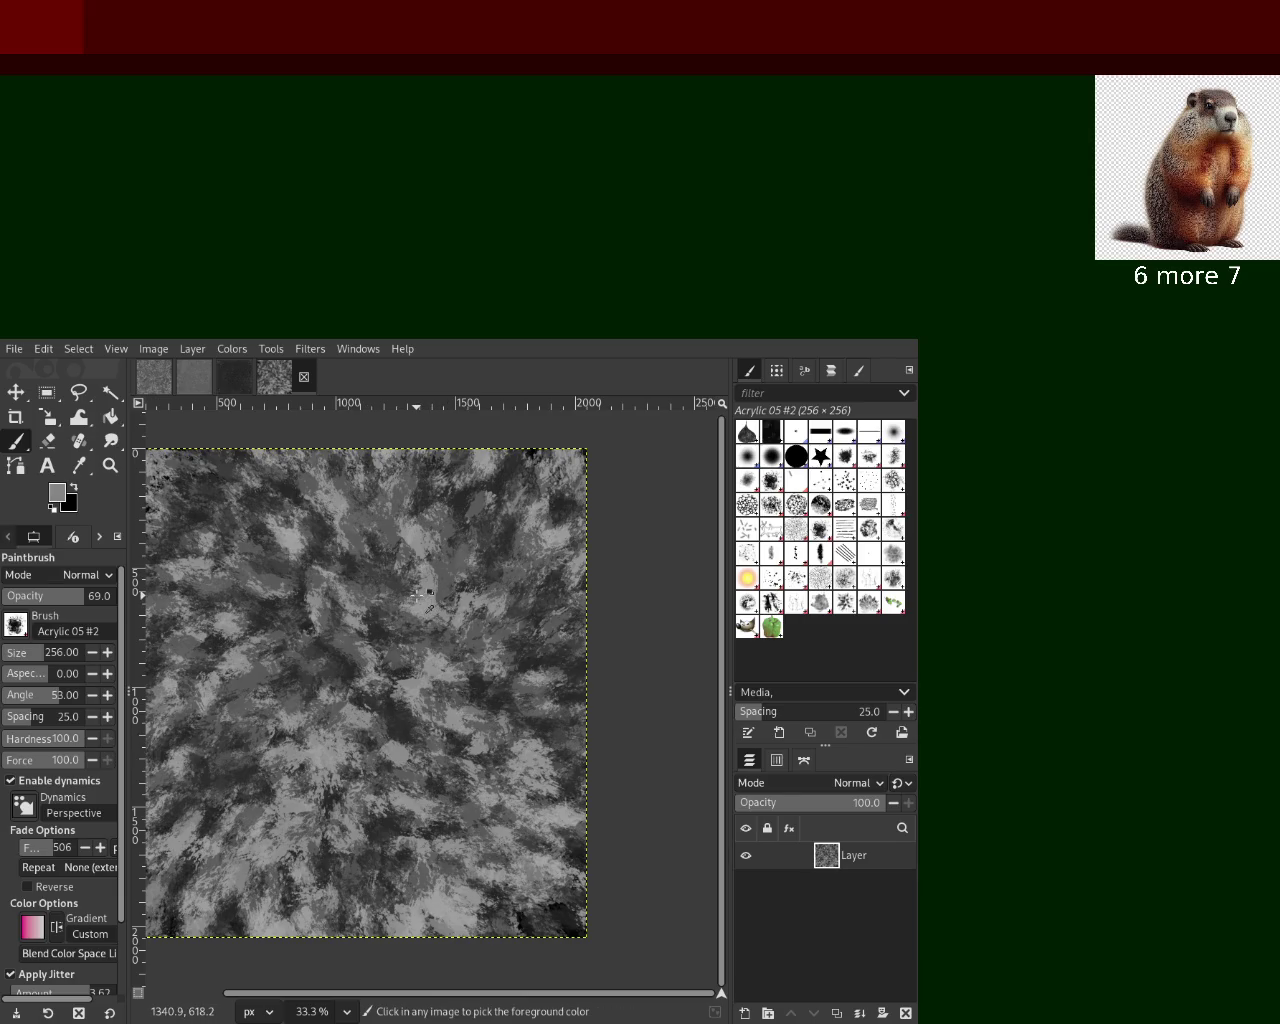
pyautogui.moveTo(418, 594)
pyautogui.mouseDown()
pyautogui.moveTo(471, 598)
pyautogui.moveTo(455, 497)
pyautogui.moveTo(380, 575)
pyautogui.mouseUp()
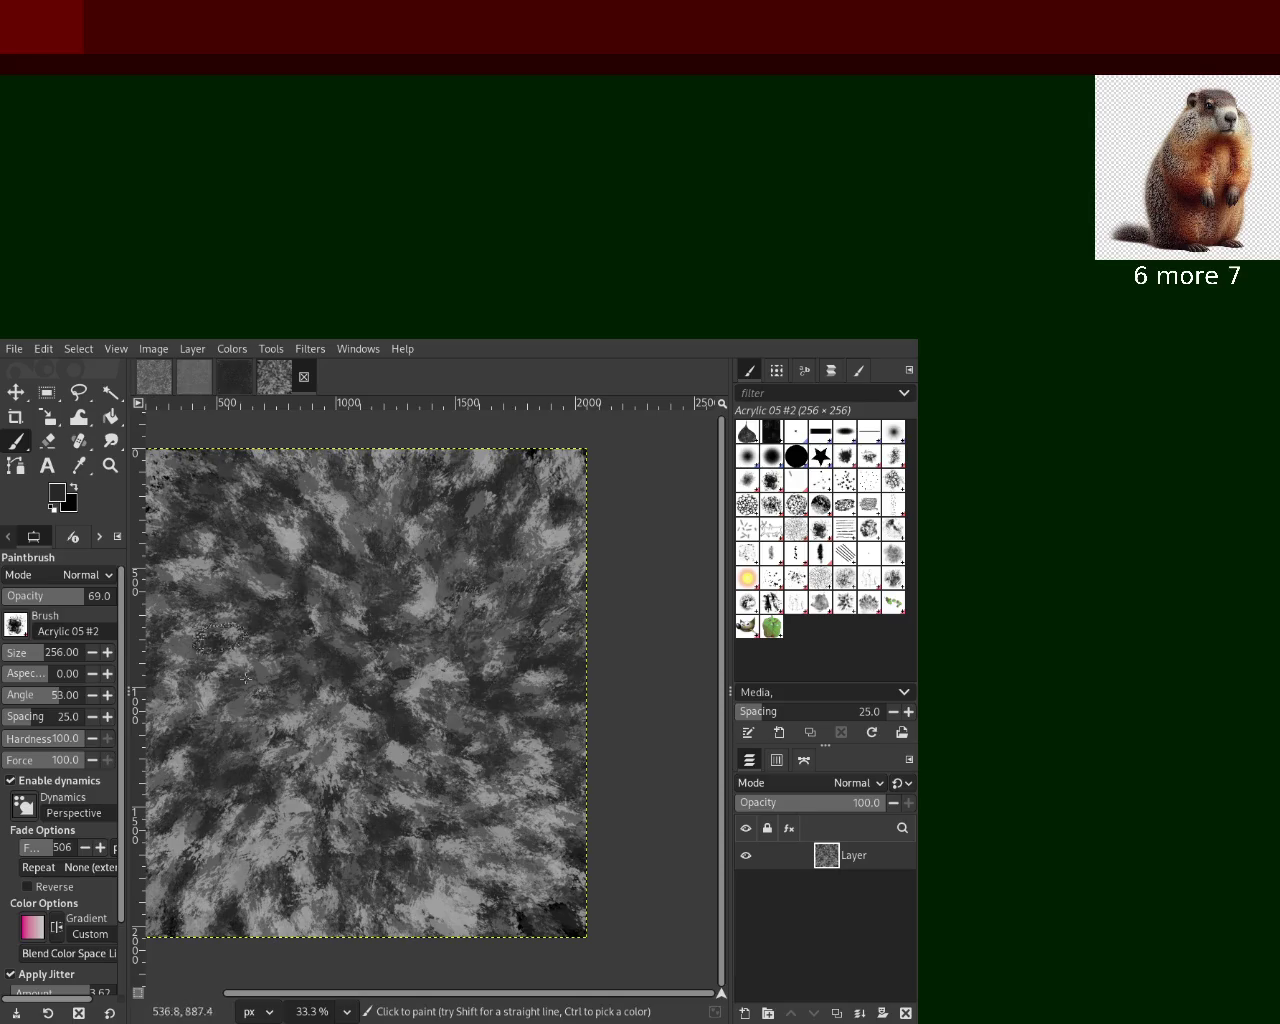
pyautogui.click(232, 380)
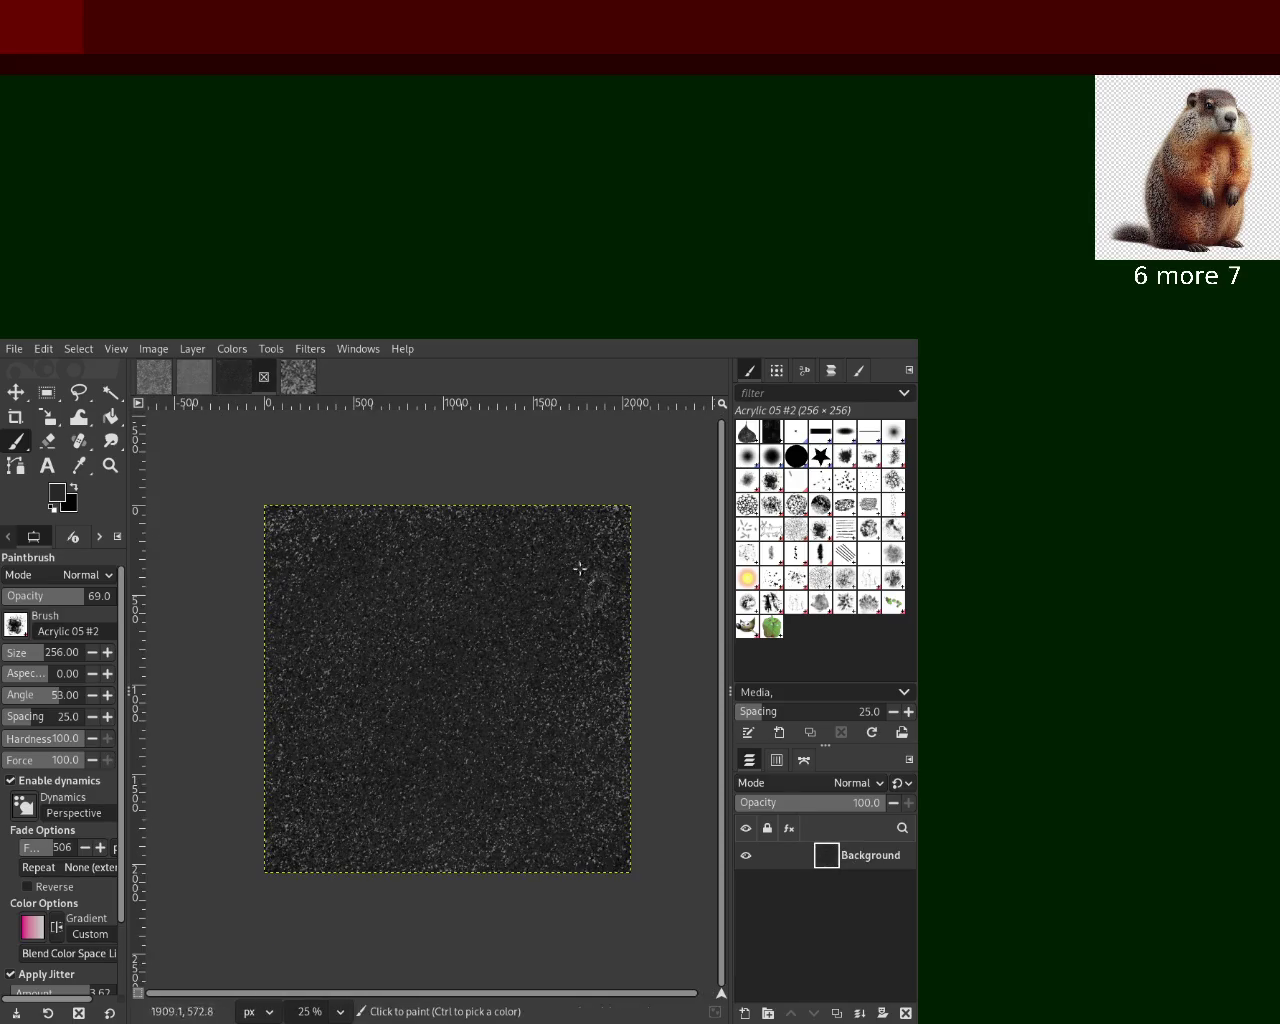
pyautogui.click(190, 382)
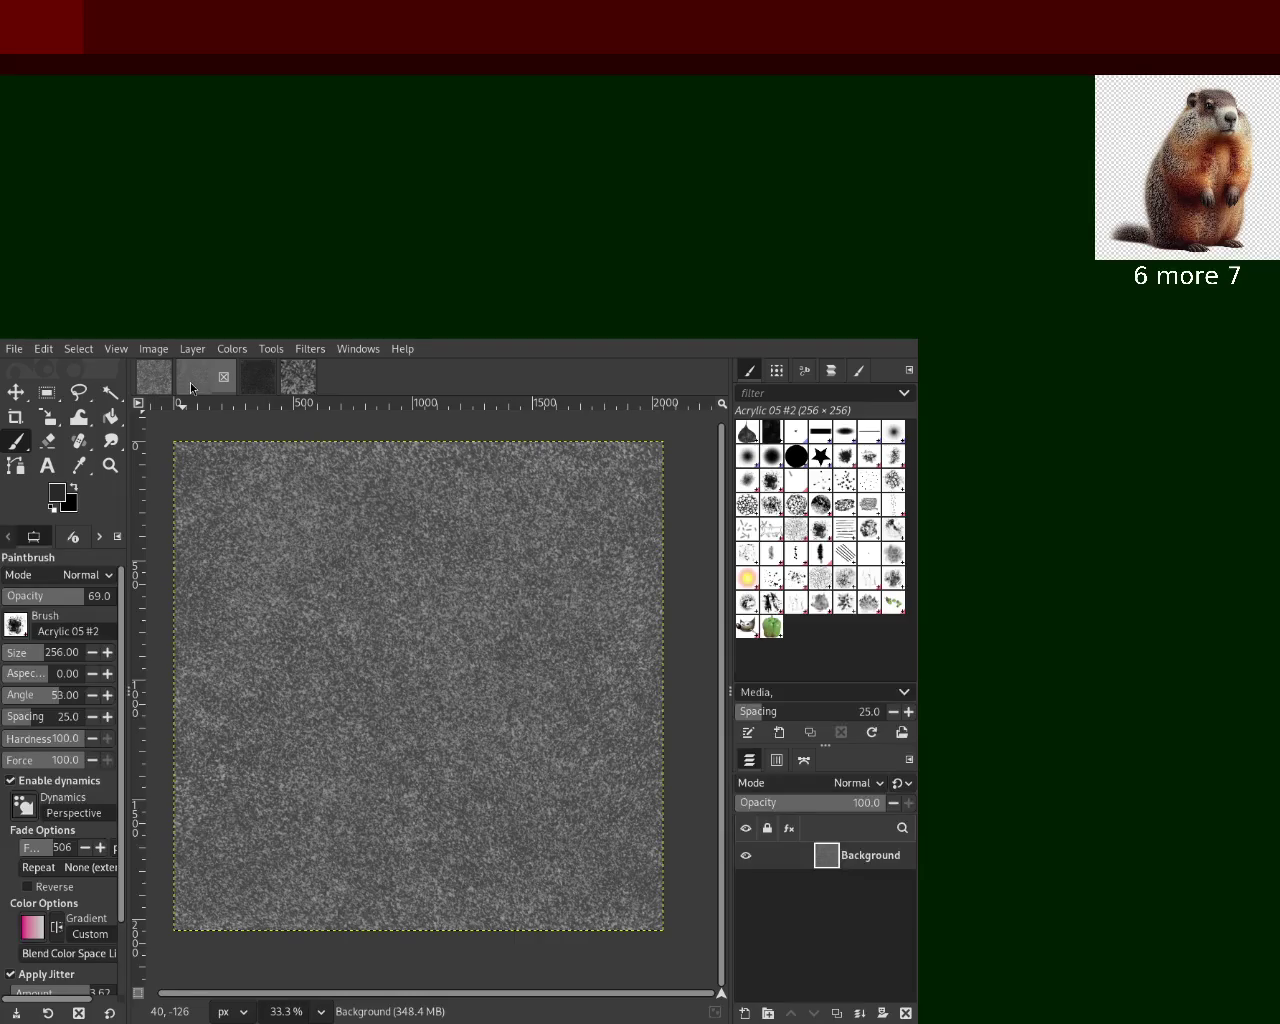
pyautogui.click(158, 385)
pyautogui.click(222, 380)
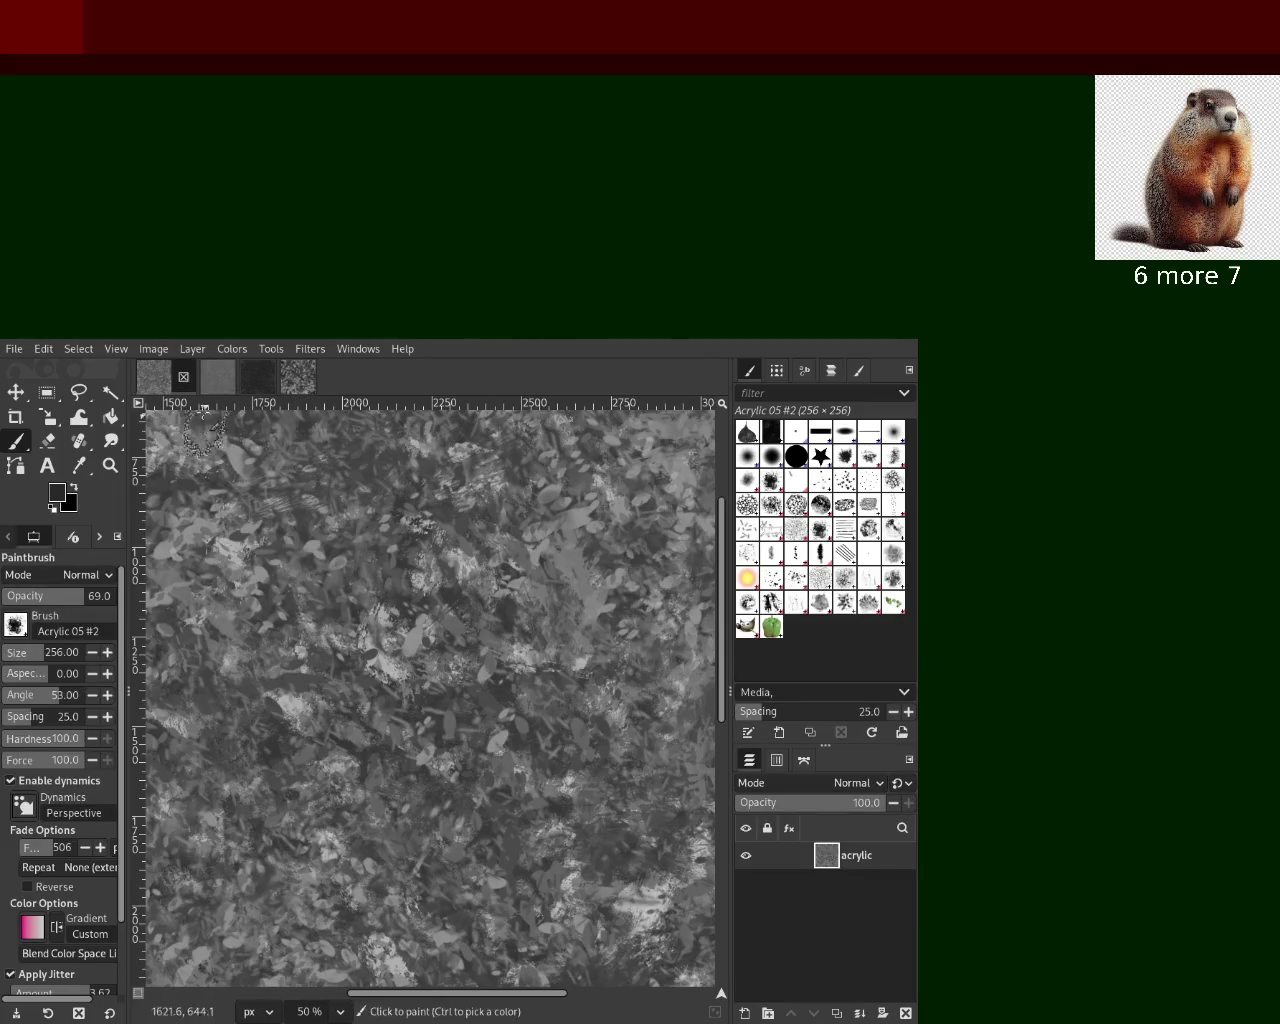
pyautogui.click(275, 386)
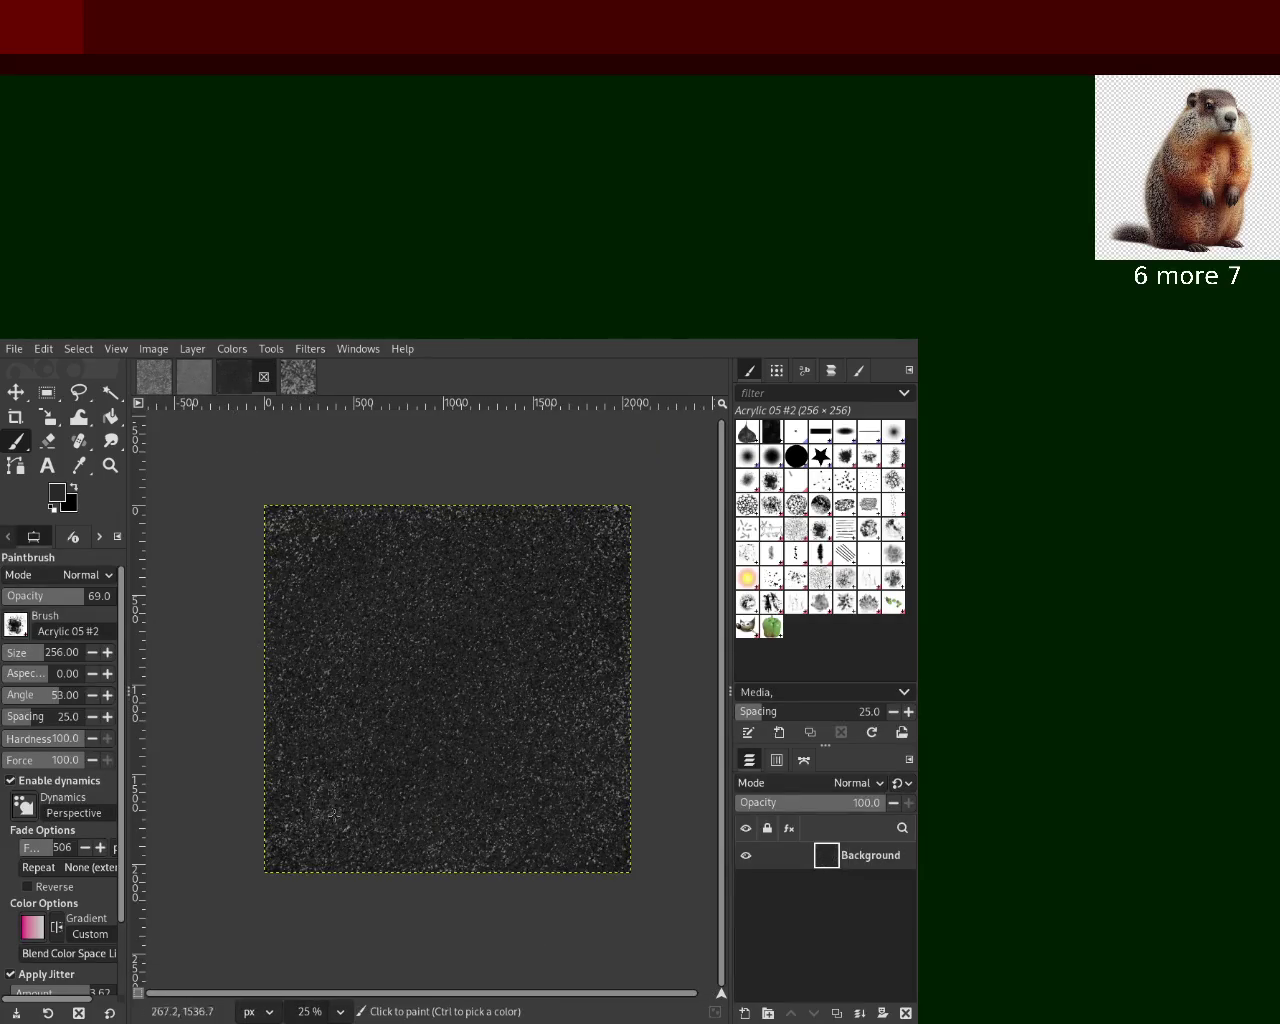
pyautogui.click(194, 378)
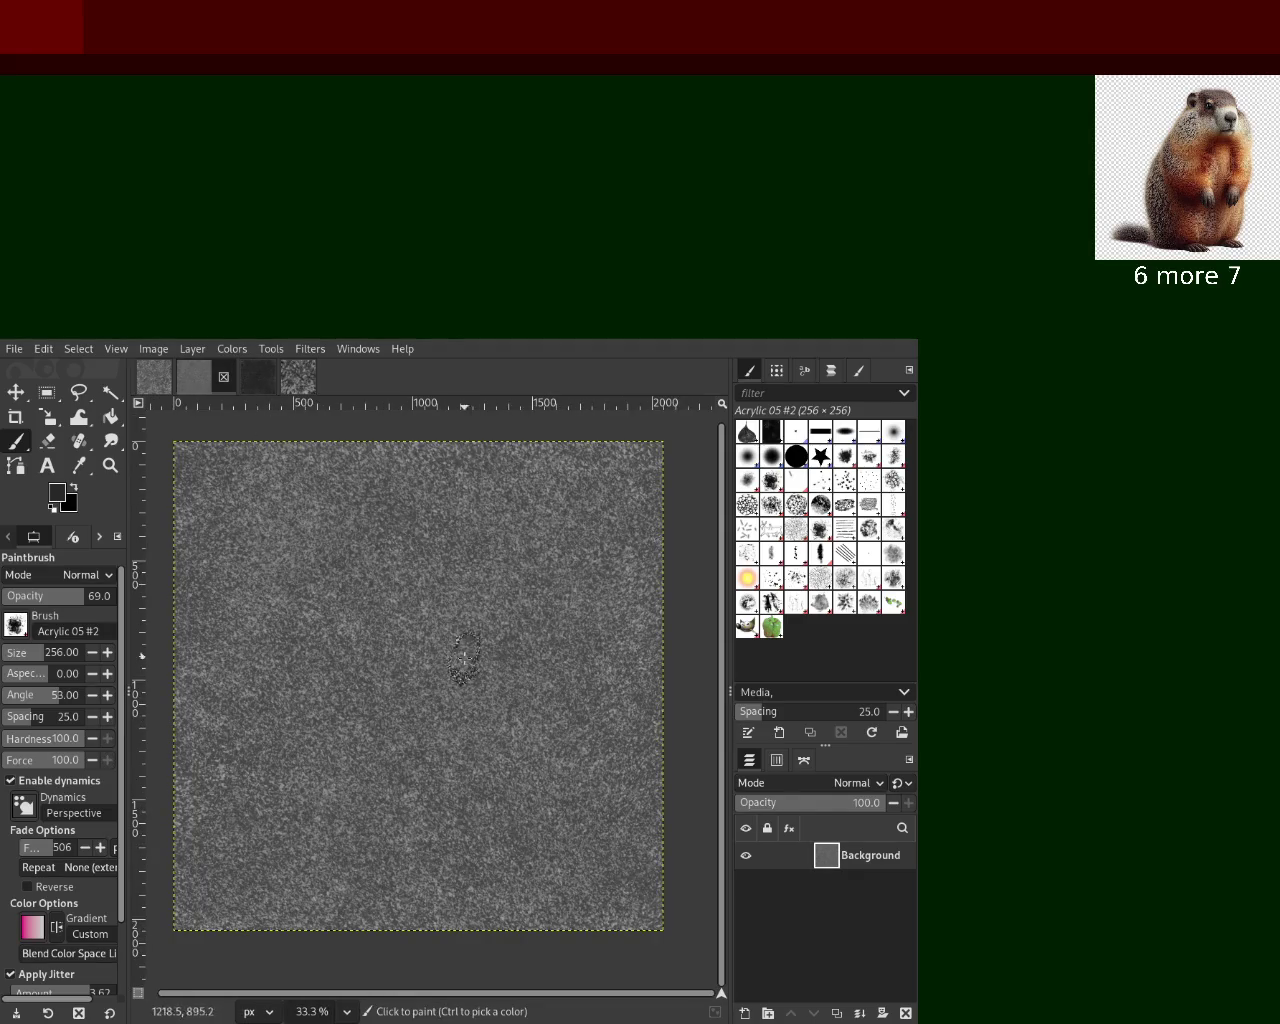
pyautogui.click(261, 388)
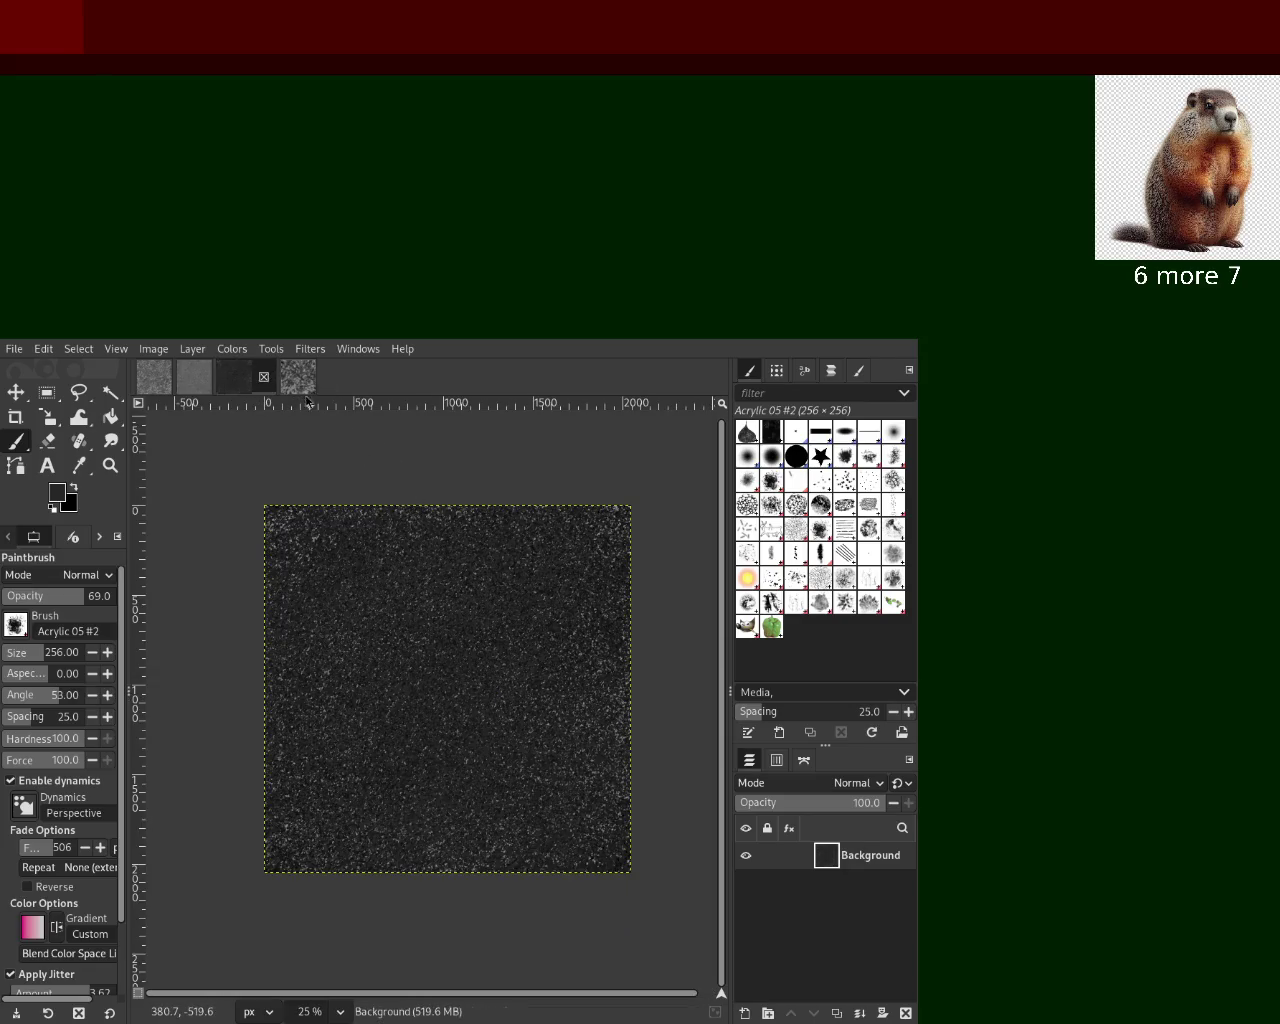
pyautogui.click(297, 377)
pyautogui.keyDown('ctrl'); pyautogui.click(432, 596); pyautogui.keyUp('ctrl')
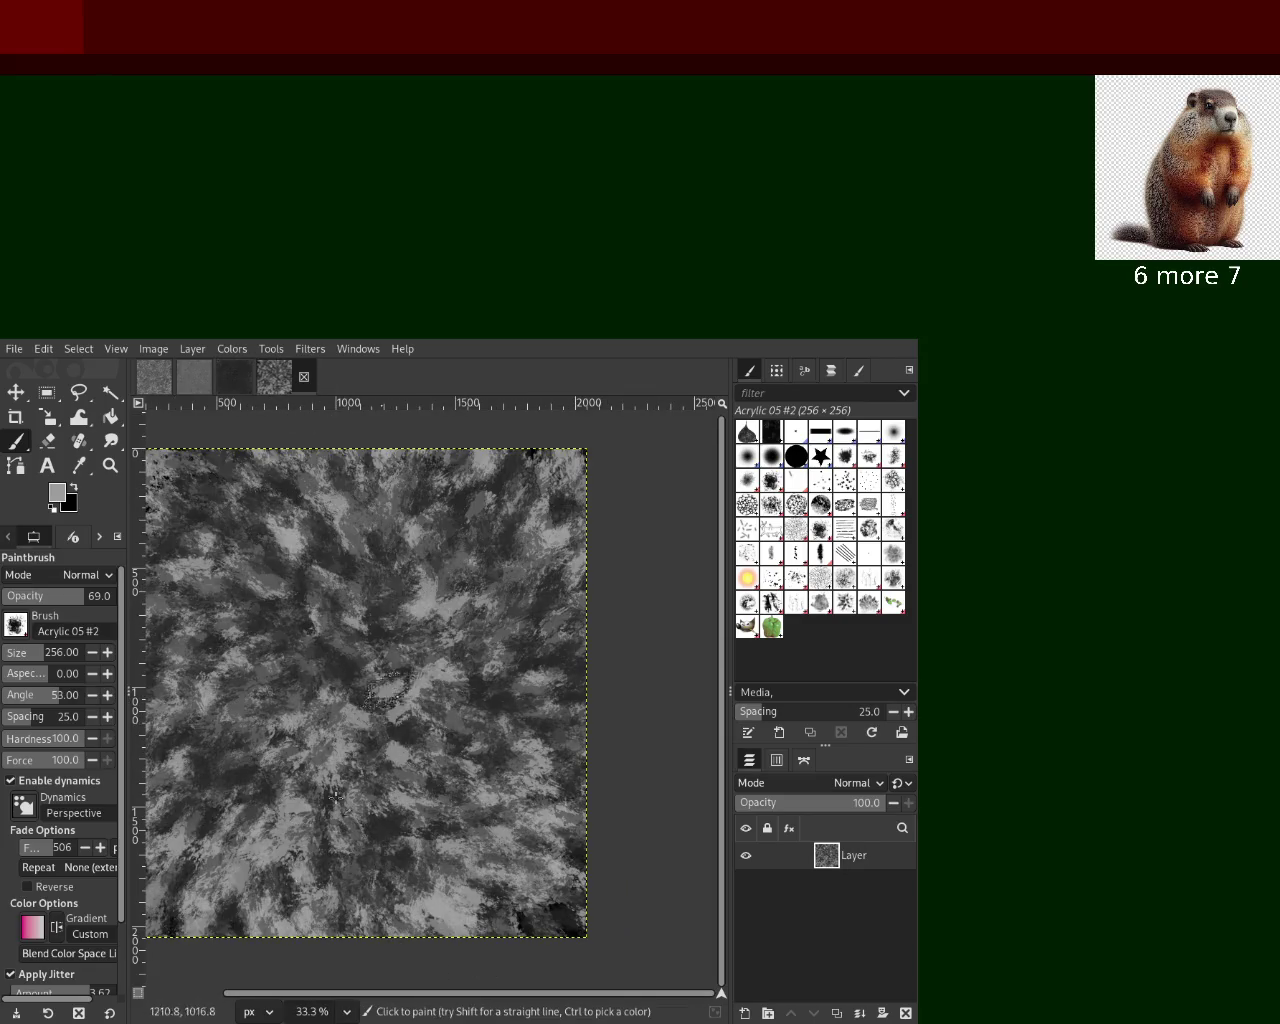
# Paint light-grey strokes across the centre, then black strokes all over the canvas
pyautogui.keyDown('ctrl'); pyautogui.click(479, 680); pyautogui.keyUp('ctrl')
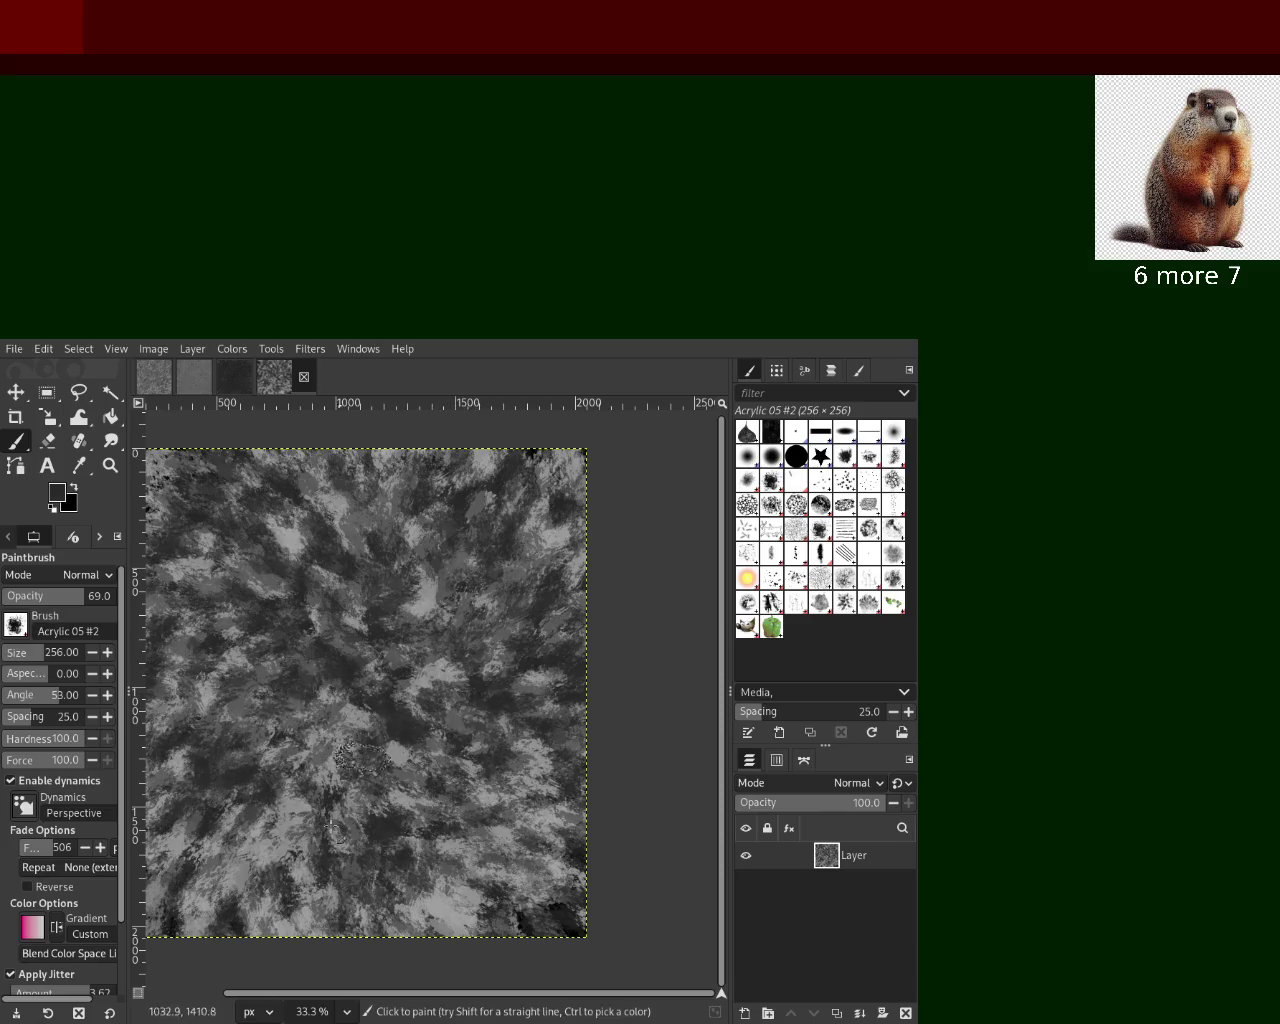
pyautogui.keyDown('ctrl'); pyautogui.click(452, 676); pyautogui.keyUp('ctrl')
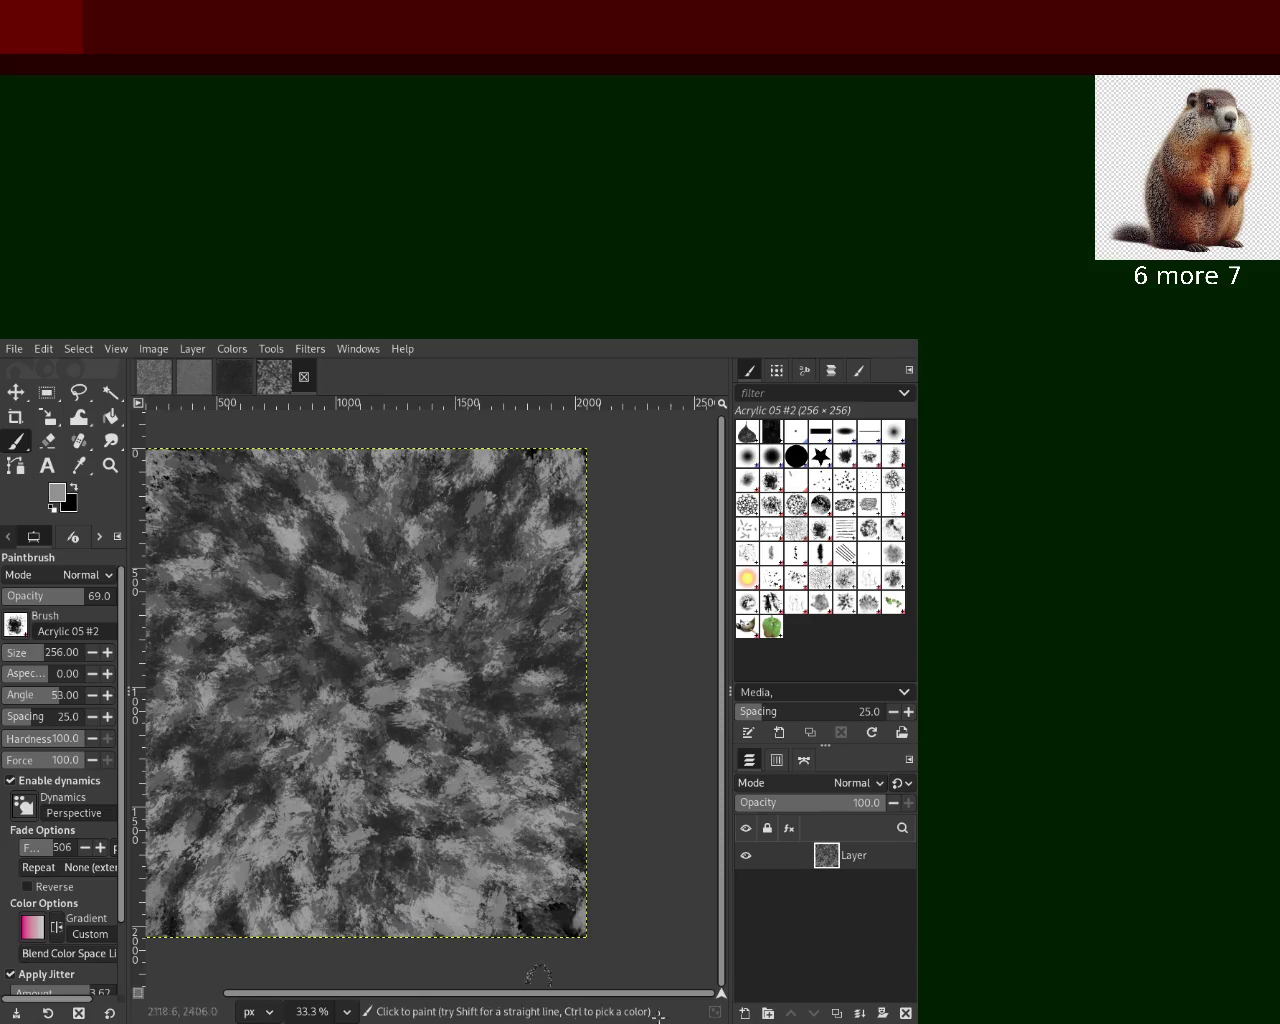
pyautogui.moveTo(337, 545); pyautogui.dragTo(412, 727)
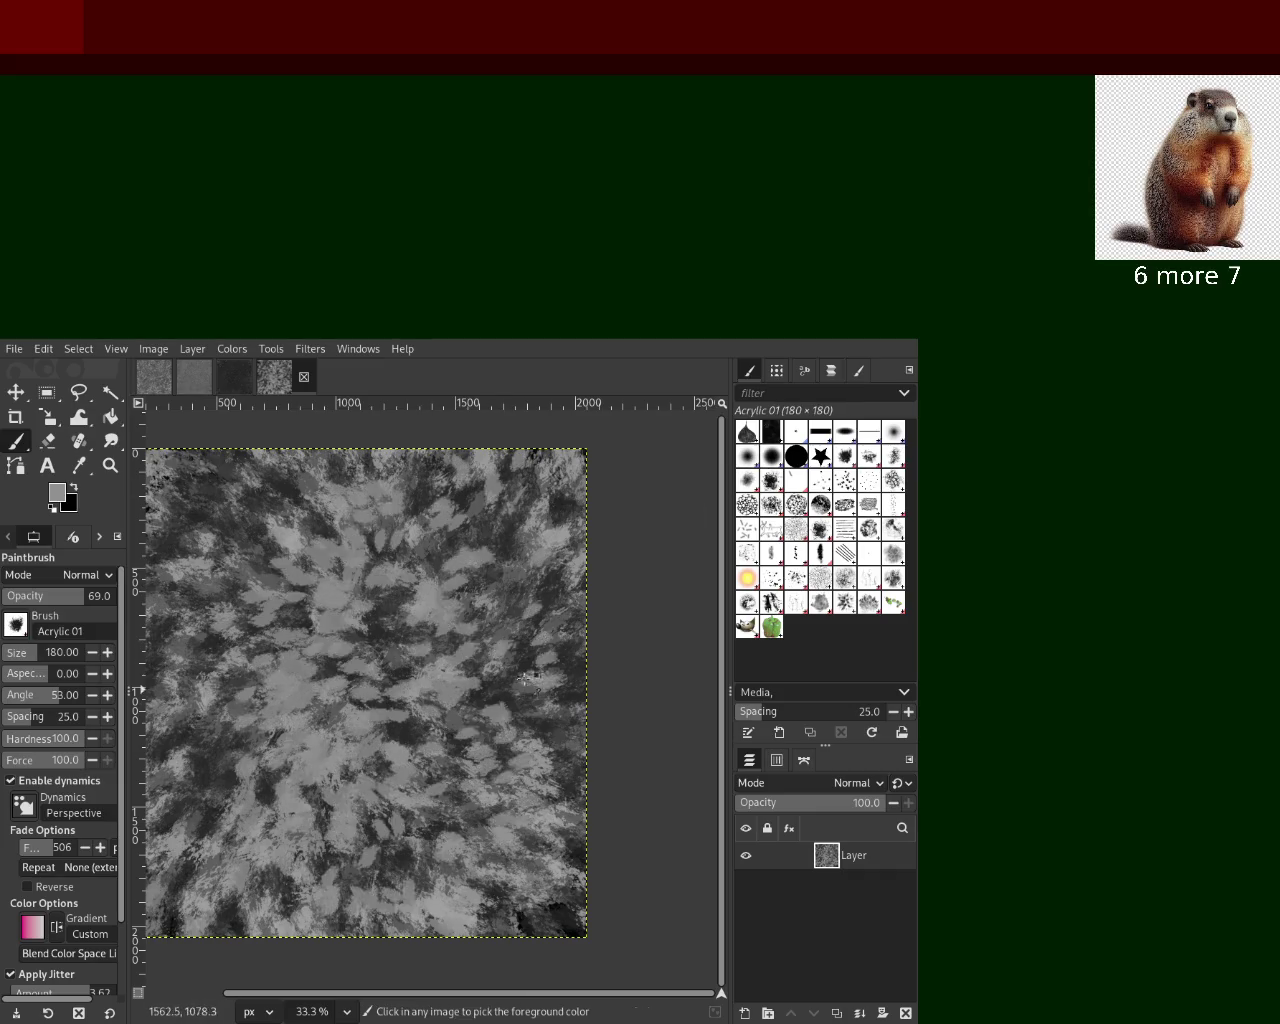
pyautogui.keyDown('ctrl'); pyautogui.click(380, 713); pyautogui.keyUp('ctrl')
pyautogui.moveTo(380, 713)
pyautogui.mouseDown()
pyautogui.moveTo(455, 622)
pyautogui.moveTo(349, 733)
pyautogui.mouseUp()
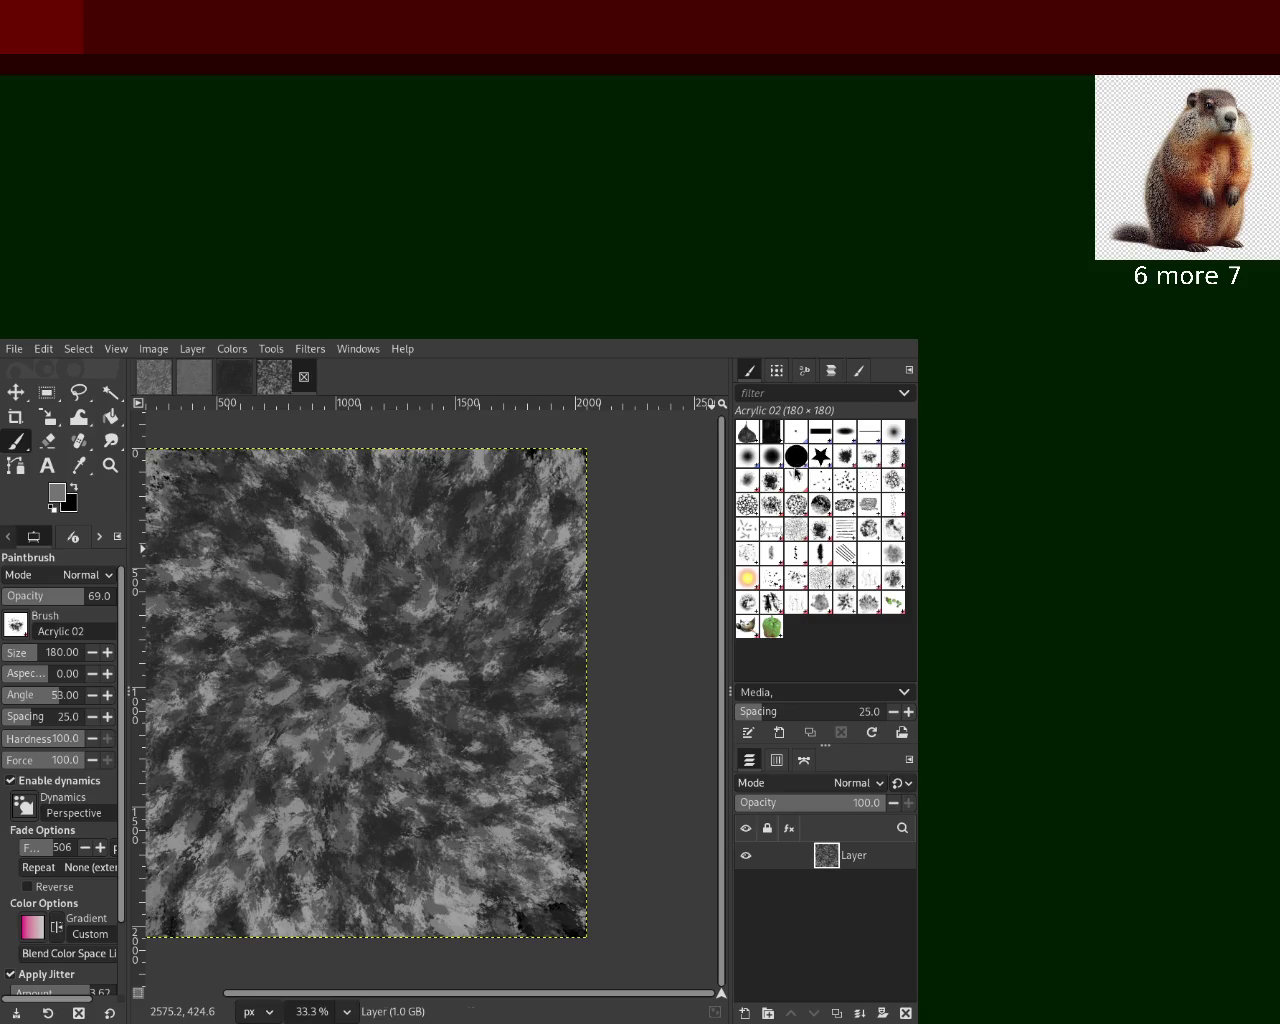
# Try bright strokes with the Acrylic 03, 04 and 05 #2 brushes, undoing each
pyautogui.keyDown('ctrl'); pyautogui.click(305, 923); pyautogui.keyUp('ctrl')
pyautogui.moveTo(340, 650); pyautogui.dragTo(540, 600)
pyautogui.hotkey('ctrl', 'z')
pyautogui.click(796, 432)
pyautogui.moveTo(416, 598); pyautogui.dragTo(300, 893)
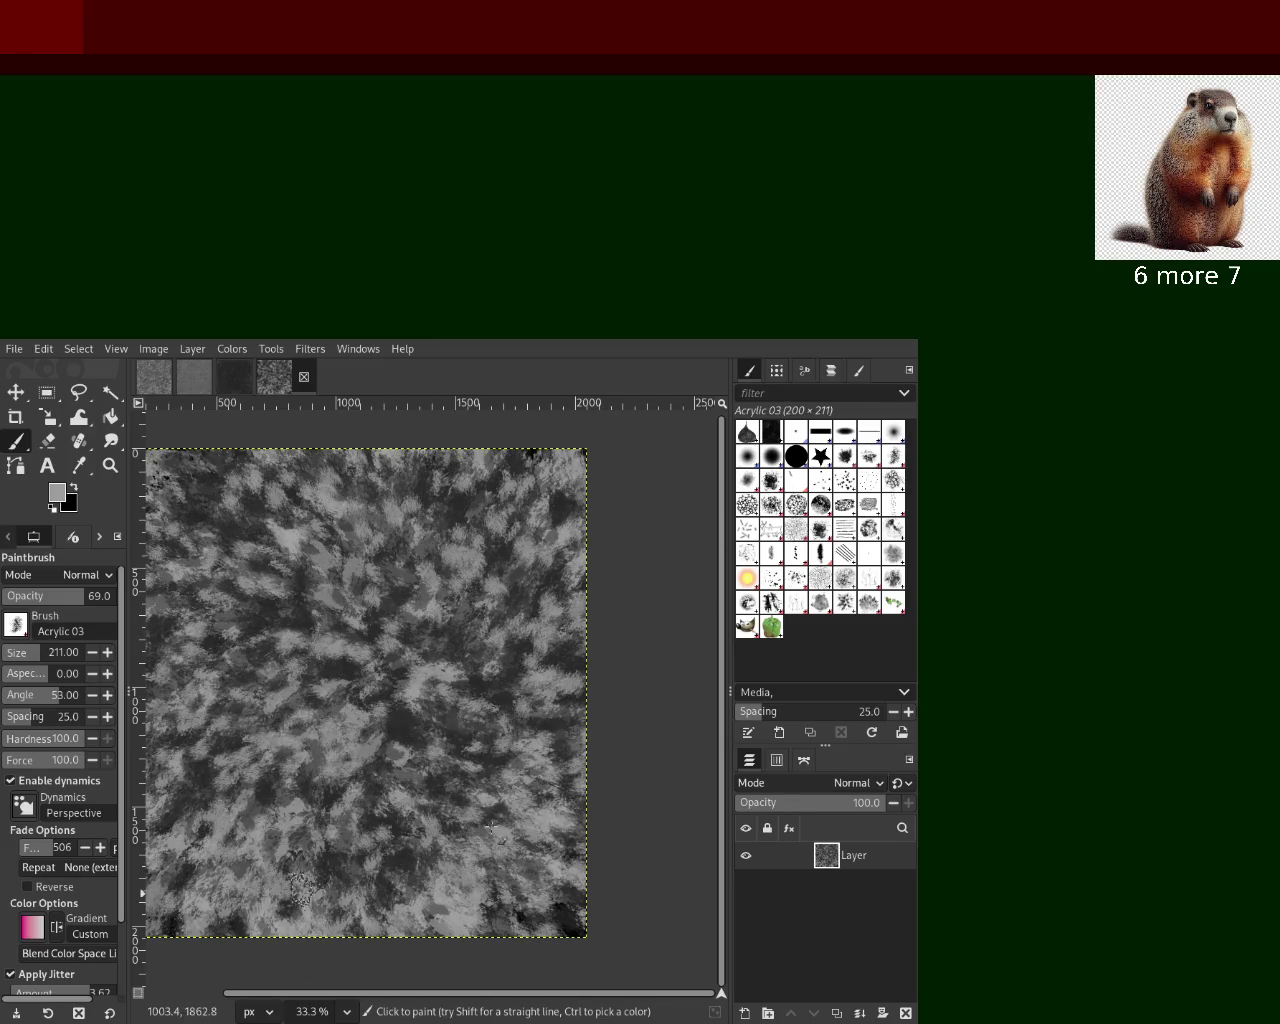
pyautogui.hotkey('ctrl', 'z')
pyautogui.click(771, 456)
pyautogui.moveTo(300, 750); pyautogui.dragTo(450, 640)
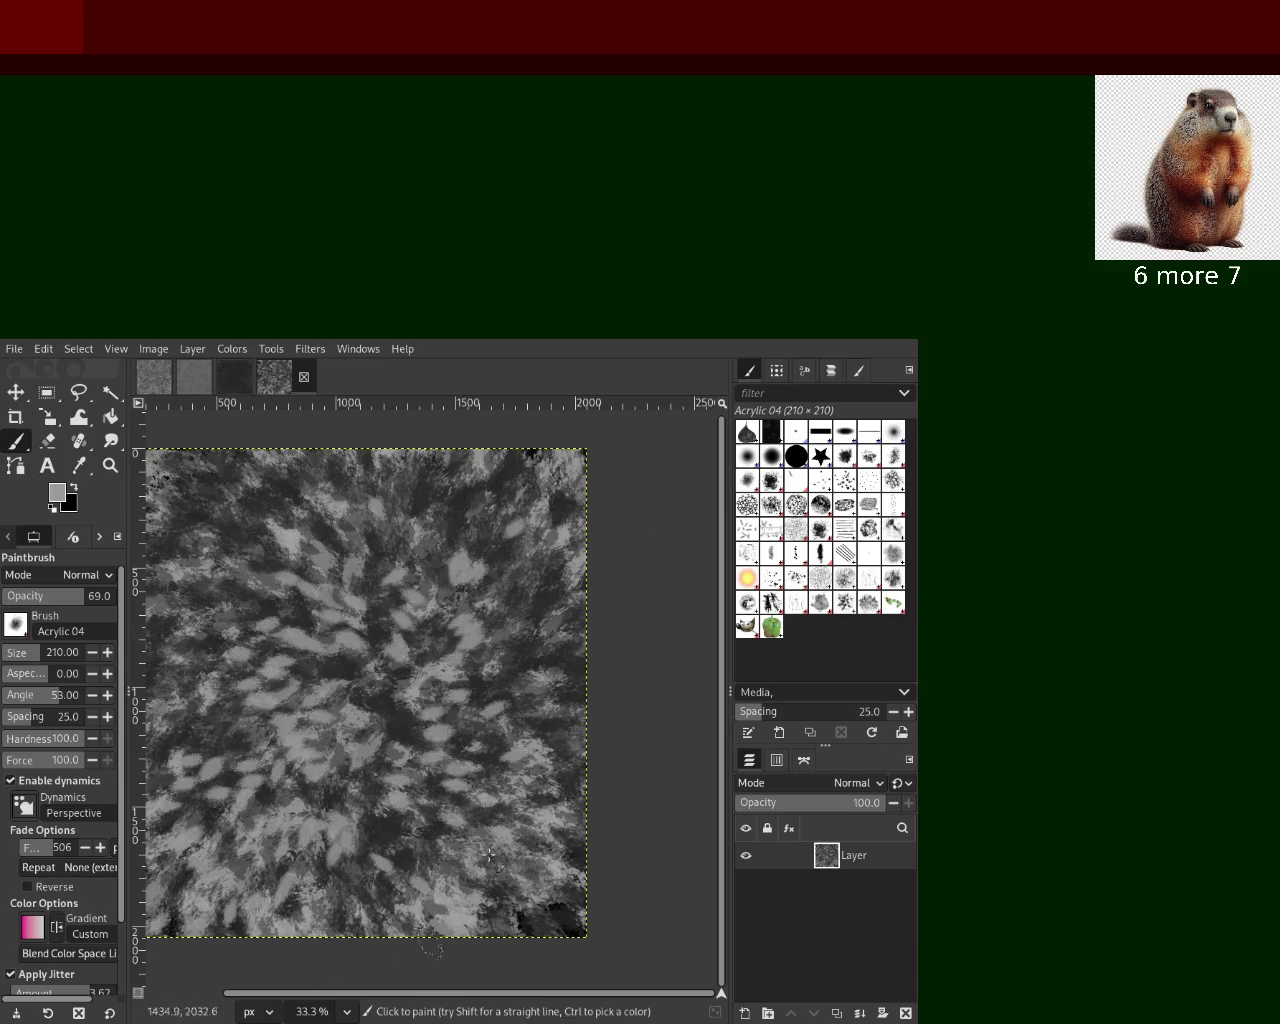
pyautogui.hotkey('ctrl', 'z')
pyautogui.click(771, 481)
pyautogui.moveTo(330, 590)
pyautogui.mouseDown()
pyautogui.moveTo(200, 790)
pyautogui.moveTo(348, 492)
pyautogui.mouseUp()
pyautogui.hotkey('ctrl', 'z')
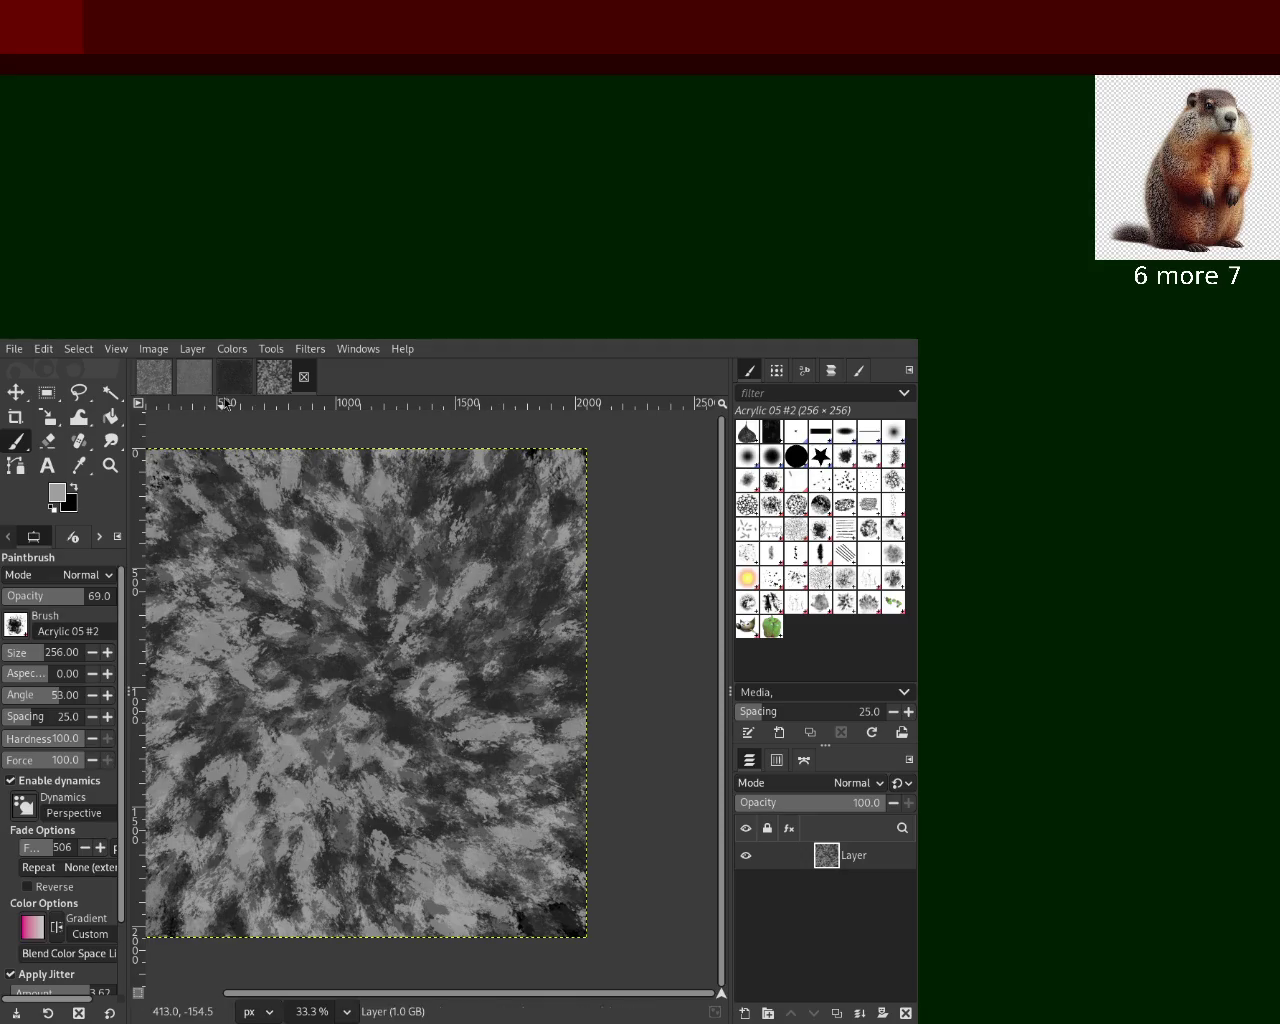
# Switch to the dark speckled image and test, then undo, an Acrylic 01 stroke
pyautogui.click(235, 376)
pyautogui.click(845, 456)
pyautogui.moveTo(436, 700); pyautogui.dragTo(350, 780)
pyautogui.hotkey('ctrl', 'z')
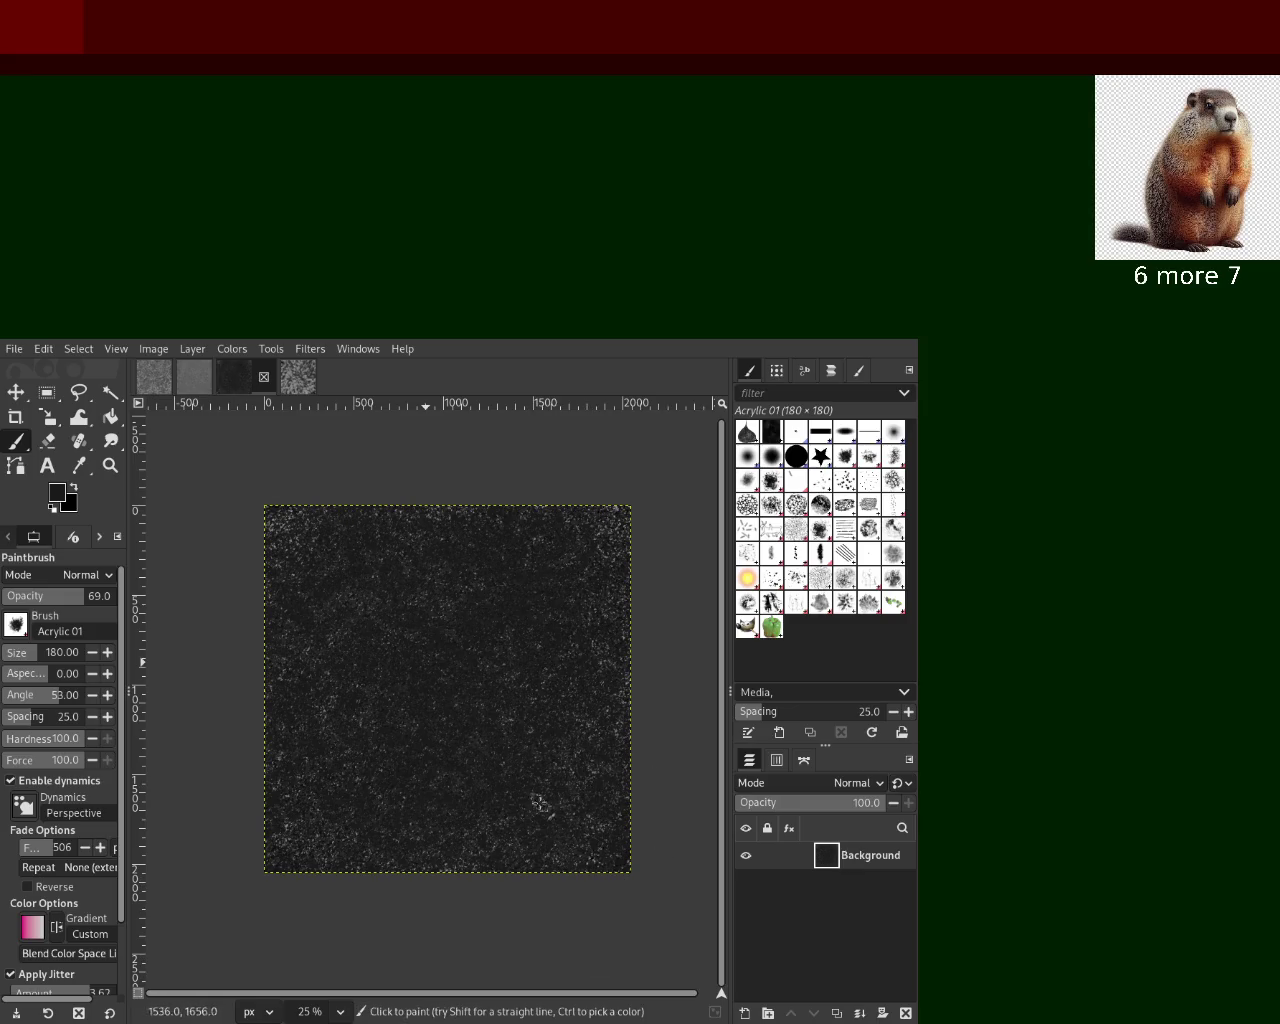
# Zoom in and out on the dark speckled image, then return to the Paintbrush
pyautogui.press('z')
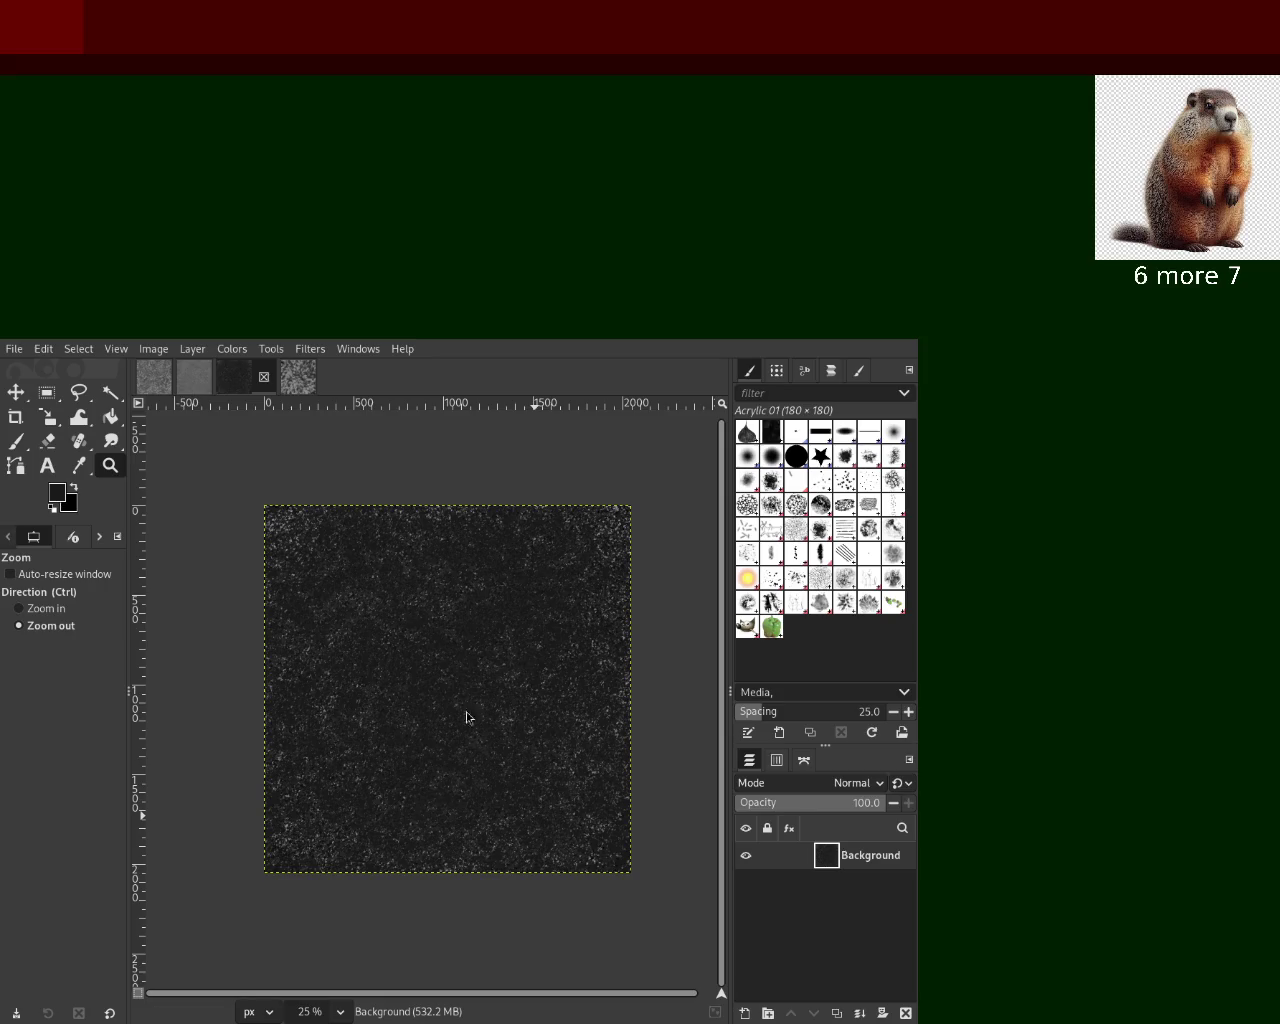
pyautogui.hotkey('ctrl', 'z')
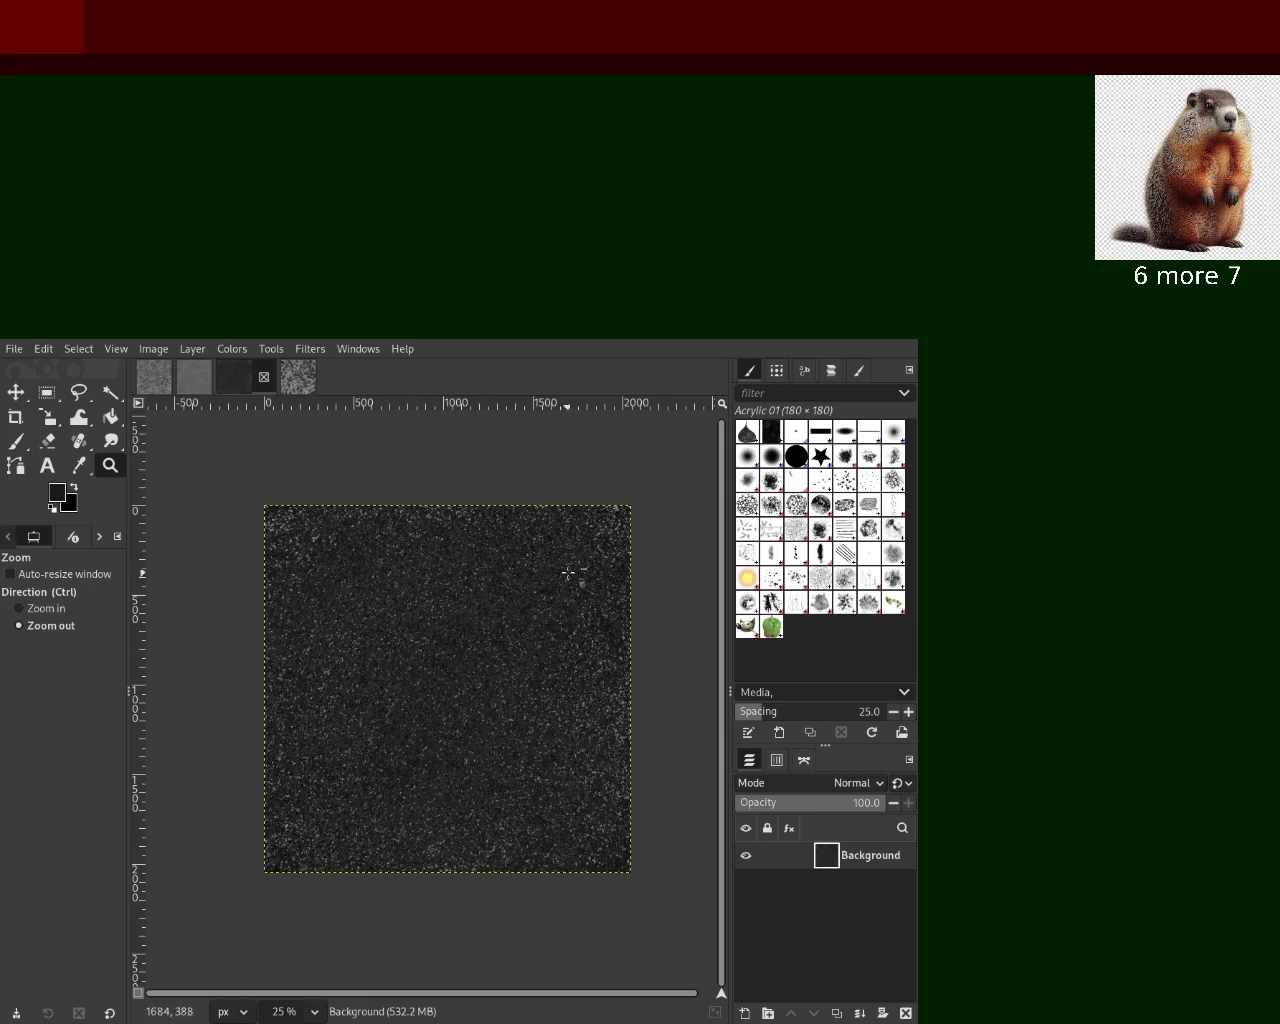
pyautogui.moveTo(576, 540); pyautogui.dragTo(576, 540)
pyautogui.keyDown('ctrl'); pyautogui.click(314, 726); pyautogui.keyUp('ctrl')
pyautogui.keyDown('ctrl'); pyautogui.click(491, 683); pyautogui.keyUp('ctrl')
pyautogui.keyDown('ctrl'); pyautogui.click(491, 683); pyautogui.keyUp('ctrl')
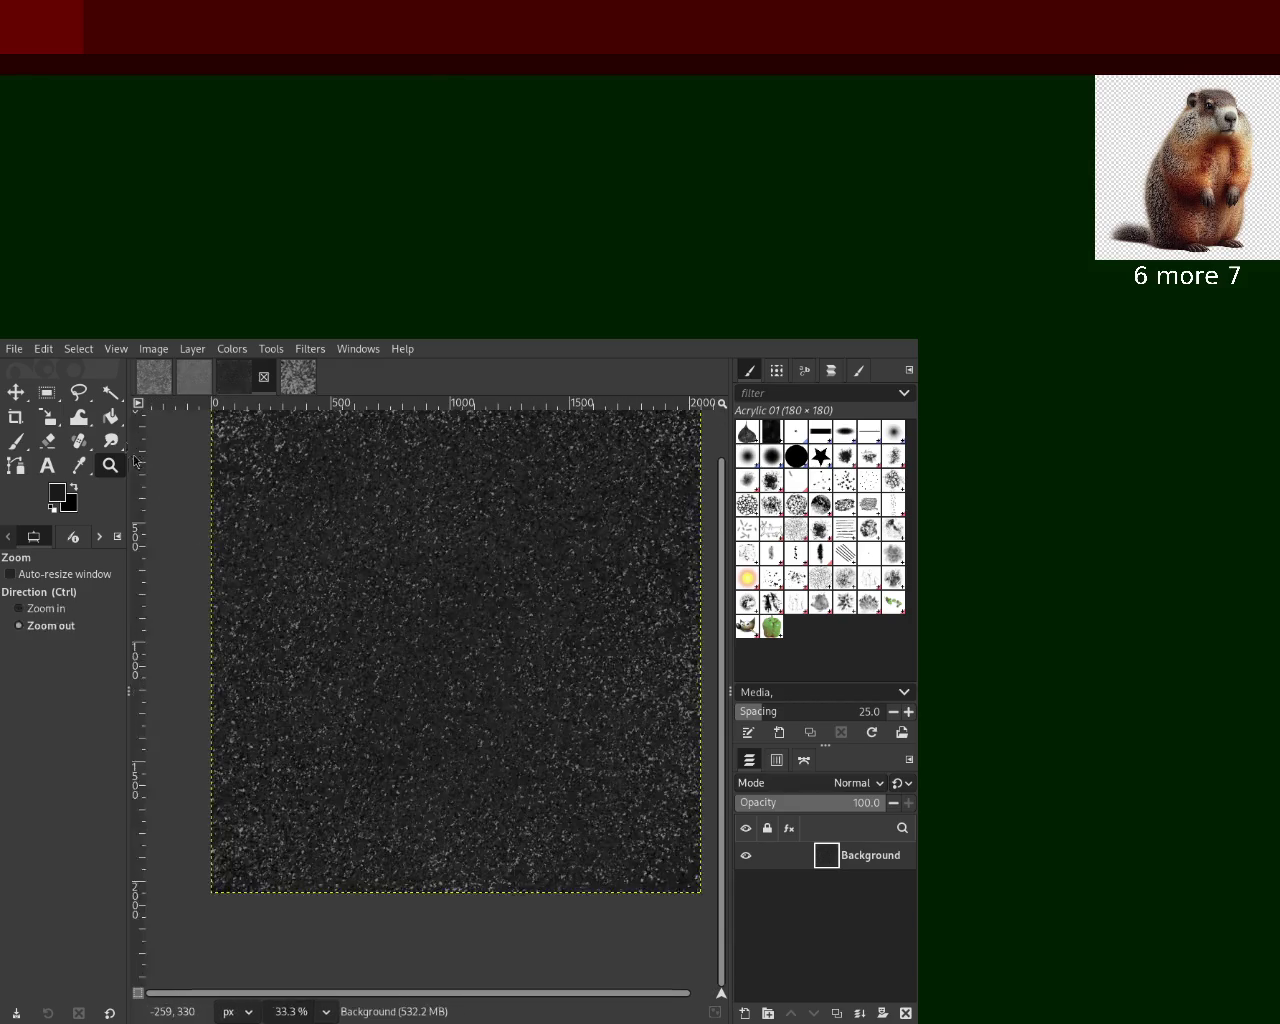
pyautogui.click(14, 445)
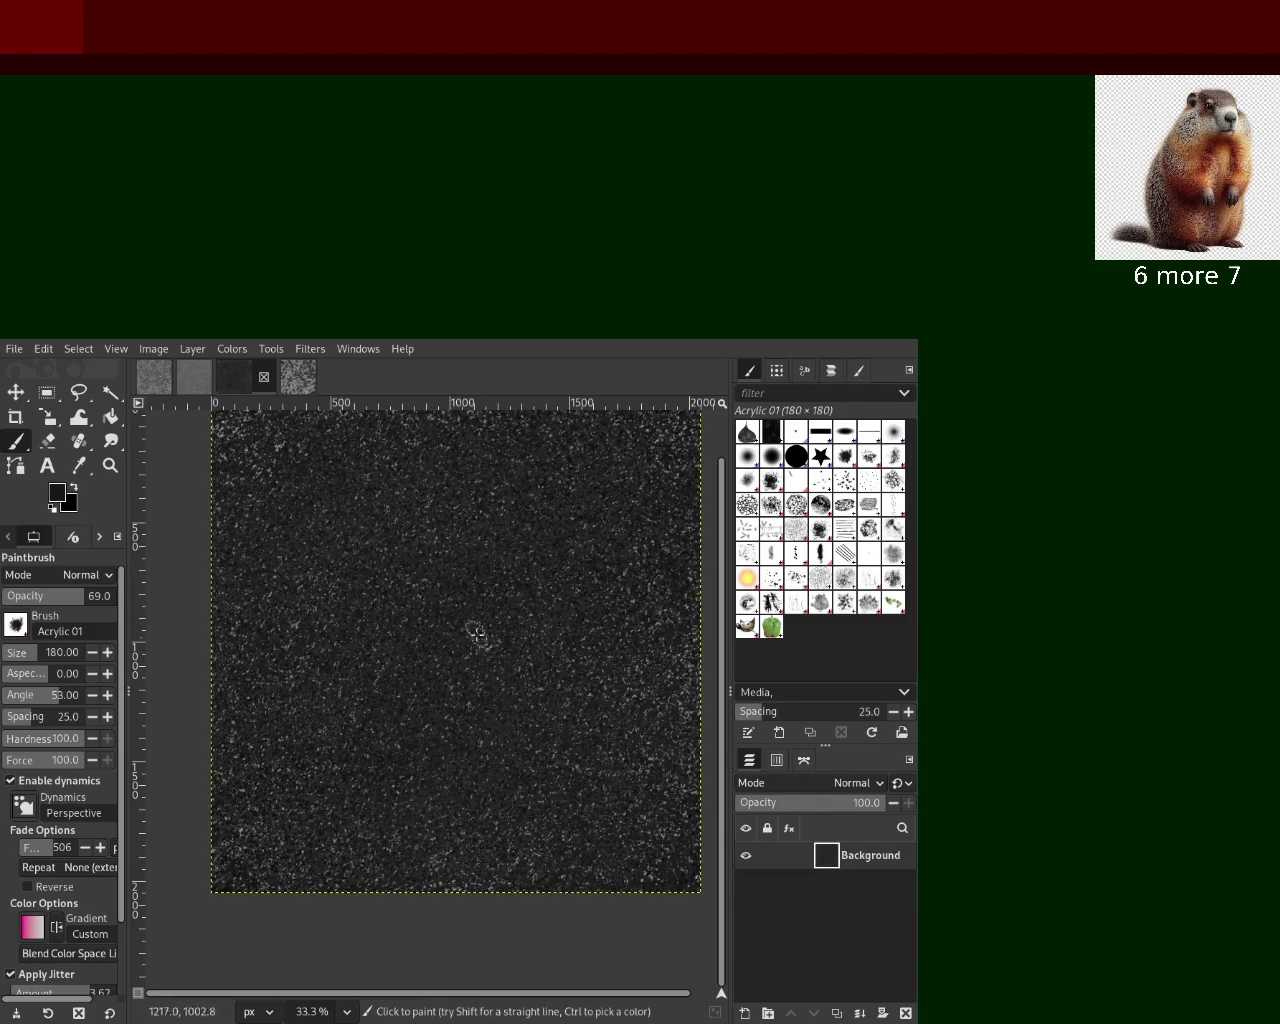
# Inspect the speckles up close, restore 33.3% zoom, and switch to the grey painted texture
pyautogui.press('z')
pyautogui.keyDown('ctrl'); pyautogui.click(430, 630); pyautogui.keyUp('ctrl')
pyautogui.click(480, 614)
pyautogui.keyDown('ctrl'); pyautogui.click(478, 608); pyautogui.keyUp('ctrl')
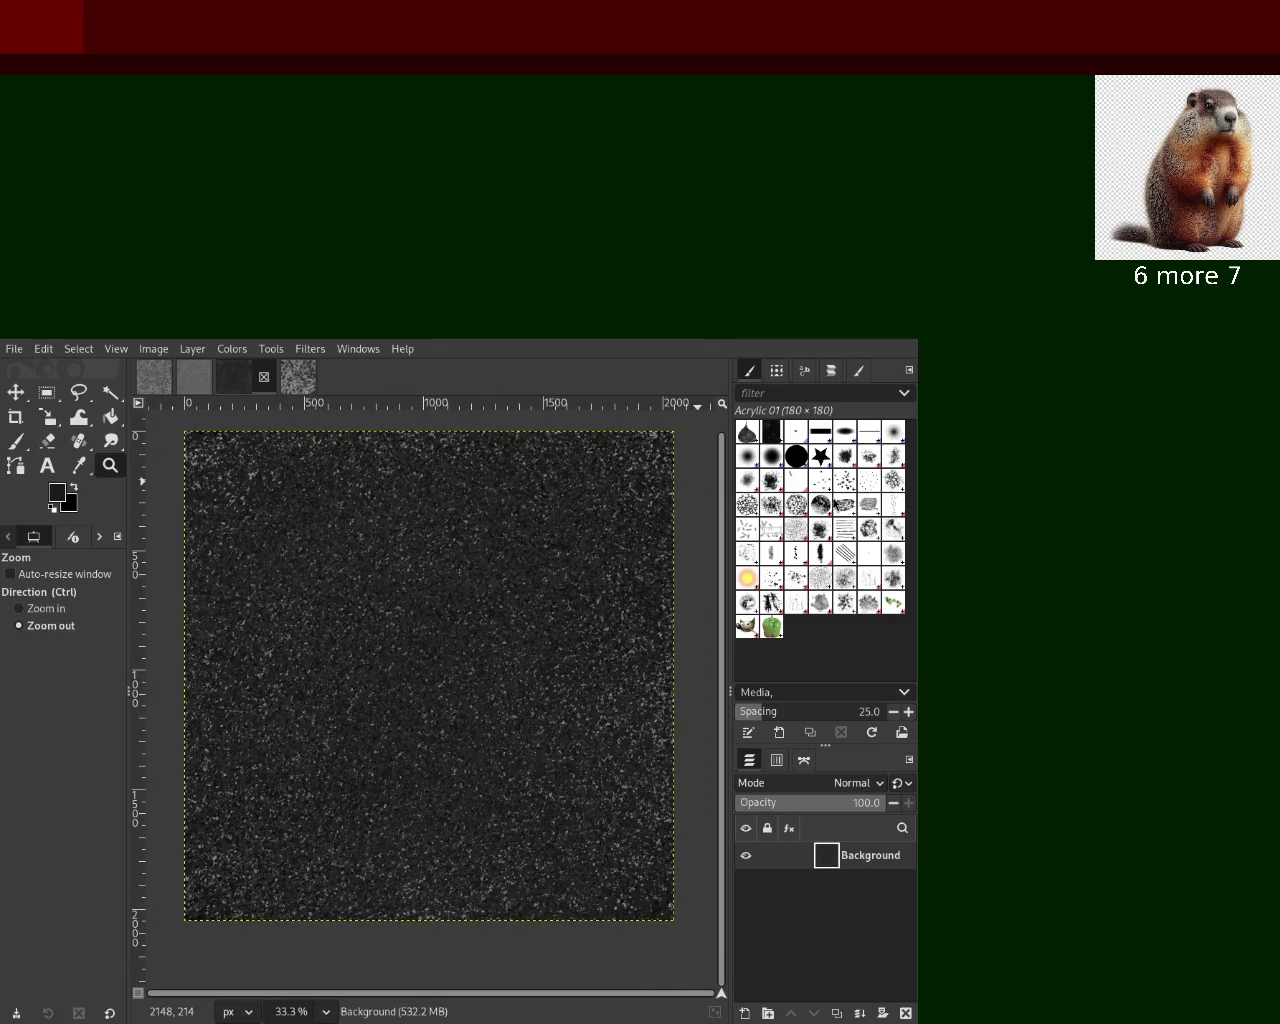
pyautogui.click(292, 378)
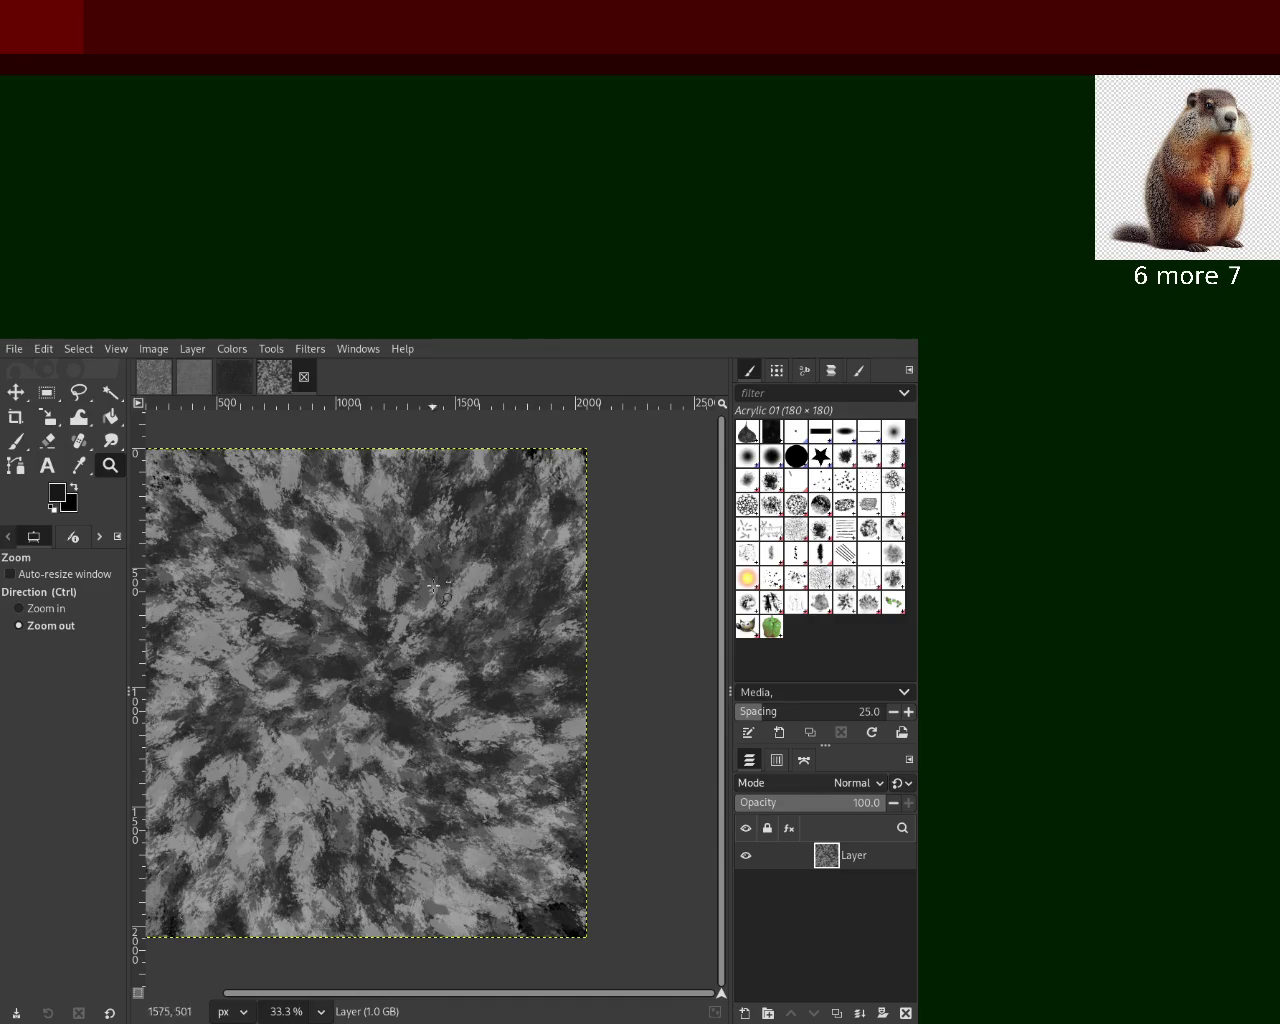
# Check the whole image at 12.5%, return to 33.3%, and scatter dark dabs across the texture
pyautogui.moveTo(436, 640); pyautogui.dragTo(185, 775)
pyautogui.keyDown('ctrl'); pyautogui.click(260, 760); pyautogui.keyUp('ctrl')
pyautogui.click(574, 691)
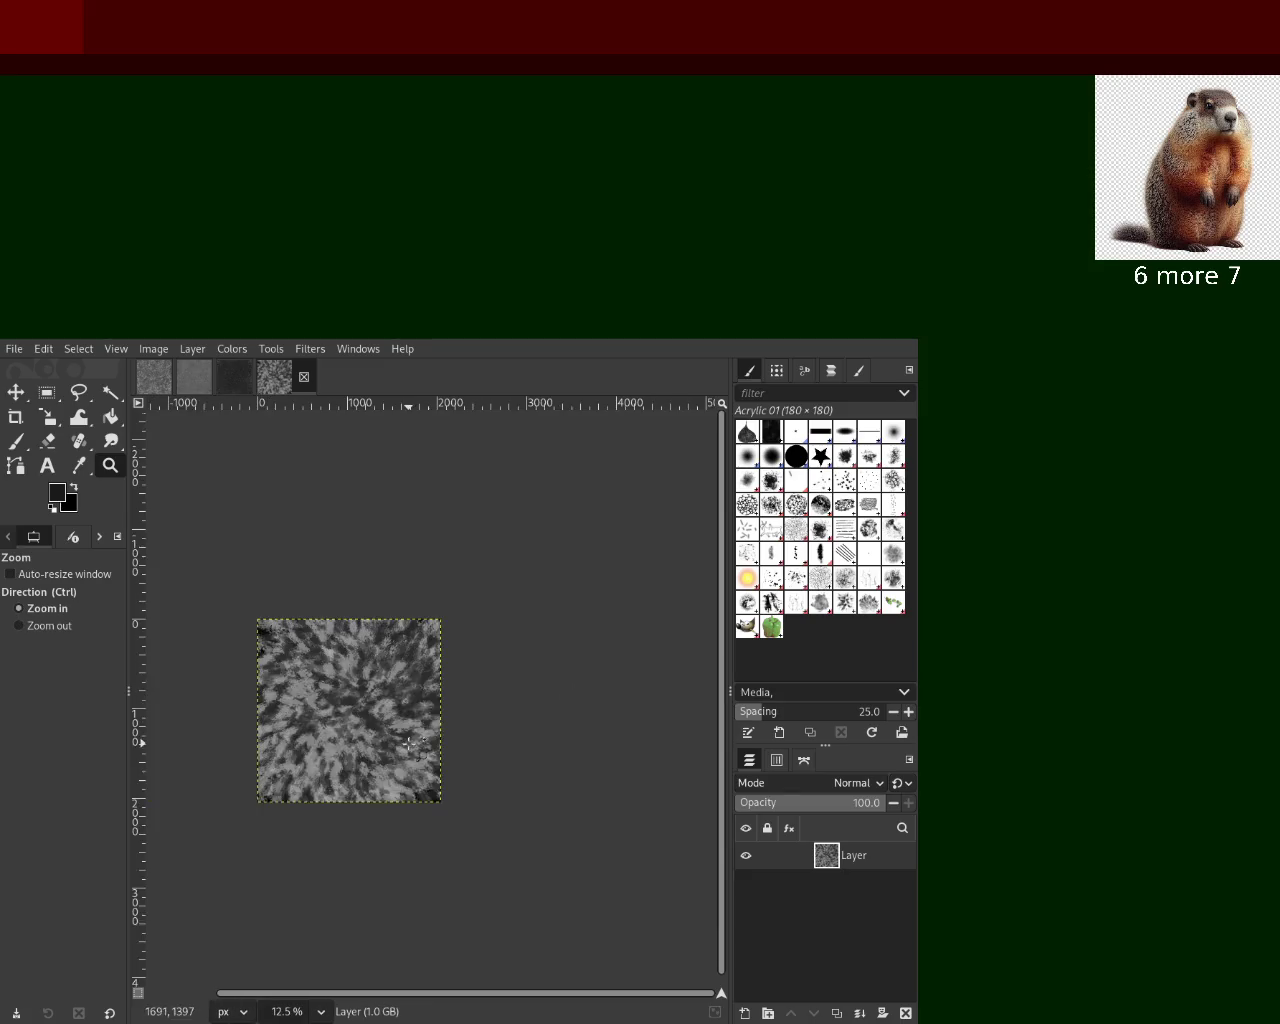
pyautogui.click(410, 743)
pyautogui.press('p')
pyautogui.moveTo(359, 604)
pyautogui.mouseDown()
pyautogui.moveTo(290, 604)
pyautogui.moveTo(386, 372)
pyautogui.moveTo(340, 718)
pyautogui.mouseUp()
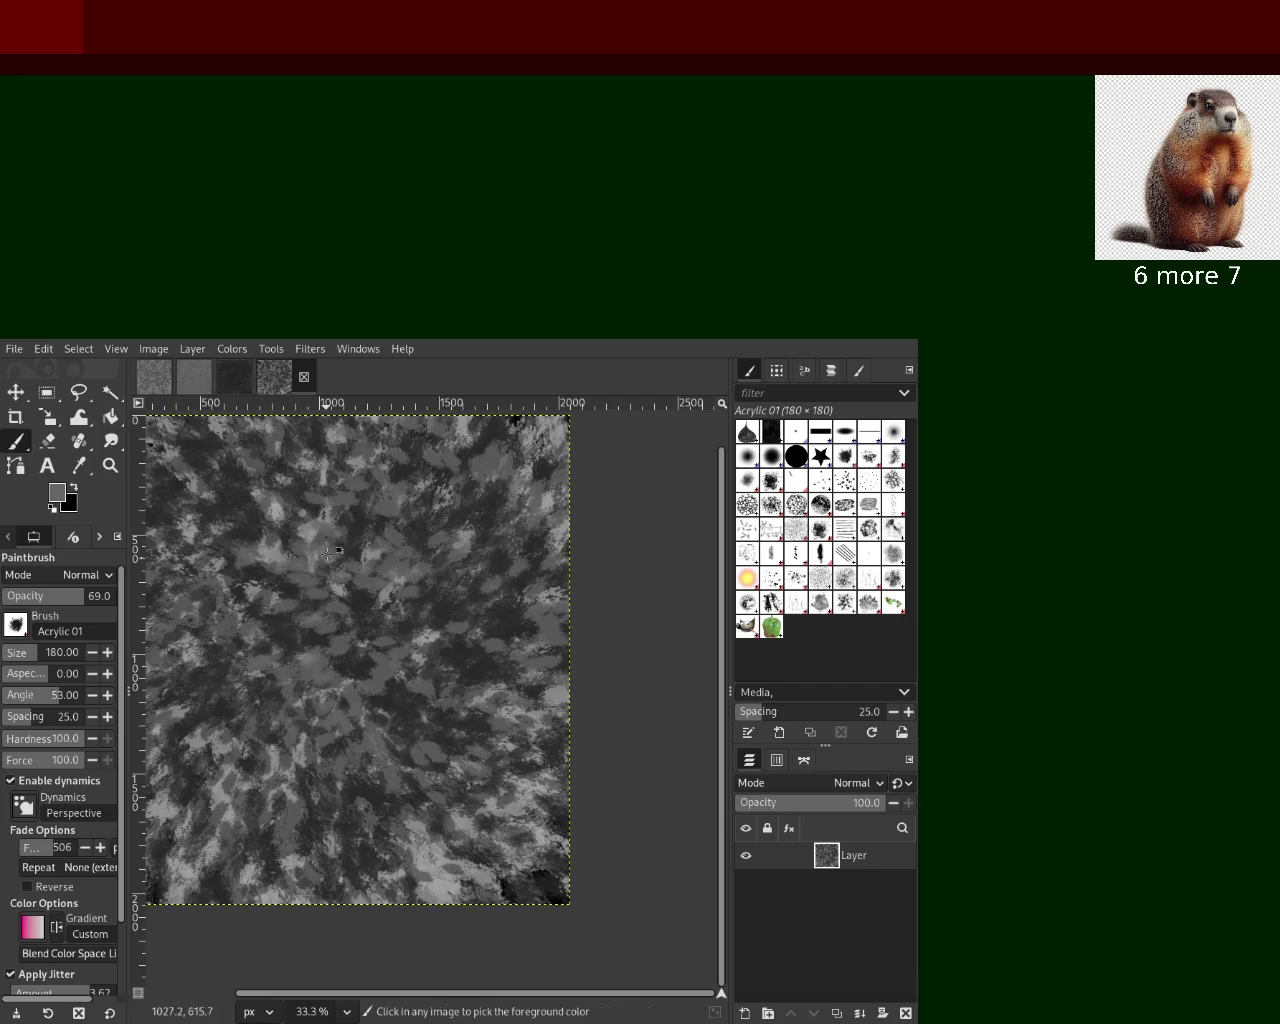
# Pick mid-grey from the image, cover the texture with overlapping grey dabs, then delete the layer
pyautogui.keyDown('ctrl'); pyautogui.click(290, 562); pyautogui.keyUp('ctrl')
pyautogui.moveTo(271, 553); pyautogui.dragTo(373, 776)
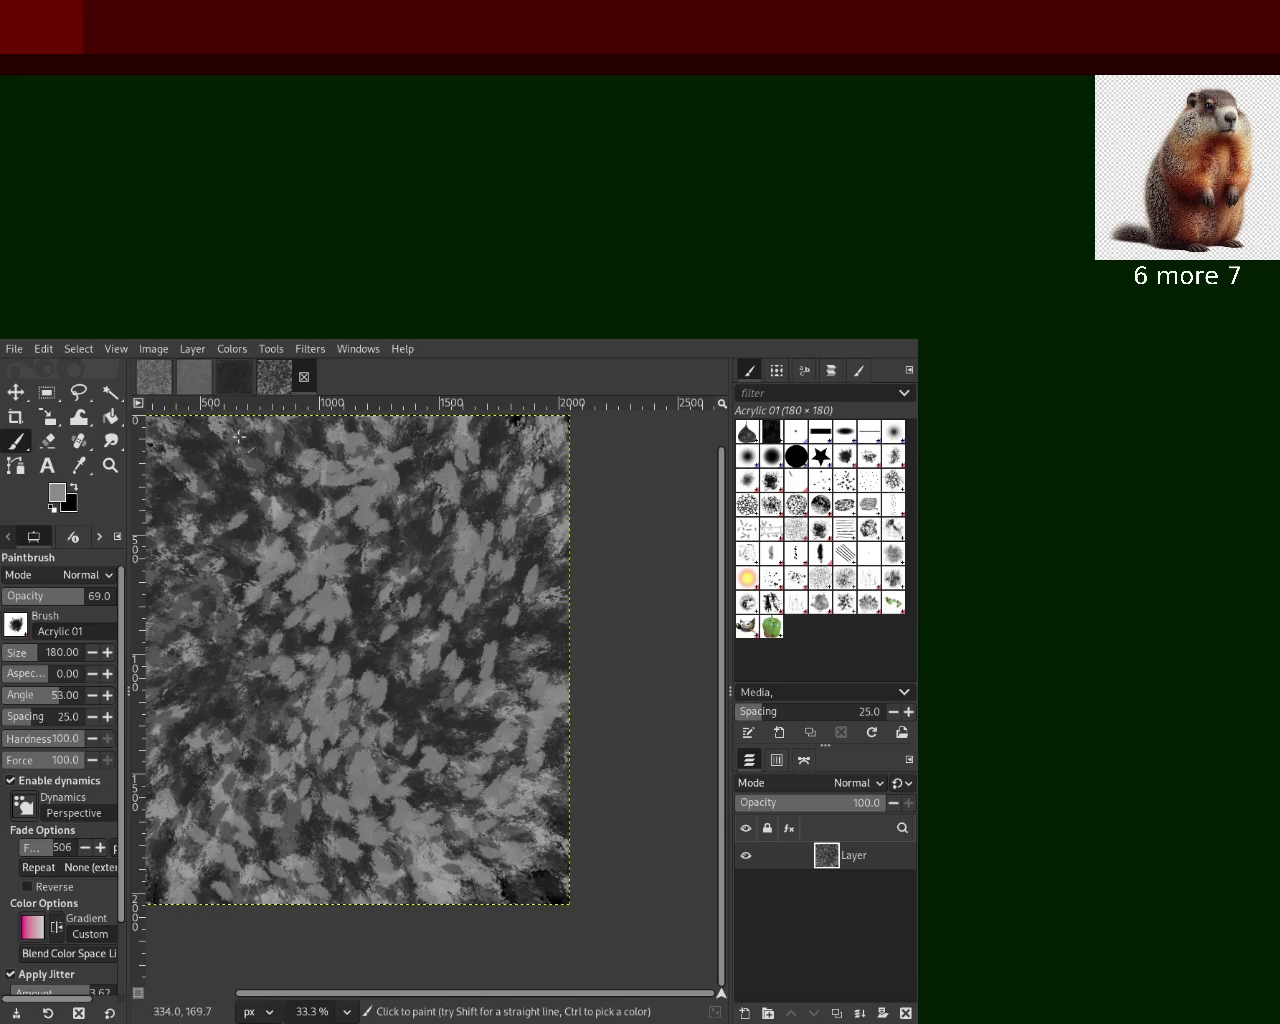
pyautogui.moveTo(388, 712); pyautogui.dragTo(574, 797)
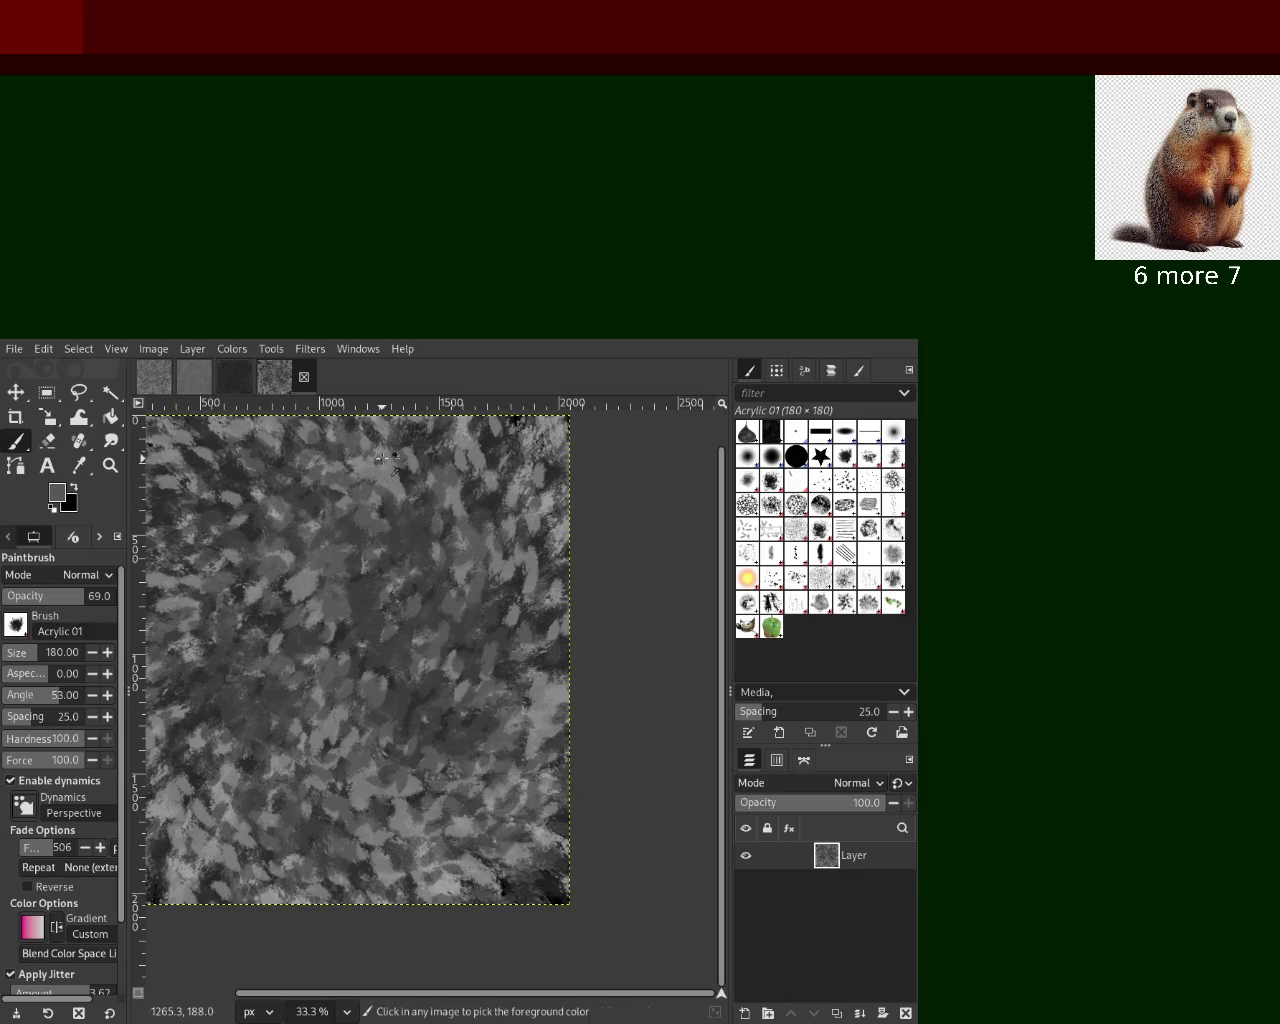
pyautogui.moveTo(372, 459); pyautogui.dragTo(645, 653)
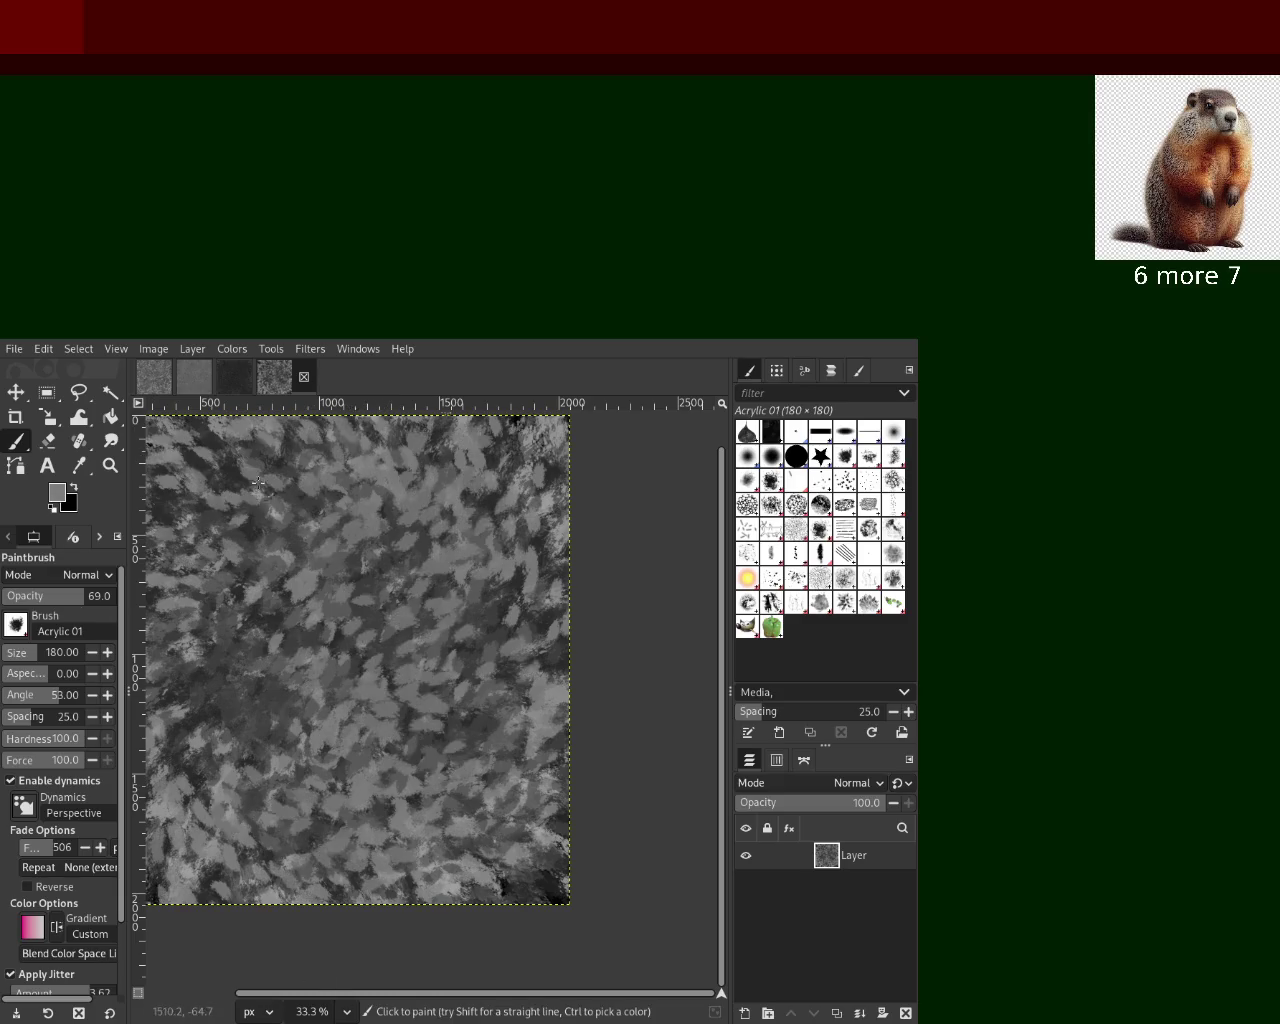
pyautogui.click(907, 1013)
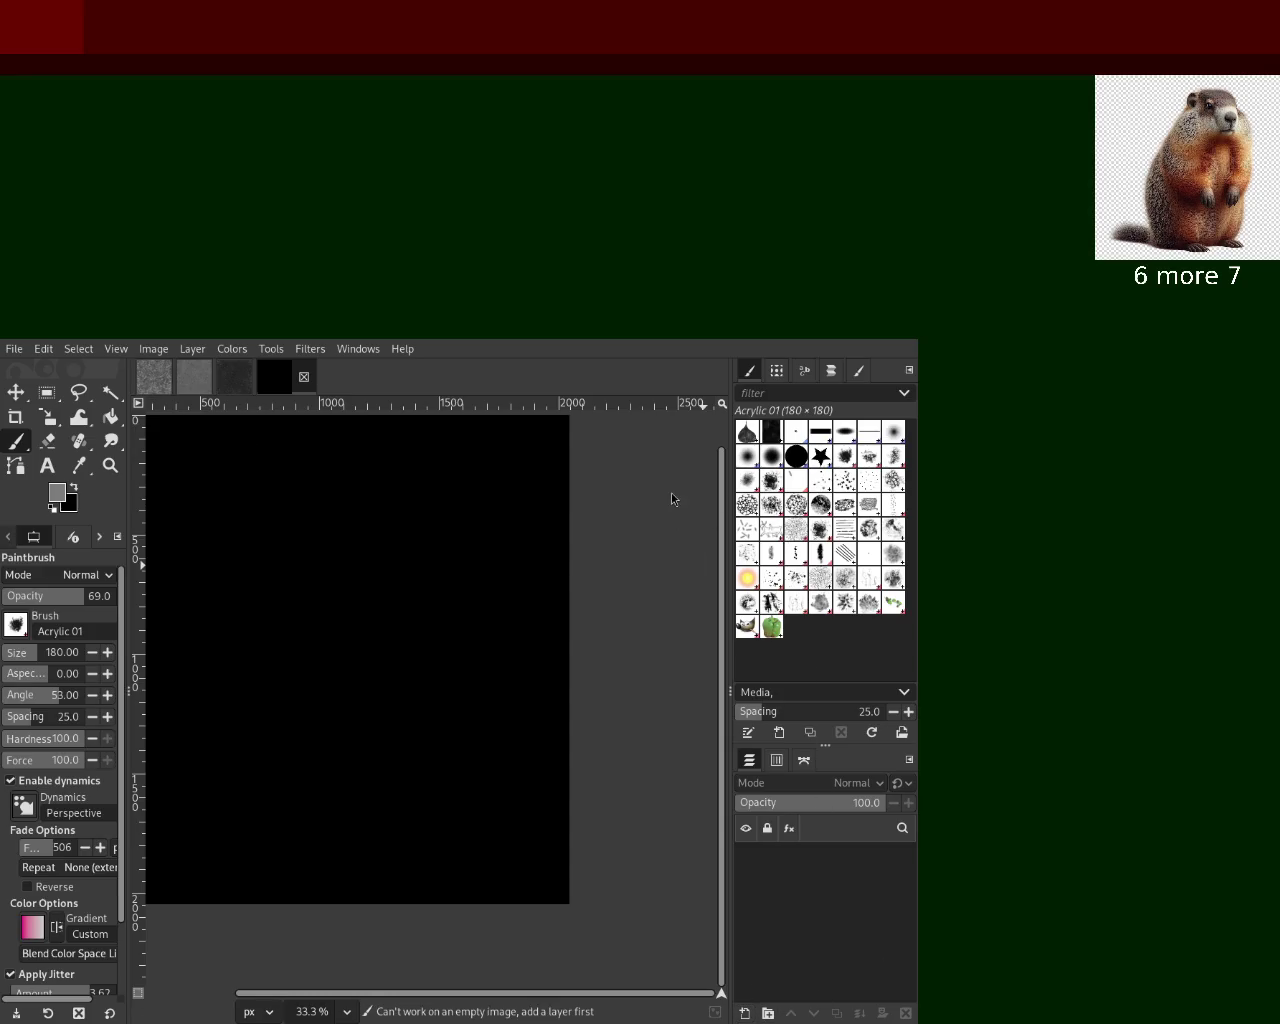
# Add a fresh black layer, test the Clipboard Image brush with a stroke, and undo it
pyautogui.hotkey('ctrl', 'z')
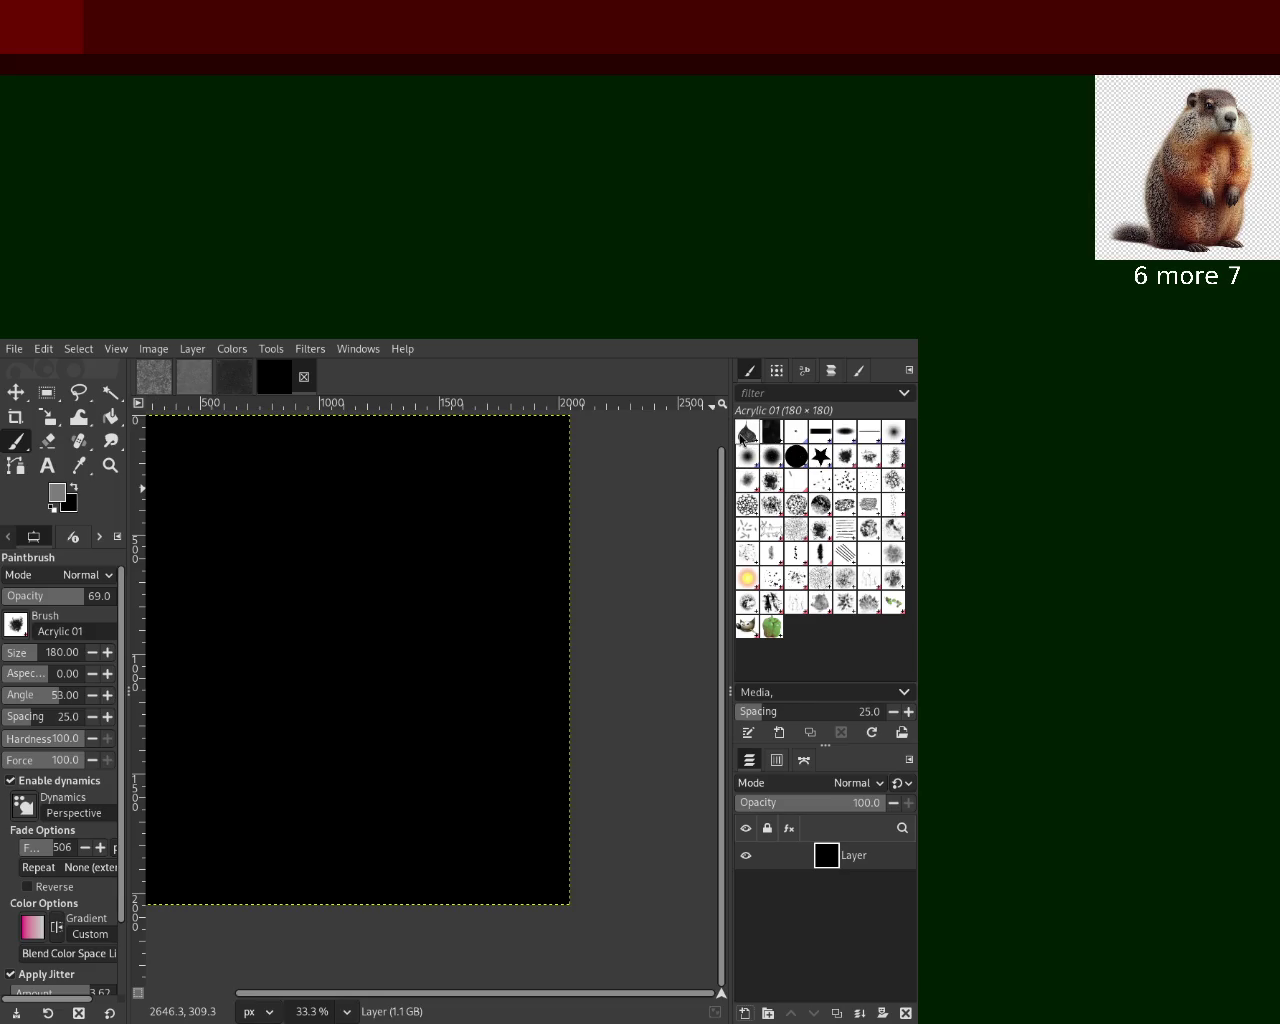
pyautogui.click(750, 440)
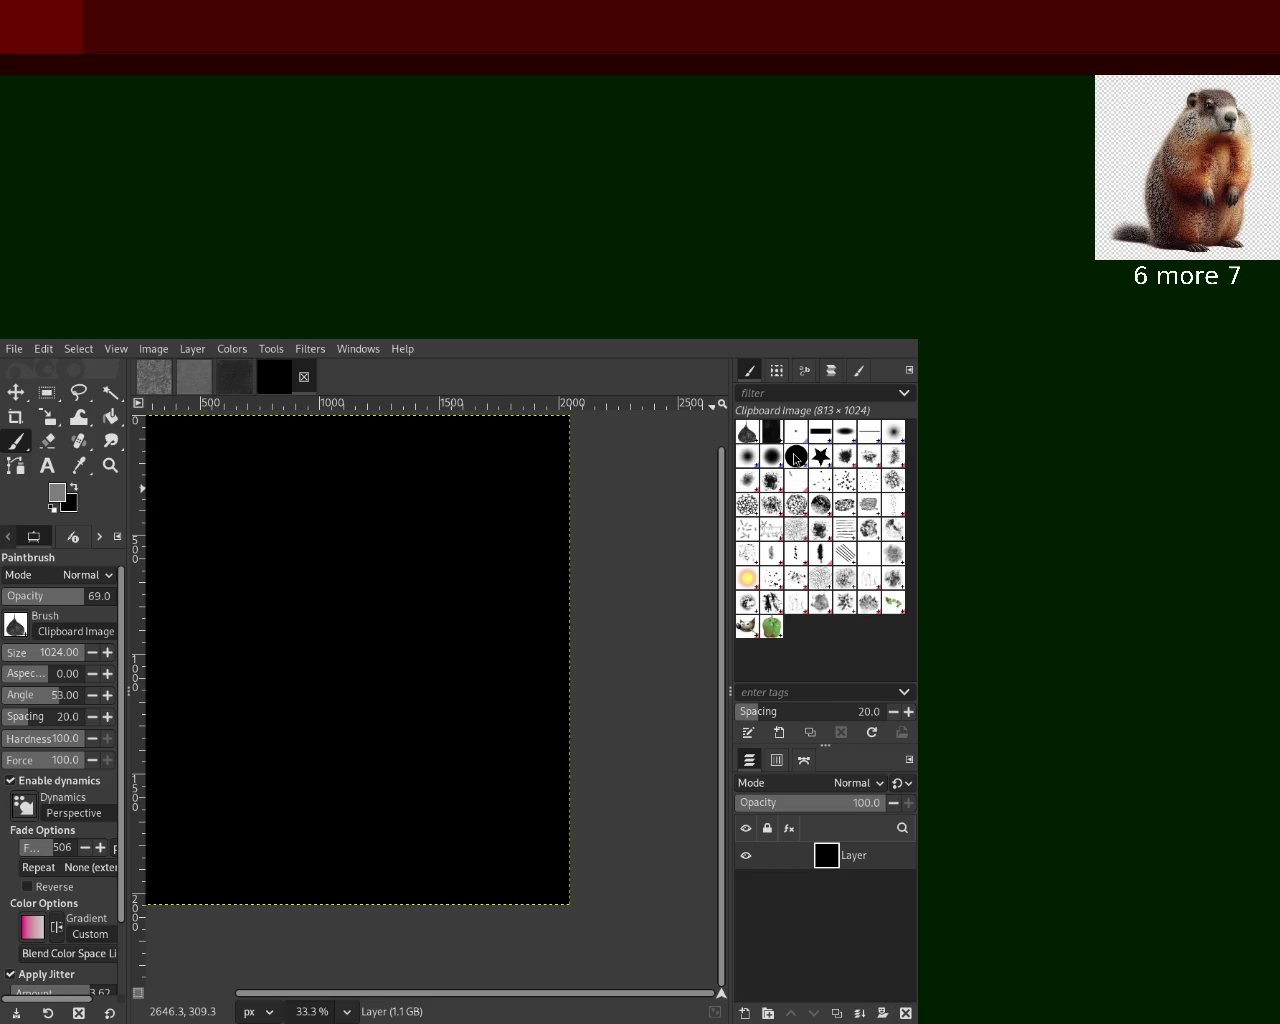
pyautogui.moveTo(400, 480)
pyautogui.mouseDown()
pyautogui.moveTo(416, 593)
pyautogui.moveTo(516, 627)
pyautogui.moveTo(420, 640)
pyautogui.mouseUp()
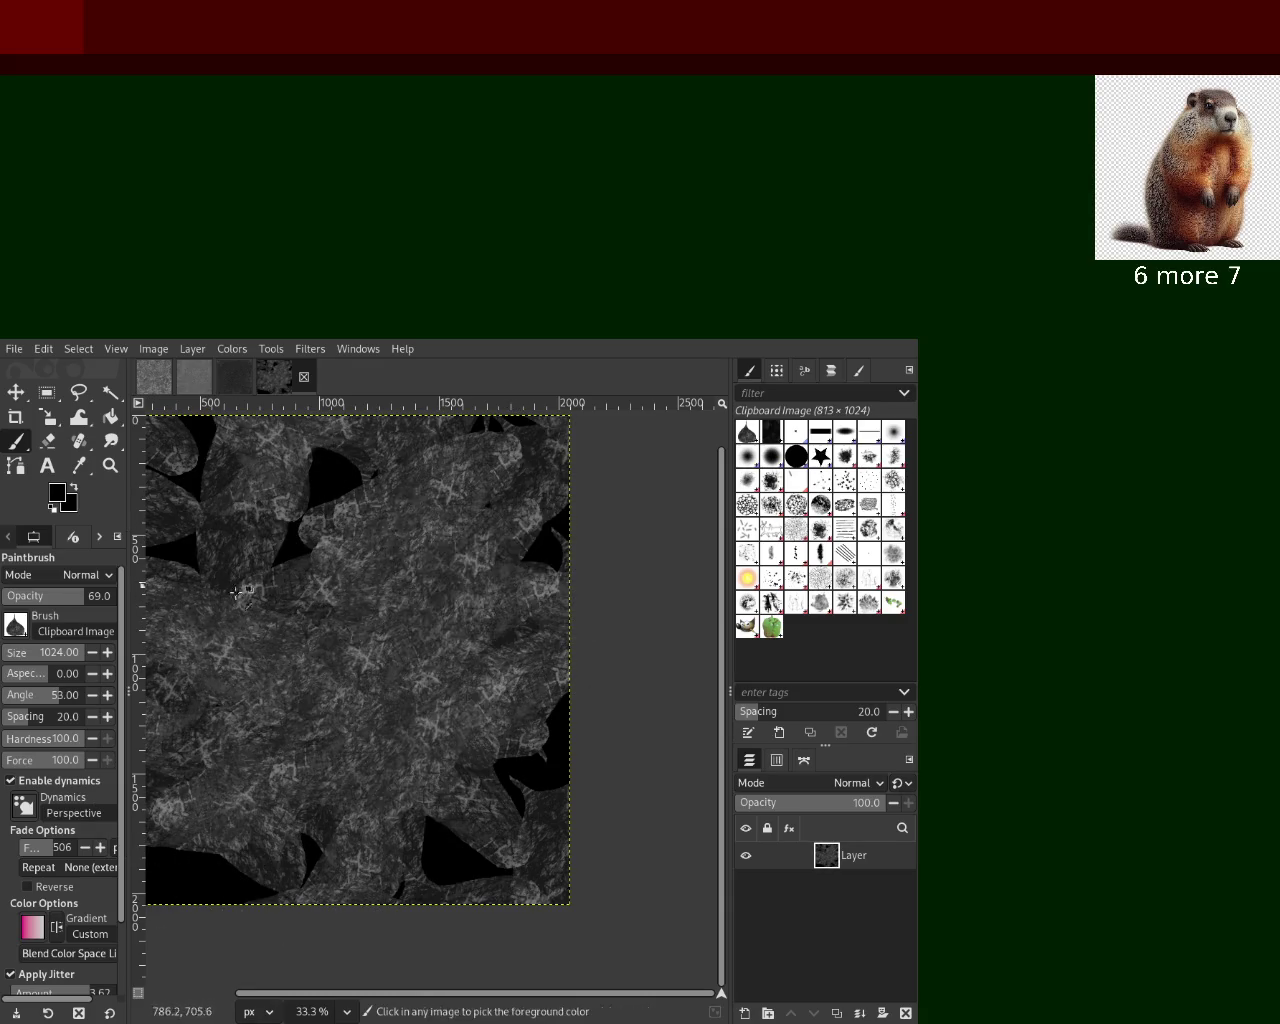
pyautogui.hotkey('ctrl', 'z')
# Try faint dabs at opacity 24, undo back to plain black, and choose the Bristles 03 brush
pyautogui.click(37, 600)
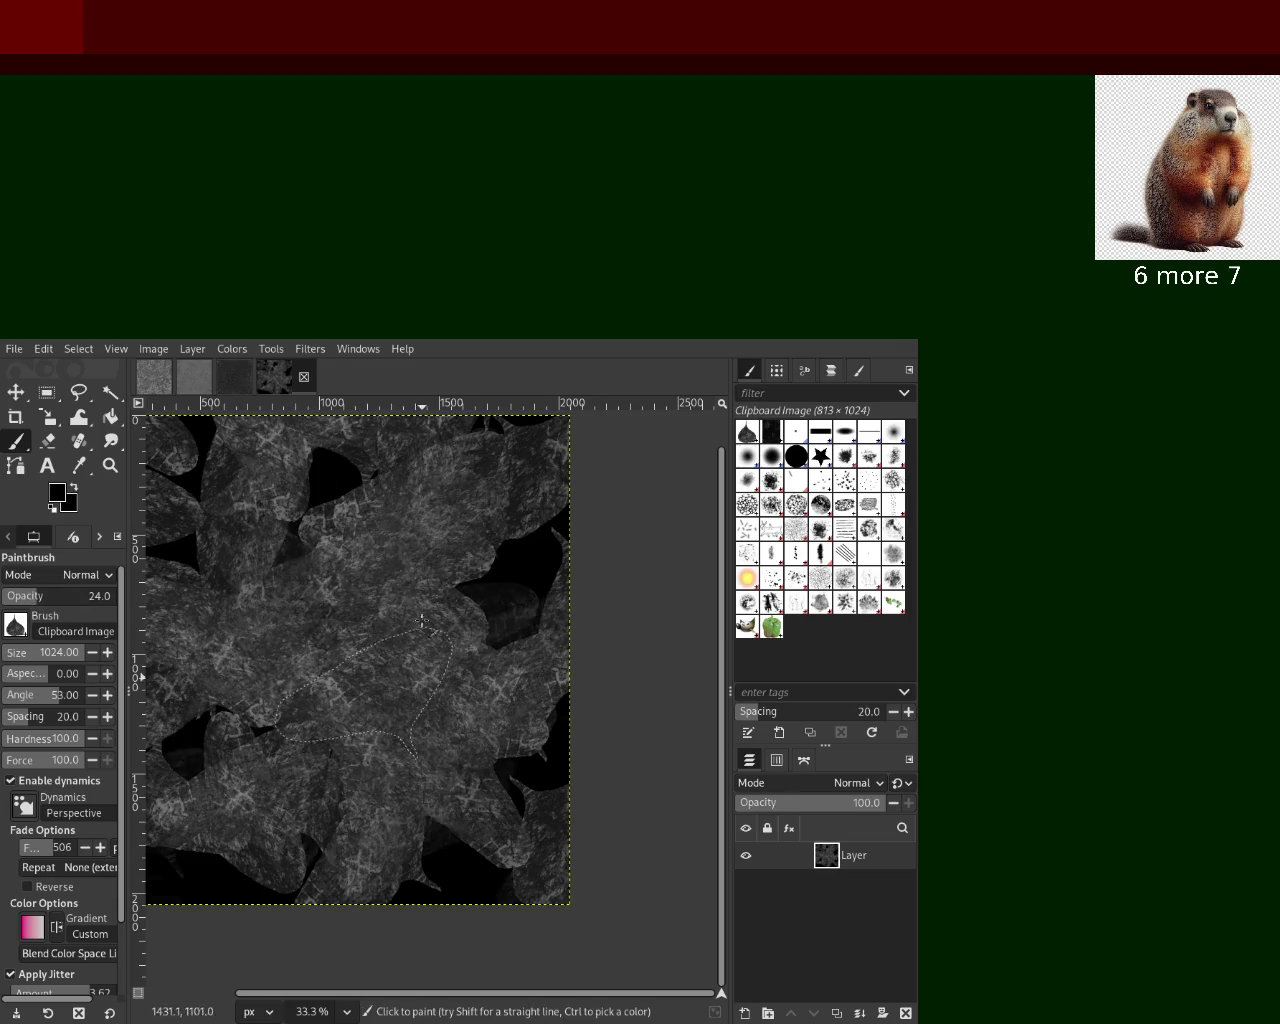
pyautogui.click(509, 571)
pyautogui.moveTo(200, 810); pyautogui.dragTo(233, 680)
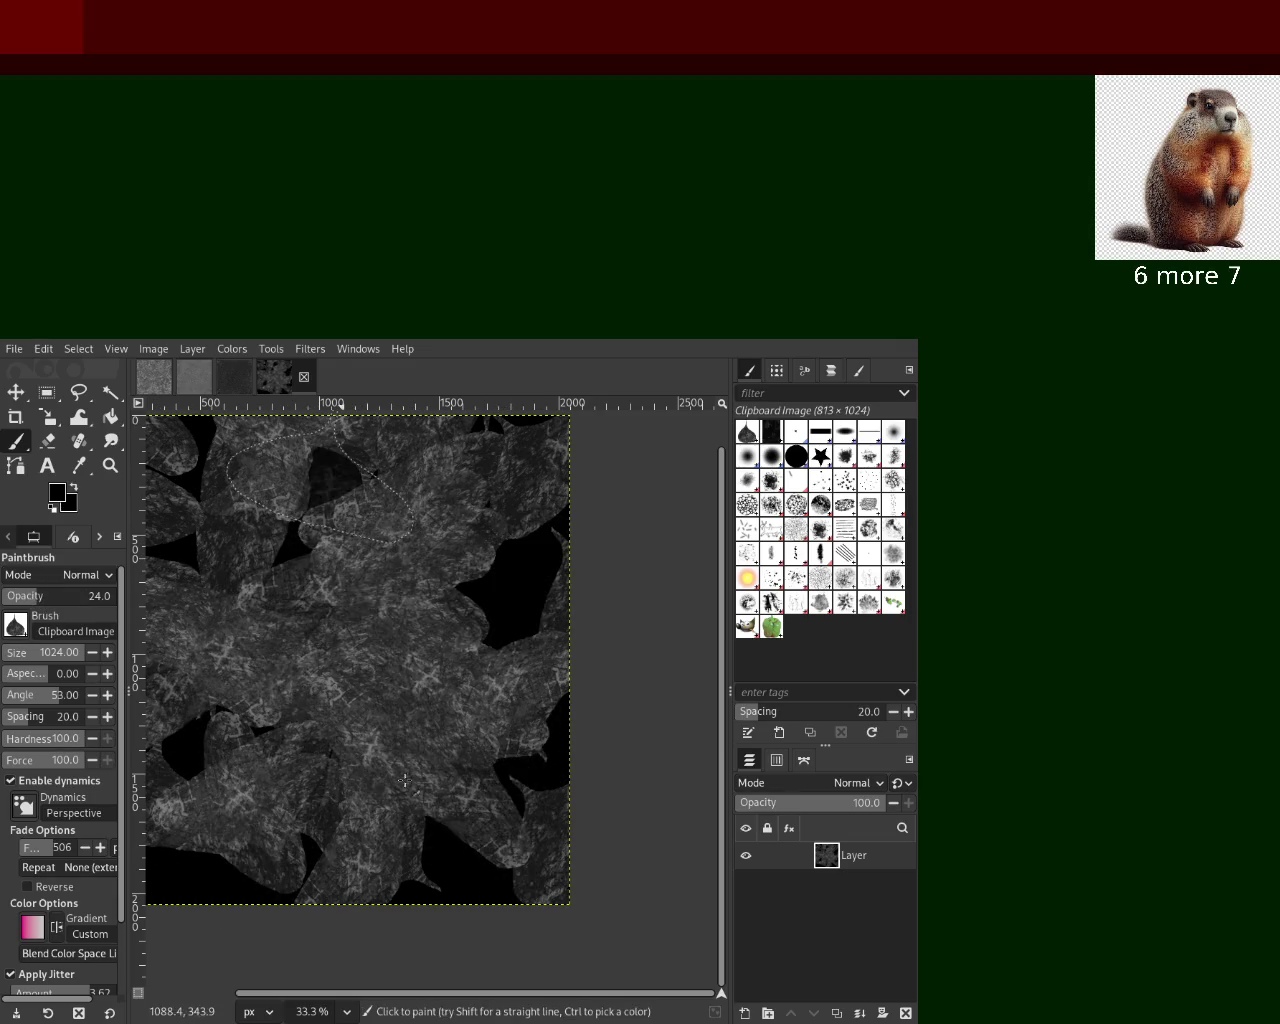
pyautogui.hotkey('ctrl', 'z')
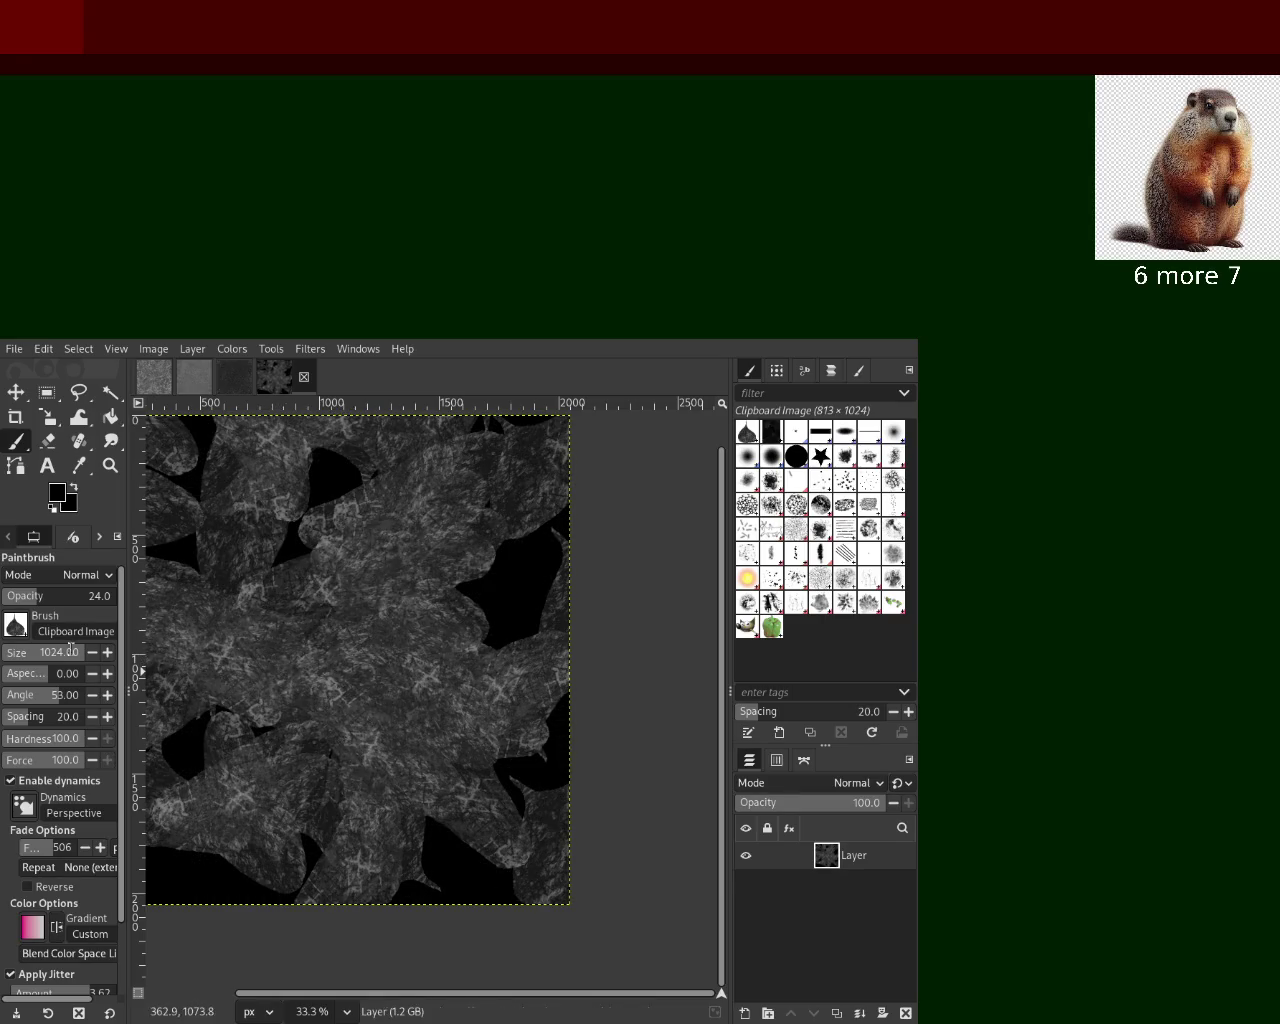
pyautogui.hotkey('ctrl', 'z')
pyautogui.hotkey('ctrl', 'z')
pyautogui.hotkey('ctrl', 'z')
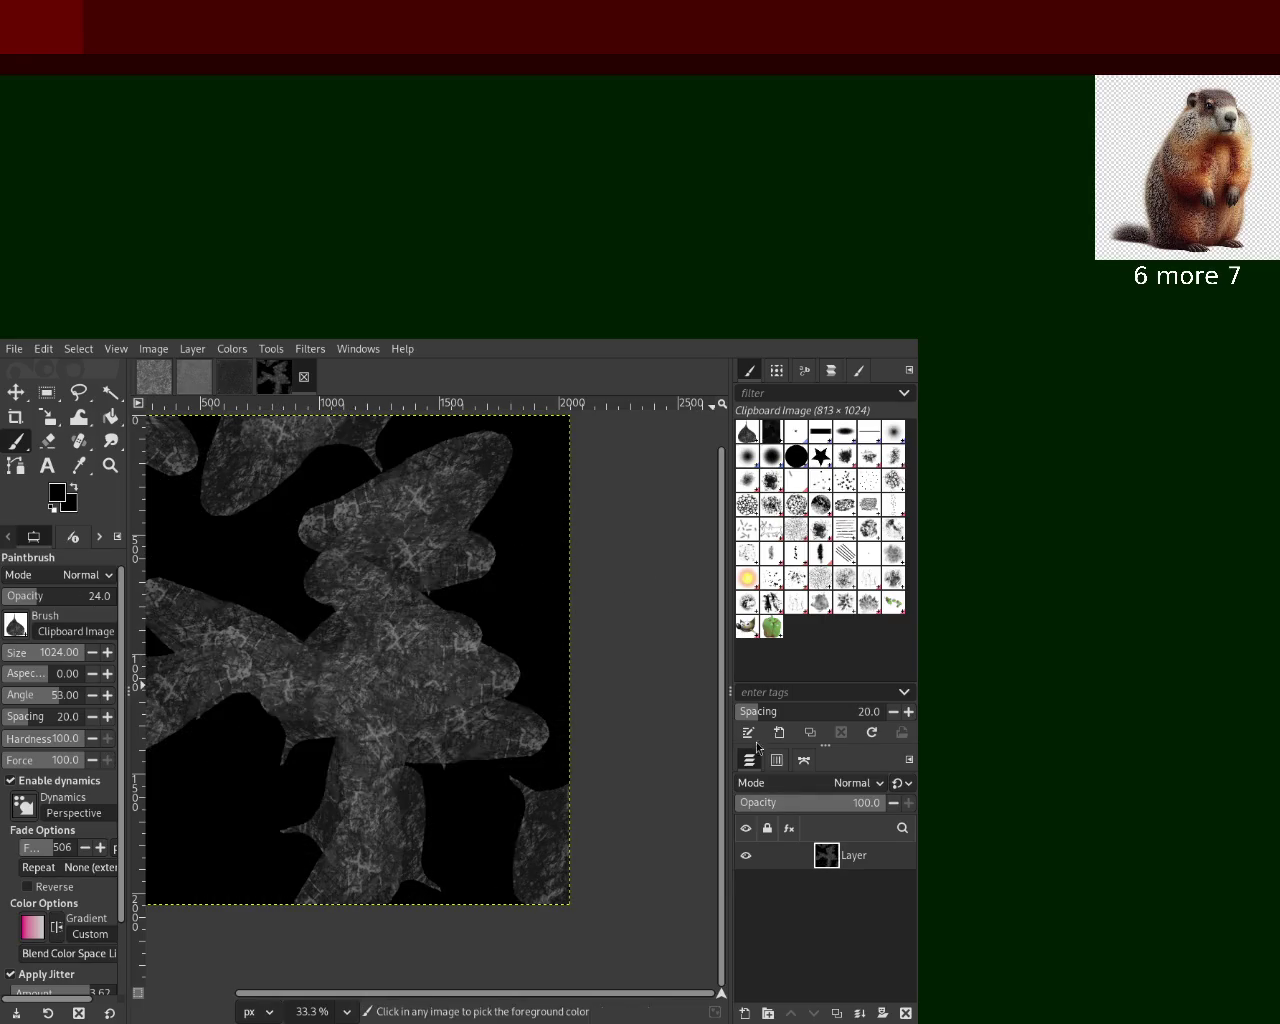
pyautogui.hotkey('ctrl', 'z')
pyautogui.hotkey('ctrl', 'z')
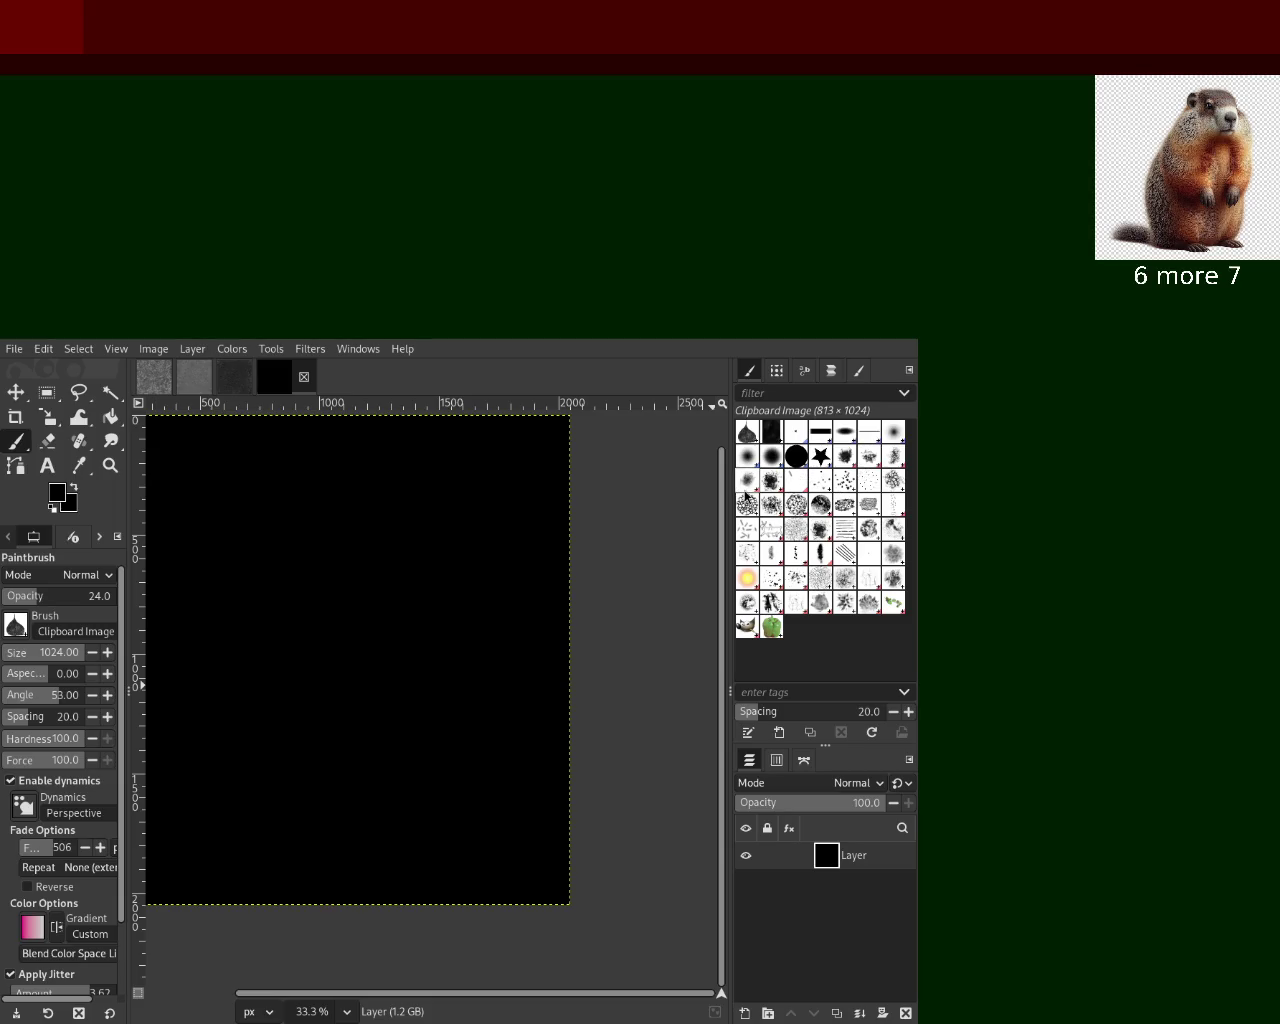
pyautogui.click(828, 489)
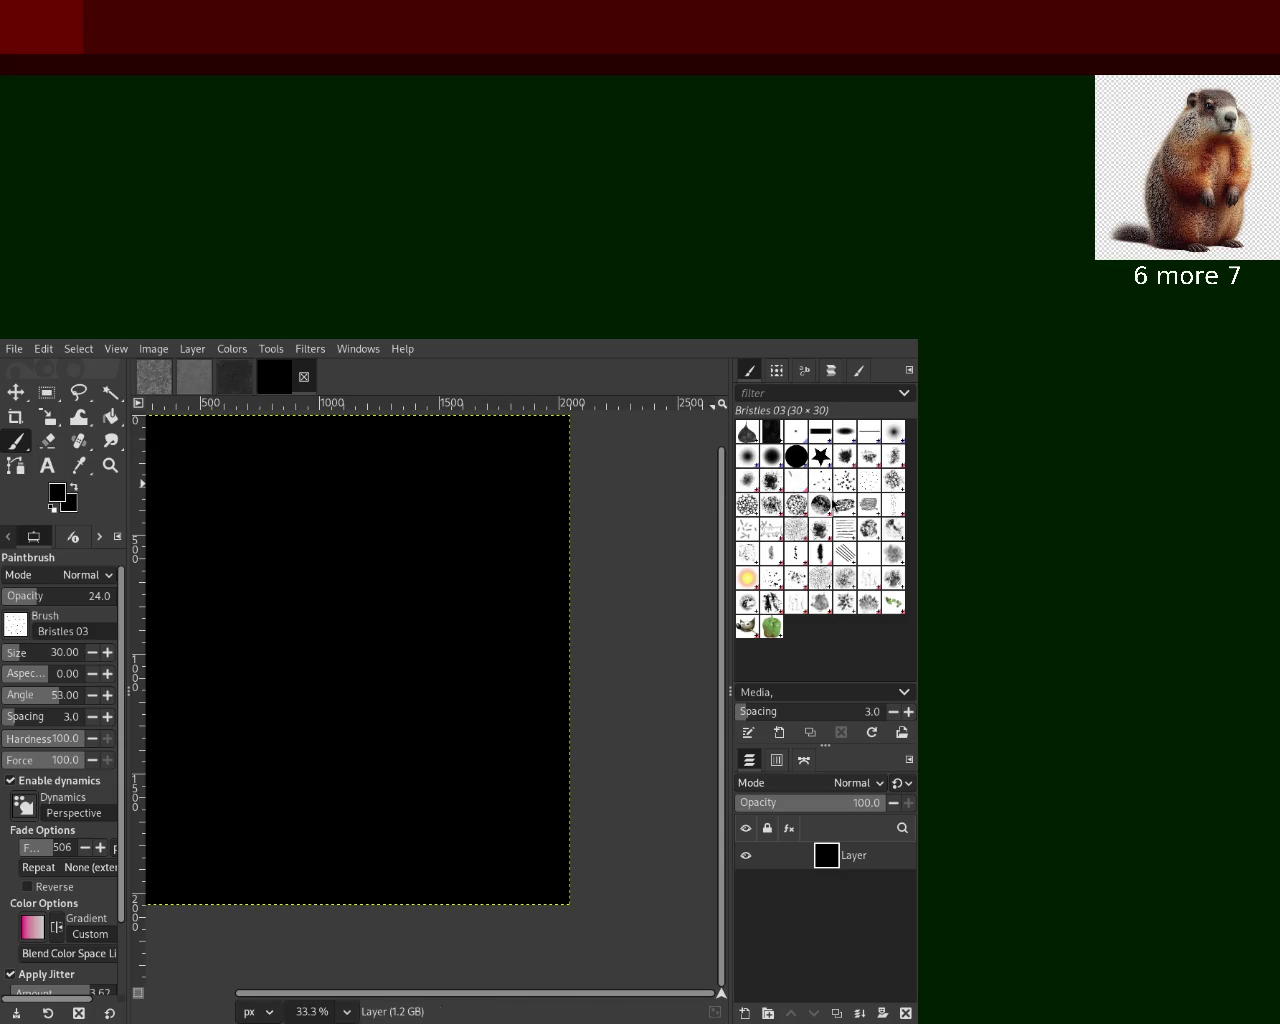
# Choose the Cell 02 brush at size 275 and cover the canvas with faint cell dabs
pyautogui.click(757, 511)
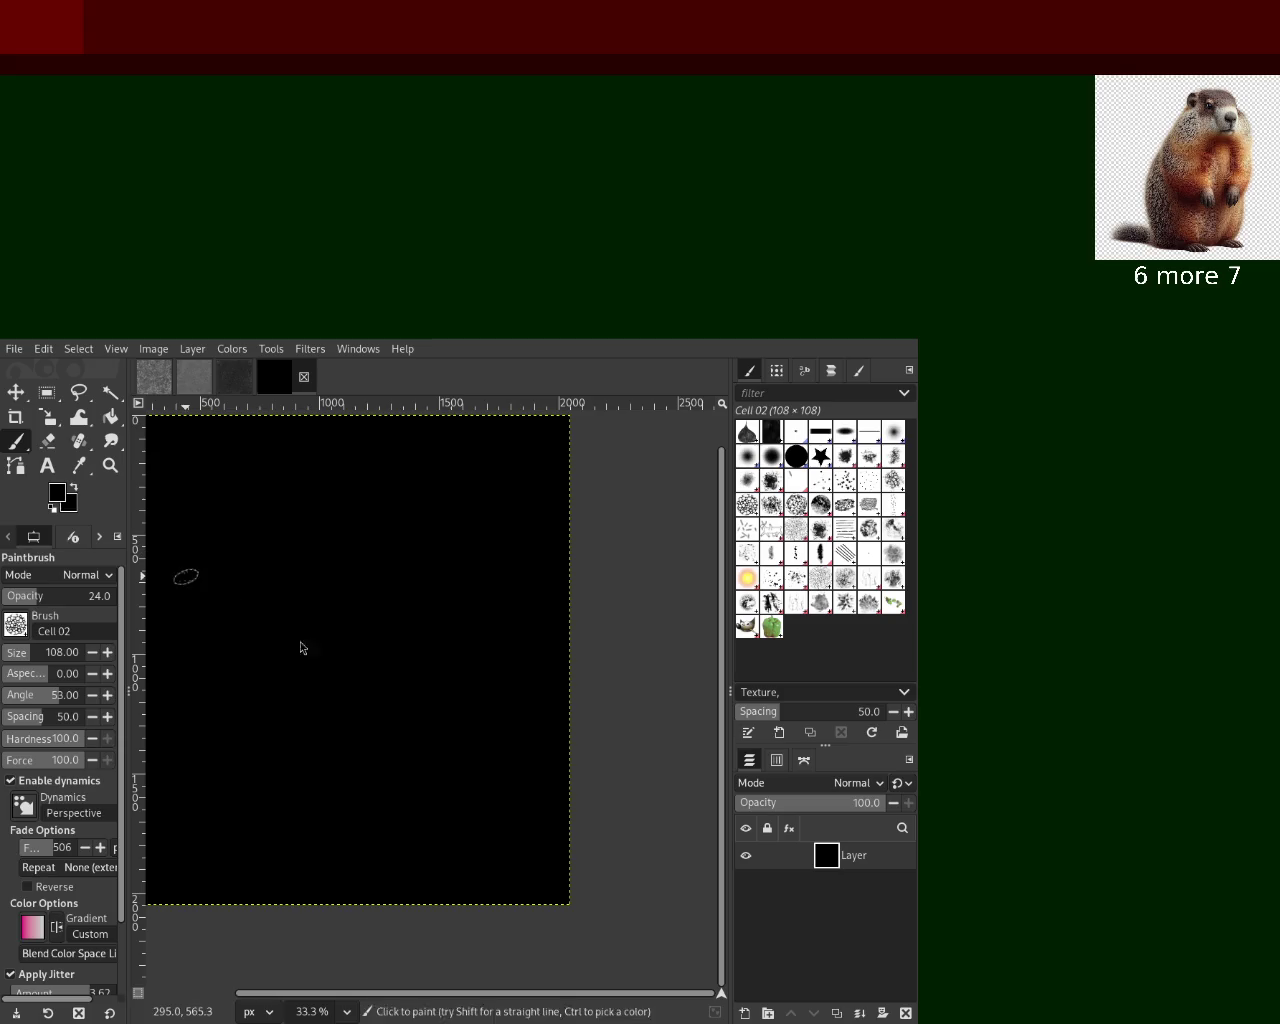
pyautogui.moveTo(314, 663); pyautogui.dragTo(429, 623)
pyautogui.hotkey('ctrl', 'z')
pyautogui.moveTo(30, 662); pyautogui.dragTo(52, 662)
pyautogui.moveTo(343, 572); pyautogui.dragTo(323, 809)
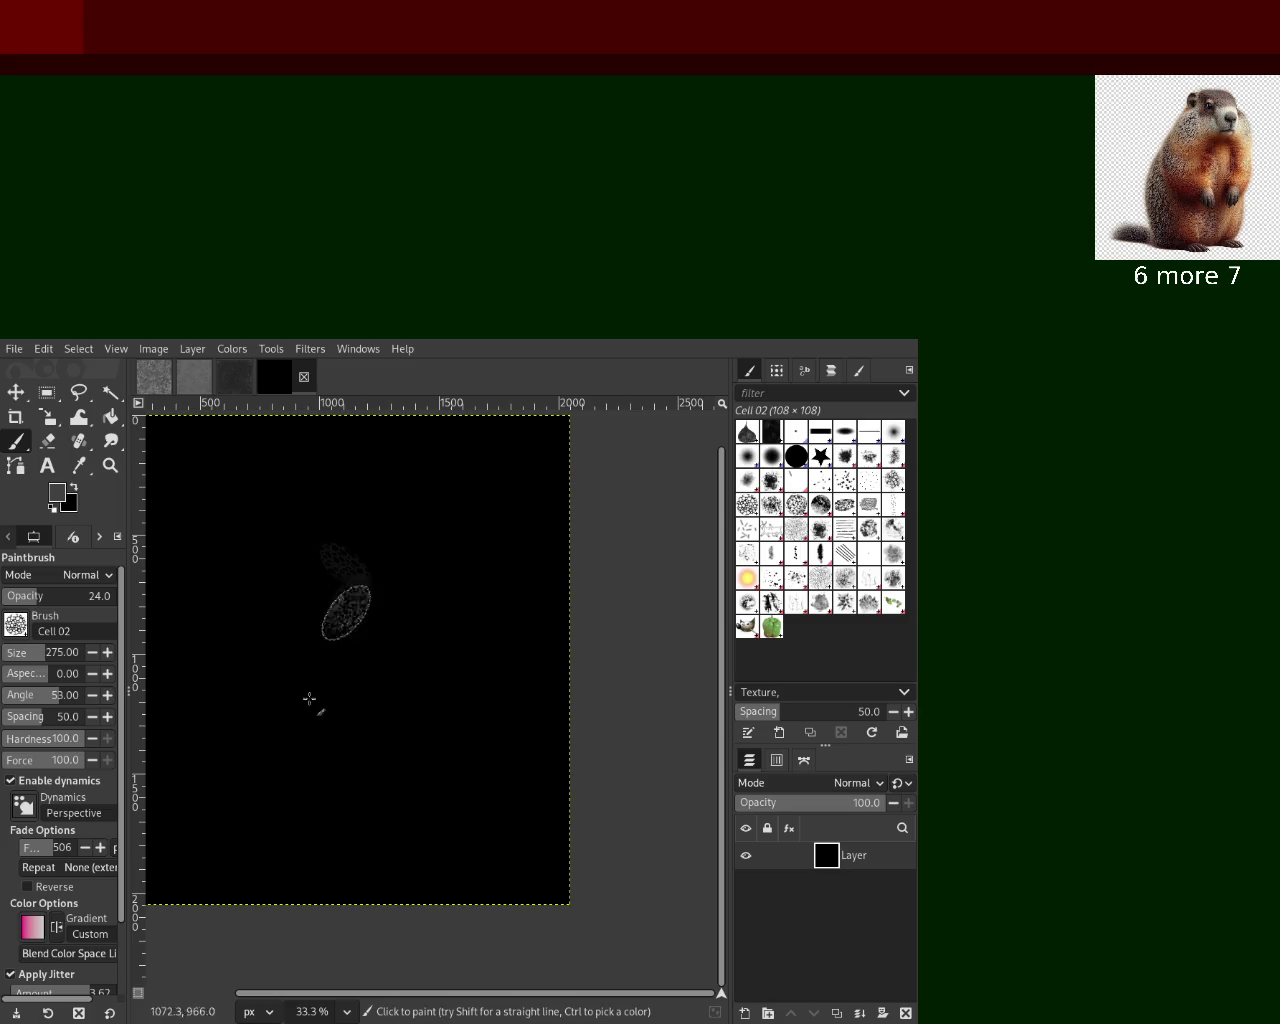
pyautogui.hotkey('ctrl', 'z')
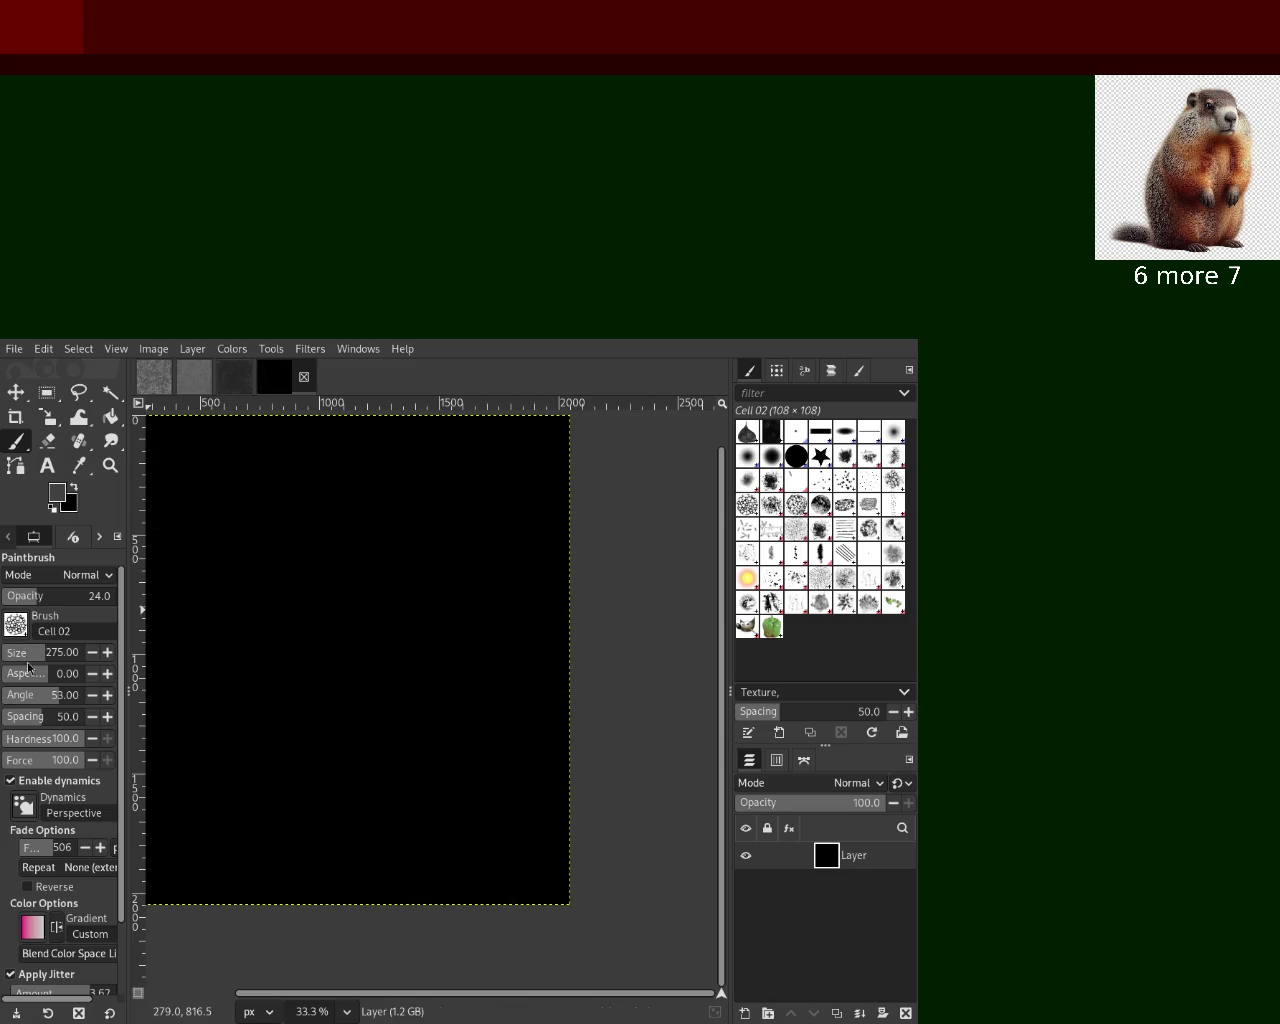
pyautogui.moveTo(230, 620)
pyautogui.mouseDown()
pyautogui.moveTo(359, 637)
pyautogui.moveTo(420, 700)
pyautogui.mouseUp()
# Check the cell texture up close, return to 33.3%, and layer more faint cell dabs
pyautogui.click(110, 465)
pyautogui.click(471, 634)
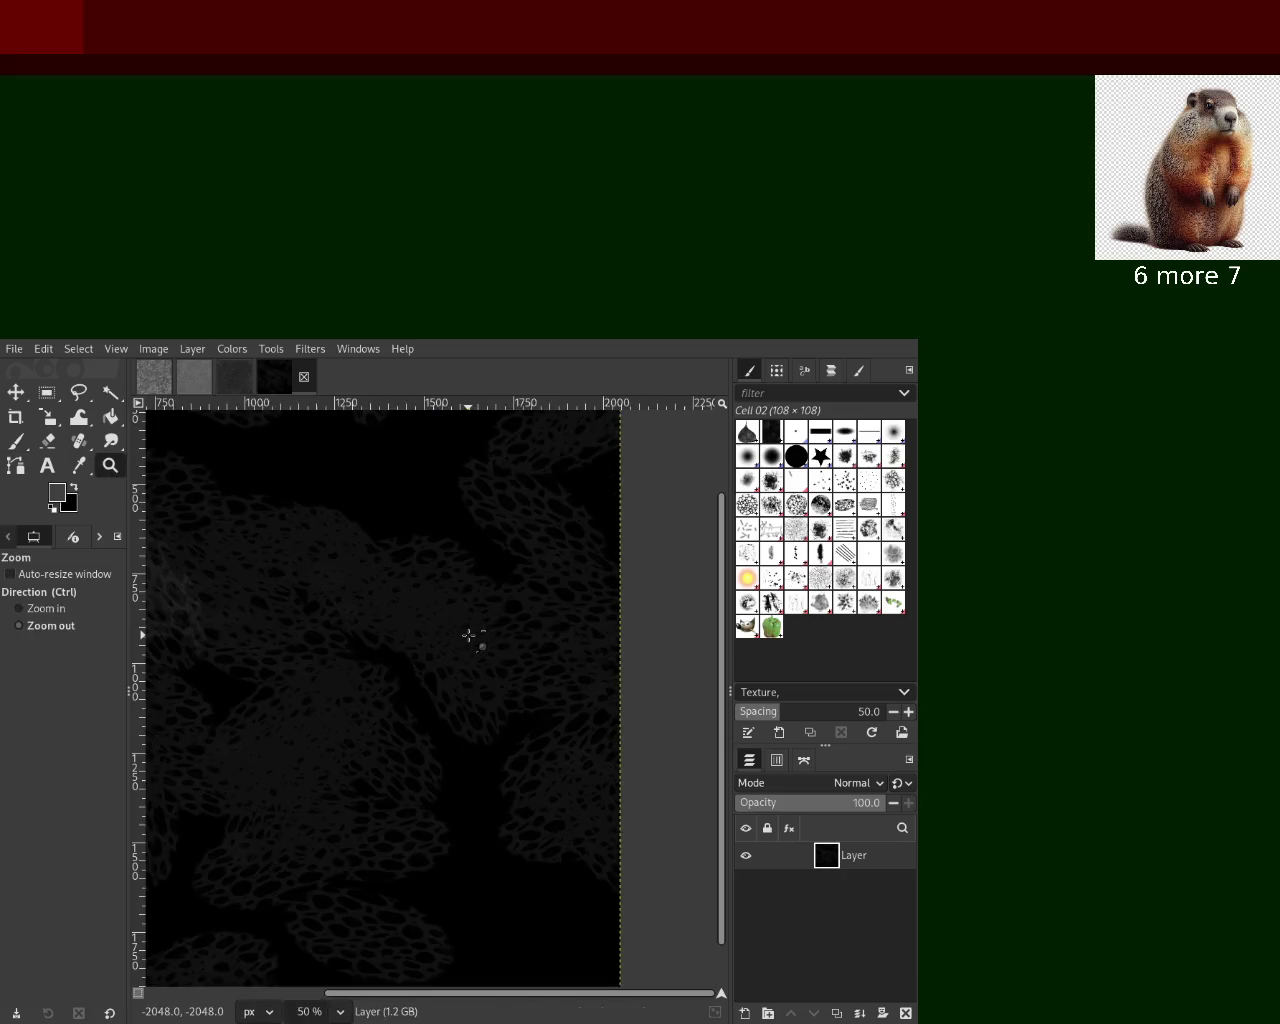
pyautogui.keyDown('ctrl'); pyautogui.click(474, 634); pyautogui.keyUp('ctrl')
pyautogui.click(404, 628)
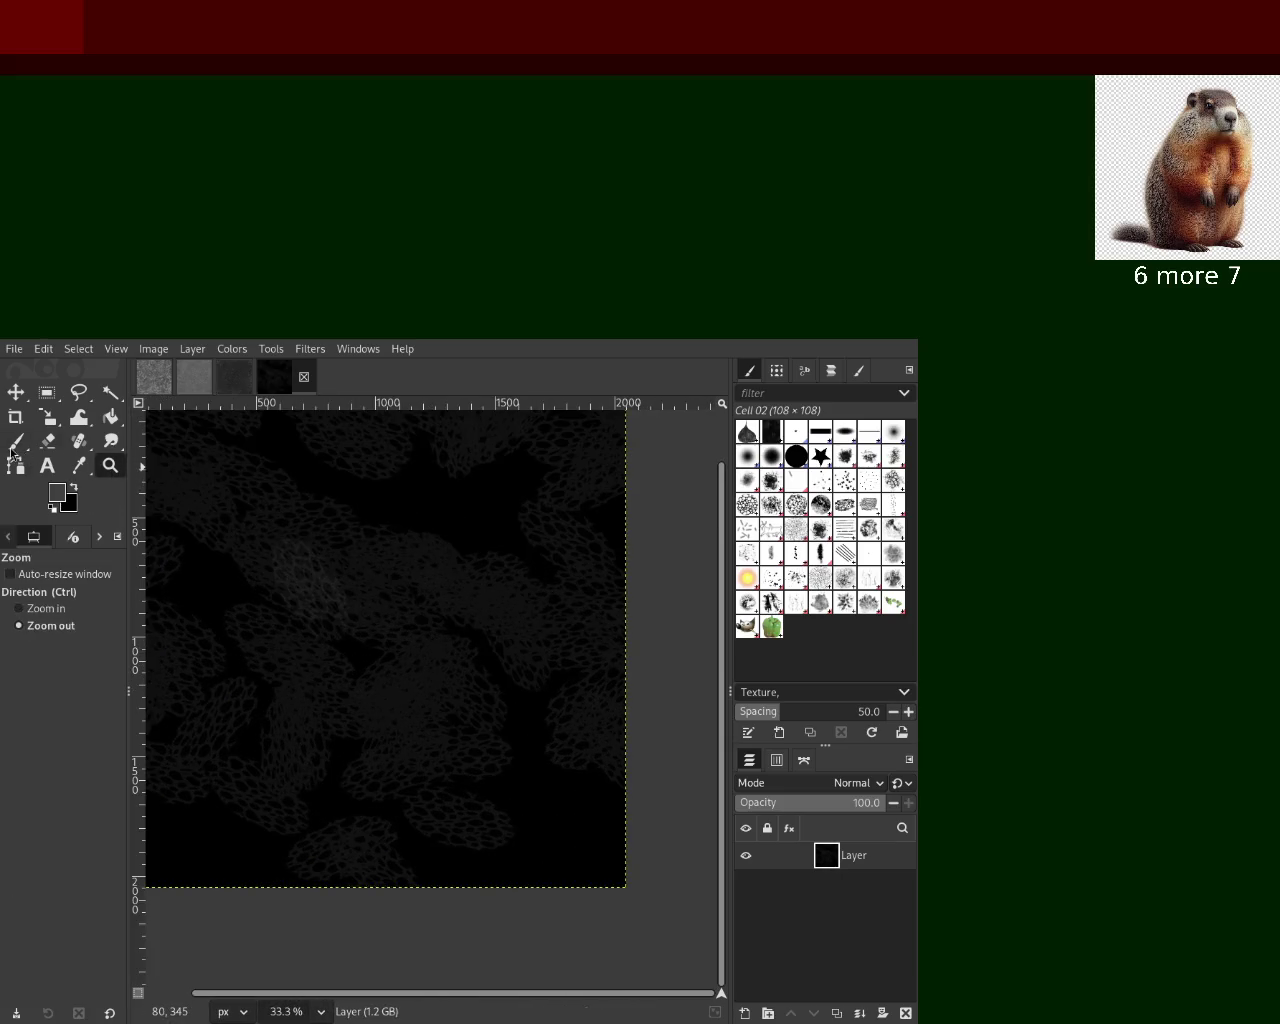
pyautogui.click(15, 441)
pyautogui.moveTo(334, 714); pyautogui.dragTo(208, 778)
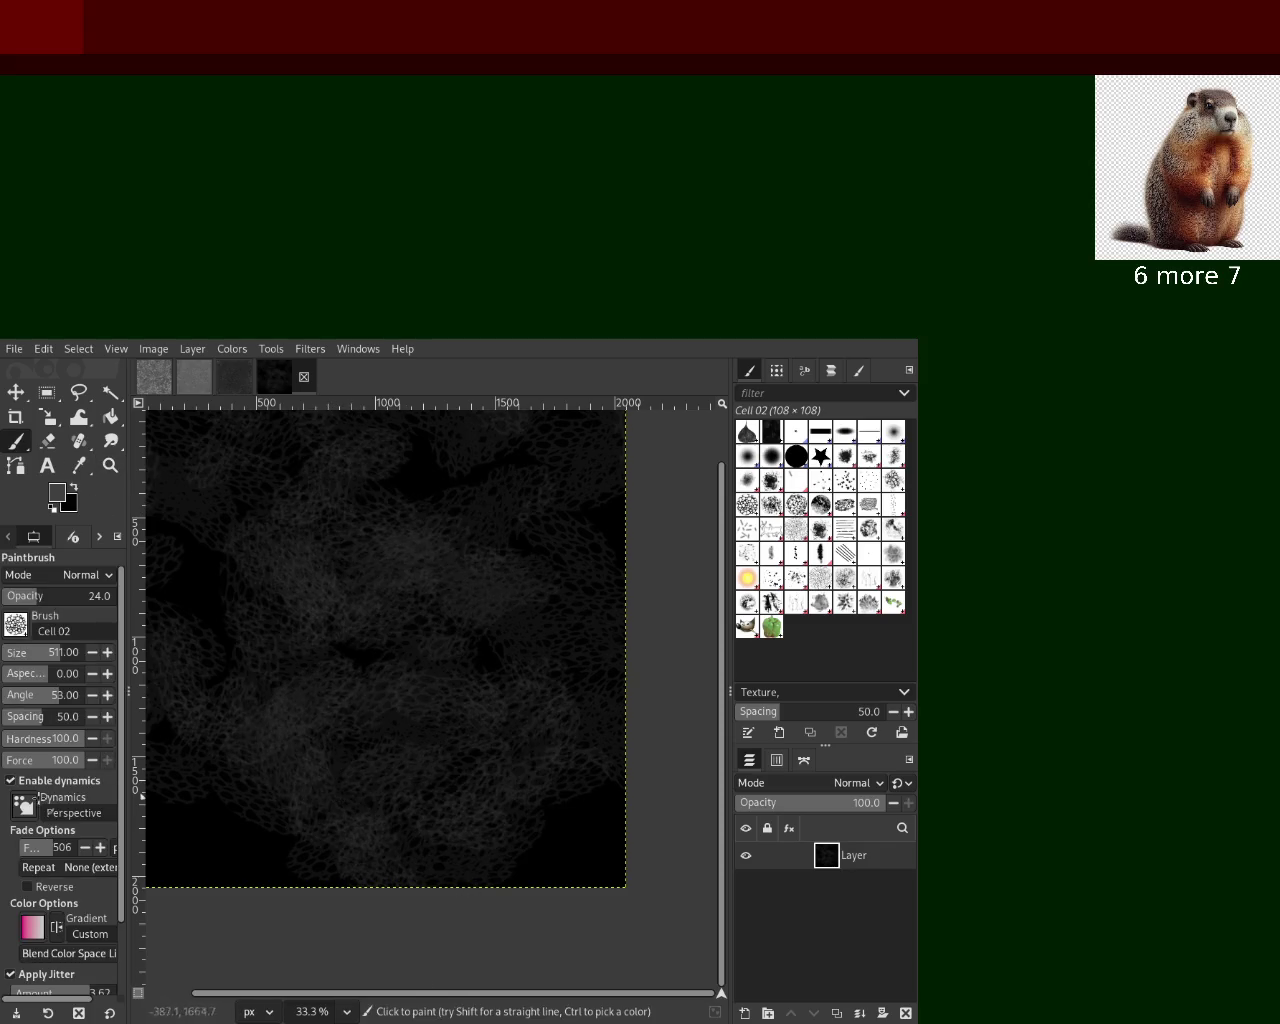
pyautogui.moveTo(190, 880); pyautogui.dragTo(313, 633)
# Pick a bright grey and paint bright cell-lace dabs across the dark canvas
pyautogui.press('ctrl')
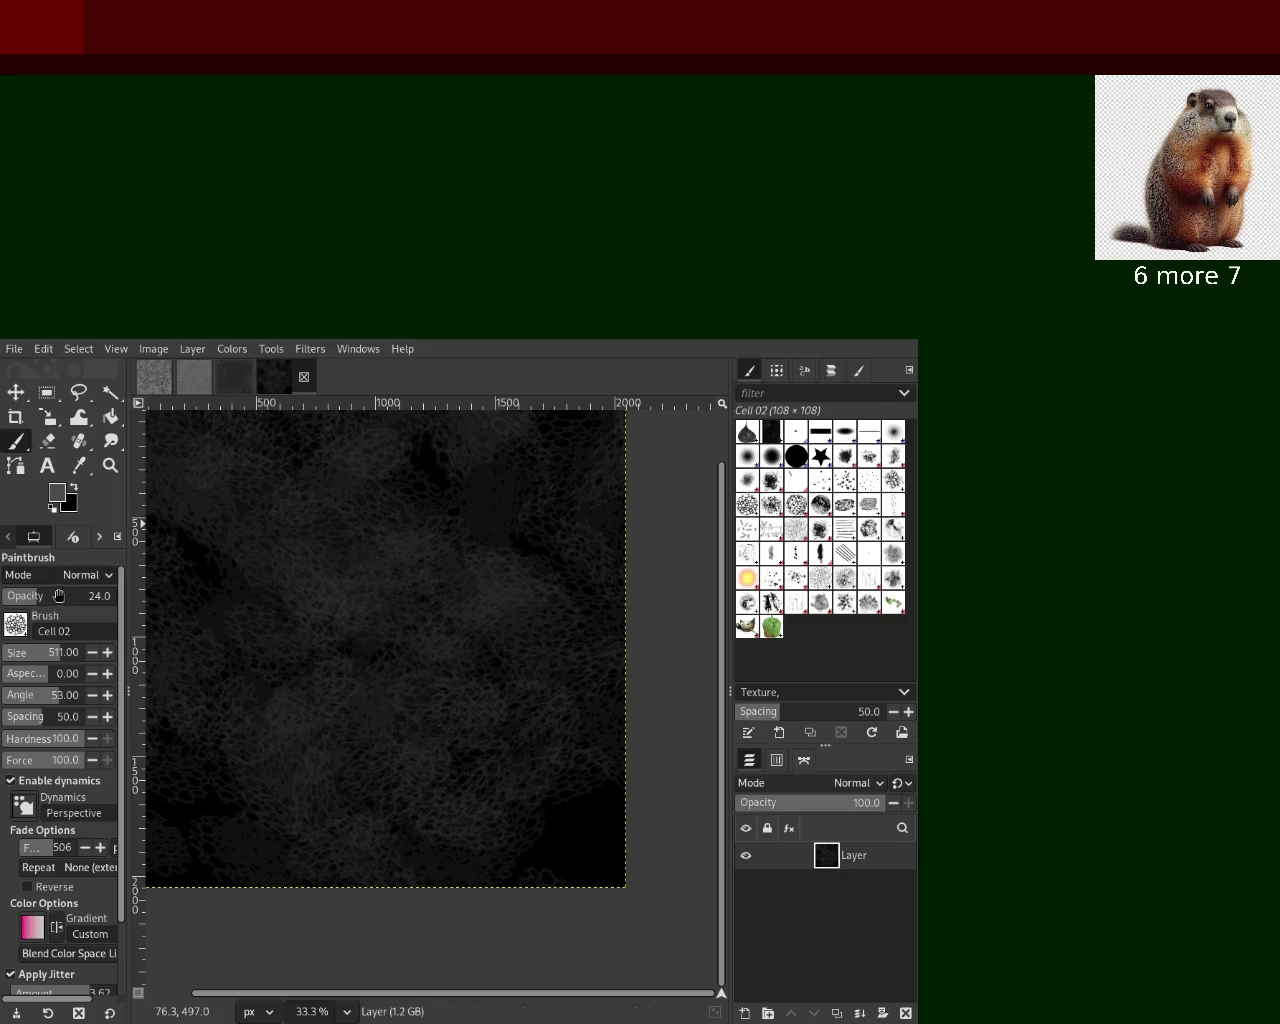
pyautogui.moveTo(59, 588); pyautogui.dragTo(116, 590)
pyautogui.moveTo(400, 543)
pyautogui.mouseDown()
pyautogui.moveTo(549, 700)
pyautogui.moveTo(217, 686)
pyautogui.moveTo(250, 604)
pyautogui.mouseUp()
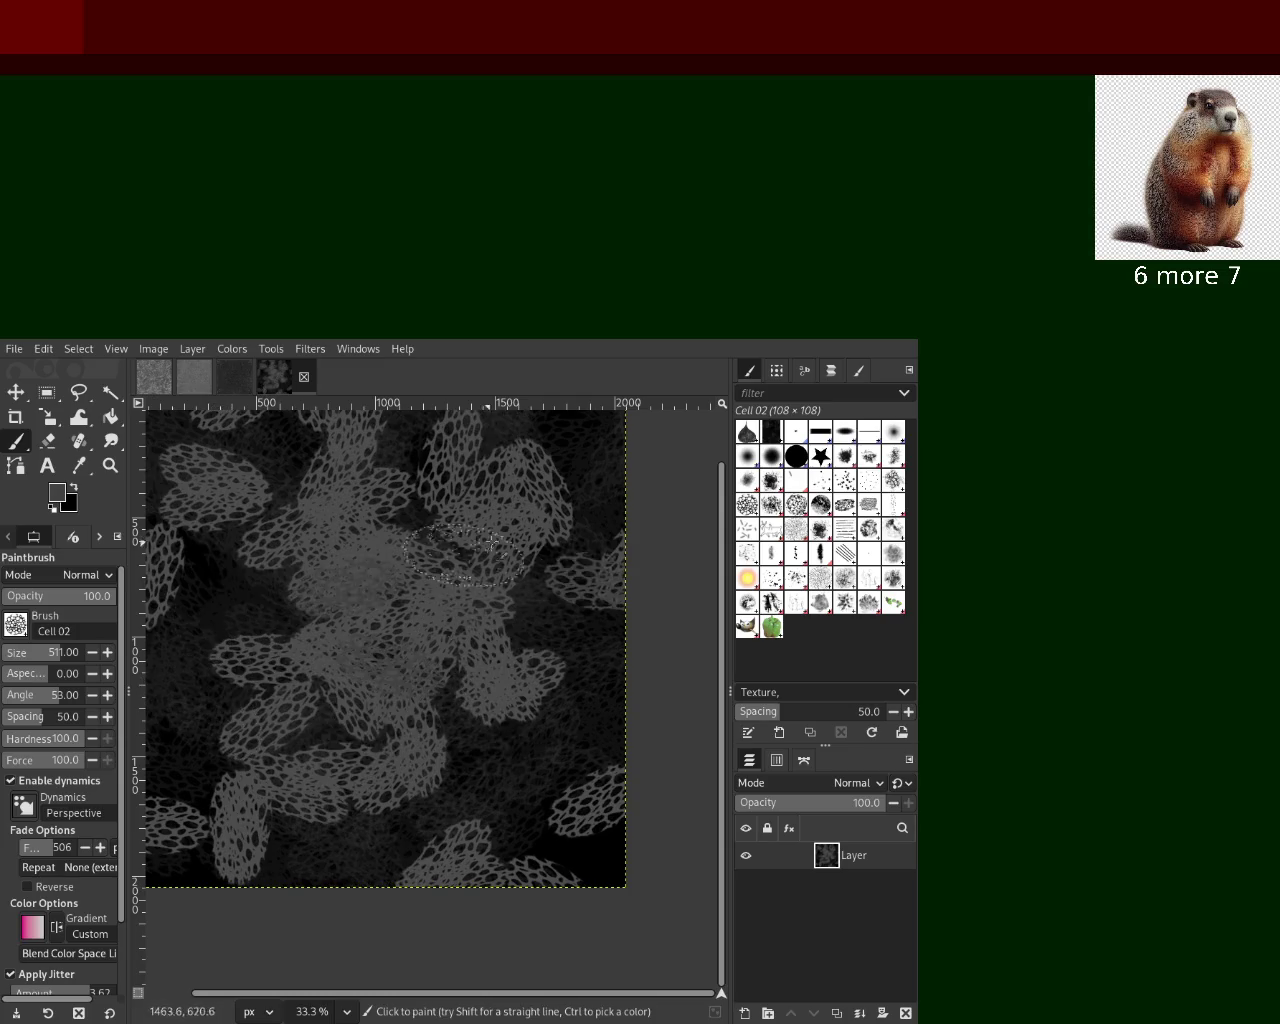
# Sample greys from the canvas and cover most of it with brighter and mid-grey cell dabs
pyautogui.keyDown('ctrl'); pyautogui.click(218, 600); pyautogui.keyUp('ctrl')
pyautogui.keyDown('ctrl'); pyautogui.click(263, 679); pyautogui.keyUp('ctrl')
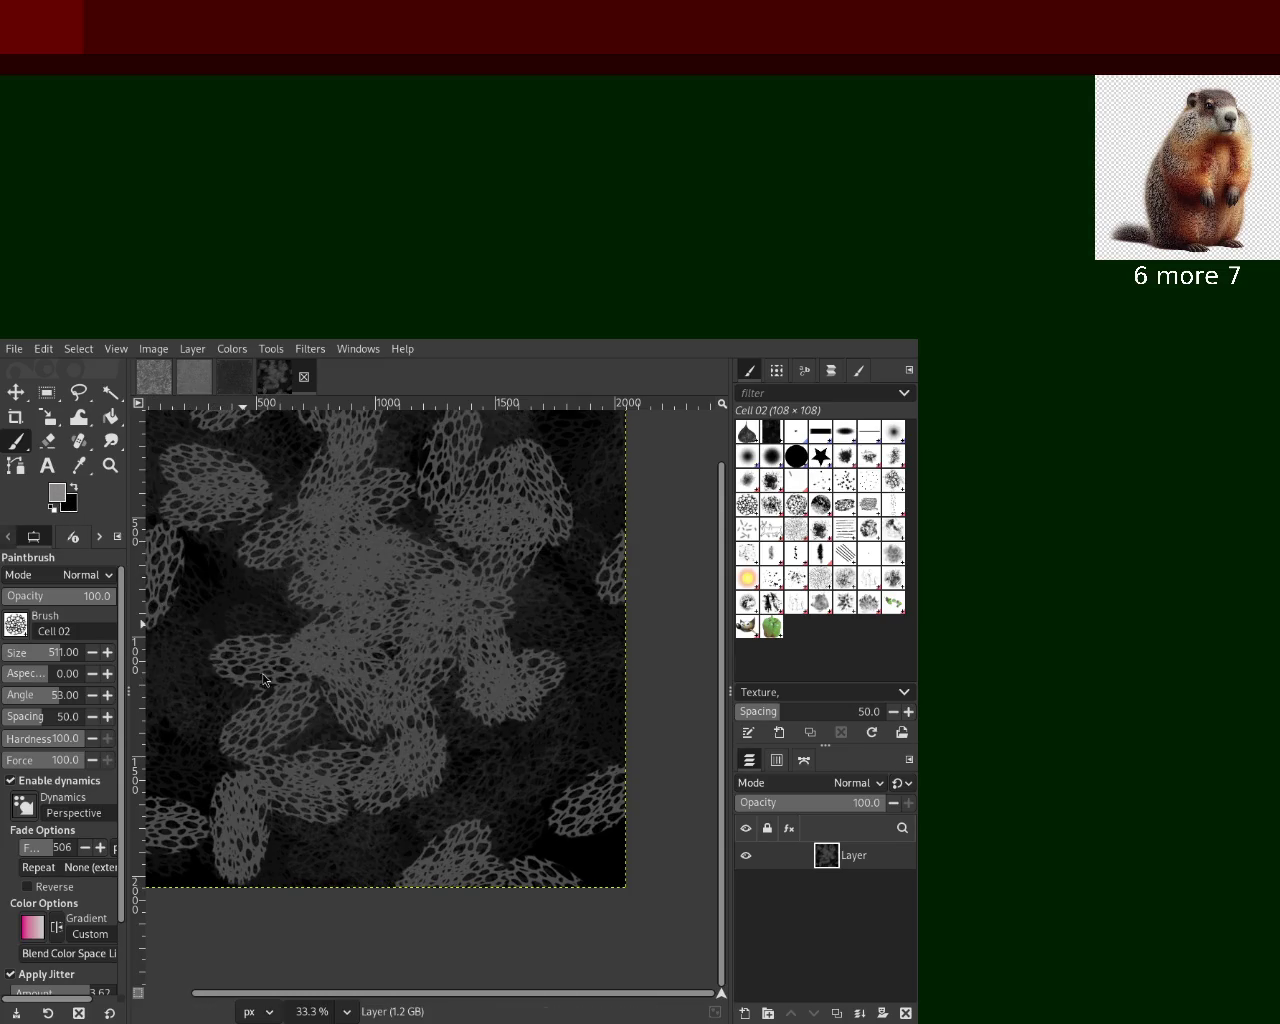
pyautogui.moveTo(633, 549); pyautogui.dragTo(346, 571)
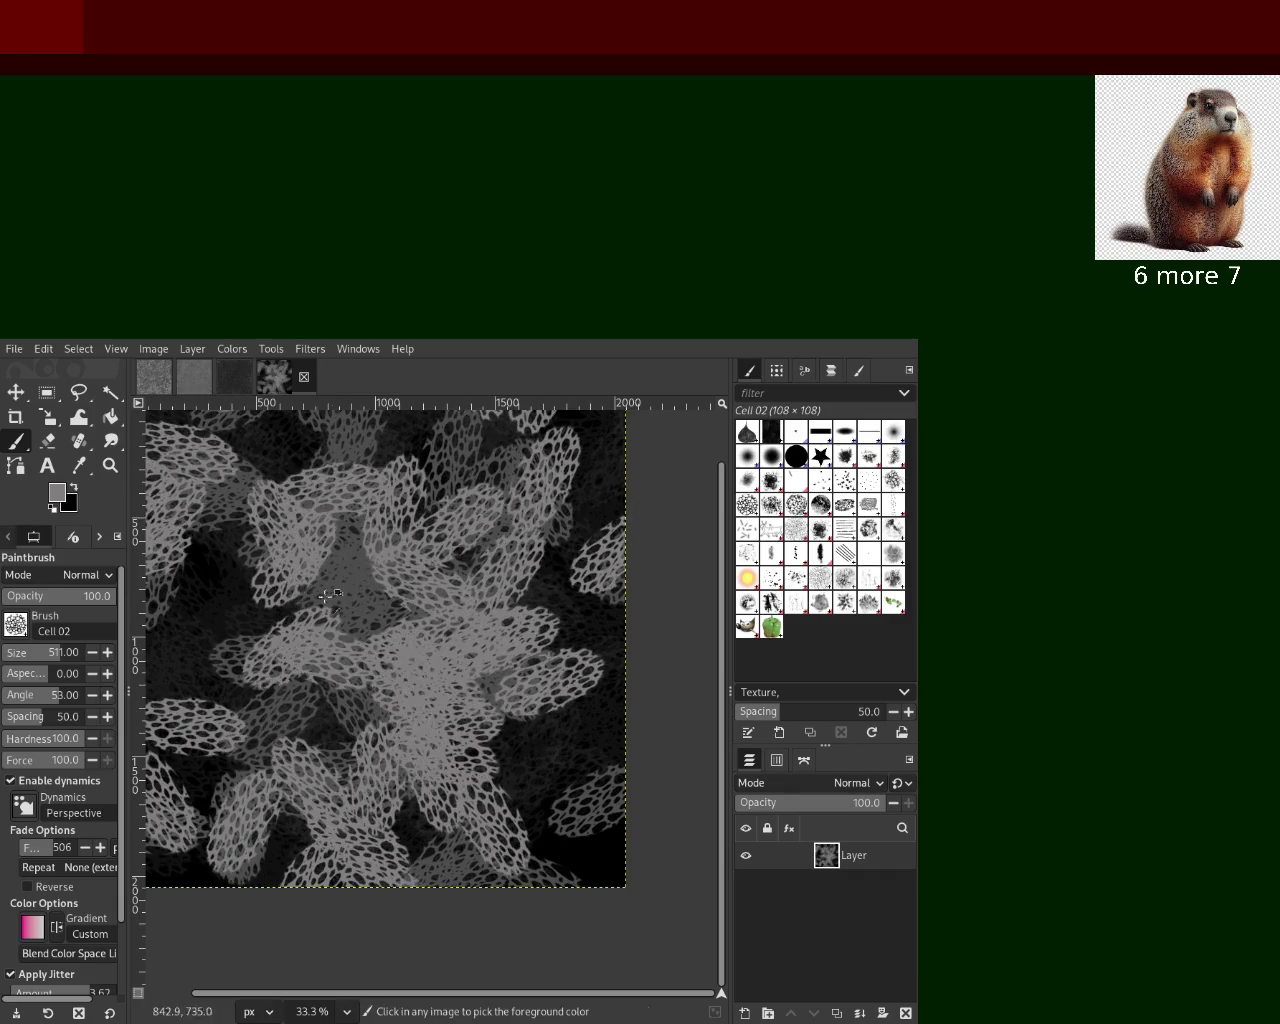
pyautogui.moveTo(378, 700); pyautogui.dragTo(345, 581)
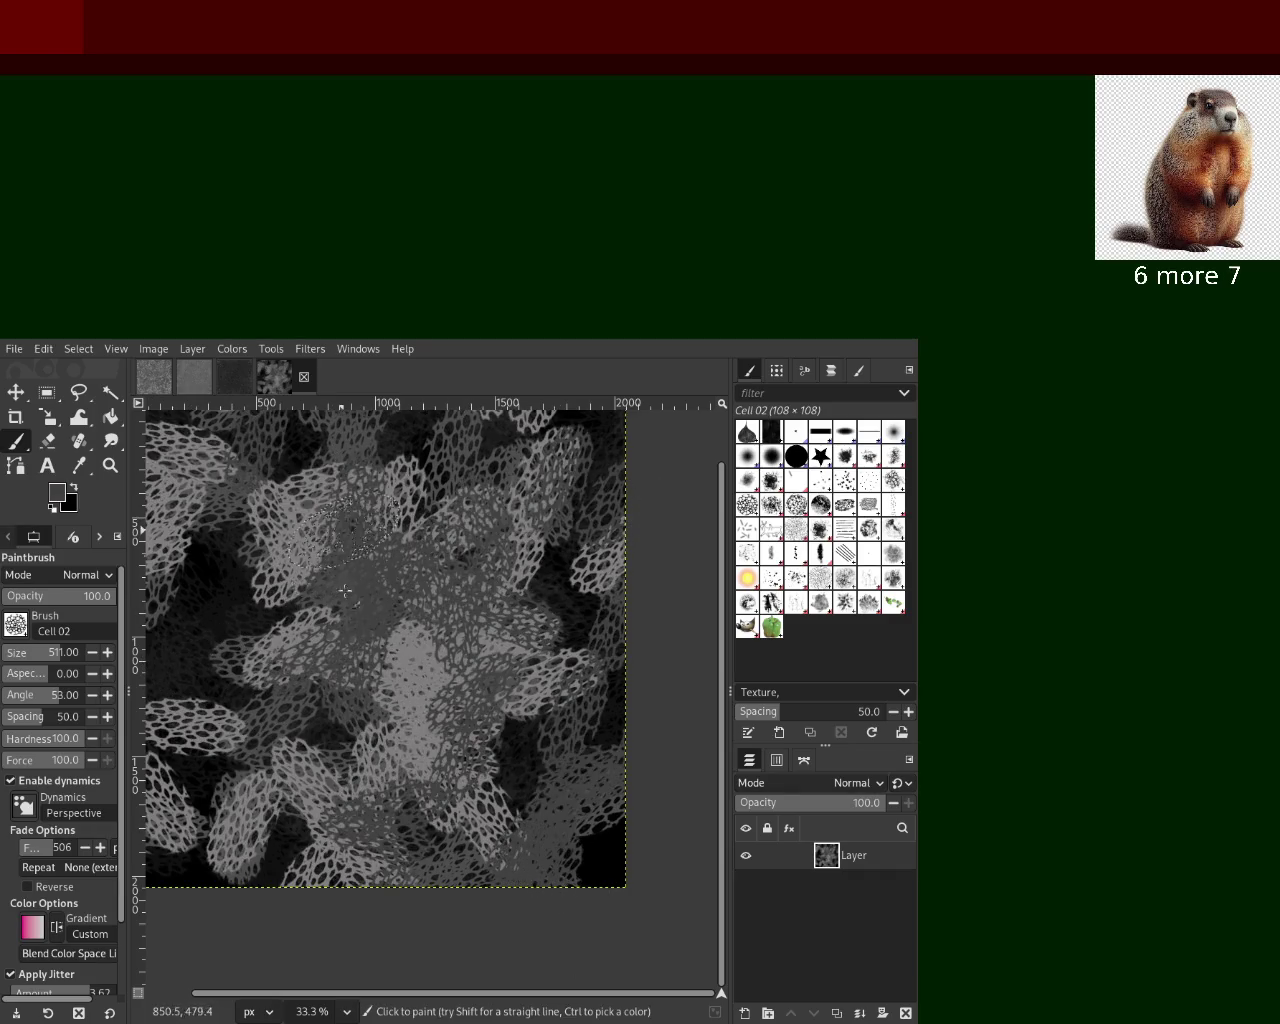
pyautogui.moveTo(423, 692)
pyautogui.mouseDown()
pyautogui.moveTo(290, 661)
pyautogui.moveTo(514, 438)
pyautogui.moveTo(483, 604)
pyautogui.moveTo(405, 721)
pyautogui.moveTo(540, 763)
pyautogui.moveTo(442, 511)
pyautogui.moveTo(500, 544)
pyautogui.mouseUp()
# Undo a dark pass, then repaint grey cell dabs over the dark lower-right and top patches
pyautogui.keyDown('ctrl'); pyautogui.click(540, 763); pyautogui.keyUp('ctrl')
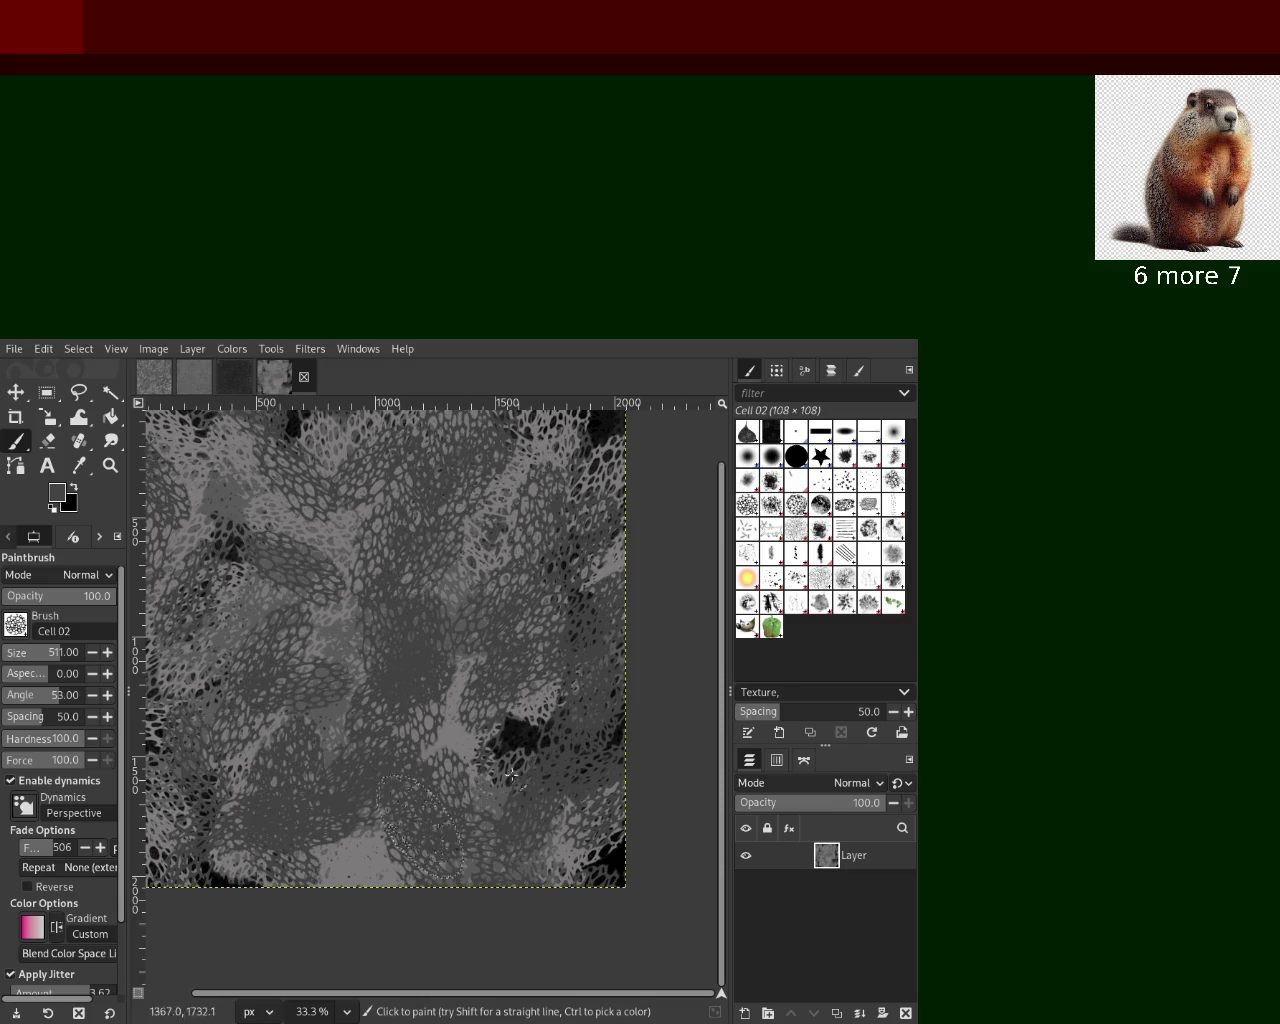
pyautogui.hotkey('ctrl', 'z')
pyautogui.moveTo(455, 678)
pyautogui.mouseDown()
pyautogui.moveTo(243, 712)
pyautogui.moveTo(402, 575)
pyautogui.moveTo(530, 567)
pyautogui.moveTo(540, 627)
pyautogui.mouseUp()
pyautogui.keyDown('ctrl'); pyautogui.click(402, 575); pyautogui.keyUp('ctrl')
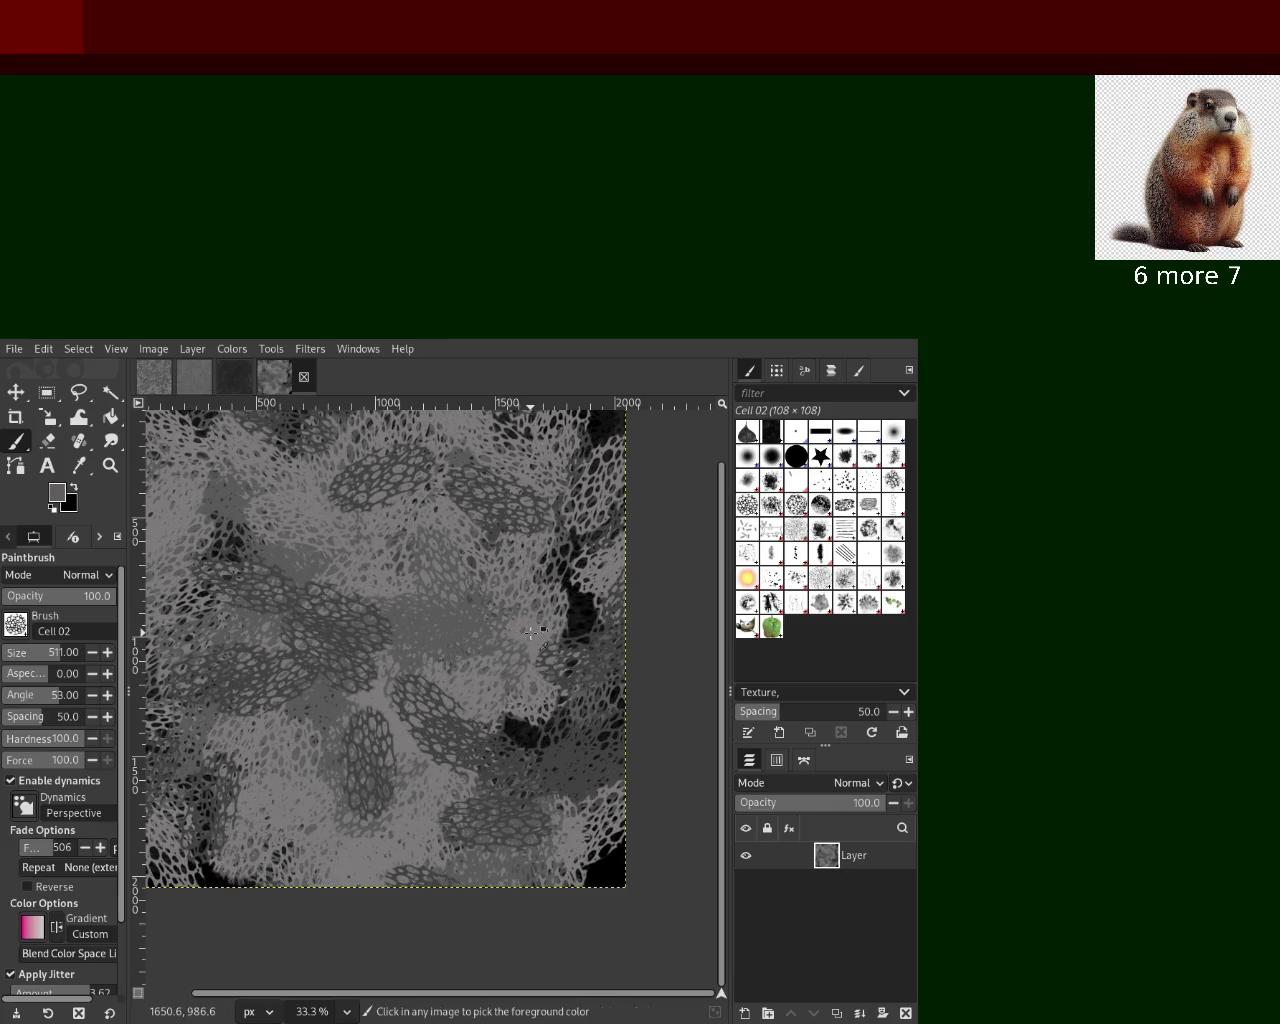
pyautogui.moveTo(250, 600); pyautogui.dragTo(230, 594)
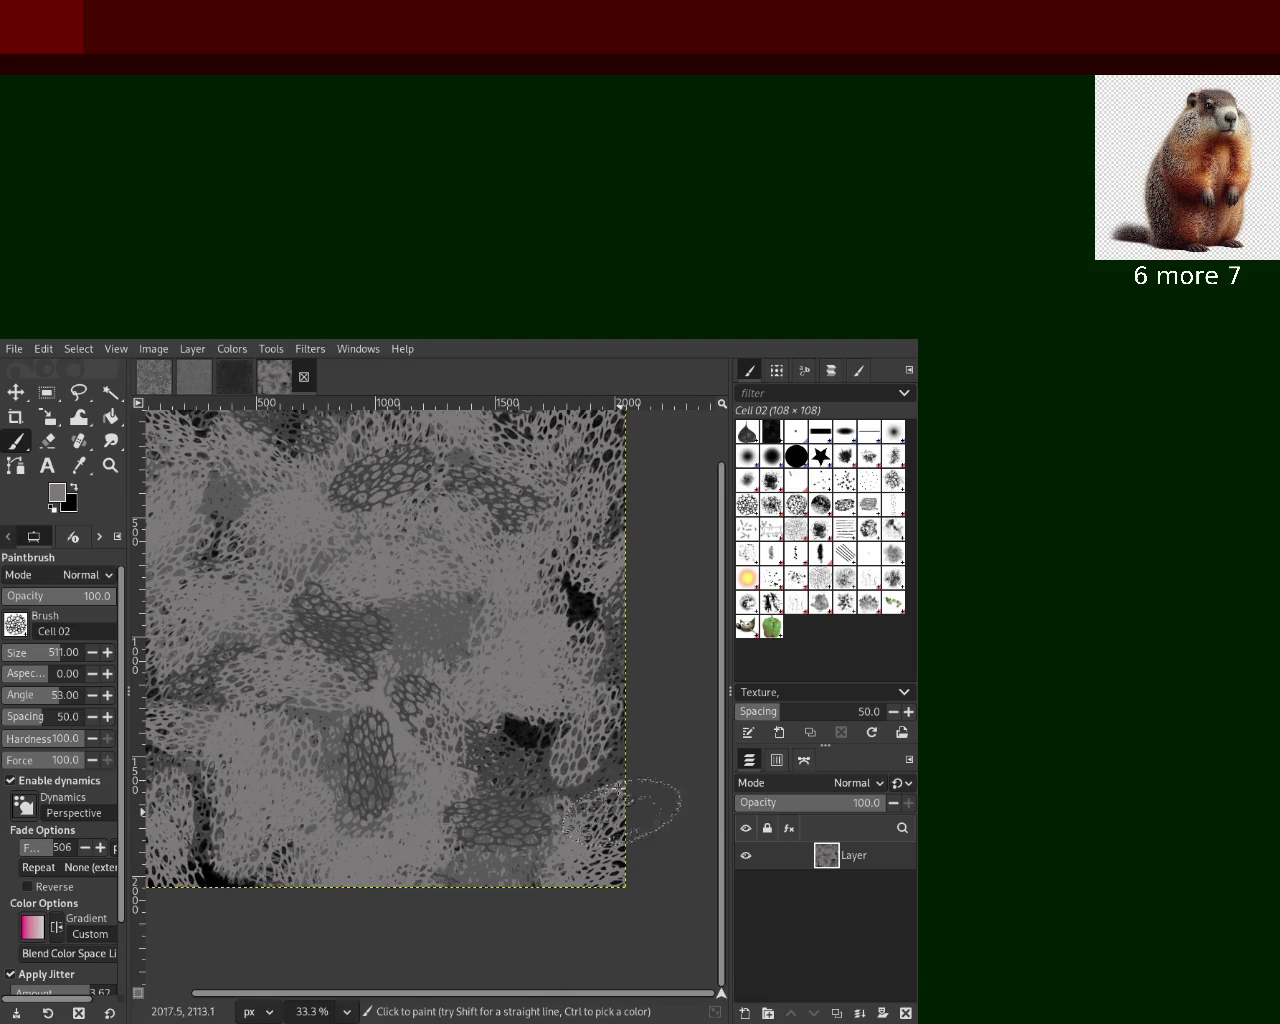
pyautogui.moveTo(605, 937); pyautogui.dragTo(272, 938)
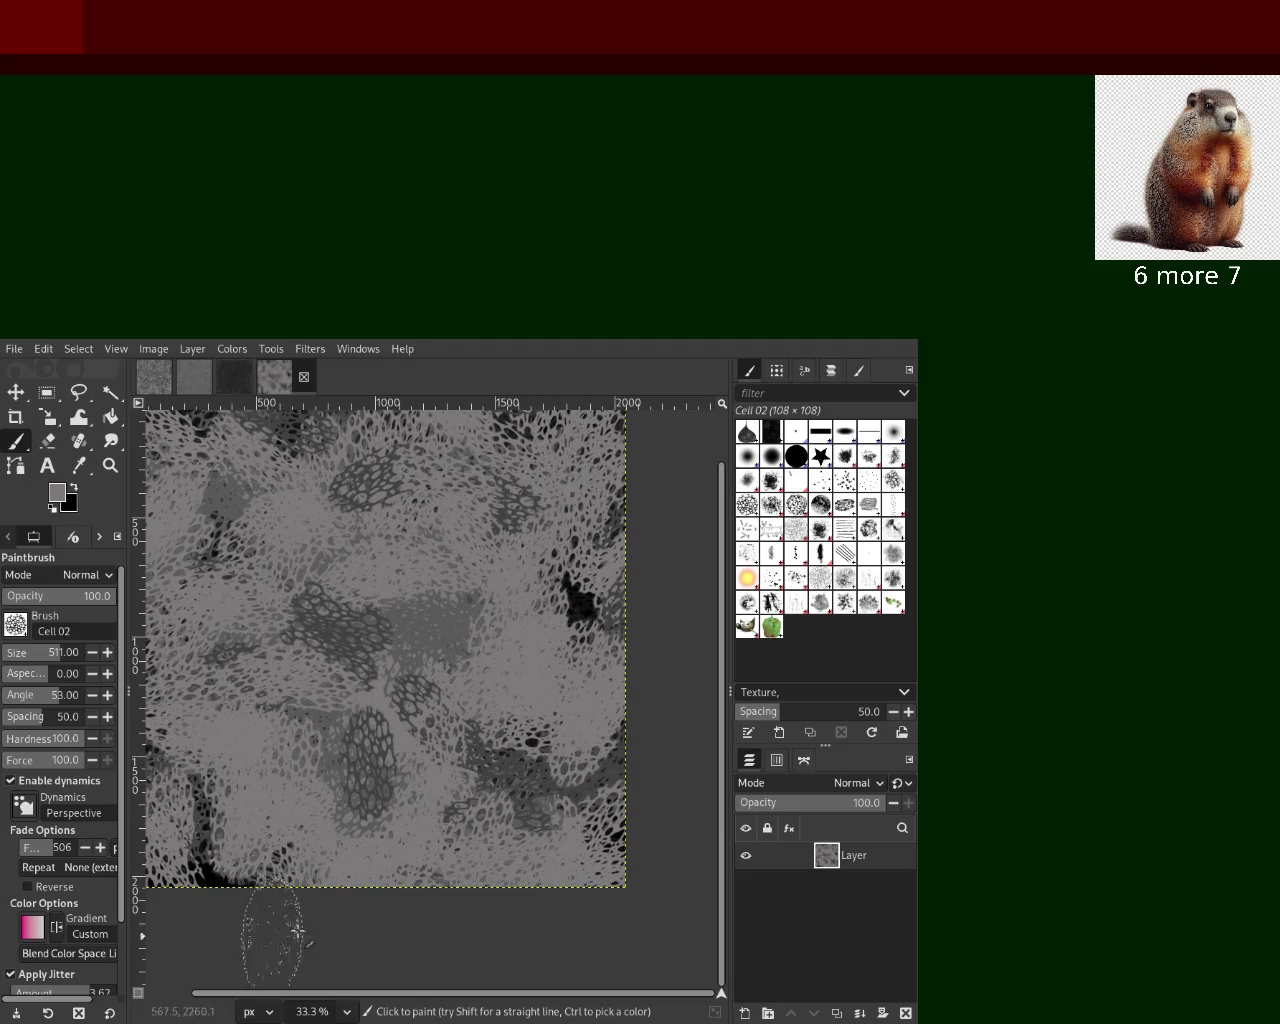
# Alternate sampled grey and black dabs across the upper, middle, and lower canvas
pyautogui.keyDown('ctrl'); pyautogui.click(229, 514); pyautogui.keyUp('ctrl')
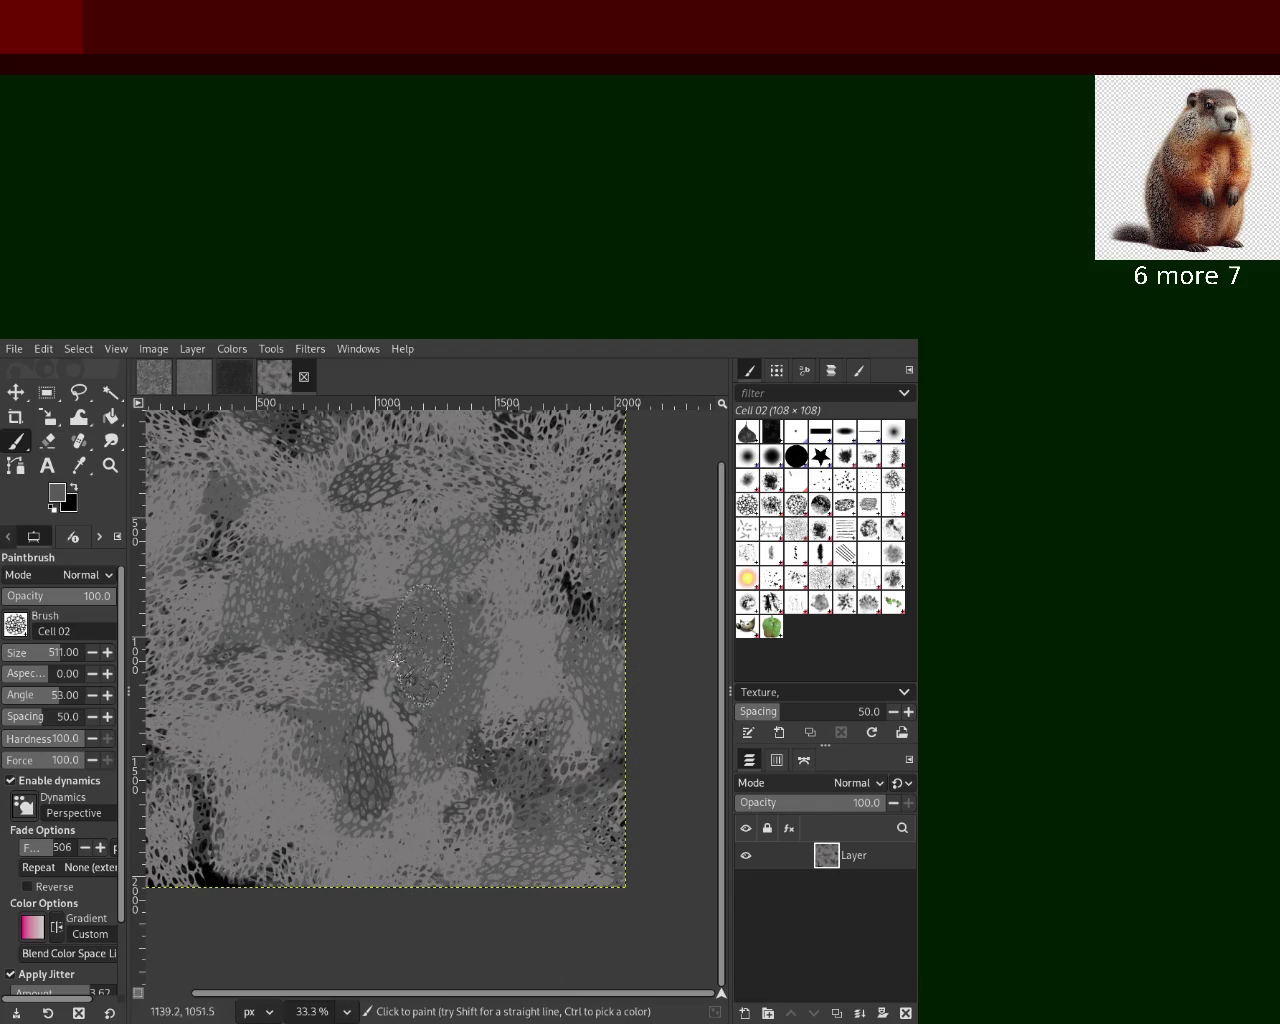
pyautogui.moveTo(229, 514); pyautogui.dragTo(180, 795)
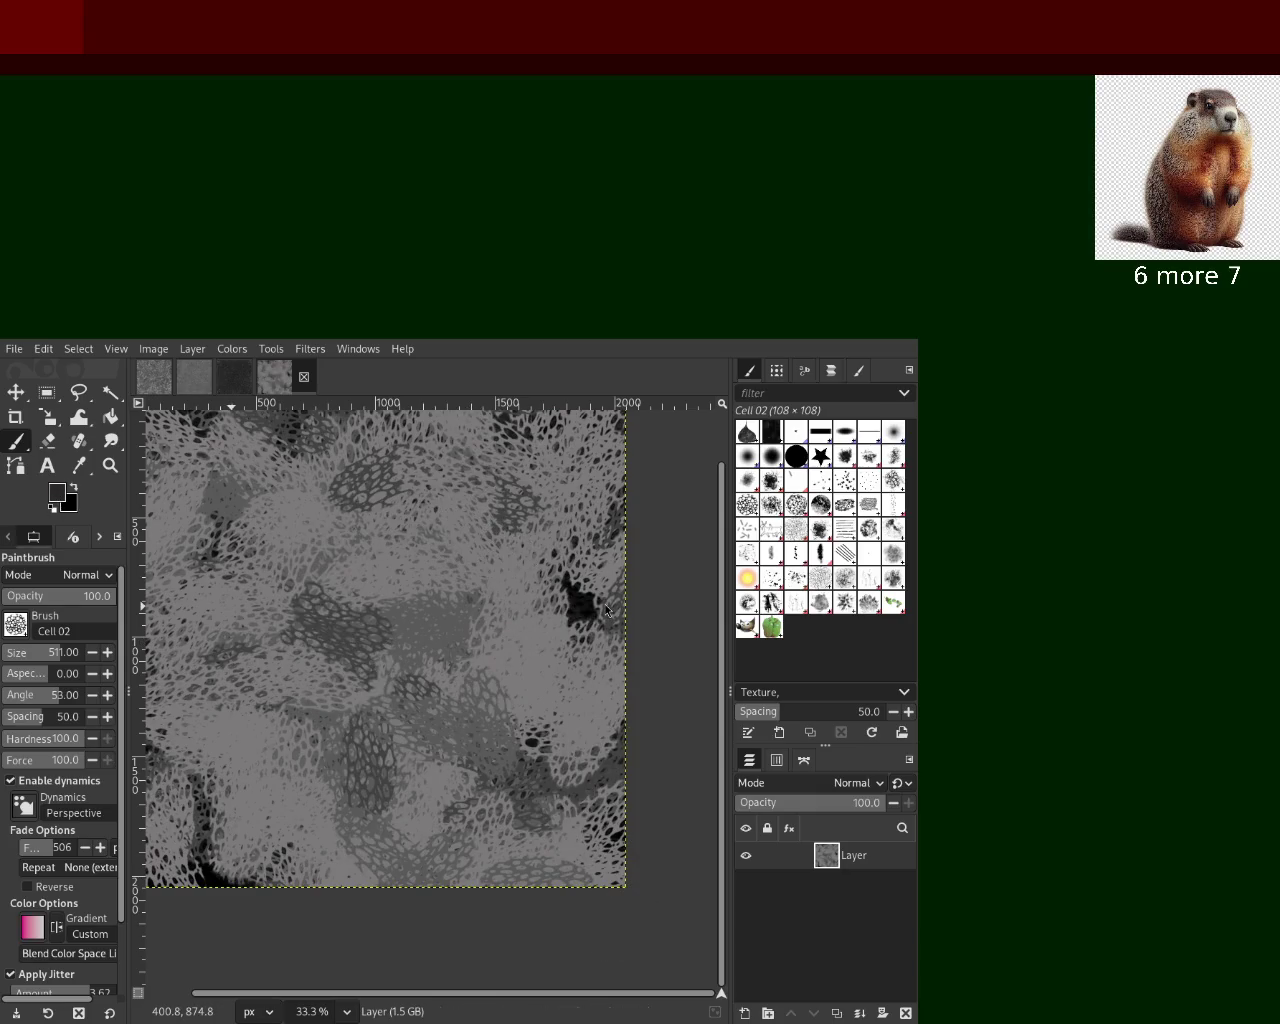
pyautogui.moveTo(629, 545); pyautogui.dragTo(362, 593)
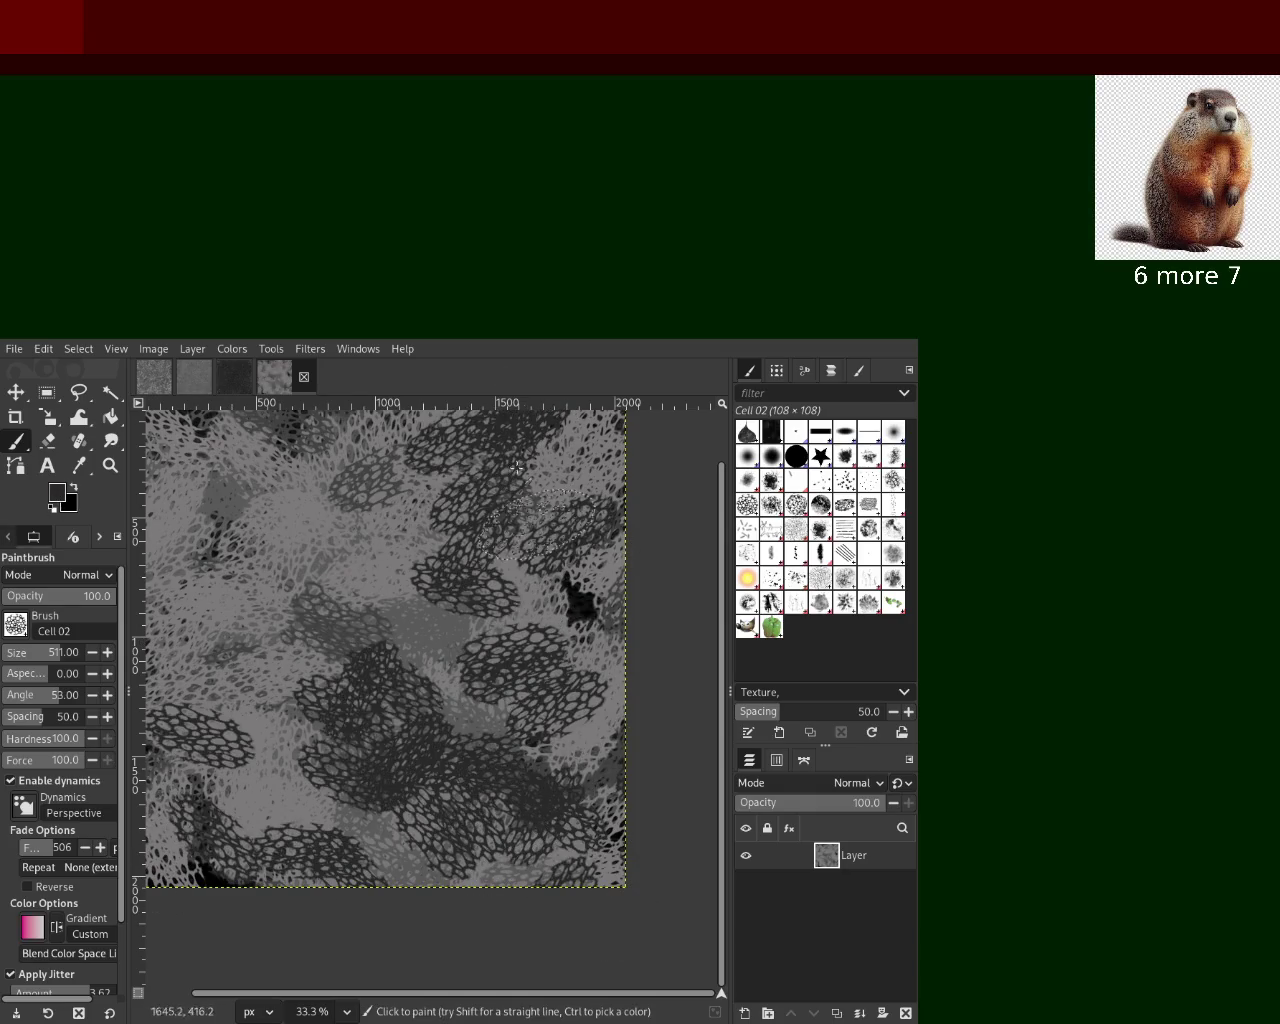
pyautogui.keyDown('ctrl'); pyautogui.click(440, 520); pyautogui.keyUp('ctrl')
pyautogui.moveTo(440, 520)
pyautogui.mouseDown()
pyautogui.moveTo(350, 692)
pyautogui.moveTo(548, 820)
pyautogui.mouseUp()
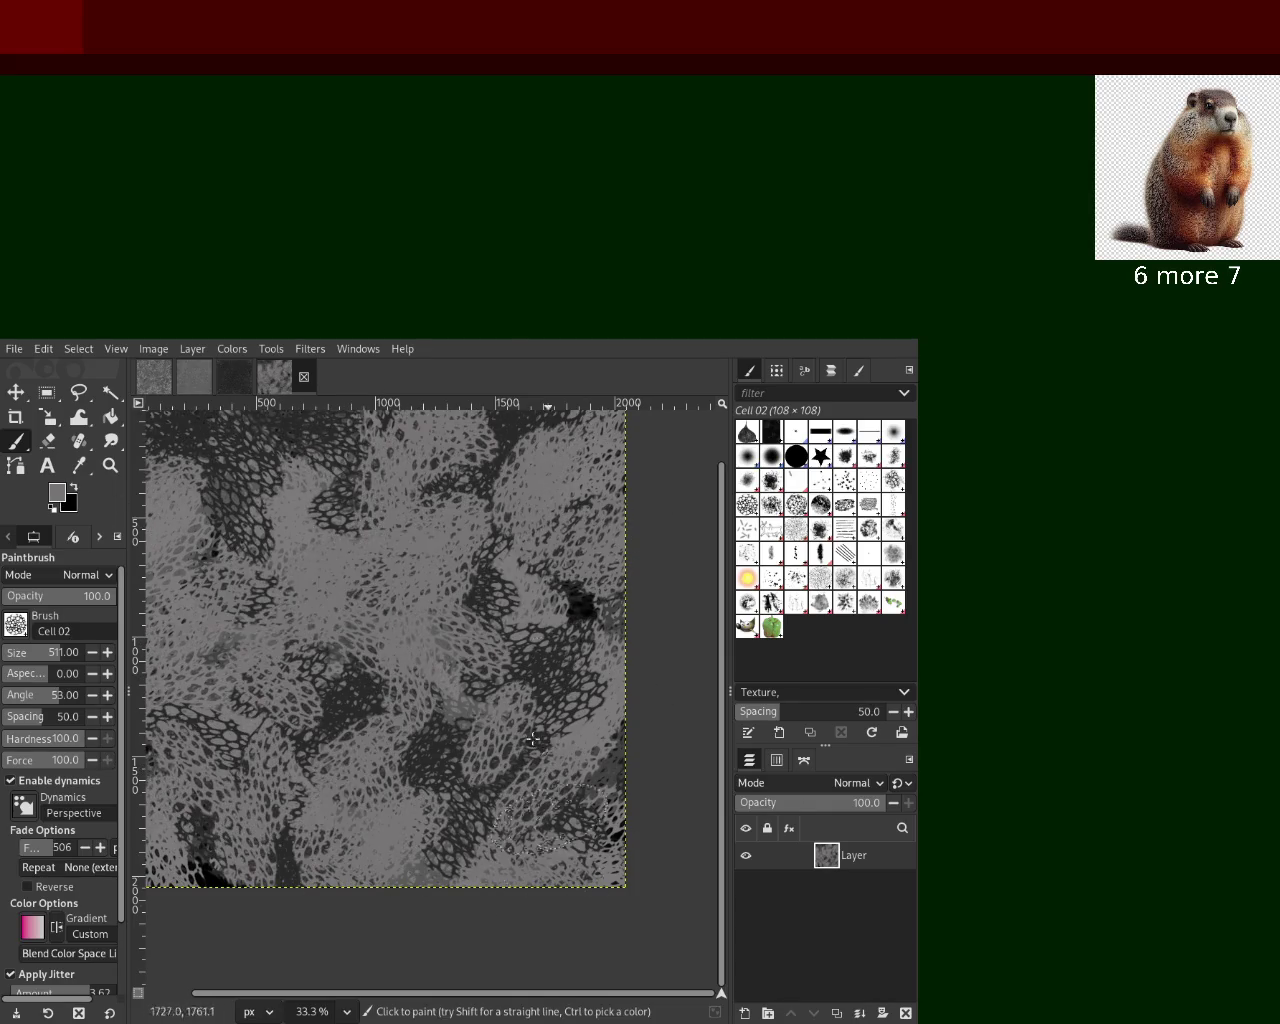
pyautogui.keyDown('ctrl'); pyautogui.click(265, 487); pyautogui.keyUp('ctrl')
pyautogui.moveTo(265, 487)
pyautogui.mouseDown()
pyautogui.moveTo(492, 896)
pyautogui.moveTo(598, 829)
pyautogui.moveTo(258, 665)
pyautogui.moveTo(221, 929)
pyautogui.mouseUp()
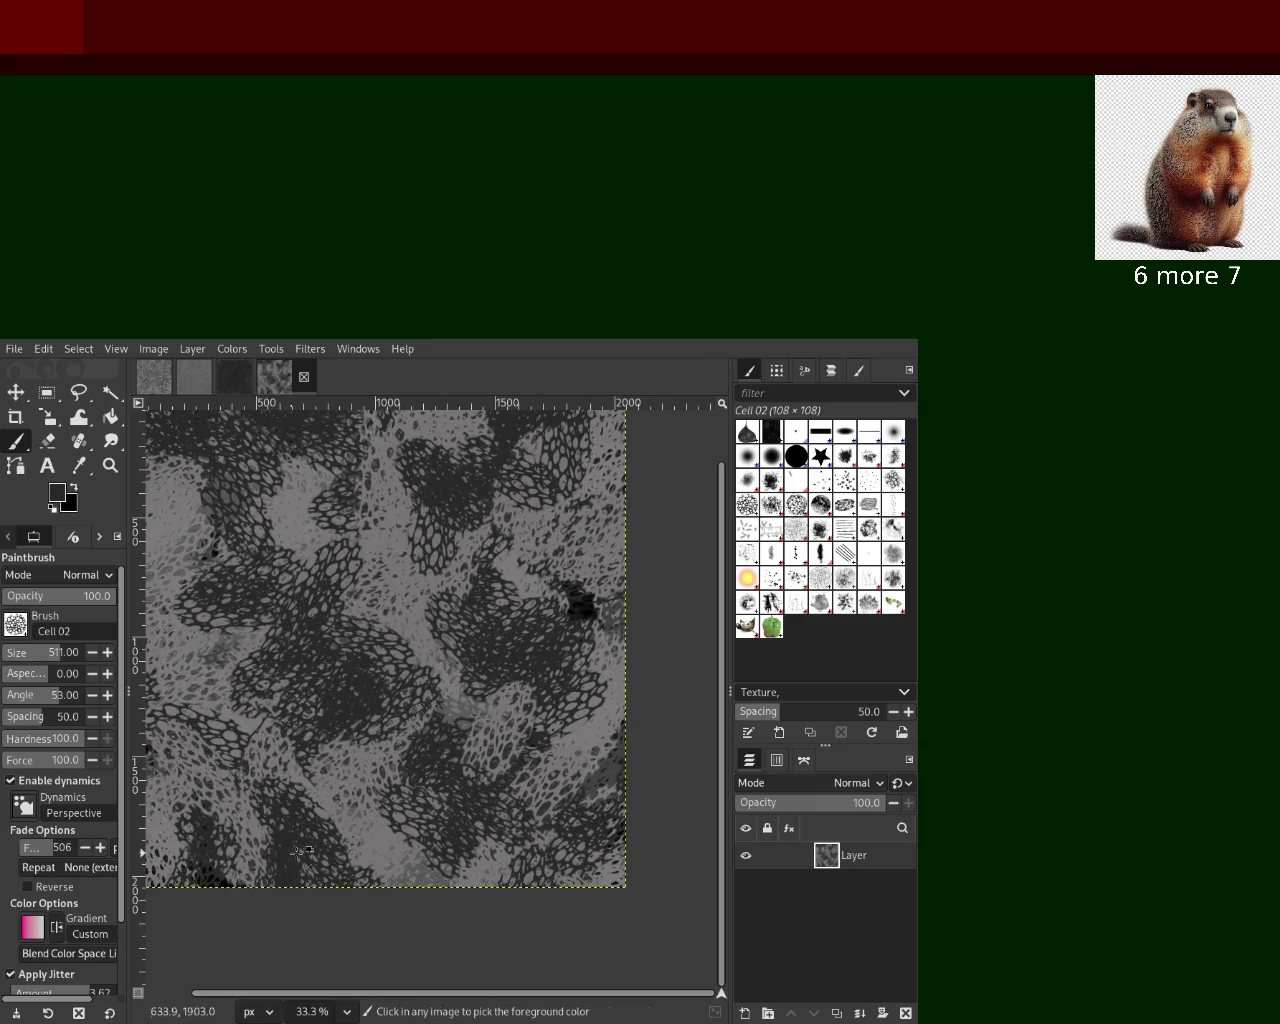
# Paint lighter grey dabs down the left side, then dark cell dabs across the canvas
pyautogui.keyDown('ctrl'); pyautogui.click(381, 848); pyautogui.keyUp('ctrl')
pyautogui.moveTo(381, 848); pyautogui.dragTo(175, 805)
pyautogui.moveTo(294, 416); pyautogui.dragTo(277, 927)
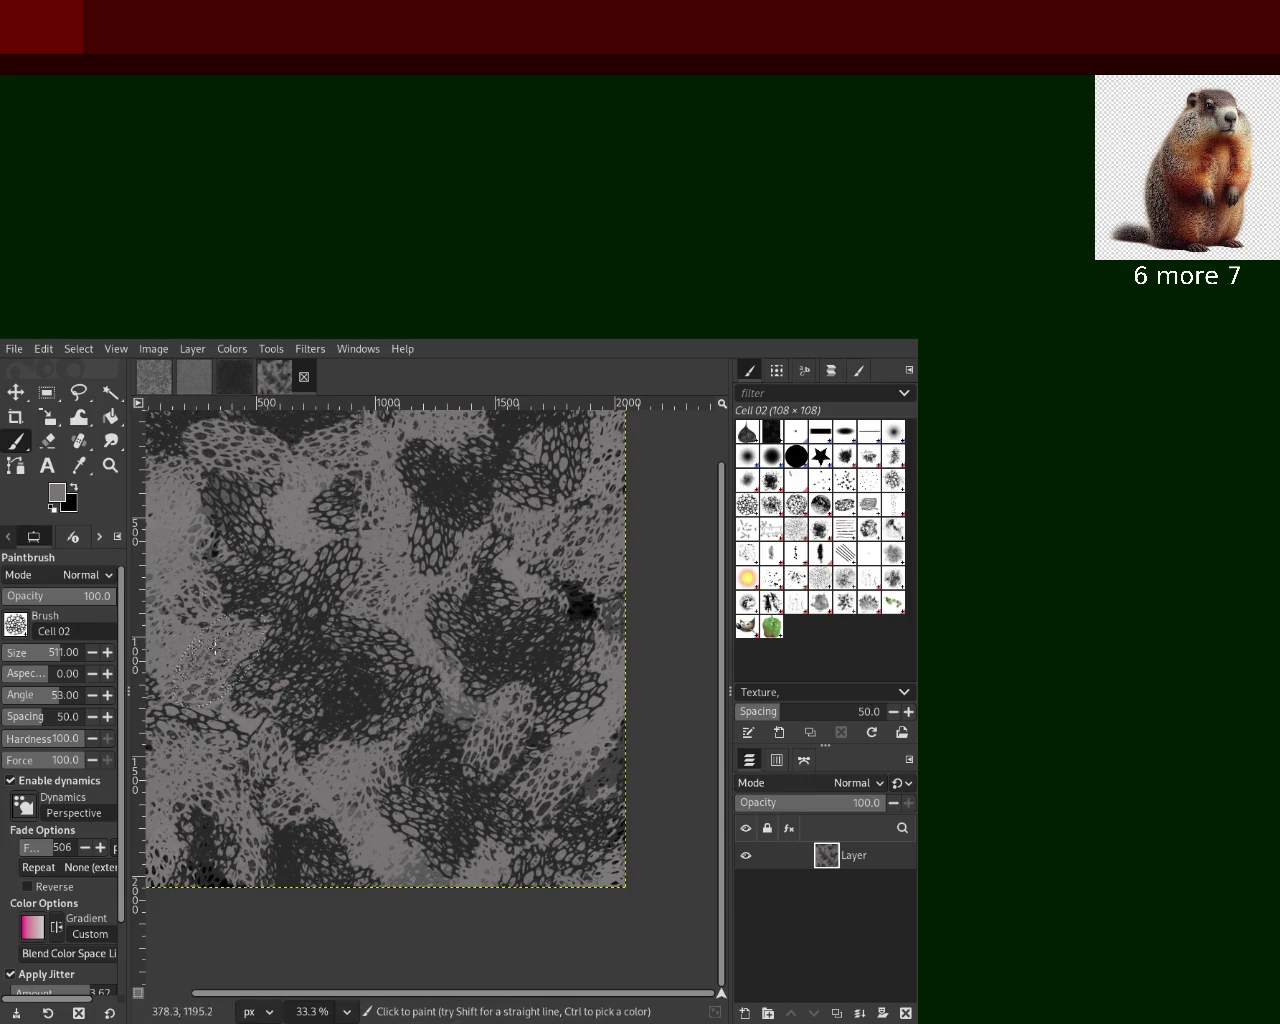
pyautogui.keyDown('ctrl'); pyautogui.click(350, 707); pyautogui.keyUp('ctrl')
pyautogui.moveTo(350, 707)
pyautogui.mouseDown()
pyautogui.moveTo(214, 901)
pyautogui.moveTo(466, 930)
pyautogui.moveTo(590, 800)
pyautogui.moveTo(434, 700)
pyautogui.moveTo(300, 820)
pyautogui.moveTo(180, 860)
pyautogui.moveTo(365, 505)
pyautogui.moveTo(350, 700)
pyautogui.moveTo(200, 500)
pyautogui.moveTo(190, 850)
pyautogui.moveTo(490, 818)
pyautogui.moveTo(479, 729)
pyautogui.moveTo(471, 900)
pyautogui.mouseUp()
# Add a grey dab lower right, dark dabs over the lower right, and cell dabs upper left
pyautogui.keyDown('ctrl'); pyautogui.click(449, 847); pyautogui.keyUp('ctrl')
pyautogui.click(449, 840)
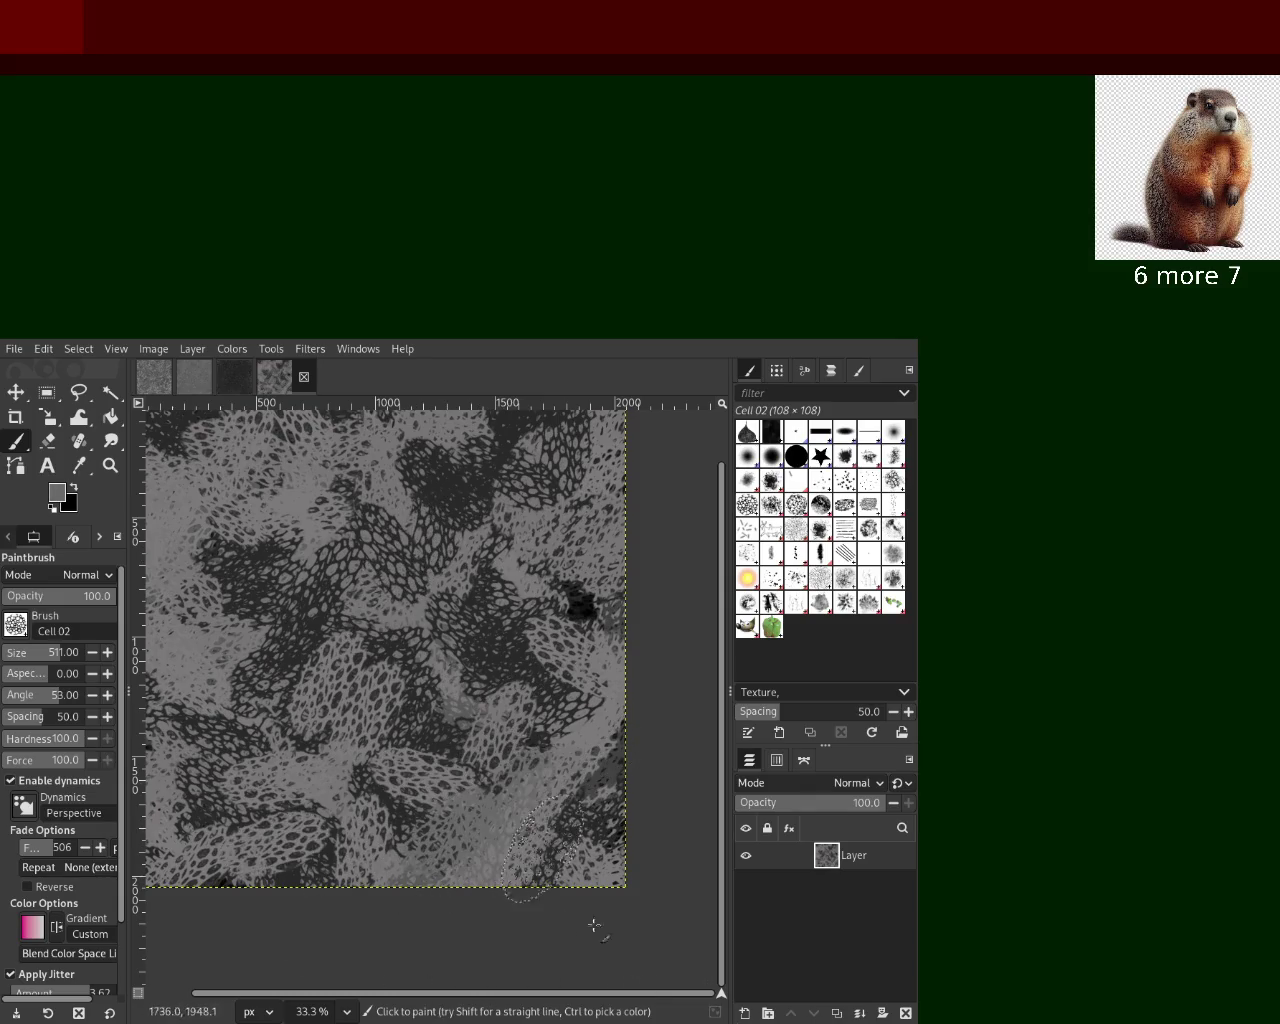
pyautogui.keyDown('ctrl'); pyautogui.click(577, 604); pyautogui.keyUp('ctrl')
pyautogui.moveTo(577, 604); pyautogui.dragTo(548, 773)
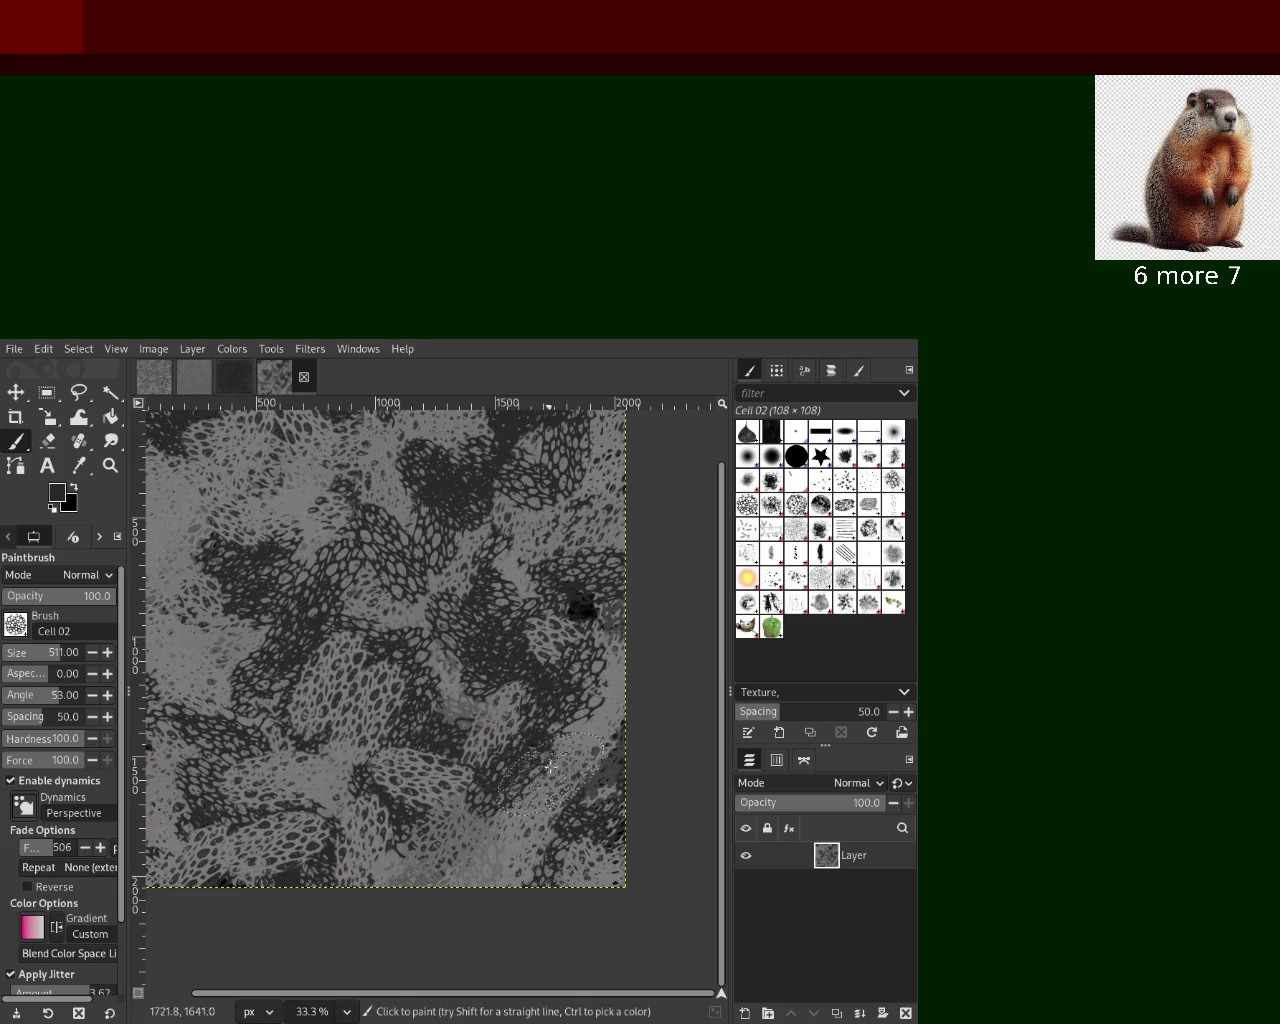
pyautogui.moveTo(320, 480)
pyautogui.mouseDown()
pyautogui.moveTo(245, 595)
pyautogui.moveTo(323, 730)
pyautogui.mouseUp()
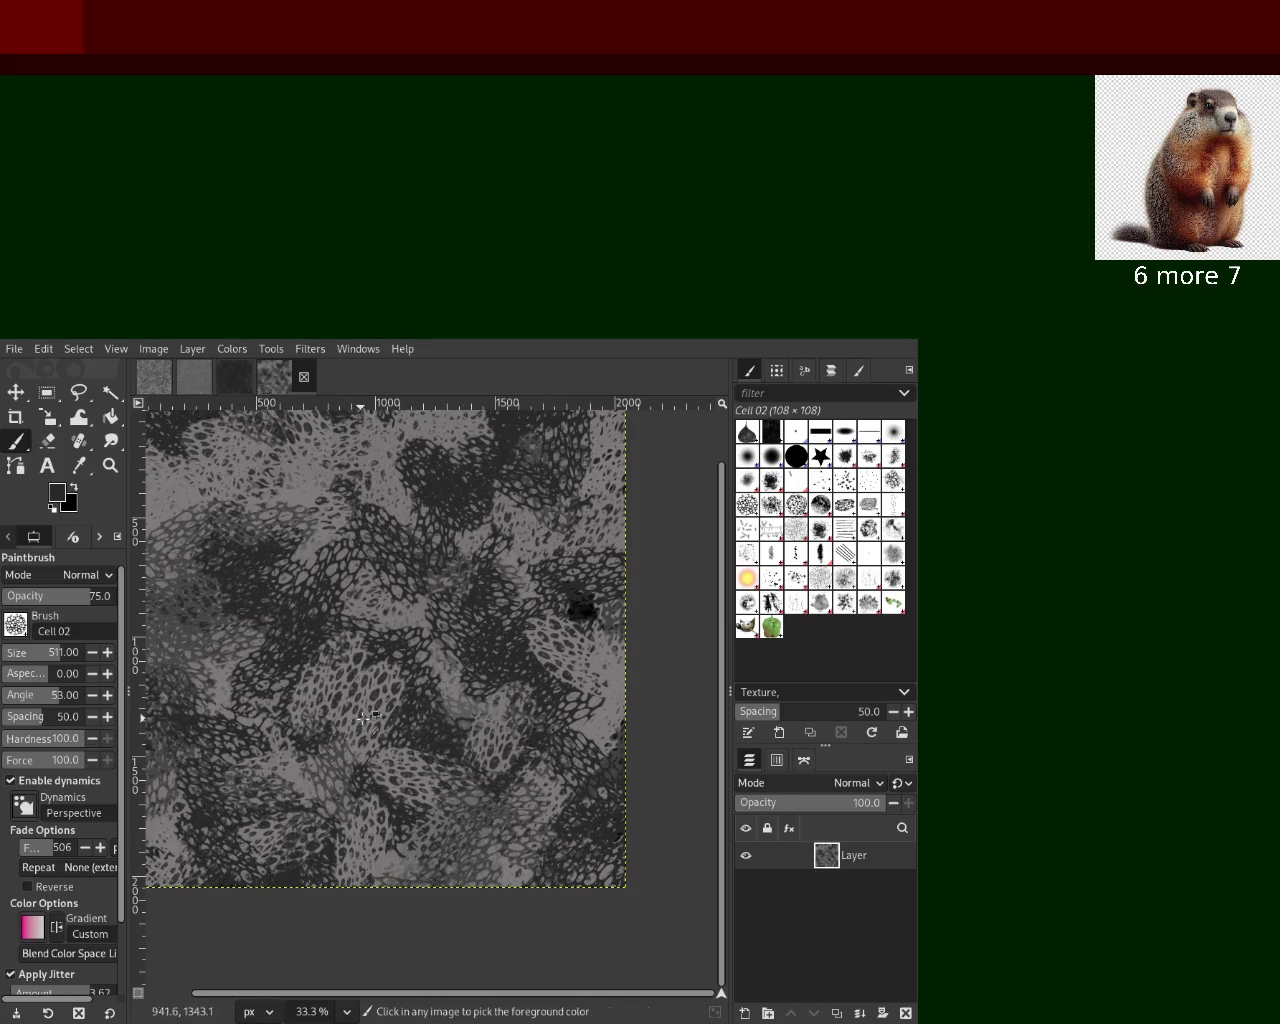
# Paint soft grey dabs over the centre-left and darker dabs on the lower middle
pyautogui.moveTo(366, 682)
pyautogui.mouseDown()
pyautogui.moveTo(352, 601)
pyautogui.moveTo(586, 600)
pyautogui.mouseUp()
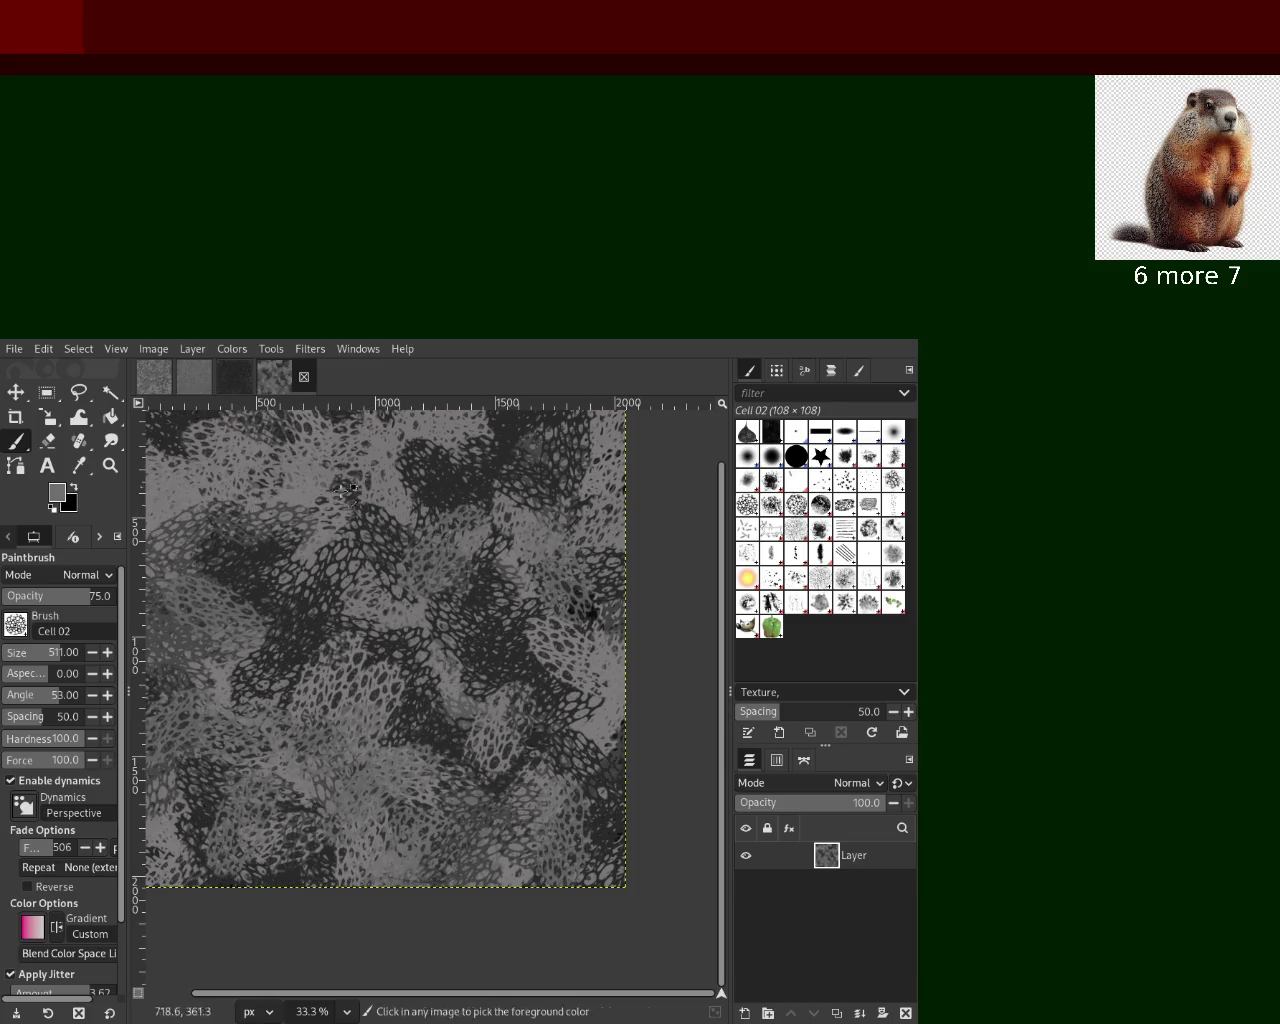
pyautogui.moveTo(516, 572)
pyautogui.mouseDown()
pyautogui.moveTo(235, 648)
pyautogui.moveTo(366, 755)
pyautogui.moveTo(558, 869)
pyautogui.mouseUp()
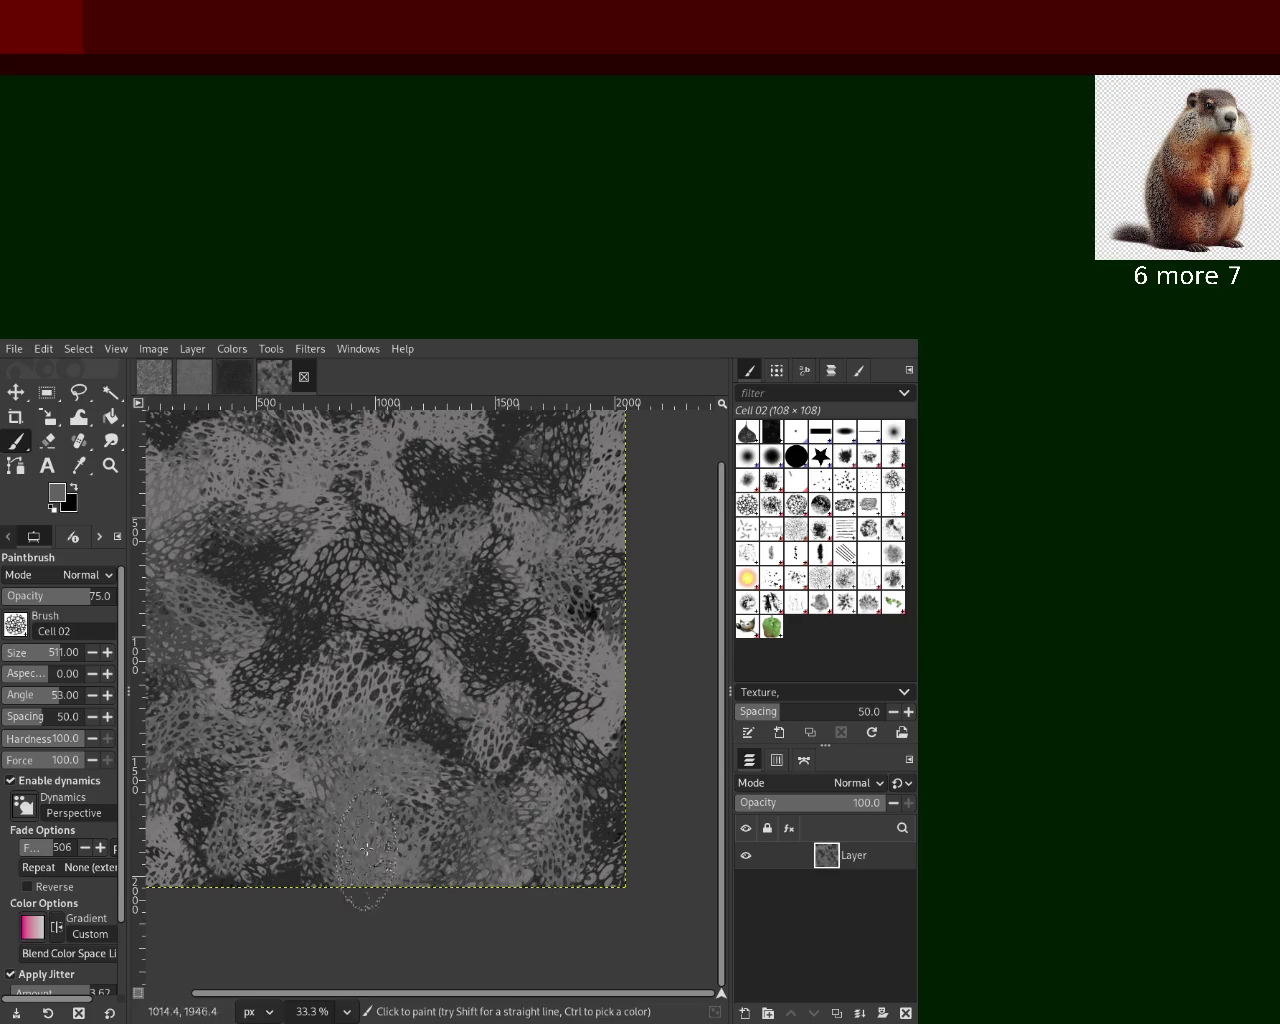
pyautogui.keyDown('ctrl'); pyautogui.click(434, 744); pyautogui.keyUp('ctrl')
pyautogui.moveTo(434, 744); pyautogui.dragTo(340, 914)
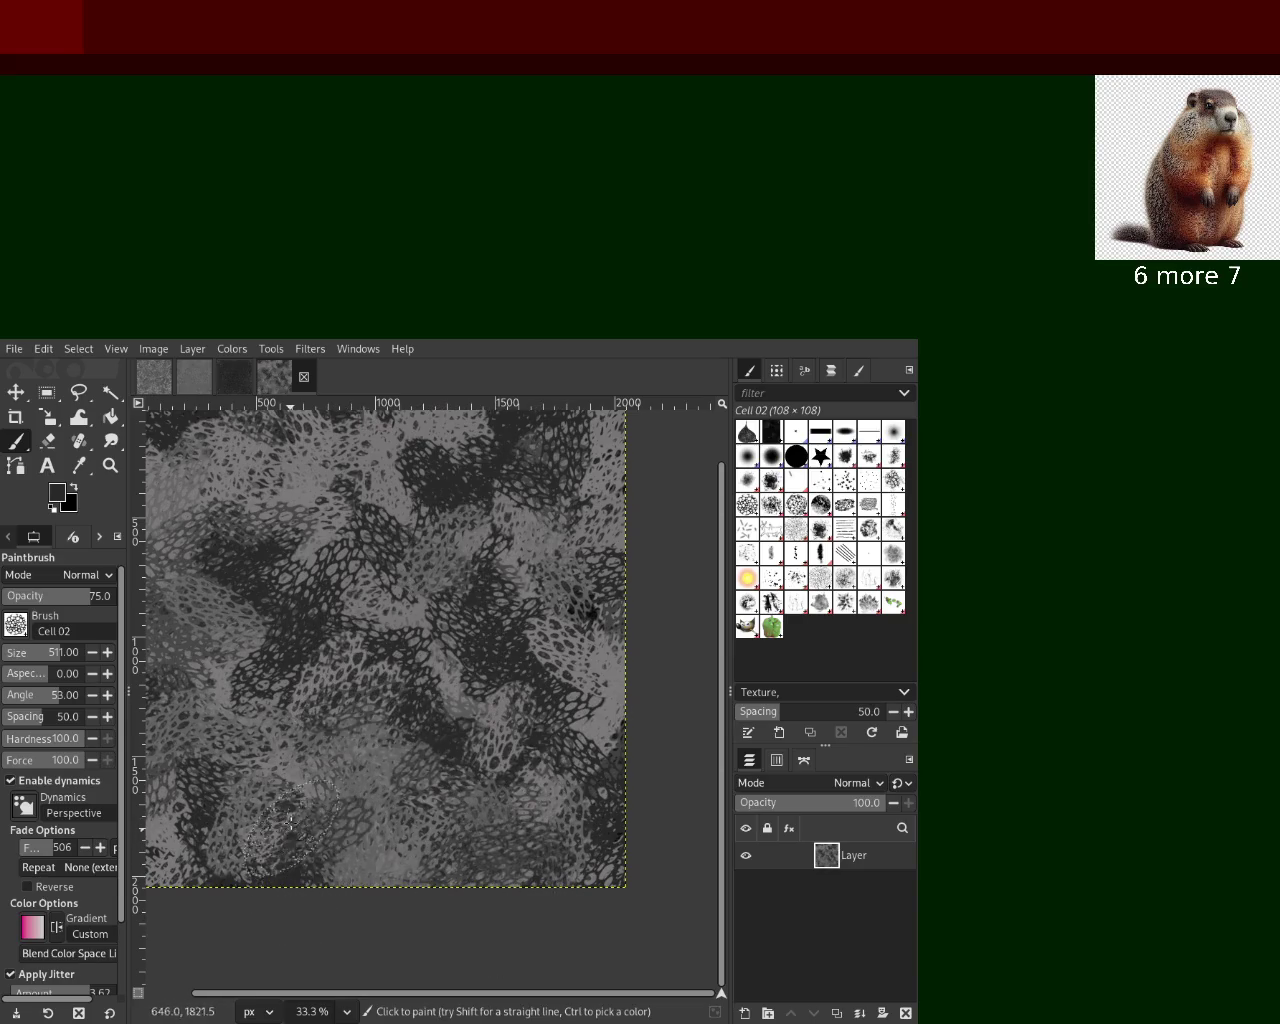
pyautogui.keyDown('ctrl'); pyautogui.click(368, 870); pyautogui.keyUp('ctrl')
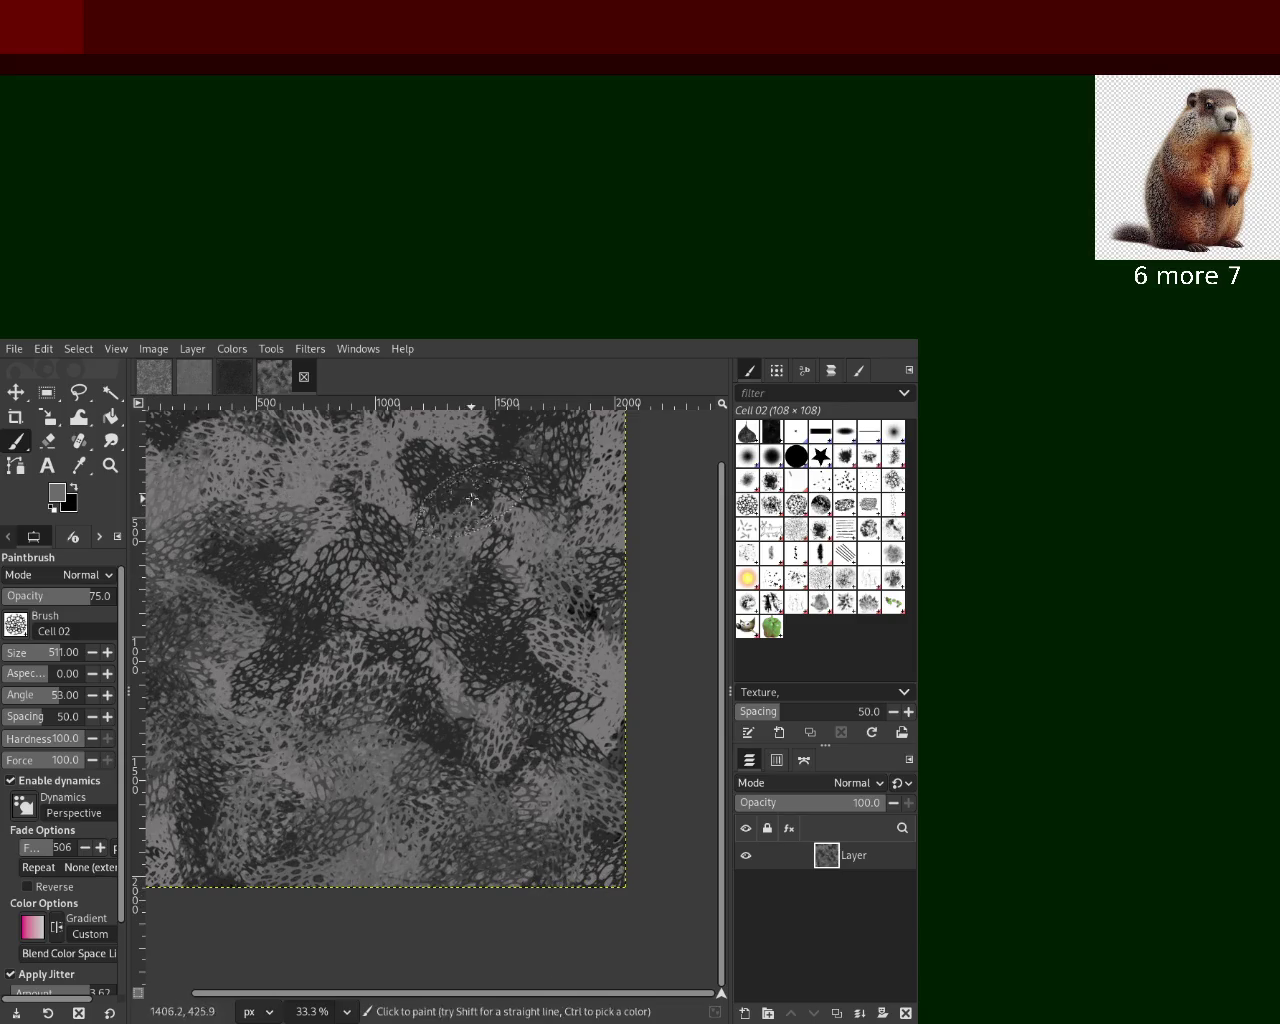
pyautogui.keyDown('ctrl'); pyautogui.click(290, 549); pyautogui.keyUp('ctrl')
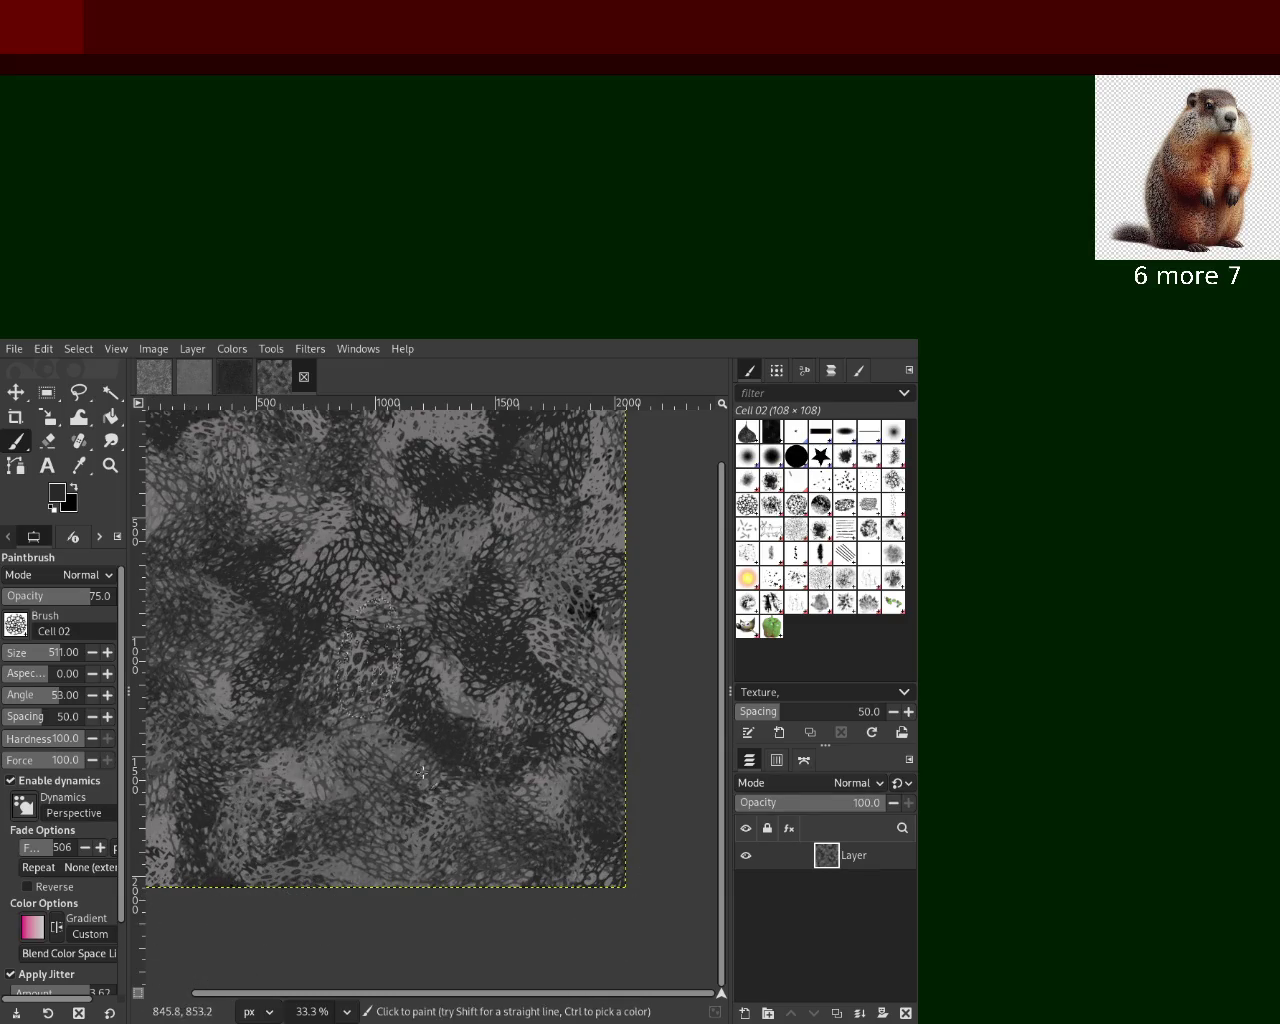
# Add lighter grey strokes up the left, darken the left-centre, and stamp single cell dabs
pyautogui.keyDown('ctrl'); pyautogui.click(310, 772); pyautogui.keyUp('ctrl')
pyautogui.moveTo(406, 920)
pyautogui.mouseDown()
pyautogui.moveTo(569, 420)
pyautogui.moveTo(428, 797)
pyautogui.mouseUp()
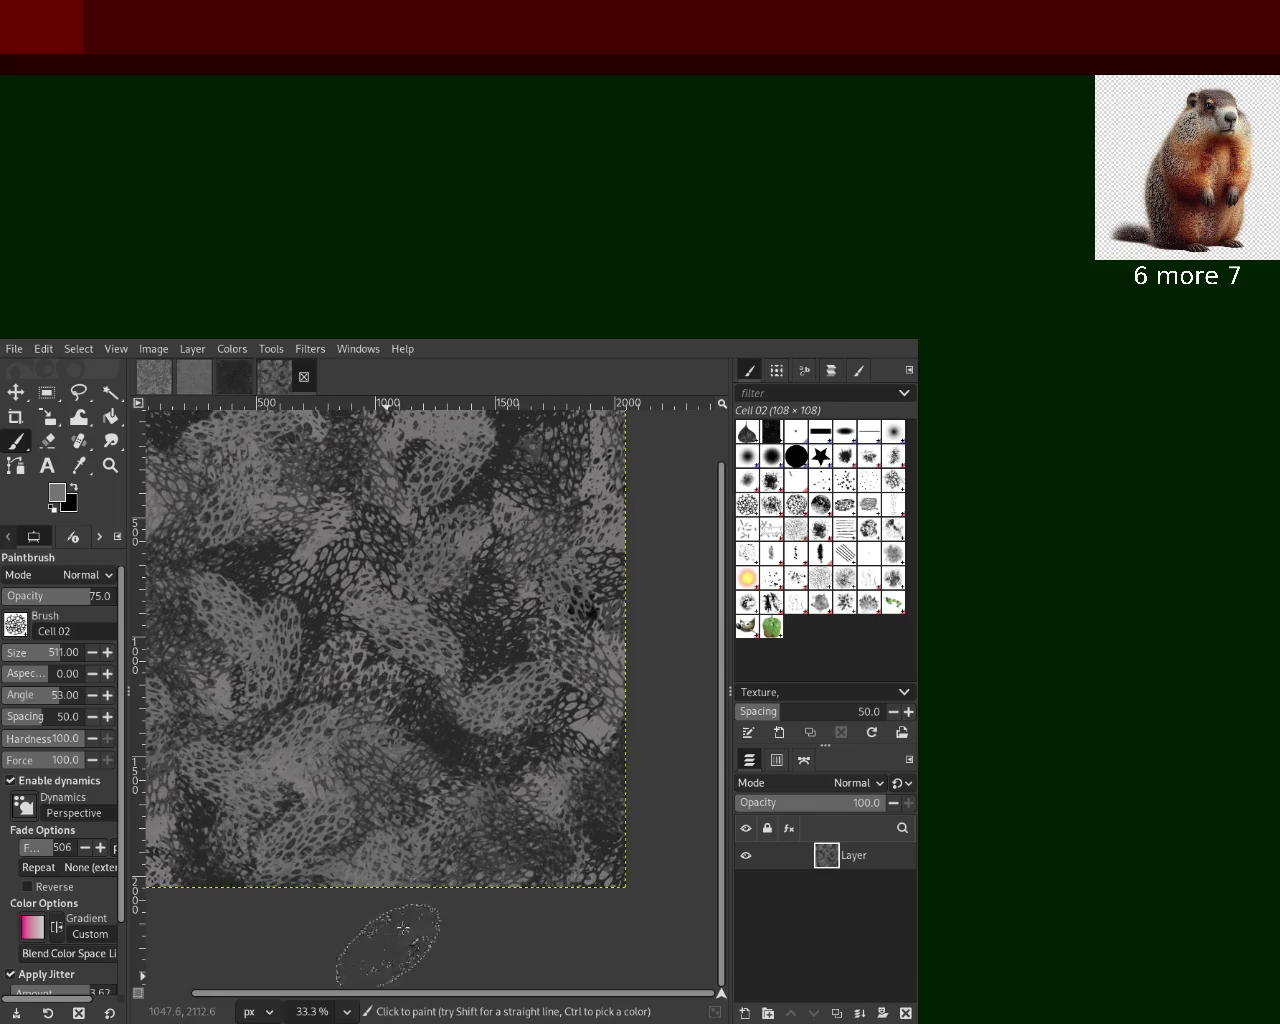
pyautogui.keyDown('ctrl'); pyautogui.click(428, 797); pyautogui.keyUp('ctrl')
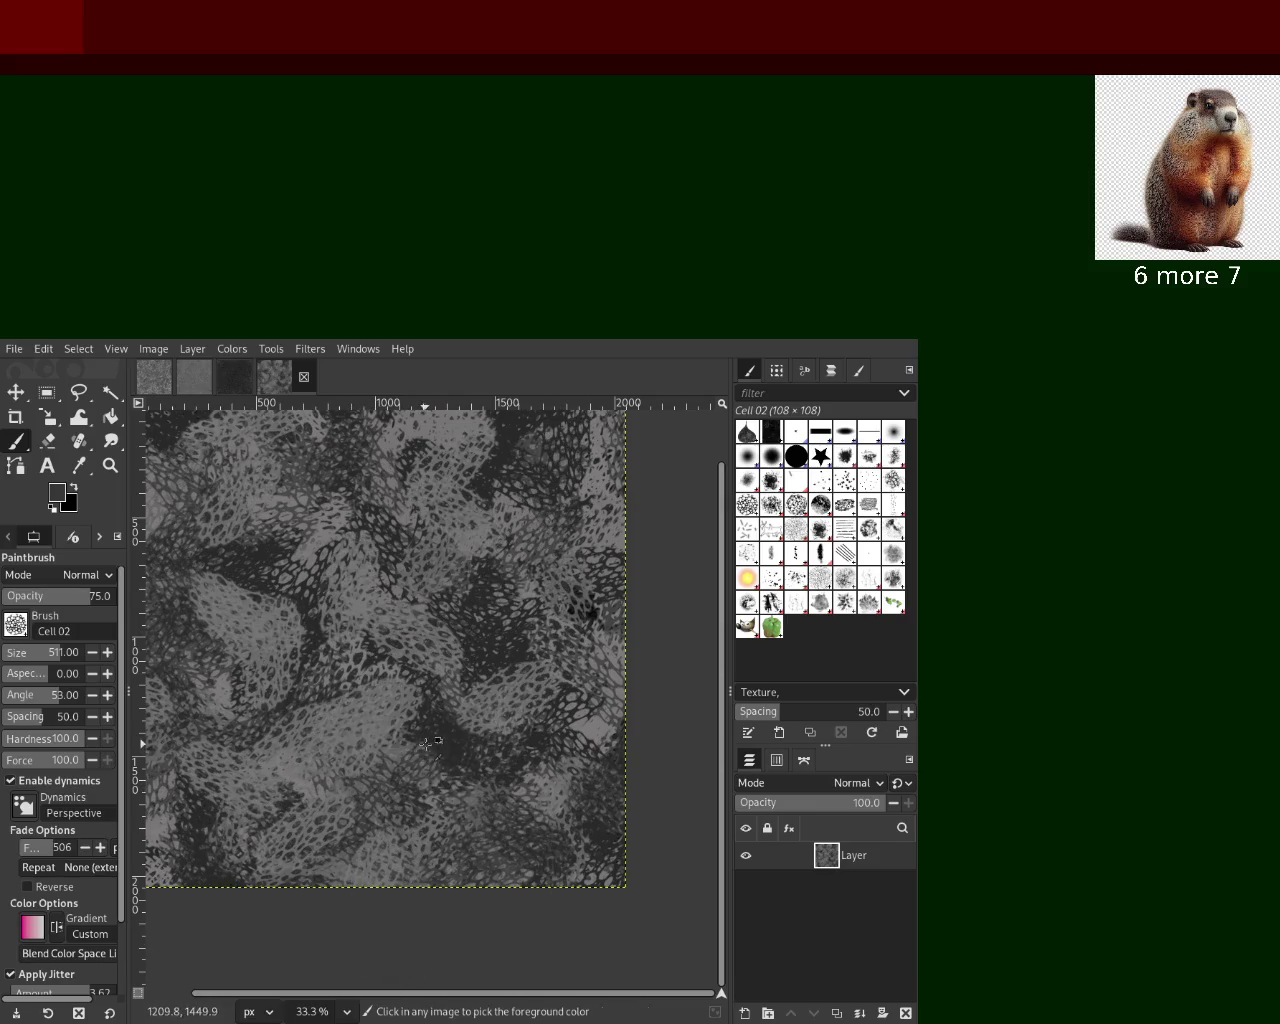
pyautogui.moveTo(428, 797)
pyautogui.mouseDown()
pyautogui.moveTo(256, 662)
pyautogui.moveTo(480, 440)
pyautogui.mouseUp()
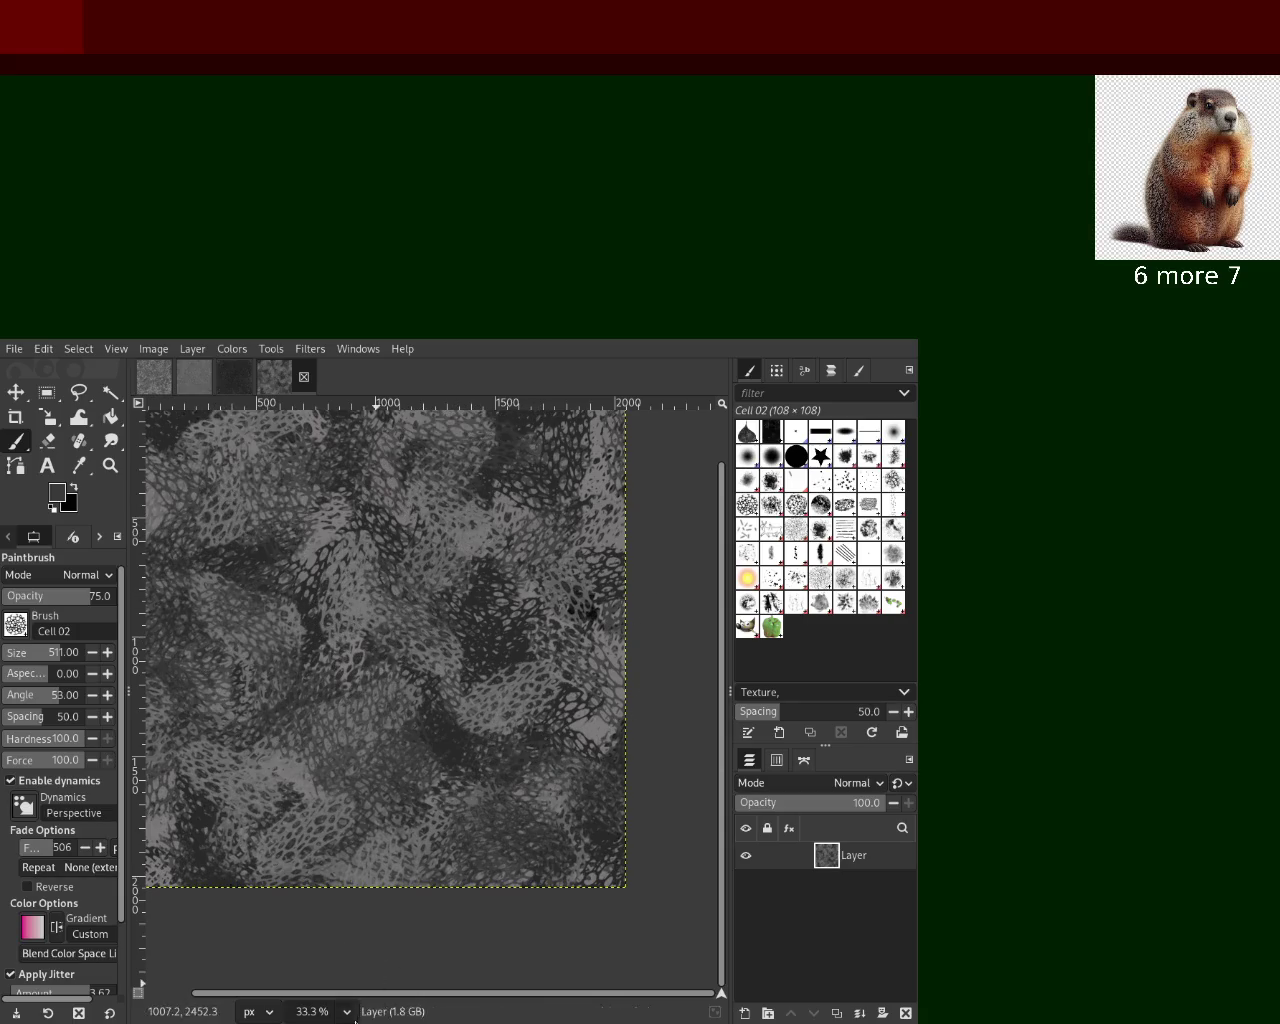
pyautogui.click(395, 845)
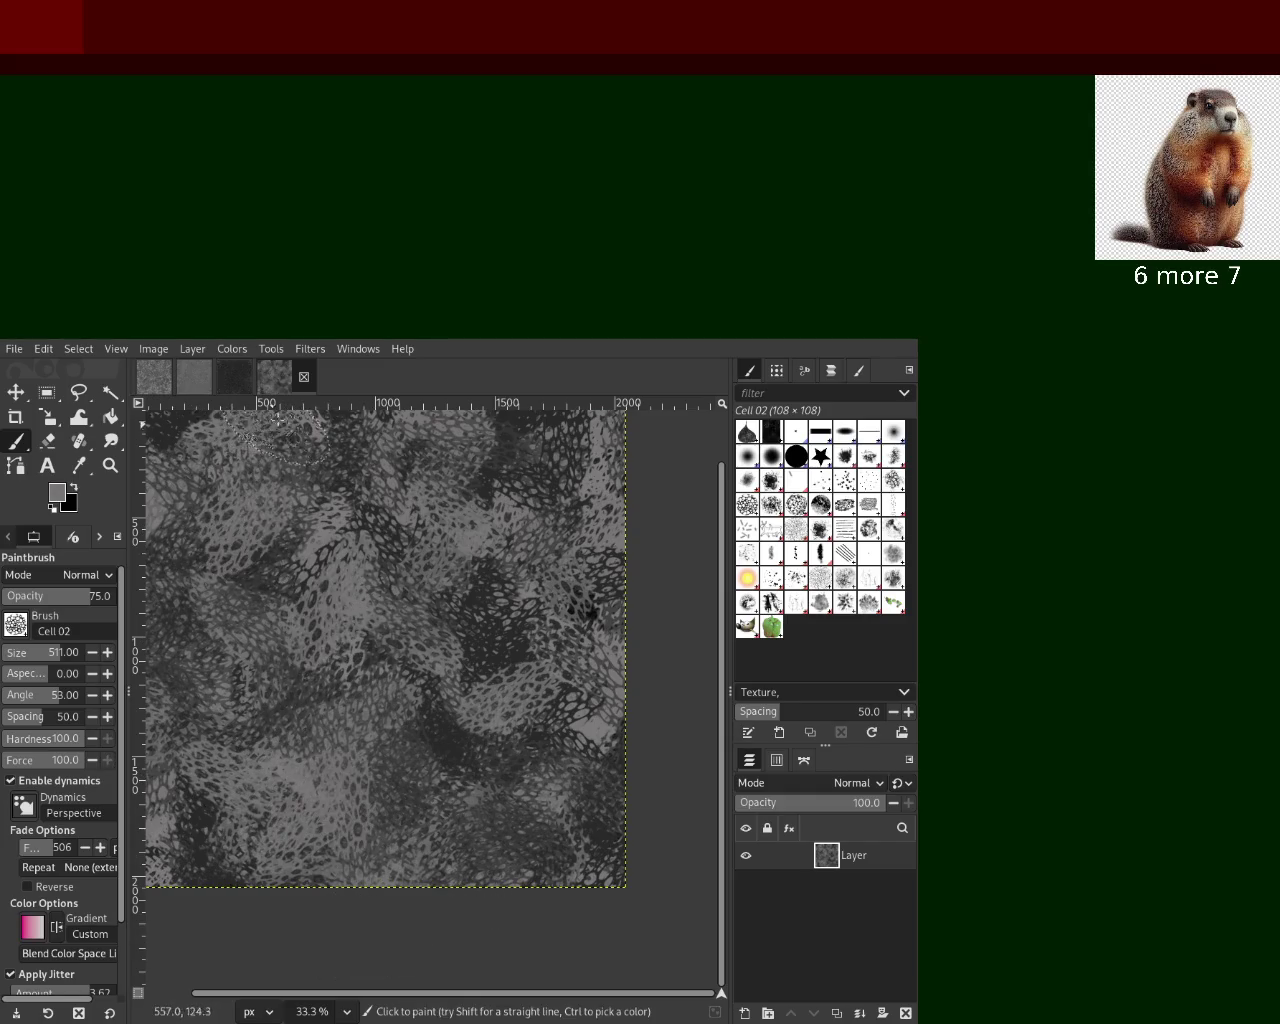
pyautogui.click(440, 500)
pyautogui.click(200, 548)
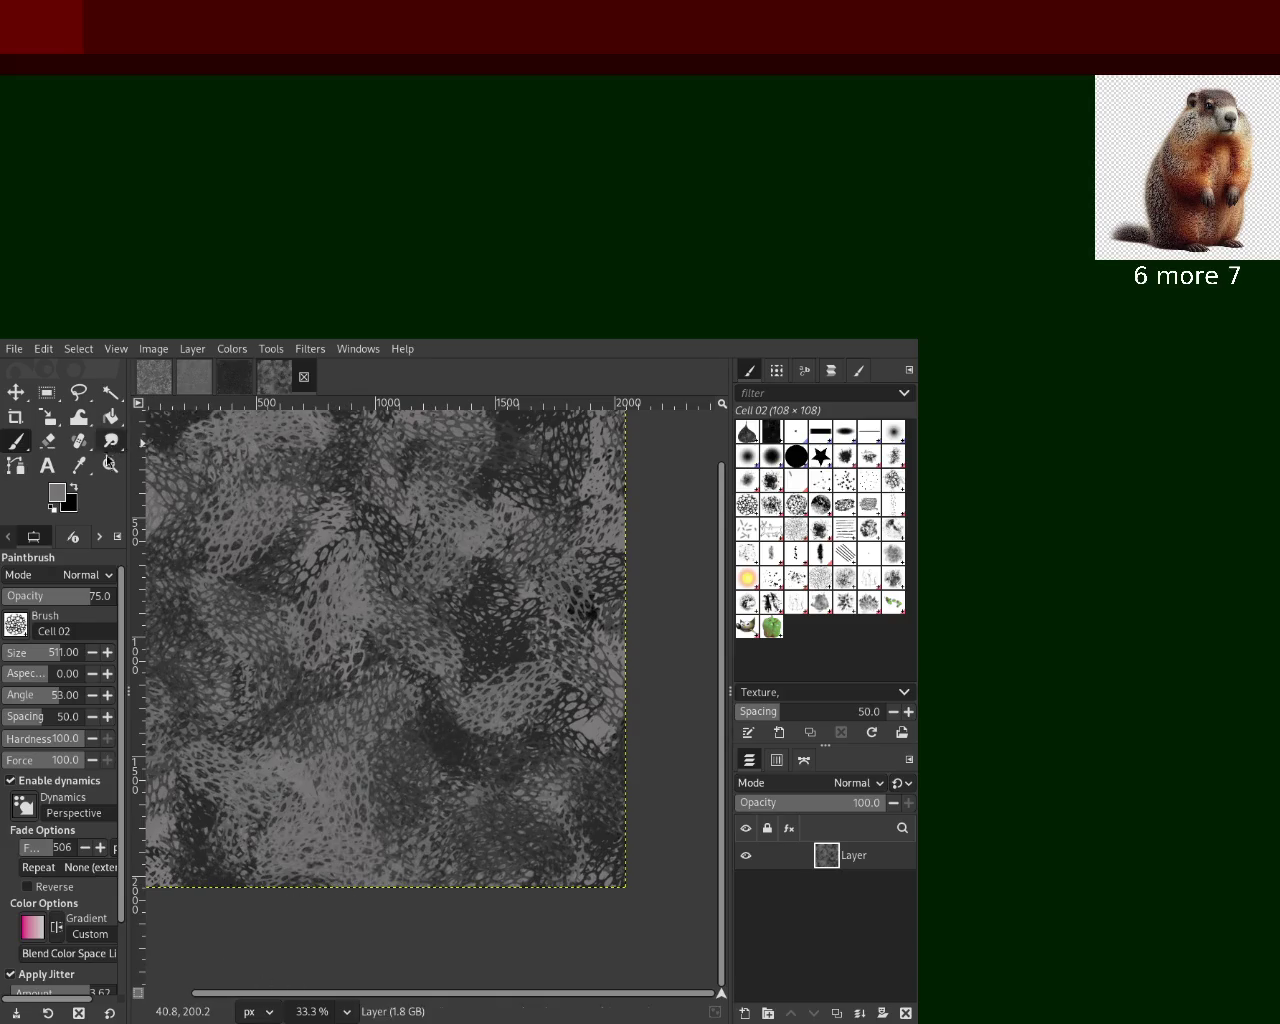
# Zoom in on the lace texture and scroll around to inspect its detail
pyautogui.click(110, 465)
pyautogui.scroll(4, 281, 575)
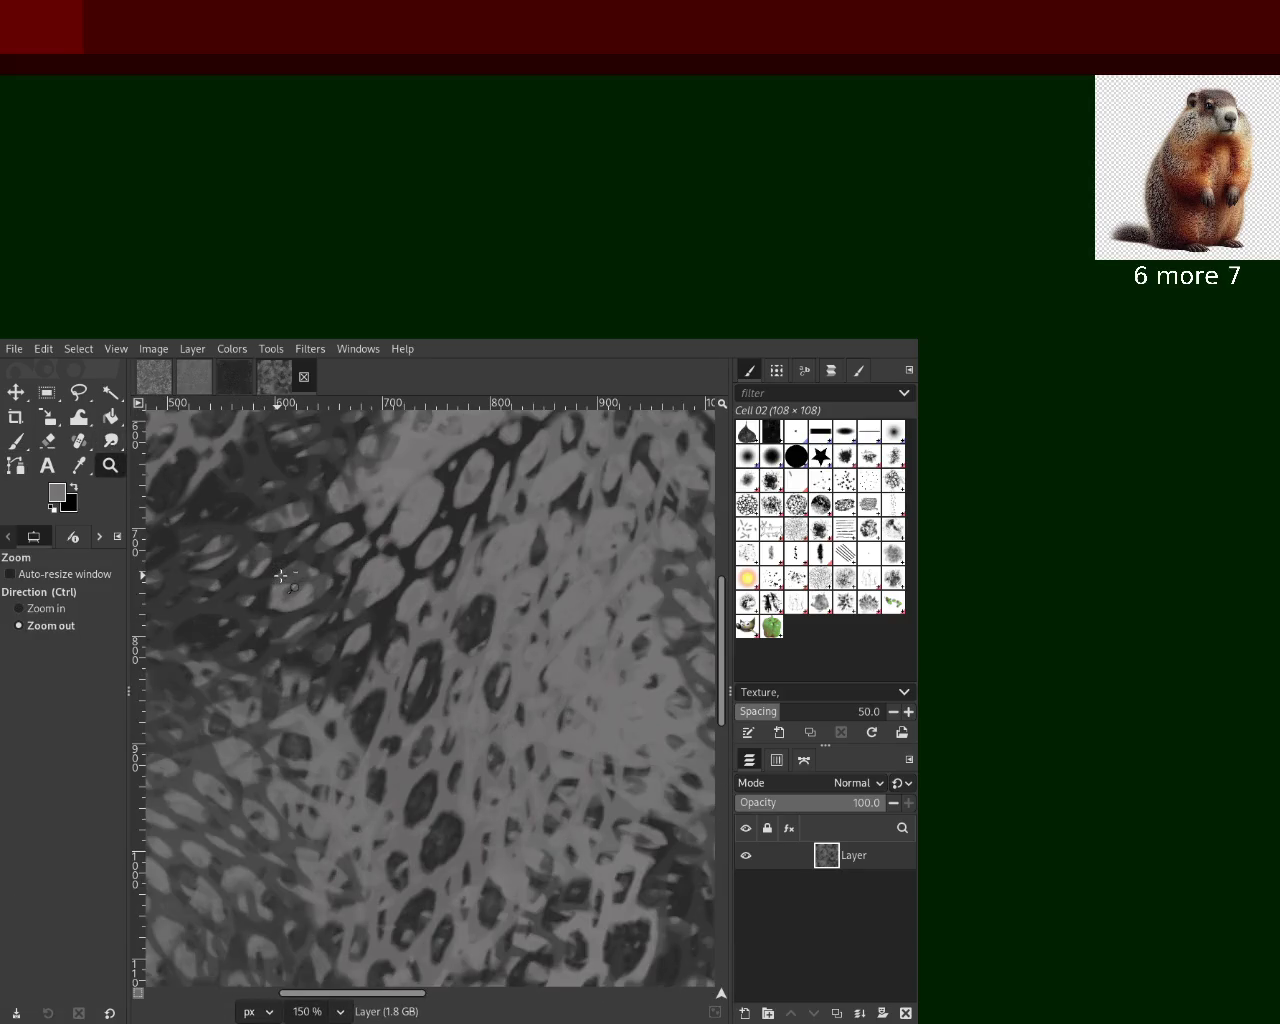
pyautogui.scroll(-4, 574, 596)
pyautogui.scroll(-1, 560, 600)
pyautogui.scroll(1, 552, 609)
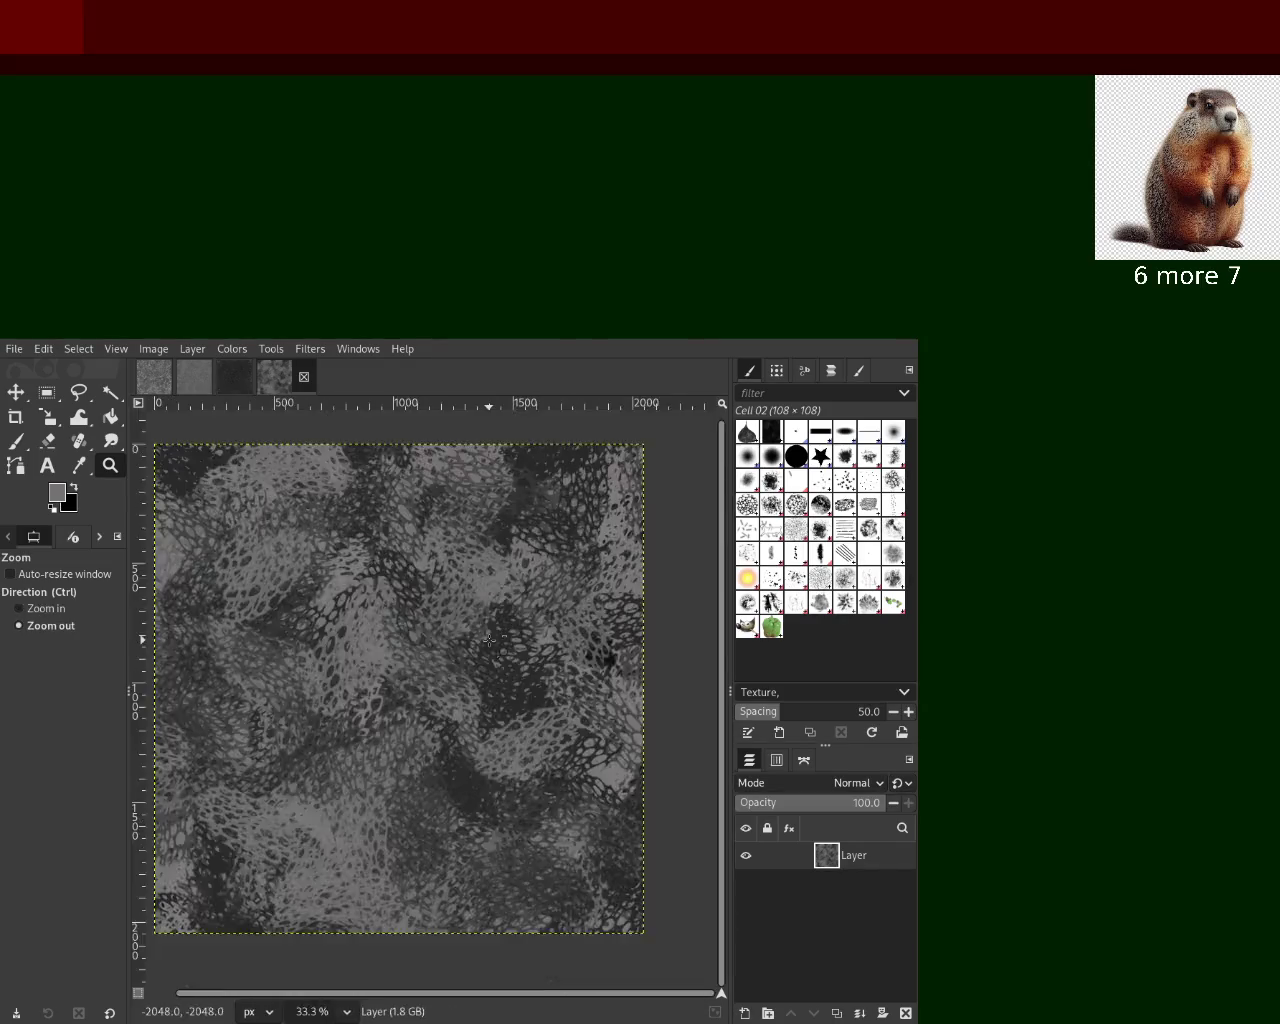
pyautogui.scroll(-2, 489, 640)
pyautogui.scroll(2, 500, 645)
pyautogui.scroll(-1, 510, 650)
pyautogui.scroll(1, 519, 656)
pyautogui.scroll(-1, 519, 656)
pyautogui.scroll(1, 519, 656)
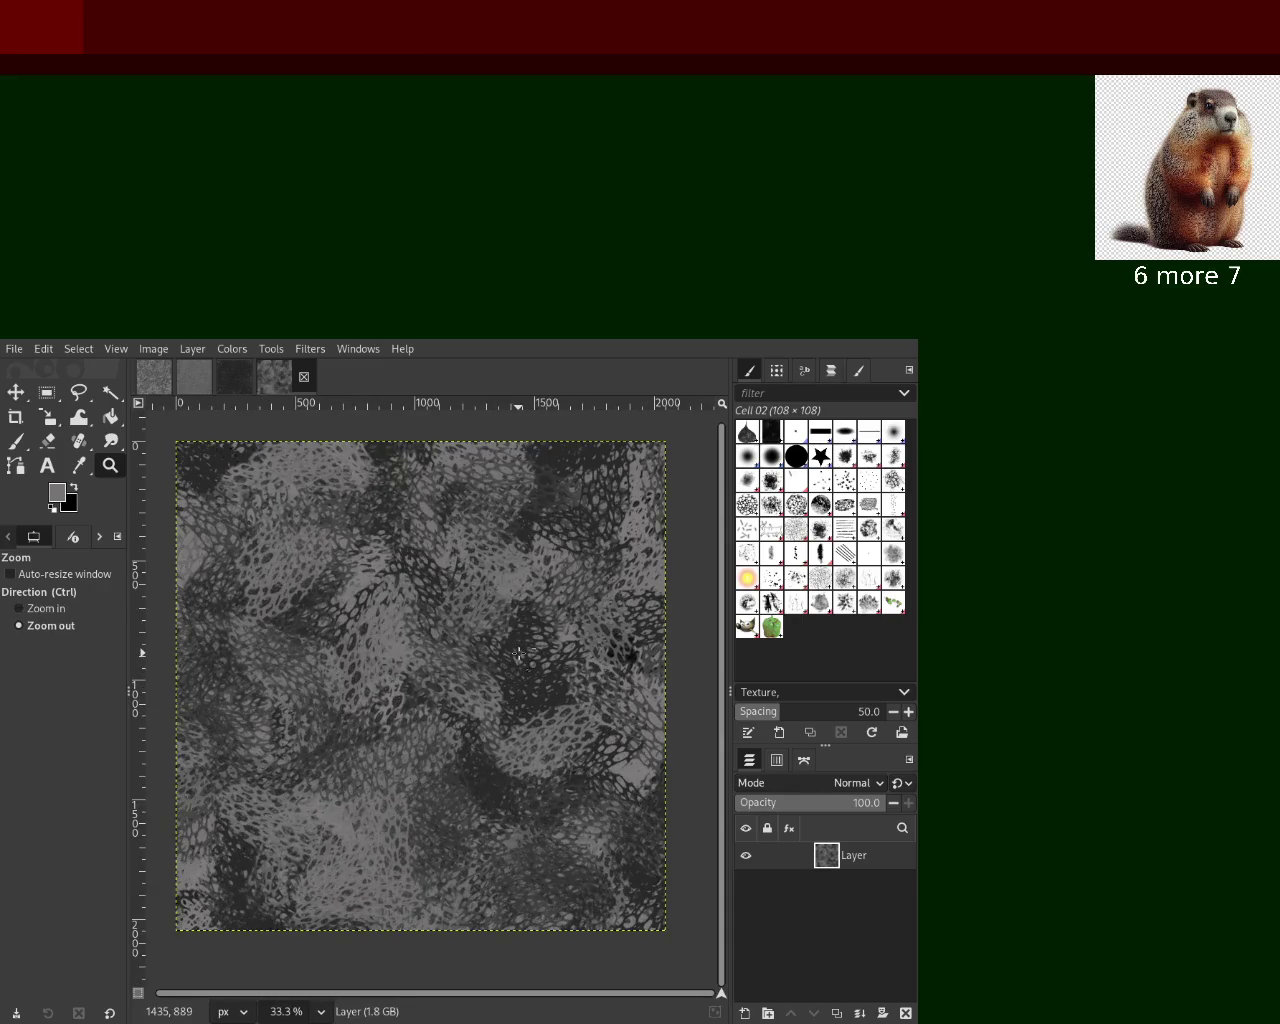
pyautogui.scroll(2, 519, 655)
pyautogui.scroll(1, 519, 655)
pyautogui.scroll(-1, 519, 655)
pyautogui.scroll(-1, 519, 655)
pyautogui.scroll(3, 519, 655)
pyautogui.scroll(-1, 519, 655)
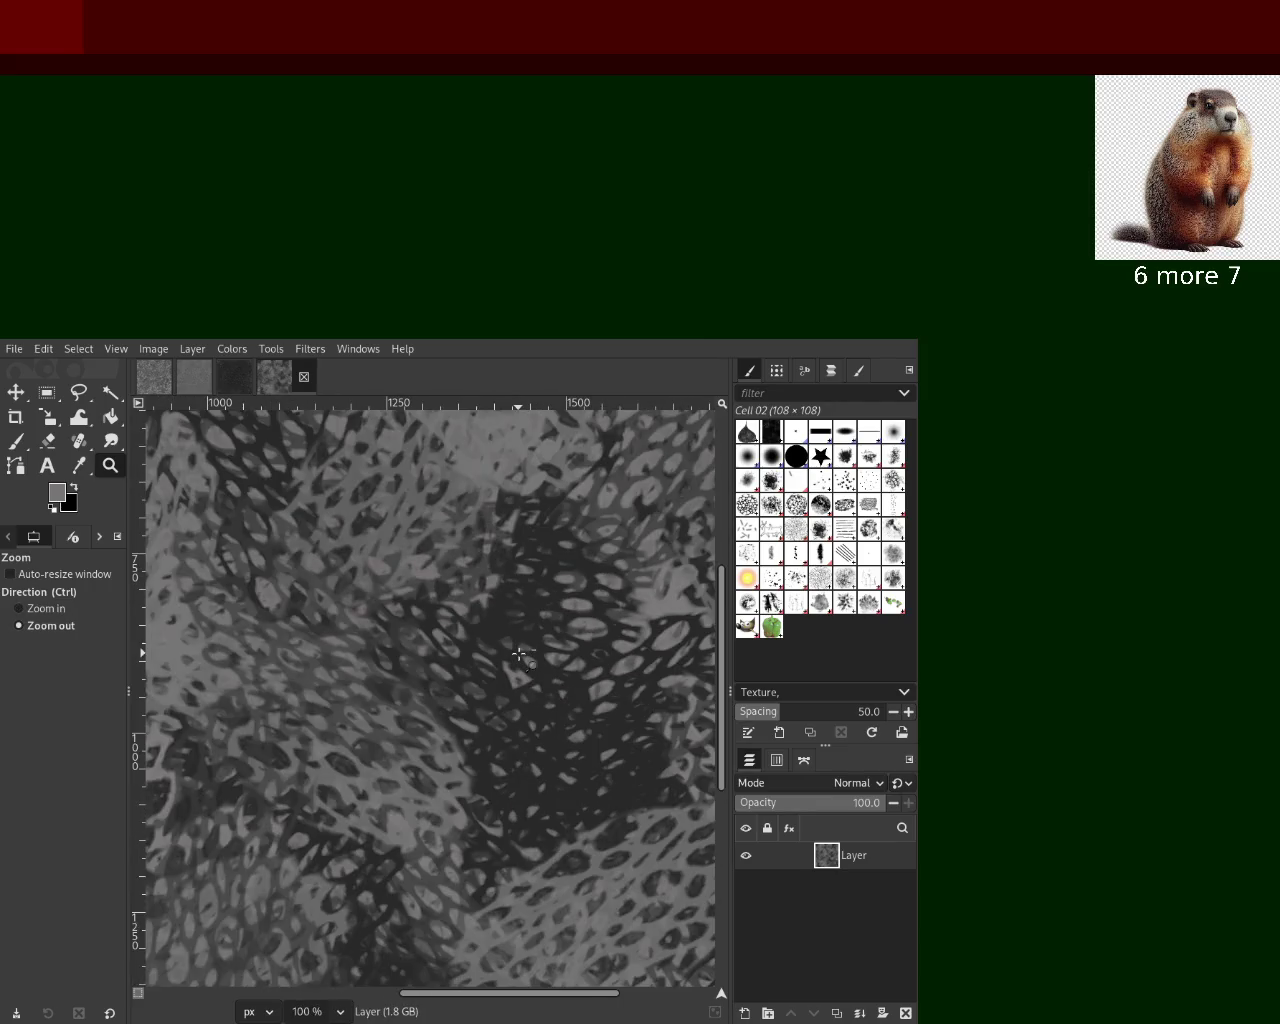
# Zoom out from 150% to 33.3% so the whole texture fits, and choose the Bristles 01 brush
pyautogui.click(519, 655)
pyautogui.keyDown('ctrl'); pyautogui.click(519, 655); pyautogui.keyUp('ctrl')
pyautogui.click(519, 655)
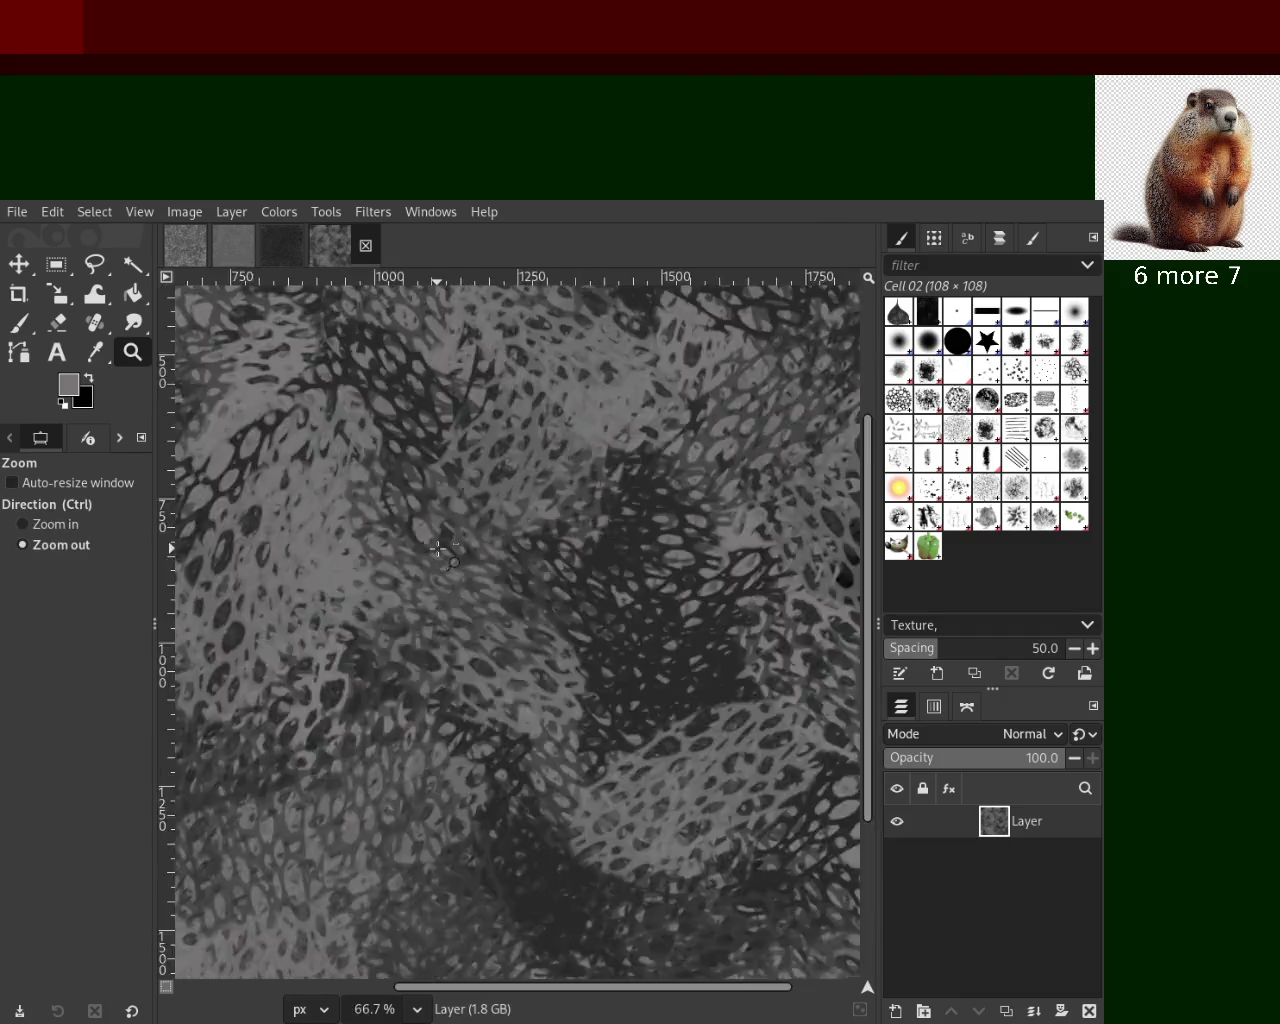
pyautogui.click(437, 549)
pyautogui.keyDown('ctrl'); pyautogui.click(420, 552); pyautogui.keyUp('ctrl')
pyautogui.click(400, 555)
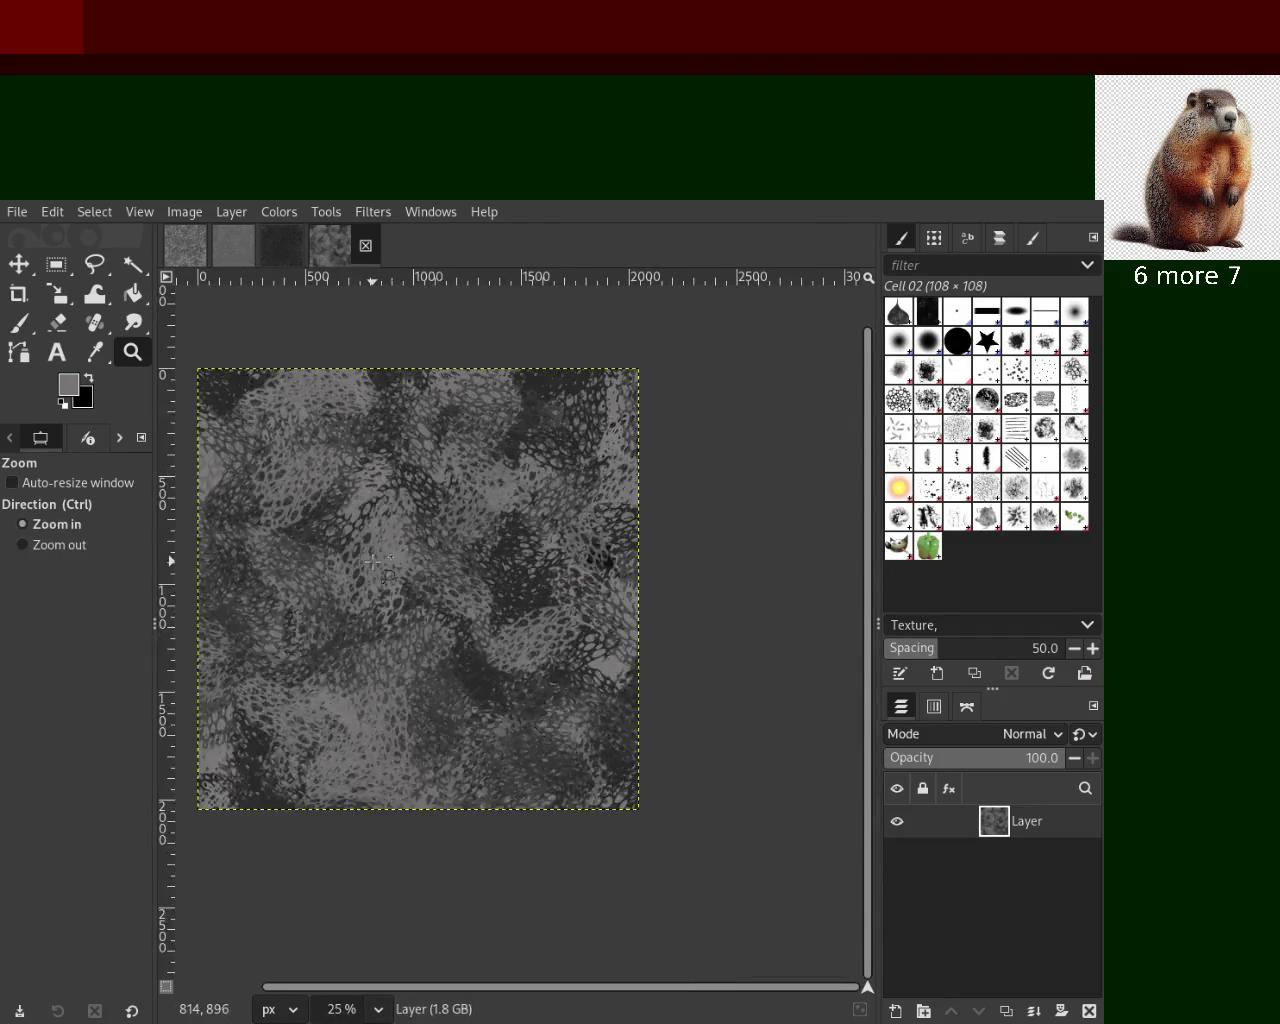
pyautogui.keyDown('ctrl'); pyautogui.click(380, 558); pyautogui.keyUp('ctrl')
pyautogui.click(380, 558)
pyautogui.keyDown('ctrl'); pyautogui.click(520, 557); pyautogui.keyUp('ctrl')
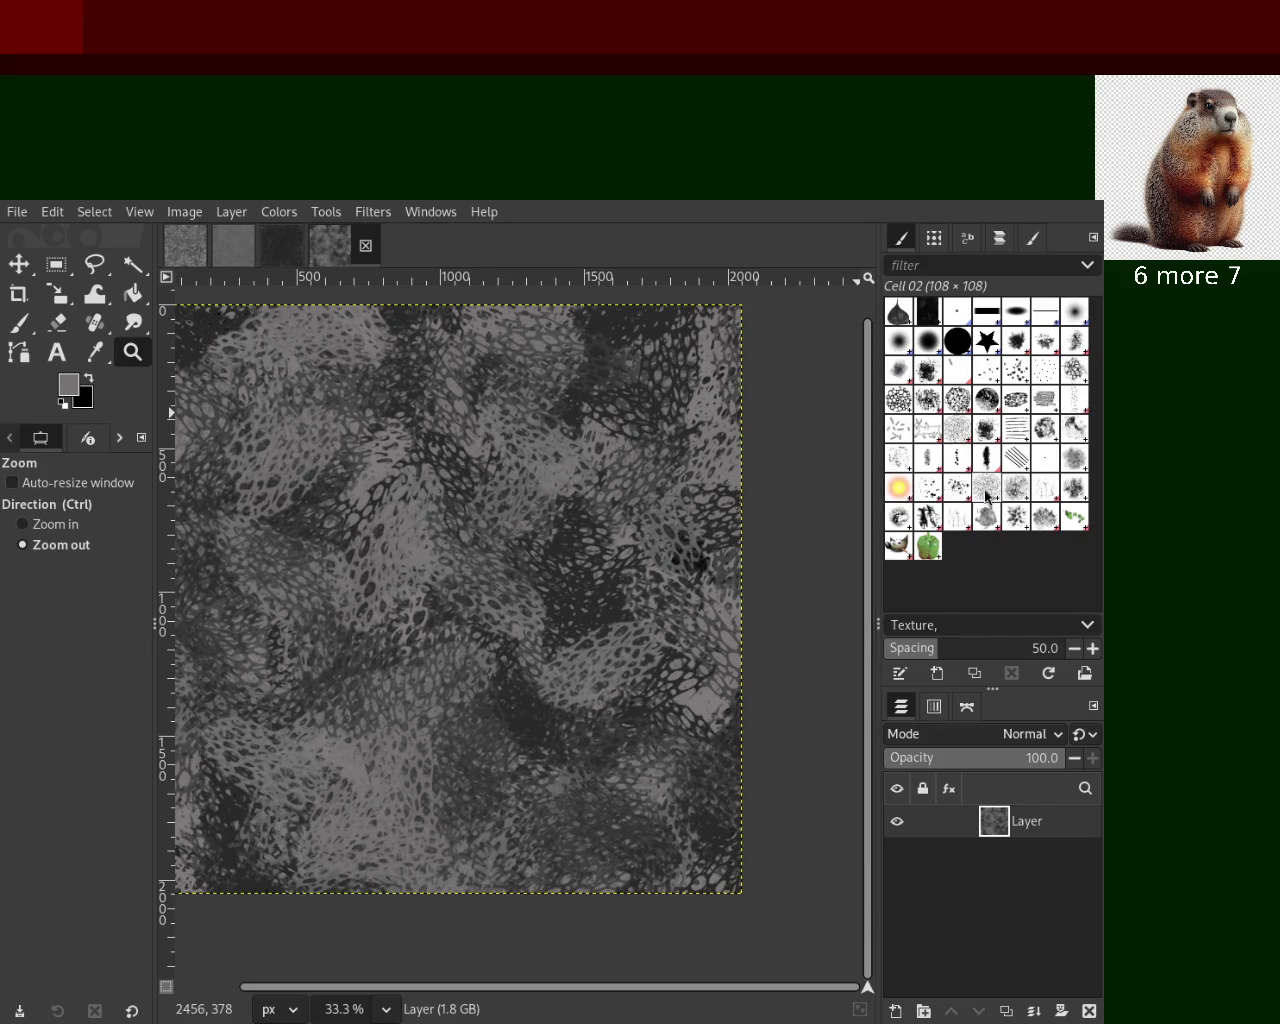
pyautogui.click(900, 372)
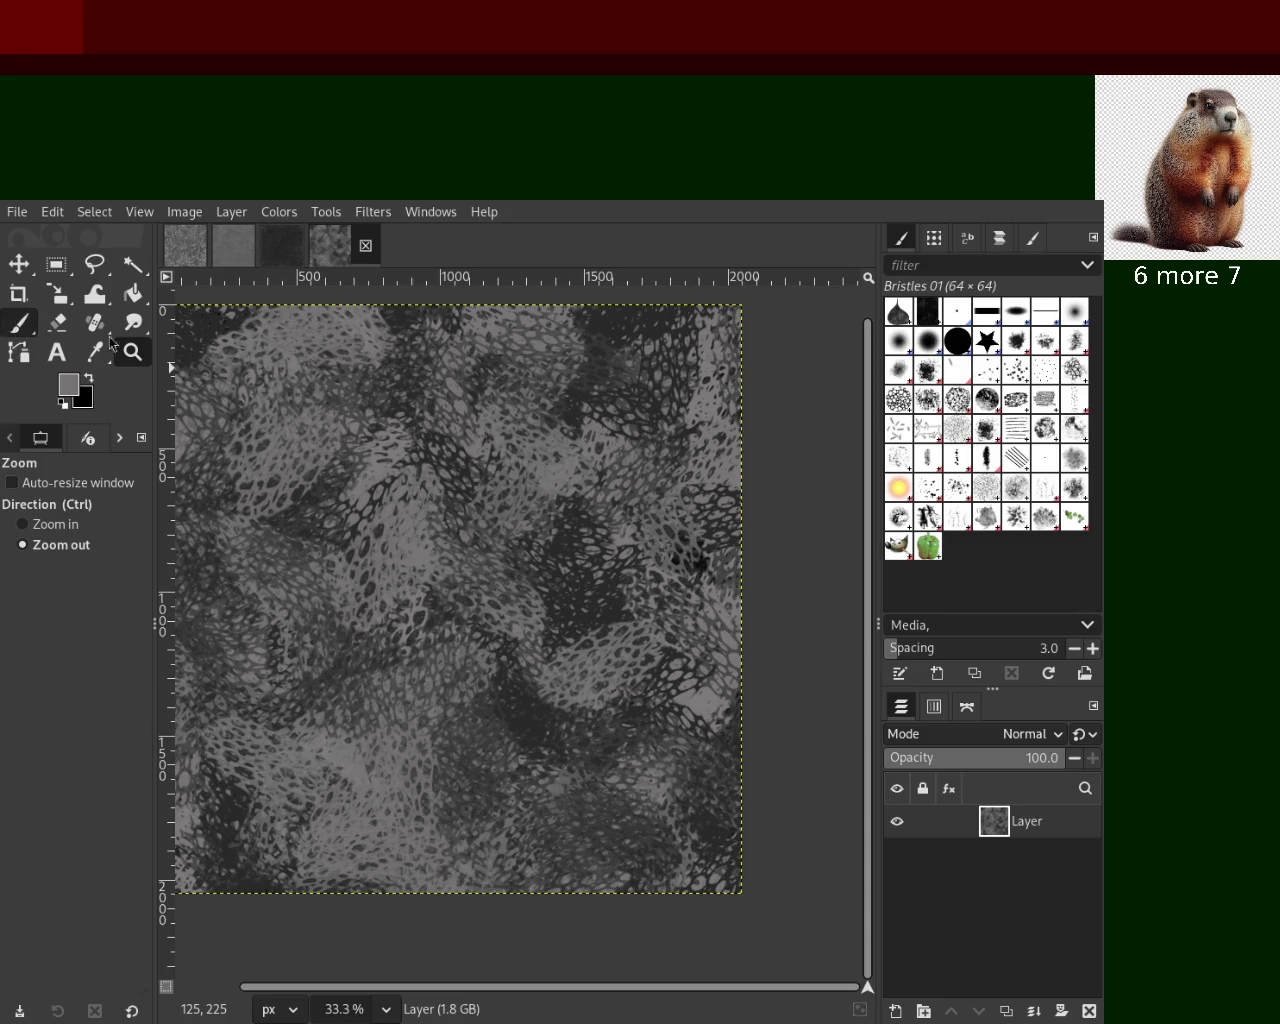
# Sweep size-185 Bristles 01 strokes across the lace, redoing the first pass, then reselect Cell 02
pyautogui.click(18, 323)
pyautogui.moveTo(40, 580); pyautogui.dragTo(52, 580)
pyautogui.moveTo(606, 404)
pyautogui.mouseDown()
pyautogui.moveTo(565, 569)
pyautogui.moveTo(199, 758)
pyautogui.moveTo(275, 451)
pyautogui.mouseUp()
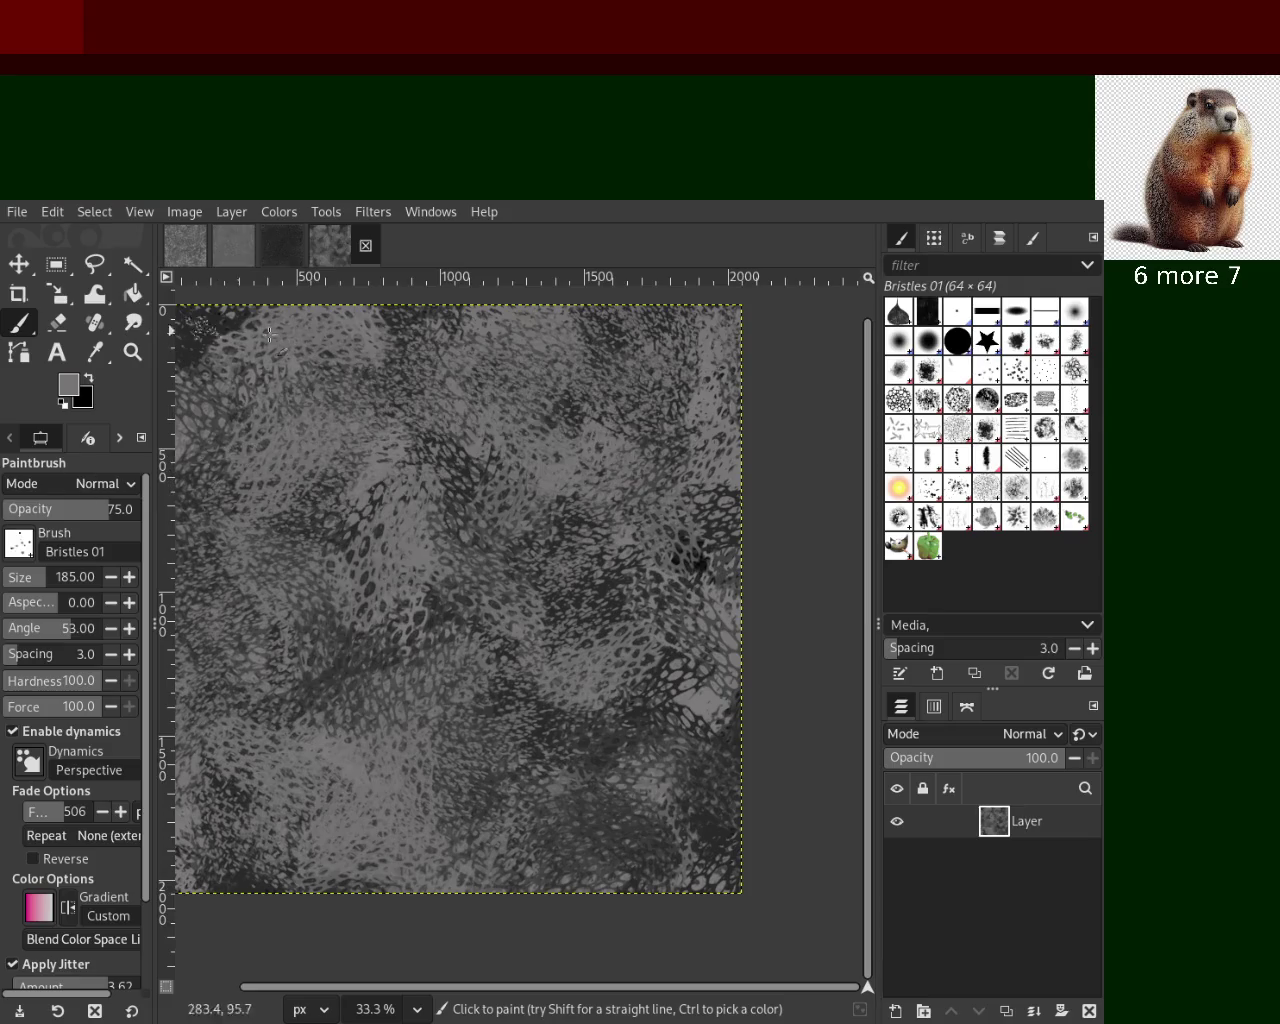
pyautogui.hotkey('ctrl', 'z')
pyautogui.moveTo(694, 563)
pyautogui.mouseDown()
pyautogui.moveTo(580, 900)
pyautogui.moveTo(635, 413)
pyautogui.moveTo(387, 828)
pyautogui.moveTo(593, 348)
pyautogui.moveTo(270, 452)
pyautogui.moveTo(376, 317)
pyautogui.mouseUp()
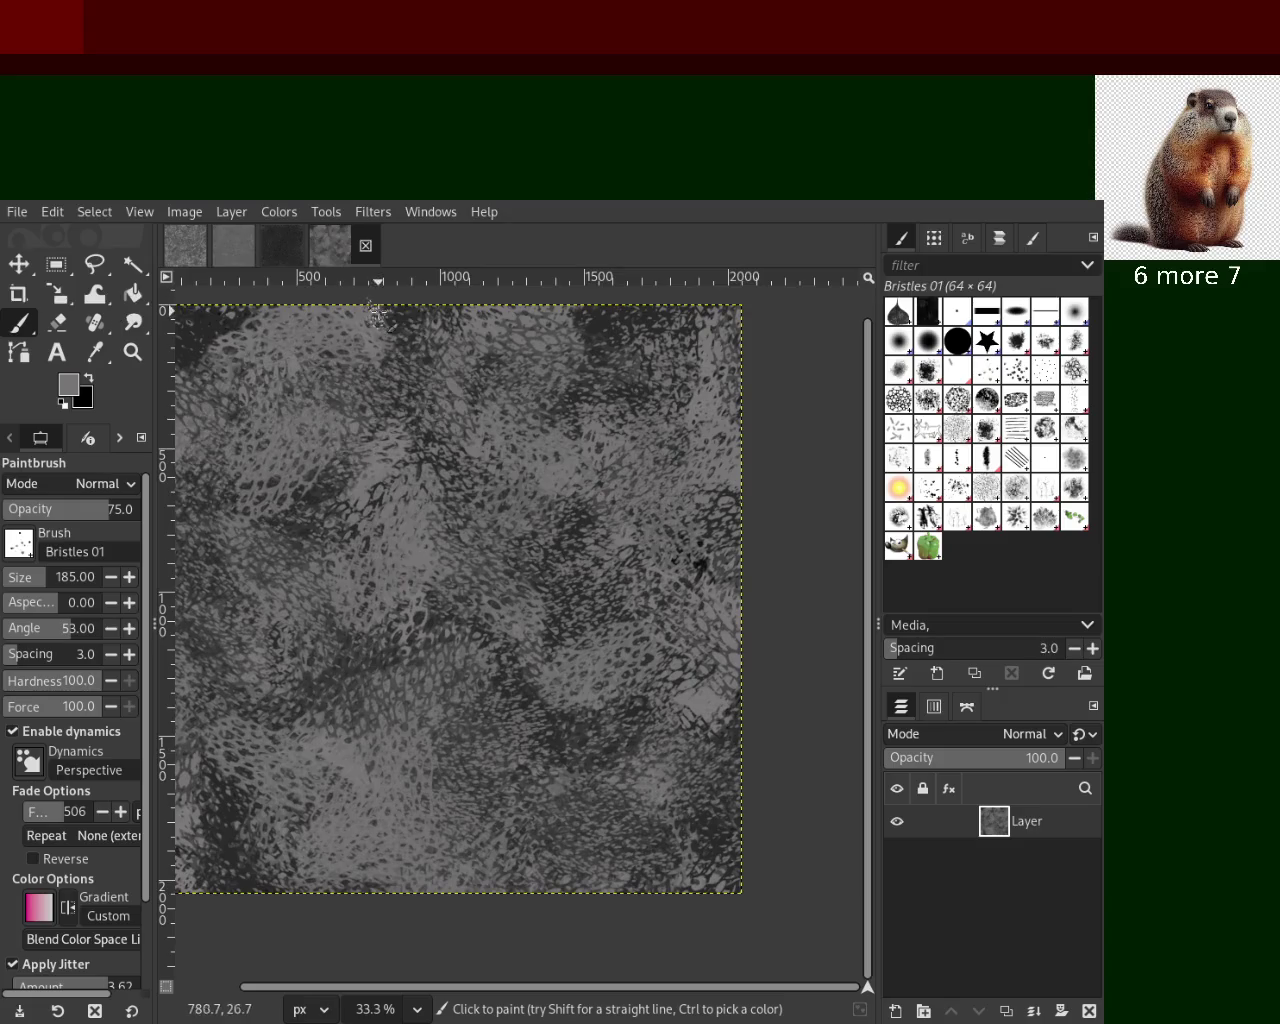
pyautogui.moveTo(486, 477)
pyautogui.mouseDown()
pyautogui.moveTo(549, 363)
pyautogui.moveTo(590, 320)
pyautogui.moveTo(421, 804)
pyautogui.moveTo(305, 912)
pyautogui.mouseUp()
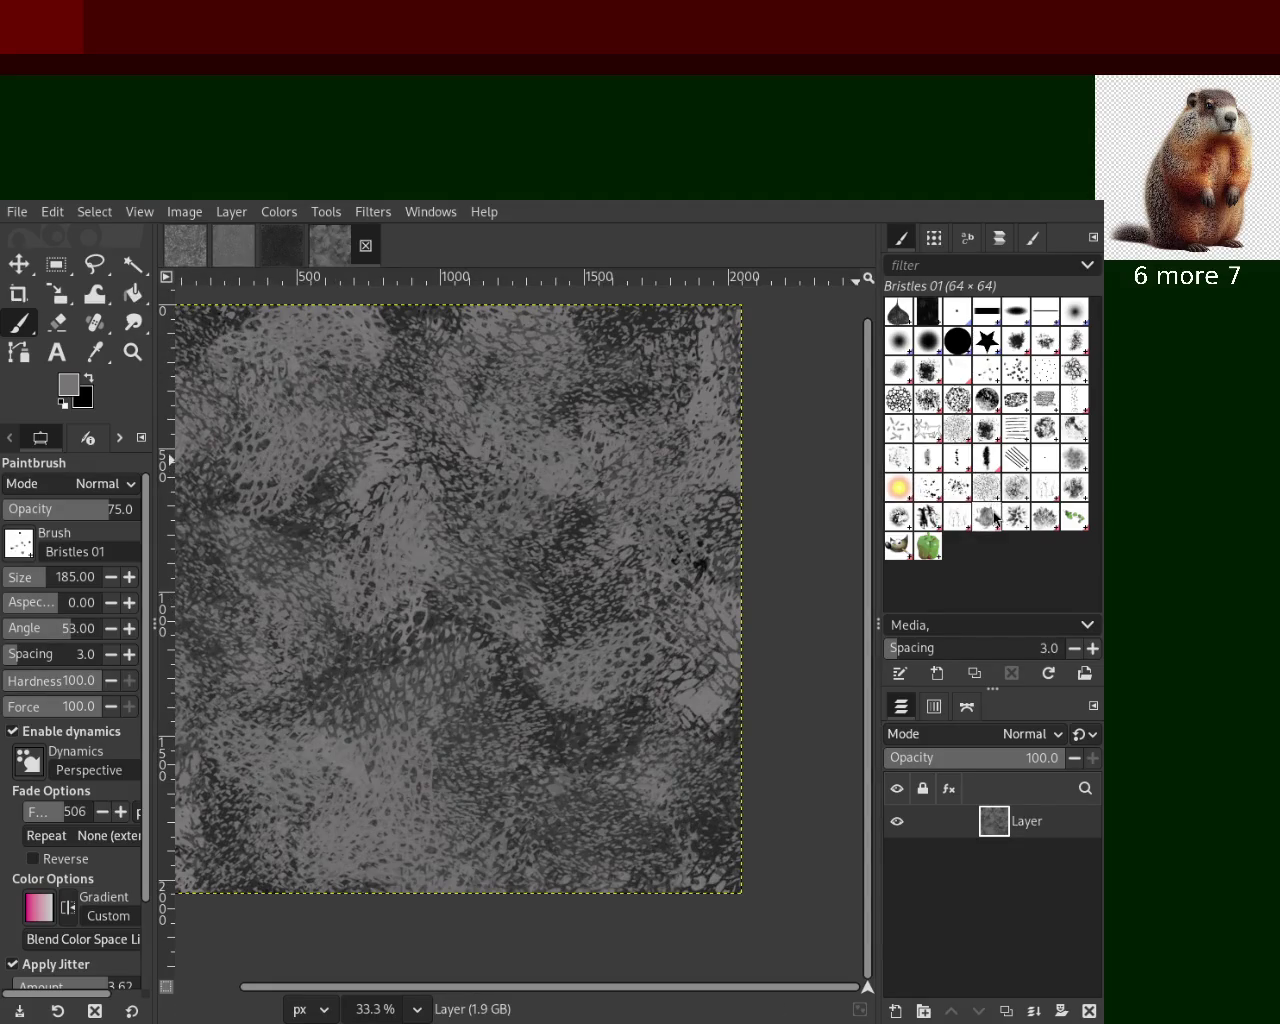
pyautogui.click(900, 409)
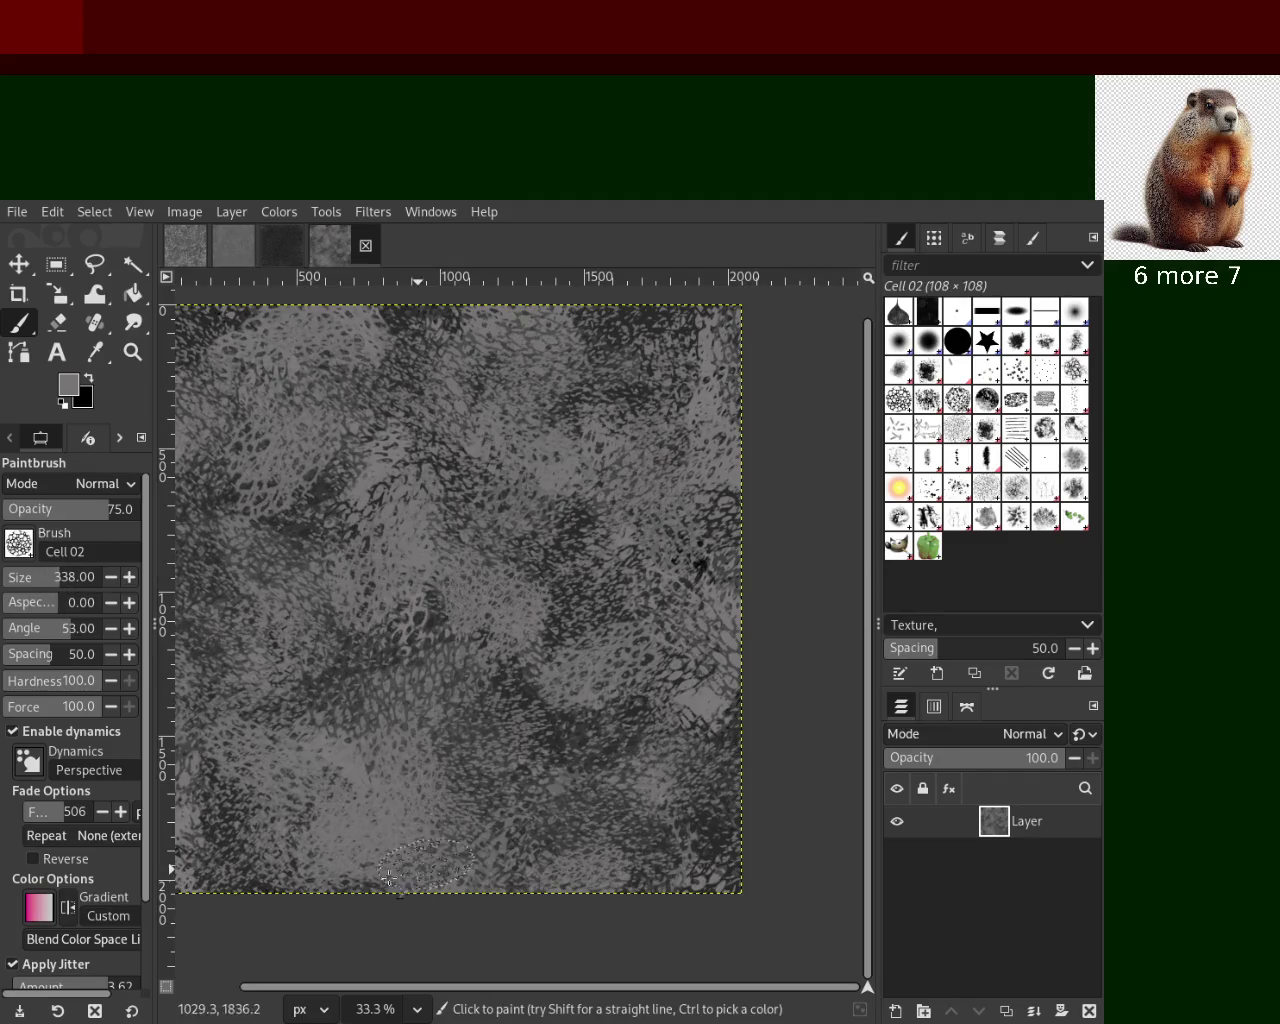
# Sample a darker grey from the texture and try several passes of Cell 02 dabs, undoing each
pyautogui.keyDown('ctrl'); pyautogui.click(564, 557); pyautogui.keyUp('ctrl')
pyautogui.moveTo(564, 557); pyautogui.dragTo(270, 620)
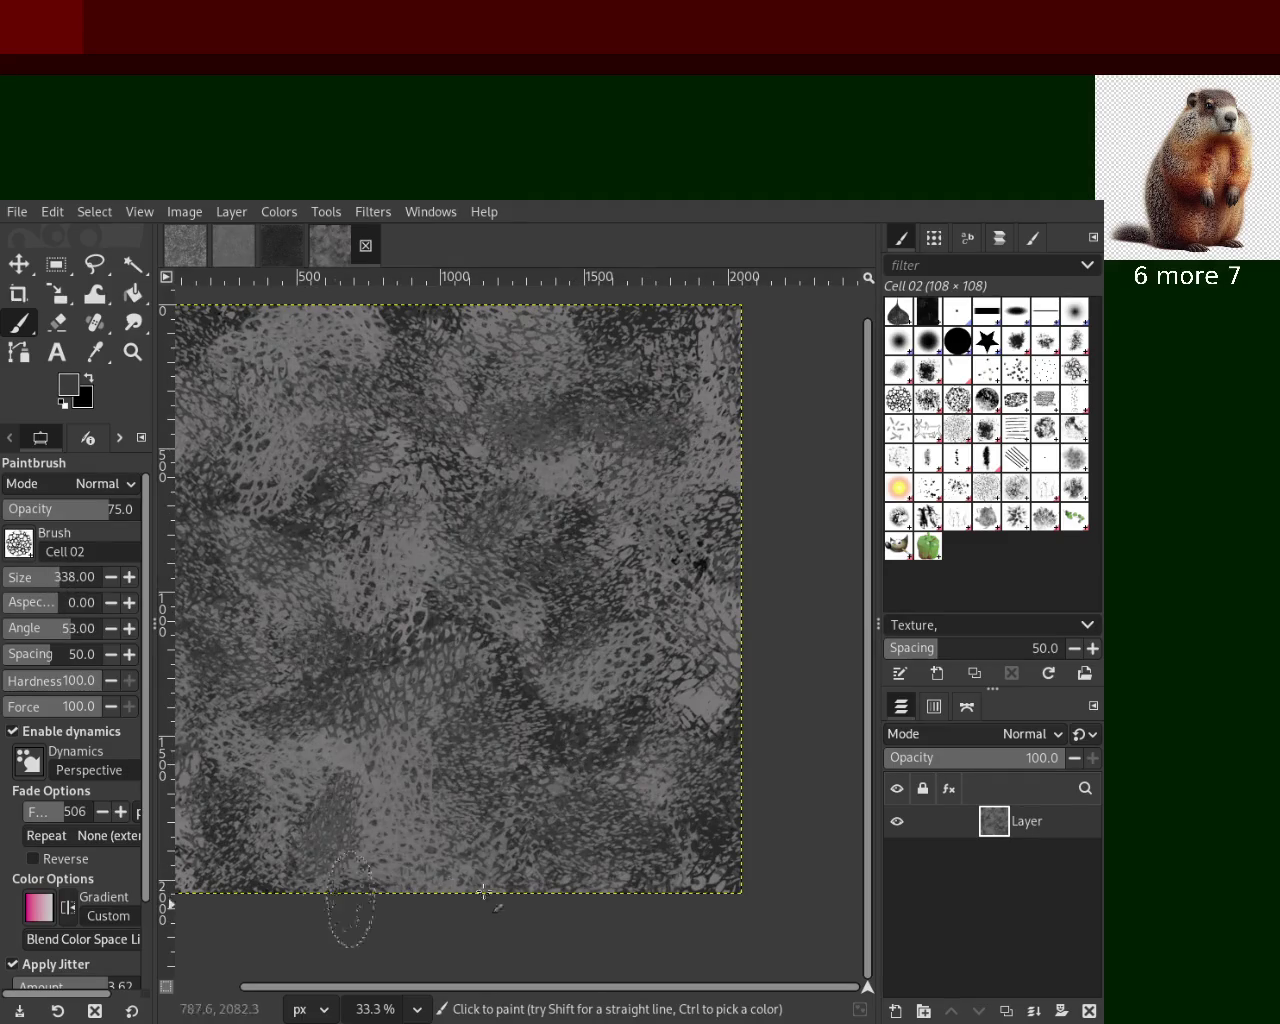
pyautogui.hotkey('ctrl', 'z')
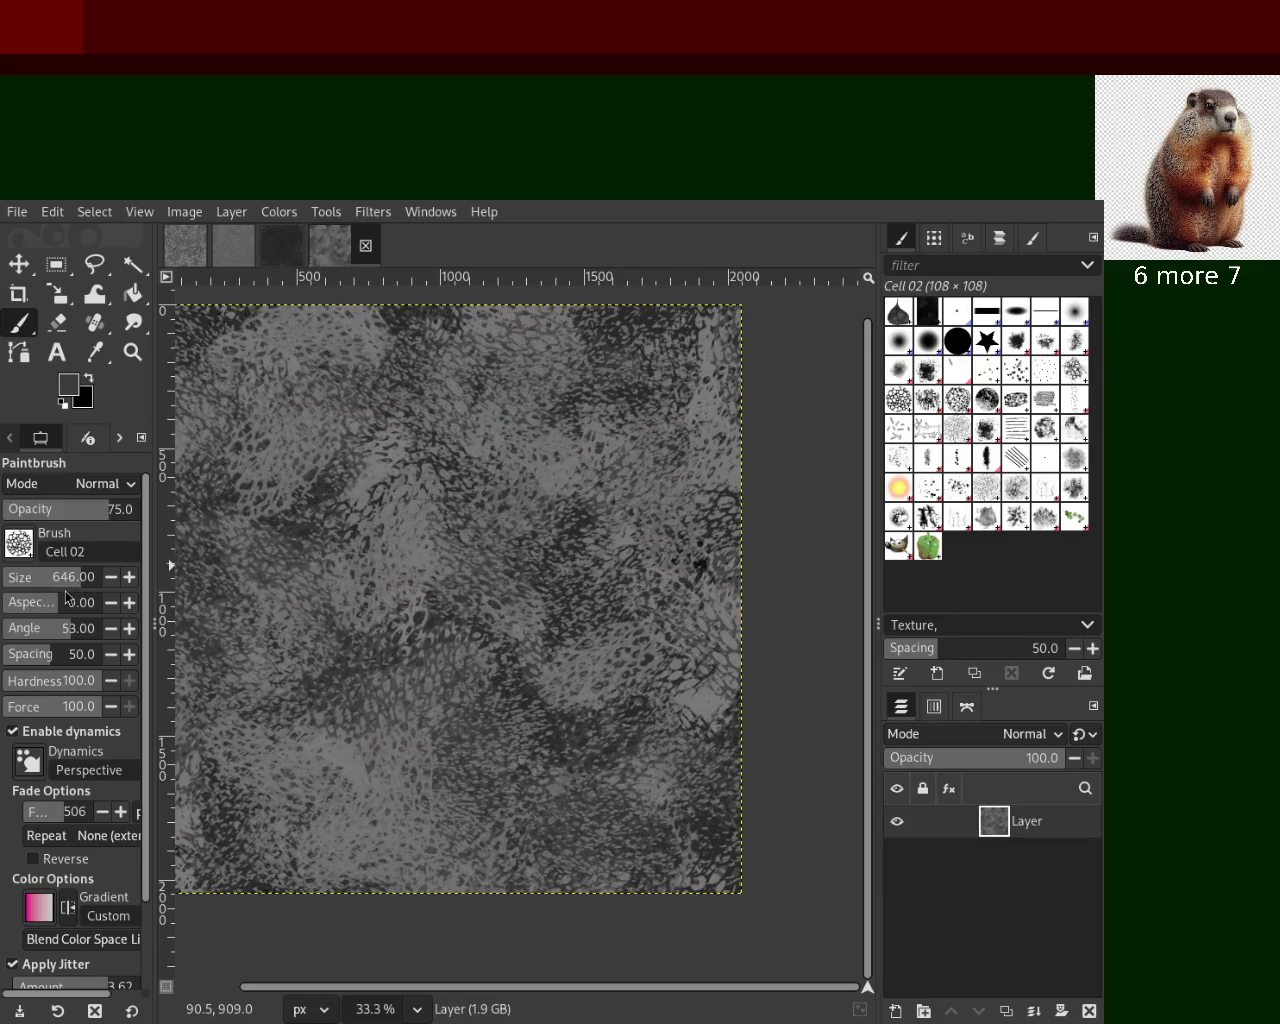
pyautogui.moveTo(700, 563); pyautogui.dragTo(700, 563)
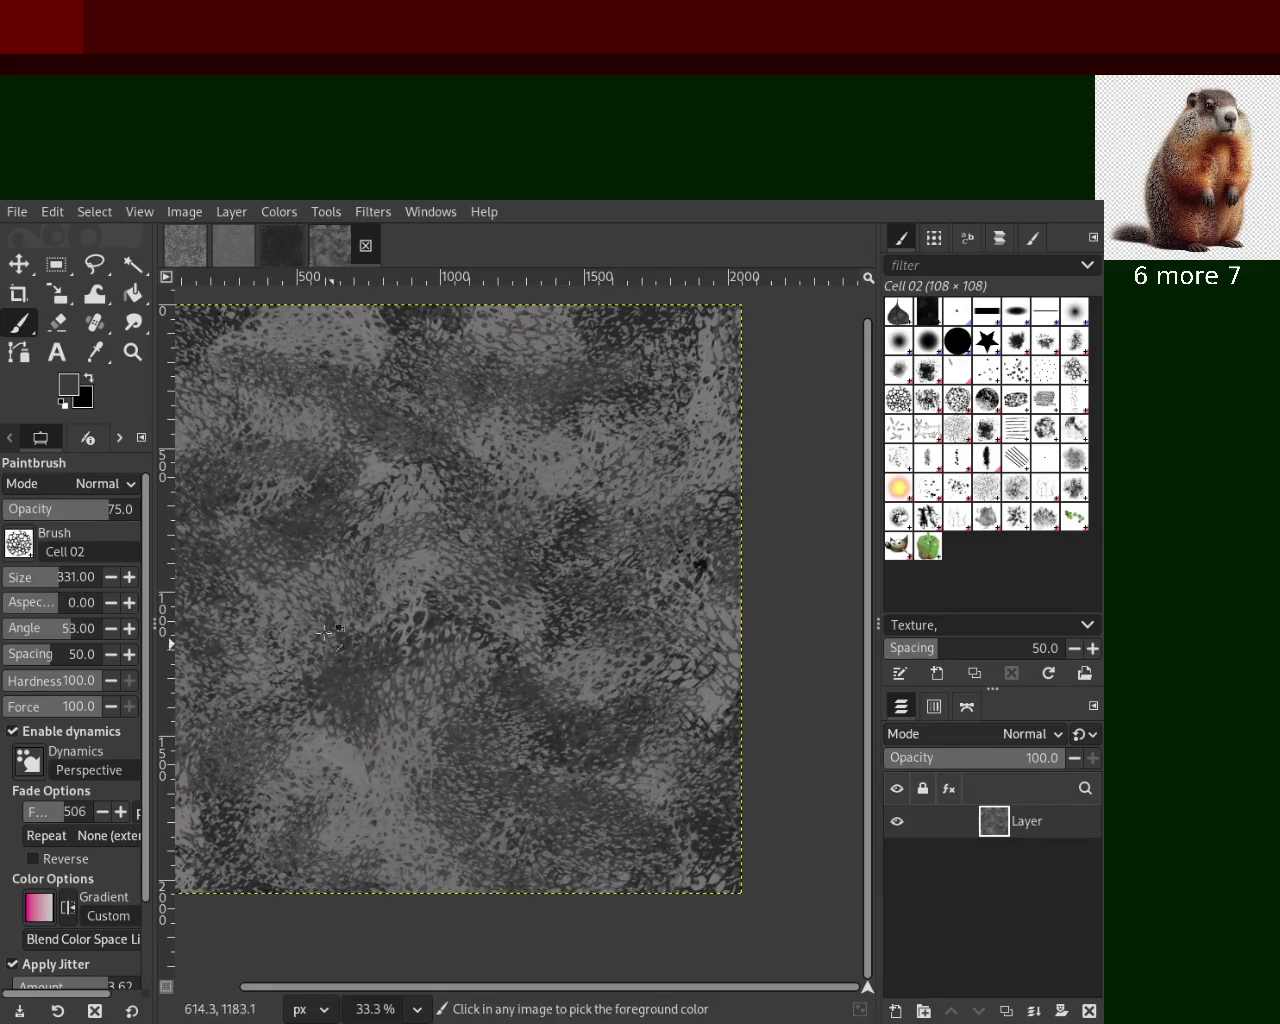
pyautogui.hotkey('ctrl', 'z')
pyautogui.moveTo(519, 470); pyautogui.dragTo(640, 600)
pyautogui.hotkey('ctrl', 'z')
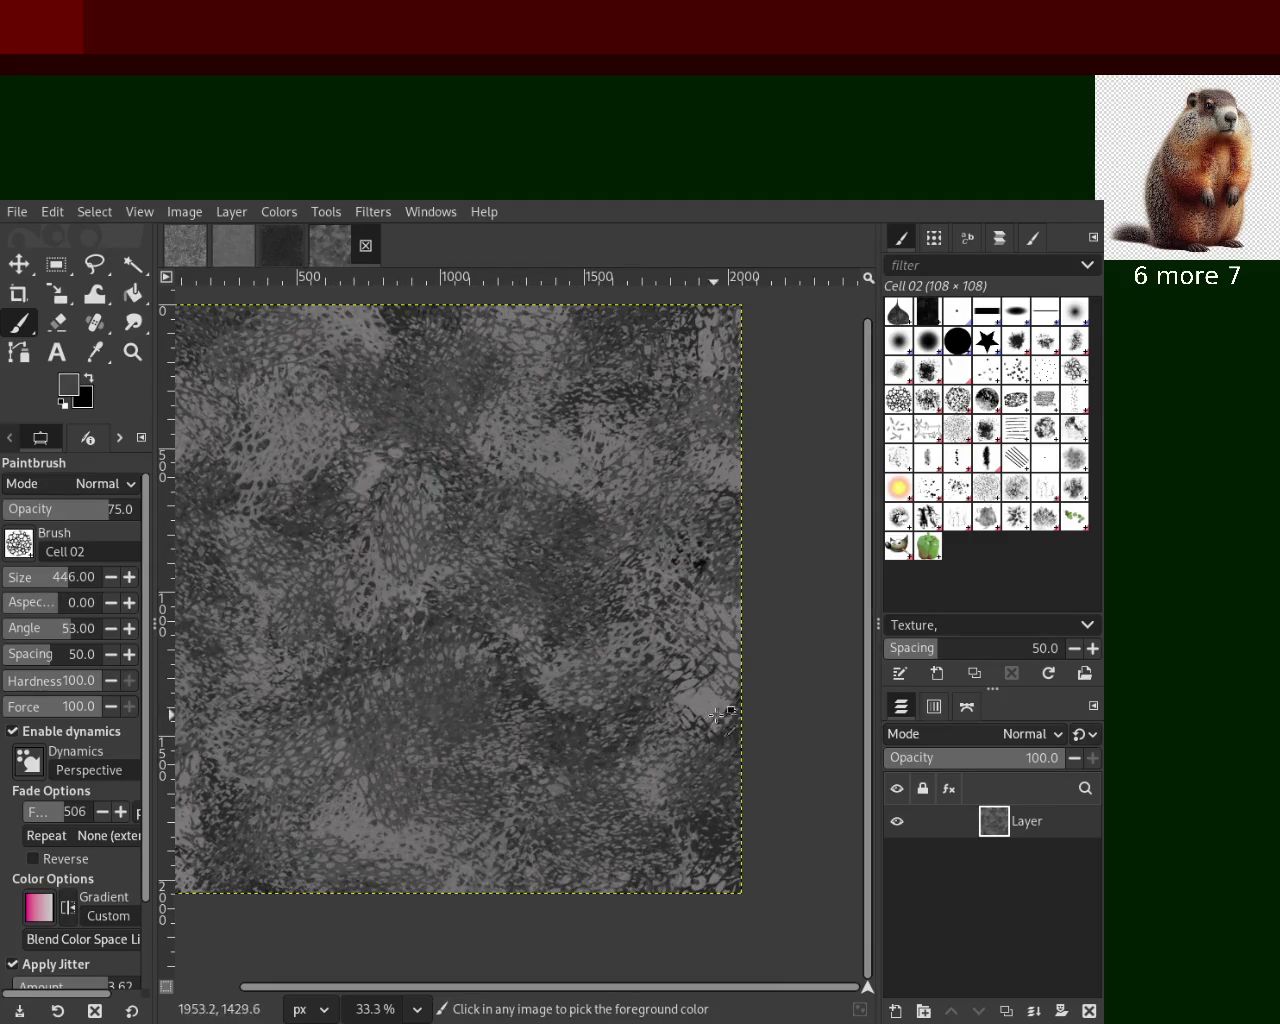
pyautogui.moveTo(716, 710); pyautogui.dragTo(268, 872)
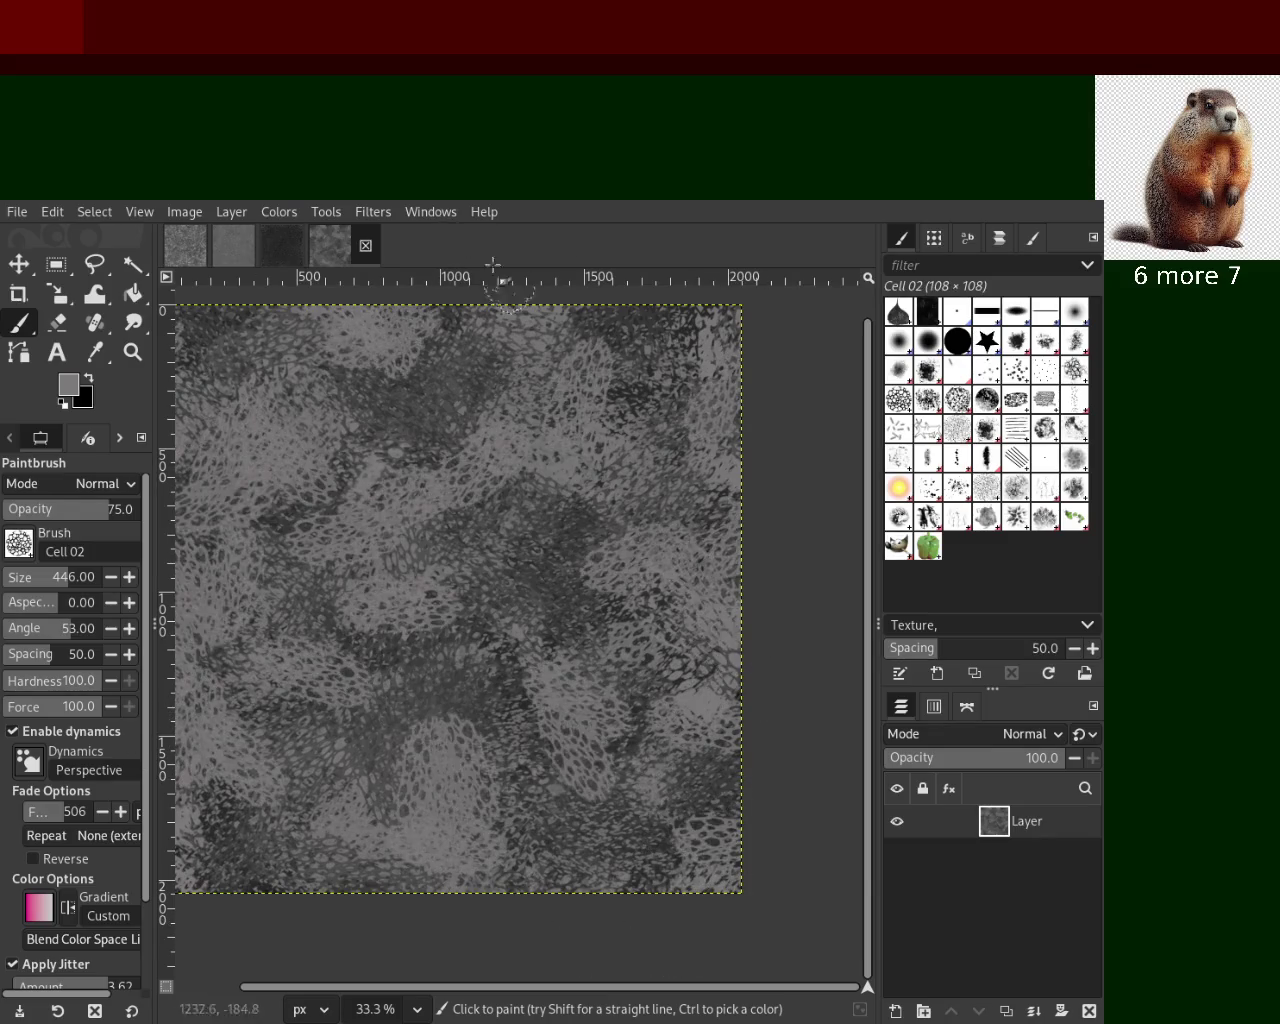
pyautogui.hotkey('ctrl', 'z')
pyautogui.hotkey('ctrl', 'z')
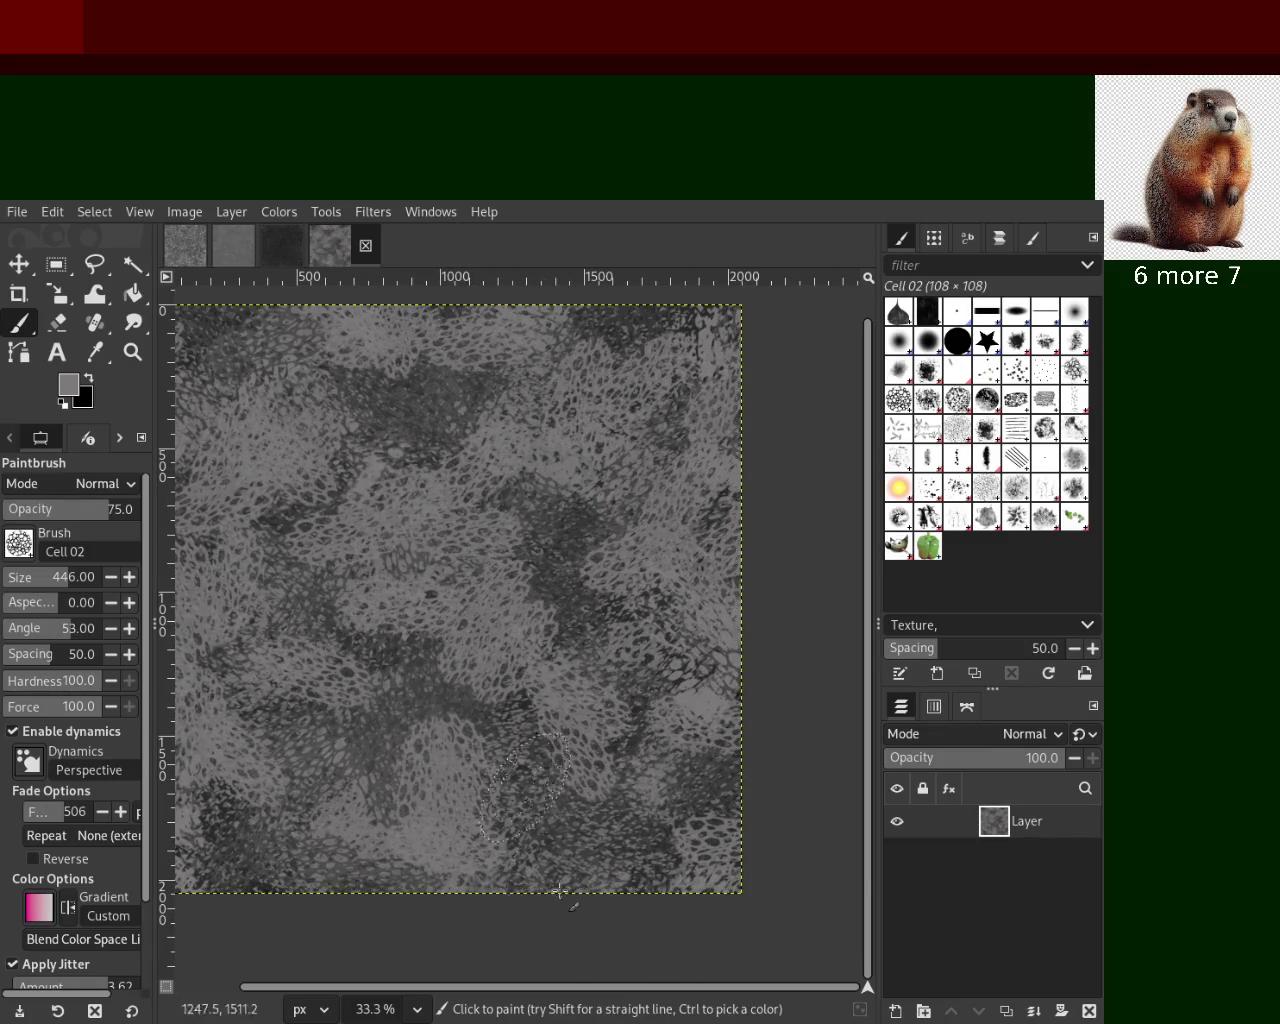
pyautogui.hotkey('ctrl', 'z')
pyautogui.hotkey('ctrl', 'z')
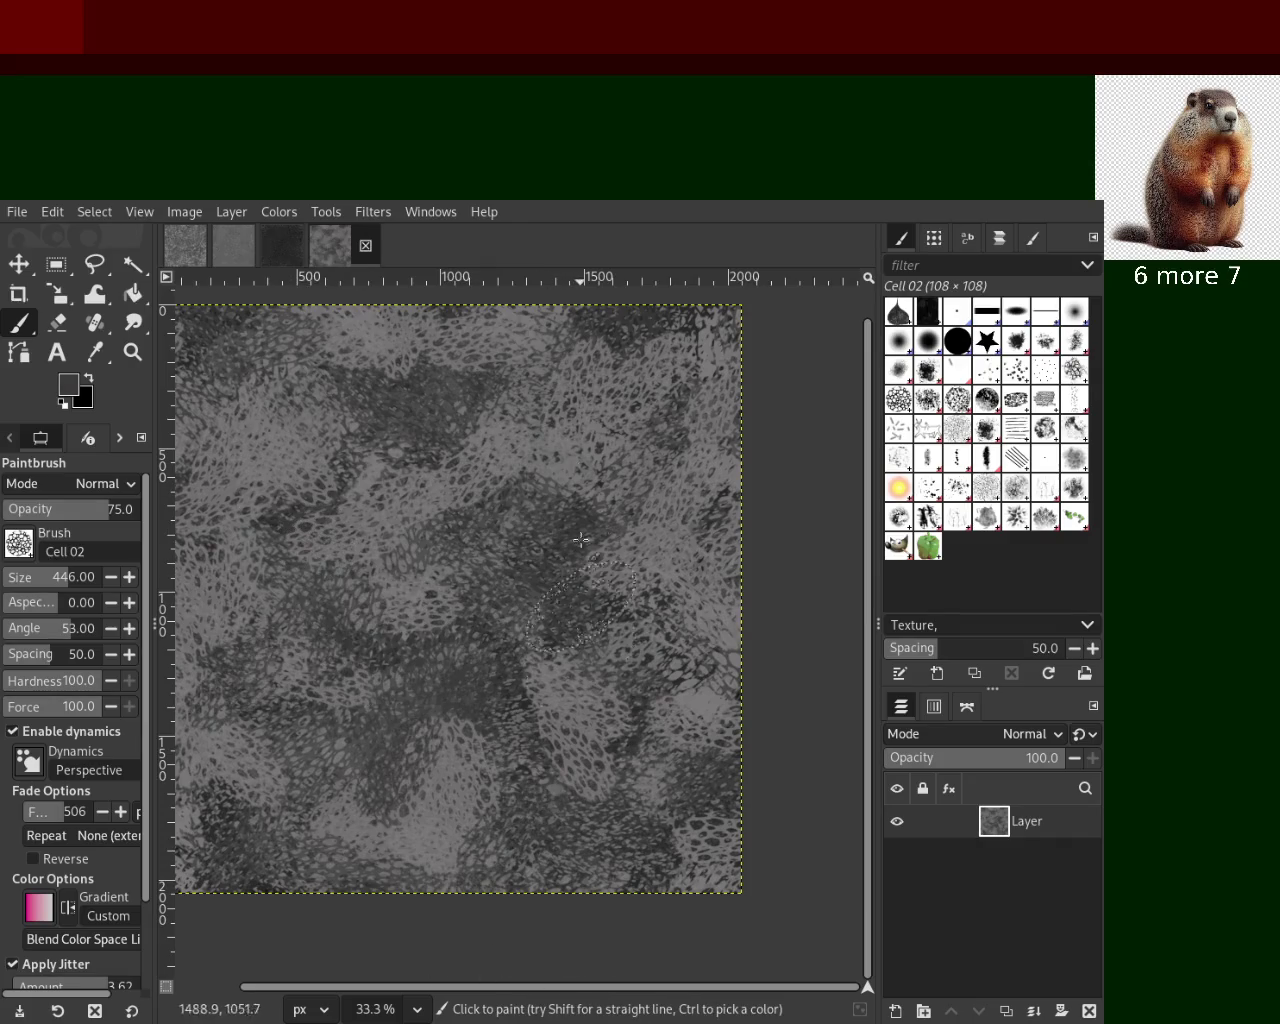
pyautogui.hotkey('ctrl', 'z')
pyautogui.hotkey('ctrl', 'z')
pyautogui.hotkey('ctrl', 'z')
pyautogui.hotkey('ctrl', 'z')
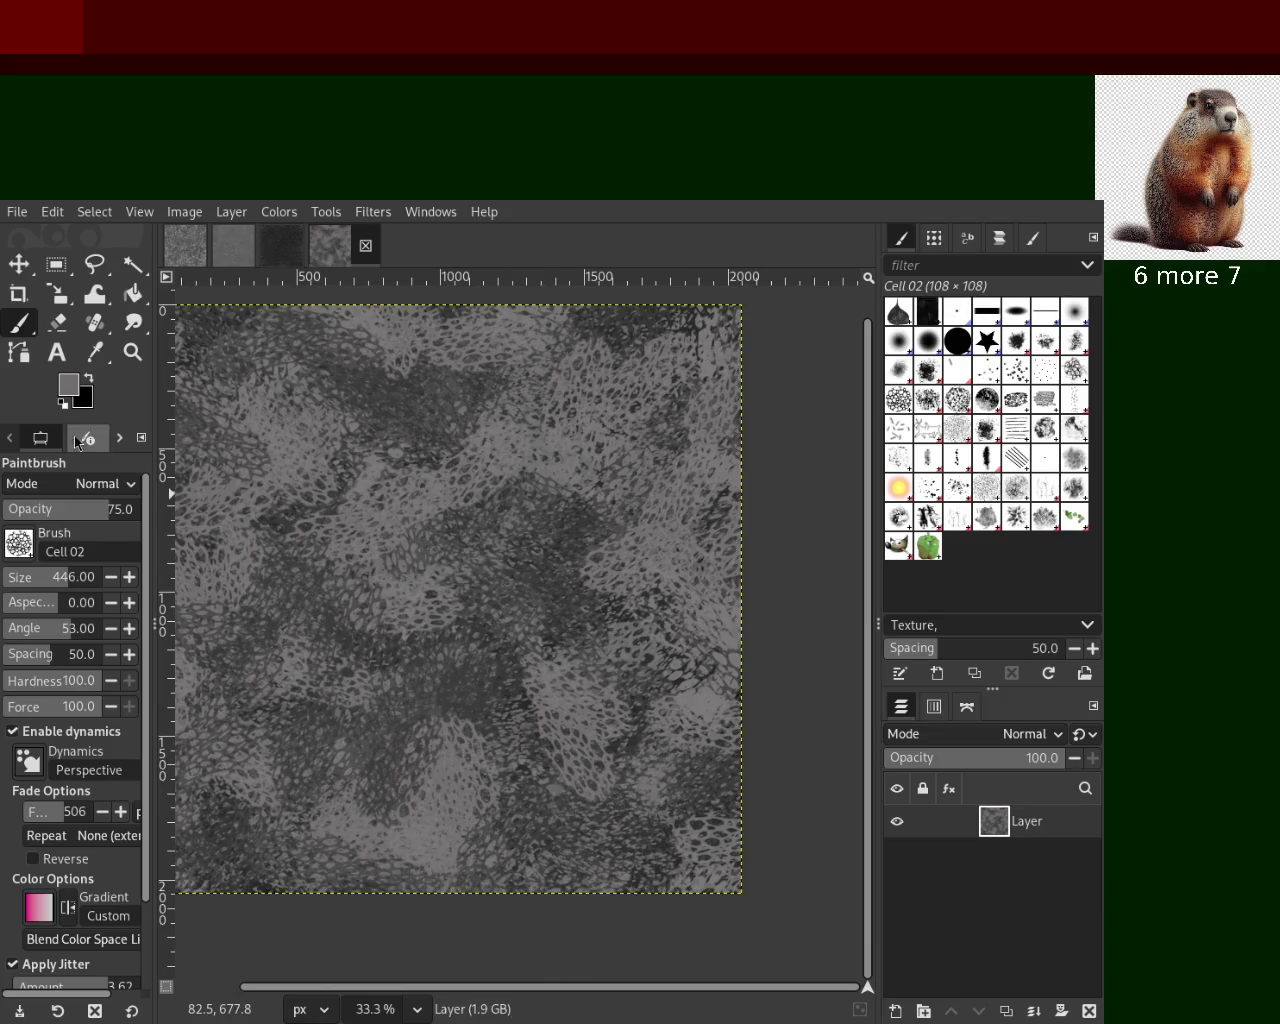
# Stamp large black Cell 02 lace dabs at size 446 across the texture, redoing a misplaced patch
pyautogui.moveTo(371, 415); pyautogui.dragTo(200, 588)
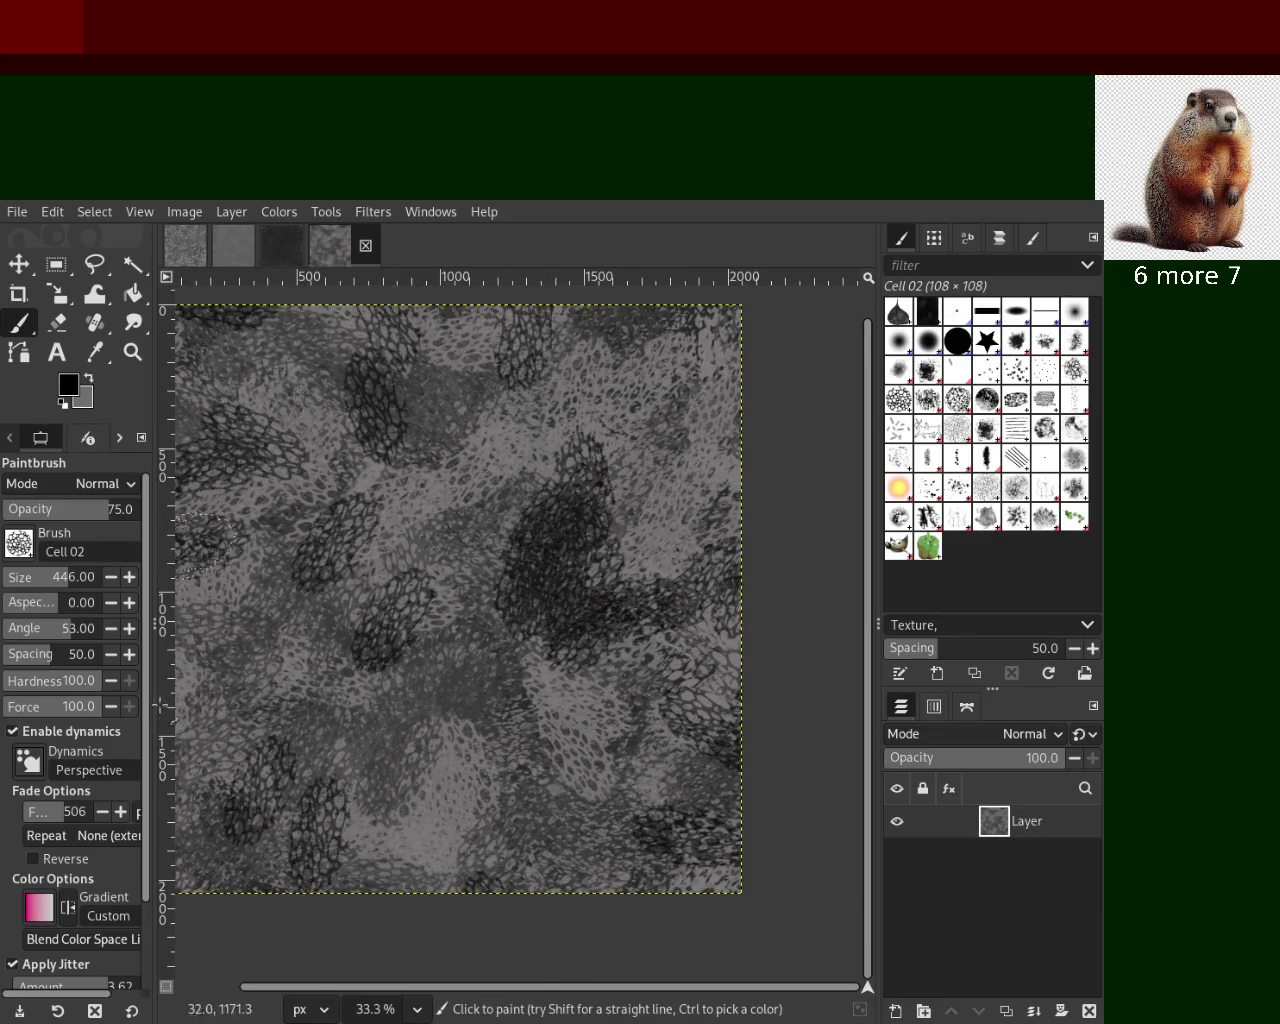
pyautogui.moveTo(333, 711); pyautogui.dragTo(224, 600)
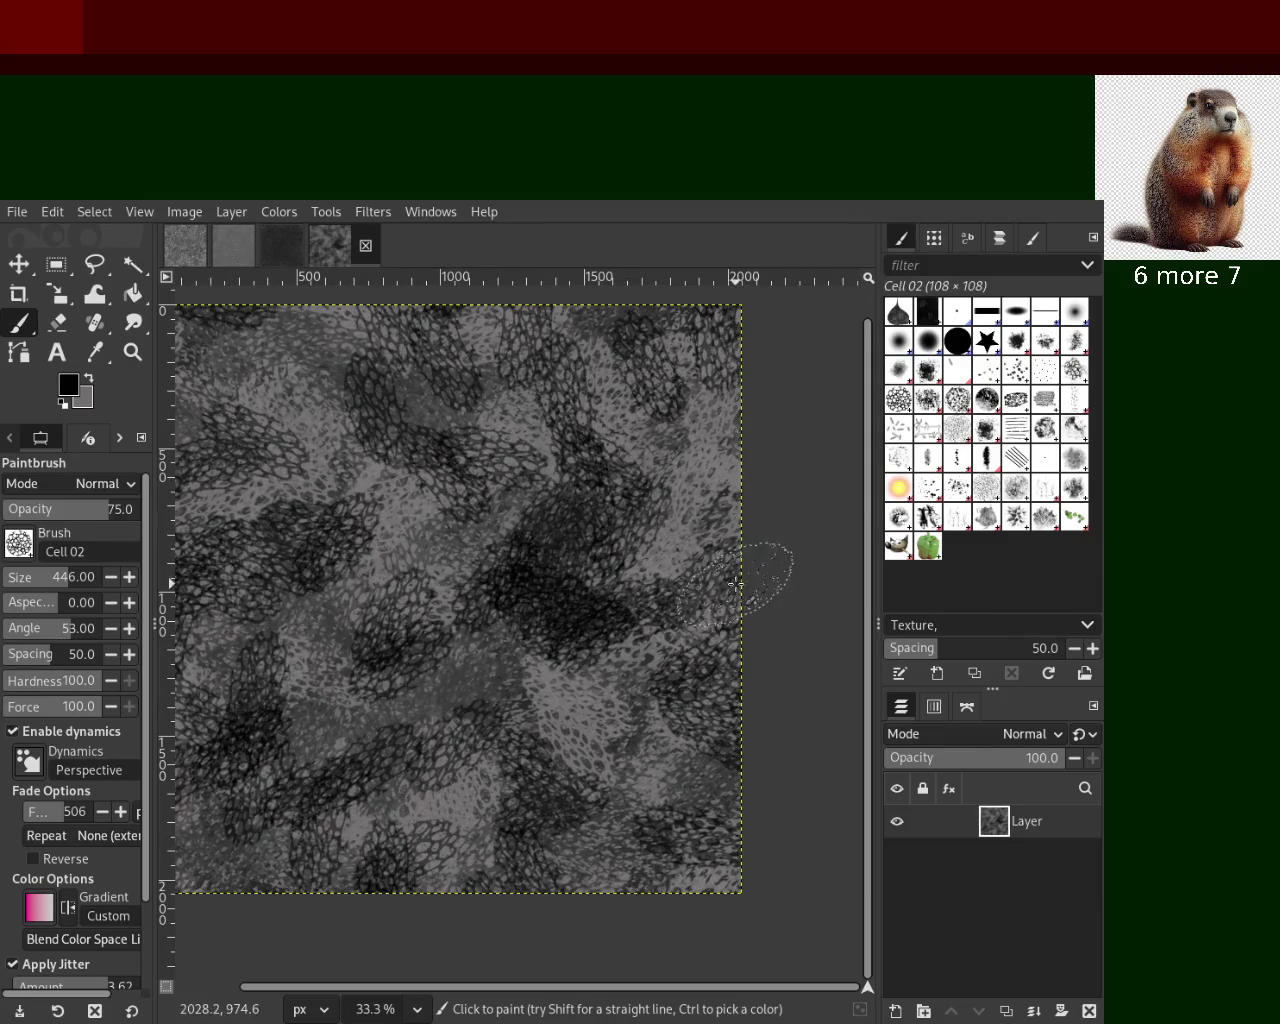
pyautogui.moveTo(490, 742); pyautogui.dragTo(446, 580)
pyautogui.moveTo(430, 370); pyautogui.dragTo(380, 800)
pyautogui.hotkey('ctrl', 'z')
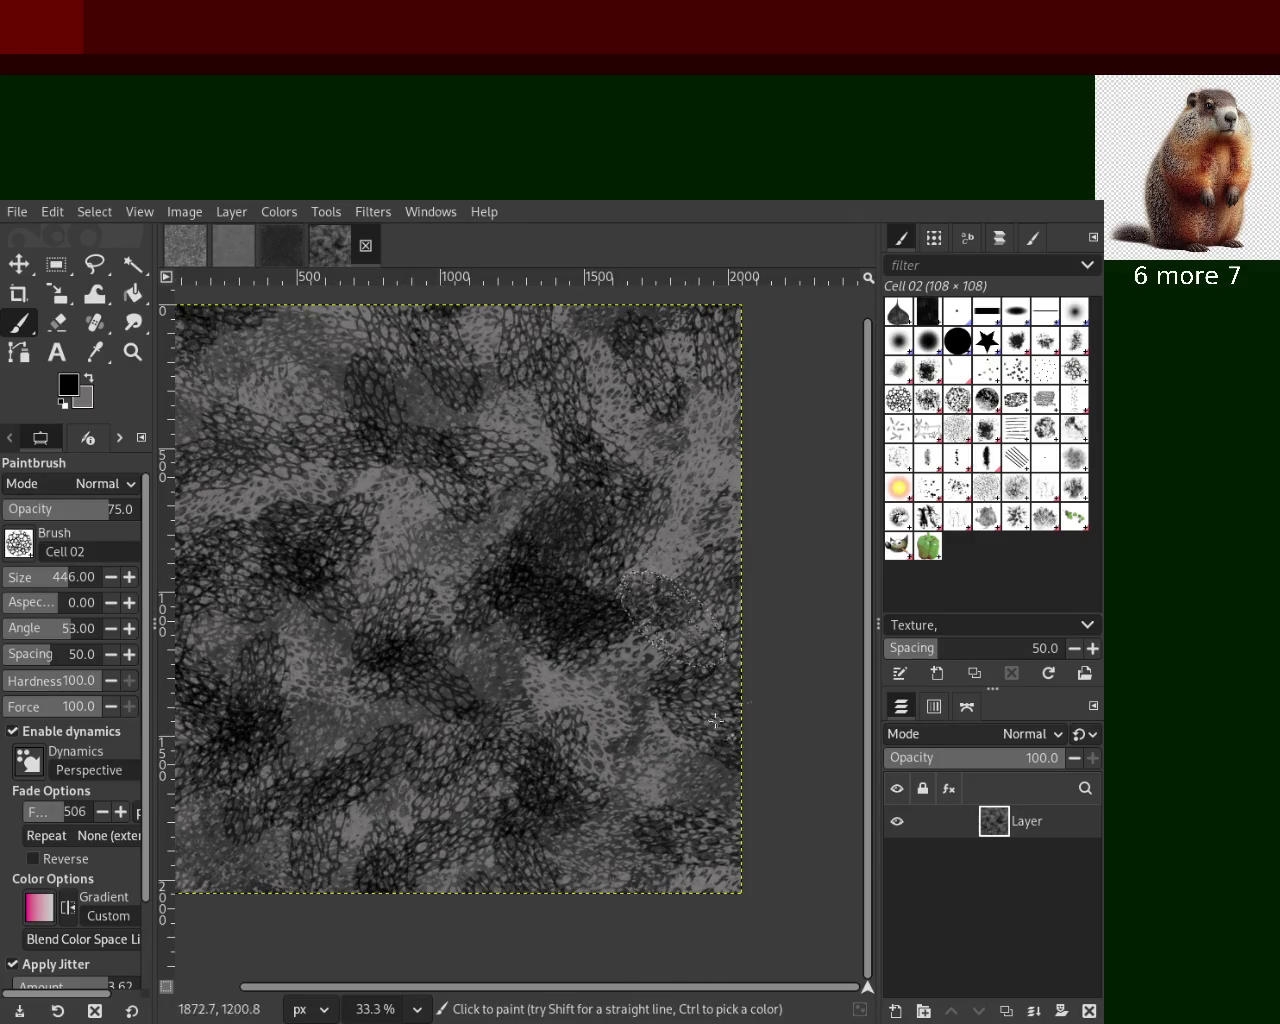
pyautogui.moveTo(620, 560); pyautogui.dragTo(660, 800)
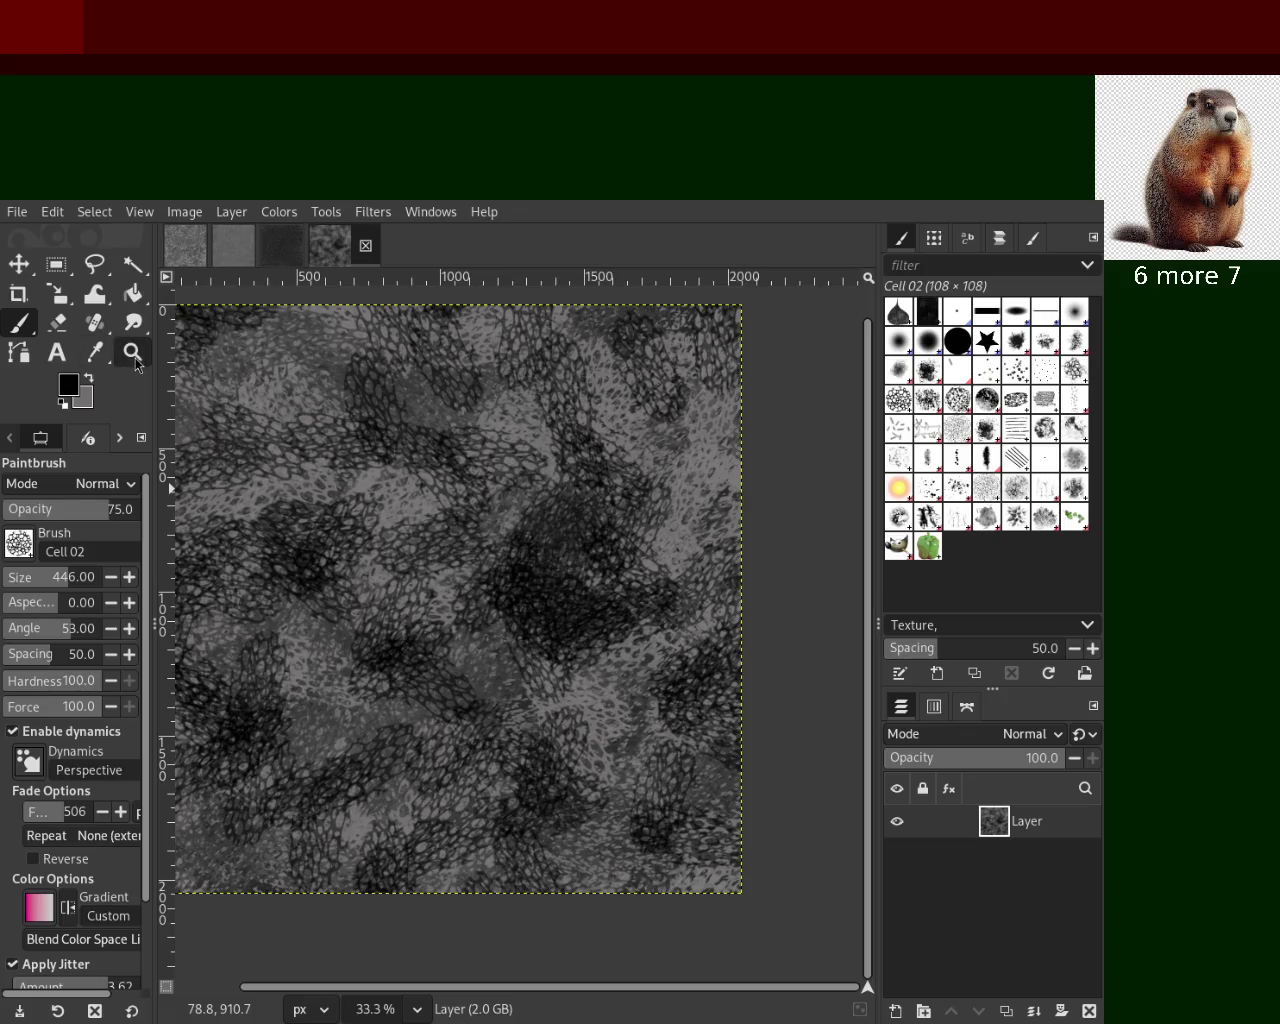
pyautogui.click(132, 352)
pyautogui.scroll(1, 570, 690)
pyautogui.scroll(-2, 540, 660)
pyautogui.scroll(-1, 505, 630)
pyautogui.scroll(2, 505, 630)
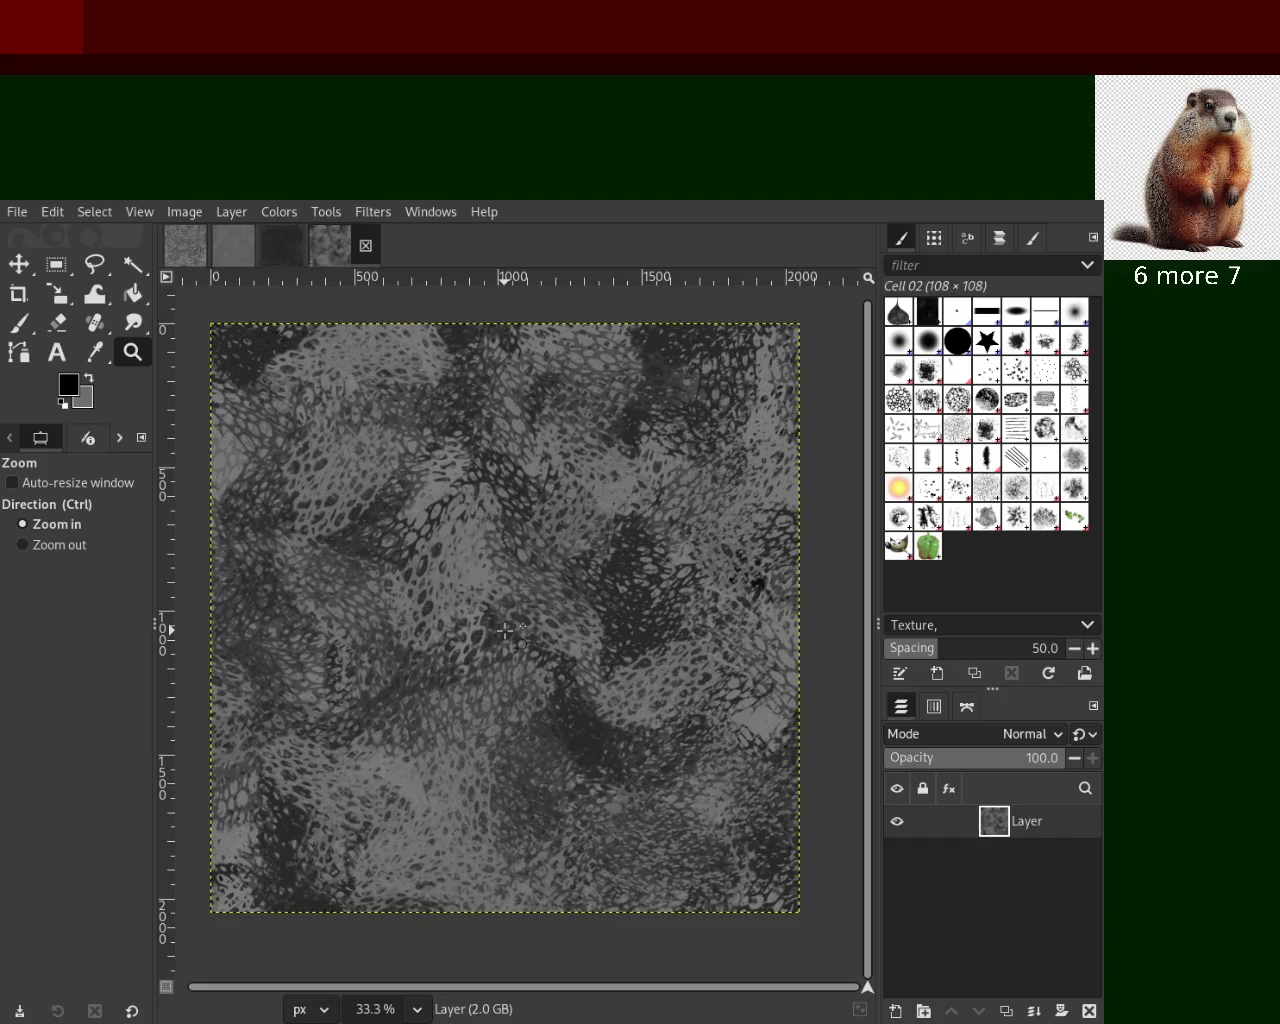
pyautogui.press('ctrl')
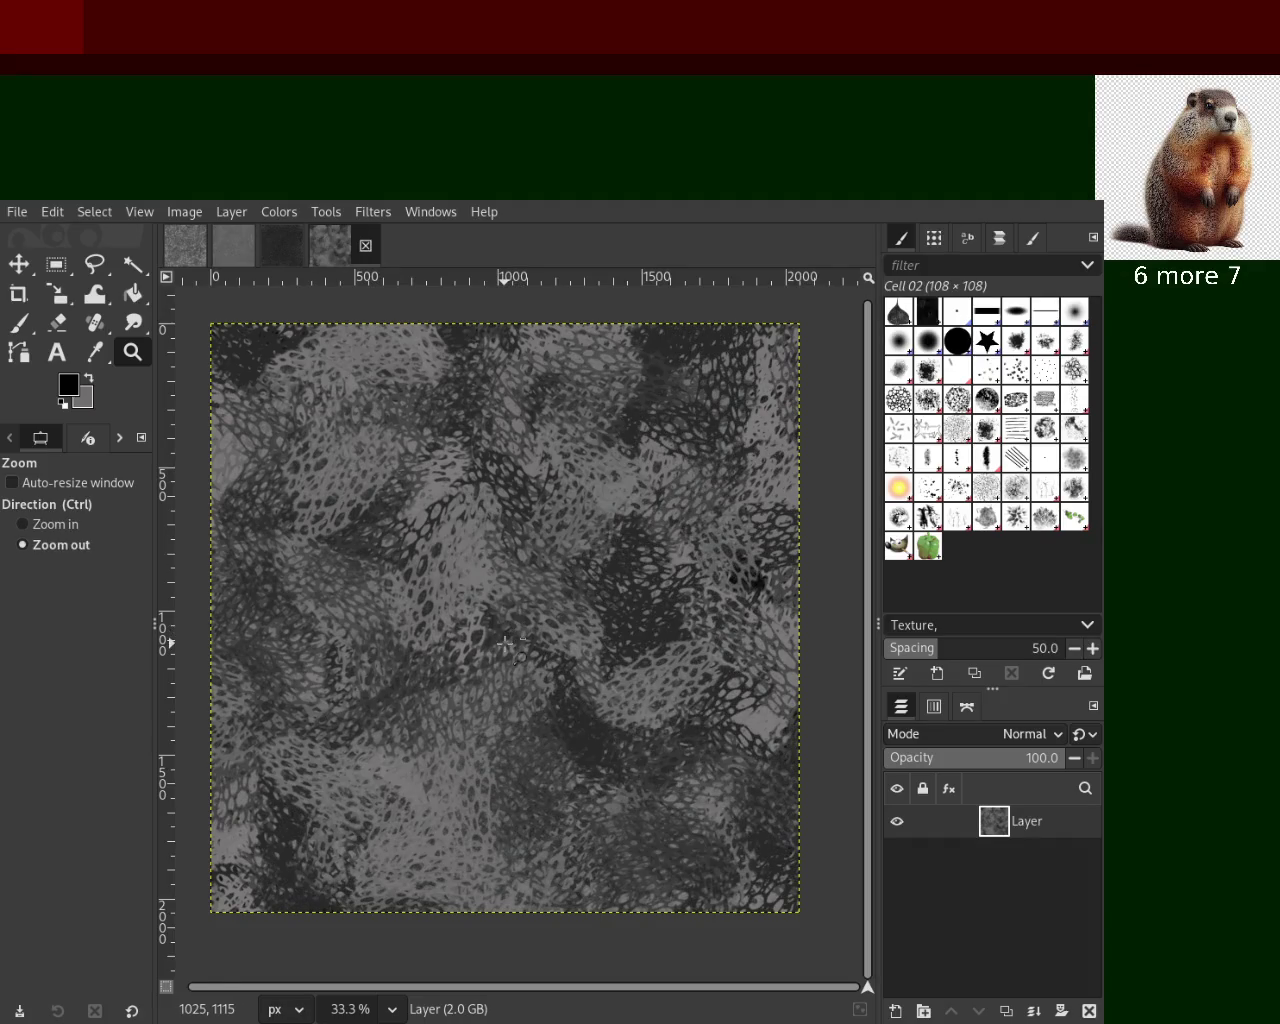
pyautogui.press('ctrl')
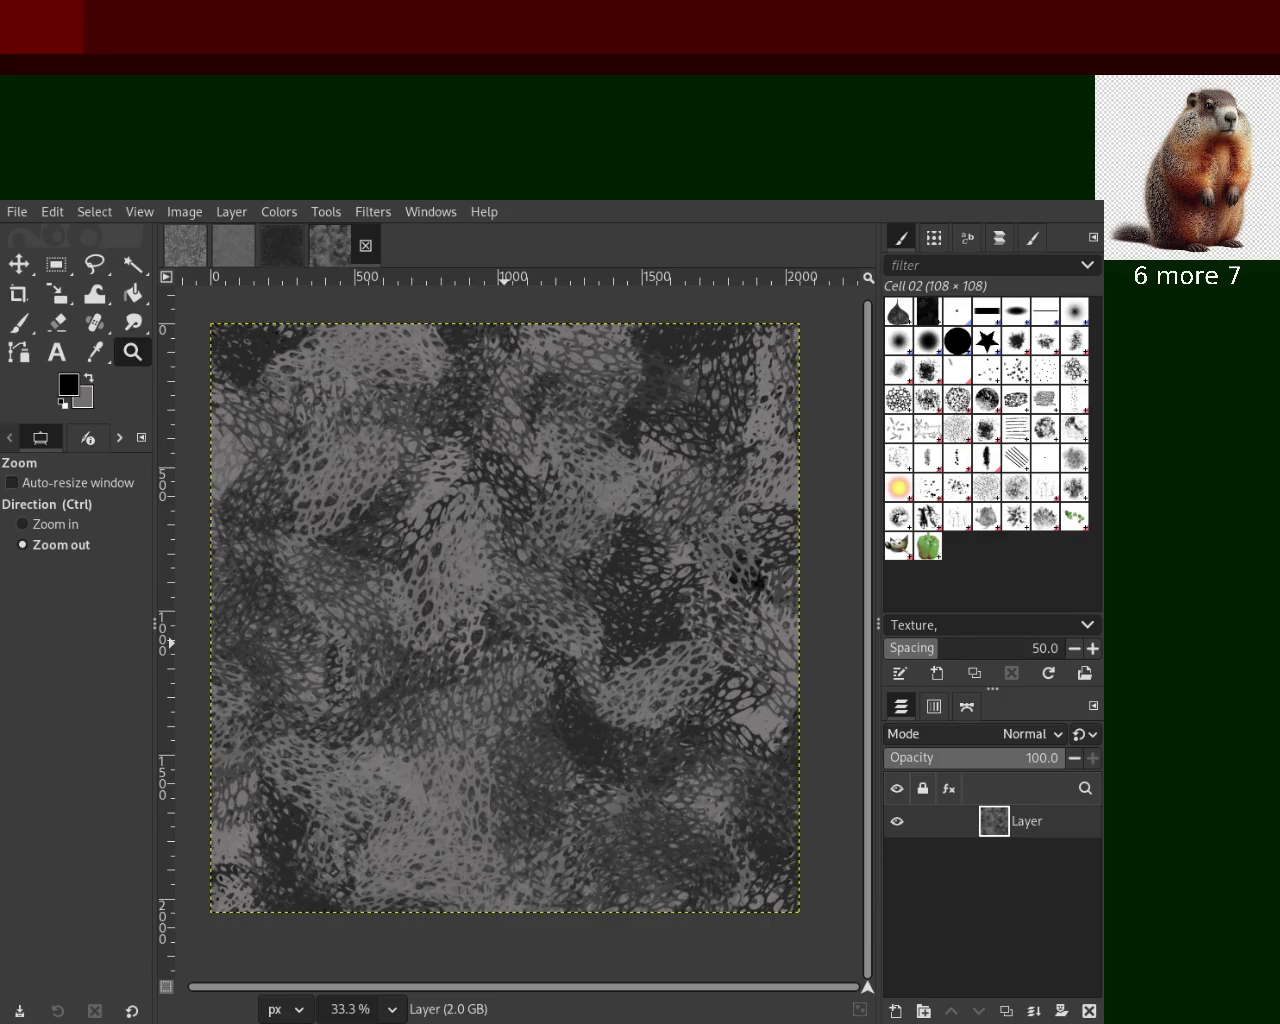
# Save the mesh-pattern texture as 22.xcf and flip through the open texture images
pyautogui.hotkey('ctrl', 's')
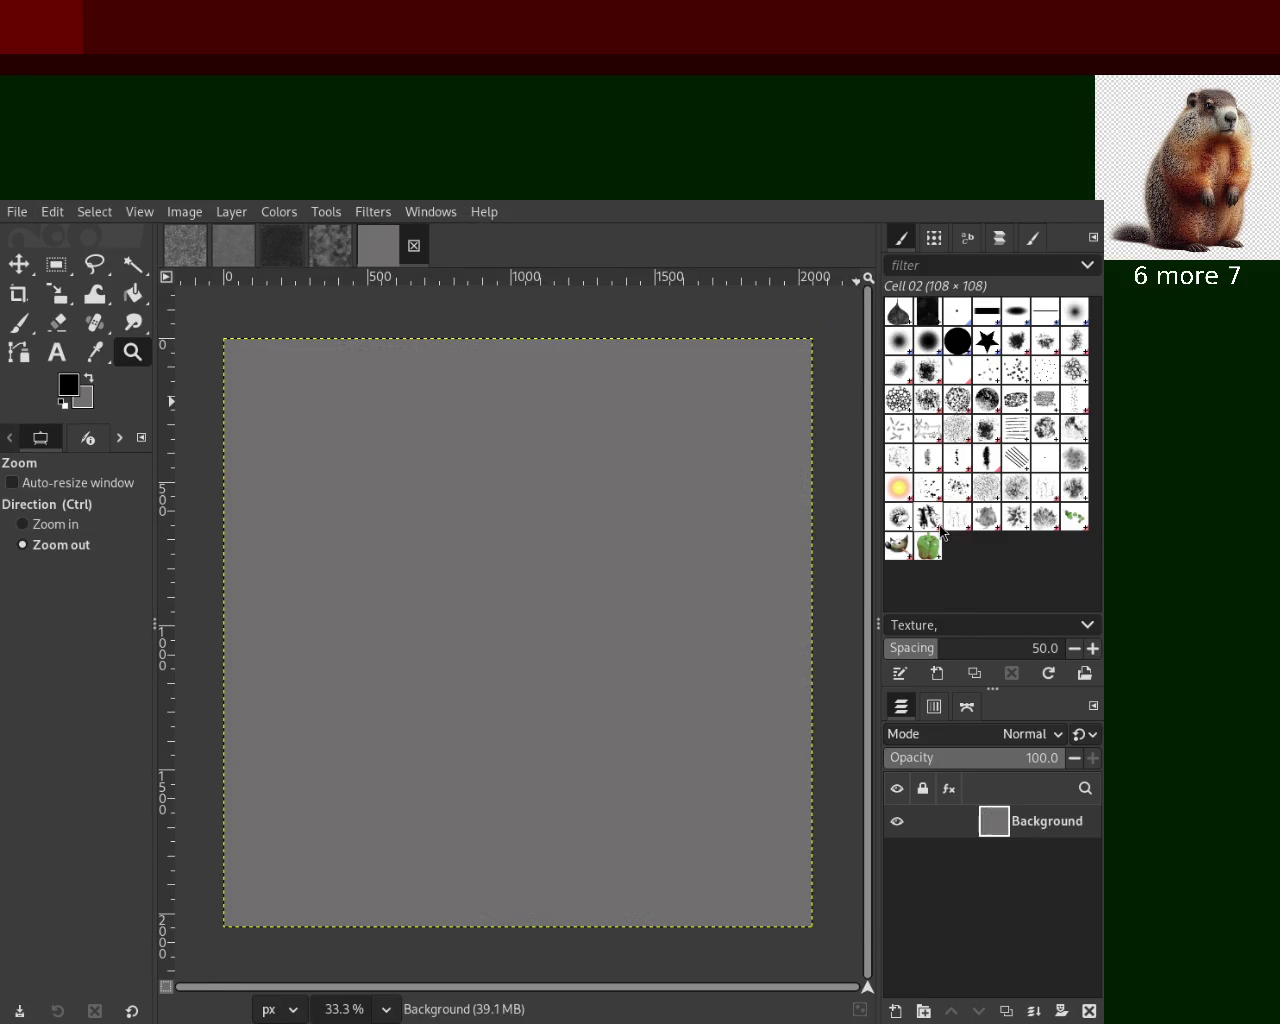
pyautogui.click(283, 245)
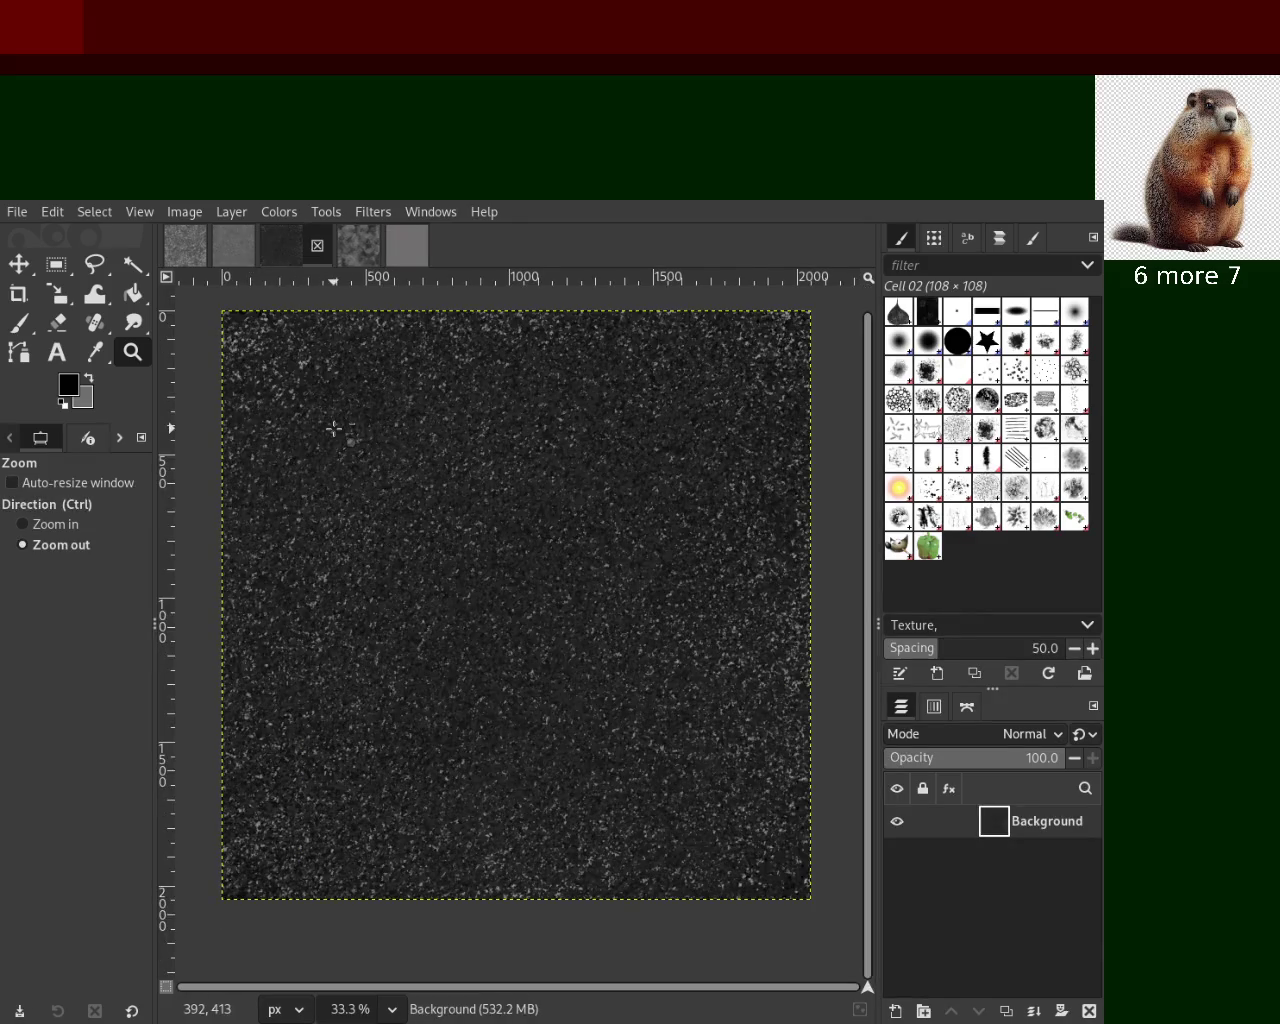
pyautogui.click(240, 258)
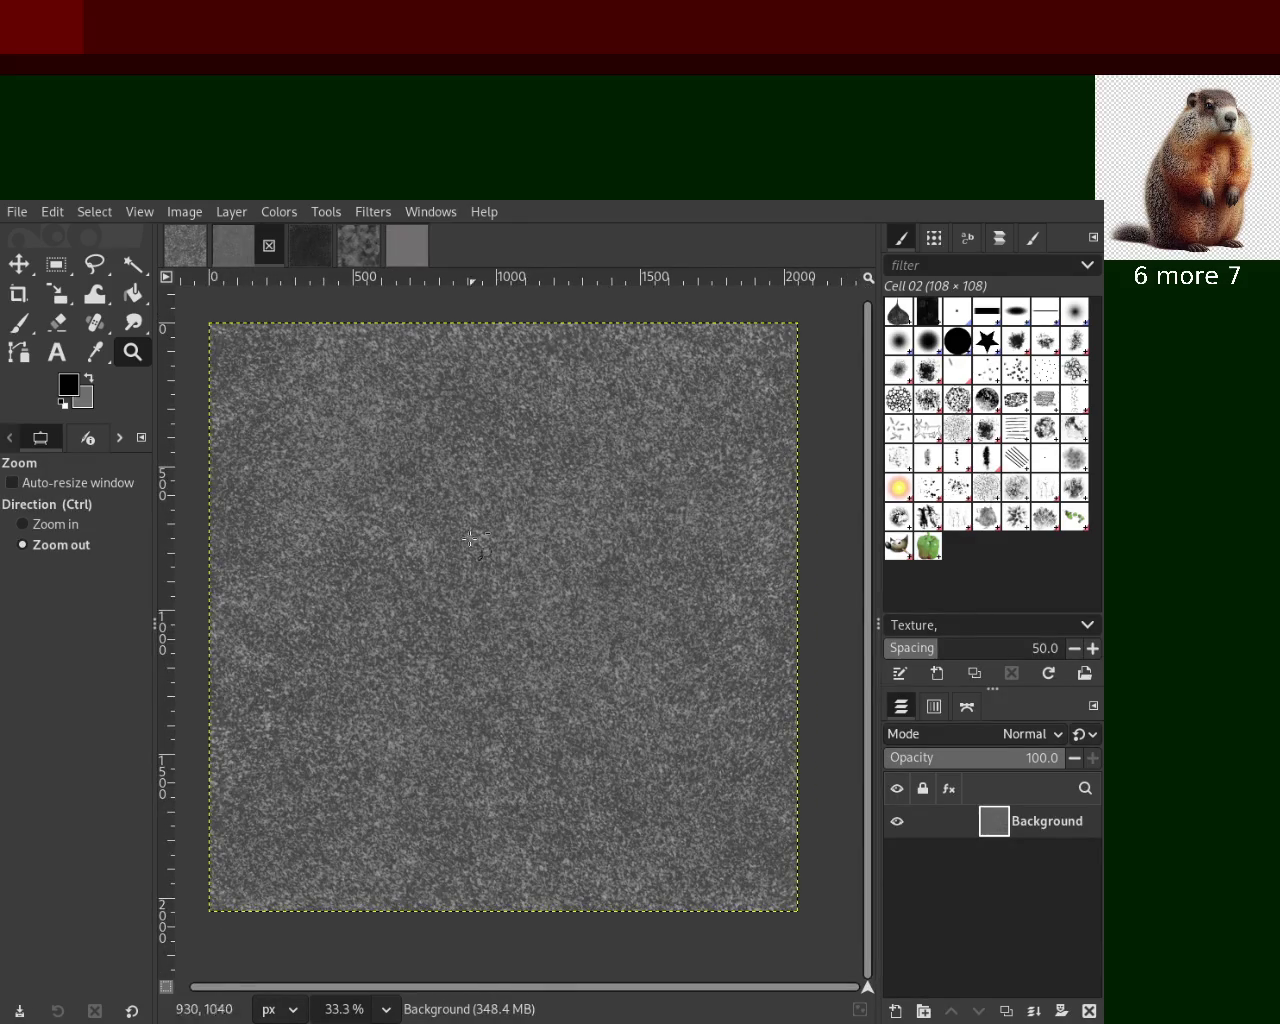
pyautogui.click(295, 255)
# Bring up the flat grey blank image and select the Chalk 03 brush
pyautogui.click(360, 258)
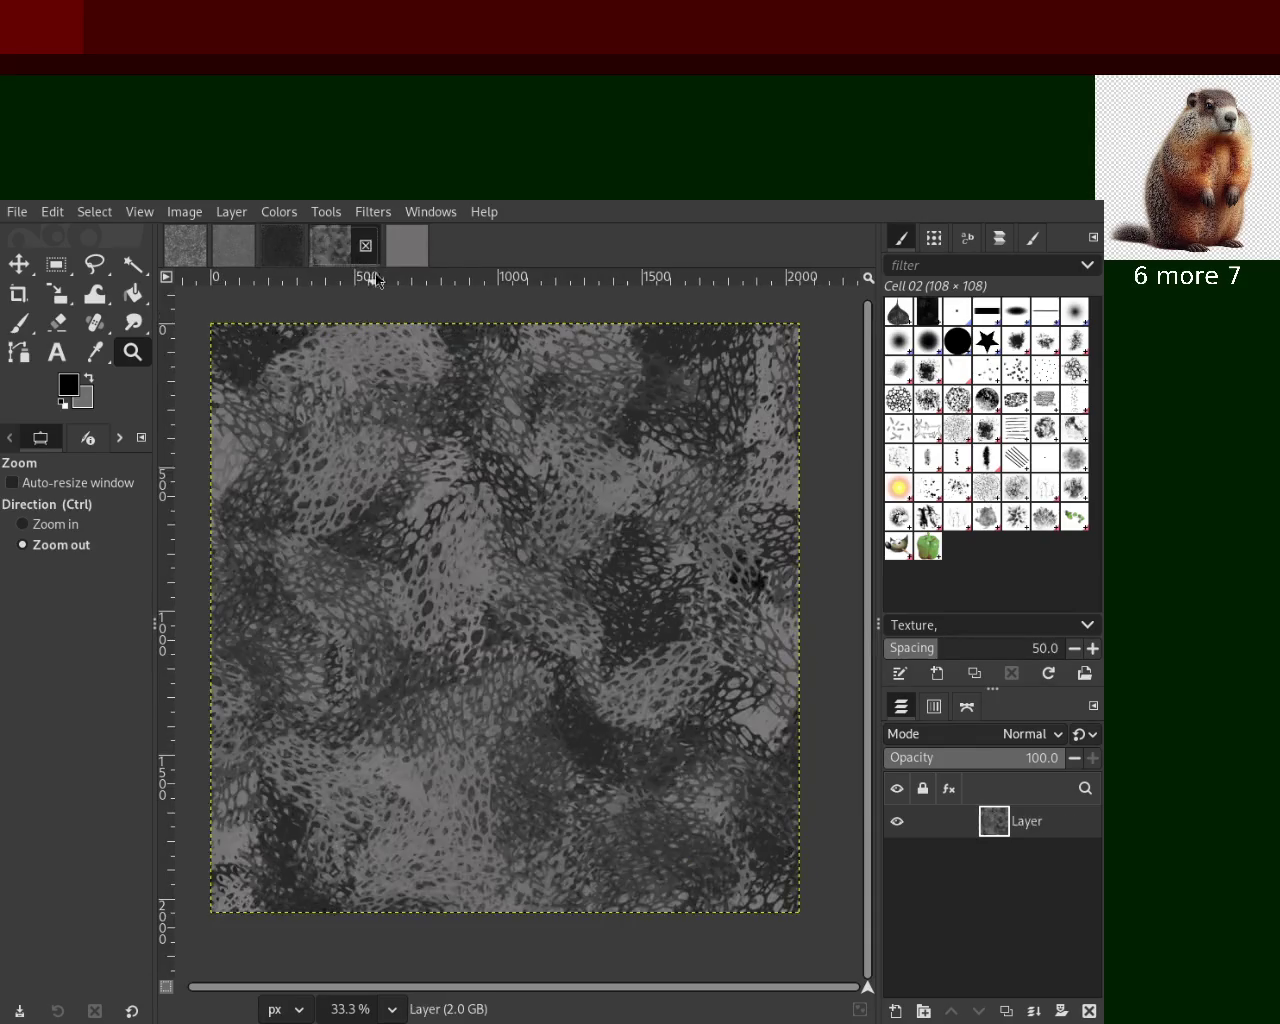
pyautogui.click(183, 259)
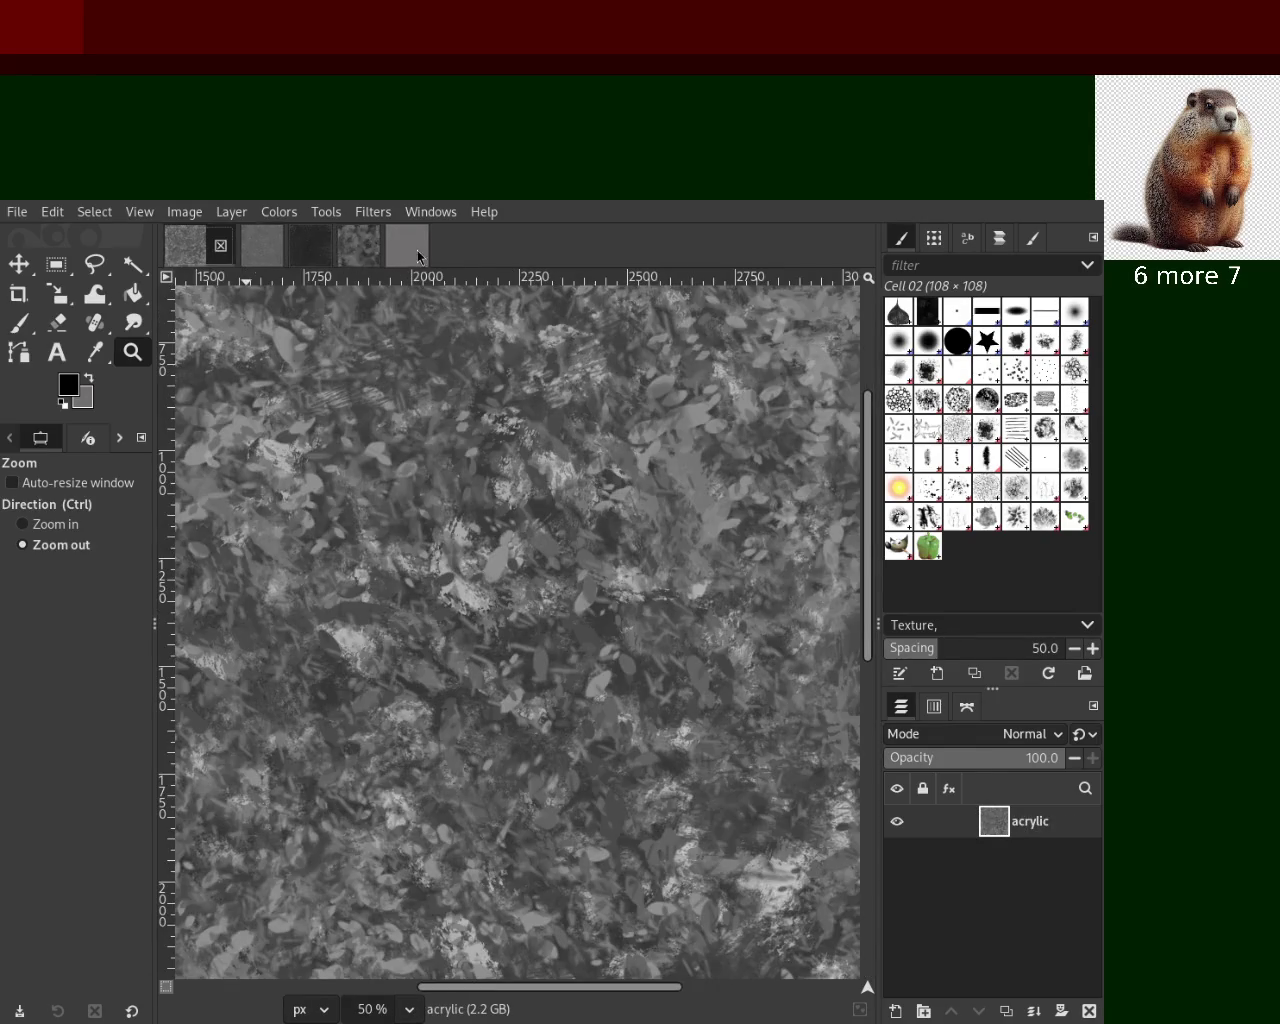
pyautogui.click(414, 250)
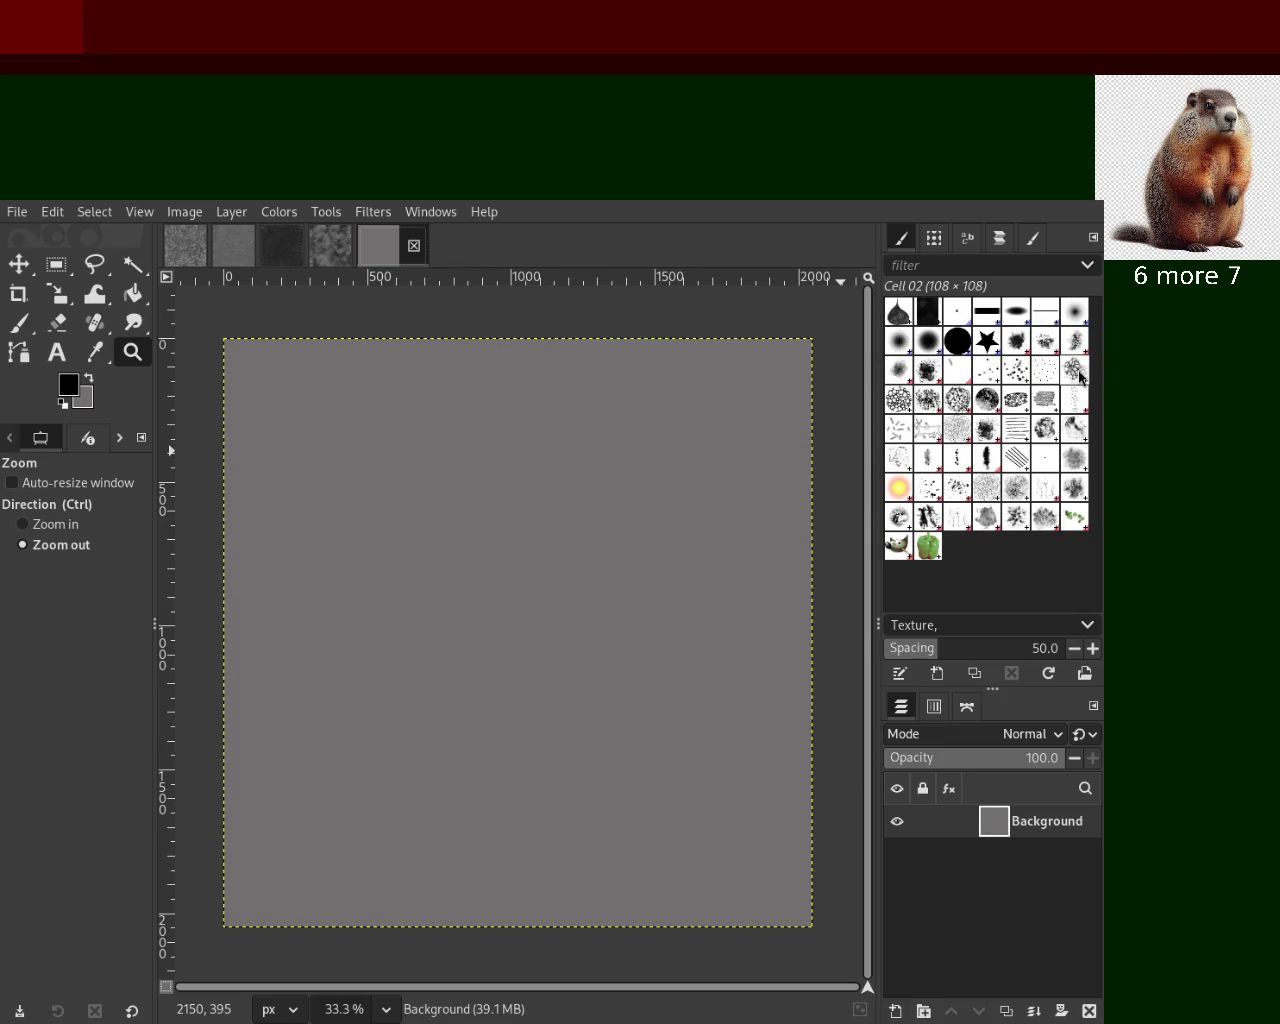
pyautogui.click(980, 404)
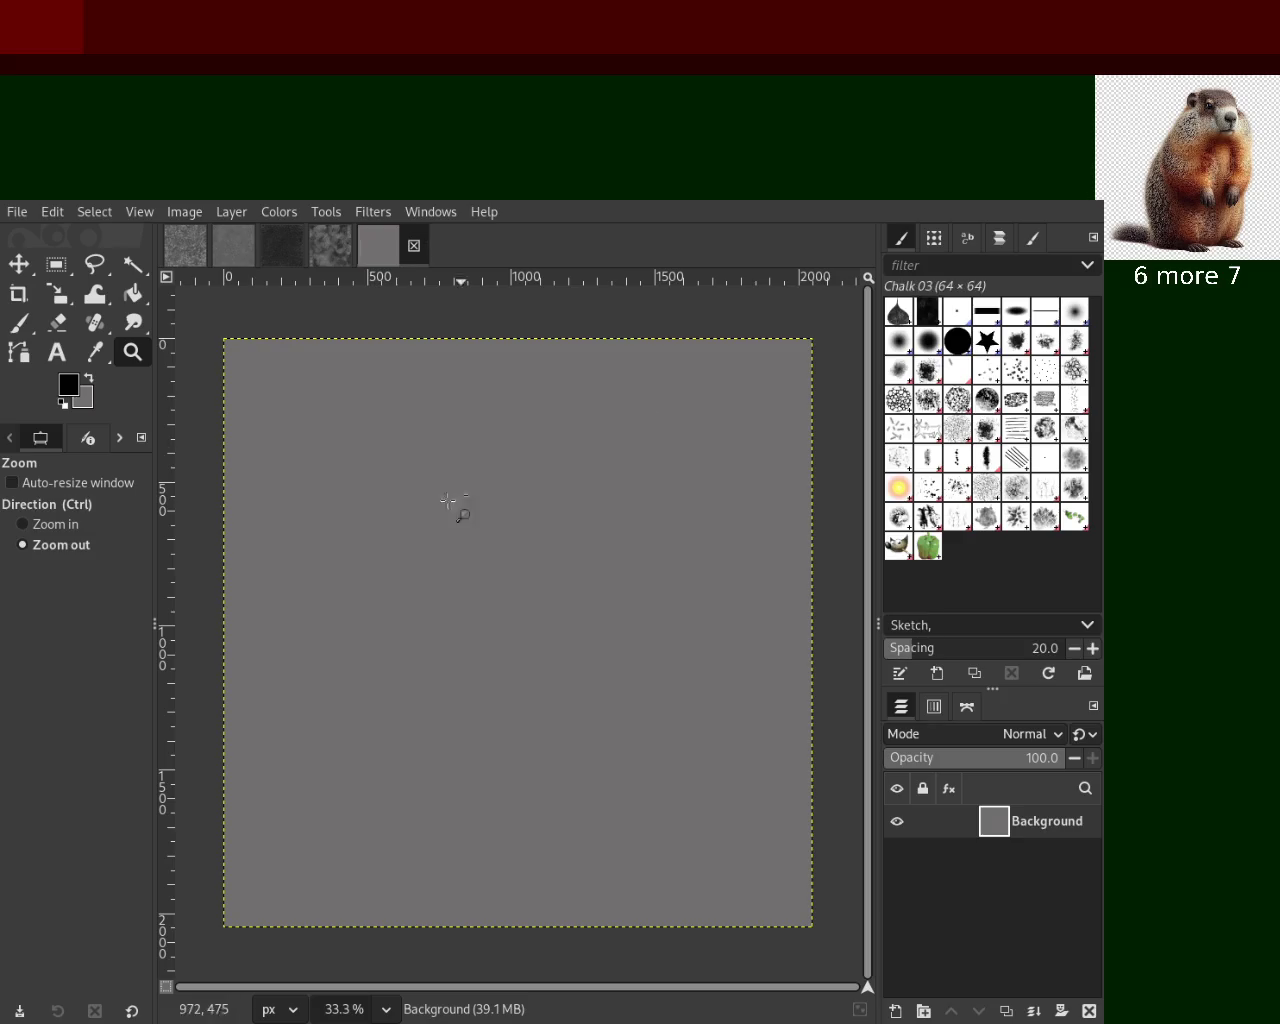
# Paint the first dark strokes with the Paintbrush and Chalk 03 at size 256
pyautogui.keyDown('ctrl'); pyautogui.scroll(-4, 503, 570); pyautogui.keyUp('ctrl')
pyautogui.keyDown('ctrl'); pyautogui.scroll(2, 490, 595); pyautogui.keyUp('ctrl')
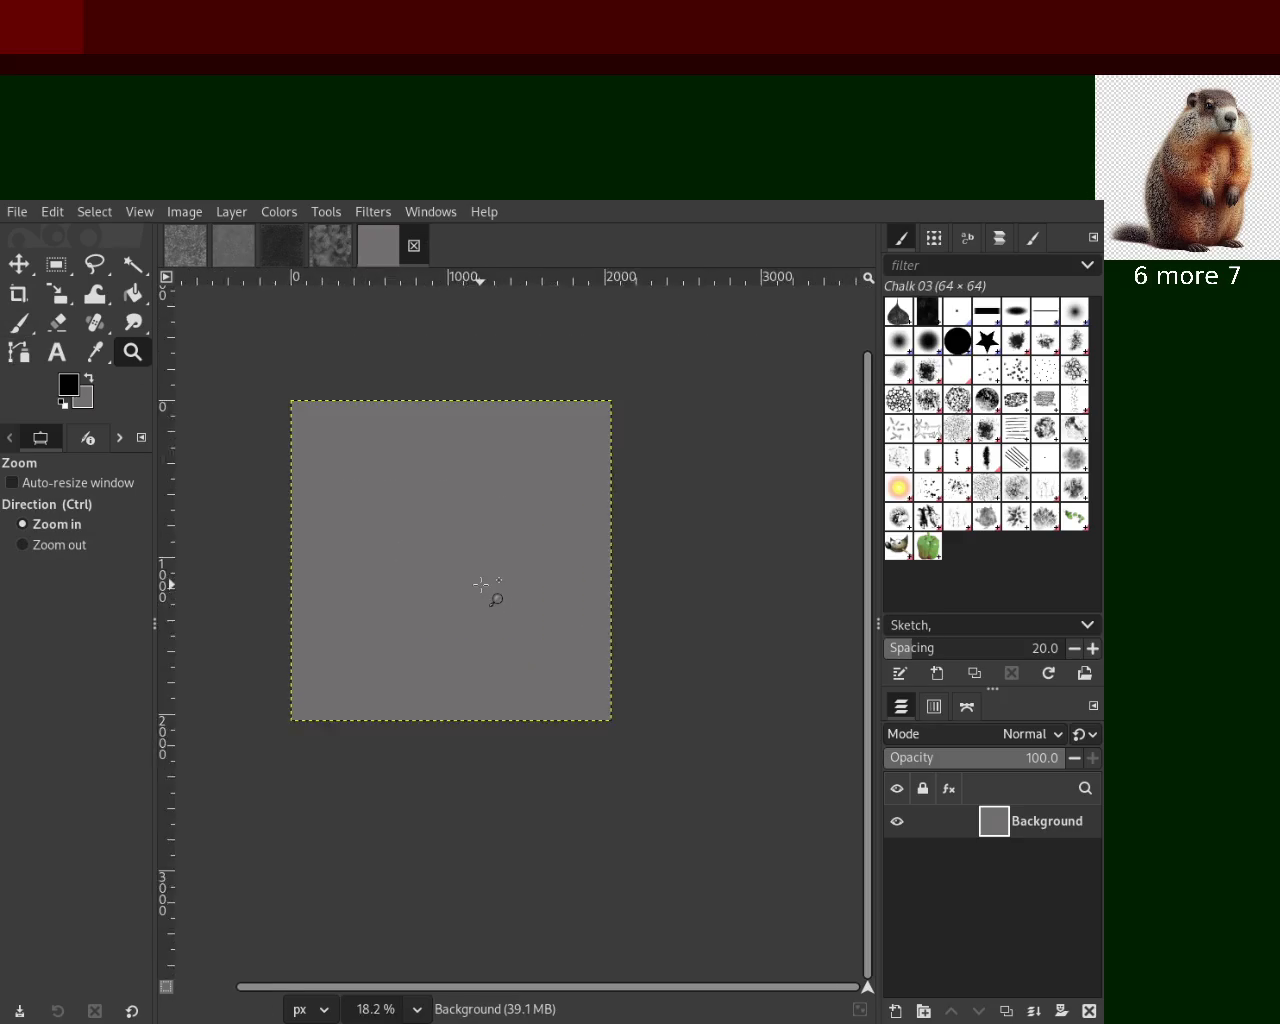
pyautogui.keyDown('ctrl'); pyautogui.scroll(2, 486, 591); pyautogui.keyUp('ctrl')
pyautogui.click(18, 323)
pyautogui.moveTo(434, 463); pyautogui.dragTo(570, 520)
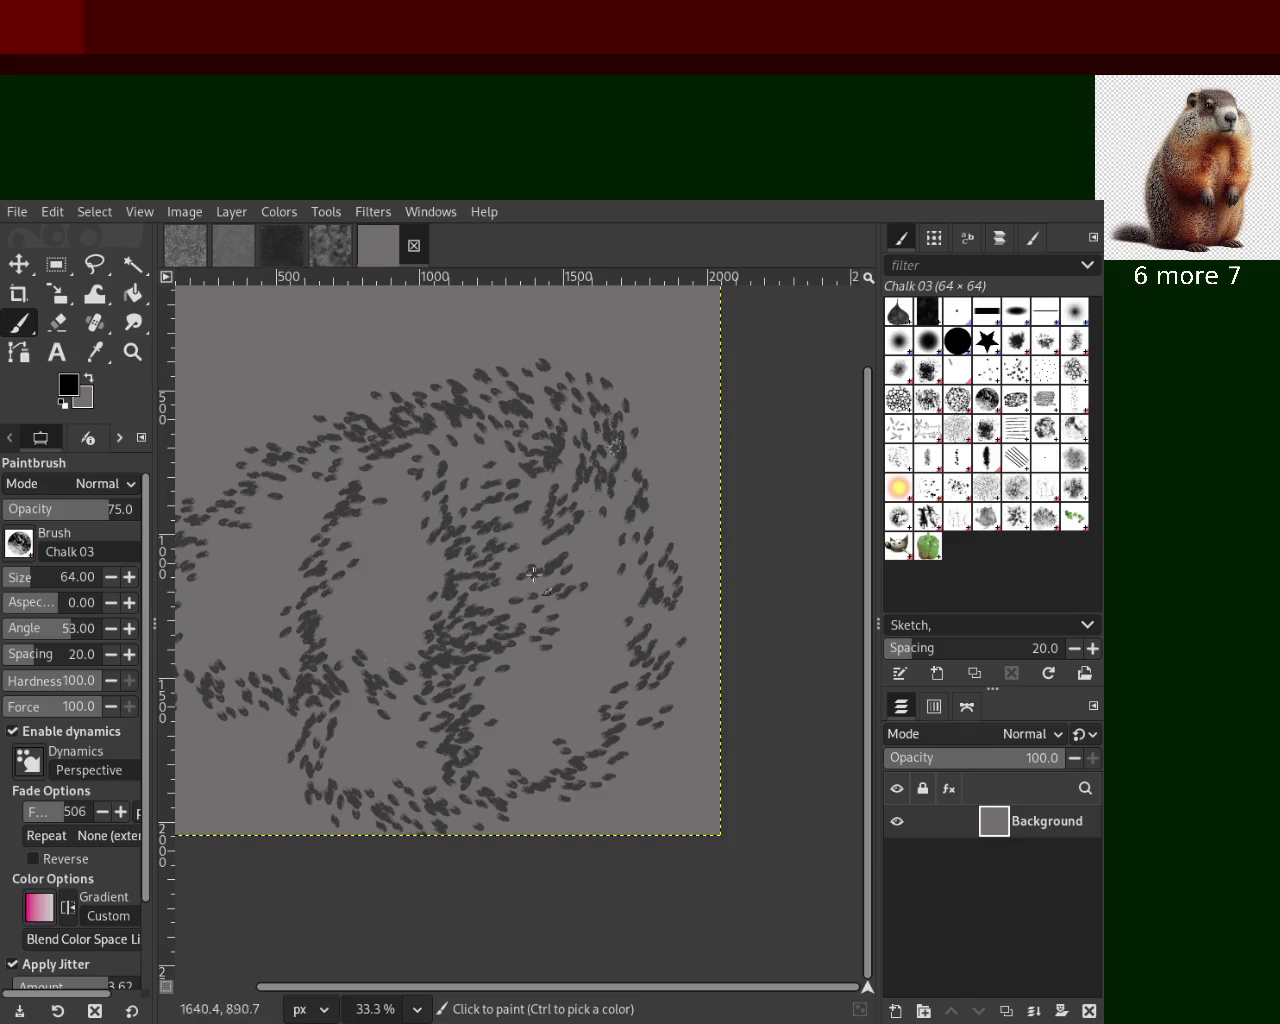
pyautogui.hotkey('ctrl', 'z')
pyautogui.moveTo(33, 580); pyautogui.dragTo(48, 580)
pyautogui.moveTo(229, 529)
pyautogui.mouseDown()
pyautogui.moveTo(786, 466)
pyautogui.moveTo(549, 438)
pyautogui.moveTo(657, 350)
pyautogui.moveTo(571, 693)
pyautogui.moveTo(581, 432)
pyautogui.mouseUp()
# Pick lighter and darker greys and paint overlapping chalk strokes across the canvas
pyautogui.keyDown('ctrl'); pyautogui.click(549, 438); pyautogui.keyUp('ctrl')
pyautogui.keyDown('ctrl'); pyautogui.click(657, 350); pyautogui.keyUp('ctrl')
pyautogui.keyDown('ctrl'); pyautogui.click(571, 693); pyautogui.keyUp('ctrl')
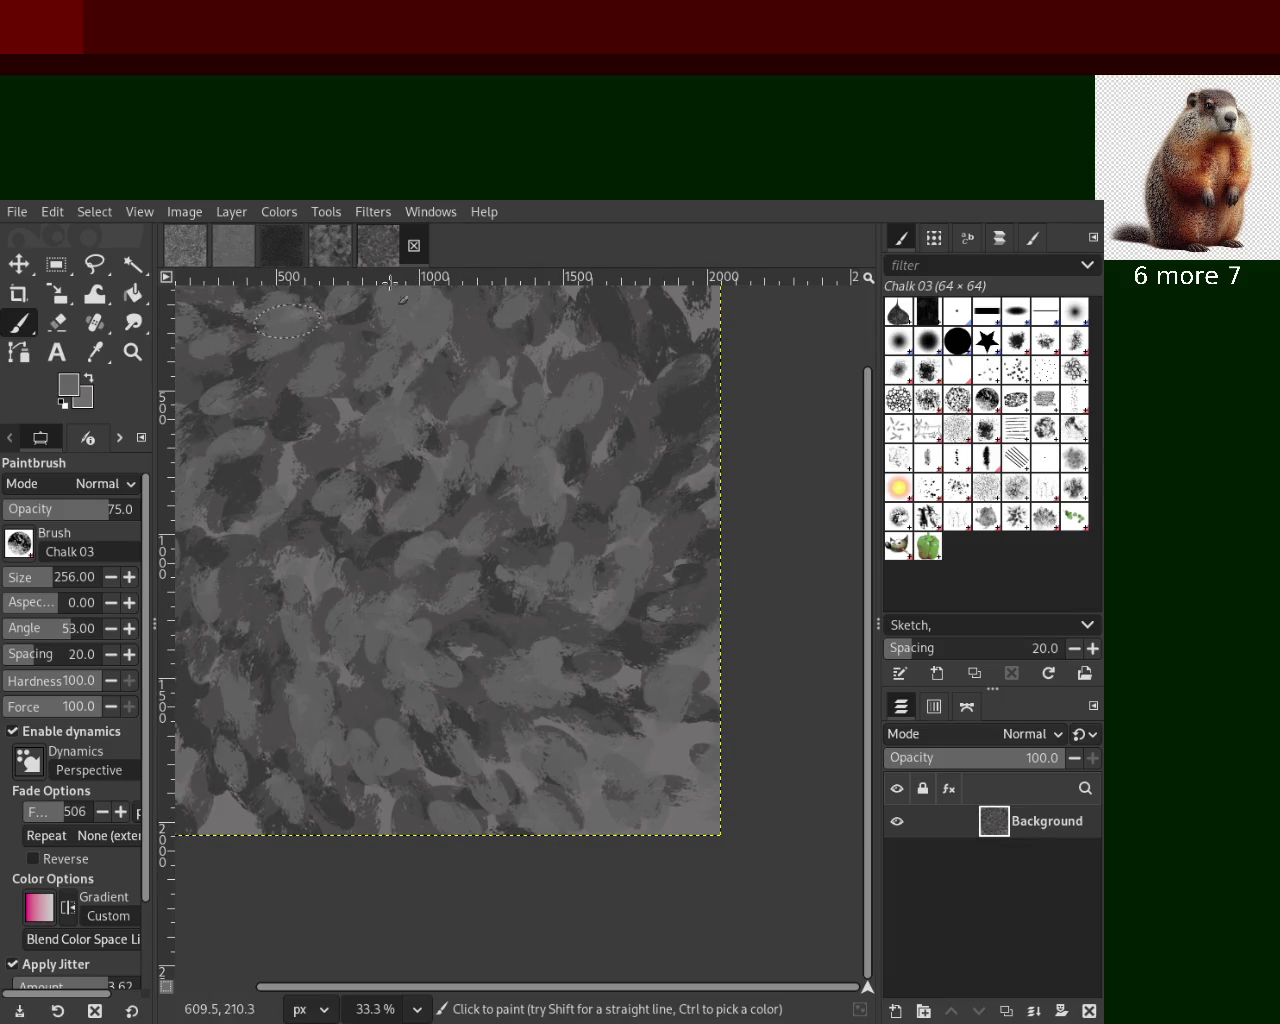
pyautogui.keyDown('ctrl'); pyautogui.click(700, 403); pyautogui.keyUp('ctrl')
pyautogui.moveTo(700, 403); pyautogui.dragTo(511, 426)
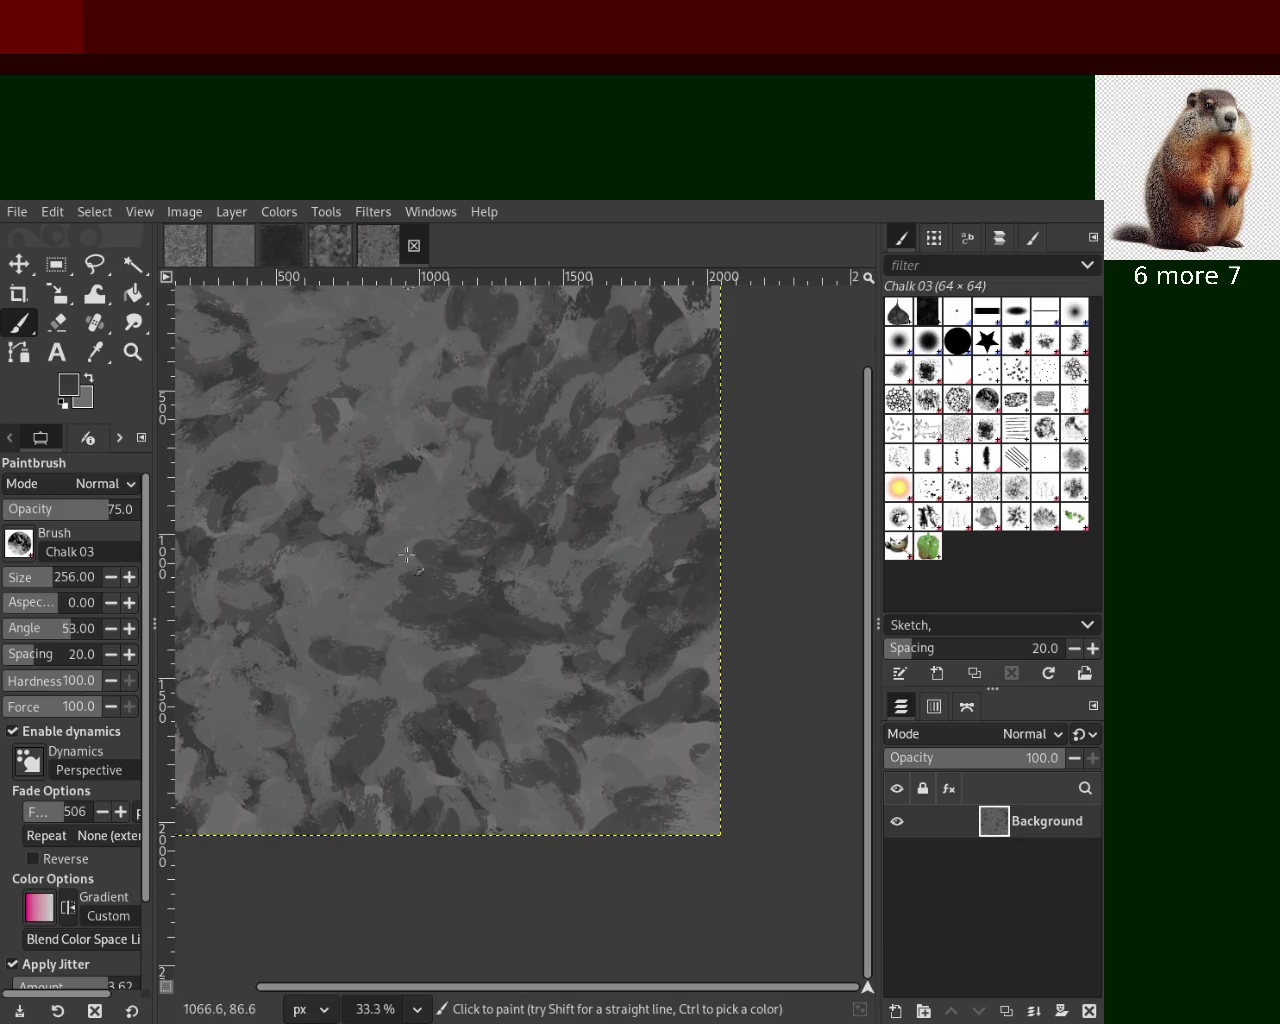
pyautogui.moveTo(644, 483)
pyautogui.mouseDown()
pyautogui.moveTo(397, 588)
pyautogui.moveTo(680, 790)
pyautogui.mouseUp()
pyautogui.moveTo(520, 760)
pyautogui.mouseDown()
pyautogui.moveTo(382, 571)
pyautogui.moveTo(493, 440)
pyautogui.moveTo(334, 674)
pyautogui.moveTo(578, 539)
pyautogui.moveTo(383, 543)
pyautogui.mouseUp()
pyautogui.keyDown('ctrl'); pyautogui.click(370, 552); pyautogui.keyUp('ctrl')
pyautogui.keyDown('ctrl'); pyautogui.click(286, 575); pyautogui.keyUp('ctrl')
pyautogui.moveTo(286, 575)
pyautogui.mouseDown()
pyautogui.moveTo(606, 886)
pyautogui.moveTo(147, 803)
pyautogui.mouseUp()
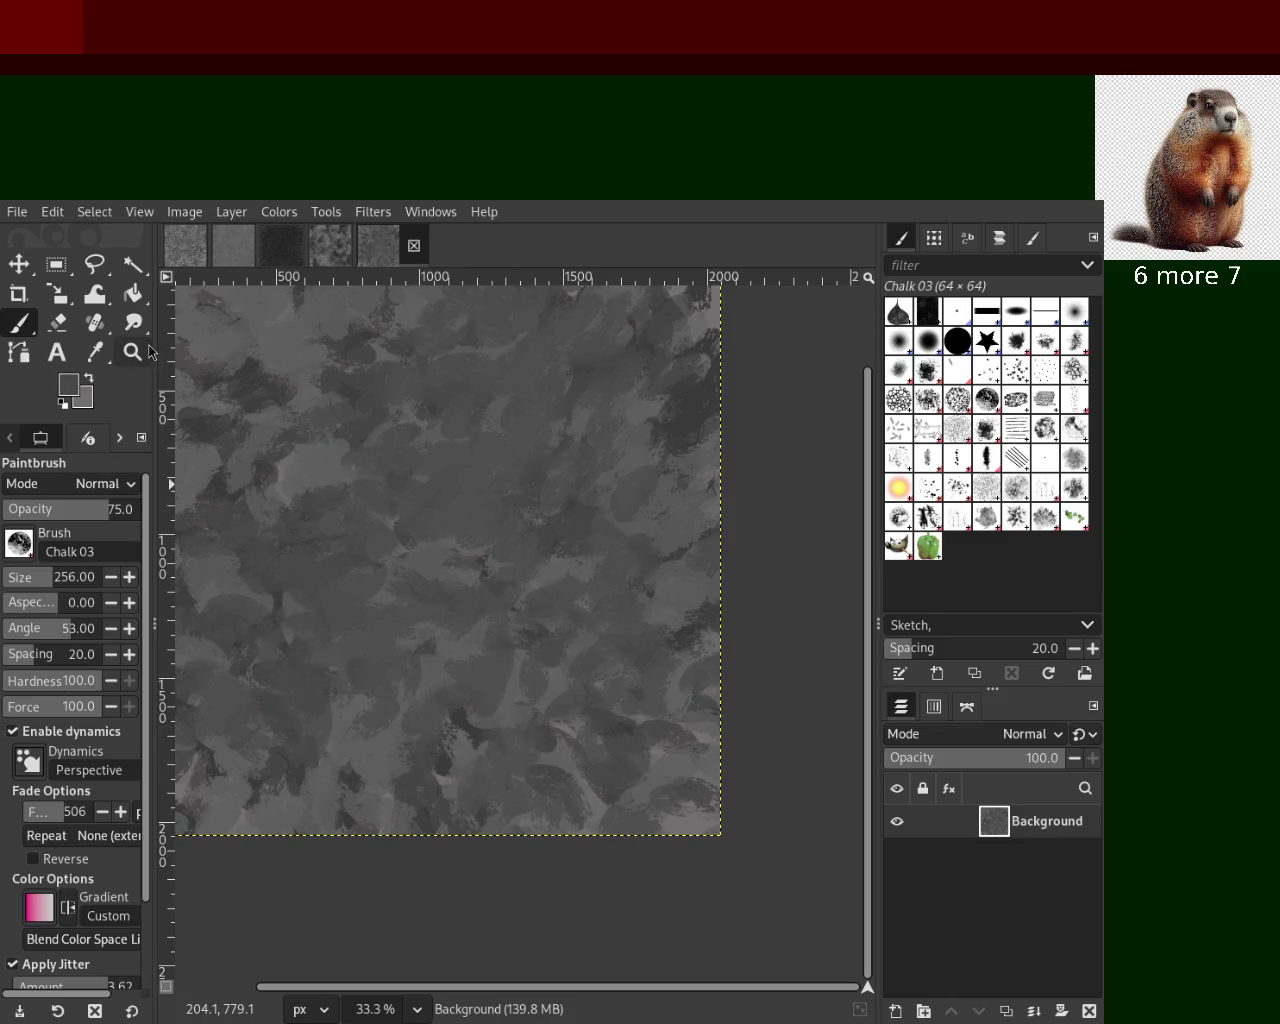
# Check the strokes up close, then add light and dark chalk dabs in a swirl
pyautogui.press('z')
pyautogui.click(588, 641)
pyautogui.click(588, 641)
pyautogui.click(588, 641)
pyautogui.click(588, 641)
pyautogui.click(588, 641)
pyautogui.keyDown('ctrl'); pyautogui.click(415, 511); pyautogui.keyUp('ctrl')
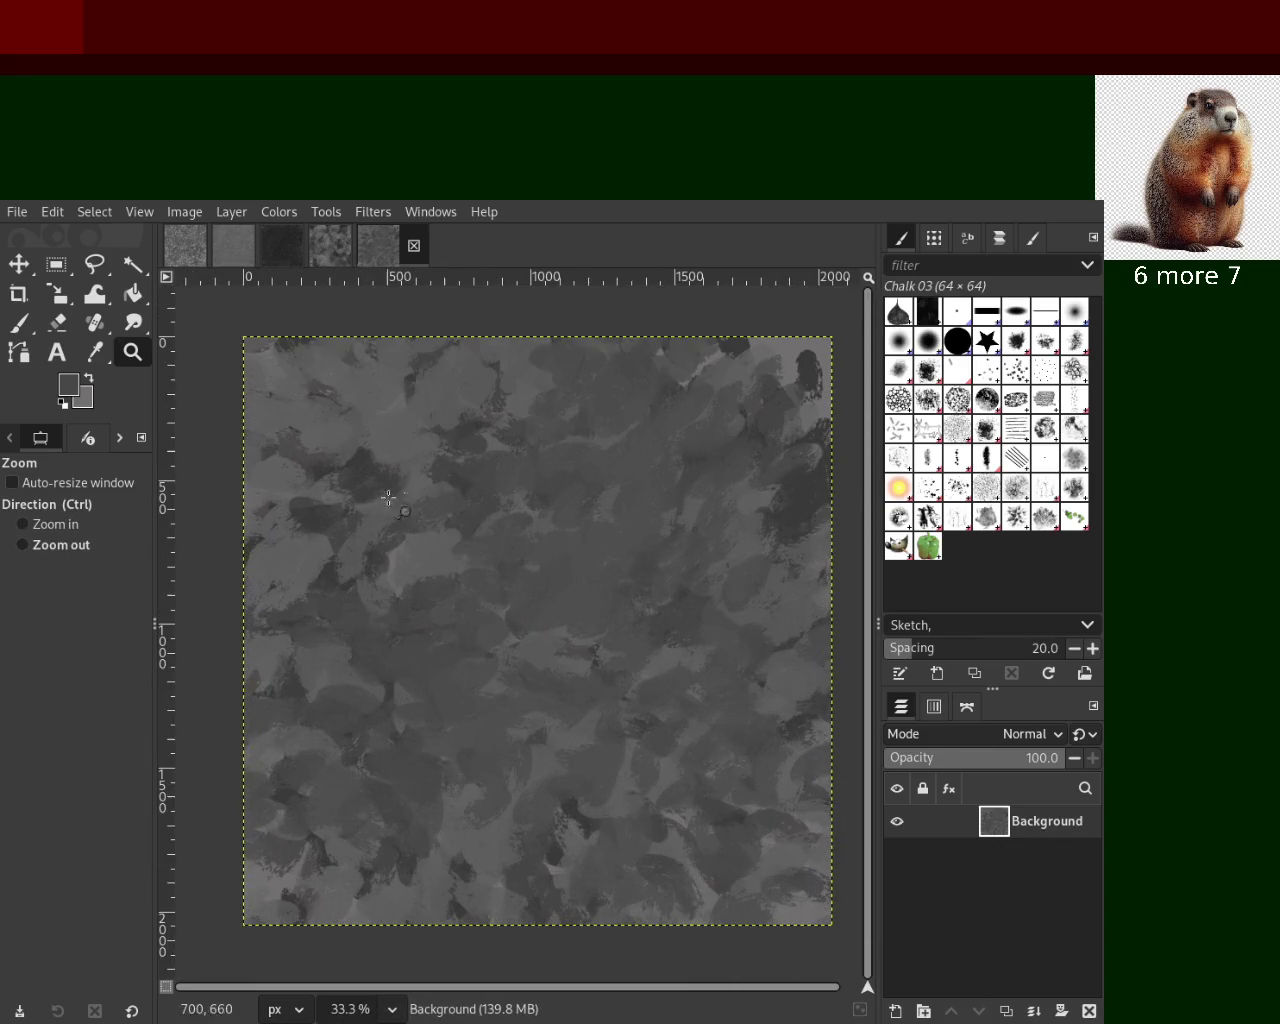
pyautogui.click(20, 323)
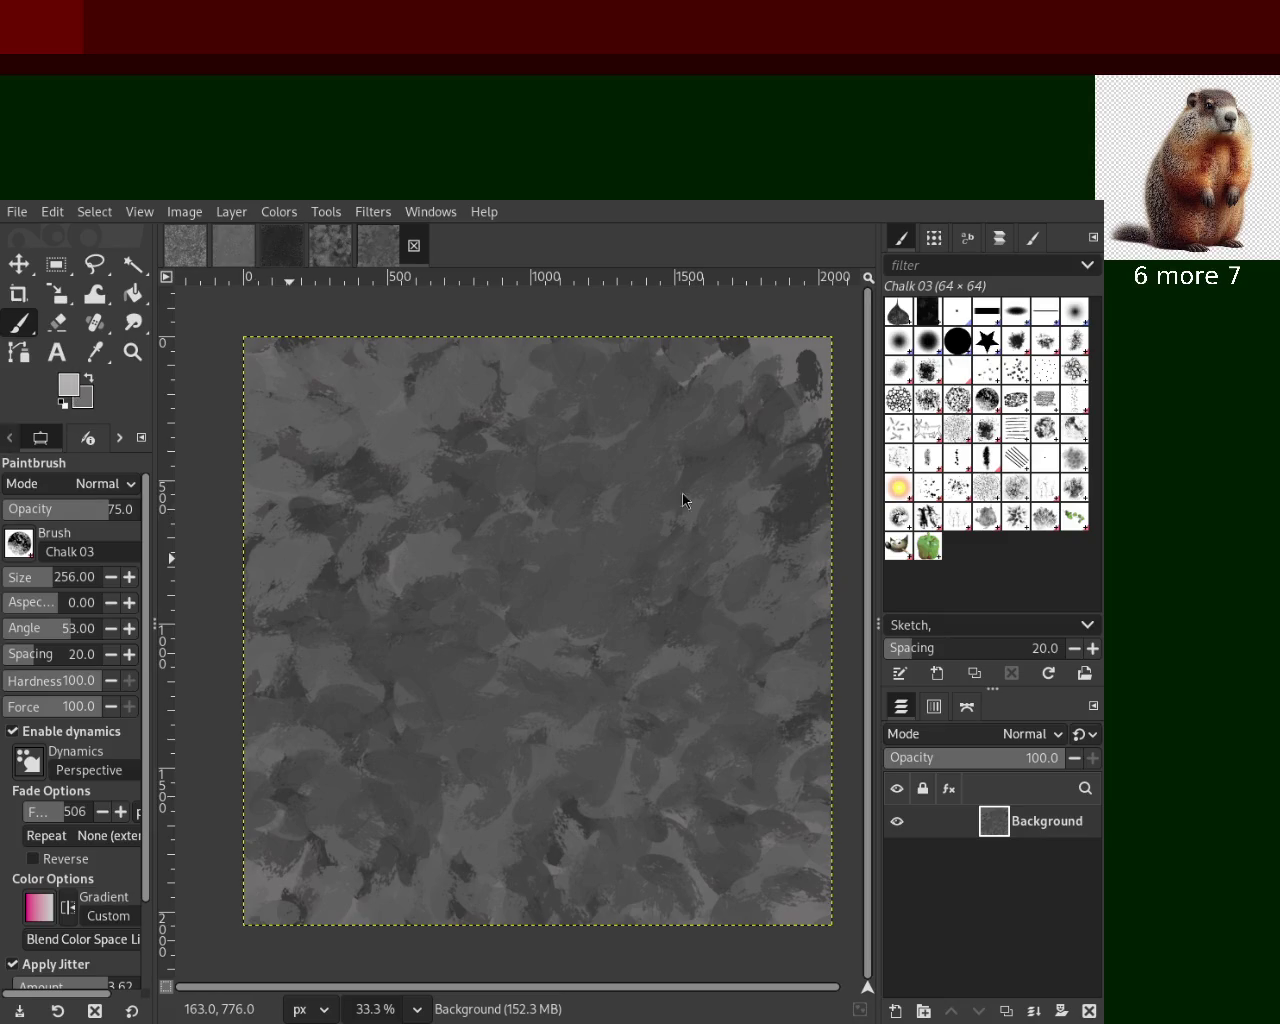
pyautogui.moveTo(738, 436)
pyautogui.mouseDown()
pyautogui.moveTo(600, 630)
pyautogui.moveTo(687, 904)
pyautogui.mouseUp()
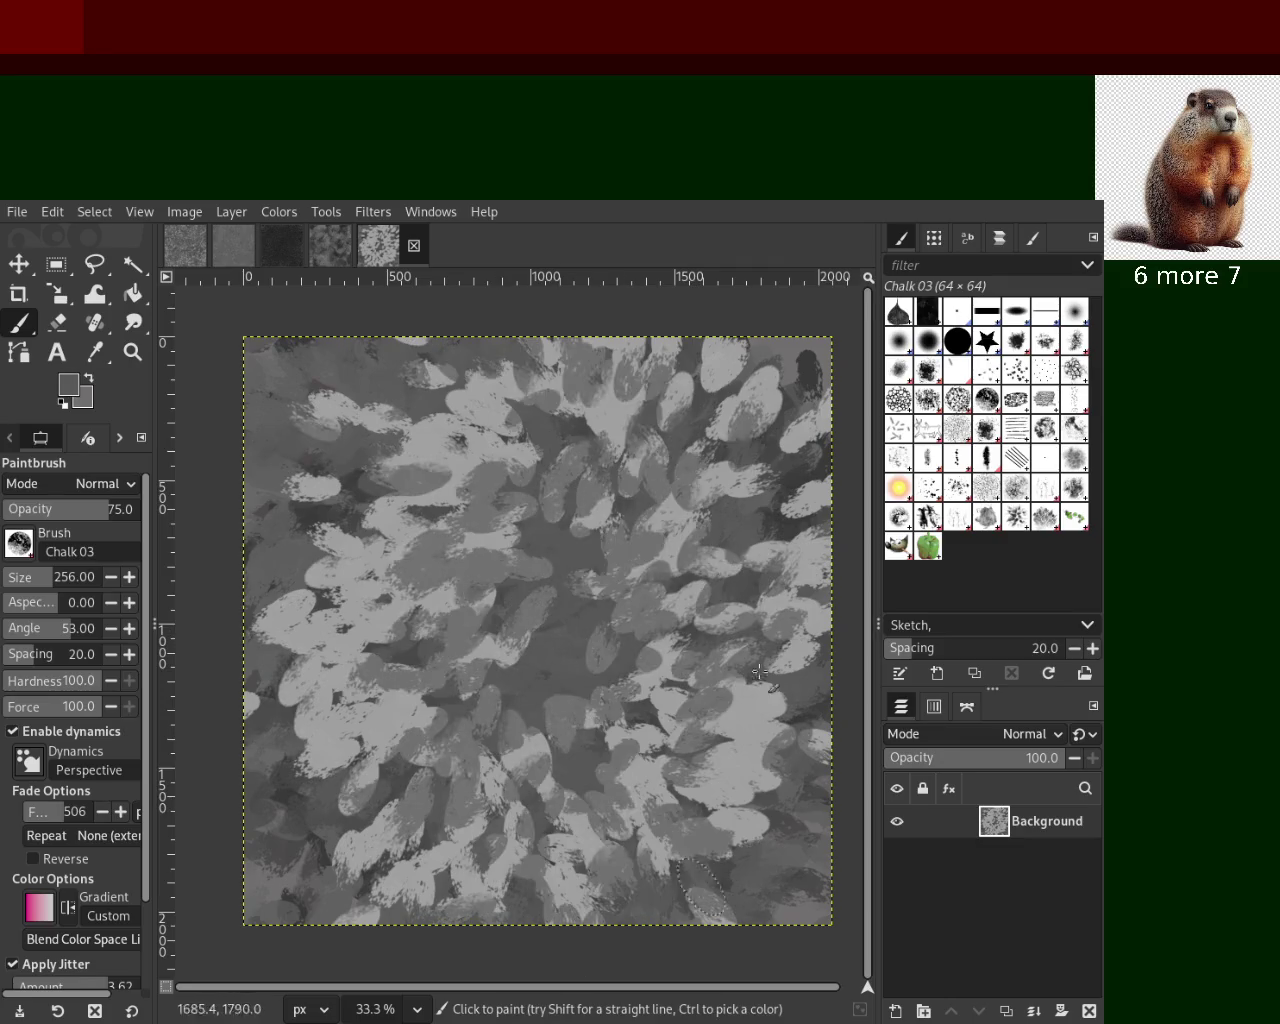
pyautogui.press('ctrl')
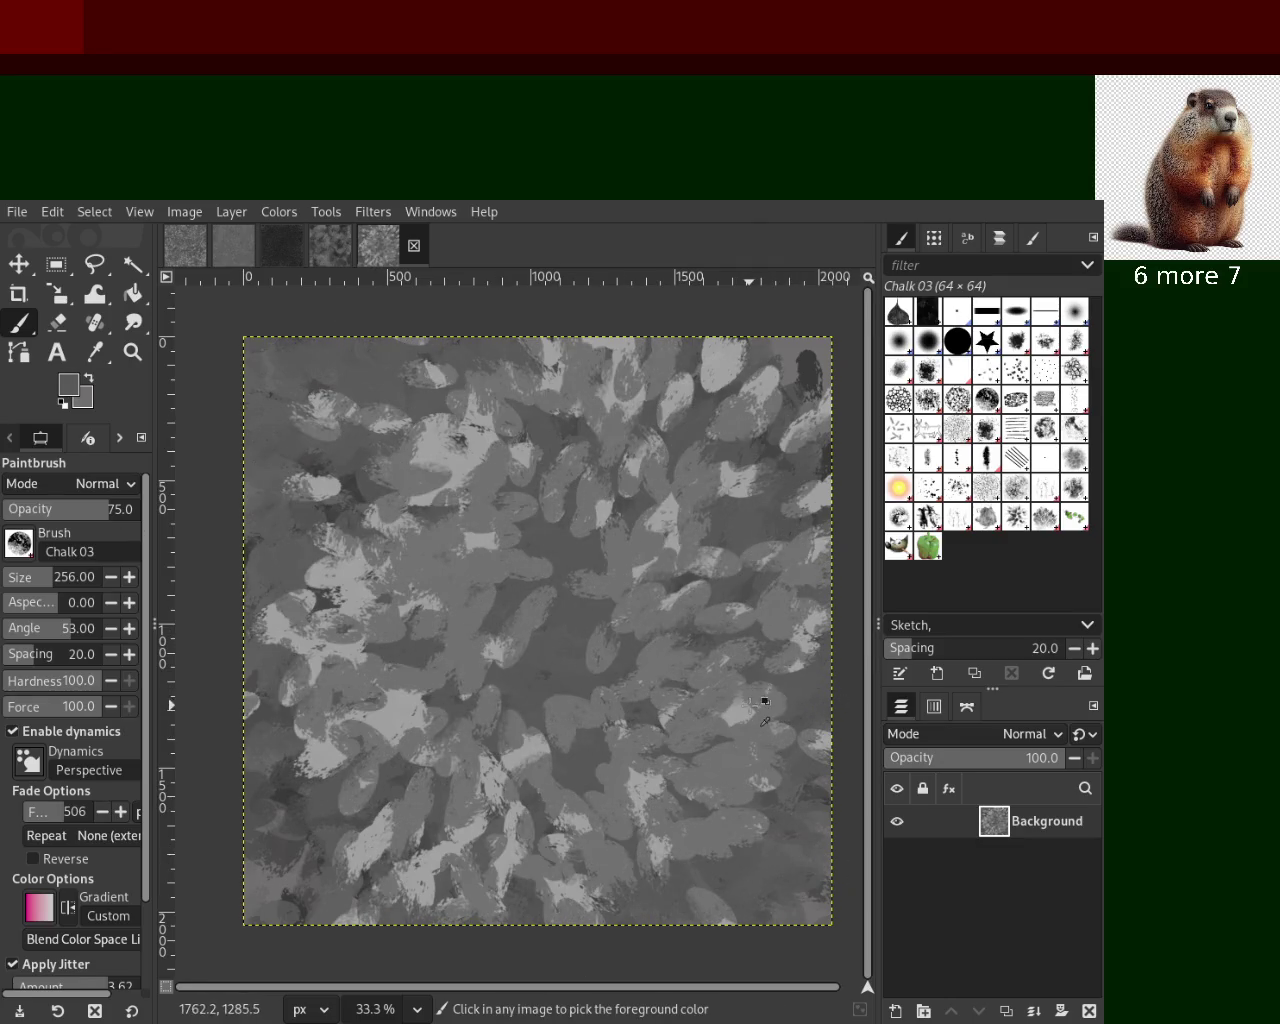
pyautogui.moveTo(744, 711); pyautogui.dragTo(357, 627)
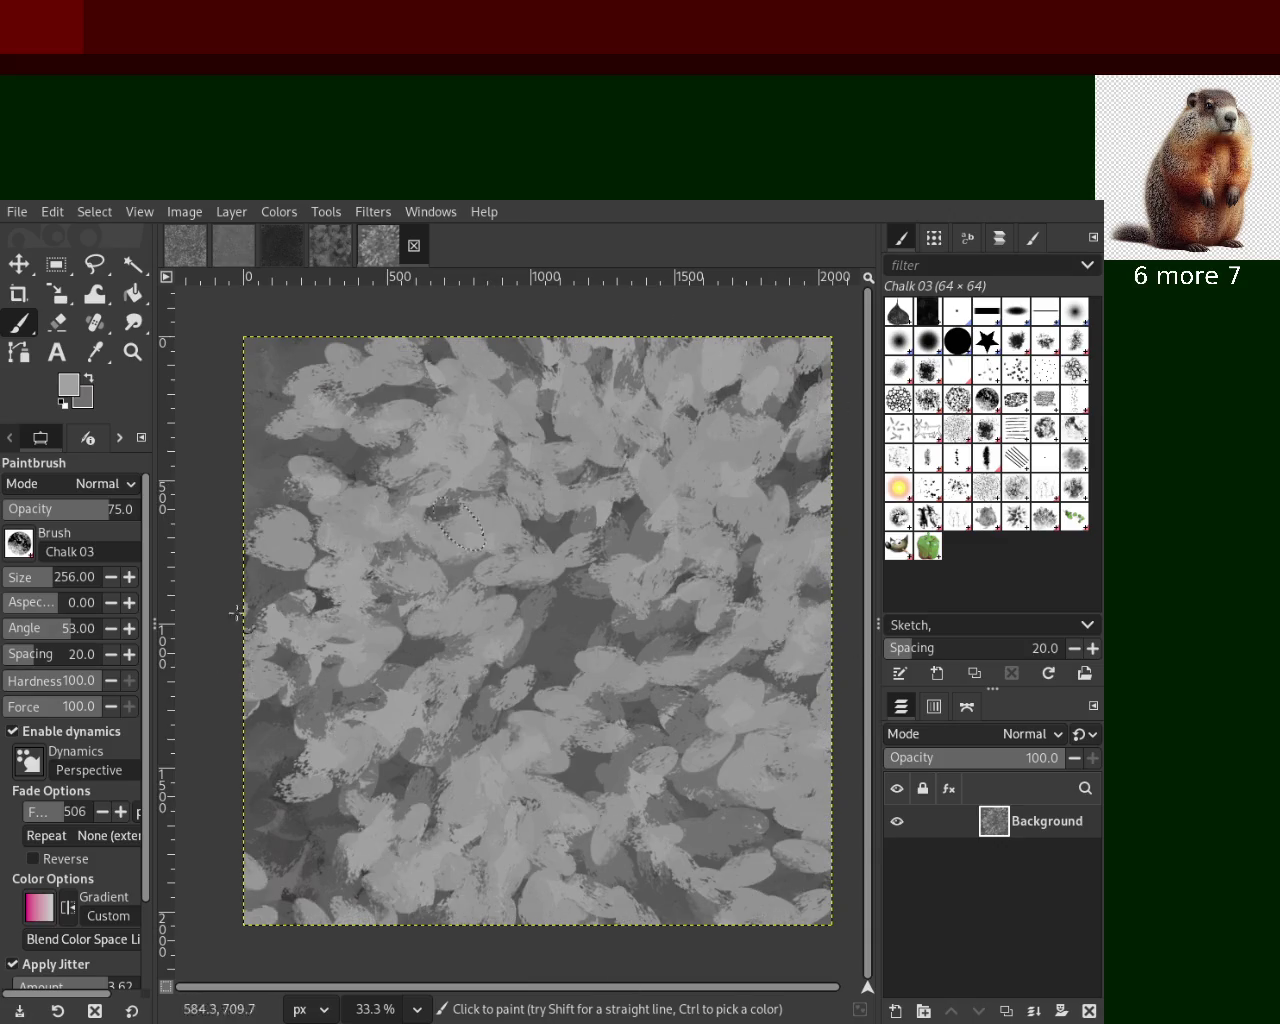
pyautogui.moveTo(275, 476); pyautogui.dragTo(352, 953)
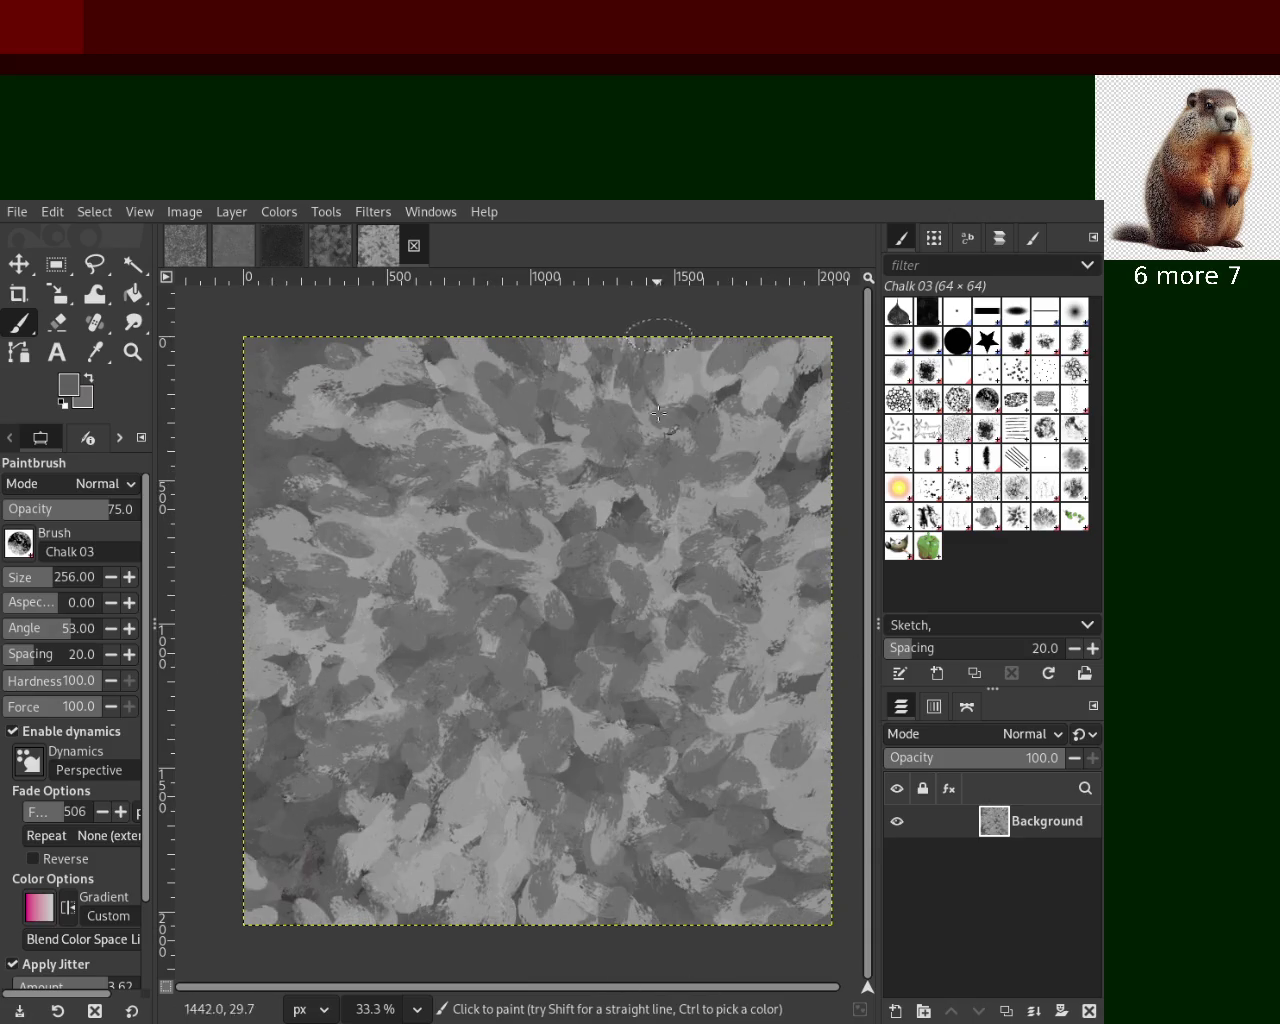
pyautogui.moveTo(352, 953)
pyautogui.mouseDown()
pyautogui.moveTo(757, 435)
pyautogui.moveTo(624, 858)
pyautogui.moveTo(712, 545)
pyautogui.moveTo(443, 944)
pyautogui.mouseUp()
# Sample greys from the canvas and layer dark dabs with lighter ones on top
pyautogui.keyDown('ctrl'); pyautogui.click(757, 435); pyautogui.keyUp('ctrl')
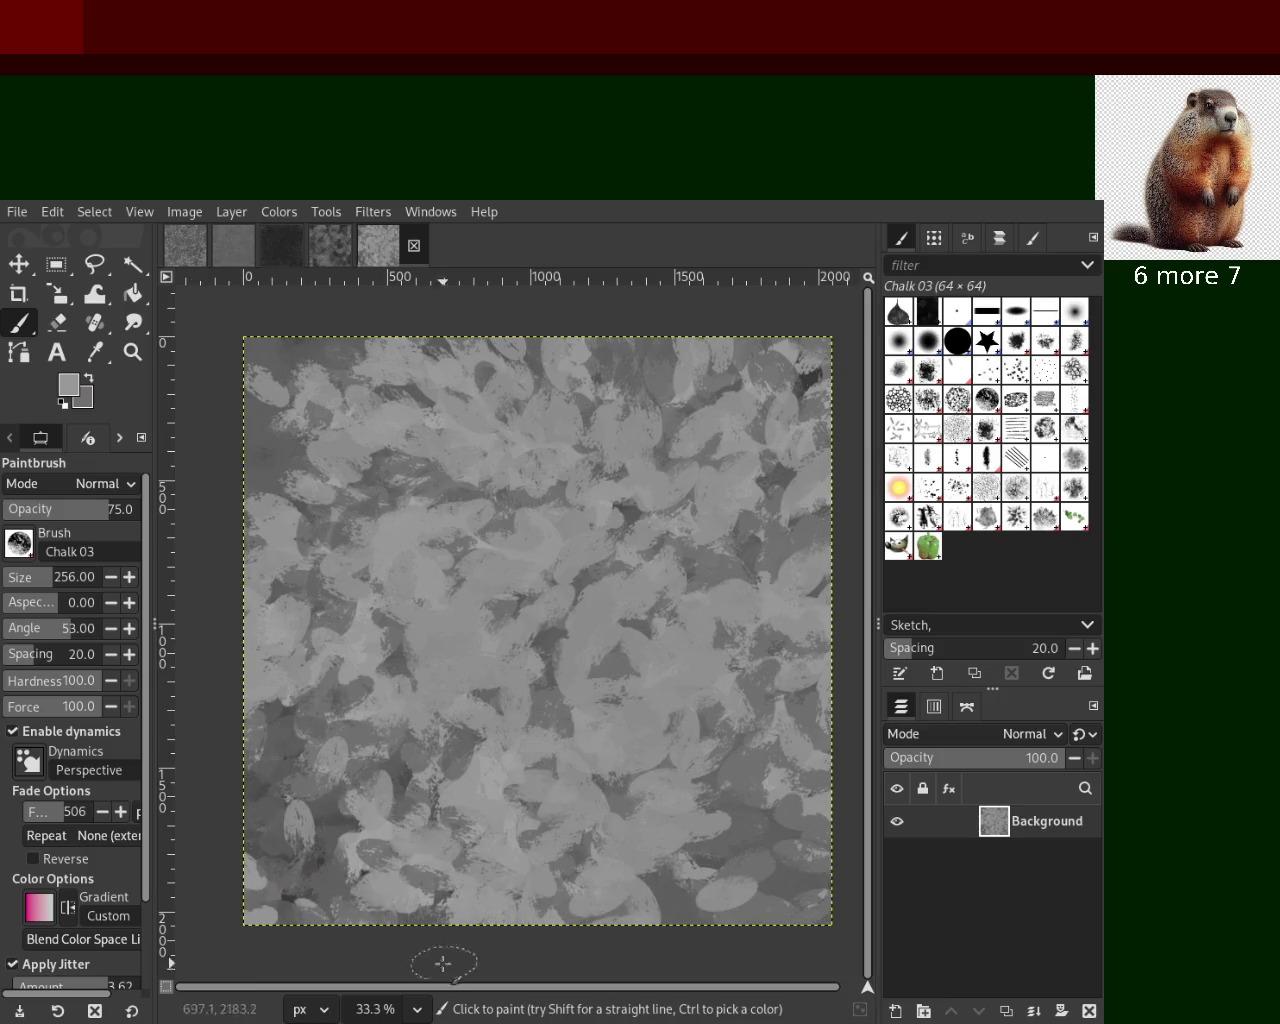
pyautogui.keyDown('ctrl'); pyautogui.click(808, 376); pyautogui.keyUp('ctrl')
pyautogui.moveTo(808, 376); pyautogui.dragTo(502, 733)
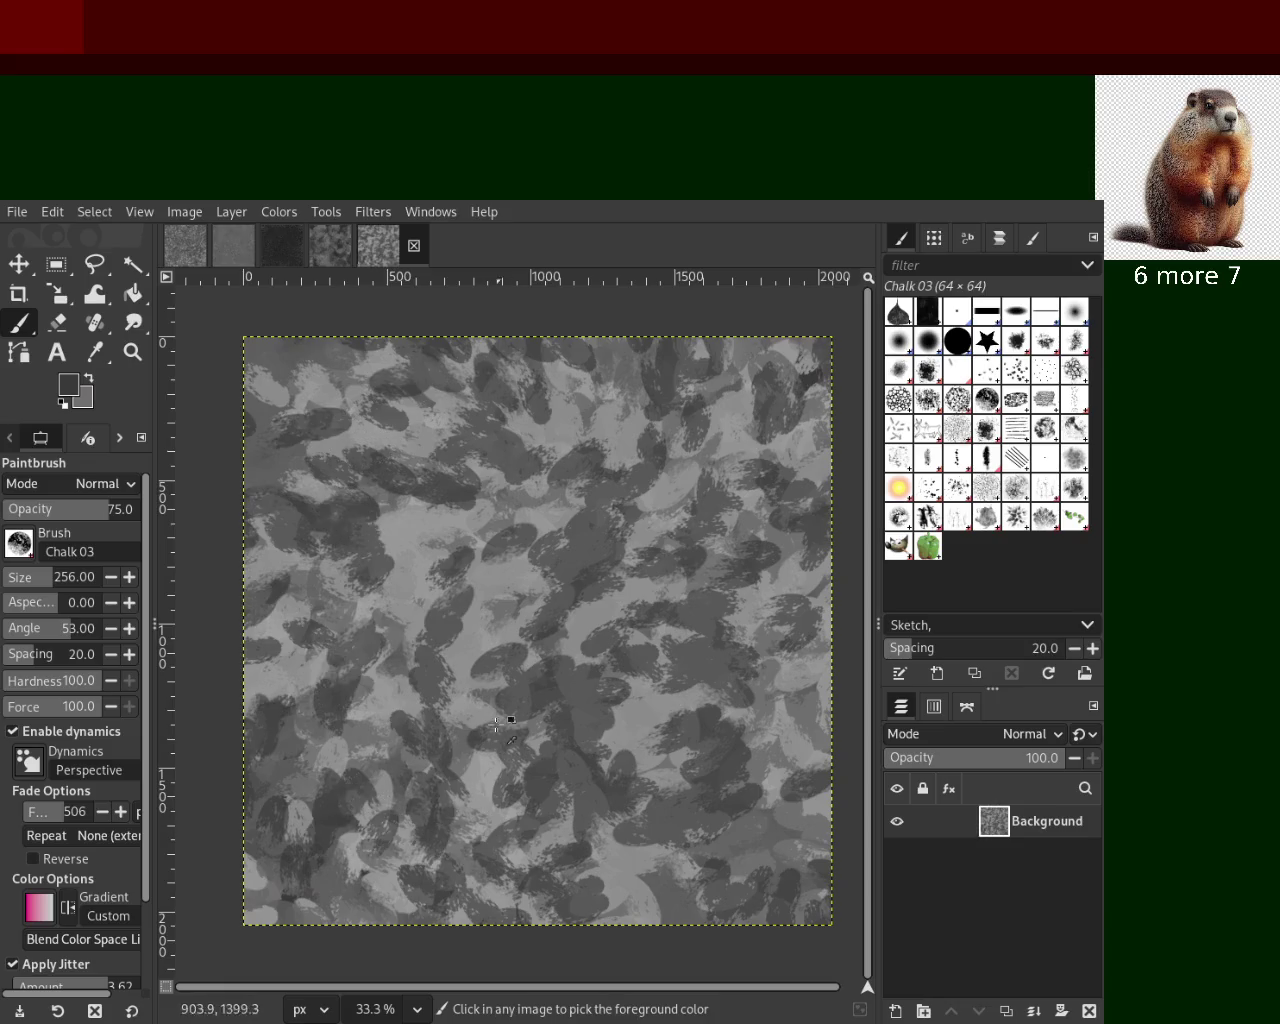
pyautogui.moveTo(474, 647); pyautogui.dragTo(601, 578)
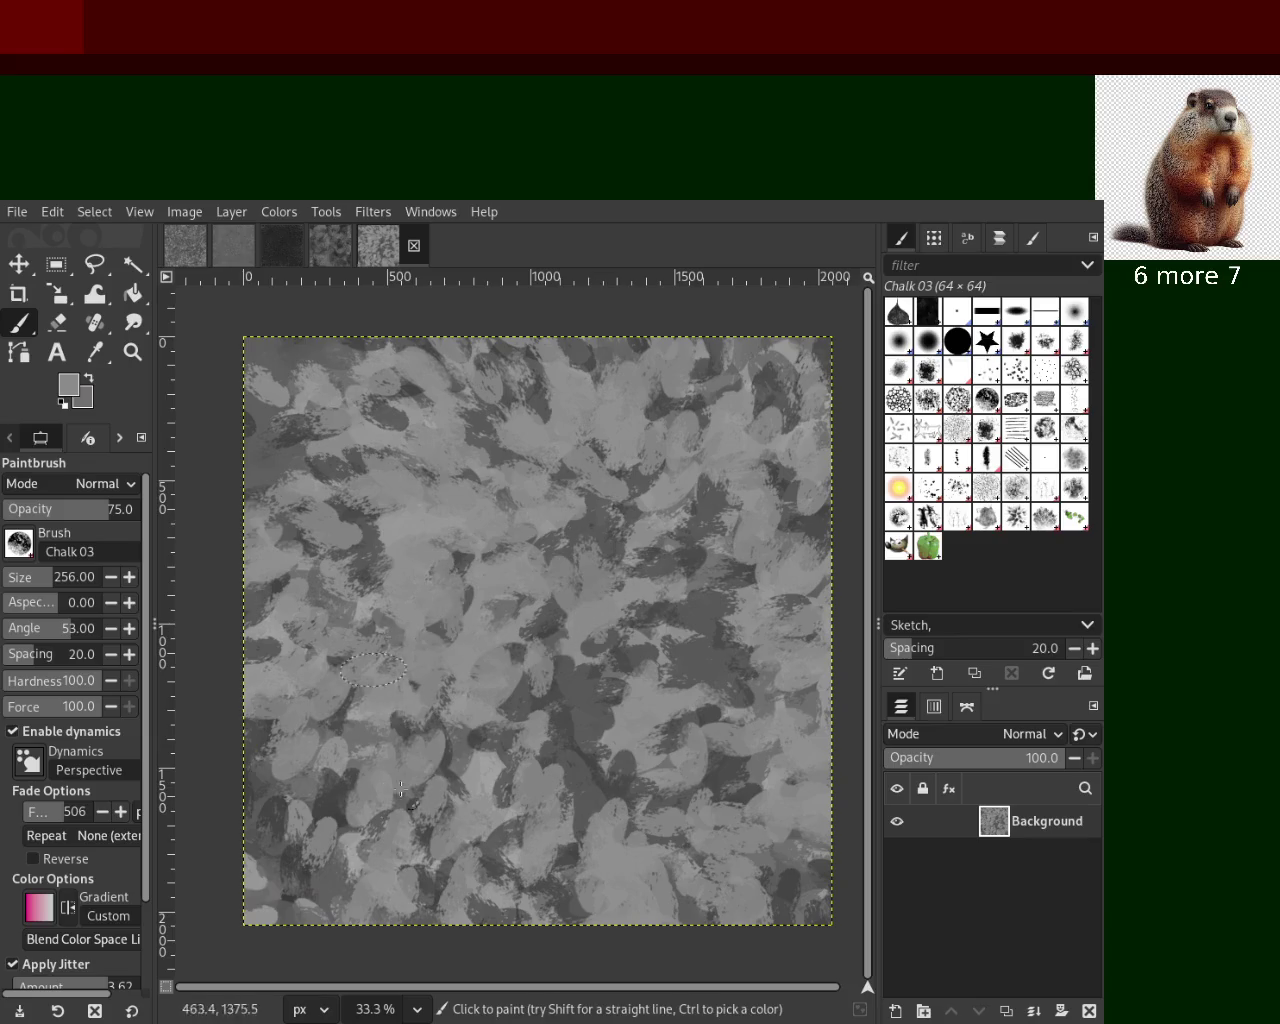
pyautogui.keyDown('ctrl'); pyautogui.click(740, 596); pyautogui.keyUp('ctrl')
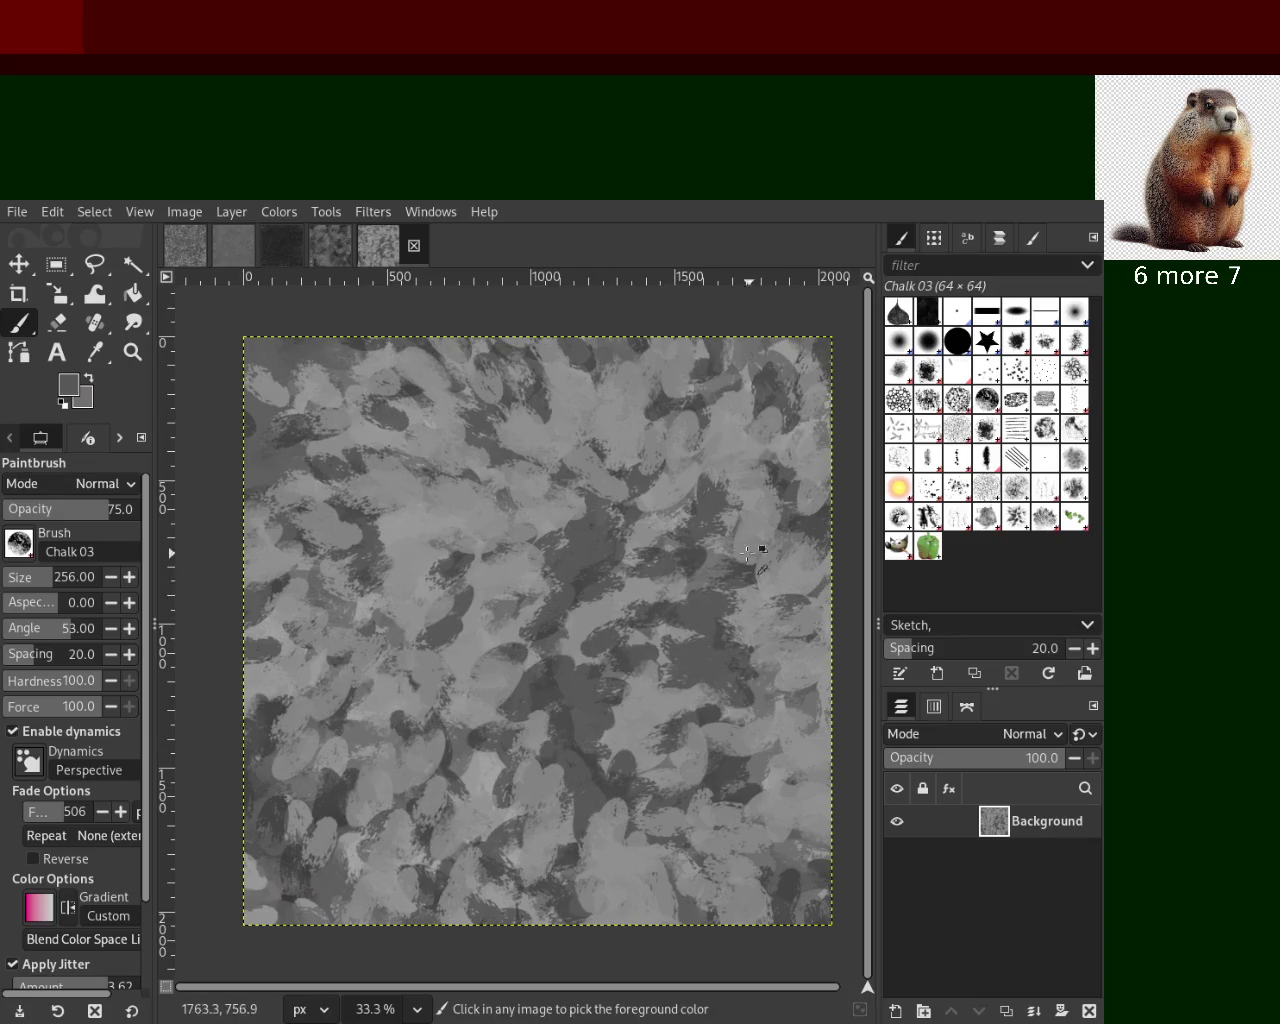
pyautogui.moveTo(722, 533); pyautogui.dragTo(655, 505)
pyautogui.keyDown('ctrl'); pyautogui.click(655, 505); pyautogui.keyUp('ctrl')
pyautogui.click(645, 490)
# Zoom in to check the mottled chalk texture
pyautogui.click(125, 358)
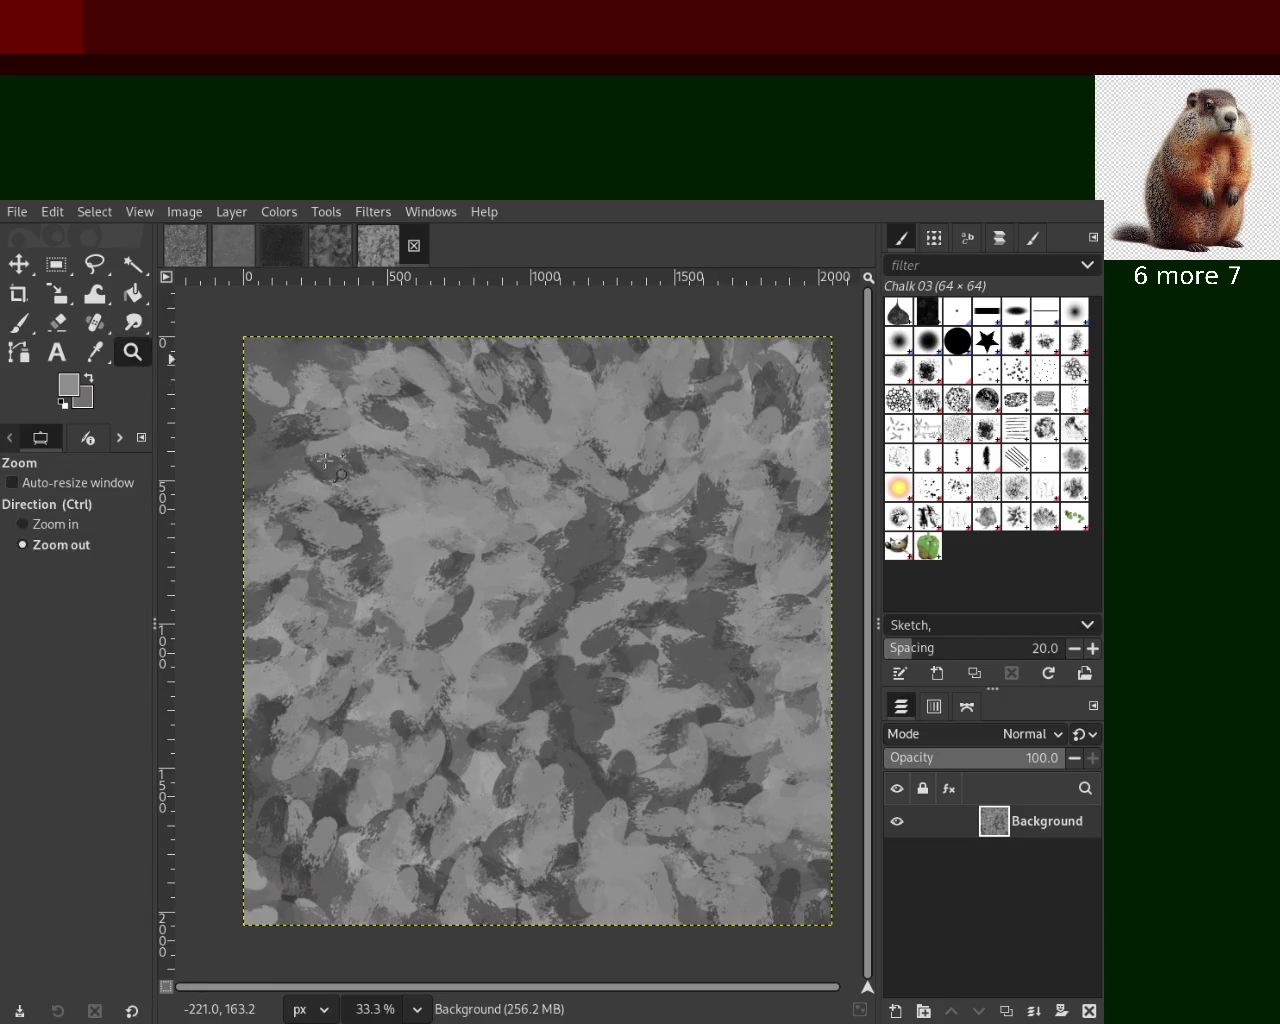
pyautogui.click(647, 623)
pyautogui.scroll(-3, 647, 623)
pyautogui.scroll(2, 647, 623)
pyautogui.press('ctrl')
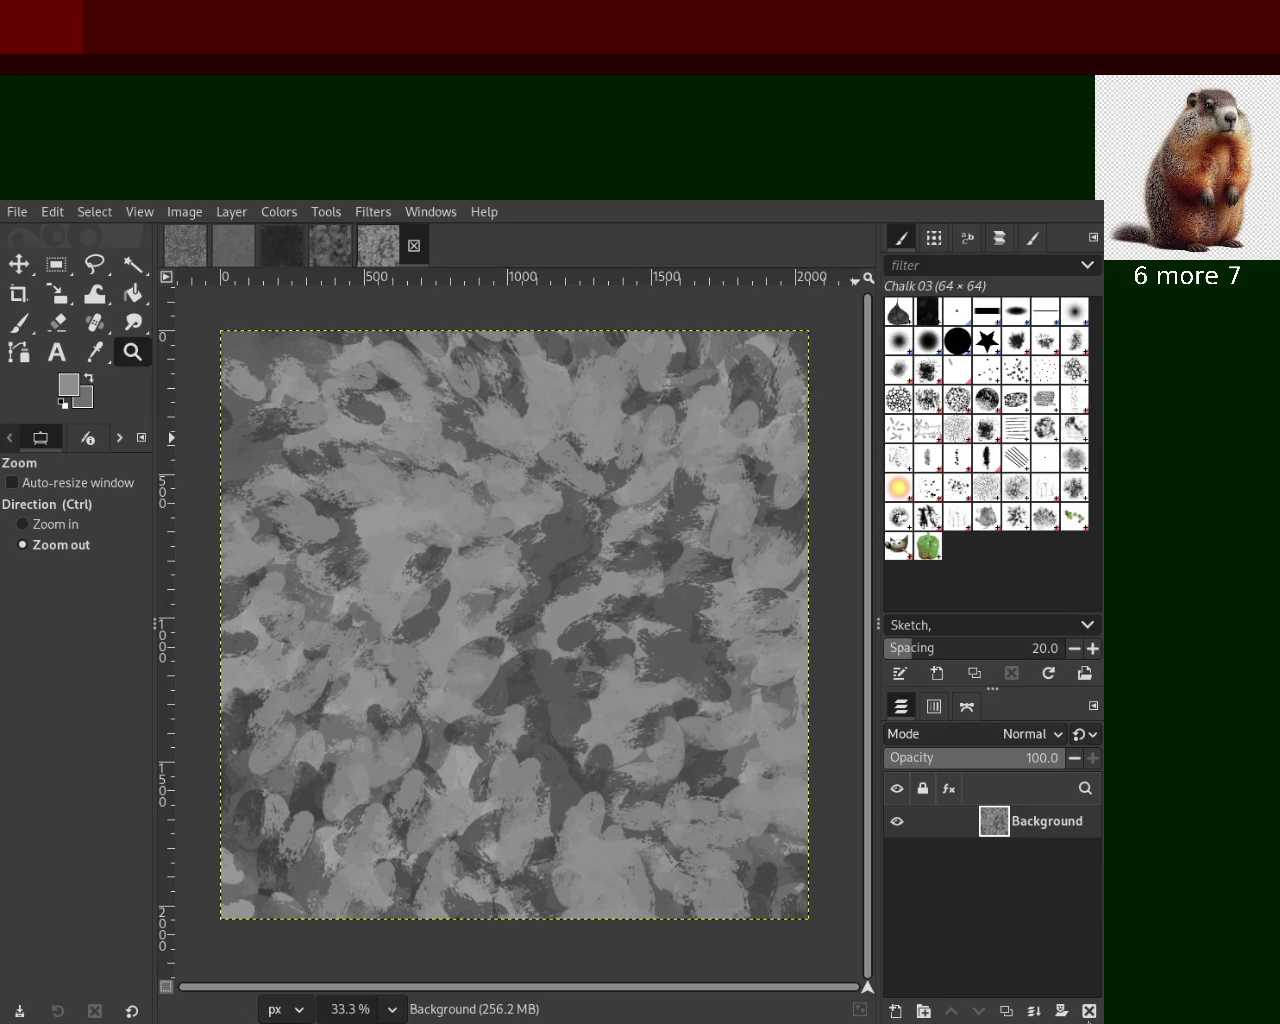
# Delete and restore the layer, refit the view, and try a Charcoal 03 test stroke
pyautogui.click(1088, 1013)
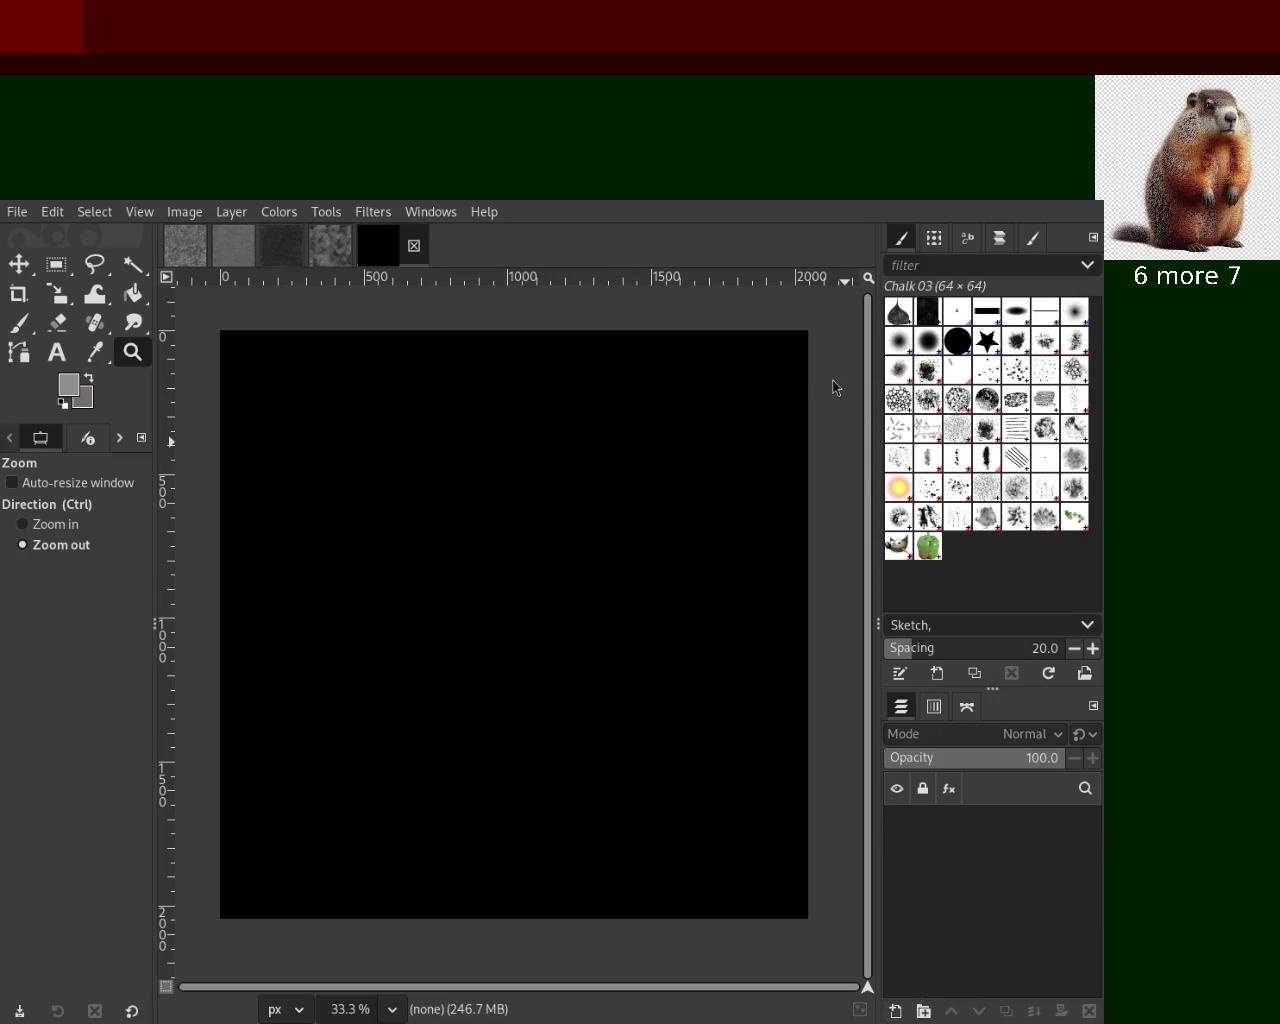
pyautogui.hotkey('ctrl', 'z')
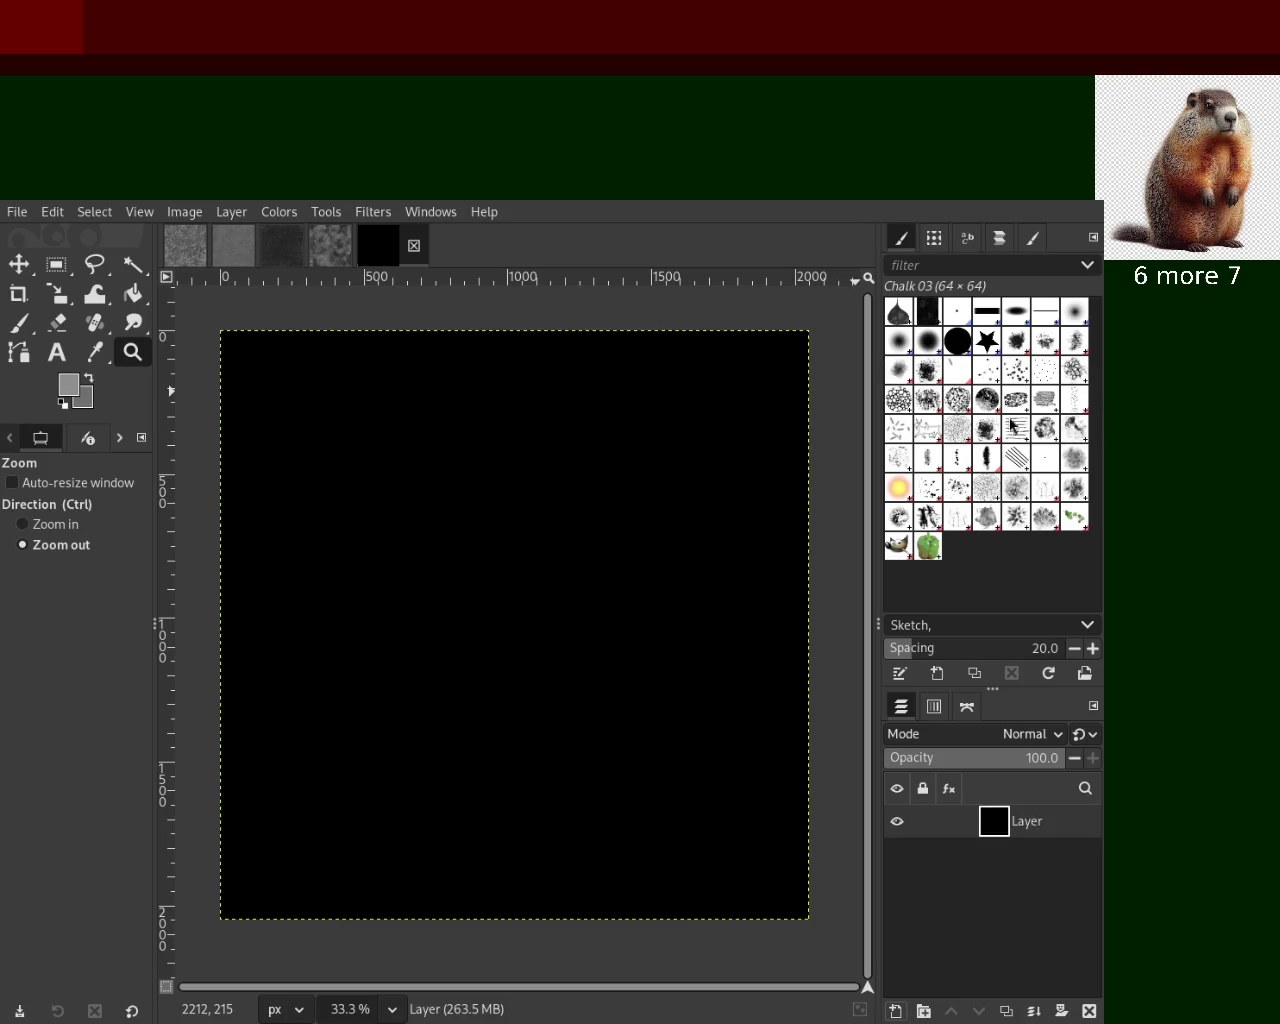
pyautogui.moveTo(410, 603); pyautogui.dragTo(591, 517)
pyautogui.click(491, 486)
pyautogui.click(220, 403)
pyautogui.click(19, 321)
pyautogui.moveTo(490, 700); pyautogui.dragTo(640, 340)
pyautogui.hotkey('ctrl', 'z')
# Cover the canvas with grey charcoal strokes, then darken areas with black ones
pyautogui.moveTo(490, 515); pyautogui.dragTo(253, 595)
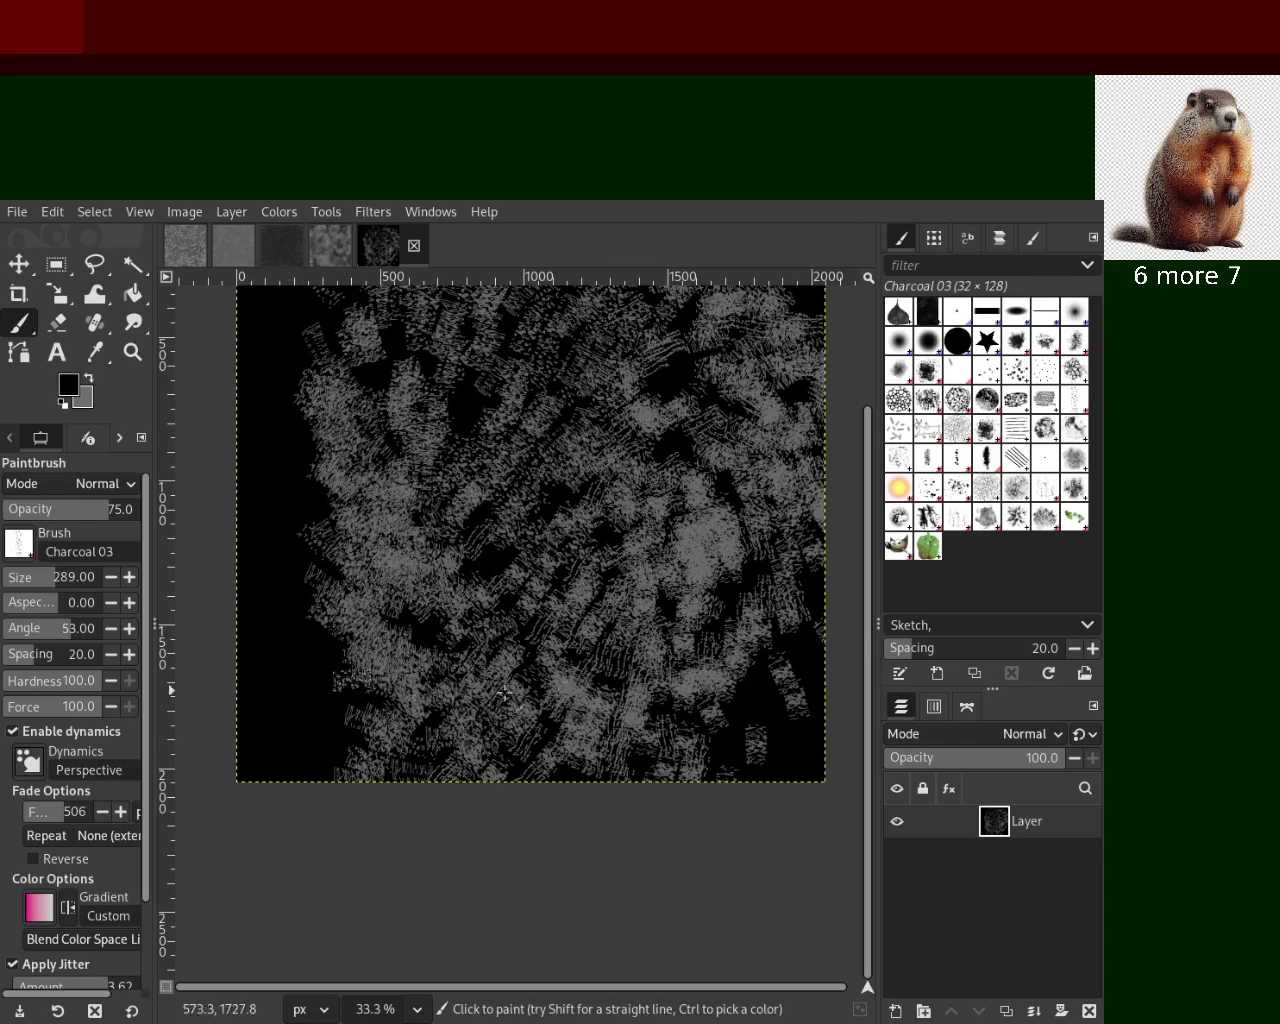
pyautogui.moveTo(731, 529); pyautogui.dragTo(425, 467)
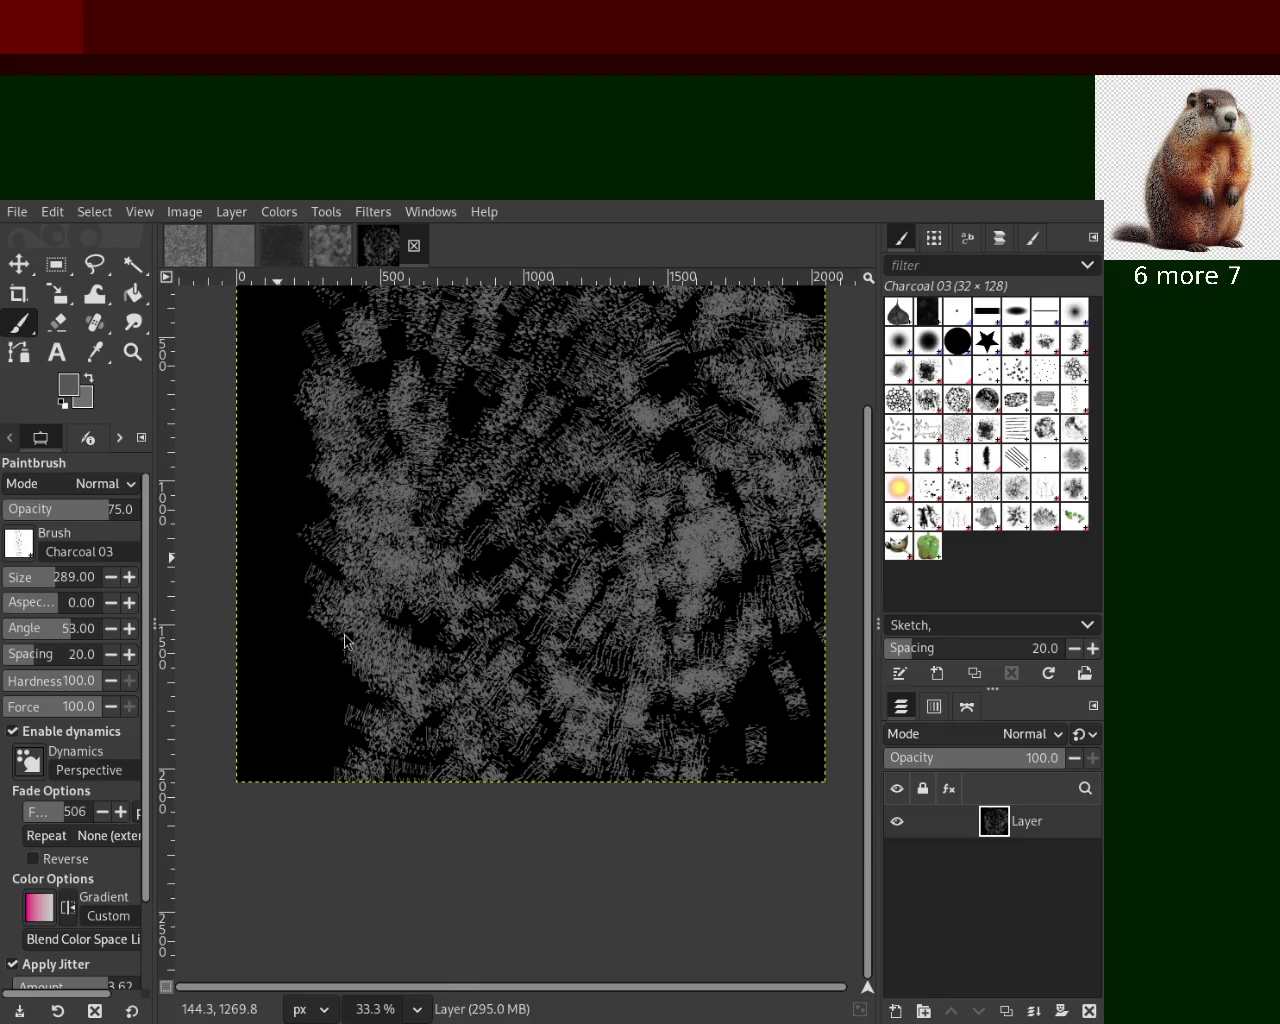
pyautogui.moveTo(749, 432)
pyautogui.mouseDown()
pyautogui.moveTo(421, 589)
pyautogui.moveTo(593, 418)
pyautogui.moveTo(495, 562)
pyautogui.moveTo(189, 364)
pyautogui.moveTo(785, 580)
pyautogui.moveTo(810, 697)
pyautogui.mouseUp()
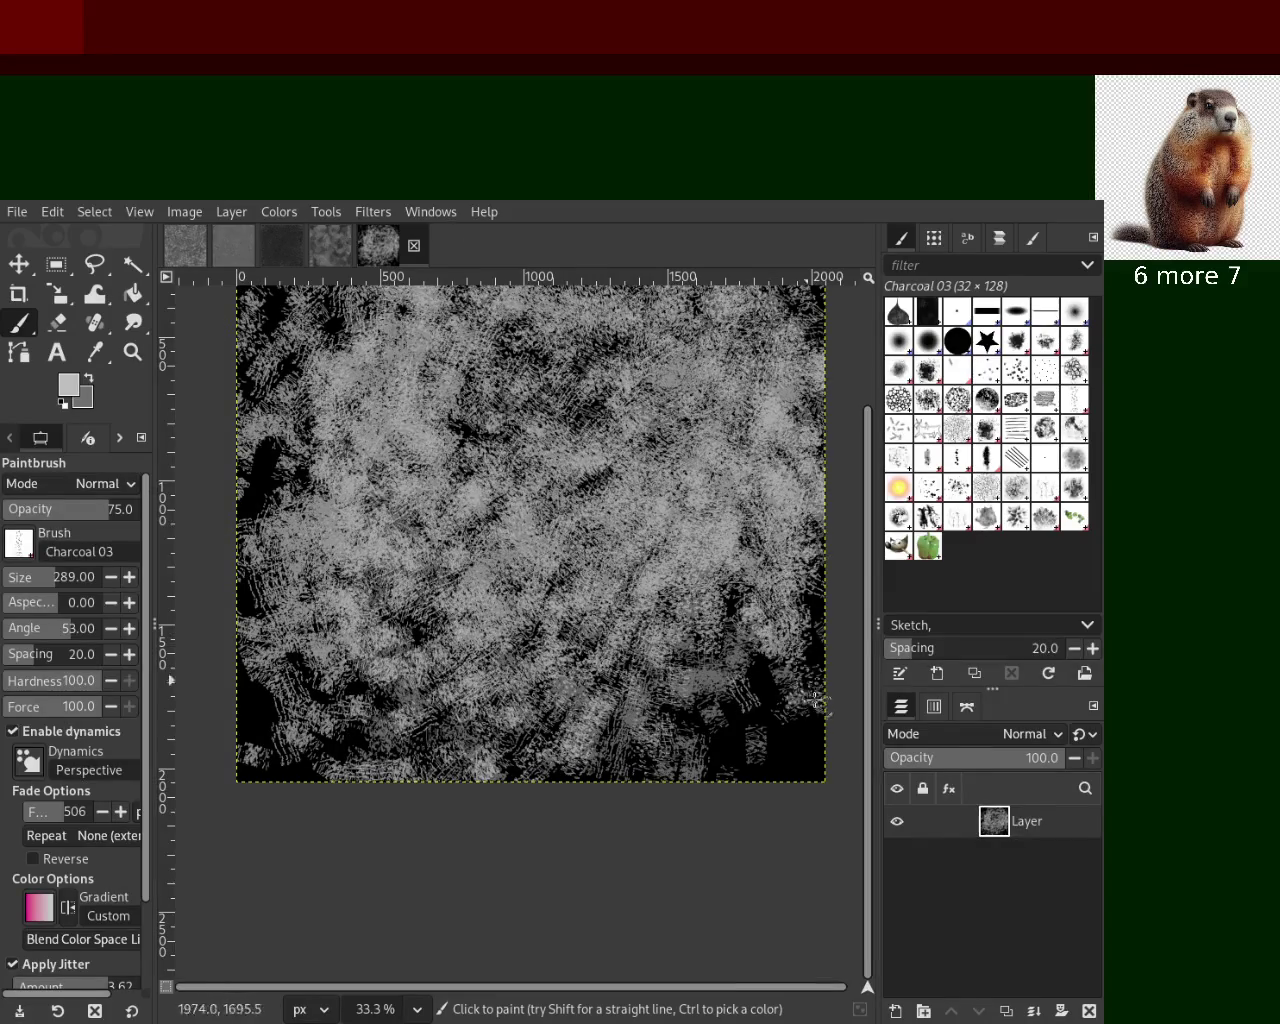
pyautogui.moveTo(870, 617); pyautogui.dragTo(865, 542)
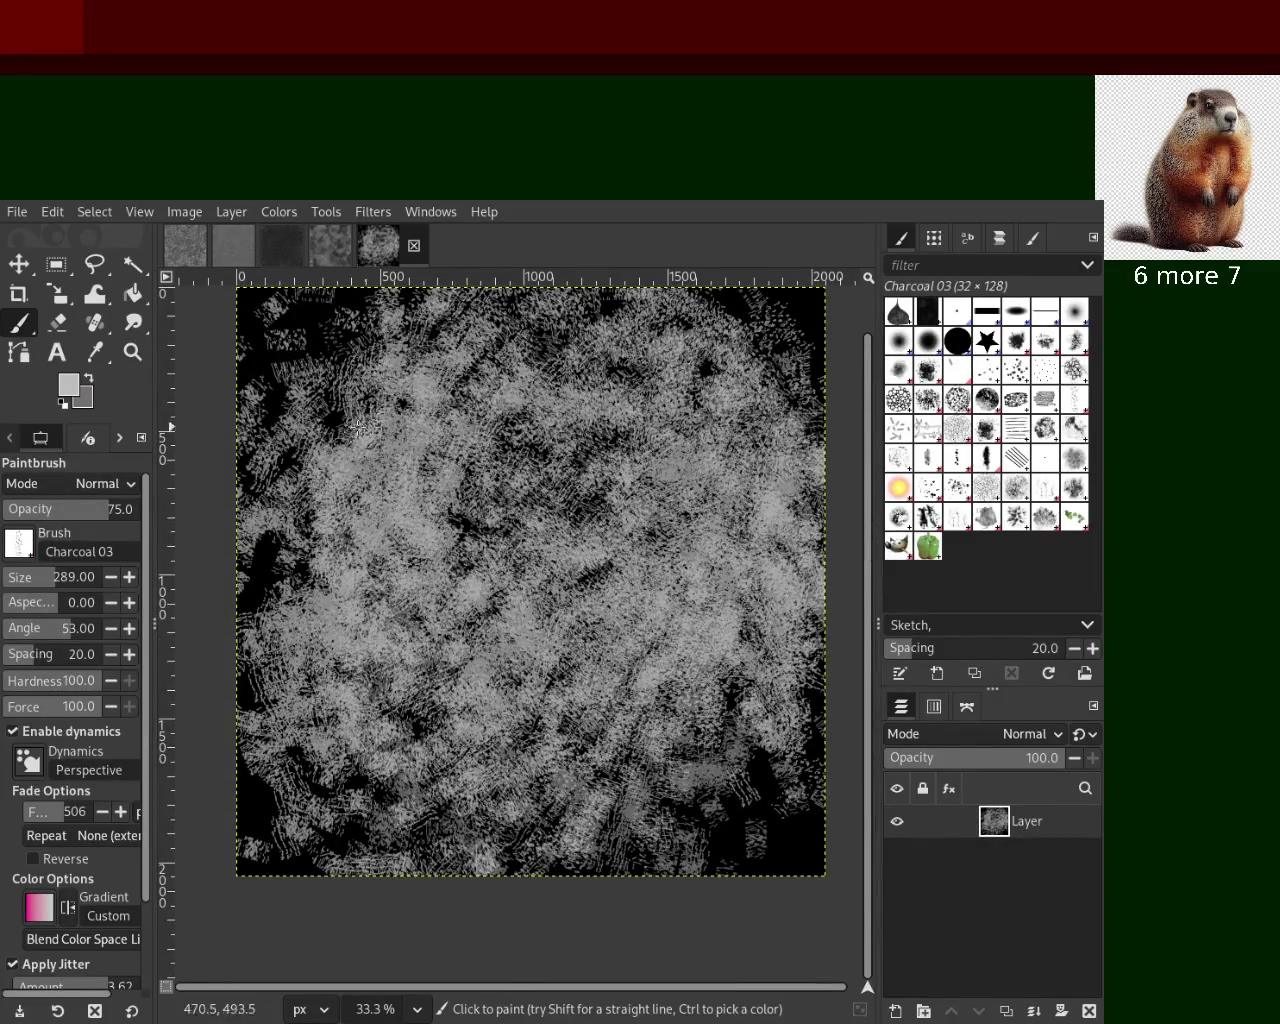
pyautogui.moveTo(321, 333)
pyautogui.mouseDown()
pyautogui.moveTo(611, 541)
pyautogui.moveTo(479, 583)
pyautogui.moveTo(544, 483)
pyautogui.moveTo(555, 396)
pyautogui.mouseUp()
pyautogui.moveTo(275, 540)
pyautogui.mouseDown()
pyautogui.moveTo(494, 377)
pyautogui.moveTo(700, 500)
pyautogui.moveTo(407, 388)
pyautogui.mouseUp()
pyautogui.moveTo(315, 323)
pyautogui.mouseDown()
pyautogui.moveTo(443, 914)
pyautogui.moveTo(465, 572)
pyautogui.moveTo(714, 410)
pyautogui.moveTo(258, 442)
pyautogui.moveTo(740, 470)
pyautogui.moveTo(730, 630)
pyautogui.moveTo(474, 727)
pyautogui.moveTo(313, 608)
pyautogui.mouseUp()
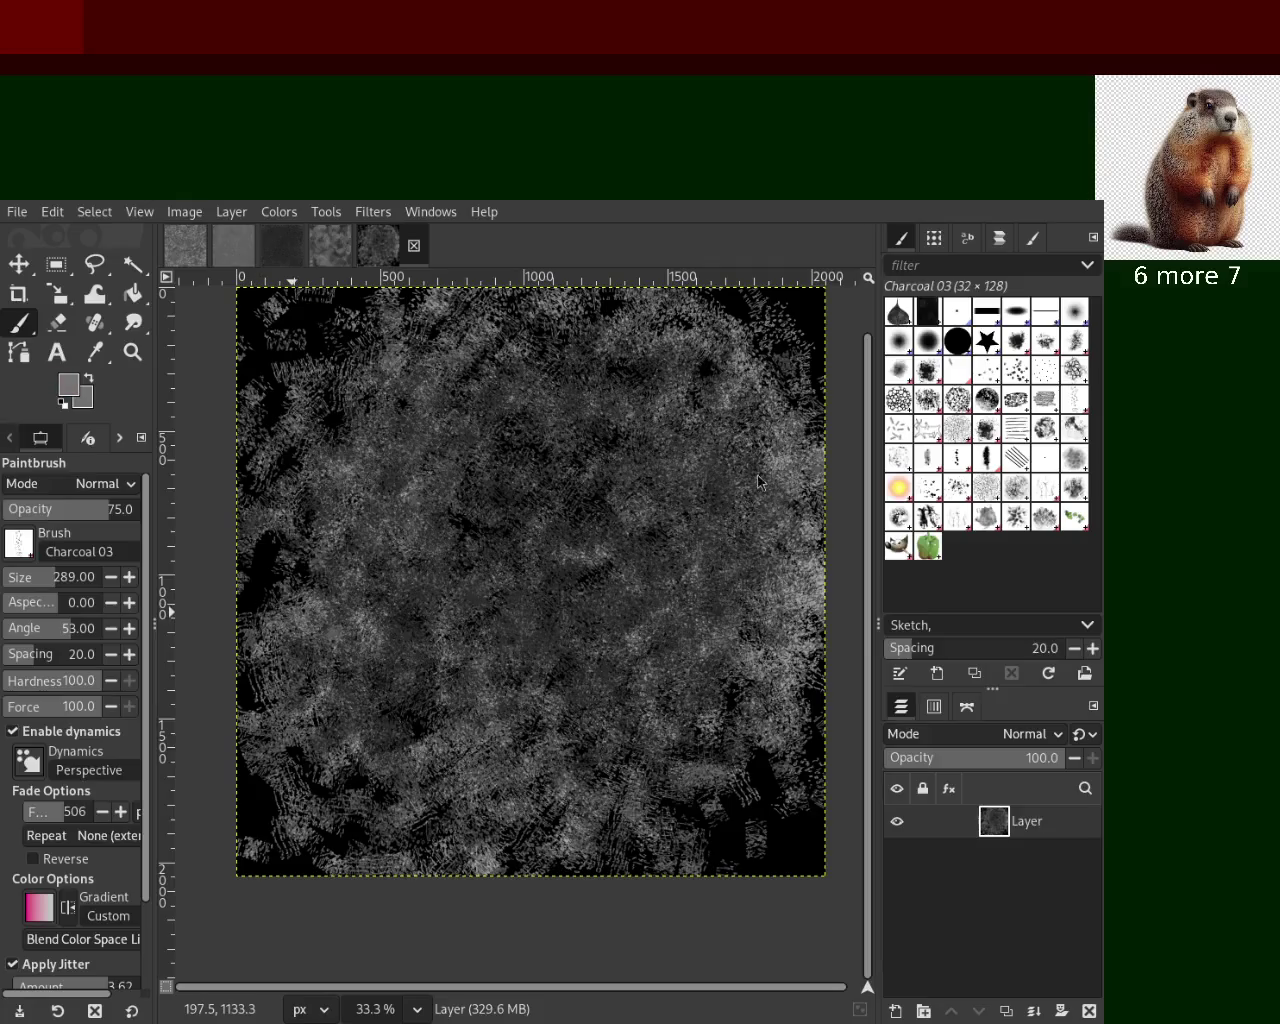
pyautogui.moveTo(784, 432)
pyautogui.mouseDown()
pyautogui.moveTo(300, 560)
pyautogui.moveTo(682, 759)
pyautogui.moveTo(495, 787)
pyautogui.moveTo(290, 425)
pyautogui.mouseUp()
# Alternate black and canvas-picked grey charcoal strokes to even out the mottling
pyautogui.keyDown('ctrl'); pyautogui.click(314, 326); pyautogui.keyUp('ctrl')
pyautogui.moveTo(380, 540)
pyautogui.mouseDown()
pyautogui.moveTo(498, 621)
pyautogui.moveTo(620, 500)
pyautogui.moveTo(702, 648)
pyautogui.moveTo(550, 770)
pyautogui.moveTo(270, 800)
pyautogui.moveTo(430, 720)
pyautogui.moveTo(441, 519)
pyautogui.moveTo(700, 740)
pyautogui.moveTo(790, 650)
pyautogui.moveTo(775, 508)
pyautogui.moveTo(643, 612)
pyautogui.mouseUp()
pyautogui.press('ctrl')
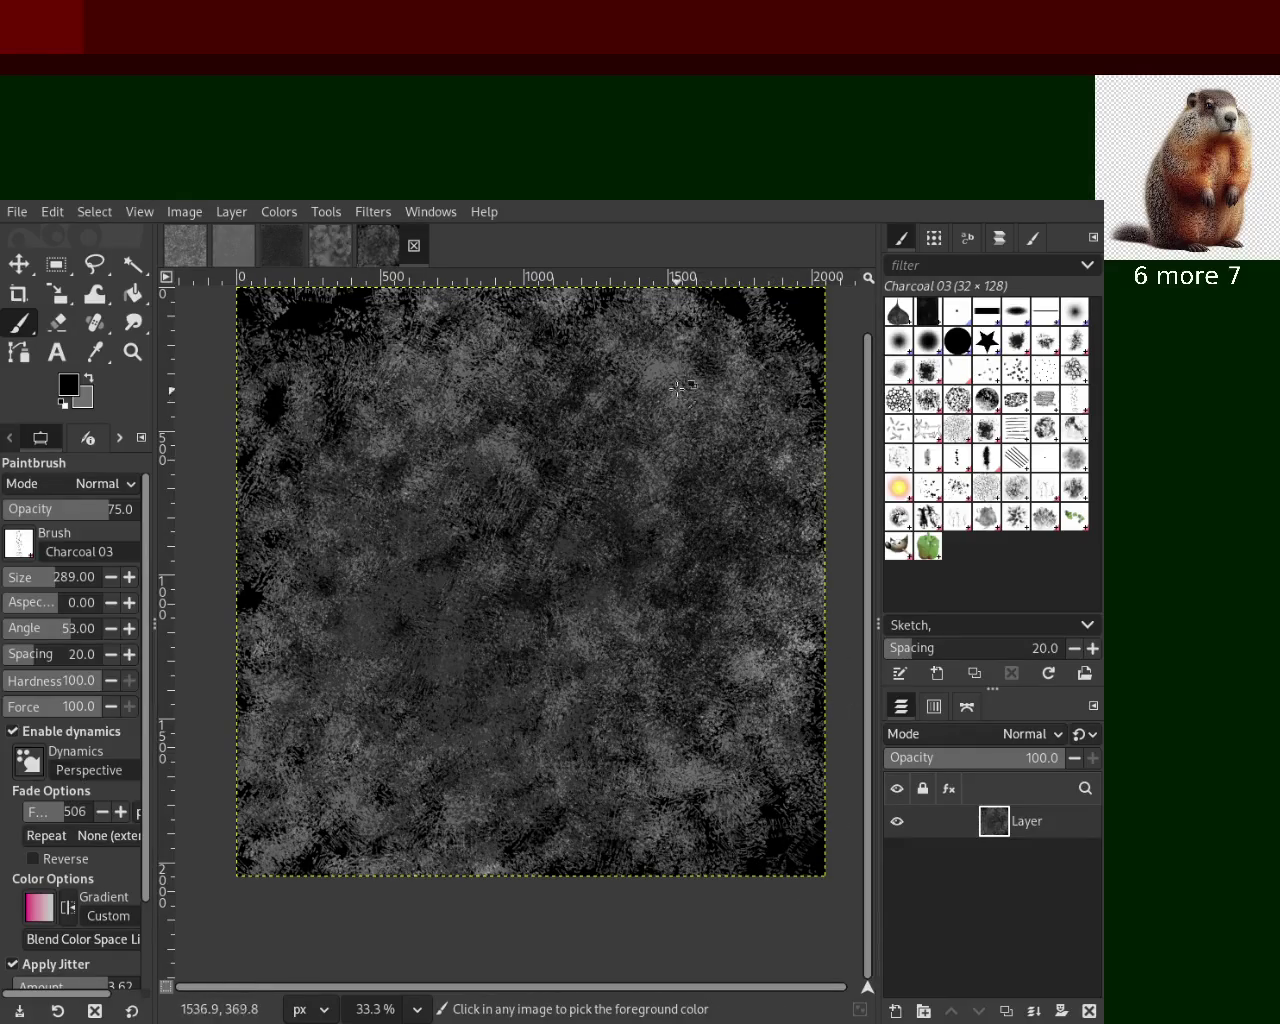
pyautogui.moveTo(664, 375)
pyautogui.mouseDown()
pyautogui.moveTo(690, 771)
pyautogui.moveTo(790, 612)
pyautogui.moveTo(265, 622)
pyautogui.mouseUp()
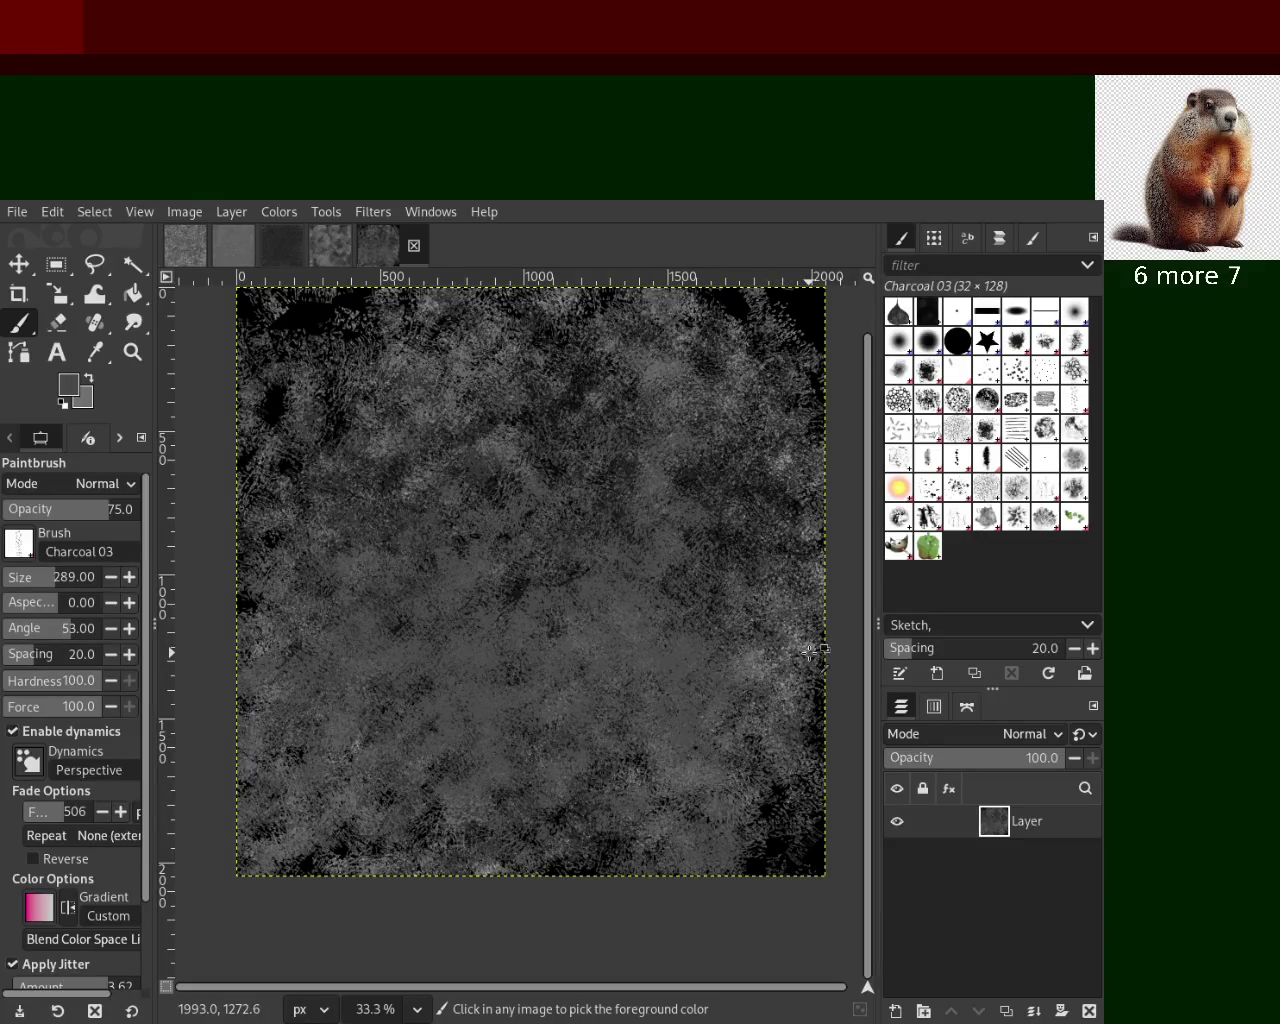
pyautogui.keyDown('ctrl'); pyautogui.click(284, 595); pyautogui.keyUp('ctrl')
pyautogui.moveTo(543, 675)
pyautogui.mouseDown()
pyautogui.moveTo(696, 699)
pyautogui.moveTo(607, 418)
pyautogui.moveTo(486, 501)
pyautogui.moveTo(714, 492)
pyautogui.moveTo(400, 720)
pyautogui.moveTo(500, 360)
pyautogui.moveTo(645, 534)
pyautogui.moveTo(270, 760)
pyautogui.moveTo(700, 670)
pyautogui.moveTo(377, 800)
pyautogui.moveTo(370, 334)
pyautogui.moveTo(300, 415)
pyautogui.moveTo(205, 370)
pyautogui.mouseUp()
pyautogui.keyDown('ctrl'); pyautogui.click(692, 479); pyautogui.keyUp('ctrl')
pyautogui.click(132, 352)
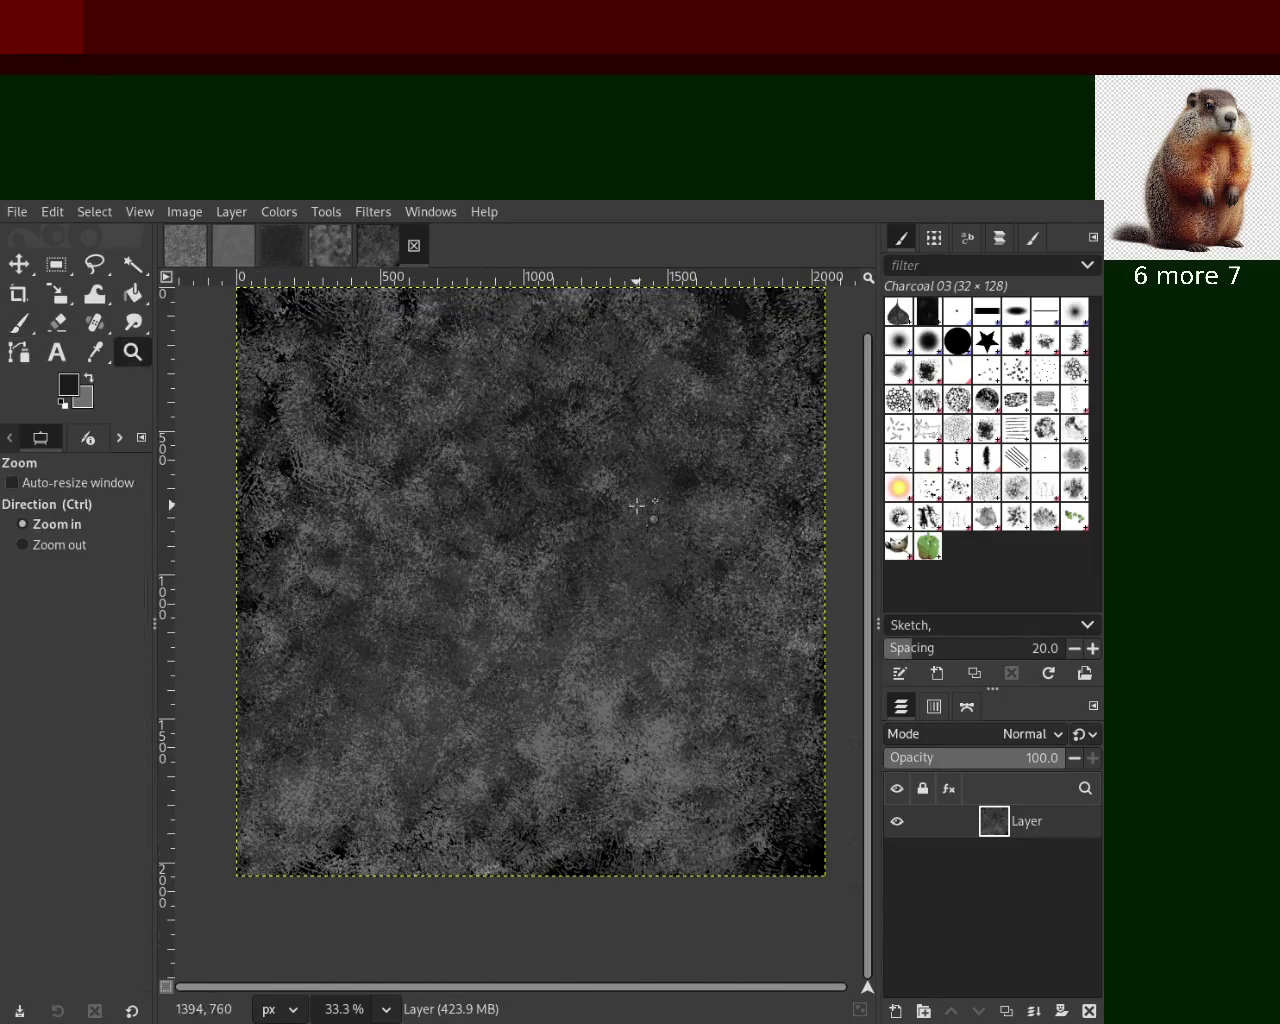
# Inspect the detail up close, then paint lighter grey and black strokes across the canvas
pyautogui.click(637, 507)
pyautogui.click(637, 507)
pyautogui.keyDown('ctrl'); pyautogui.click(637, 507); pyautogui.keyUp('ctrl')
pyautogui.keyDown('ctrl'); pyautogui.click(637, 507); pyautogui.keyUp('ctrl')
pyautogui.keyDown('ctrl'); pyautogui.click(637, 507); pyautogui.keyUp('ctrl')
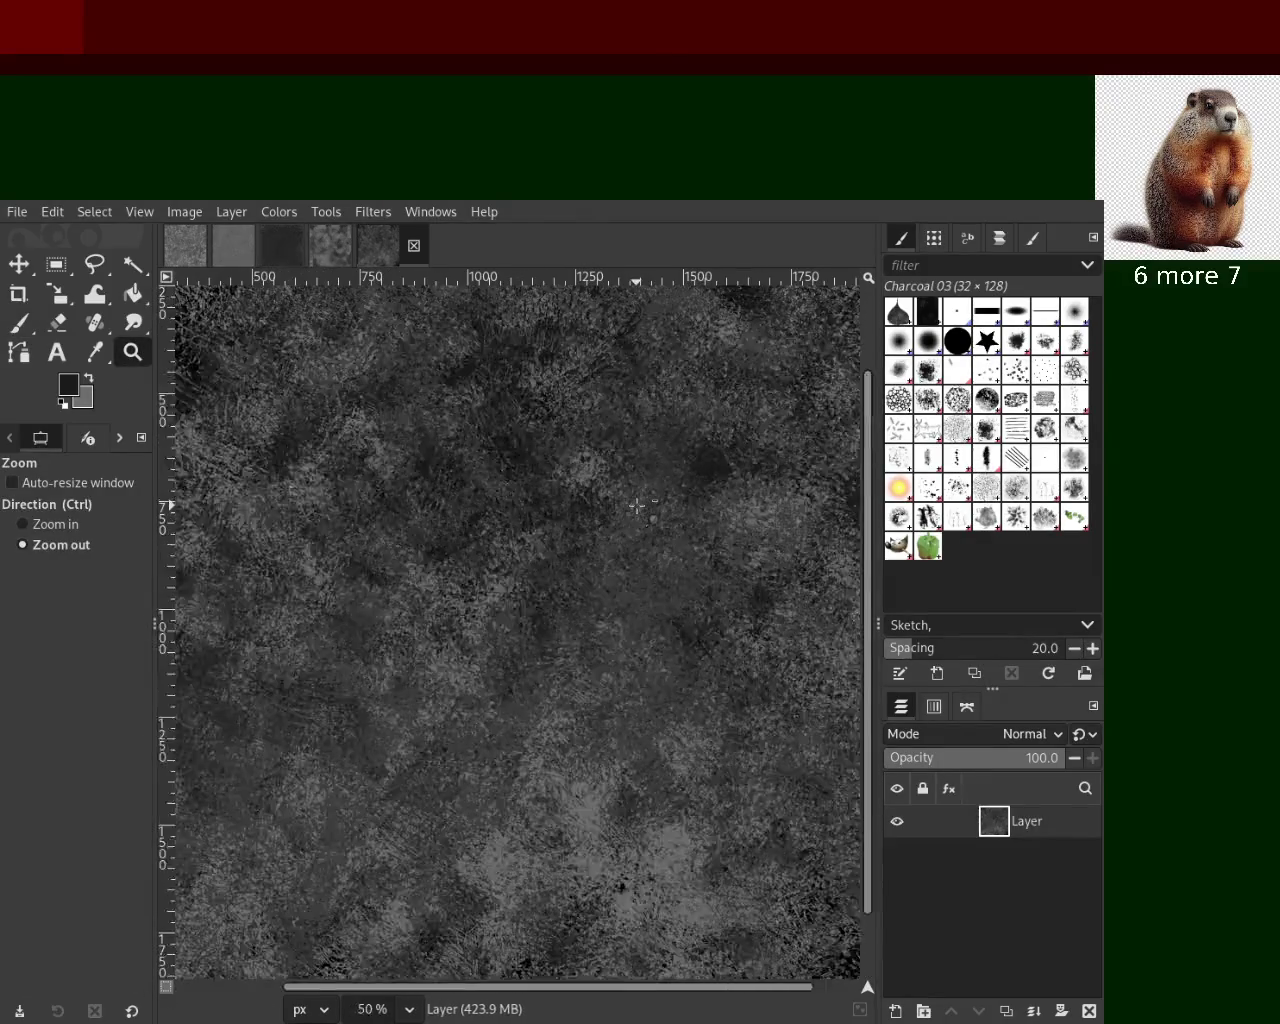
pyautogui.keyDown('ctrl'); pyautogui.click(637, 507); pyautogui.keyUp('ctrl')
pyautogui.click(637, 507)
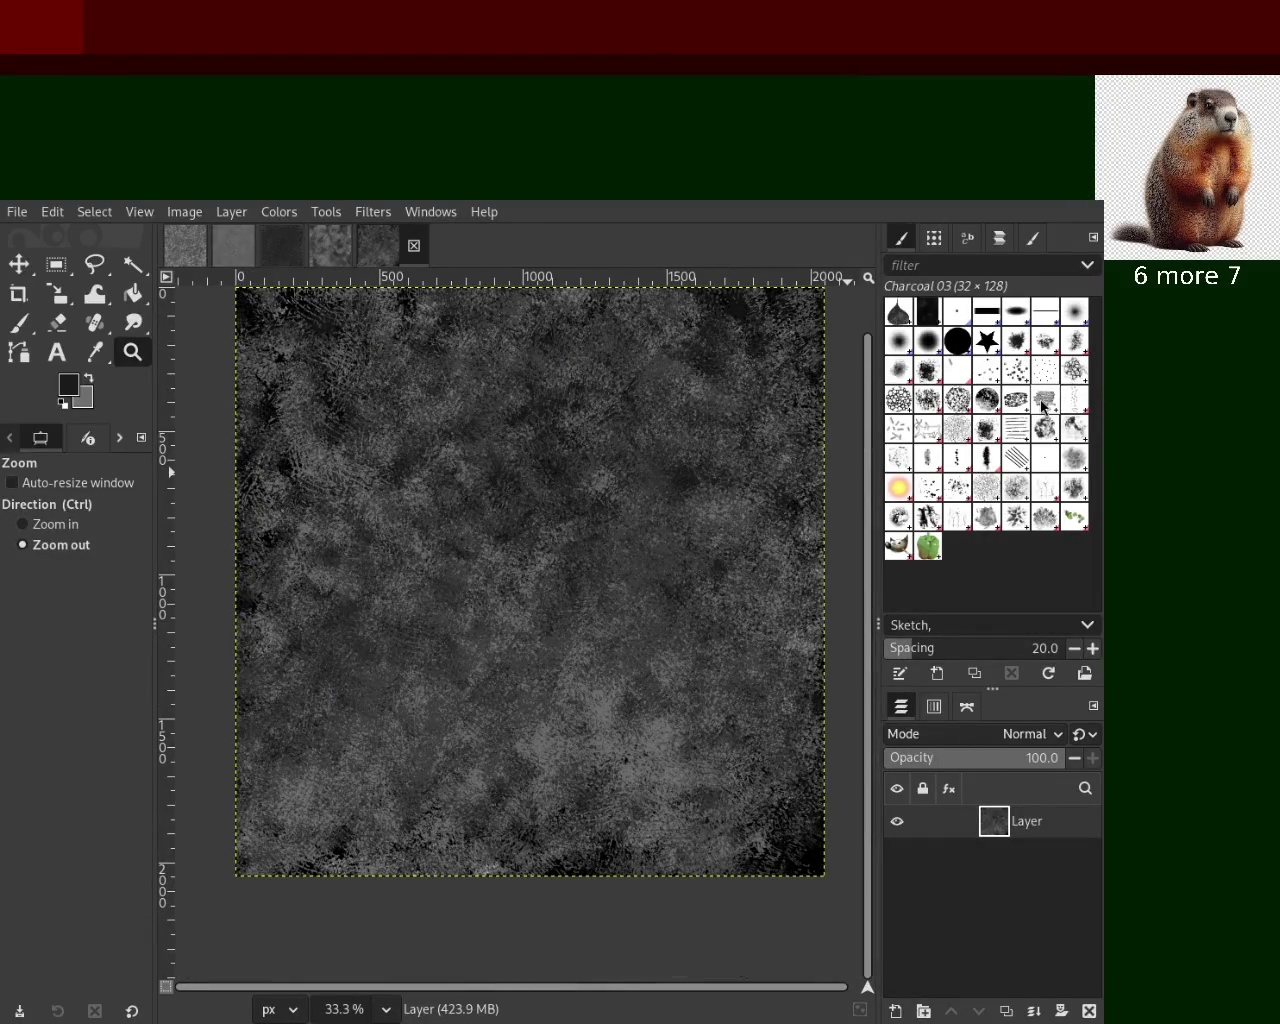
pyautogui.click(33, 330)
pyautogui.keyDown('ctrl'); pyautogui.click(608, 700); pyautogui.keyUp('ctrl')
pyautogui.moveTo(596, 651)
pyautogui.mouseDown()
pyautogui.moveTo(552, 292)
pyautogui.moveTo(832, 514)
pyautogui.moveTo(300, 780)
pyautogui.moveTo(663, 931)
pyautogui.mouseUp()
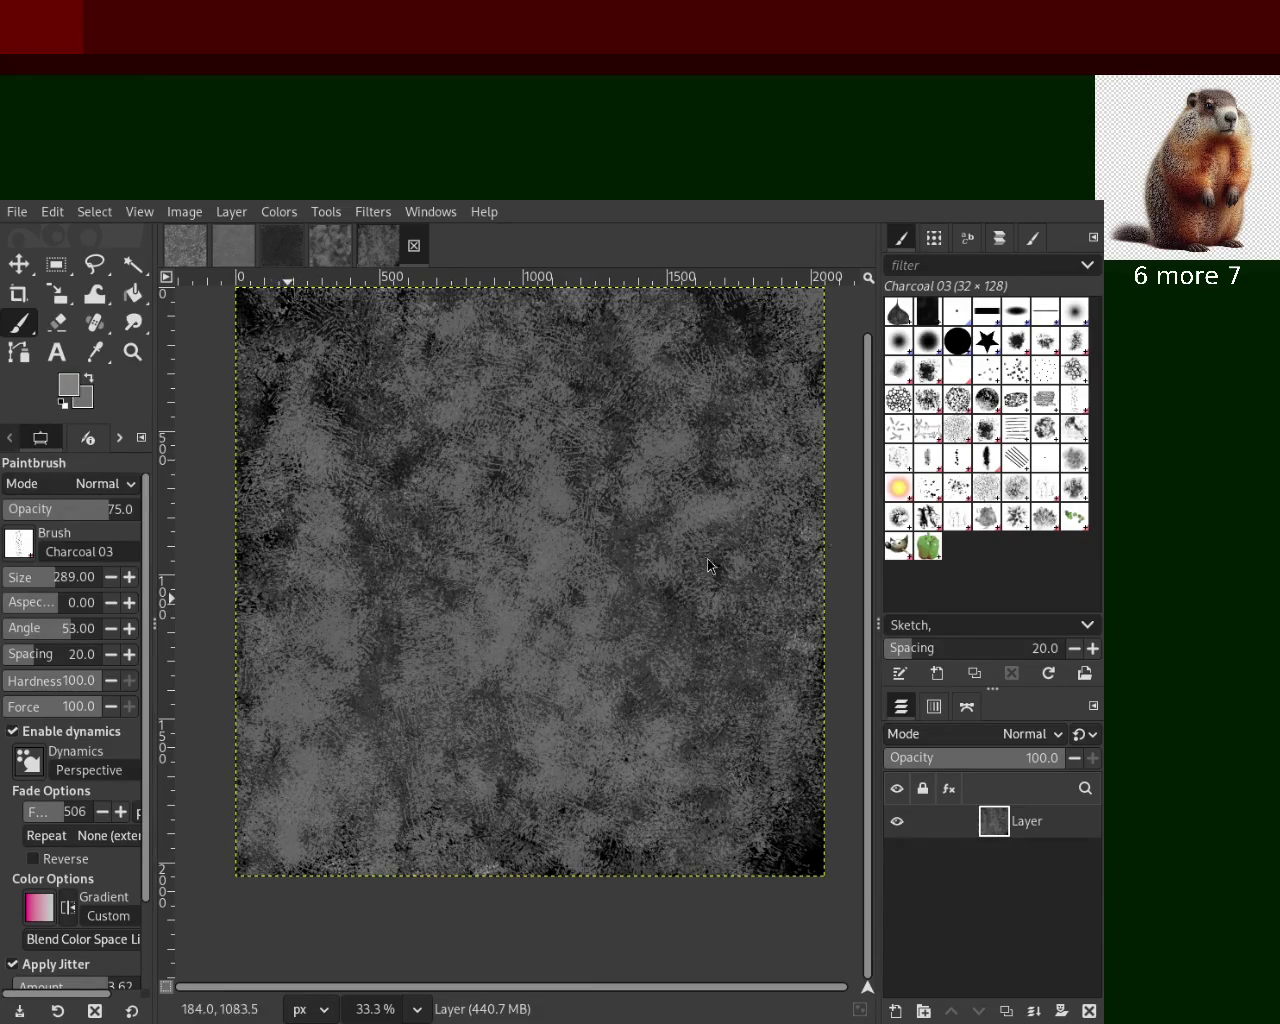
pyautogui.moveTo(775, 457)
pyautogui.mouseDown()
pyautogui.moveTo(660, 680)
pyautogui.moveTo(432, 789)
pyautogui.moveTo(257, 432)
pyautogui.moveTo(837, 443)
pyautogui.moveTo(801, 325)
pyautogui.moveTo(249, 521)
pyautogui.moveTo(437, 906)
pyautogui.mouseUp()
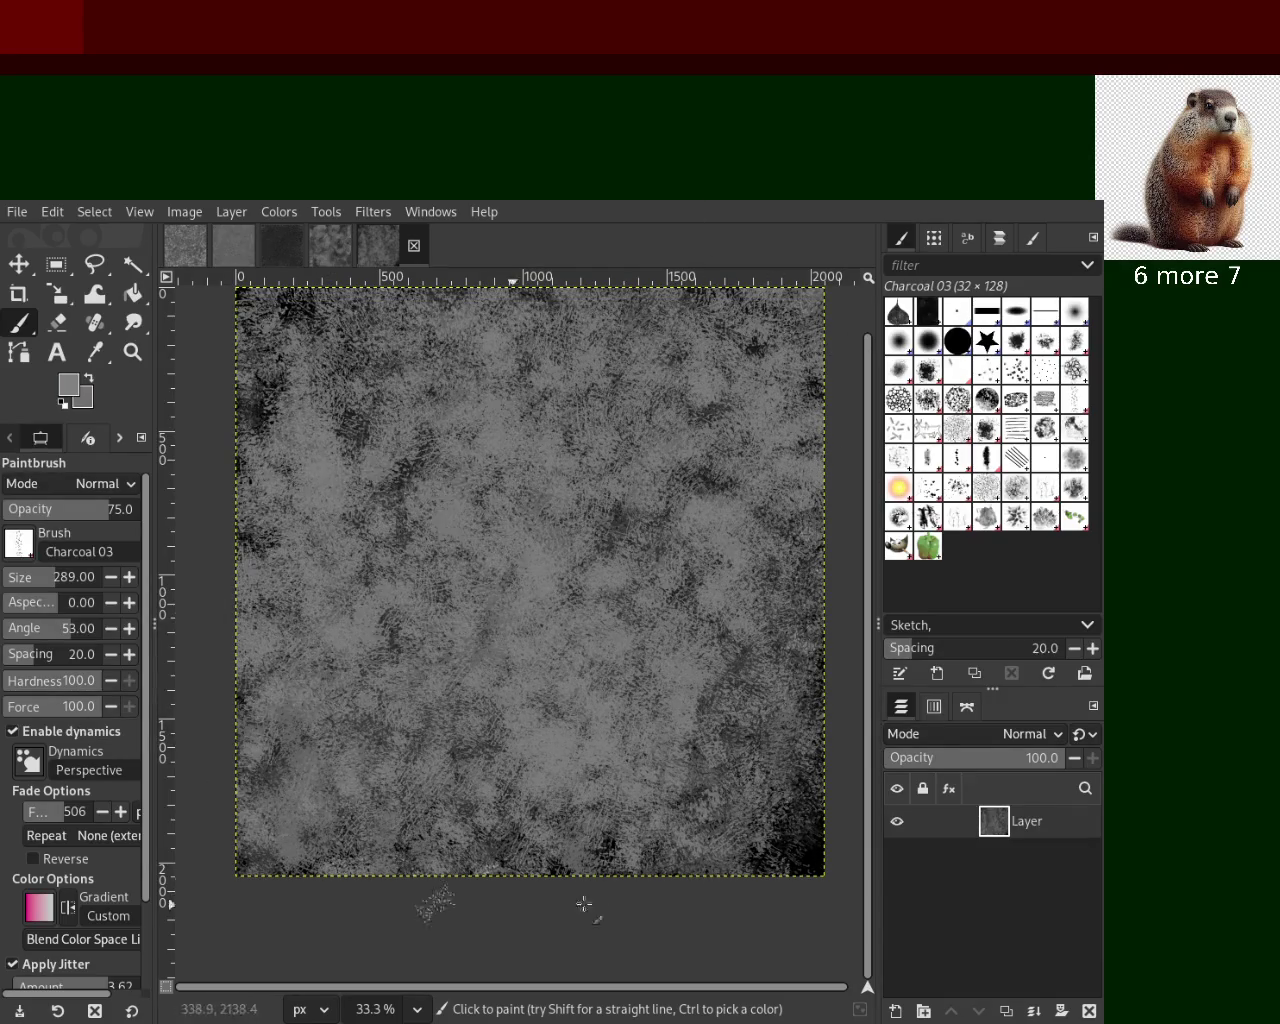
pyautogui.keyDown('ctrl'); pyautogui.click(813, 860); pyautogui.keyUp('ctrl')
pyautogui.moveTo(813, 860)
pyautogui.mouseDown()
pyautogui.moveTo(357, 692)
pyautogui.moveTo(537, 441)
pyautogui.moveTo(420, 858)
pyautogui.moveTo(175, 853)
pyautogui.moveTo(614, 817)
pyautogui.moveTo(700, 712)
pyautogui.moveTo(800, 760)
pyautogui.moveTo(518, 520)
pyautogui.moveTo(596, 409)
pyautogui.moveTo(363, 377)
pyautogui.moveTo(841, 457)
pyautogui.moveTo(703, 464)
pyautogui.moveTo(495, 861)
pyautogui.moveTo(600, 571)
pyautogui.moveTo(668, 495)
pyautogui.moveTo(885, 765)
pyautogui.moveTo(380, 366)
pyautogui.moveTo(681, 551)
pyautogui.mouseUp()
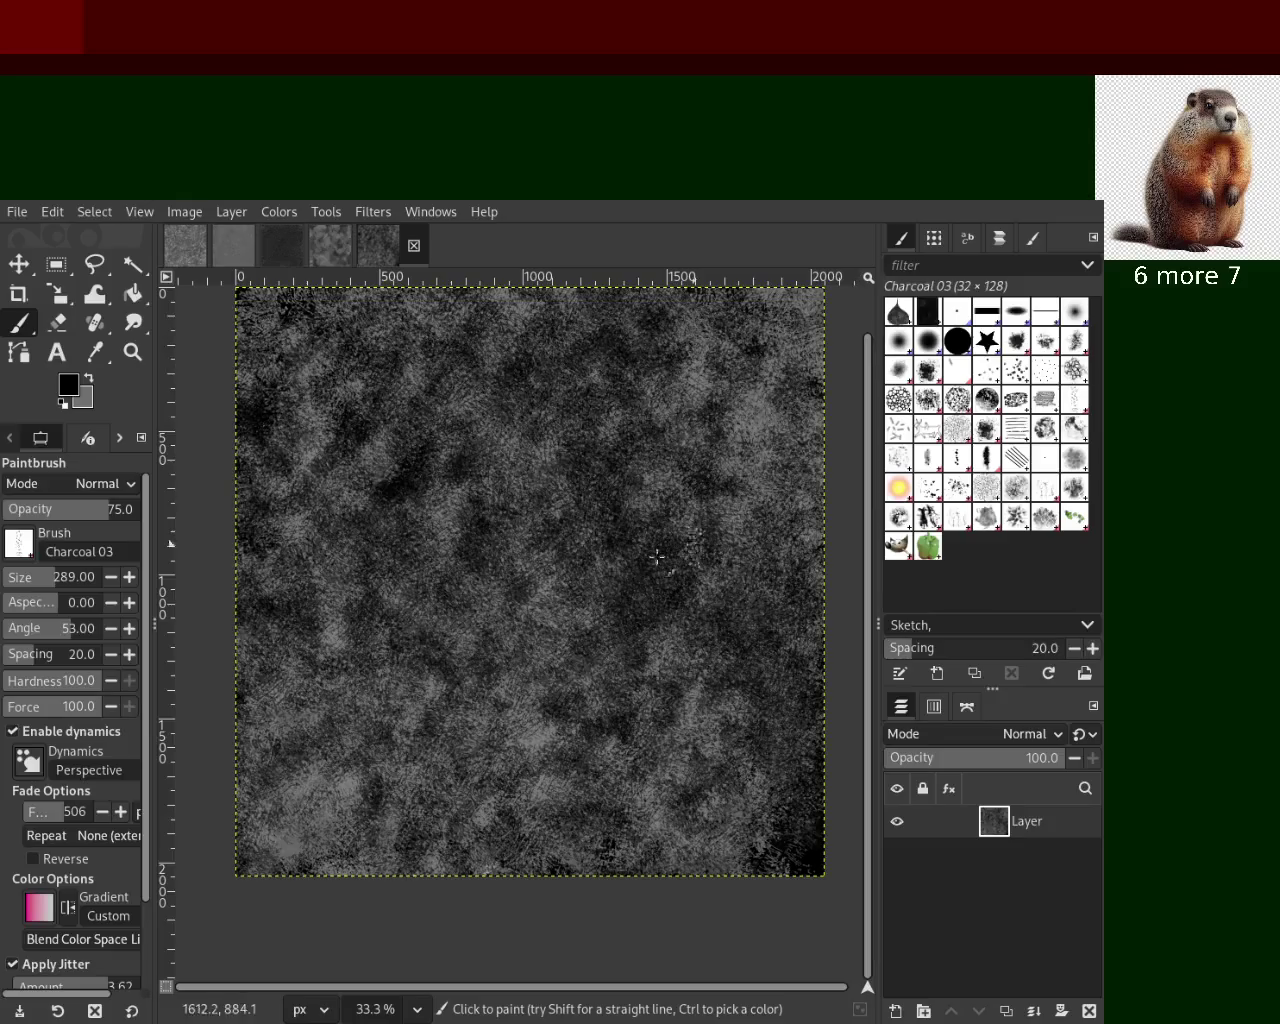
# Check the texture at 100%, then darken the upper-left, centre and lower areas
pyautogui.press('z')
pyautogui.click(623, 461)
pyautogui.click(623, 461)
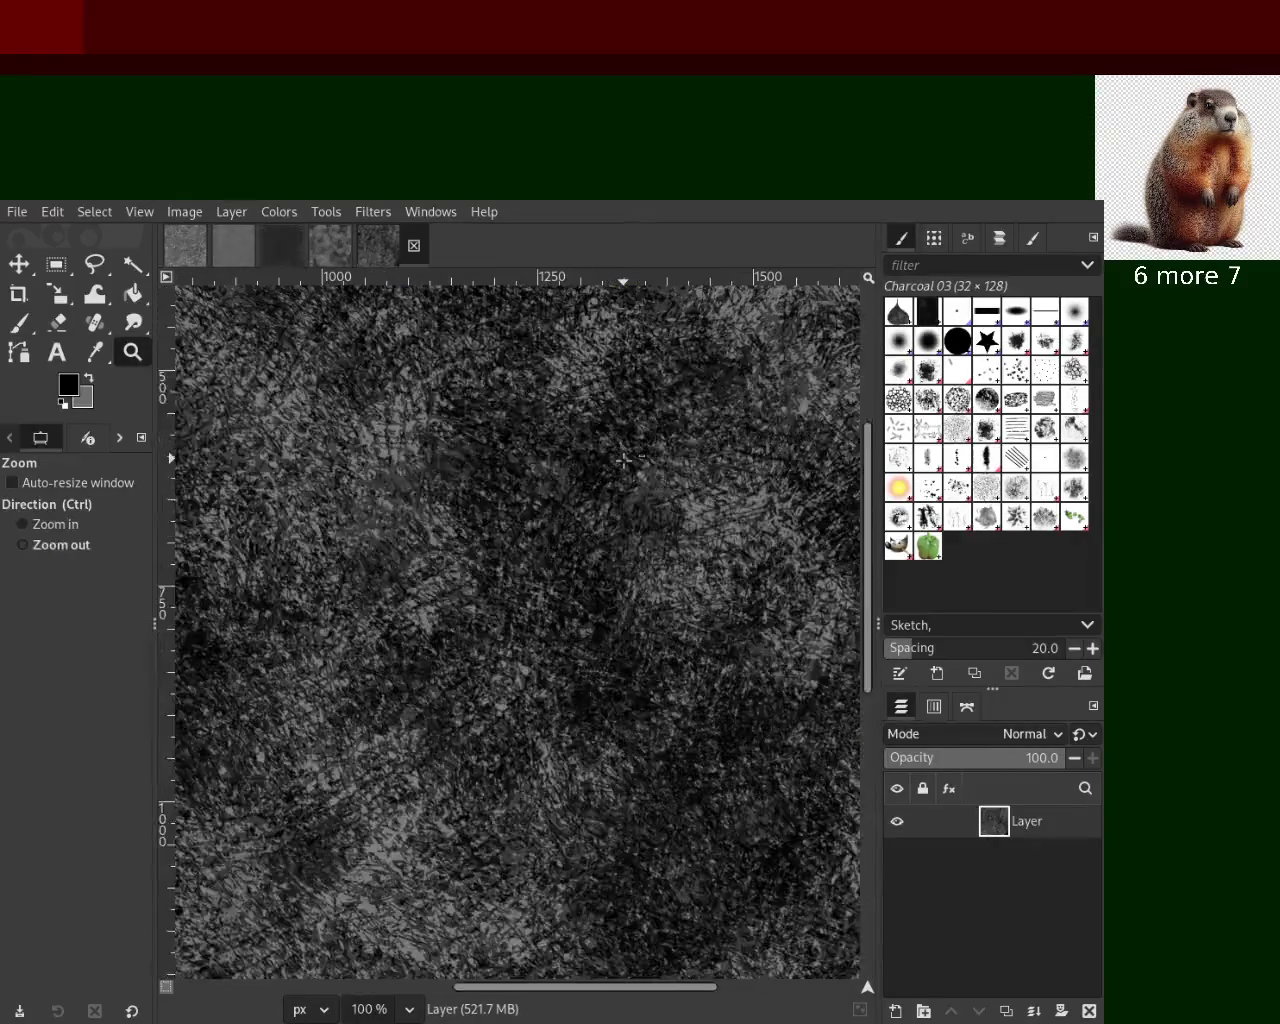
pyautogui.doubleClick(623, 461)
pyautogui.click(626, 458)
pyautogui.keyDown('ctrl'); pyautogui.click(620, 455); pyautogui.keyUp('ctrl')
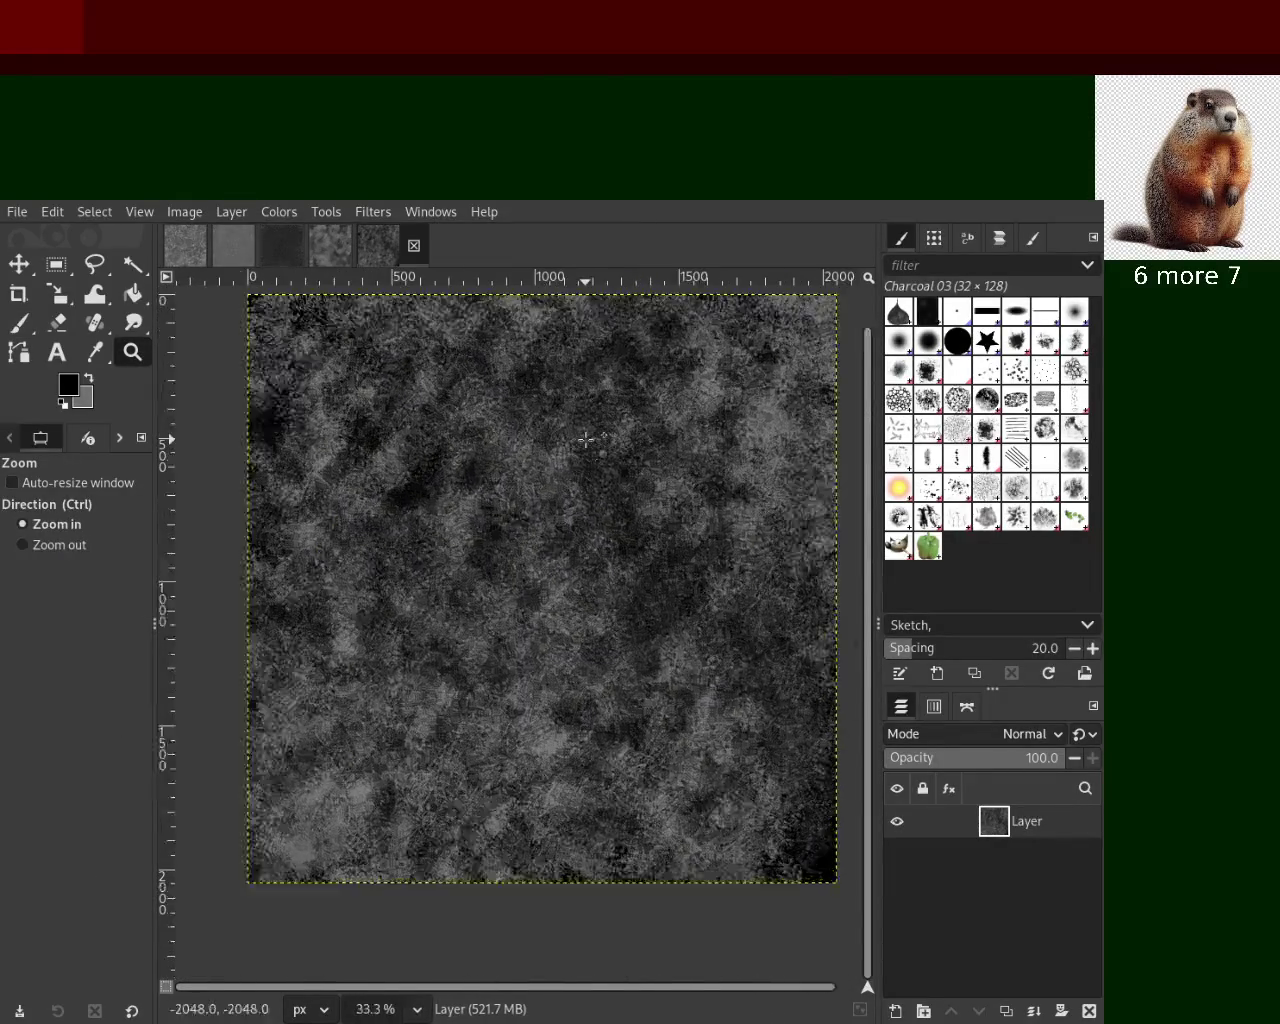
pyautogui.click(18, 323)
pyautogui.moveTo(570, 700); pyautogui.dragTo(700, 600)
pyautogui.hotkey('ctrl', 'z')
pyautogui.moveTo(614, 537)
pyautogui.mouseDown()
pyautogui.moveTo(720, 430)
pyautogui.moveTo(560, 330)
pyautogui.mouseUp()
pyautogui.moveTo(330, 530)
pyautogui.mouseDown()
pyautogui.moveTo(450, 400)
pyautogui.moveTo(320, 310)
pyautogui.mouseUp()
pyautogui.moveTo(590, 690)
pyautogui.mouseDown()
pyautogui.moveTo(334, 745)
pyautogui.moveTo(480, 680)
pyautogui.moveTo(460, 600)
pyautogui.moveTo(363, 557)
pyautogui.mouseUp()
pyautogui.moveTo(640, 720)
pyautogui.mouseDown()
pyautogui.moveTo(225, 802)
pyautogui.moveTo(708, 781)
pyautogui.moveTo(784, 581)
pyautogui.moveTo(320, 610)
pyautogui.mouseUp()
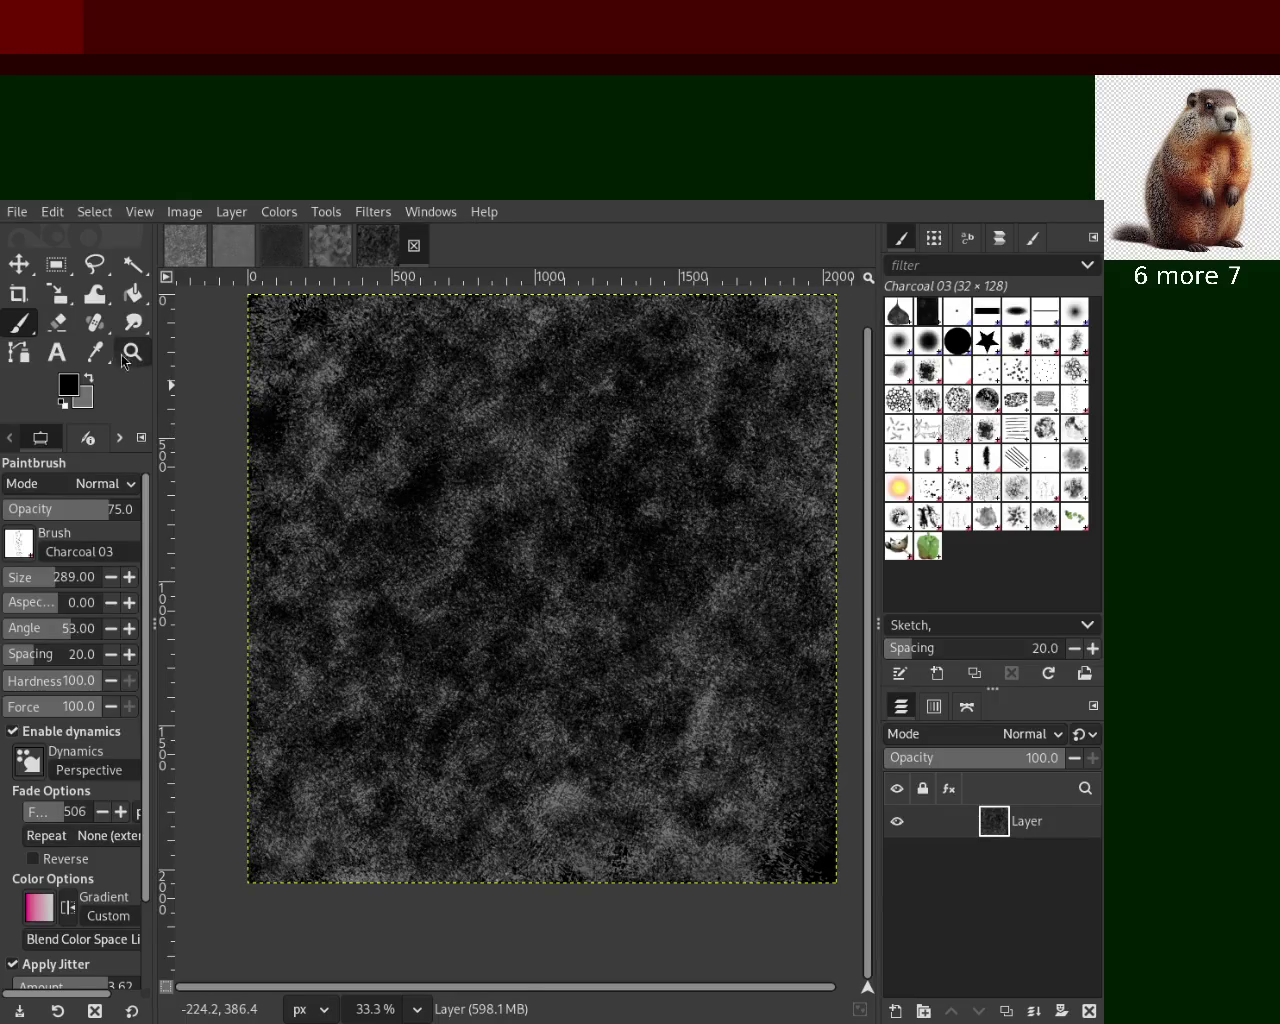
# Zoom to 50% and closer to inspect the texture, then fit the whole image
pyautogui.click(132, 352)
pyautogui.click(514, 457)
pyautogui.click(514, 460)
pyautogui.keyDown('ctrl'); pyautogui.click(514, 466); pyautogui.keyUp('ctrl')
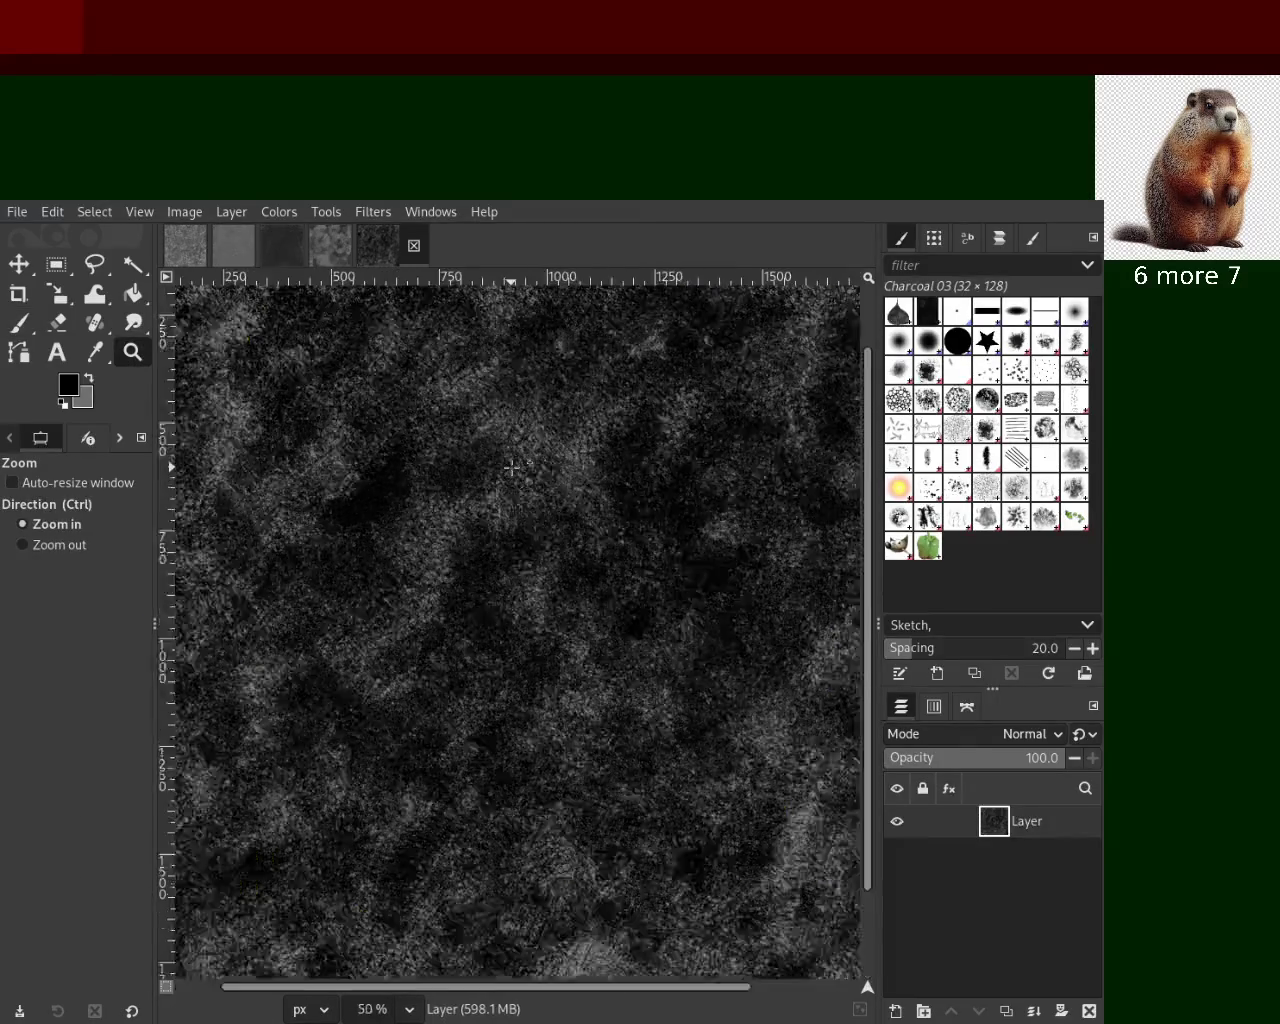
pyautogui.click(512, 467)
pyautogui.click(512, 467)
pyautogui.keyDown('ctrl'); pyautogui.click(514, 466); pyautogui.keyUp('ctrl')
pyautogui.keyDown('ctrl'); pyautogui.click(515, 465); pyautogui.keyUp('ctrl')
pyautogui.keyDown('ctrl'); pyautogui.click(516, 465); pyautogui.keyUp('ctrl')
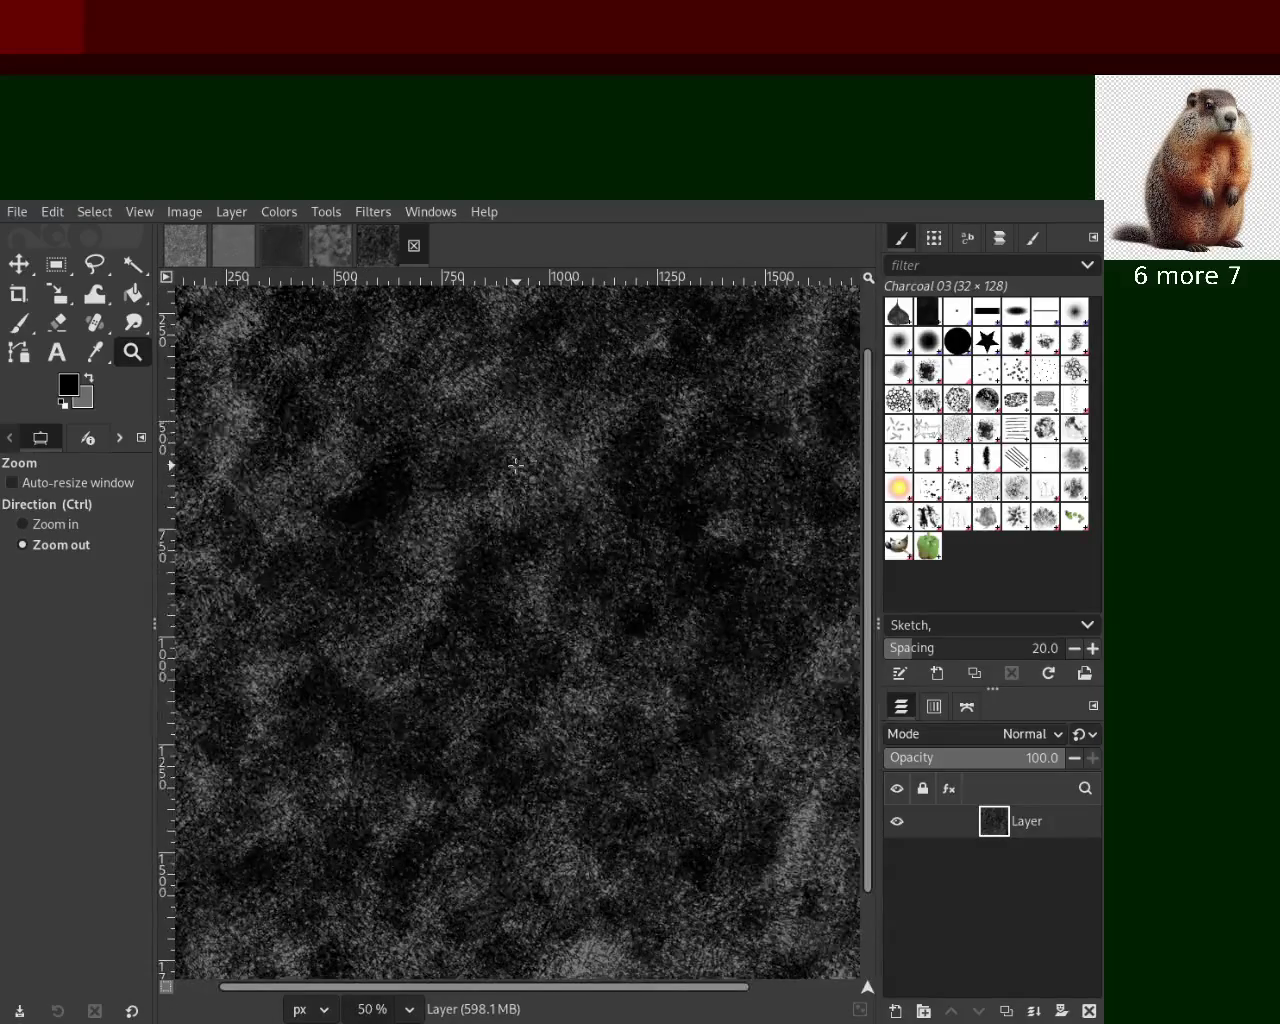
pyautogui.keyDown('ctrl'); pyautogui.click(515, 466); pyautogui.keyUp('ctrl')
pyautogui.click(515, 466)
# Paint dark grey diagonal charcoal strokes across the whole canvas
pyautogui.press('p')
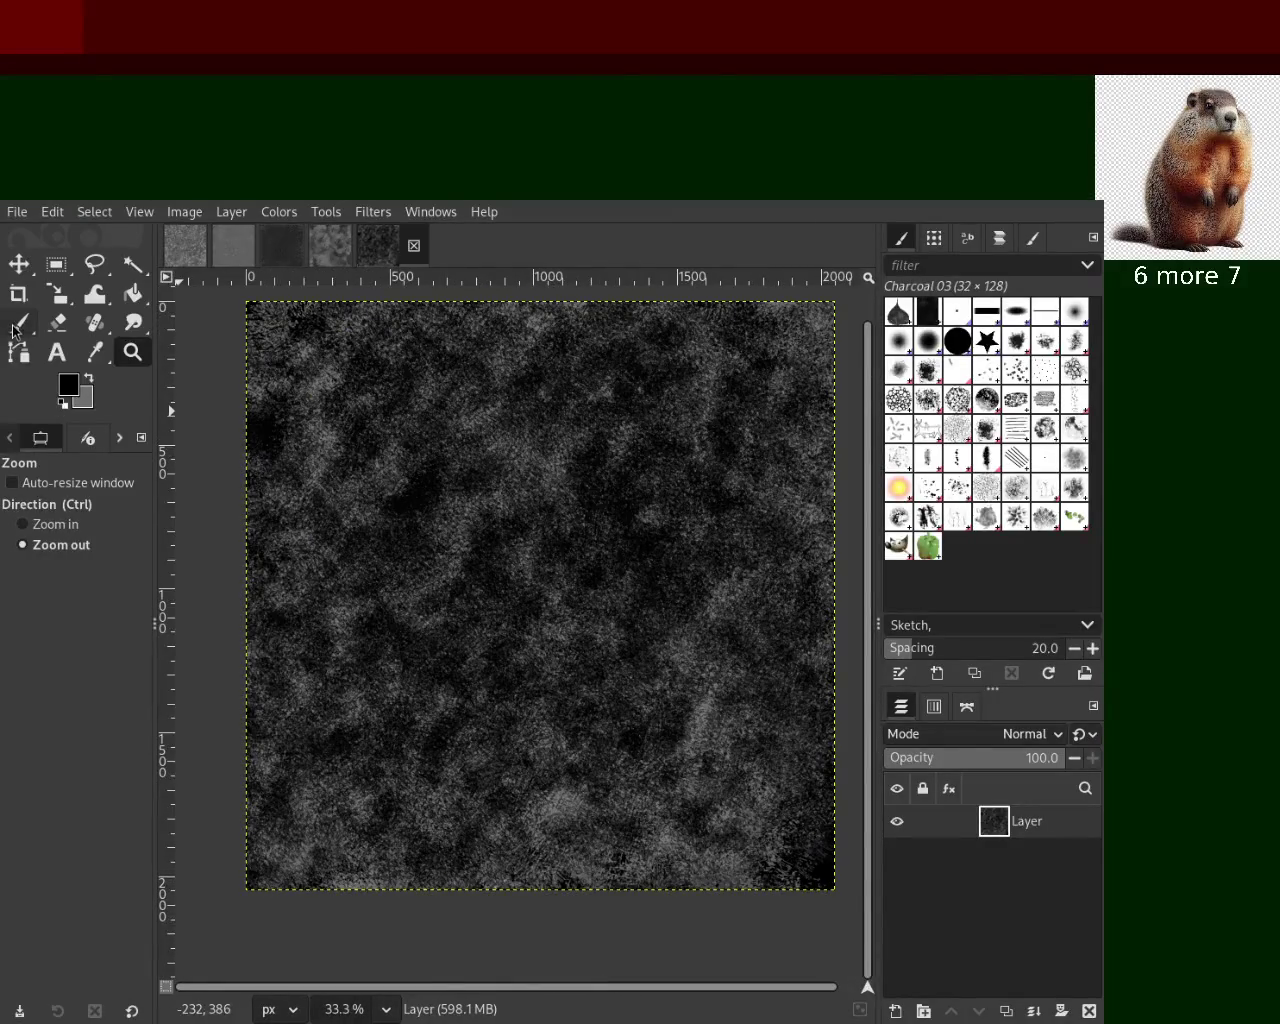
pyautogui.keyDown('ctrl'); pyautogui.click(562, 470); pyautogui.keyUp('ctrl')
pyautogui.moveTo(557, 466)
pyautogui.mouseDown()
pyautogui.moveTo(494, 576)
pyautogui.moveTo(728, 428)
pyautogui.moveTo(666, 386)
pyautogui.moveTo(842, 340)
pyautogui.mouseUp()
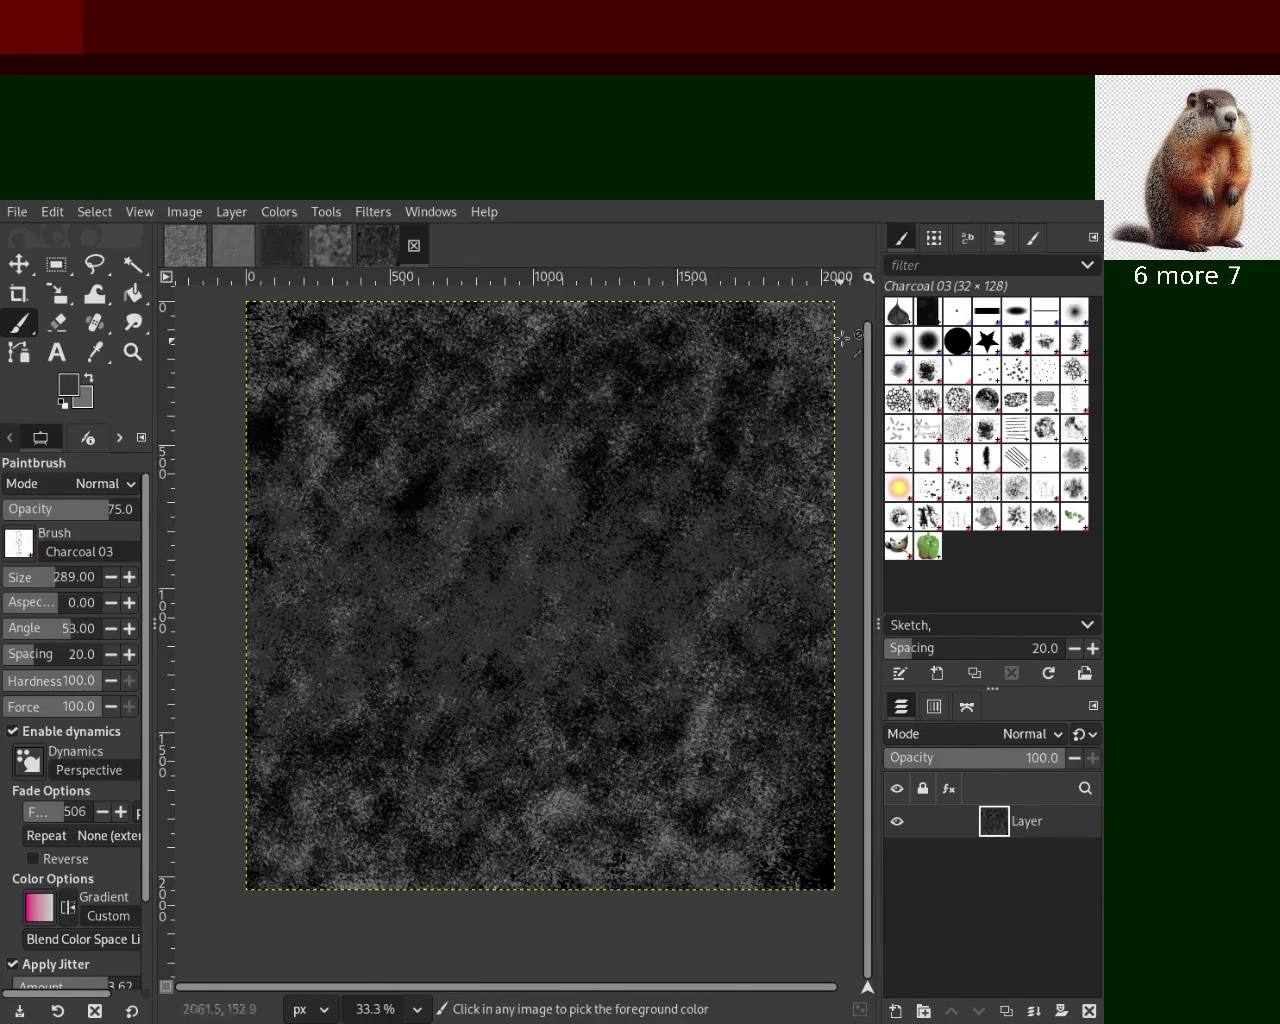
pyautogui.moveTo(797, 425)
pyautogui.mouseDown()
pyautogui.moveTo(214, 400)
pyautogui.moveTo(155, 750)
pyautogui.moveTo(531, 673)
pyautogui.mouseUp()
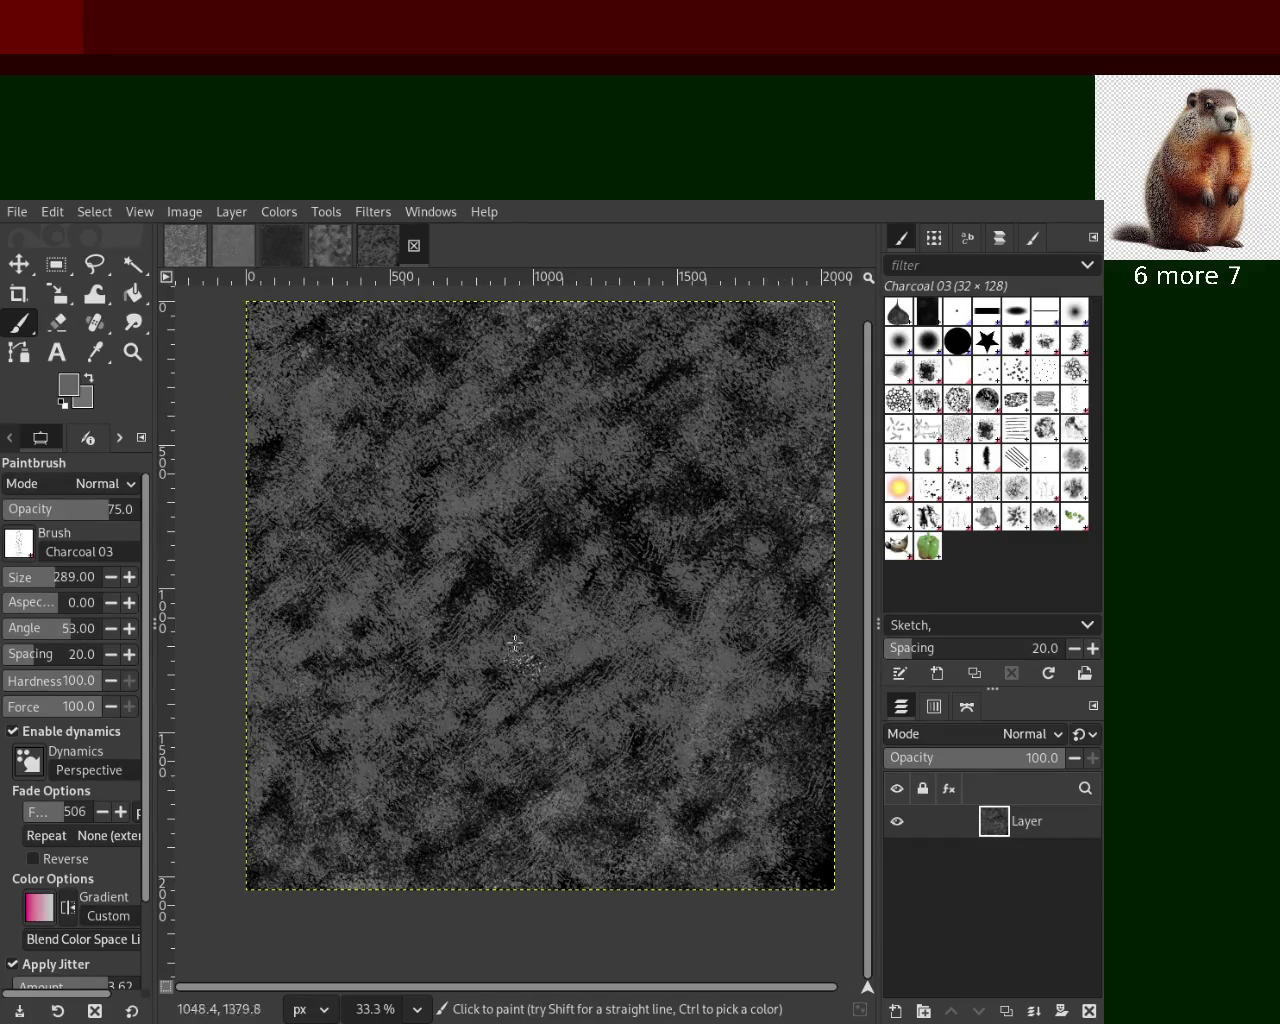
pyautogui.moveTo(477, 571)
pyautogui.mouseDown()
pyautogui.moveTo(605, 561)
pyautogui.moveTo(817, 382)
pyautogui.moveTo(211, 654)
pyautogui.moveTo(343, 796)
pyautogui.moveTo(725, 815)
pyautogui.moveTo(300, 685)
pyautogui.moveTo(400, 594)
pyautogui.mouseUp()
pyautogui.moveTo(878, 625)
pyautogui.mouseDown()
pyautogui.moveTo(526, 625)
pyautogui.moveTo(904, 590)
pyautogui.mouseUp()
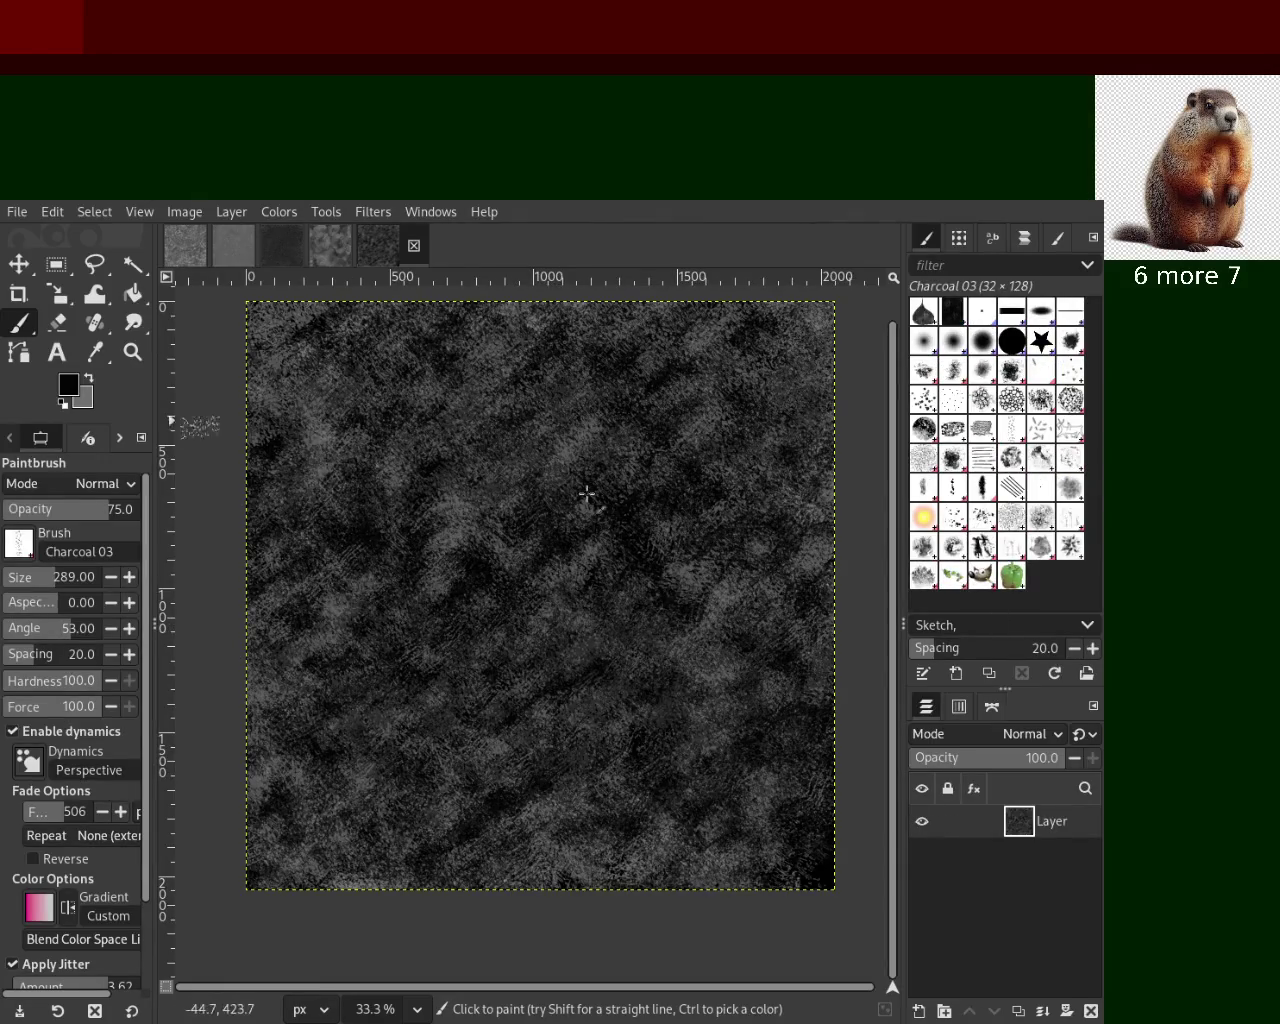
pyautogui.moveTo(271, 561)
pyautogui.mouseDown()
pyautogui.moveTo(579, 866)
pyautogui.moveTo(582, 733)
pyautogui.mouseUp()
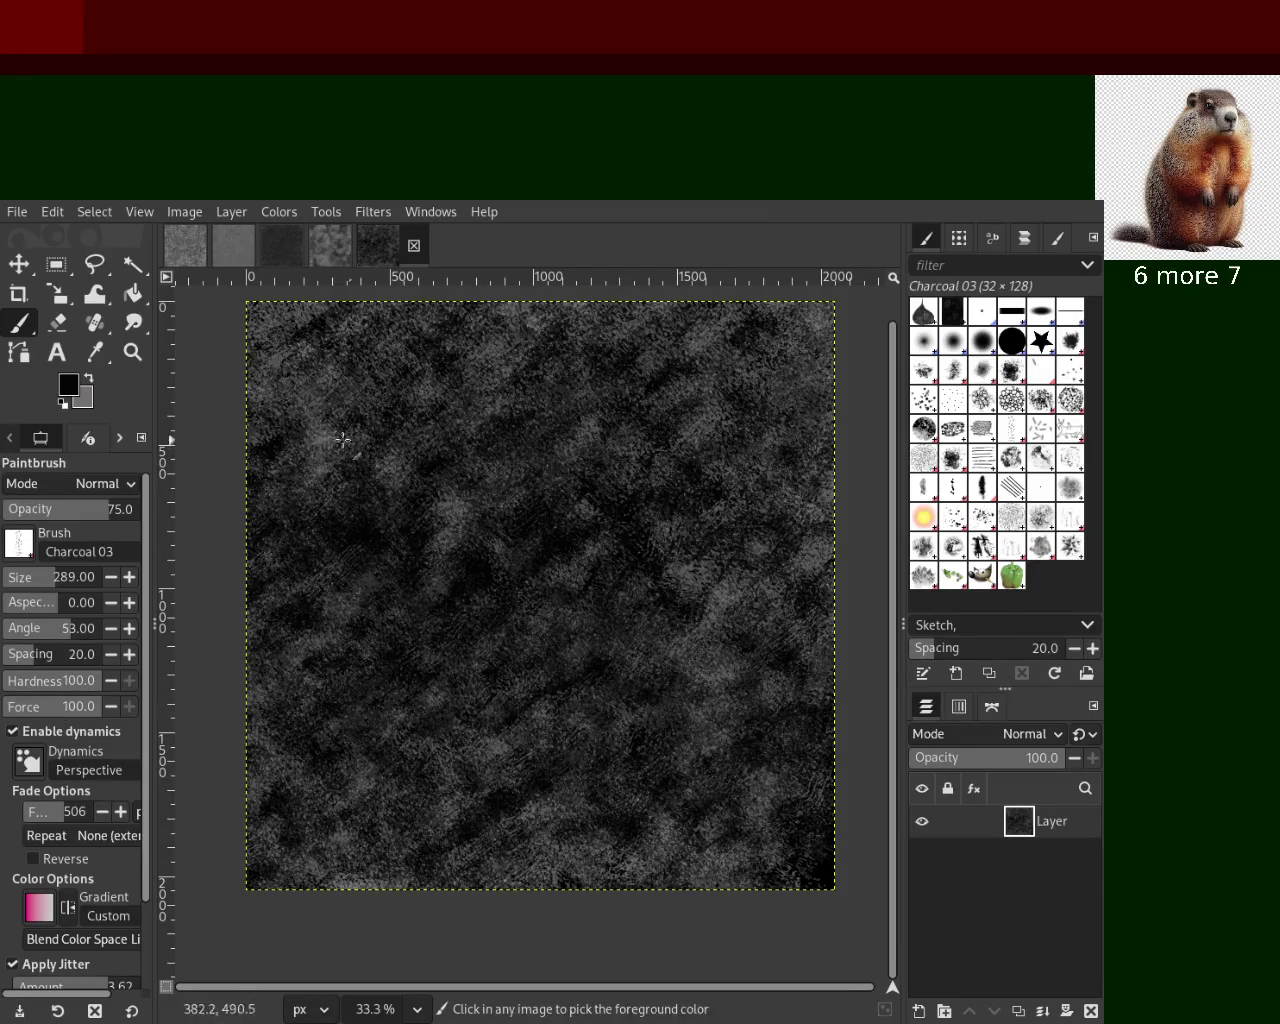
# Take a final close look, then delete the image's only layer
pyautogui.press('z')
pyautogui.doubleClick(418, 411)
pyautogui.click(418, 411)
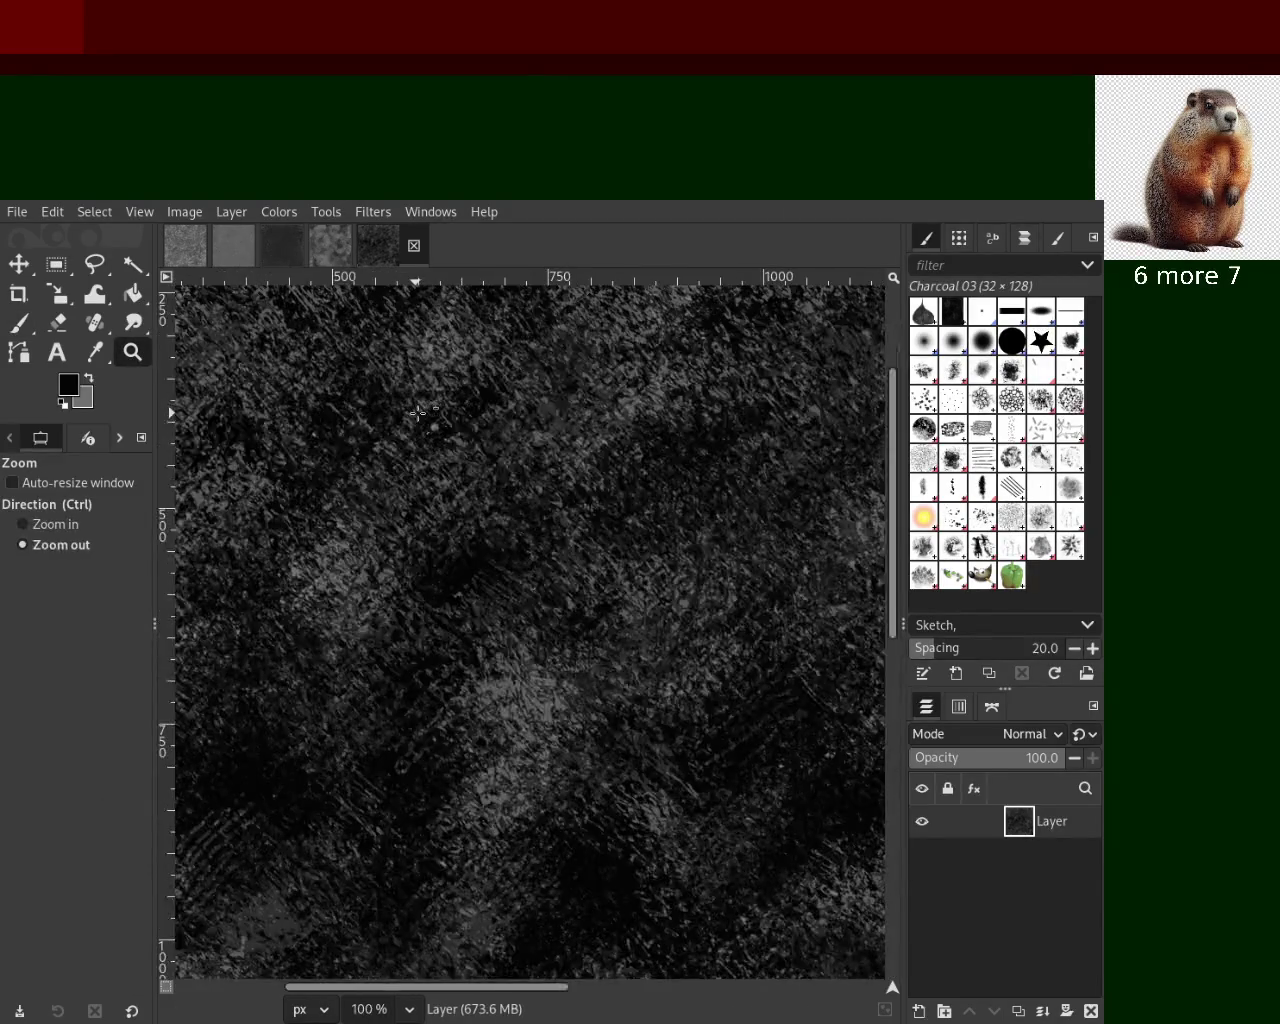
pyautogui.keyDown('ctrl'); pyautogui.click(418, 411); pyautogui.keyUp('ctrl')
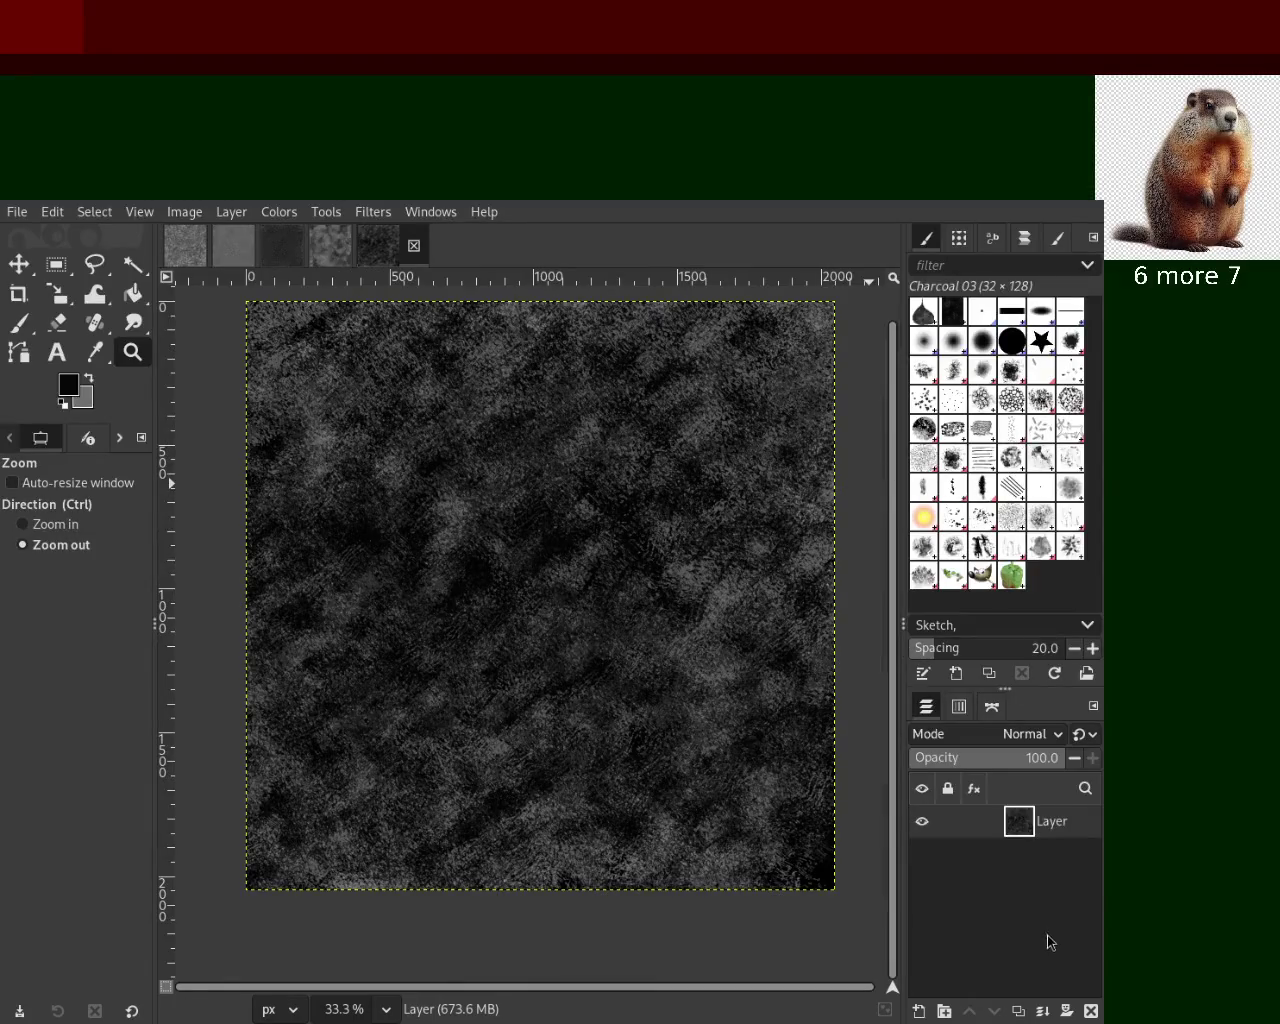
pyautogui.click(1093, 1011)
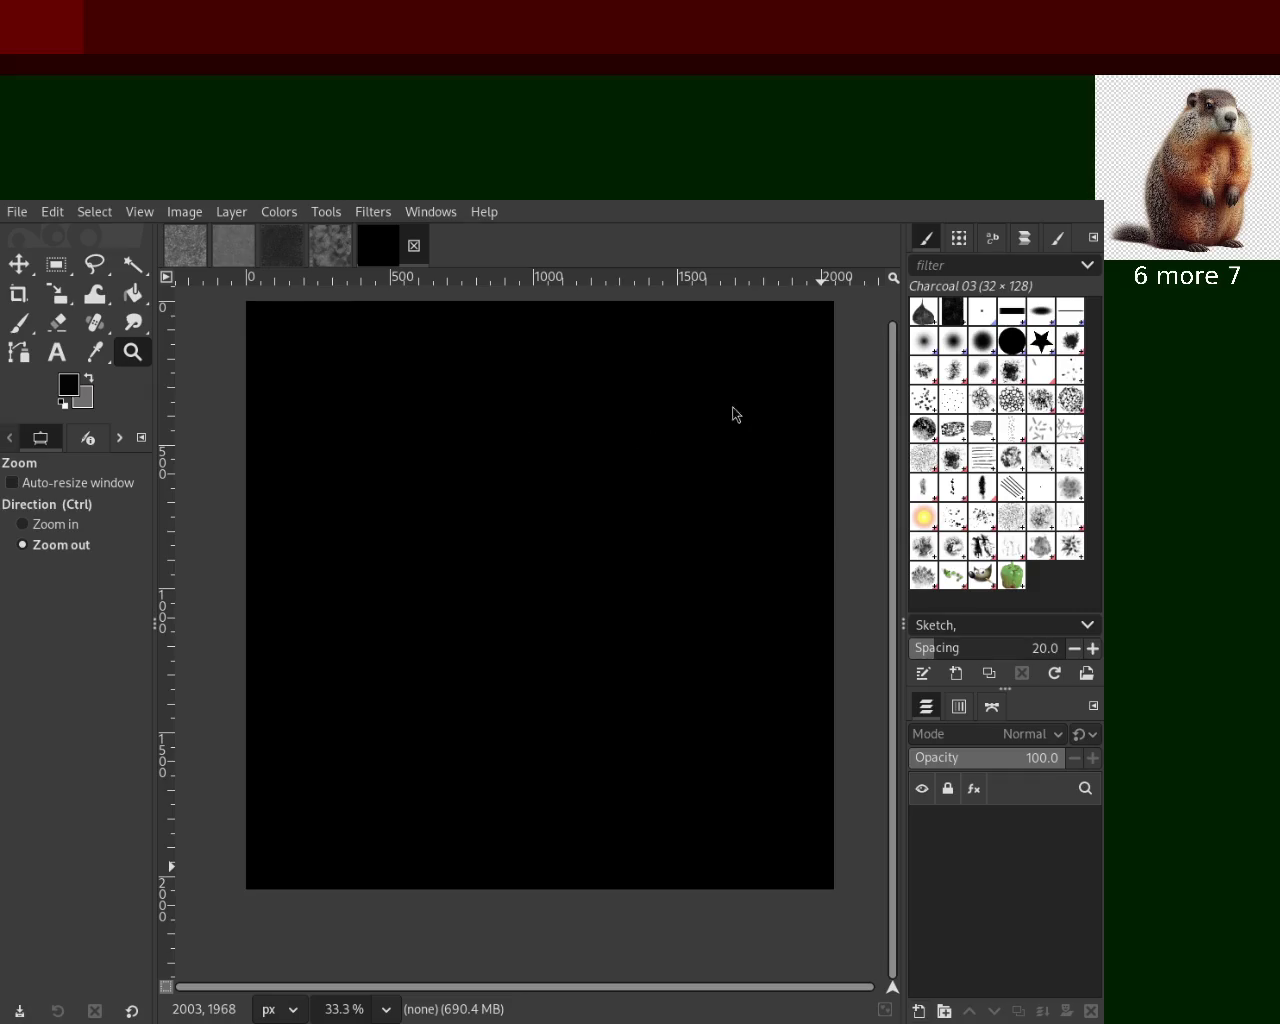
# Start a fresh black layer and resize the side panel so the canvas fits
pyautogui.hotkey('ctrl', 'z')
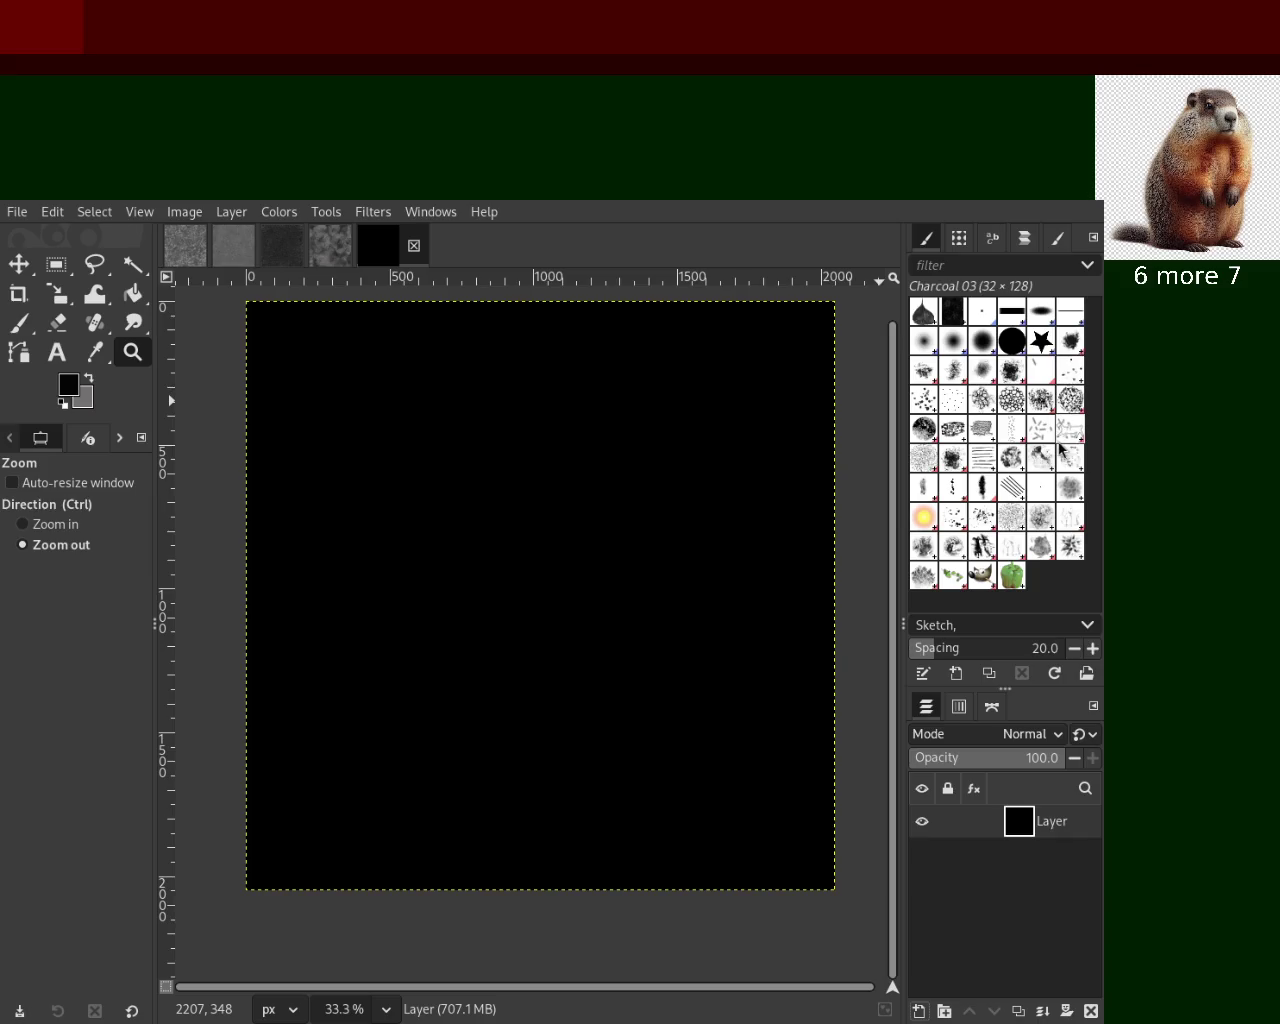
pyautogui.moveTo(903, 413); pyautogui.dragTo(850, 428)
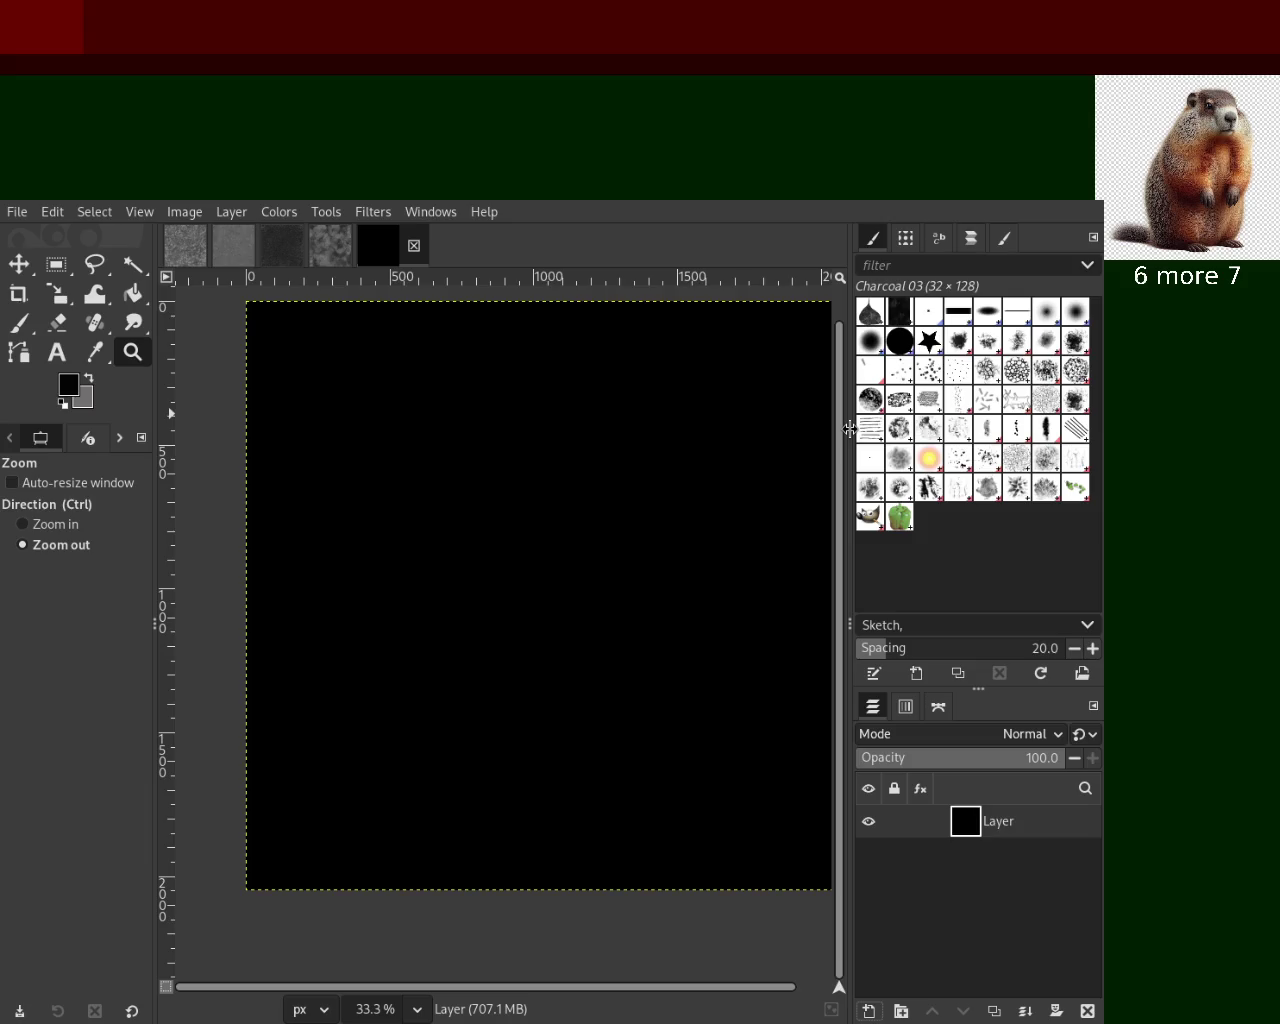
pyautogui.moveTo(850, 428); pyautogui.dragTo(856, 430)
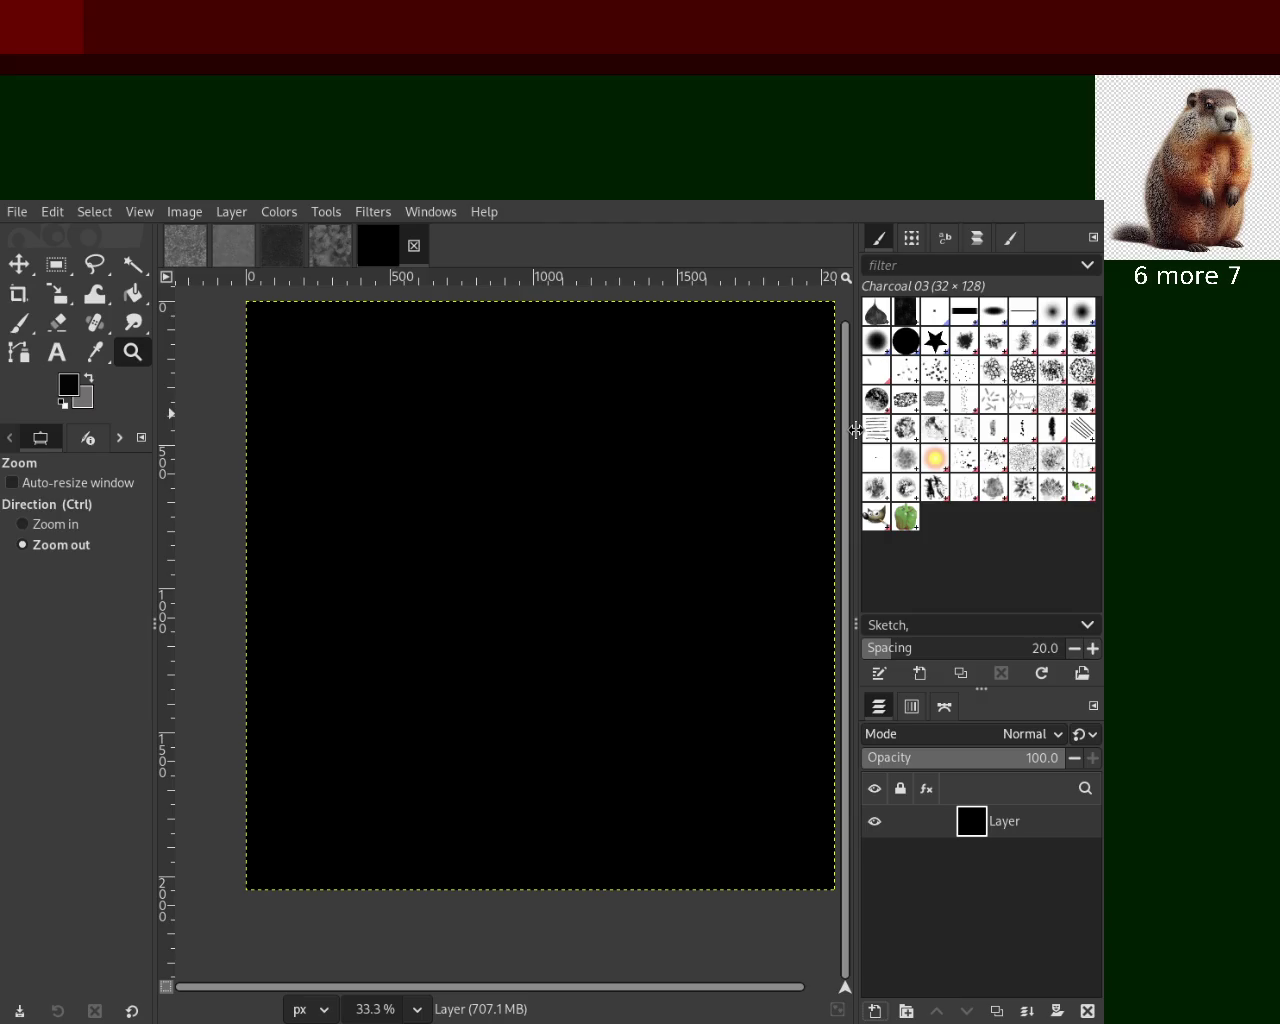
pyautogui.moveTo(856, 430); pyautogui.dragTo(870, 430)
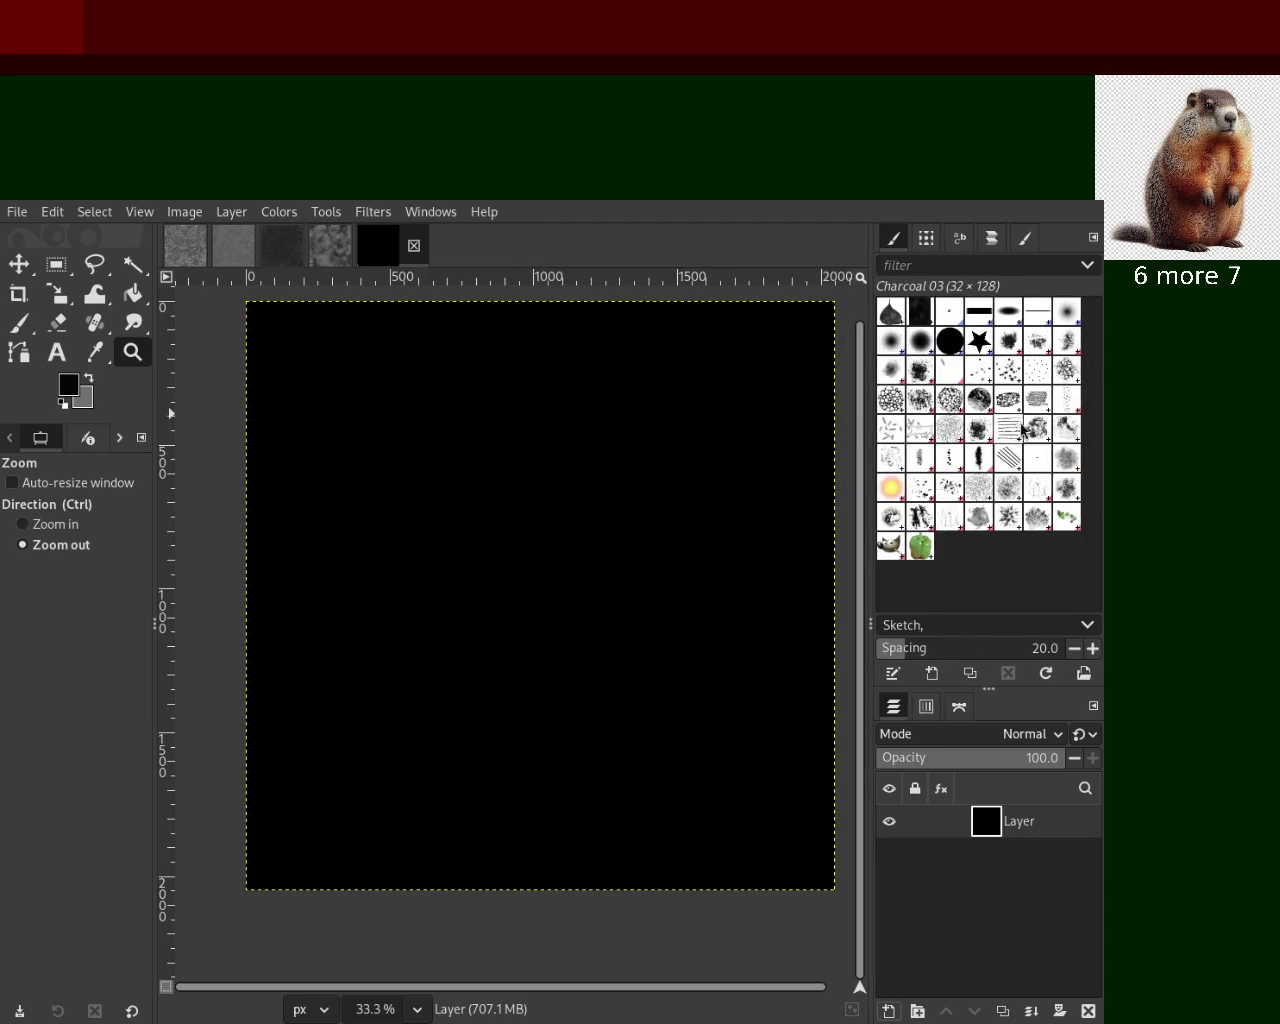
pyautogui.moveTo(532, 484)
pyautogui.mouseDown()
pyautogui.moveTo(608, 692)
pyautogui.moveTo(414, 692)
pyautogui.mouseUp()
pyautogui.keyDown('ctrl'); pyautogui.click(480, 580); pyautogui.keyUp('ctrl')
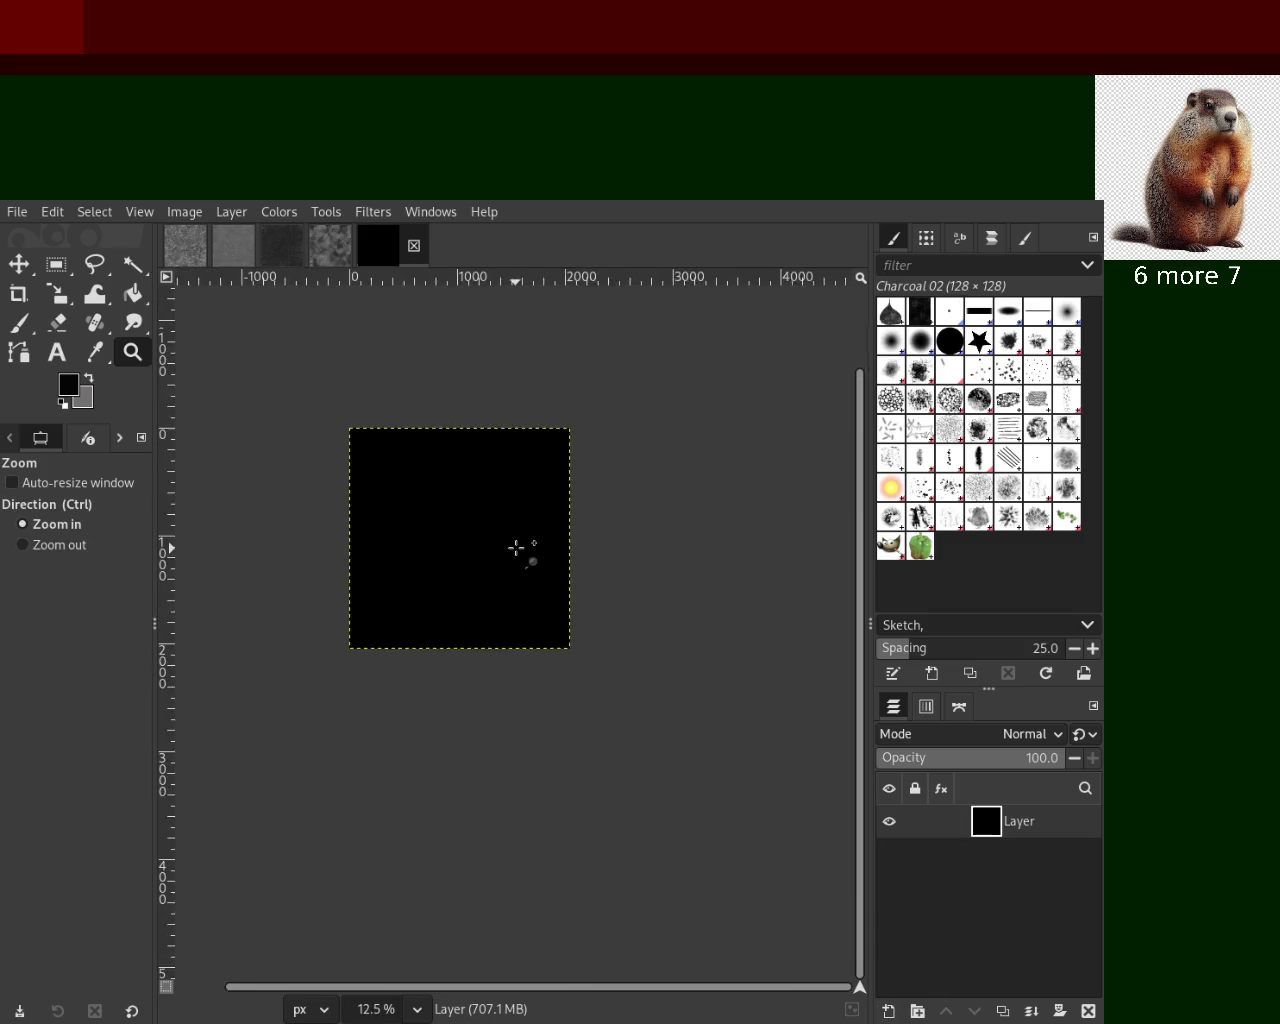
pyautogui.keyDown('ctrl'); pyautogui.click(523, 543); pyautogui.keyUp('ctrl')
# Paint grey Charcoal 01 strokes over the black canvas, adding darker grey strokes
pyautogui.click(14, 325)
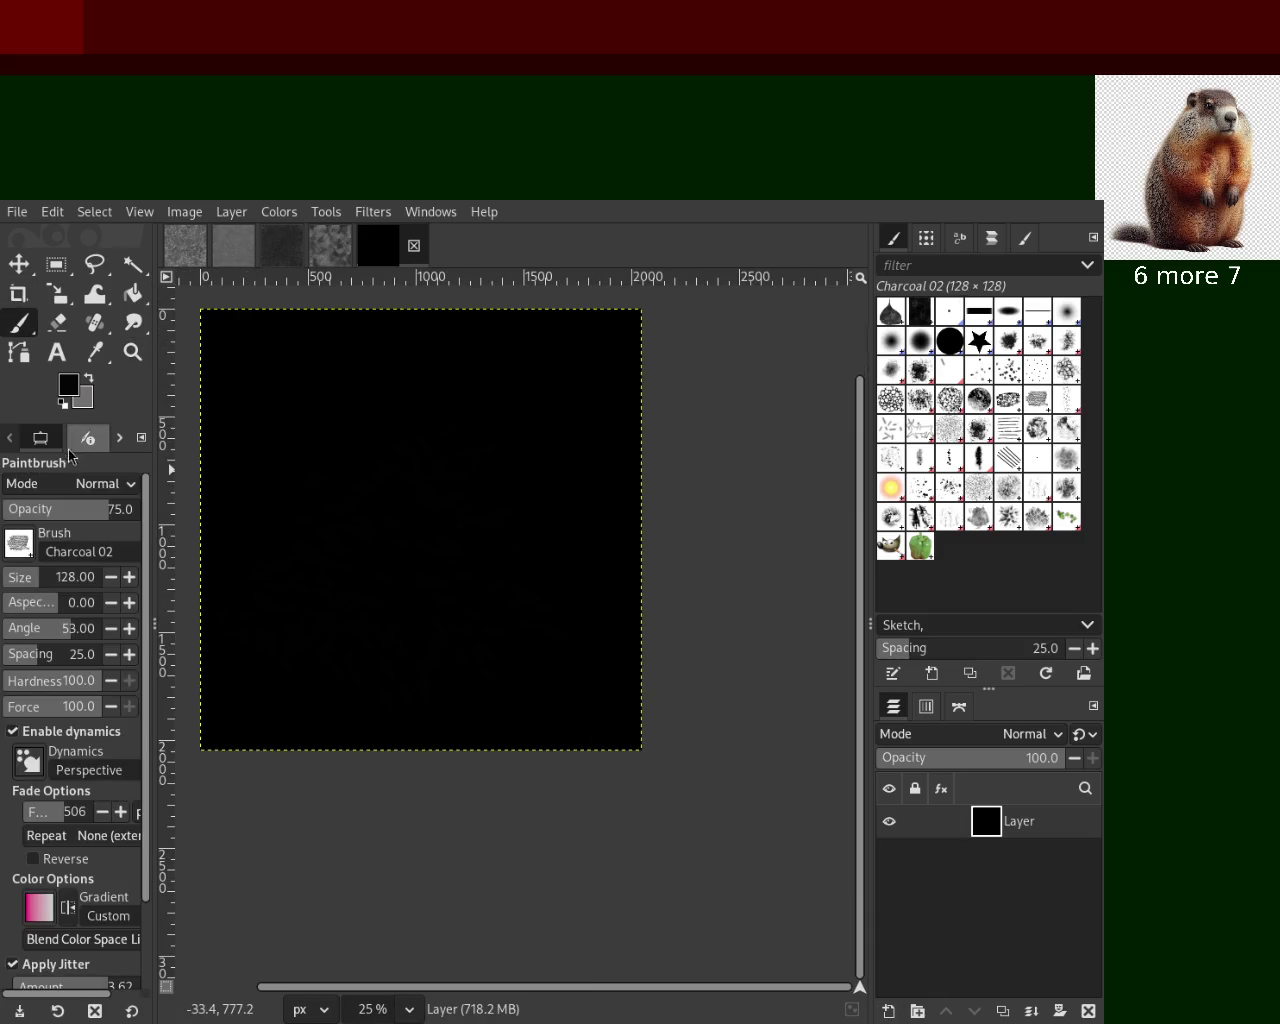
pyautogui.moveTo(438, 411)
pyautogui.mouseDown()
pyautogui.moveTo(354, 614)
pyautogui.moveTo(386, 686)
pyautogui.moveTo(537, 491)
pyautogui.moveTo(396, 538)
pyautogui.moveTo(414, 571)
pyautogui.moveTo(630, 592)
pyautogui.mouseUp()
pyautogui.click(1004, 403)
pyautogui.moveTo(410, 625)
pyautogui.mouseDown()
pyautogui.moveTo(430, 420)
pyautogui.moveTo(530, 415)
pyautogui.moveTo(410, 620)
pyautogui.moveTo(390, 490)
pyautogui.moveTo(570, 400)
pyautogui.moveTo(385, 475)
pyautogui.moveTo(405, 485)
pyautogui.mouseUp()
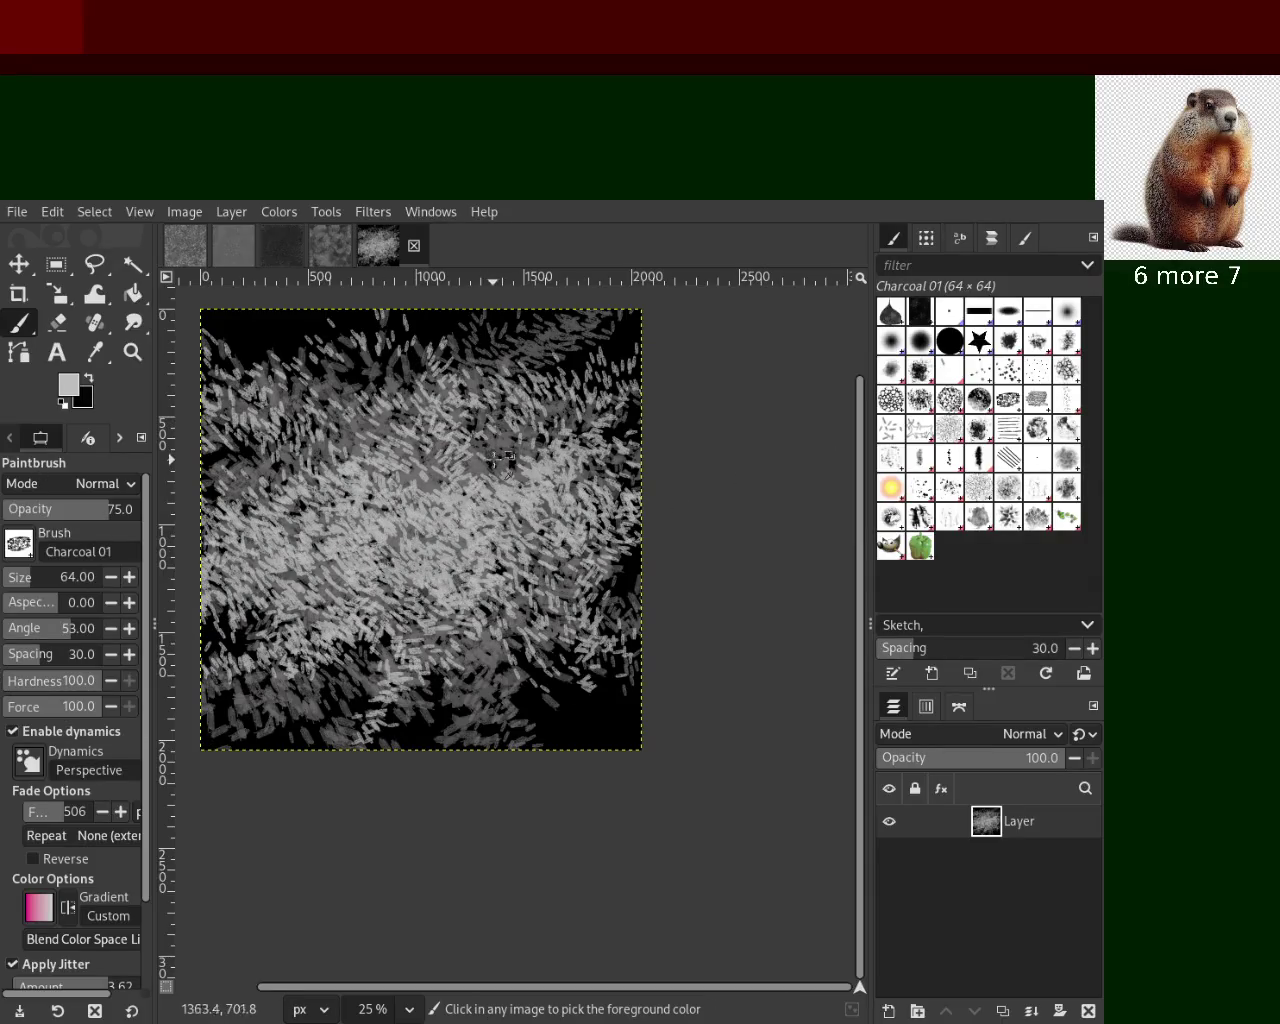
pyautogui.keyDown('ctrl'); pyautogui.click(482, 468); pyautogui.keyUp('ctrl')
pyautogui.moveTo(482, 468)
pyautogui.mouseDown()
pyautogui.moveTo(307, 431)
pyautogui.moveTo(561, 419)
pyautogui.moveTo(286, 500)
pyautogui.moveTo(830, 341)
pyautogui.mouseUp()
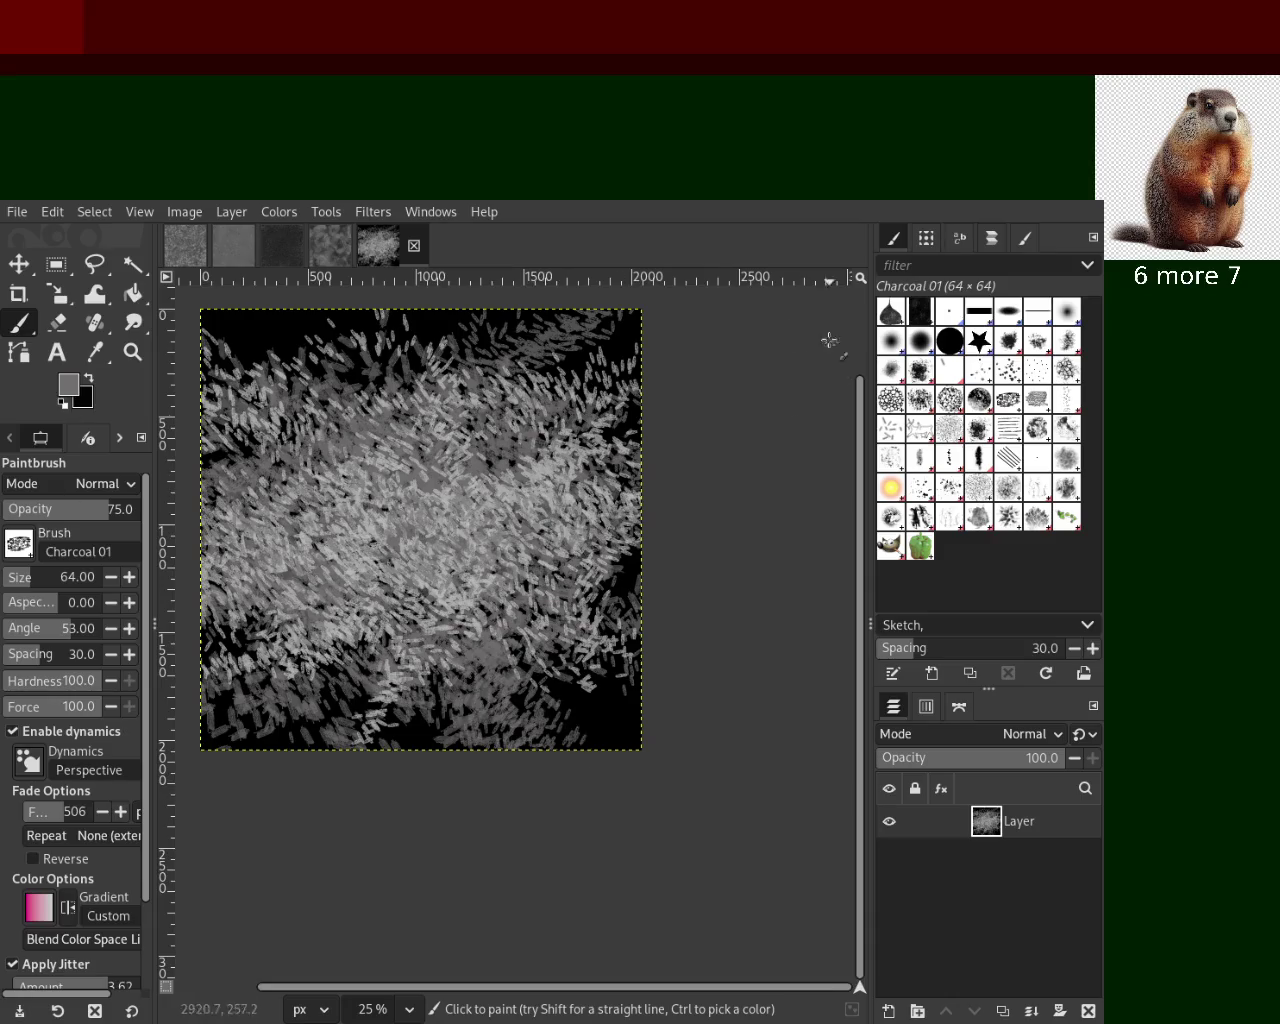
# Zoom to 100% and layer dark and light grey charcoal strokes
pyautogui.click(132, 352)
pyautogui.click(412, 466)
pyautogui.click(408, 460)
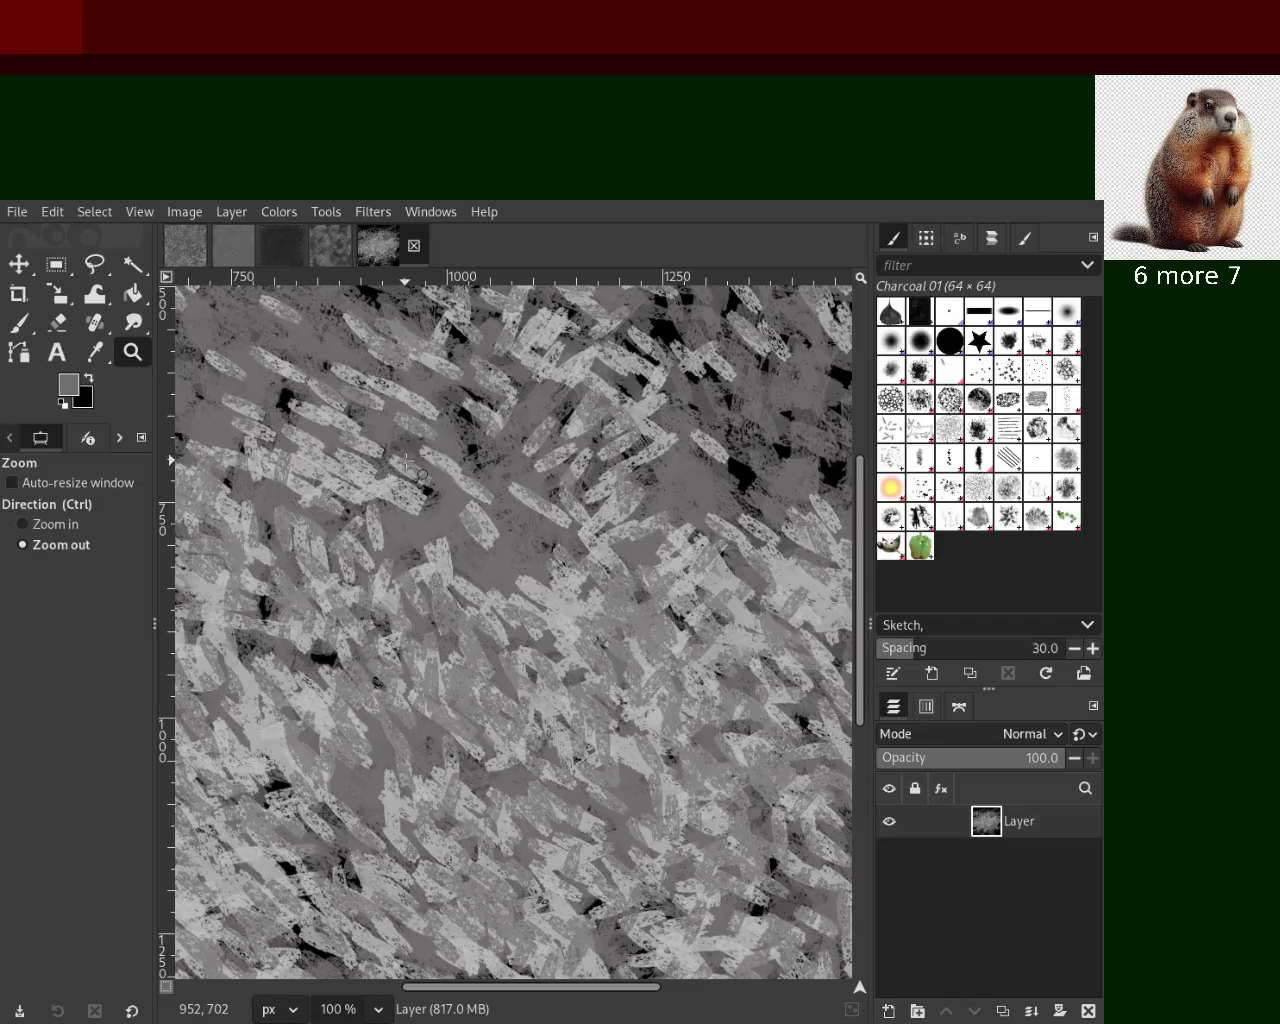
pyautogui.click(20, 323)
pyautogui.moveTo(575, 760); pyautogui.dragTo(600, 640)
pyautogui.moveTo(250, 740); pyautogui.dragTo(655, 595)
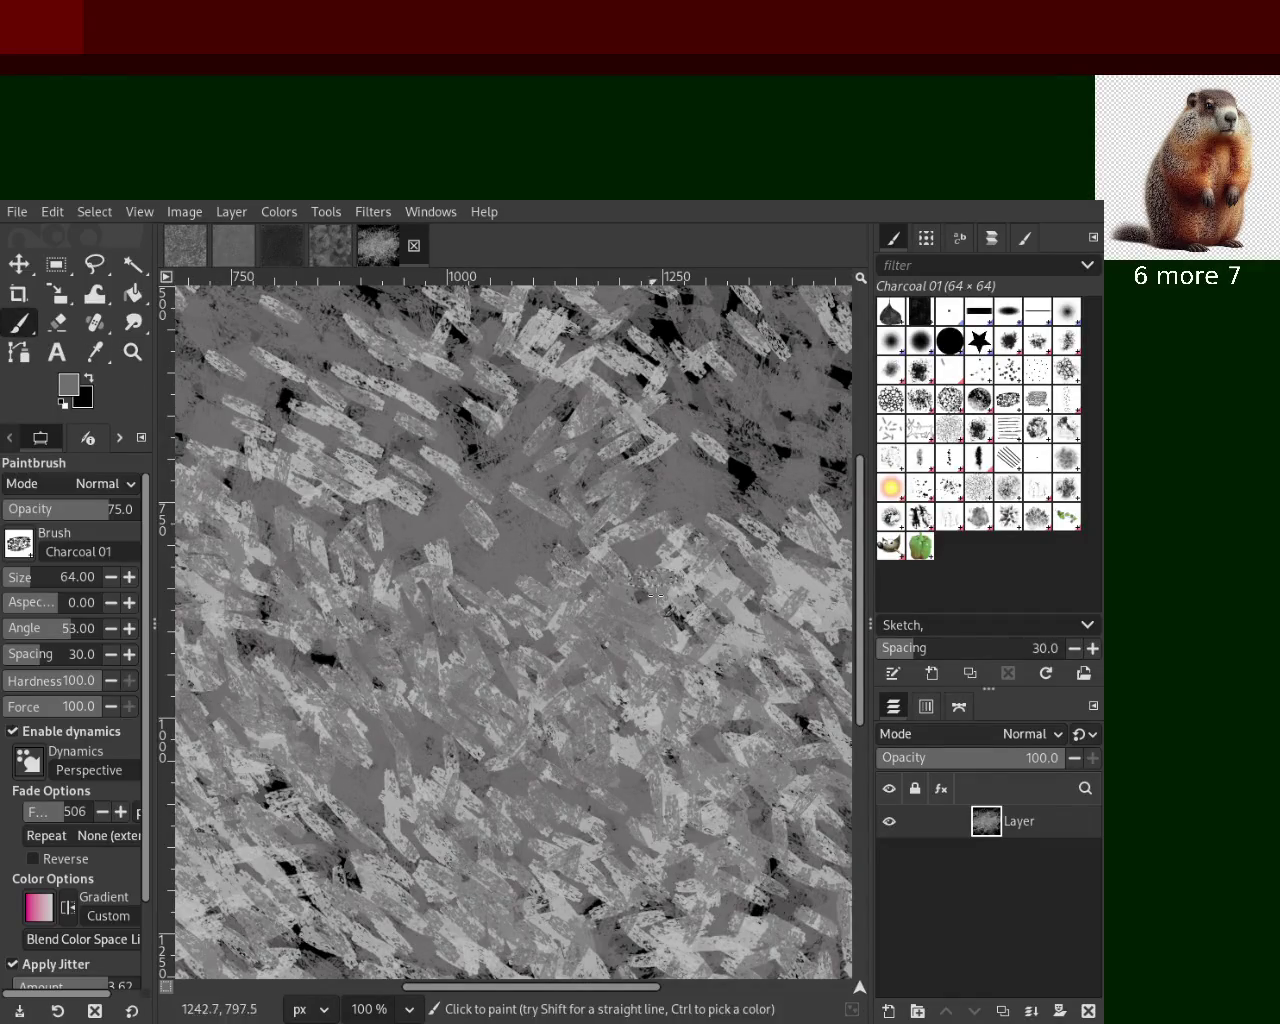
pyautogui.keyDown('ctrl'); pyautogui.click(727, 565); pyautogui.keyUp('ctrl')
pyautogui.moveTo(727, 565); pyautogui.dragTo(690, 760)
# Replace the light strokes with large alternating light and dark grey charcoal strokes
pyautogui.hotkey('ctrl', 'z')
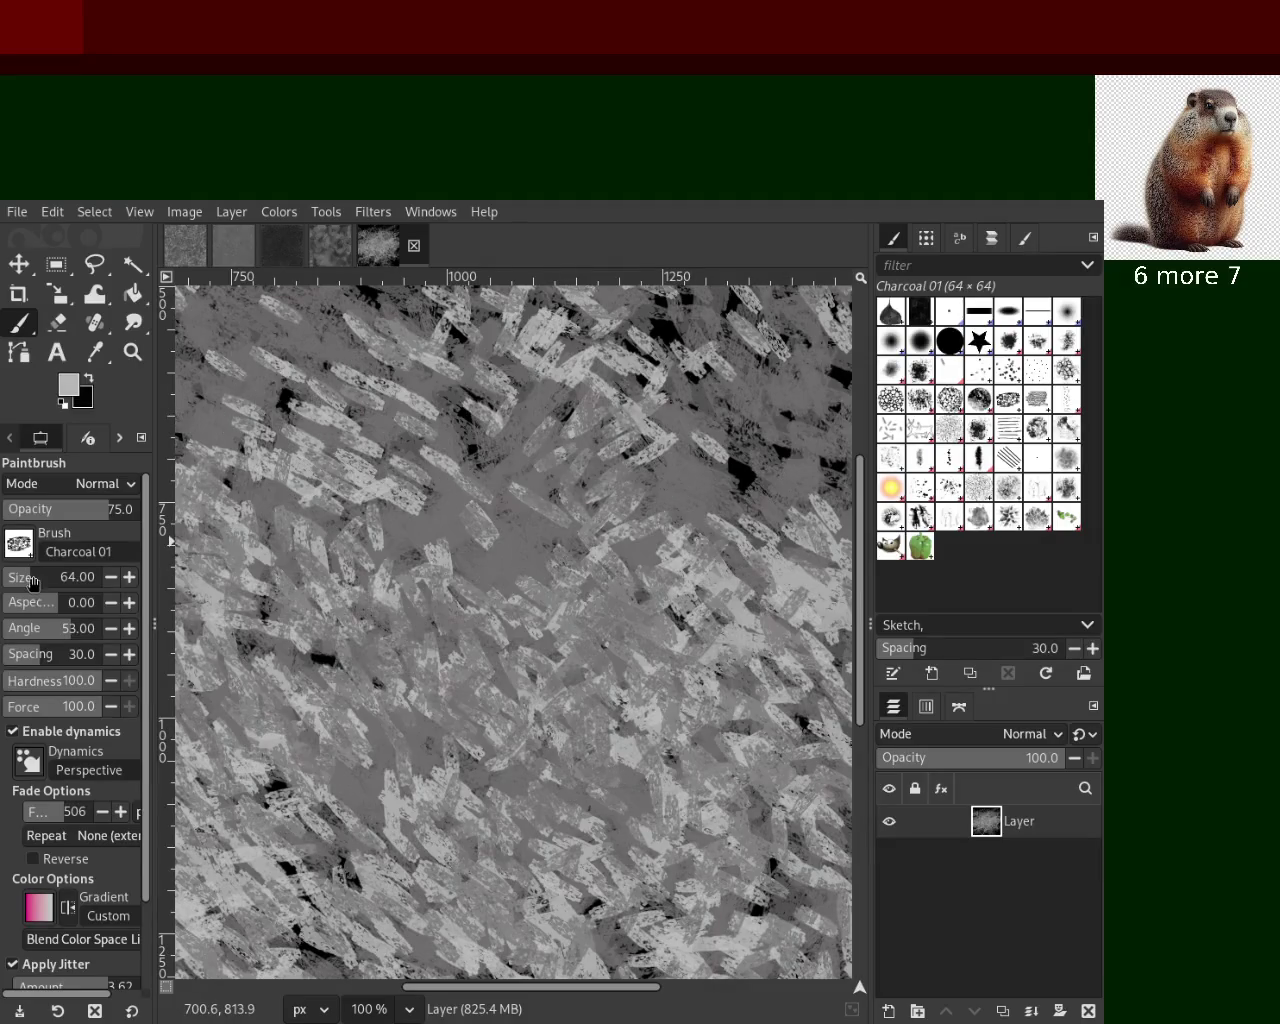
pyautogui.moveTo(280, 560); pyautogui.dragTo(541, 601)
pyautogui.keyDown('ctrl'); pyautogui.click(560, 508); pyautogui.keyUp('ctrl')
pyautogui.moveTo(560, 508); pyautogui.dragTo(441, 598)
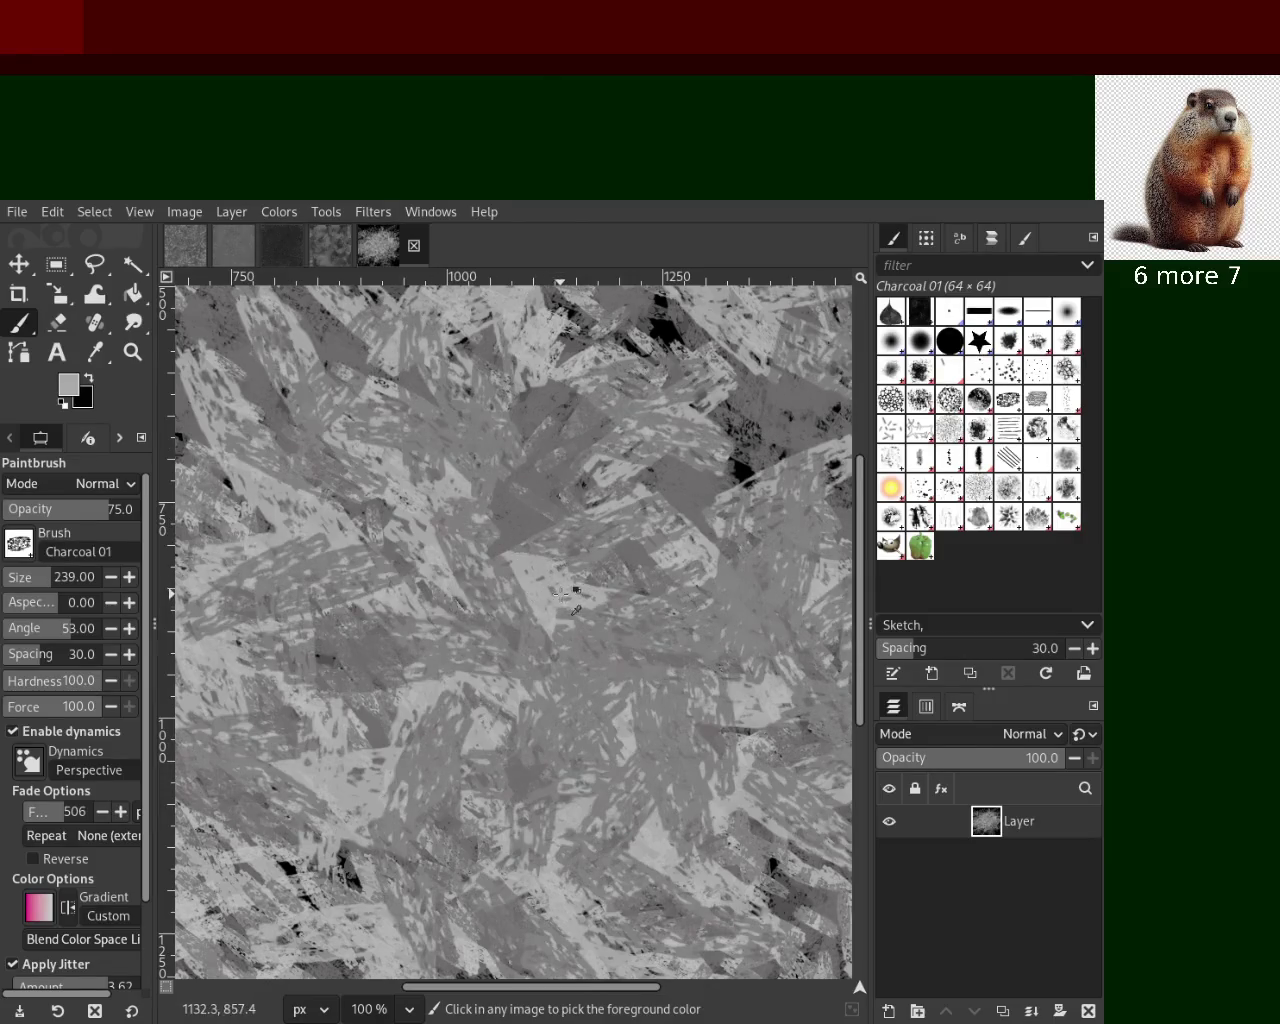
pyautogui.moveTo(561, 594); pyautogui.dragTo(551, 620)
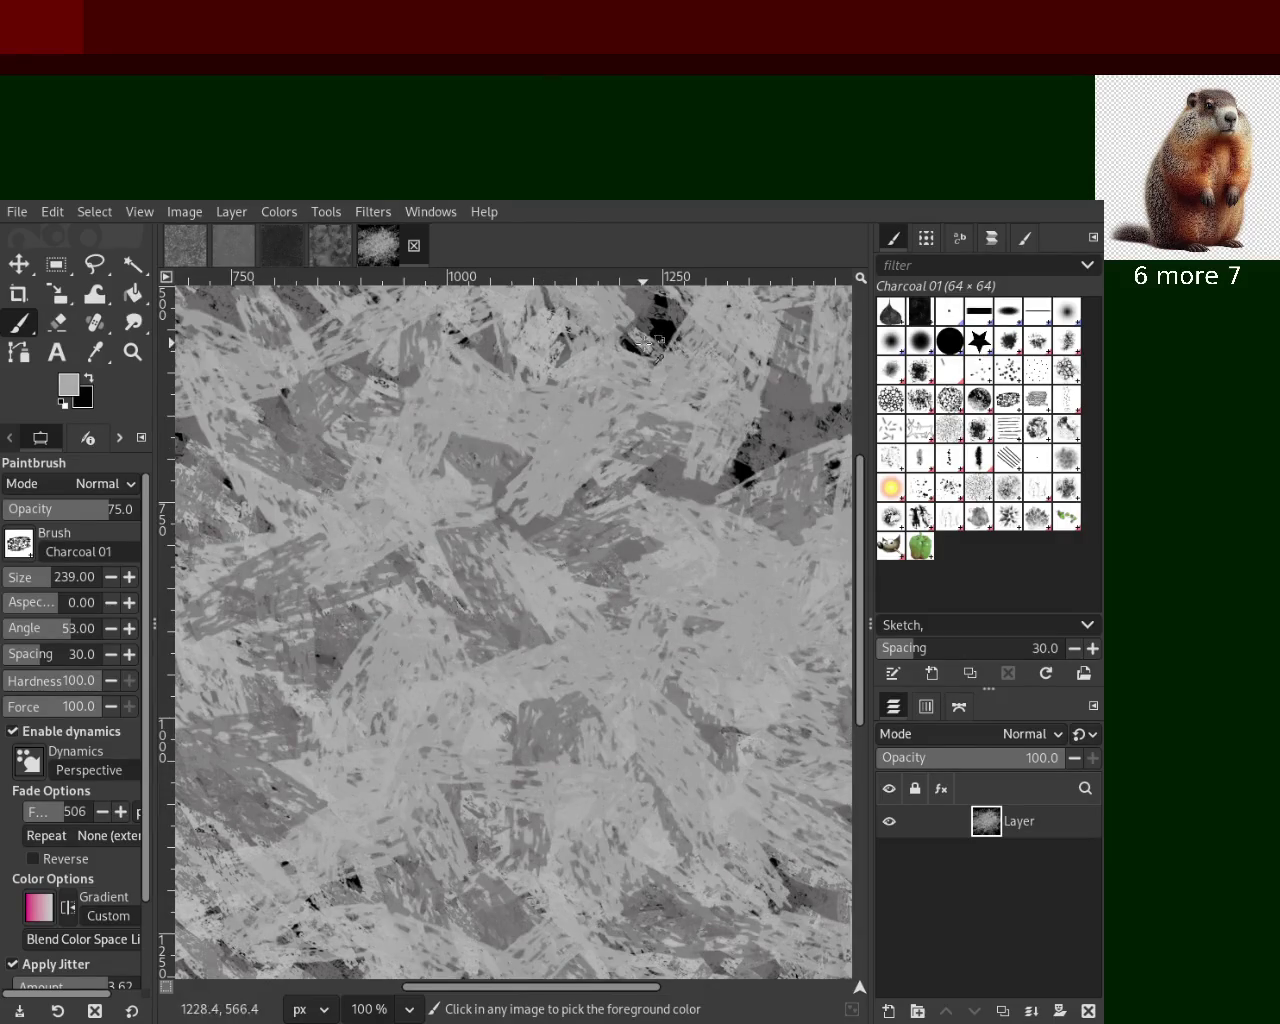
pyautogui.moveTo(663, 326); pyautogui.dragTo(718, 482)
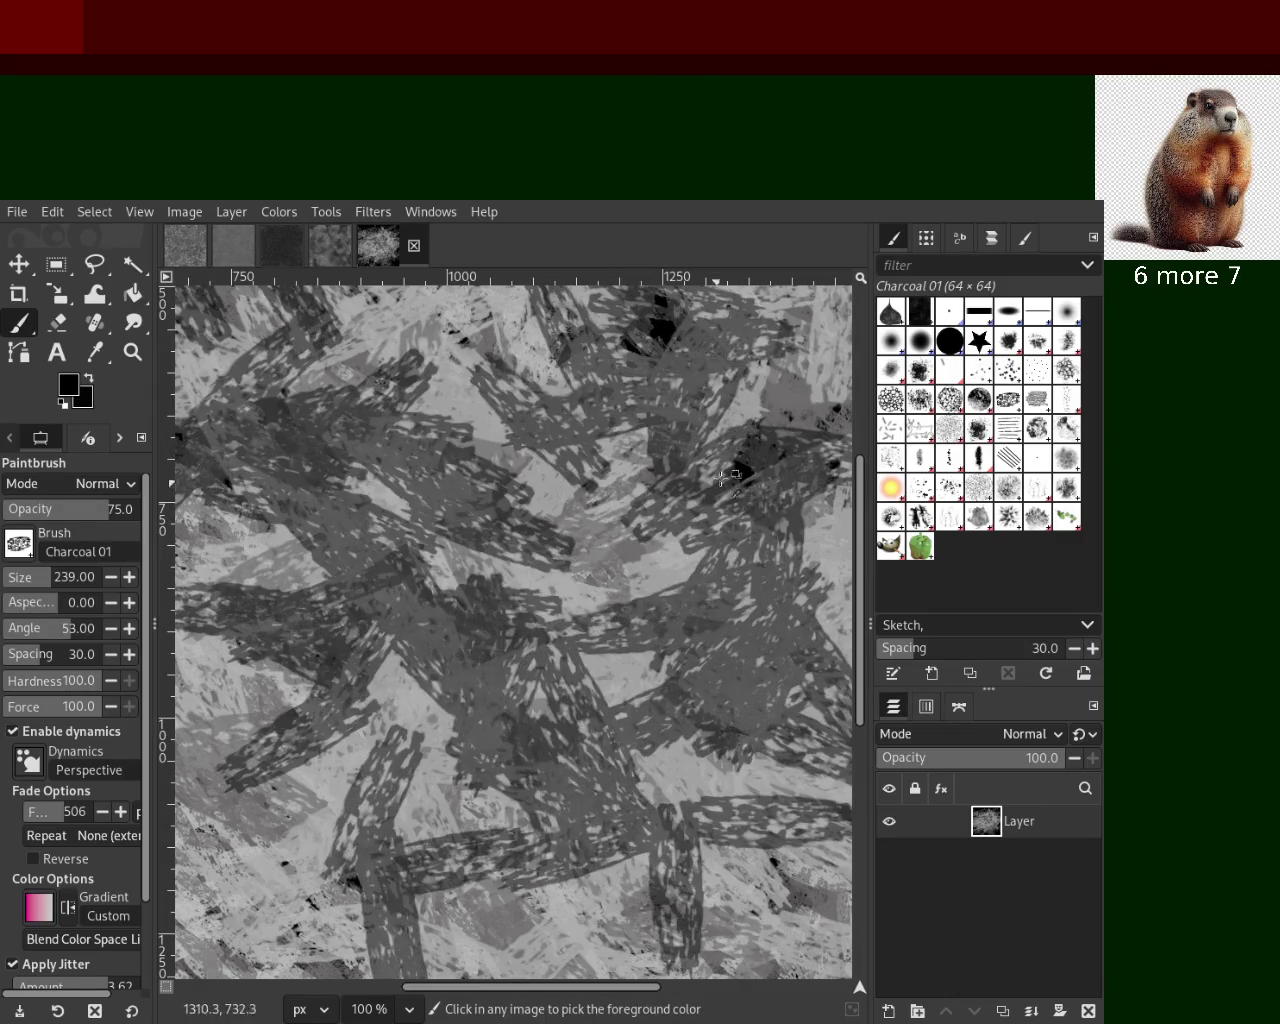
pyautogui.keyDown('ctrl'); pyautogui.click(687, 580); pyautogui.keyUp('ctrl')
pyautogui.moveTo(687, 580); pyautogui.dragTo(212, 580)
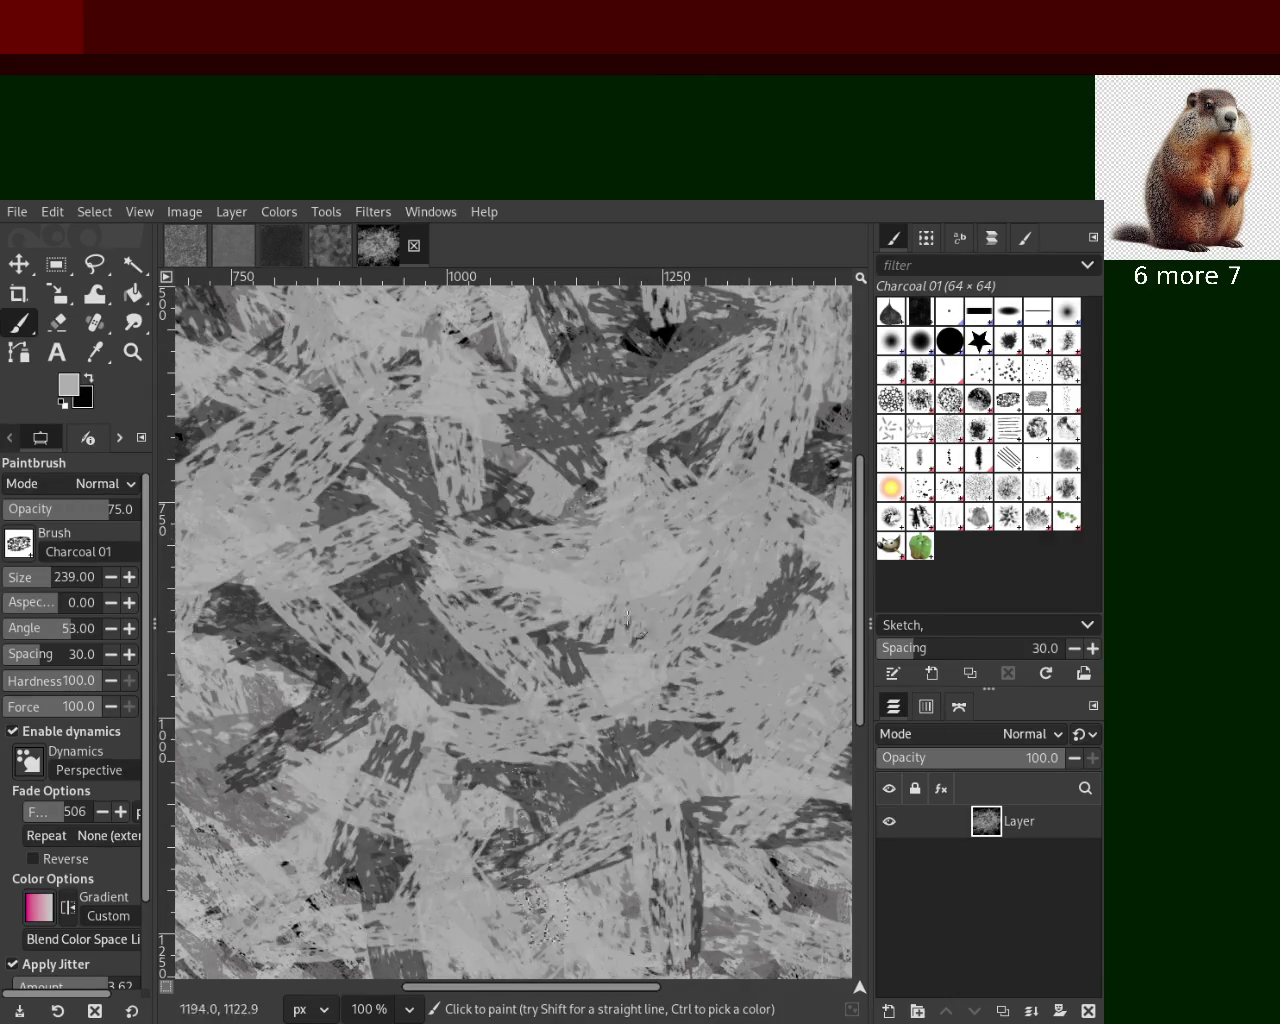
# Zoom the view far out to review the dense charcoal fur texture
pyautogui.click(132, 352)
pyautogui.scroll(-3, 600, 668)
pyautogui.scroll(-1, 600, 668)
pyautogui.scroll(1, 600, 668)
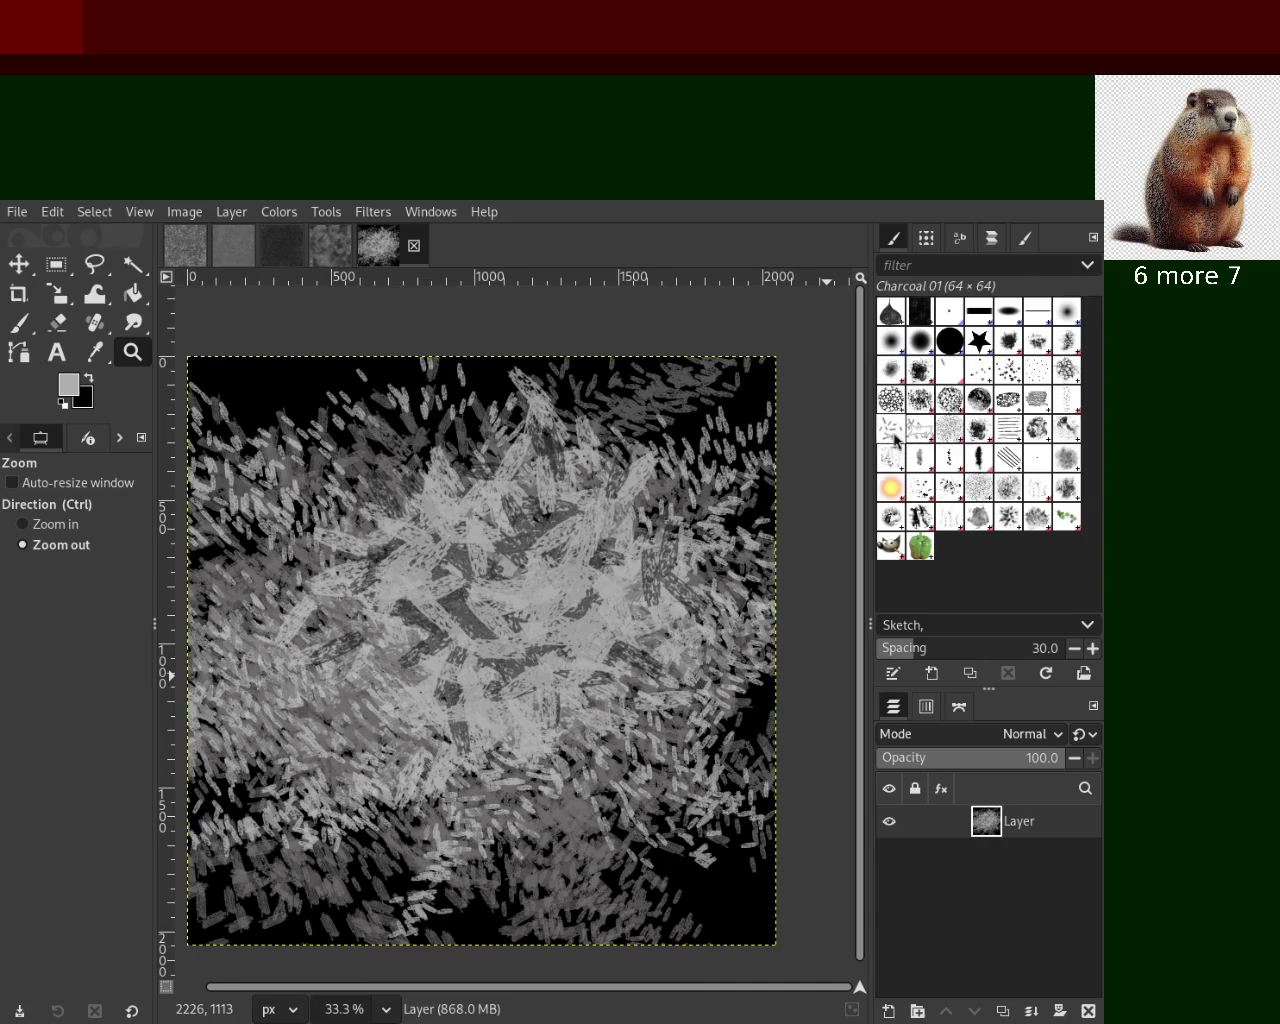
pyautogui.moveTo(721, 462); pyautogui.dragTo(720, 462)
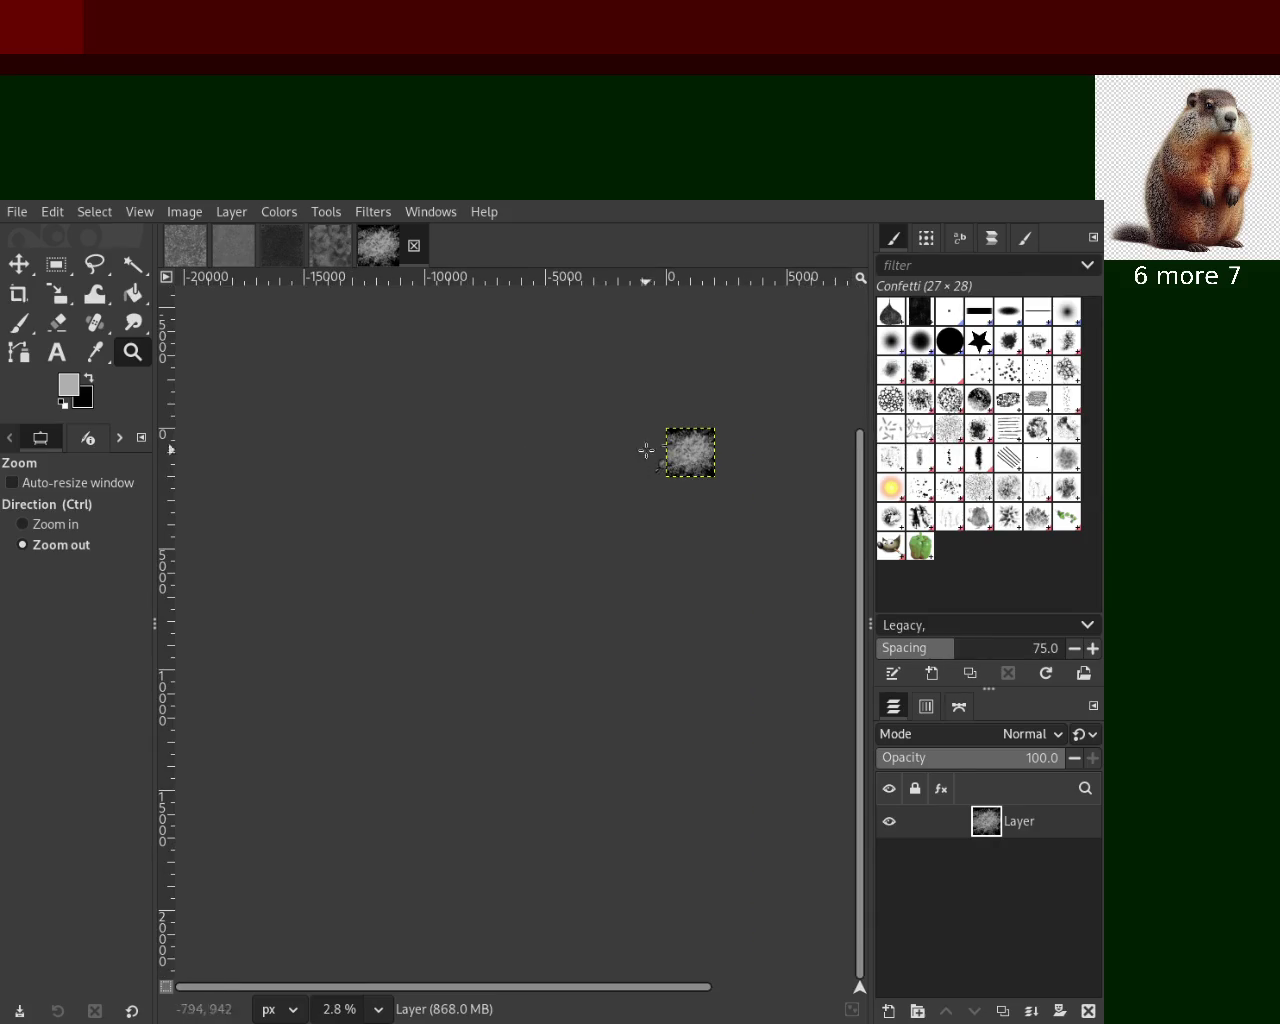
# Scatter light confetti flecks across the canvas with the Confetti brush at size 117
pyautogui.moveTo(643, 425); pyautogui.dragTo(701, 483)
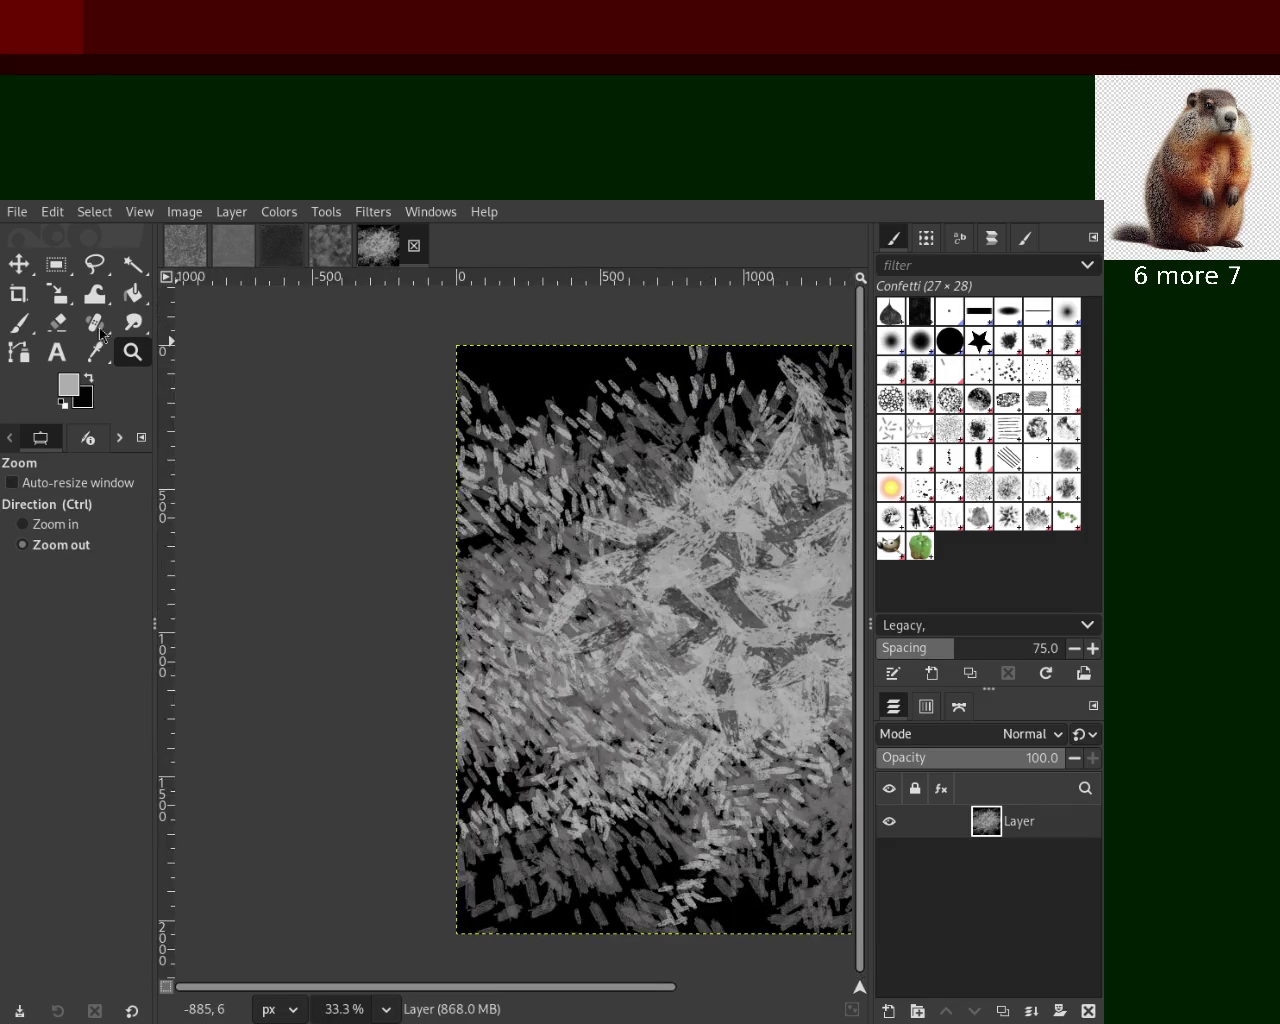
pyautogui.click(20, 322)
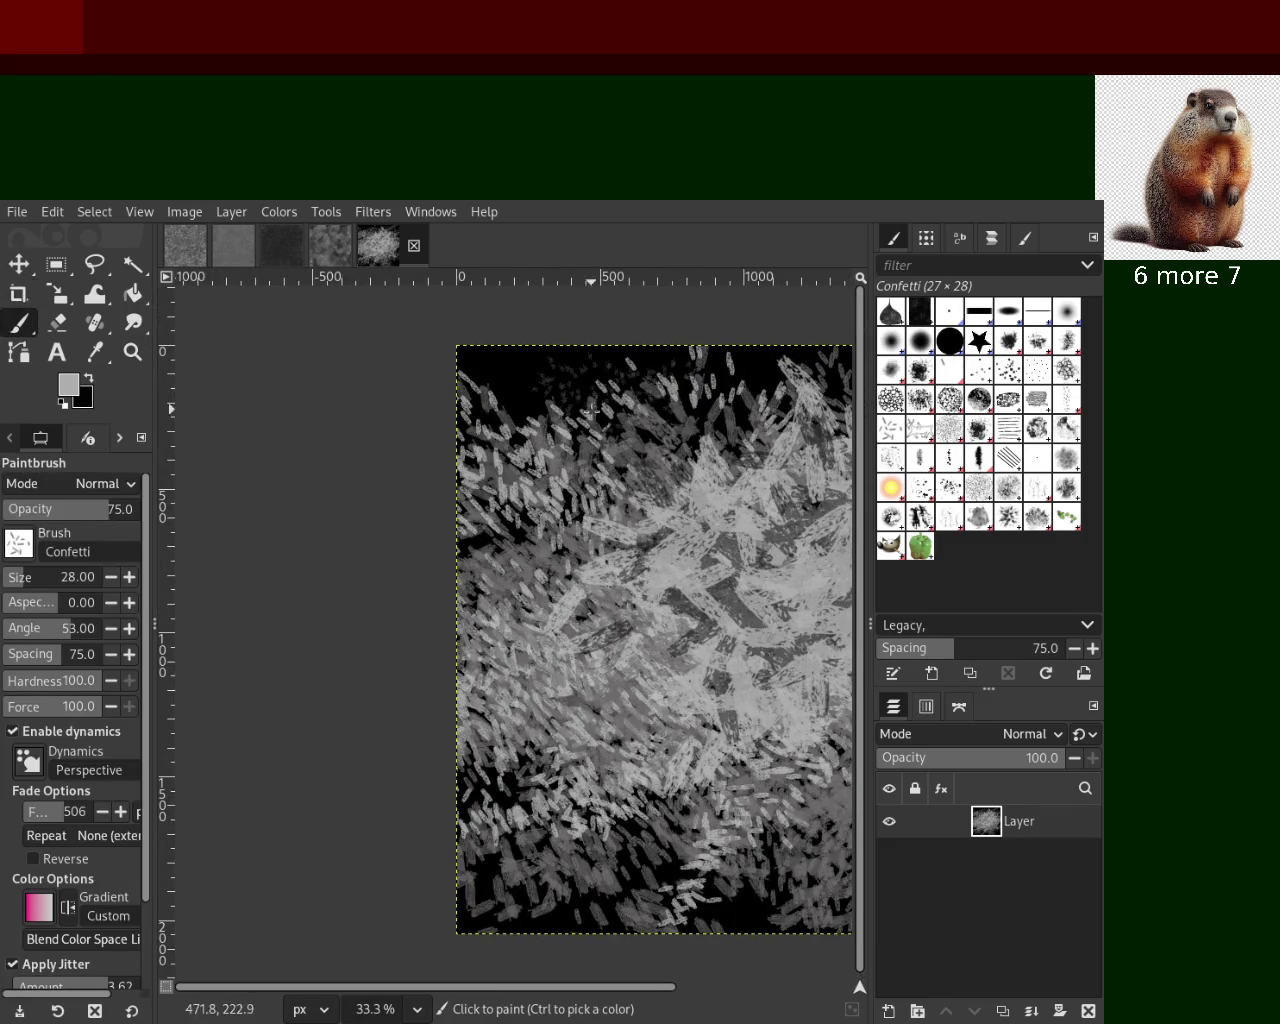
pyautogui.moveTo(30, 588); pyautogui.dragTo(48, 578)
pyautogui.moveTo(511, 440); pyautogui.dragTo(600, 742)
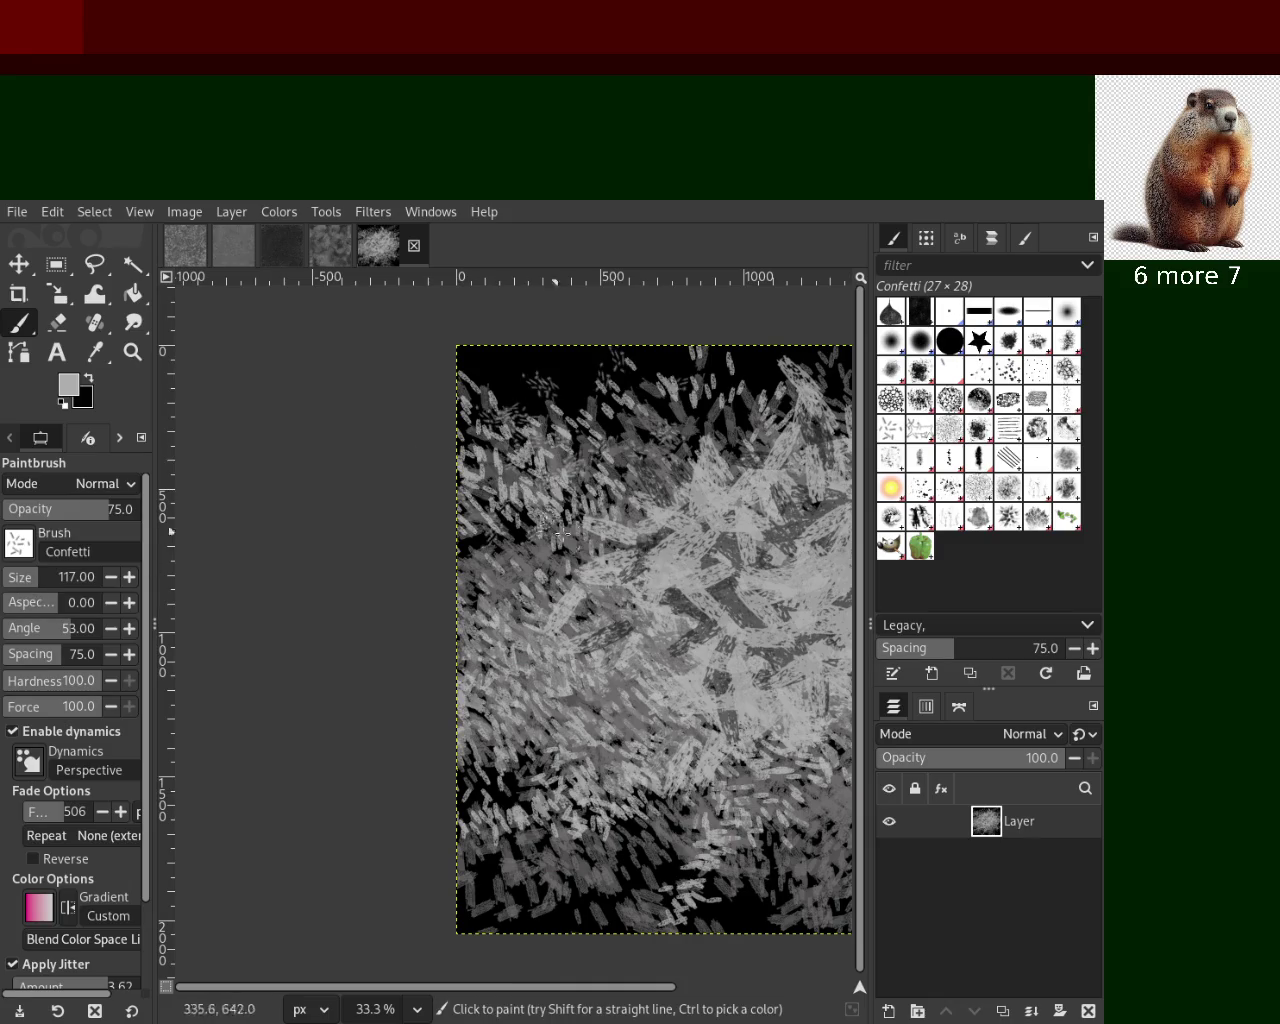
pyautogui.moveTo(764, 575); pyautogui.dragTo(778, 673)
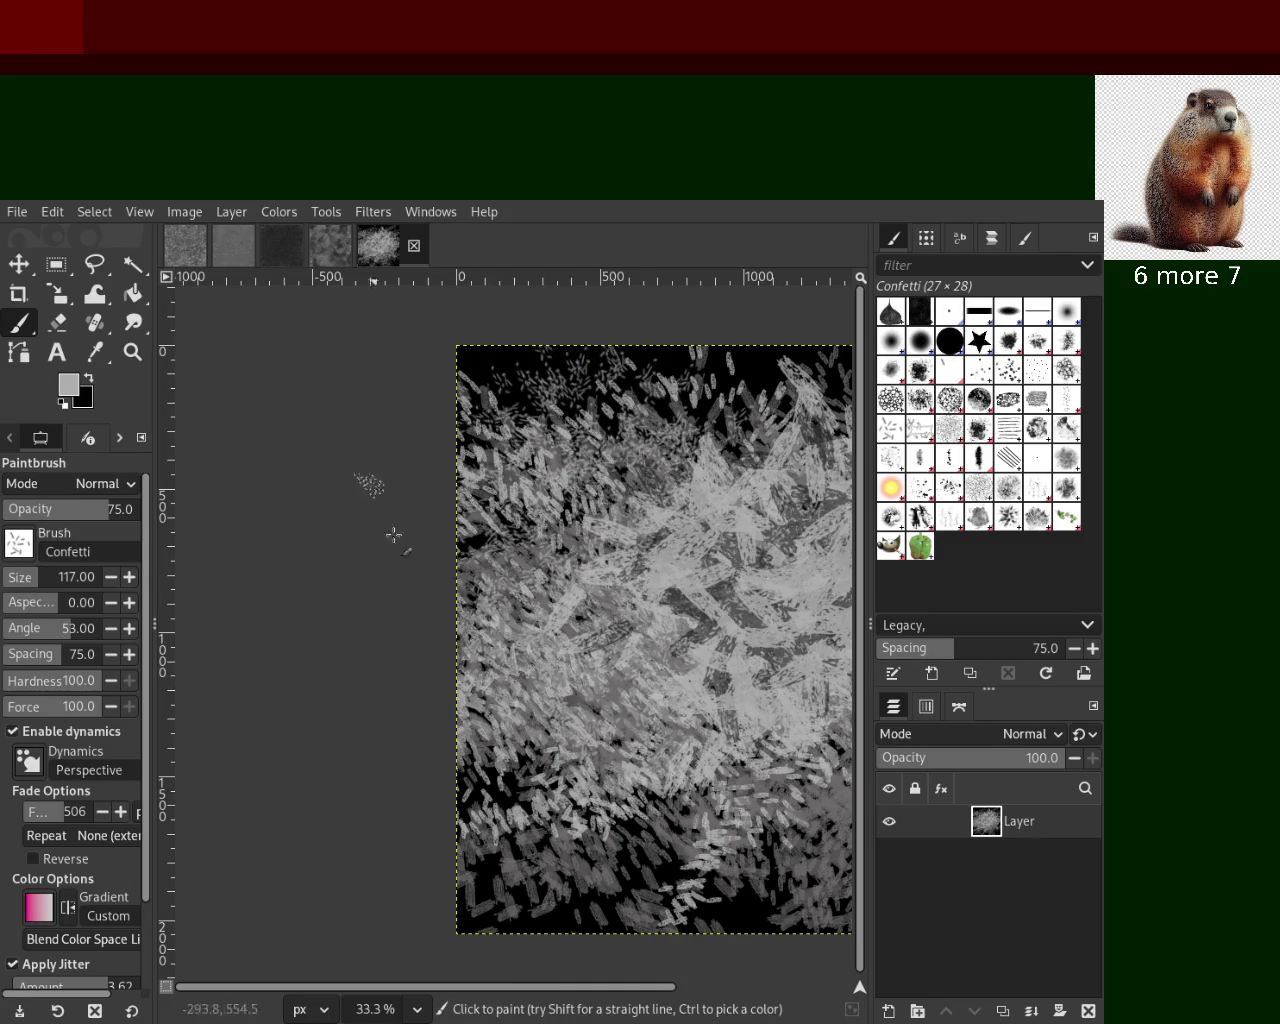
pyautogui.moveTo(640, 465); pyautogui.dragTo(817, 402)
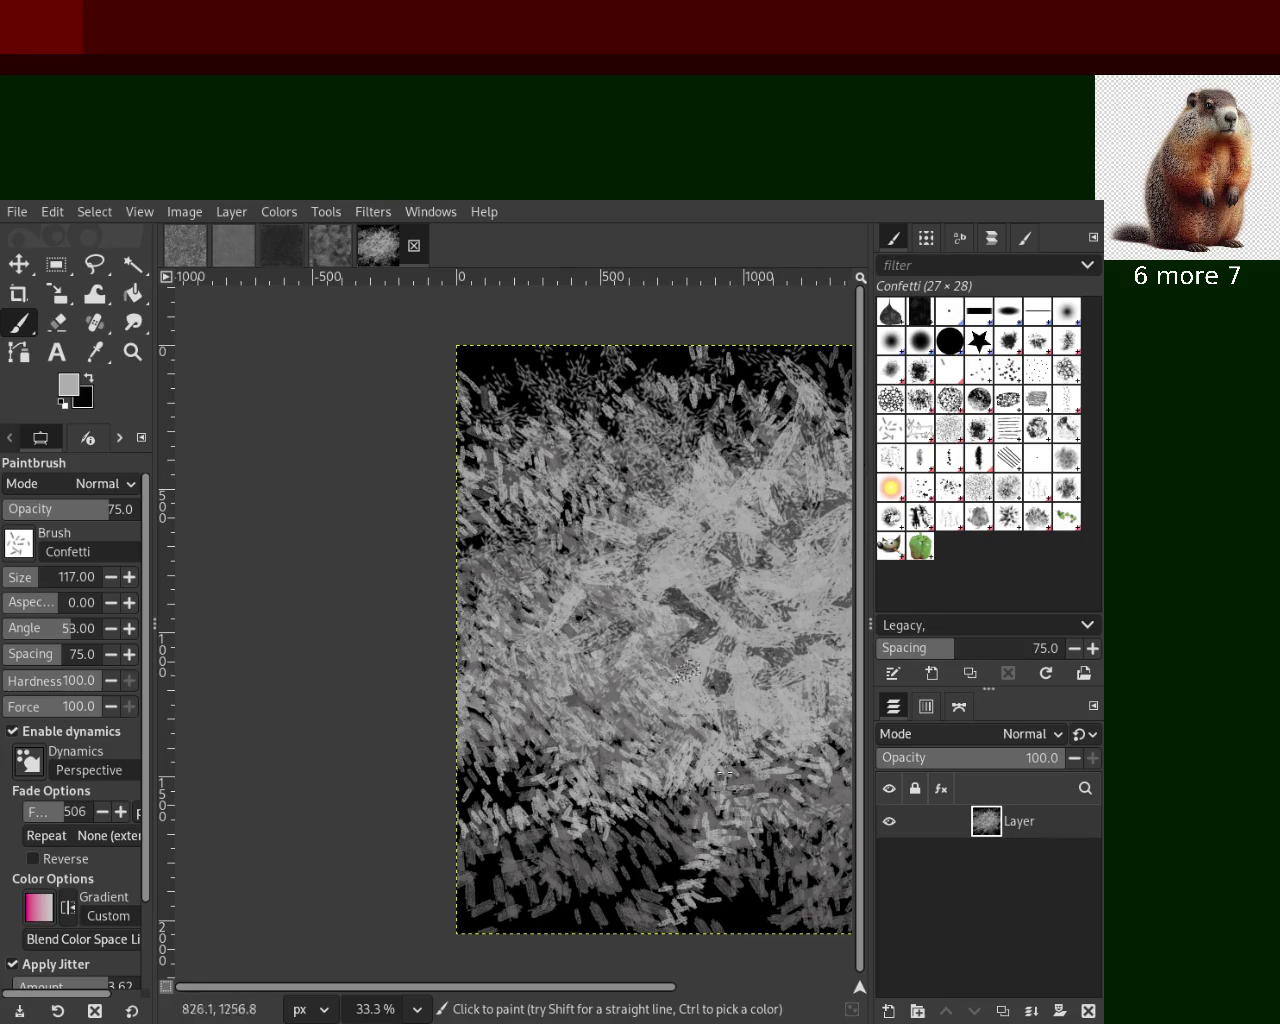
pyautogui.moveTo(662, 545); pyautogui.dragTo(697, 806)
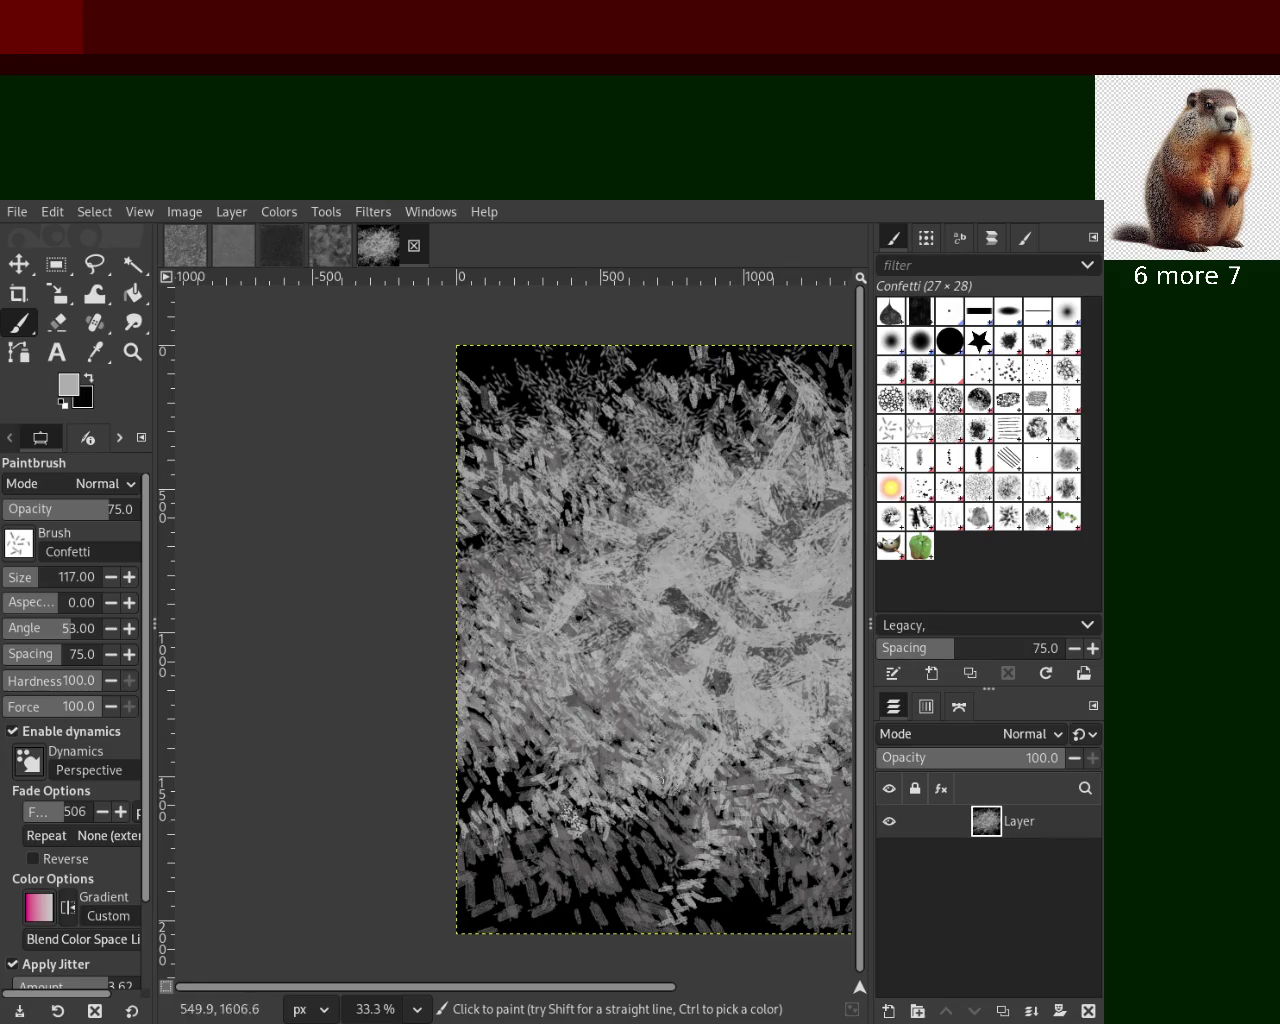
# Add black confetti flecks across the middle, check the zoom, then delete the layer
pyautogui.keyDown('ctrl'); pyautogui.click(580, 908); pyautogui.keyUp('ctrl')
pyautogui.moveTo(618, 791)
pyautogui.mouseDown()
pyautogui.moveTo(674, 677)
pyautogui.moveTo(607, 677)
pyautogui.moveTo(594, 566)
pyautogui.mouseUp()
pyautogui.moveTo(680, 623)
pyautogui.mouseDown()
pyautogui.moveTo(718, 670)
pyautogui.moveTo(779, 639)
pyautogui.moveTo(621, 746)
pyautogui.moveTo(790, 537)
pyautogui.mouseUp()
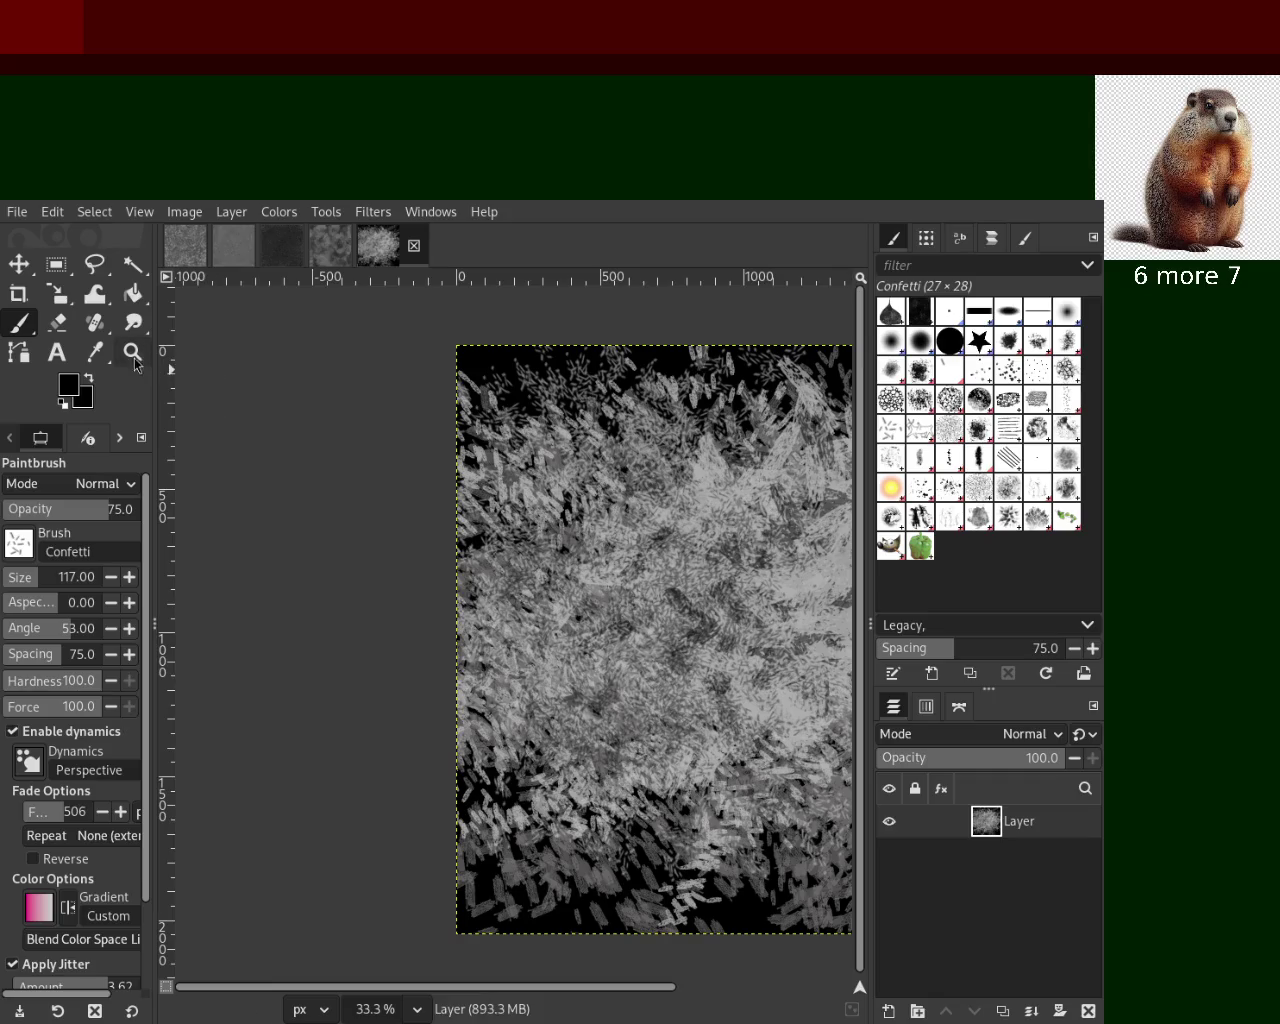
pyautogui.press('z')
pyautogui.scroll(3, 471, 566)
pyautogui.scroll(-3, 471, 566)
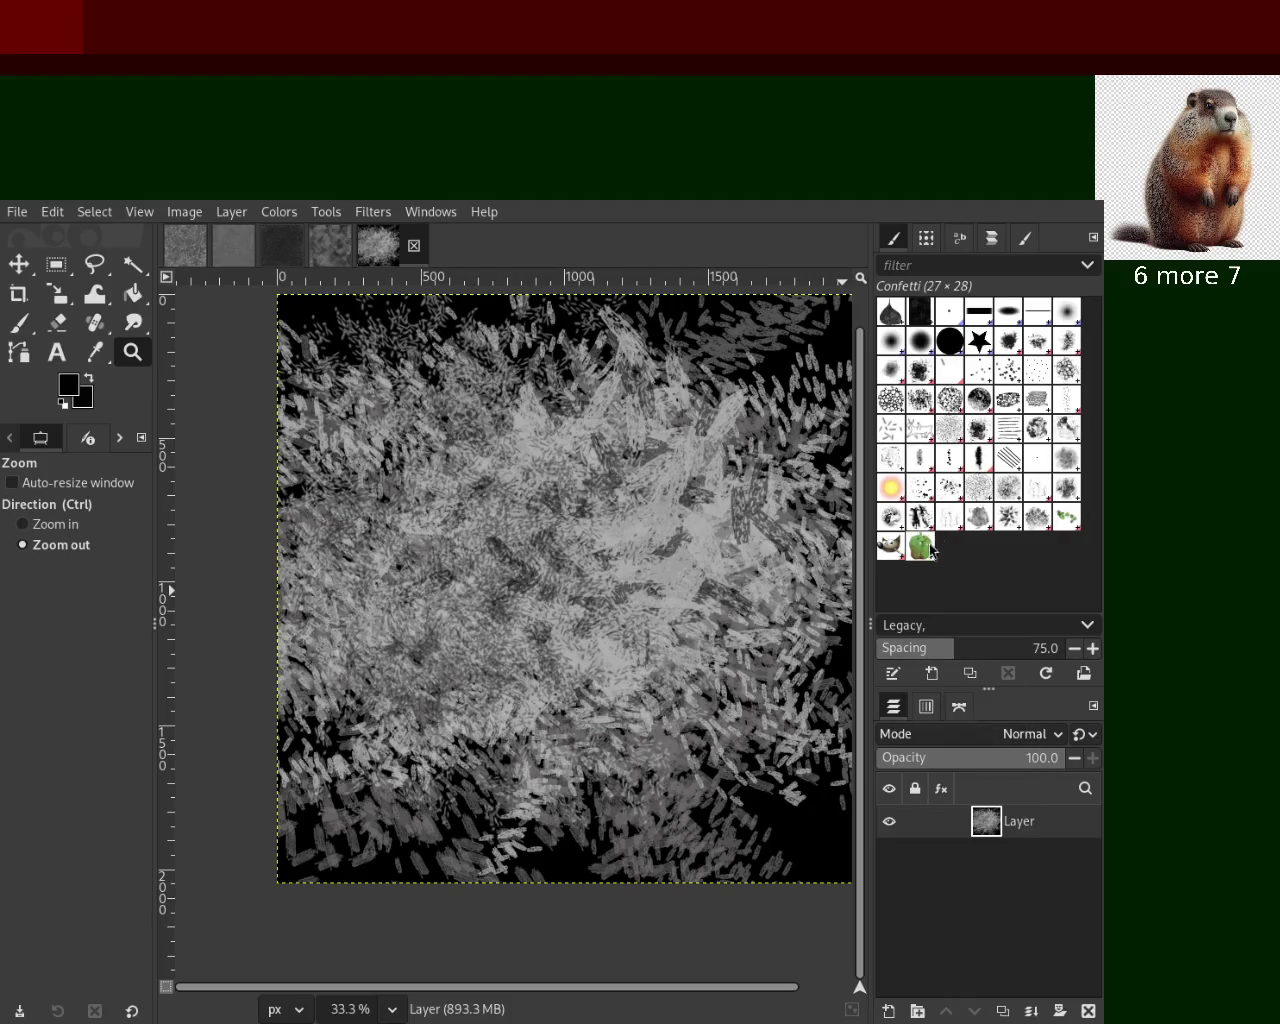
pyautogui.click(1089, 1011)
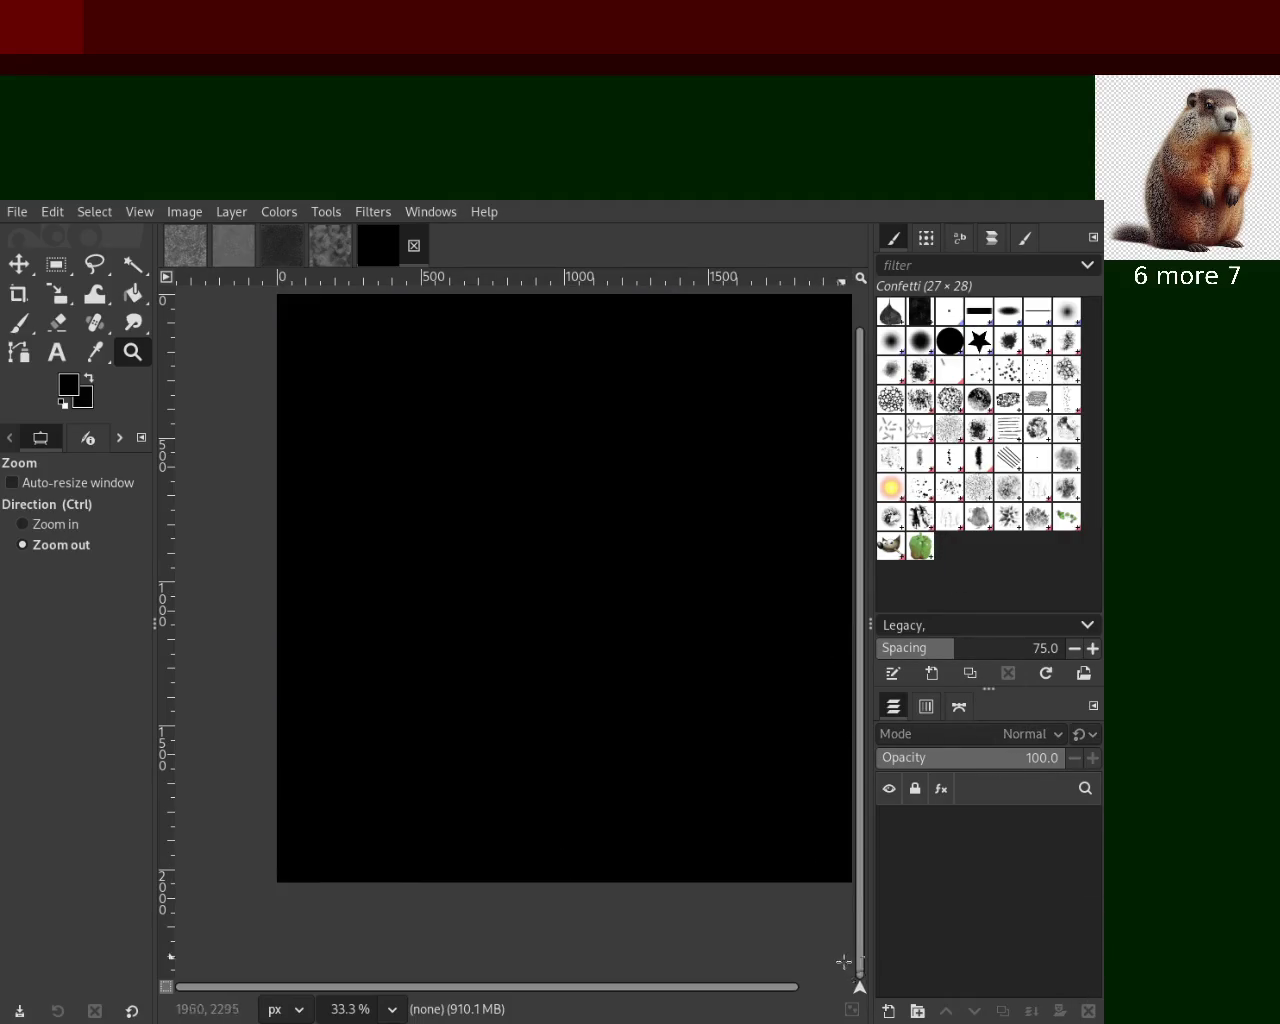
# On a fresh black layer, try the GEGL goat and Grass brushes, undoing both
pyautogui.hotkey('ctrl', 'z')
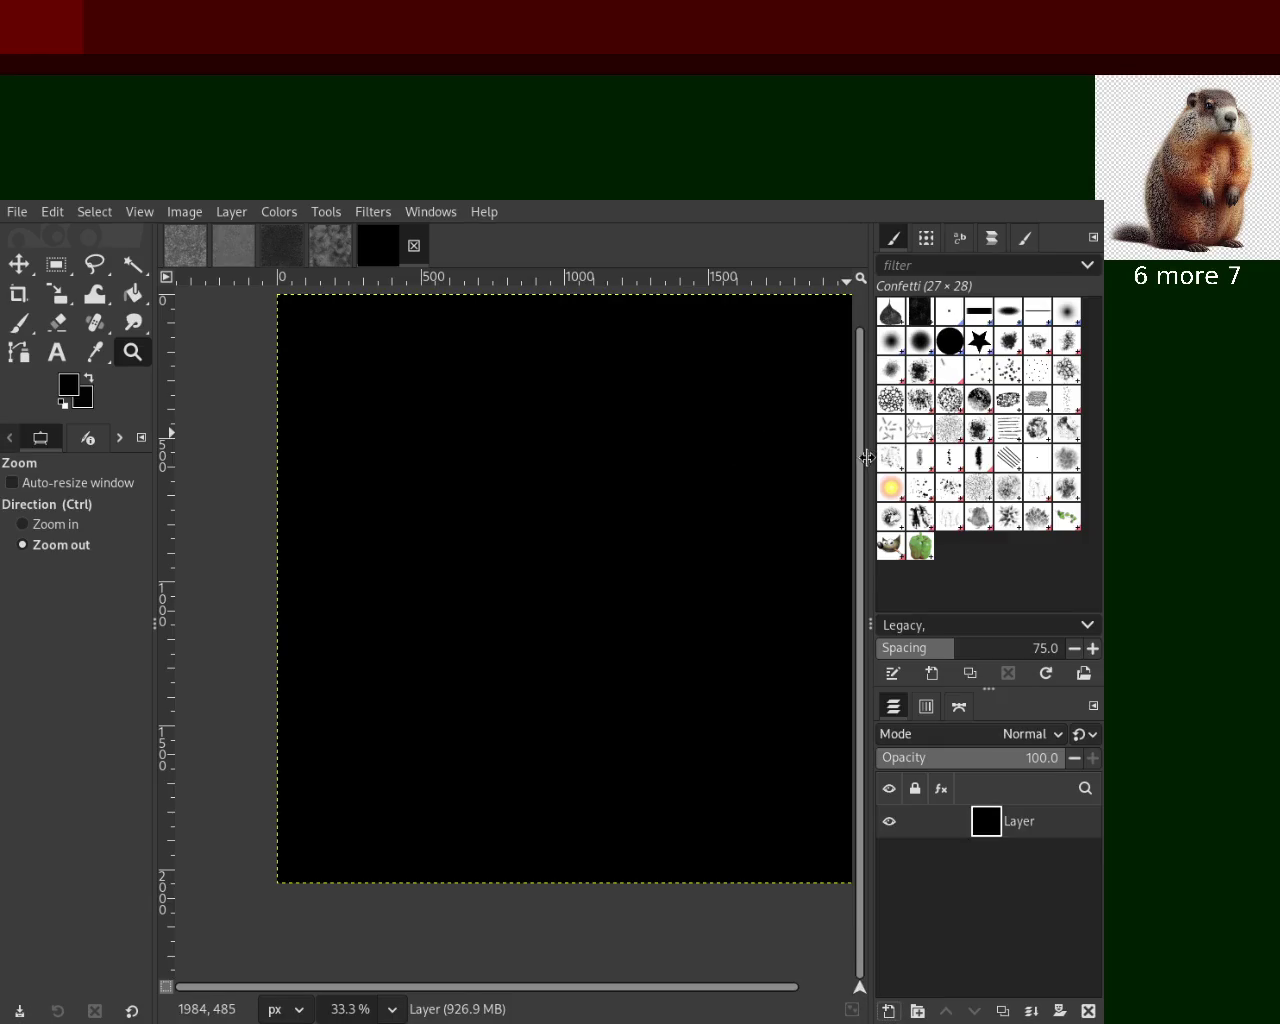
pyautogui.scroll(-5, 456, 498)
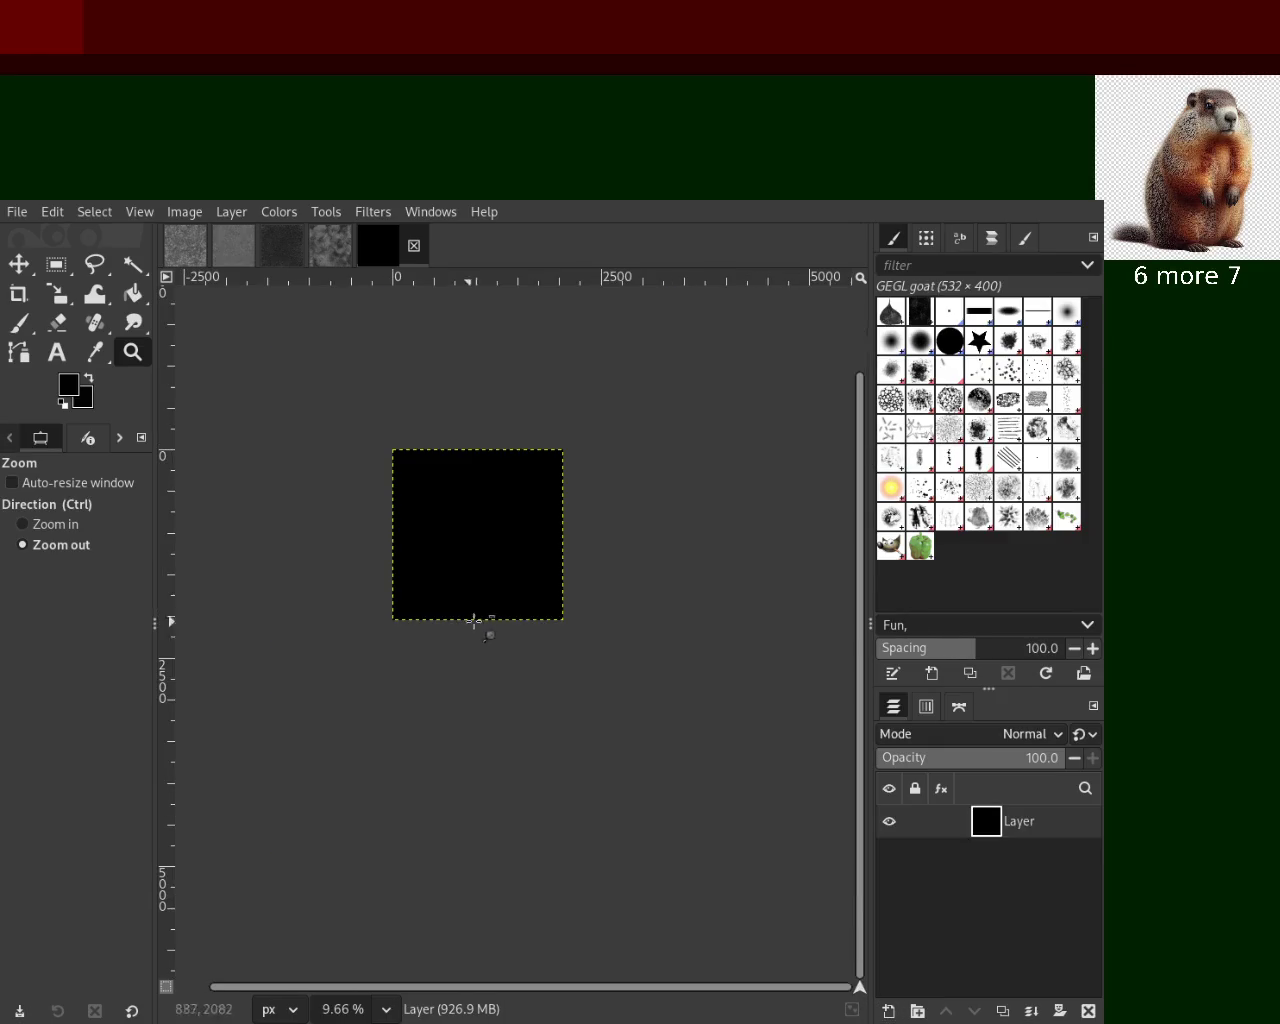
pyautogui.scroll(4, 476, 537)
pyautogui.press('p')
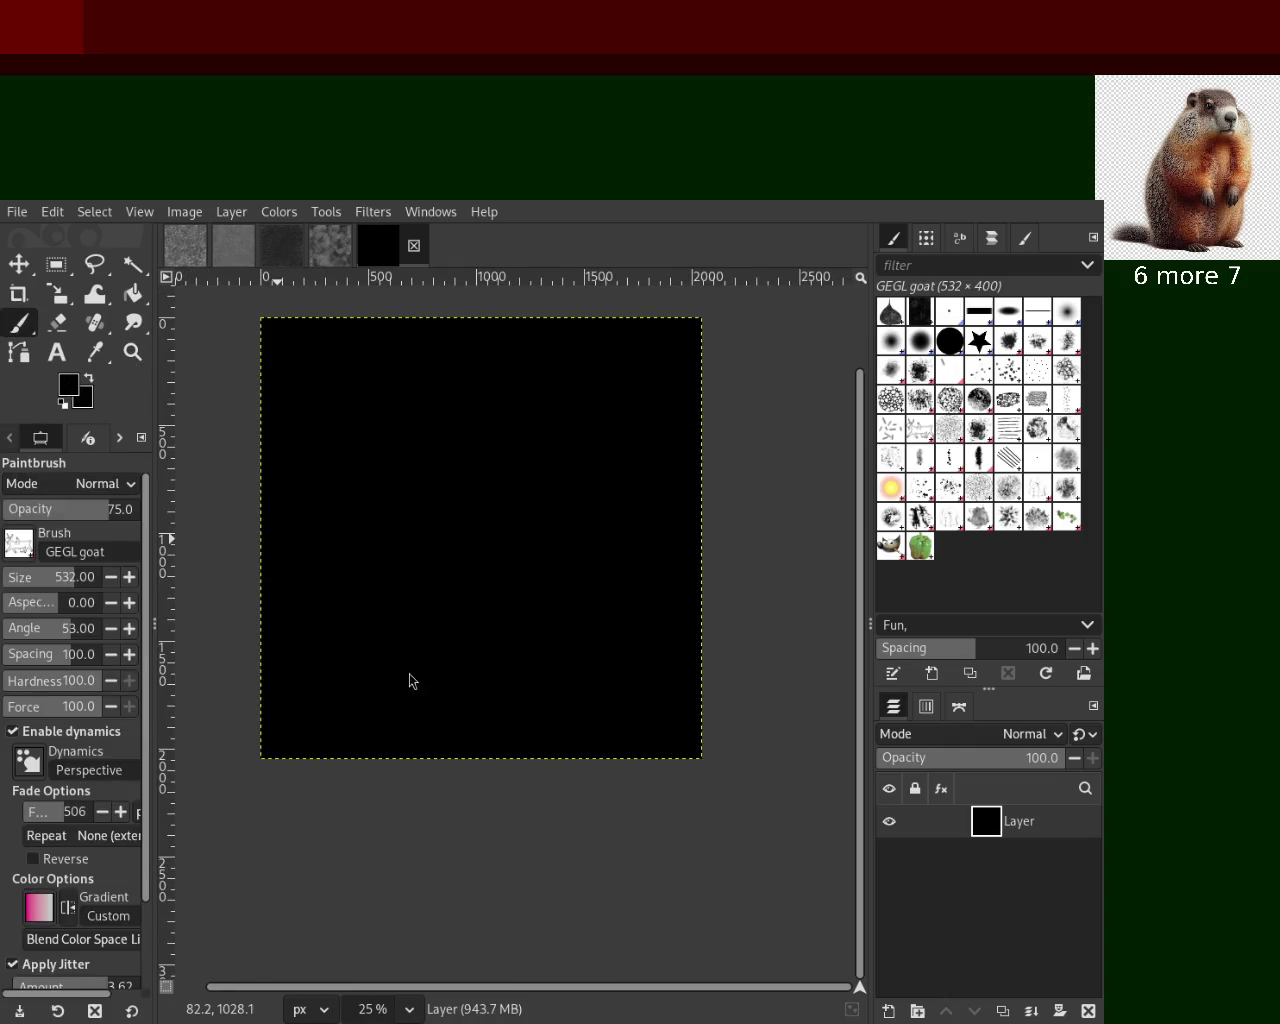
pyautogui.moveTo(766, 446)
pyautogui.mouseDown()
pyautogui.moveTo(537, 443)
pyautogui.moveTo(429, 371)
pyautogui.moveTo(651, 497)
pyautogui.mouseUp()
pyautogui.hotkey('ctrl', 'z')
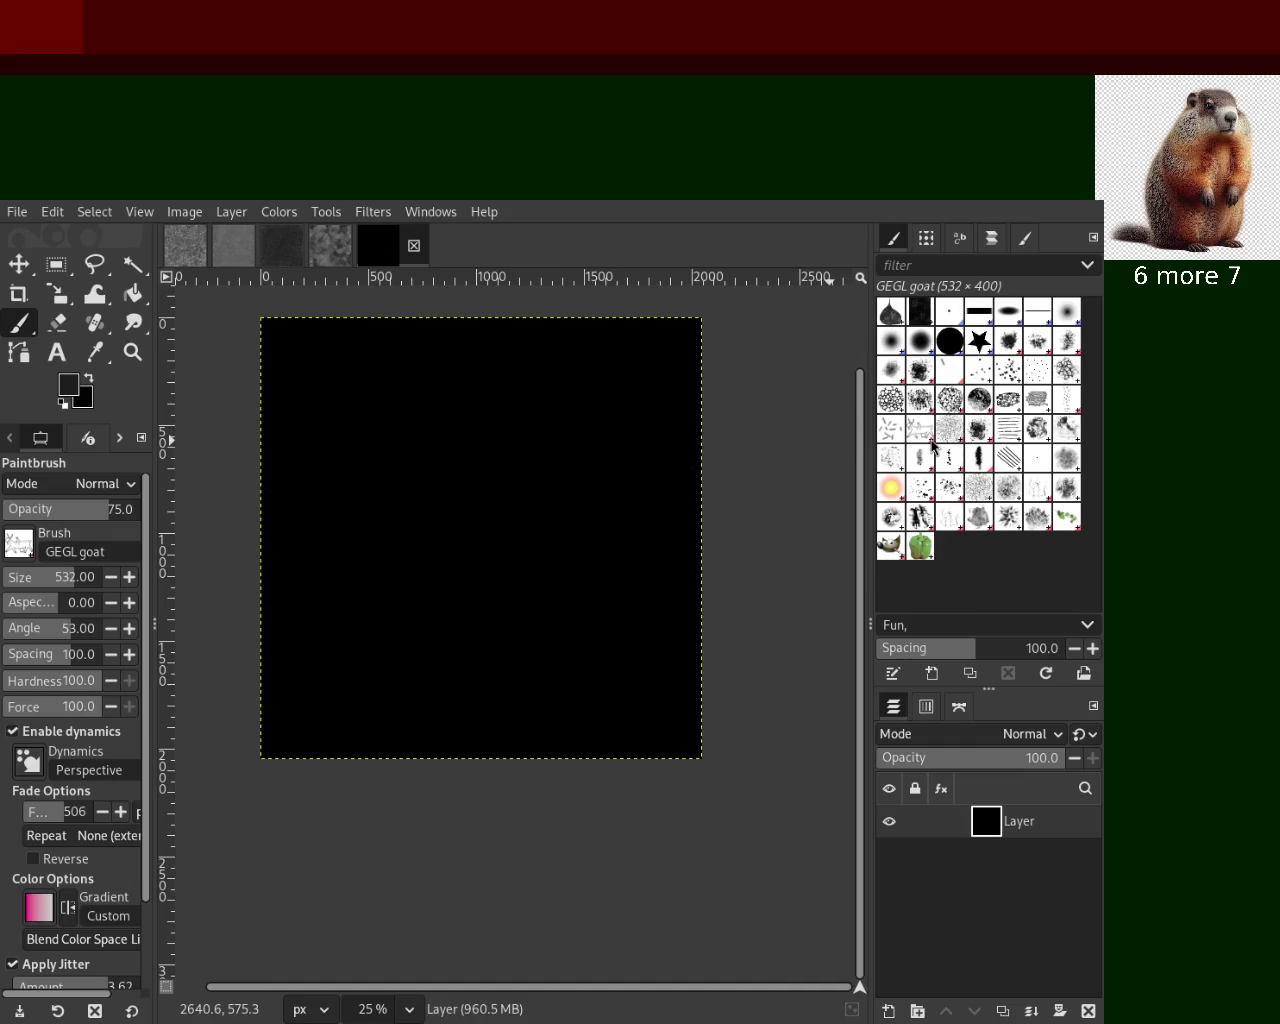
pyautogui.click(945, 440)
pyautogui.moveTo(354, 597)
pyautogui.mouseDown()
pyautogui.moveTo(486, 434)
pyautogui.moveTo(543, 457)
pyautogui.mouseUp()
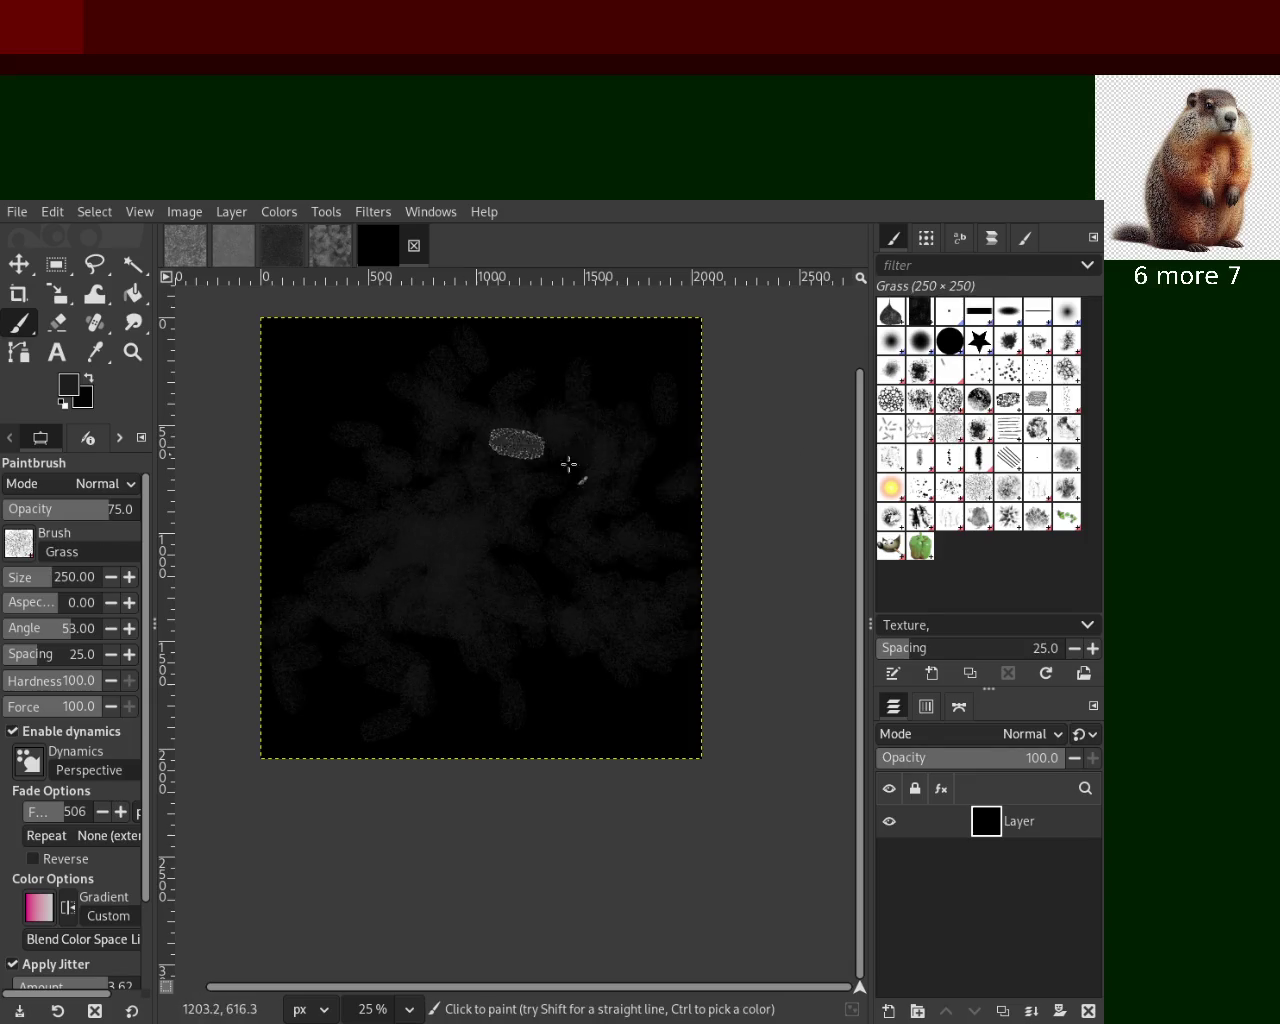
pyautogui.hotkey('ctrl', 'z')
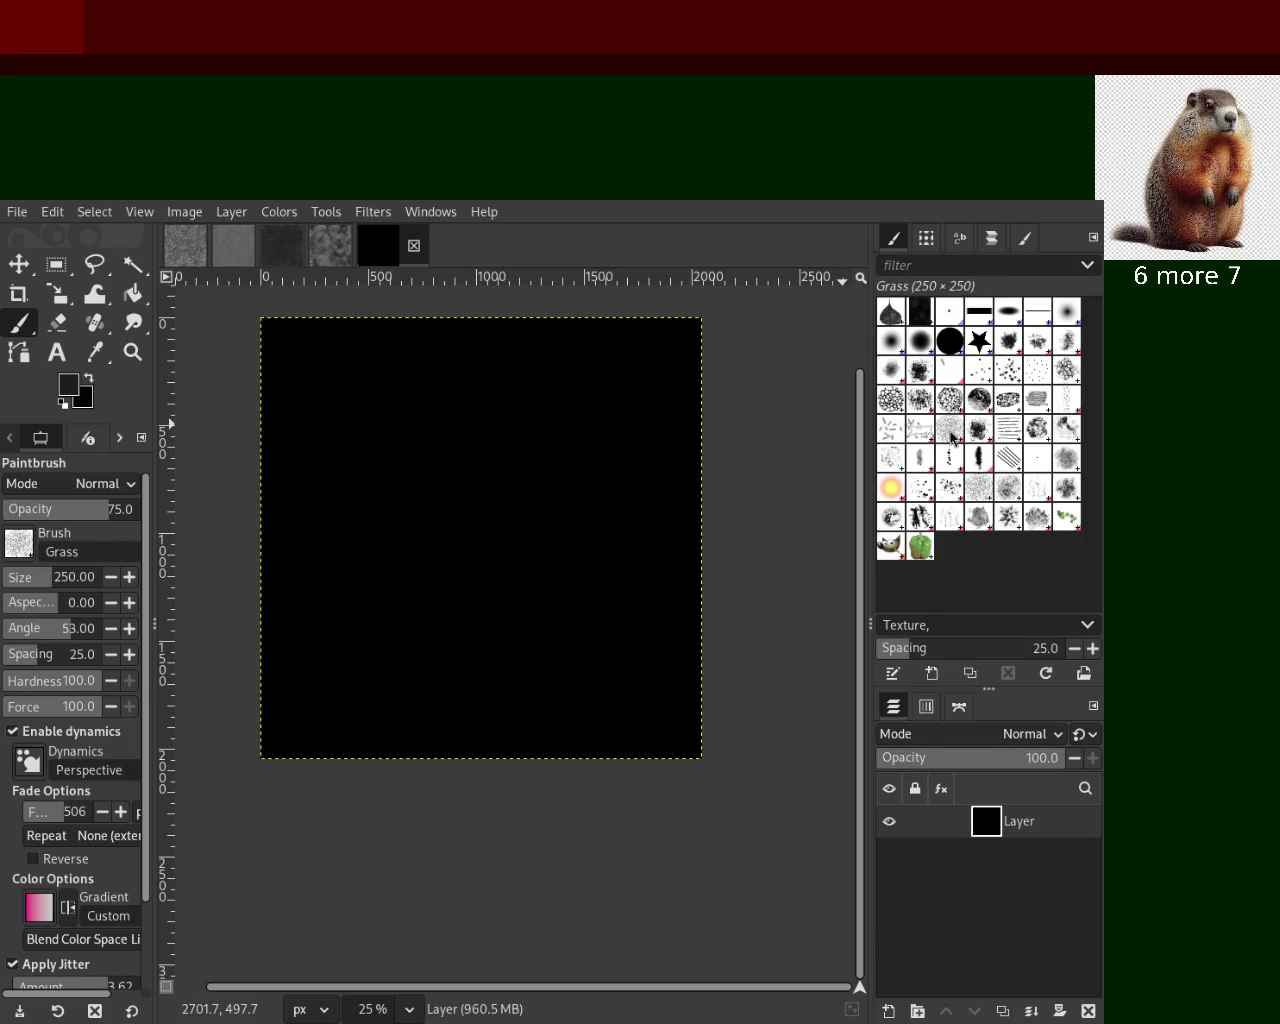
# Paint dark and light grey Grunge 01 strokes, then delete the layer
pyautogui.click(980, 430)
pyautogui.moveTo(491, 417)
pyautogui.mouseDown()
pyautogui.moveTo(708, 543)
pyautogui.moveTo(636, 221)
pyautogui.mouseUp()
pyautogui.moveTo(640, 580)
pyautogui.mouseDown()
pyautogui.moveTo(520, 383)
pyautogui.moveTo(551, 580)
pyautogui.moveTo(437, 604)
pyautogui.moveTo(514, 623)
pyautogui.mouseUp()
pyautogui.keyDown('ctrl'); pyautogui.click(474, 491); pyautogui.keyUp('ctrl')
pyautogui.moveTo(474, 491)
pyautogui.mouseDown()
pyautogui.moveTo(649, 606)
pyautogui.moveTo(604, 440)
pyautogui.moveTo(508, 343)
pyautogui.mouseUp()
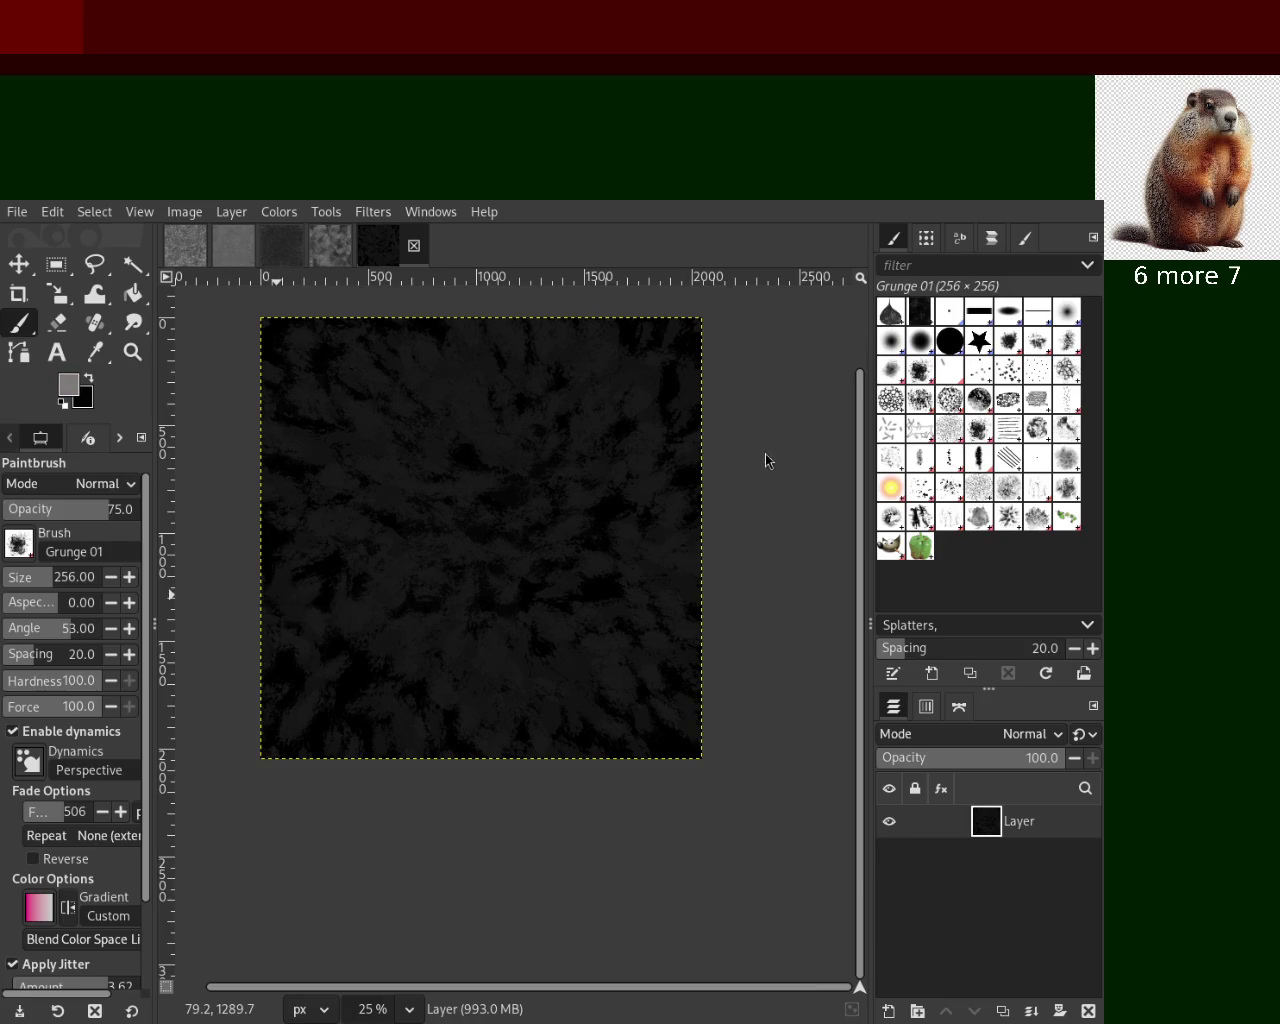
pyautogui.moveTo(507, 450)
pyautogui.mouseDown()
pyautogui.moveTo(360, 651)
pyautogui.moveTo(495, 555)
pyautogui.moveTo(525, 515)
pyautogui.moveTo(422, 482)
pyautogui.moveTo(478, 680)
pyautogui.moveTo(549, 490)
pyautogui.moveTo(497, 339)
pyautogui.moveTo(558, 421)
pyautogui.moveTo(483, 595)
pyautogui.moveTo(629, 757)
pyautogui.moveTo(580, 528)
pyautogui.moveTo(500, 480)
pyautogui.moveTo(288, 623)
pyautogui.moveTo(500, 757)
pyautogui.moveTo(690, 420)
pyautogui.moveTo(480, 360)
pyautogui.moveTo(471, 600)
pyautogui.moveTo(332, 606)
pyautogui.moveTo(394, 613)
pyautogui.moveTo(659, 470)
pyautogui.moveTo(494, 624)
pyautogui.moveTo(750, 421)
pyautogui.mouseUp()
pyautogui.keyDown('ctrl'); pyautogui.click(437, 513); pyautogui.keyUp('ctrl')
pyautogui.keyDown('ctrl'); pyautogui.click(441, 575); pyautogui.keyUp('ctrl')
pyautogui.click(1089, 1011)
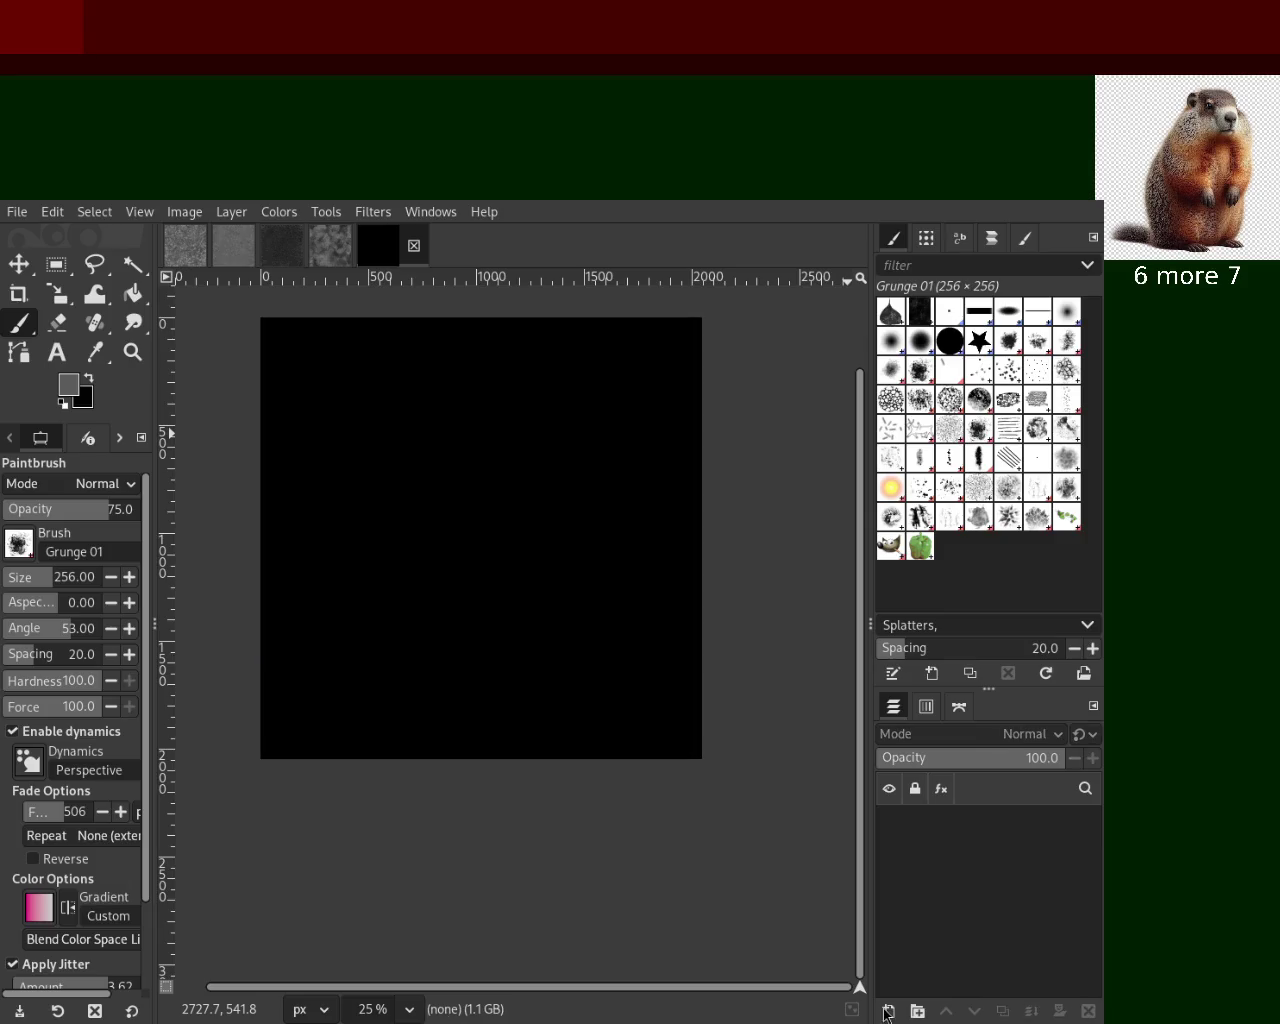
# Add a fresh layer and paint grey and darker Hatch Pen 01 hatching
pyautogui.hotkey('ctrl', 'z')
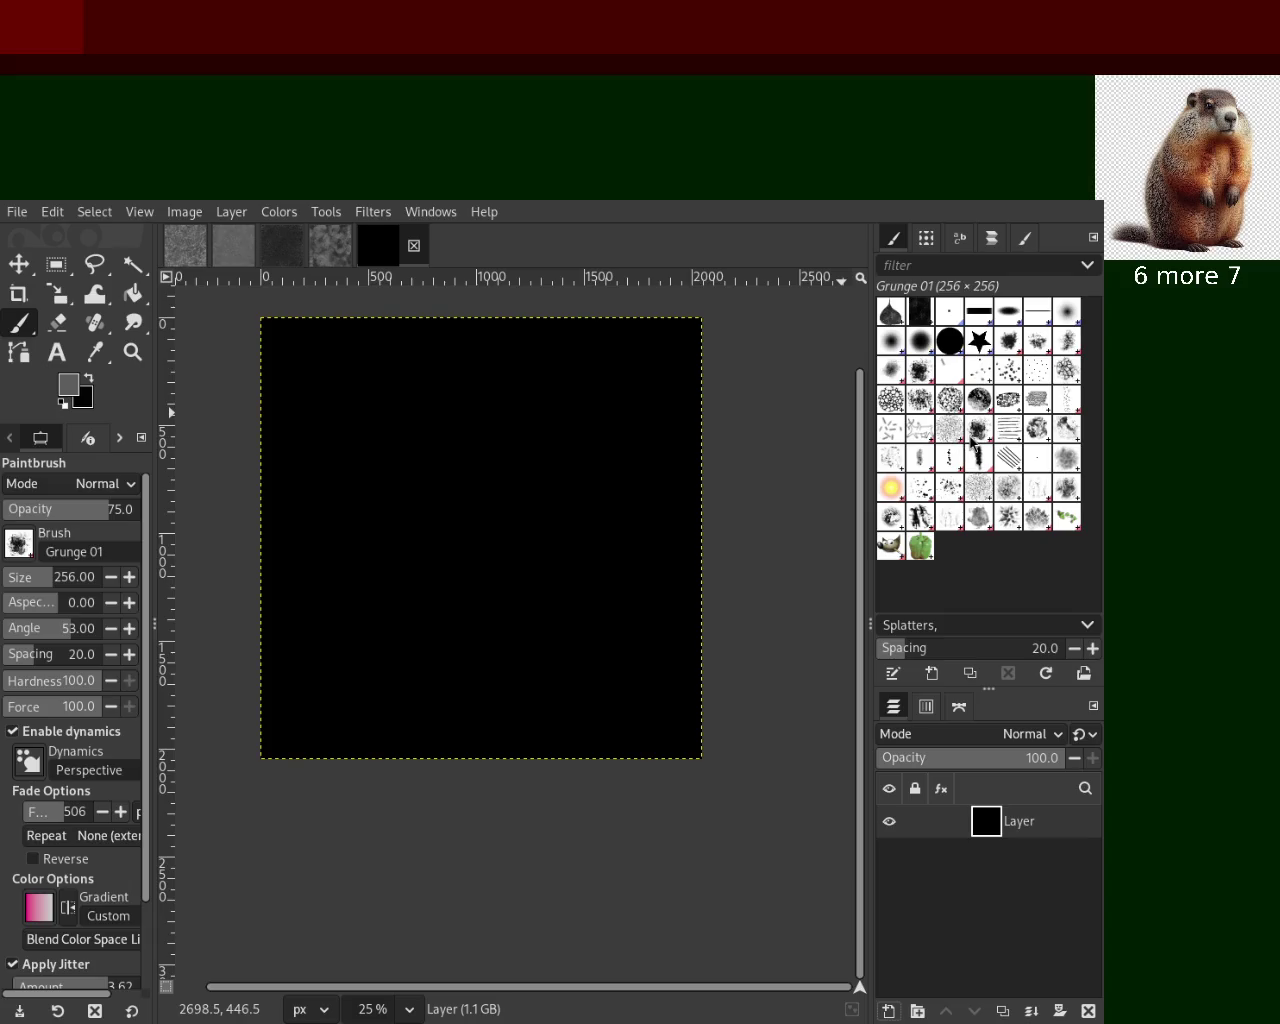
pyautogui.click(978, 432)
pyautogui.moveTo(823, 429)
pyautogui.mouseDown()
pyautogui.moveTo(609, 746)
pyautogui.moveTo(534, 569)
pyautogui.moveTo(723, 383)
pyautogui.moveTo(554, 586)
pyautogui.moveTo(529, 737)
pyautogui.moveTo(340, 700)
pyautogui.moveTo(294, 521)
pyautogui.moveTo(591, 766)
pyautogui.moveTo(414, 561)
pyautogui.mouseUp()
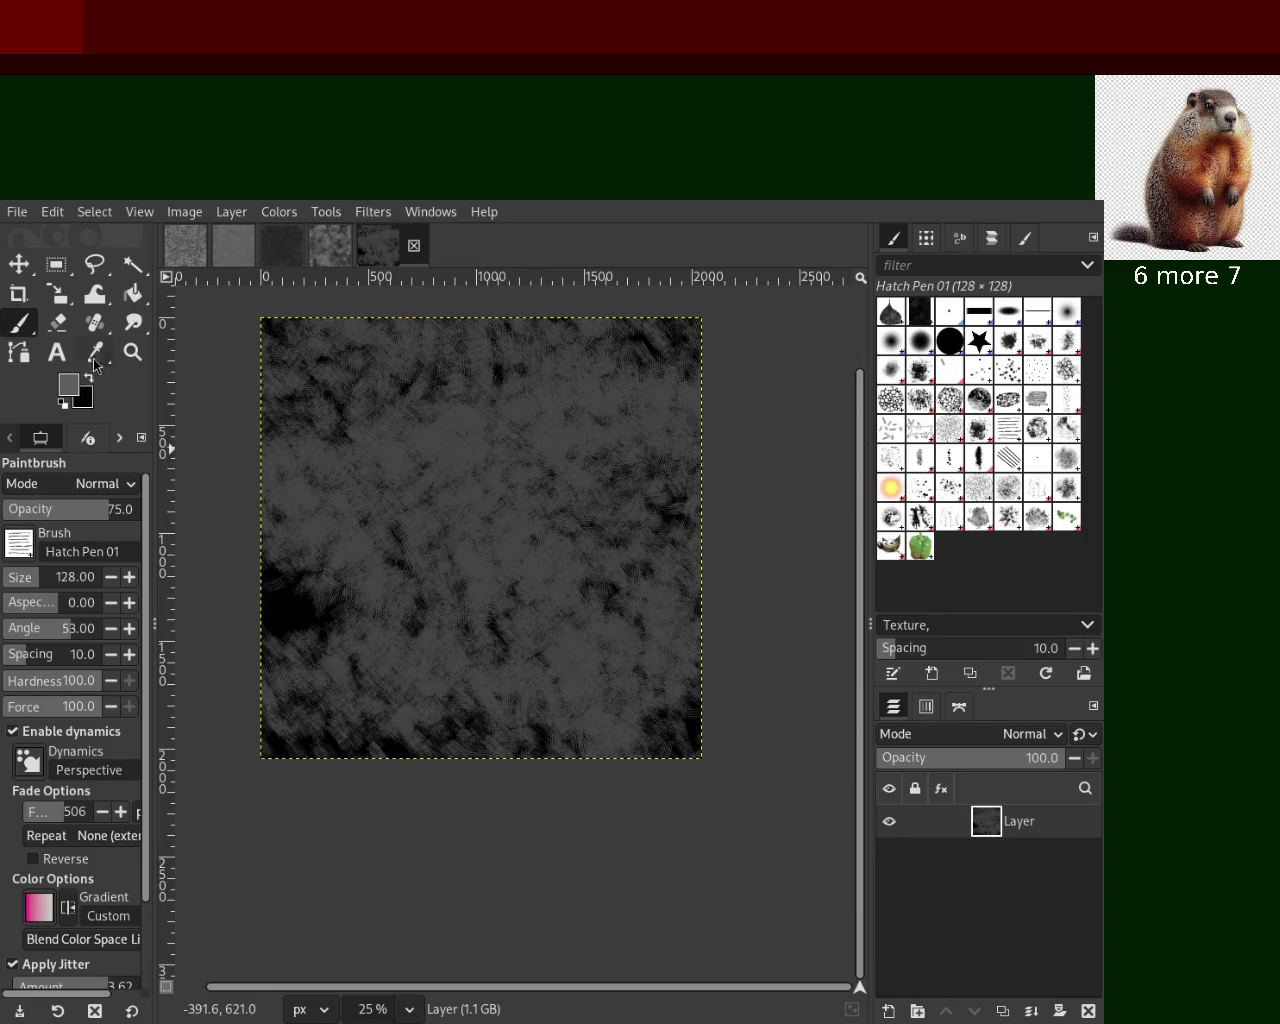
pyautogui.moveTo(629, 409)
pyautogui.mouseDown()
pyautogui.moveTo(514, 820)
pyautogui.moveTo(329, 677)
pyautogui.moveTo(438, 607)
pyautogui.moveTo(586, 651)
pyautogui.moveTo(494, 354)
pyautogui.moveTo(749, 677)
pyautogui.moveTo(445, 636)
pyautogui.mouseUp()
pyautogui.keyDown('ctrl'); pyautogui.click(371, 591); pyautogui.keyUp('ctrl')
pyautogui.moveTo(371, 591)
pyautogui.mouseDown()
pyautogui.moveTo(560, 440)
pyautogui.moveTo(433, 511)
pyautogui.moveTo(300, 660)
pyautogui.moveTo(367, 370)
pyautogui.mouseUp()
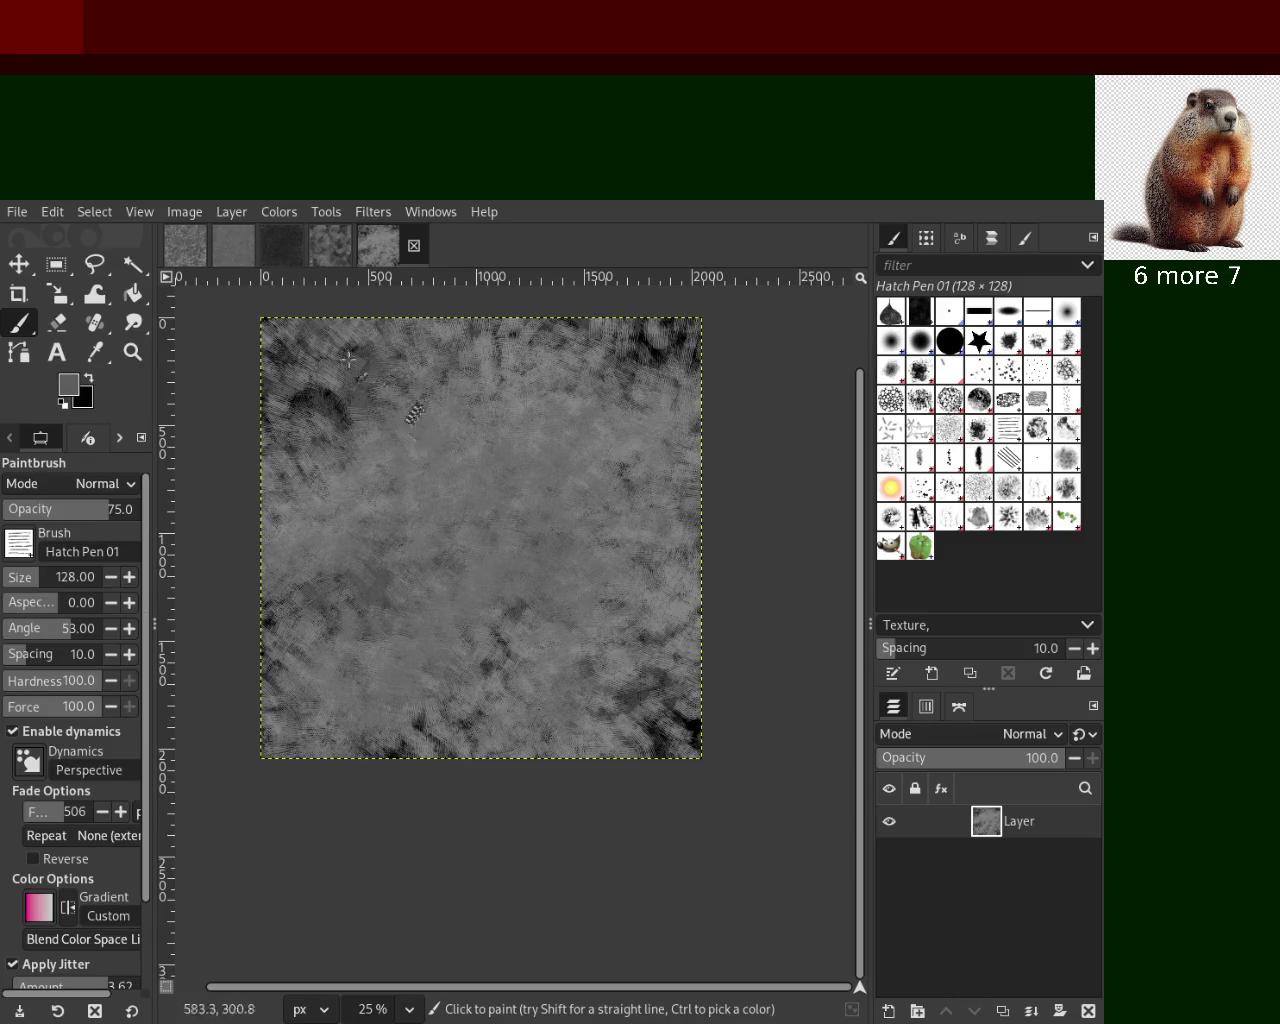
# Zoom in to inspect the hatch detail, then back out to 33.3%
pyautogui.click(132, 352)
pyautogui.click(429, 492)
pyautogui.click(429, 492)
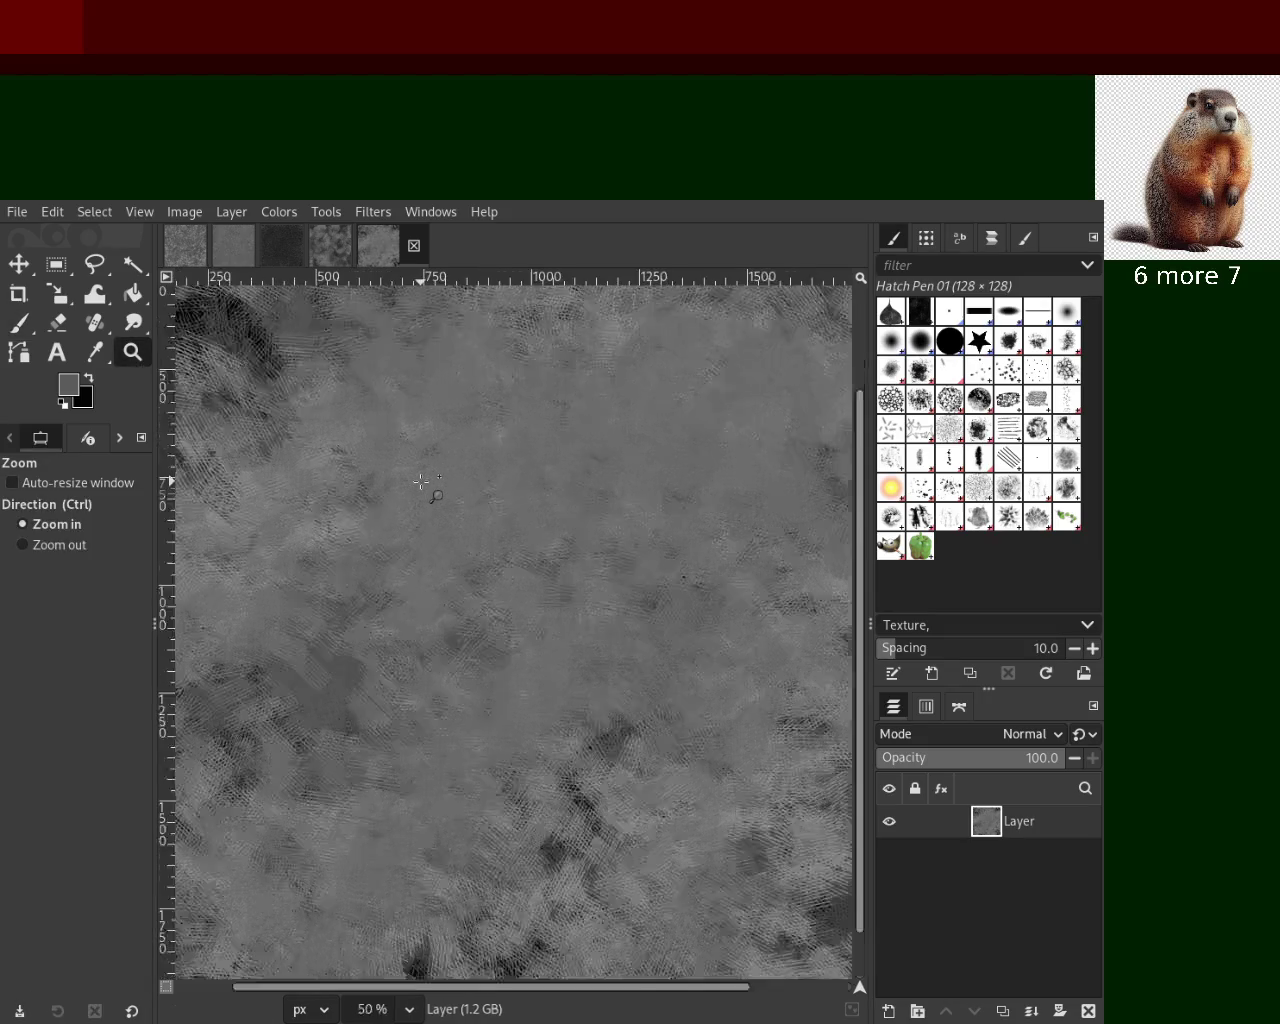
pyautogui.keyDown('ctrl'); pyautogui.click(429, 492); pyautogui.keyUp('ctrl')
pyautogui.keyDown('ctrl'); pyautogui.click(421, 482); pyautogui.keyUp('ctrl')
pyautogui.keyDown('ctrl'); pyautogui.click(421, 482); pyautogui.keyUp('ctrl')
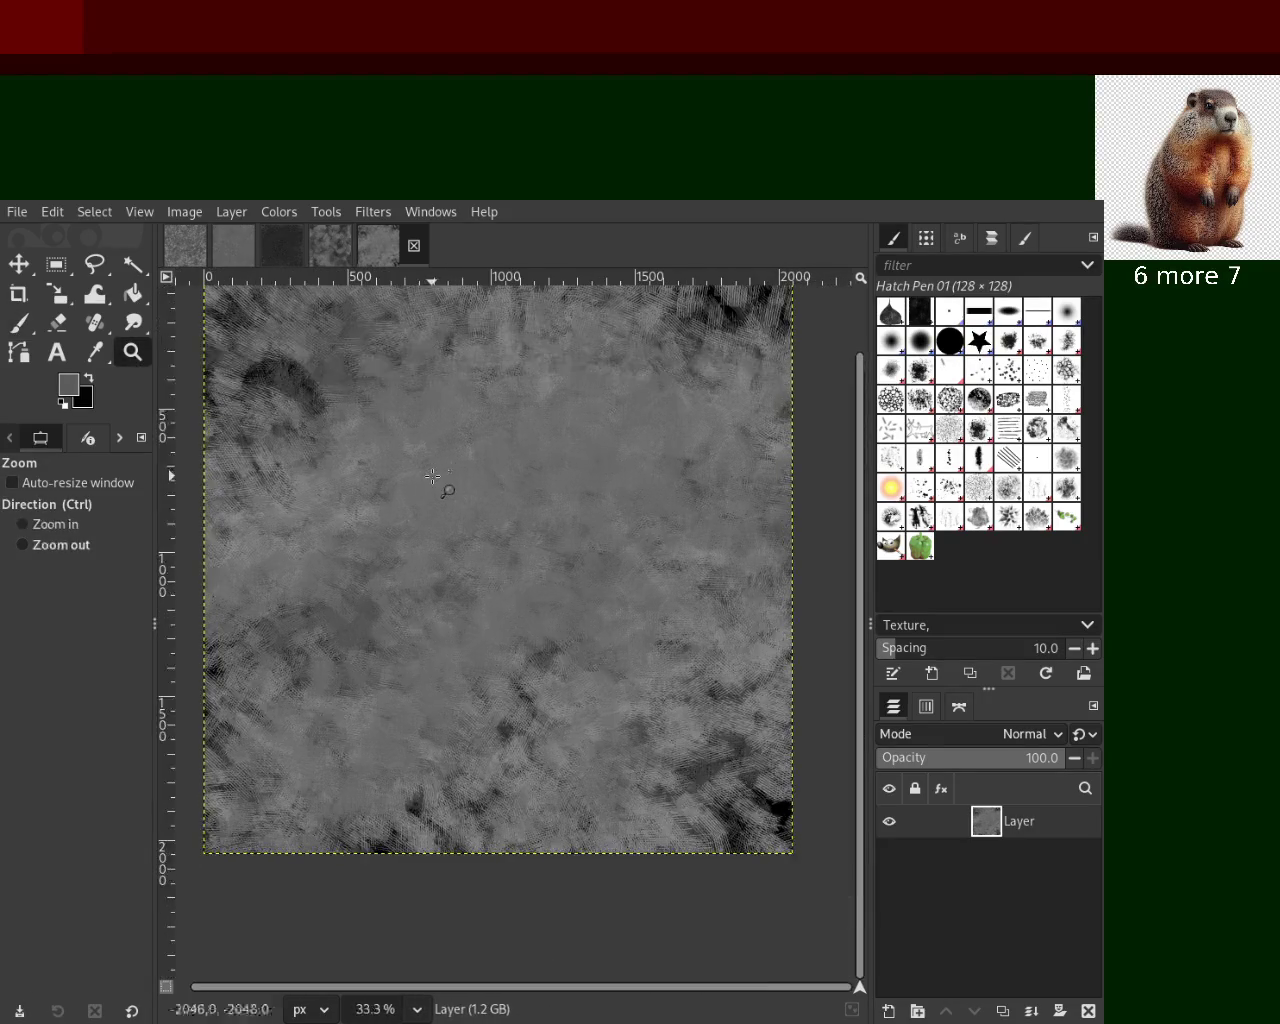
# Rework the hatching with lighter and near-black strokes, then blot dark Oils 01 patches centrally
pyautogui.click(21, 330)
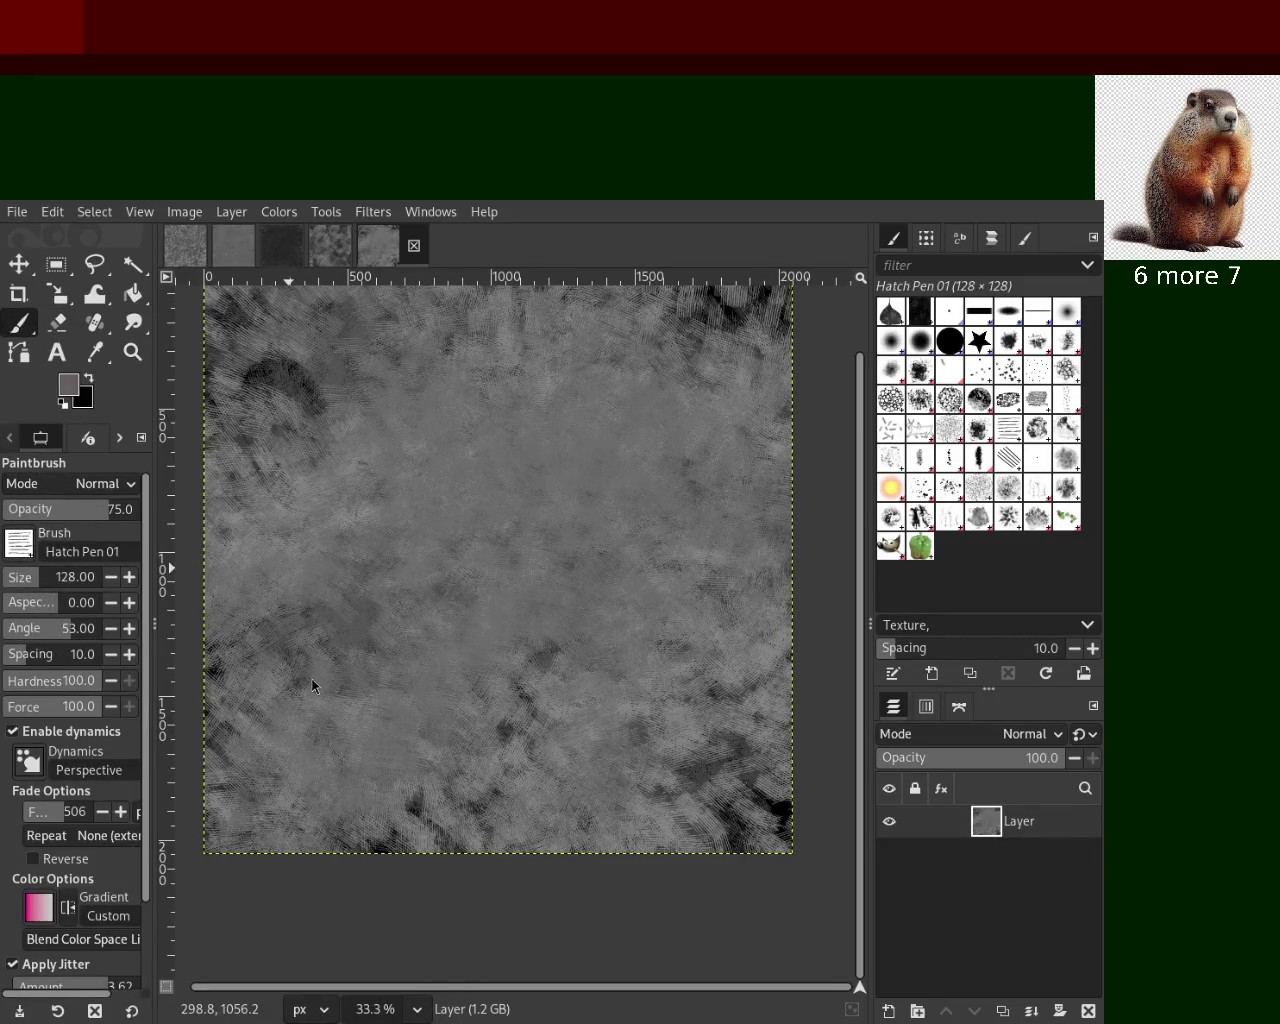
pyautogui.moveTo(634, 515)
pyautogui.mouseDown()
pyautogui.moveTo(471, 288)
pyautogui.moveTo(640, 450)
pyautogui.moveTo(790, 420)
pyautogui.moveTo(541, 410)
pyautogui.mouseUp()
pyautogui.moveTo(679, 510)
pyautogui.mouseDown()
pyautogui.moveTo(560, 620)
pyautogui.moveTo(380, 600)
pyautogui.moveTo(450, 450)
pyautogui.moveTo(605, 677)
pyautogui.mouseUp()
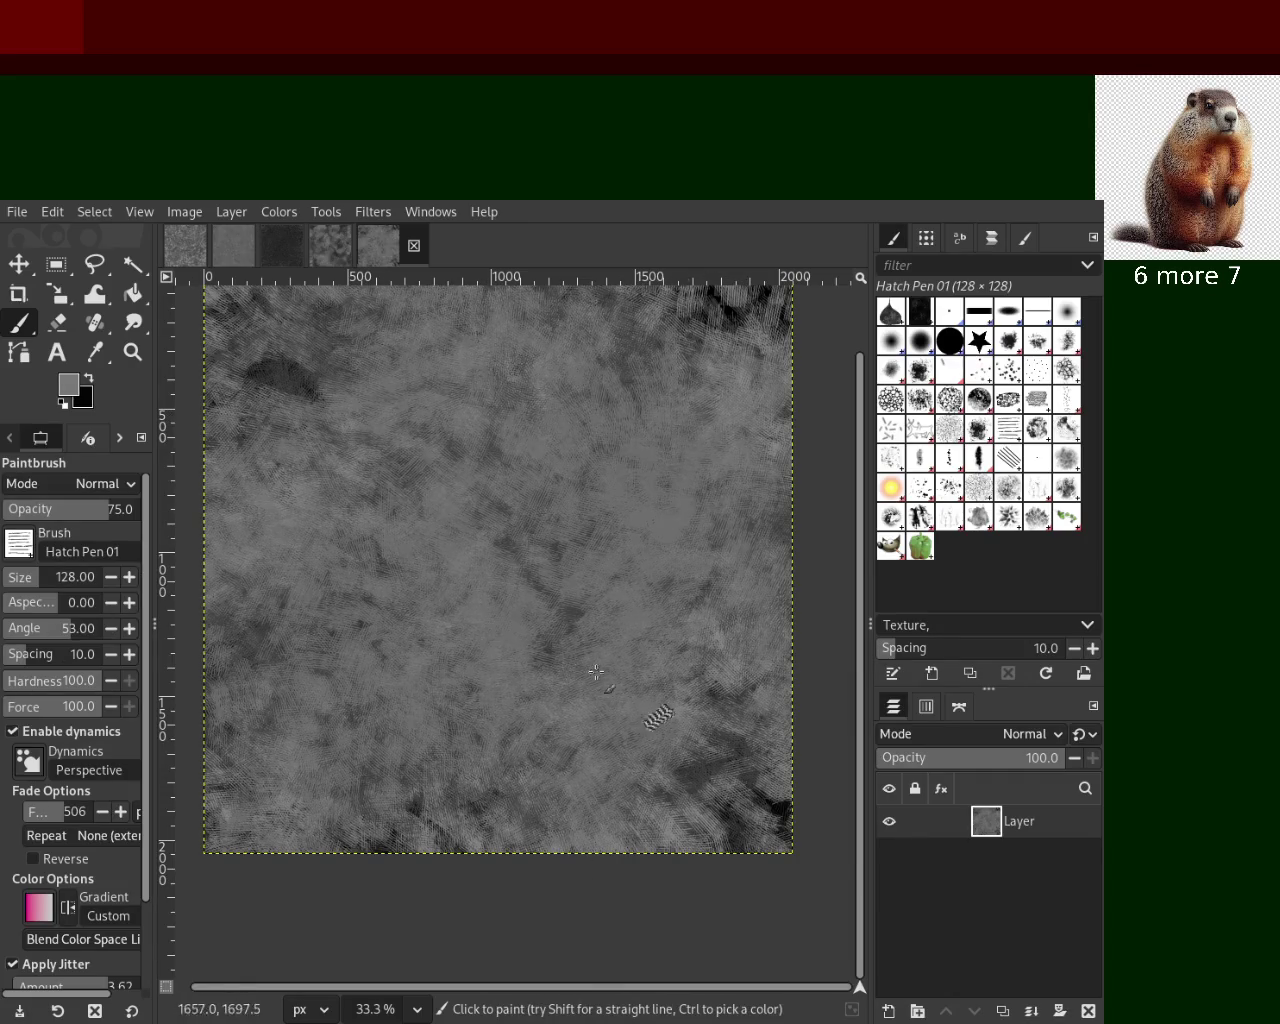
pyautogui.moveTo(479, 406); pyautogui.dragTo(563, 580)
pyautogui.keyDown('ctrl'); pyautogui.click(775, 805); pyautogui.keyUp('ctrl')
pyautogui.moveTo(594, 729)
pyautogui.mouseDown()
pyautogui.moveTo(755, 468)
pyautogui.moveTo(263, 491)
pyautogui.moveTo(790, 400)
pyautogui.mouseUp()
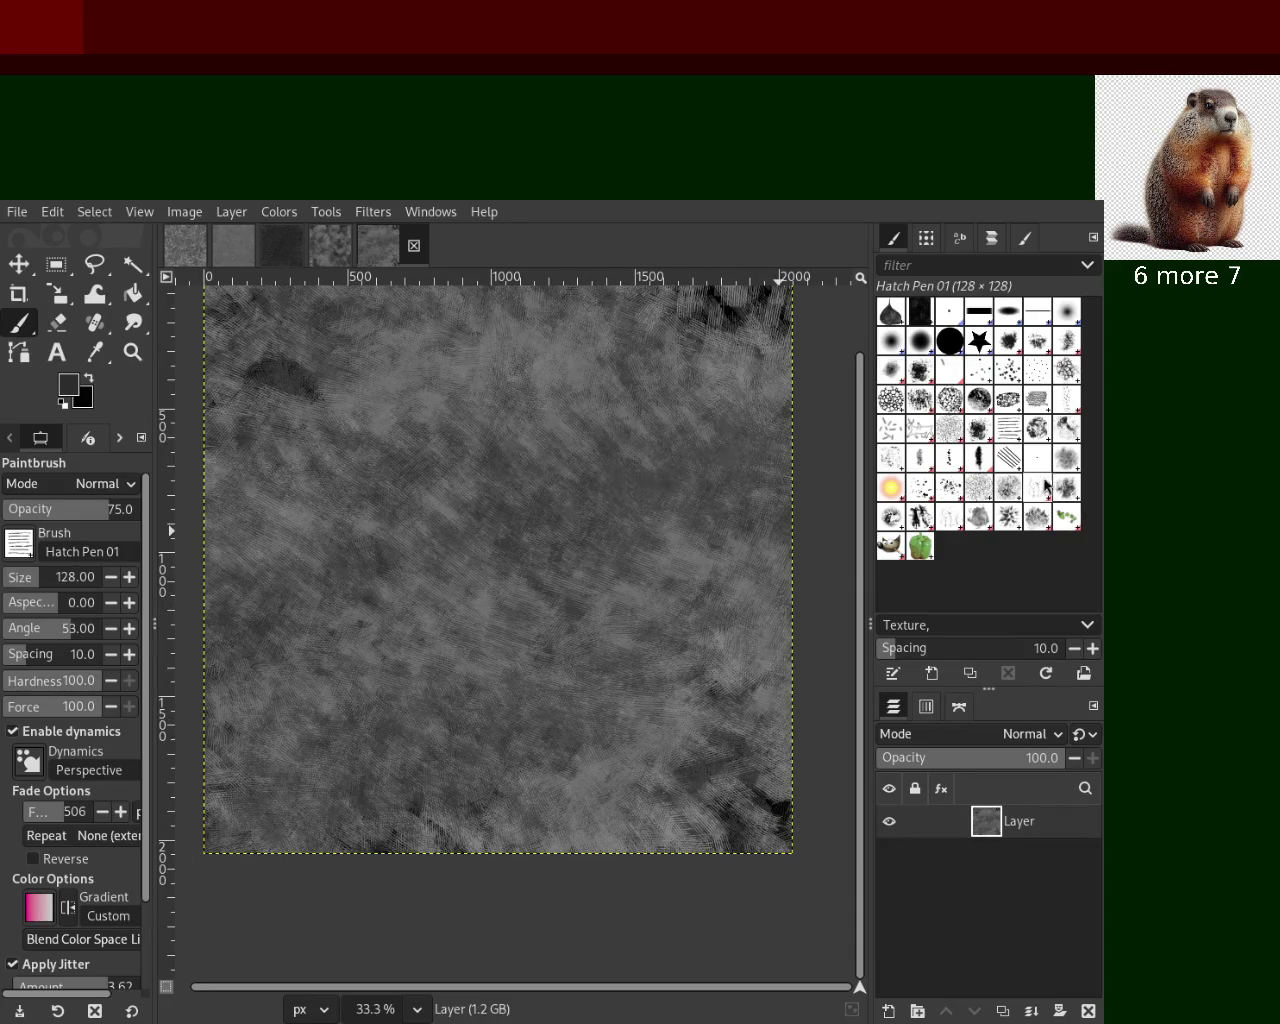
pyautogui.click(1035, 430)
pyautogui.moveTo(733, 585)
pyautogui.mouseDown()
pyautogui.moveTo(677, 424)
pyautogui.moveTo(429, 519)
pyautogui.moveTo(465, 445)
pyautogui.moveTo(470, 373)
pyautogui.moveTo(350, 400)
pyautogui.mouseUp()
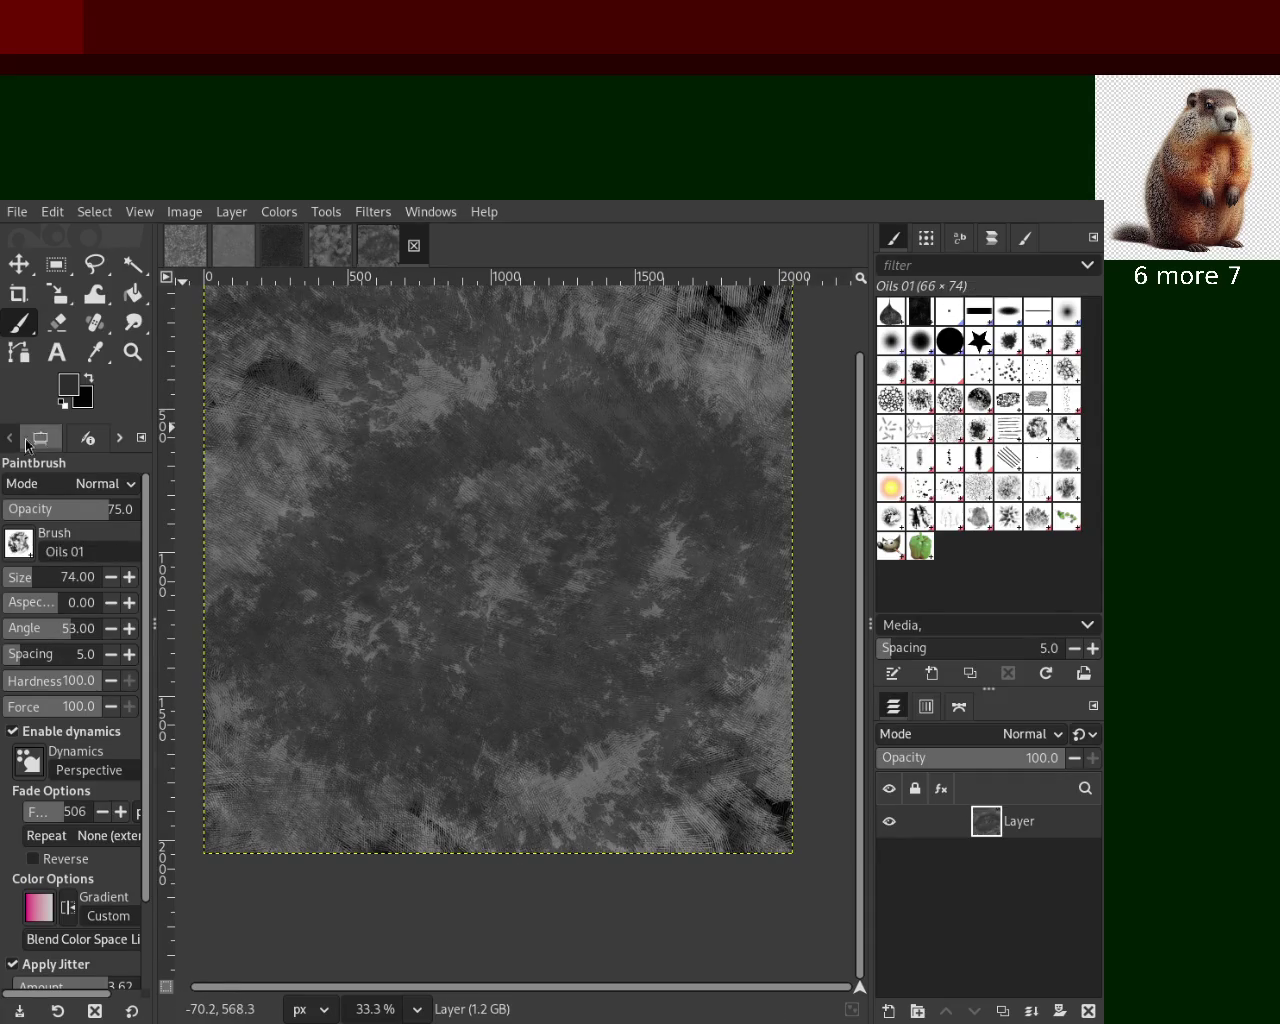
# Paint large dark oil strokes at brush size 270, then delete the layer
pyautogui.click(40, 572)
pyautogui.moveTo(403, 457)
pyautogui.mouseDown()
pyautogui.moveTo(637, 437)
pyautogui.moveTo(721, 393)
pyautogui.mouseUp()
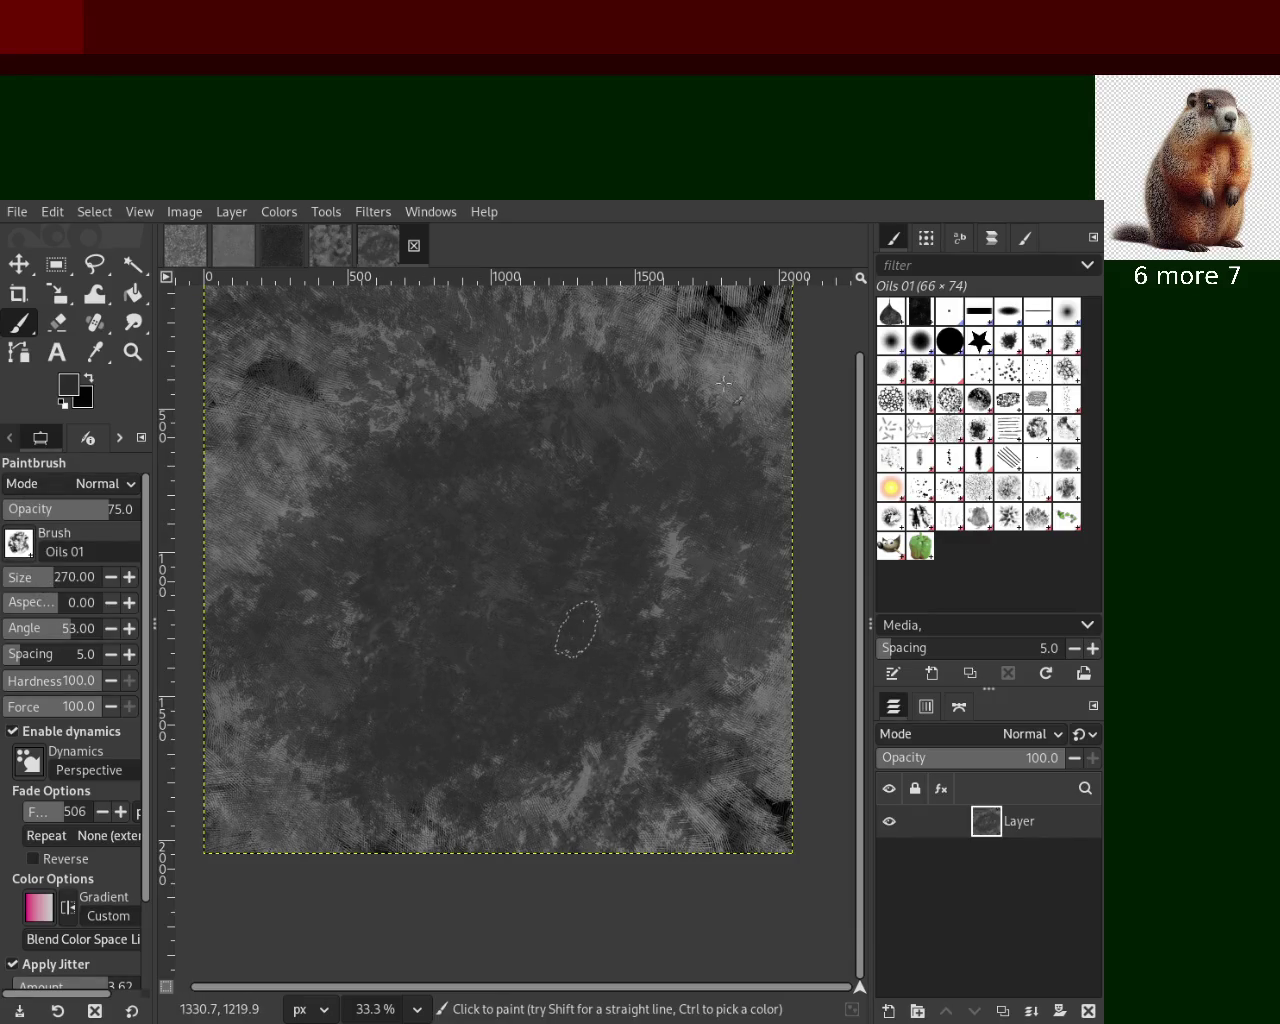
pyautogui.click(1088, 1011)
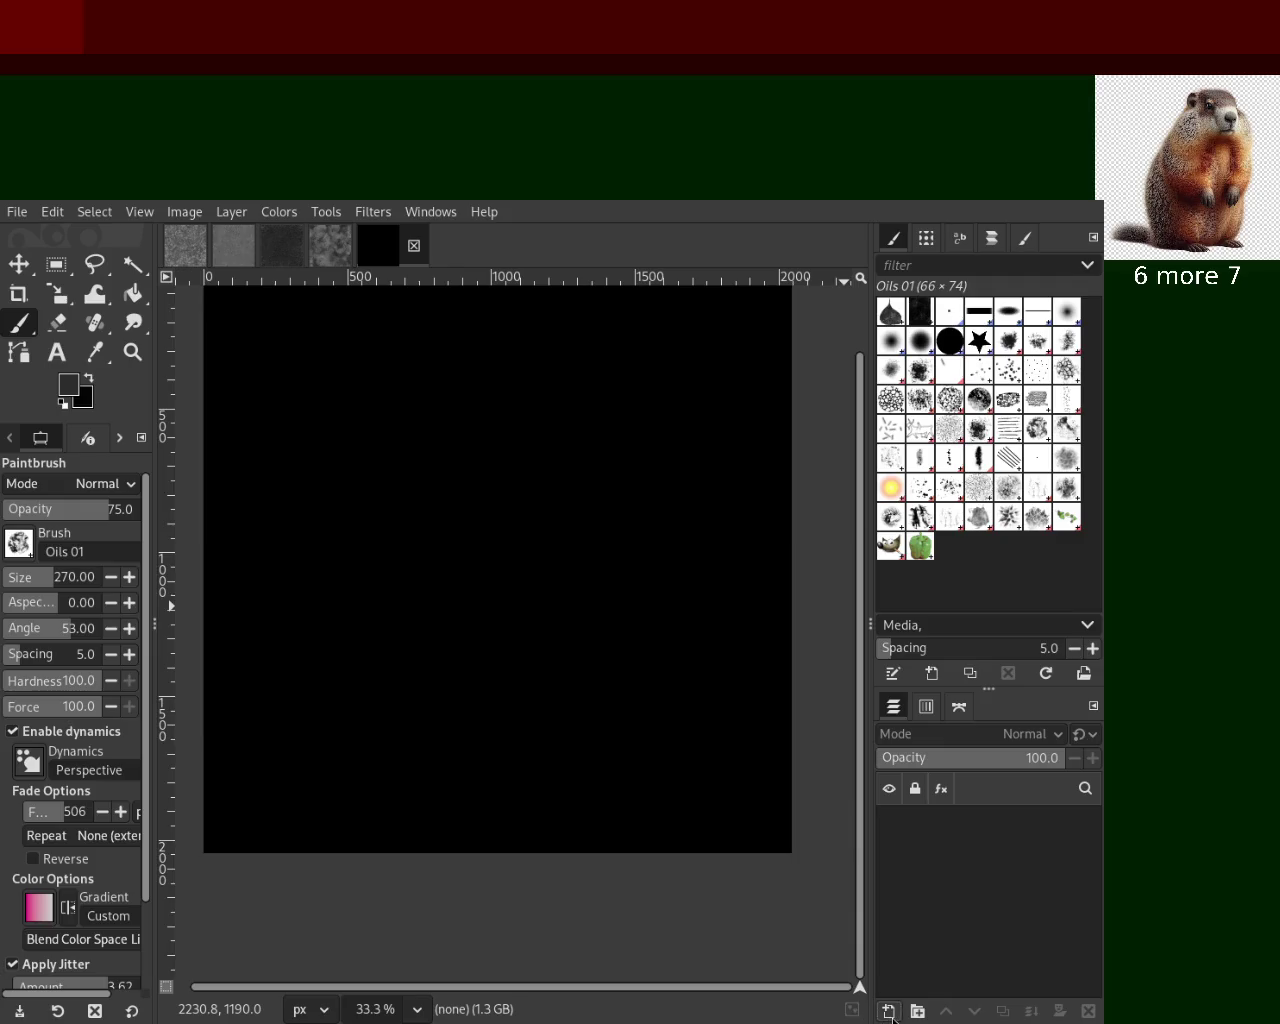
# Paint a black and dark grey oil texture on a new layer, then delete it
pyautogui.hotkey('shift', 'ctrl', 'n')
pyautogui.moveTo(600, 420)
pyautogui.mouseDown()
pyautogui.moveTo(223, 674)
pyautogui.moveTo(343, 569)
pyautogui.mouseUp()
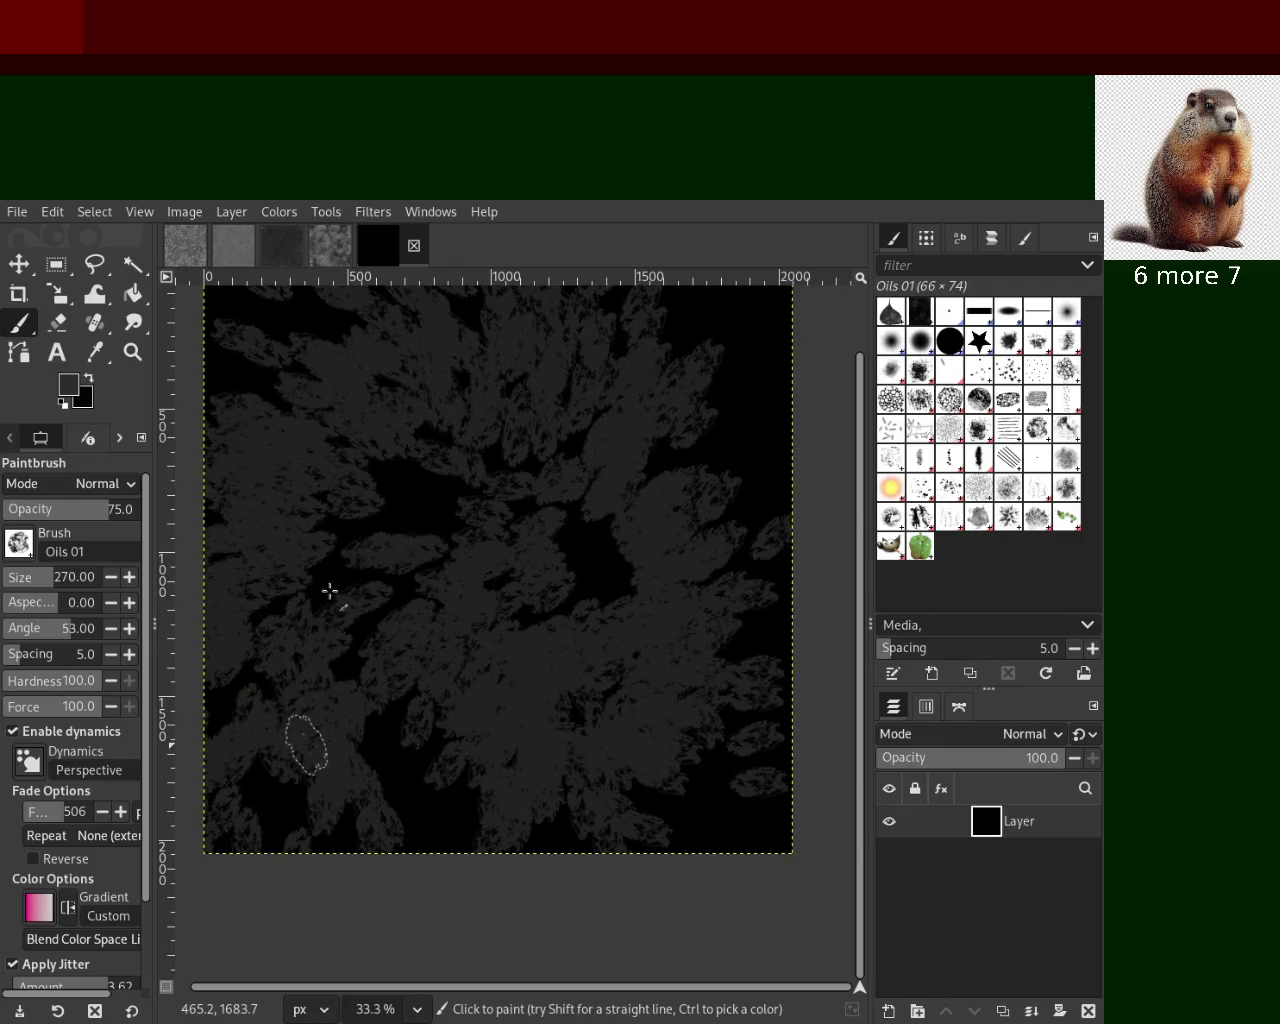
pyautogui.keyDown('ctrl'); pyautogui.click(413, 496); pyautogui.keyUp('ctrl')
pyautogui.moveTo(414, 514)
pyautogui.mouseDown()
pyautogui.moveTo(394, 806)
pyautogui.moveTo(565, 568)
pyautogui.mouseUp()
pyautogui.keyDown('ctrl'); pyautogui.click(565, 568); pyautogui.keyUp('ctrl')
pyautogui.moveTo(529, 651)
pyautogui.mouseDown()
pyautogui.moveTo(629, 789)
pyautogui.moveTo(428, 582)
pyautogui.mouseUp()
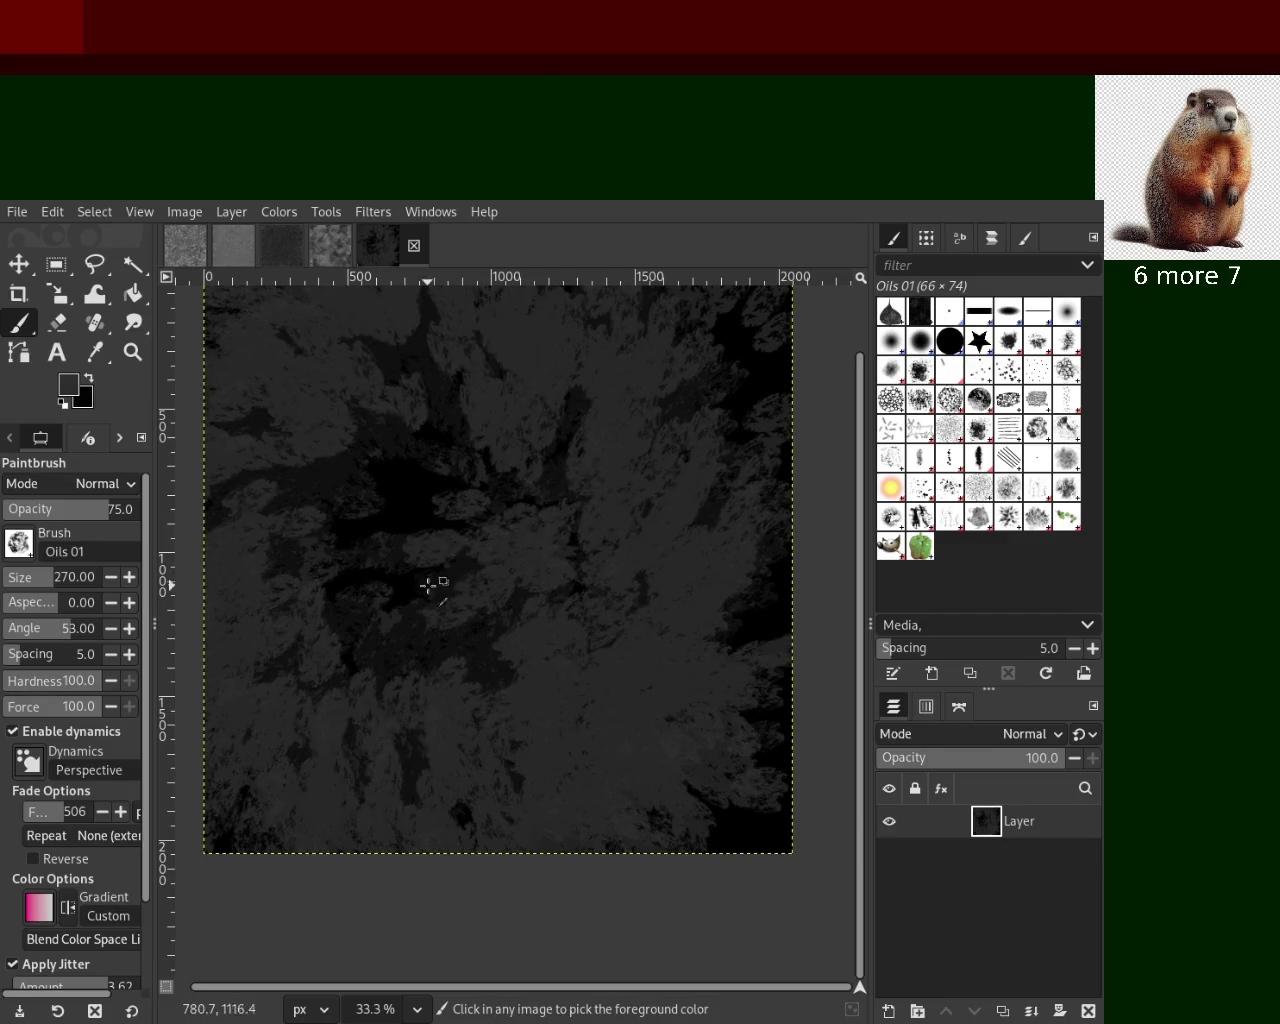
pyautogui.keyDown('ctrl'); pyautogui.click(478, 697); pyautogui.keyUp('ctrl')
pyautogui.moveTo(471, 663)
pyautogui.mouseDown()
pyautogui.moveTo(363, 817)
pyautogui.moveTo(551, 563)
pyautogui.moveTo(531, 354)
pyautogui.moveTo(417, 529)
pyautogui.moveTo(339, 314)
pyautogui.moveTo(423, 620)
pyautogui.moveTo(314, 443)
pyautogui.mouseUp()
pyautogui.keyDown('ctrl'); pyautogui.click(423, 514); pyautogui.keyUp('ctrl')
pyautogui.keyDown('ctrl'); pyautogui.click(486, 449); pyautogui.keyUp('ctrl')
pyautogui.moveTo(486, 449)
pyautogui.mouseDown()
pyautogui.moveTo(610, 373)
pyautogui.moveTo(528, 803)
pyautogui.moveTo(660, 830)
pyautogui.mouseUp()
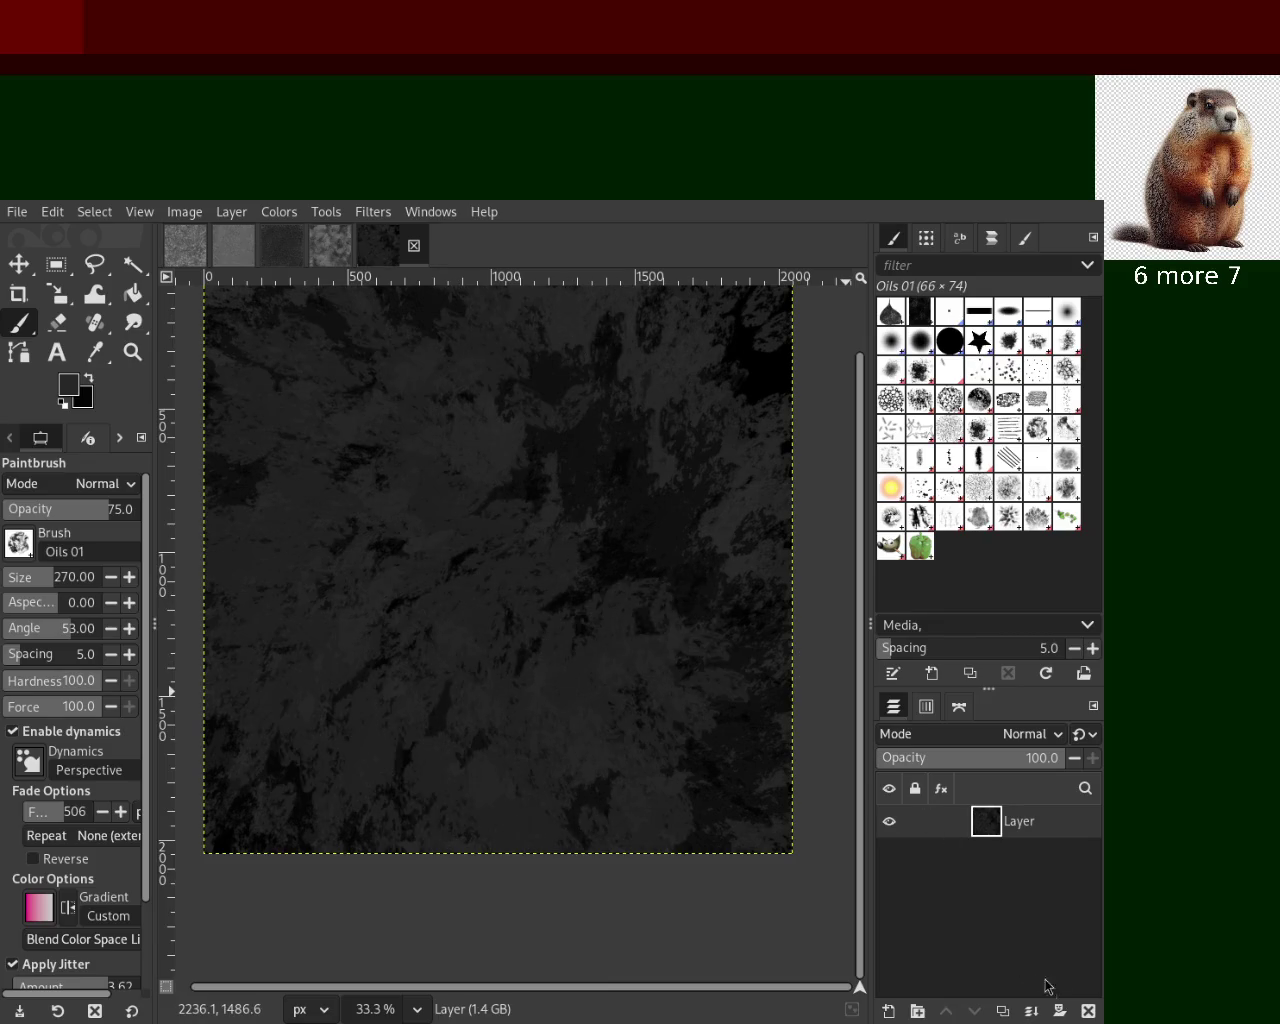
pyautogui.click(1089, 1011)
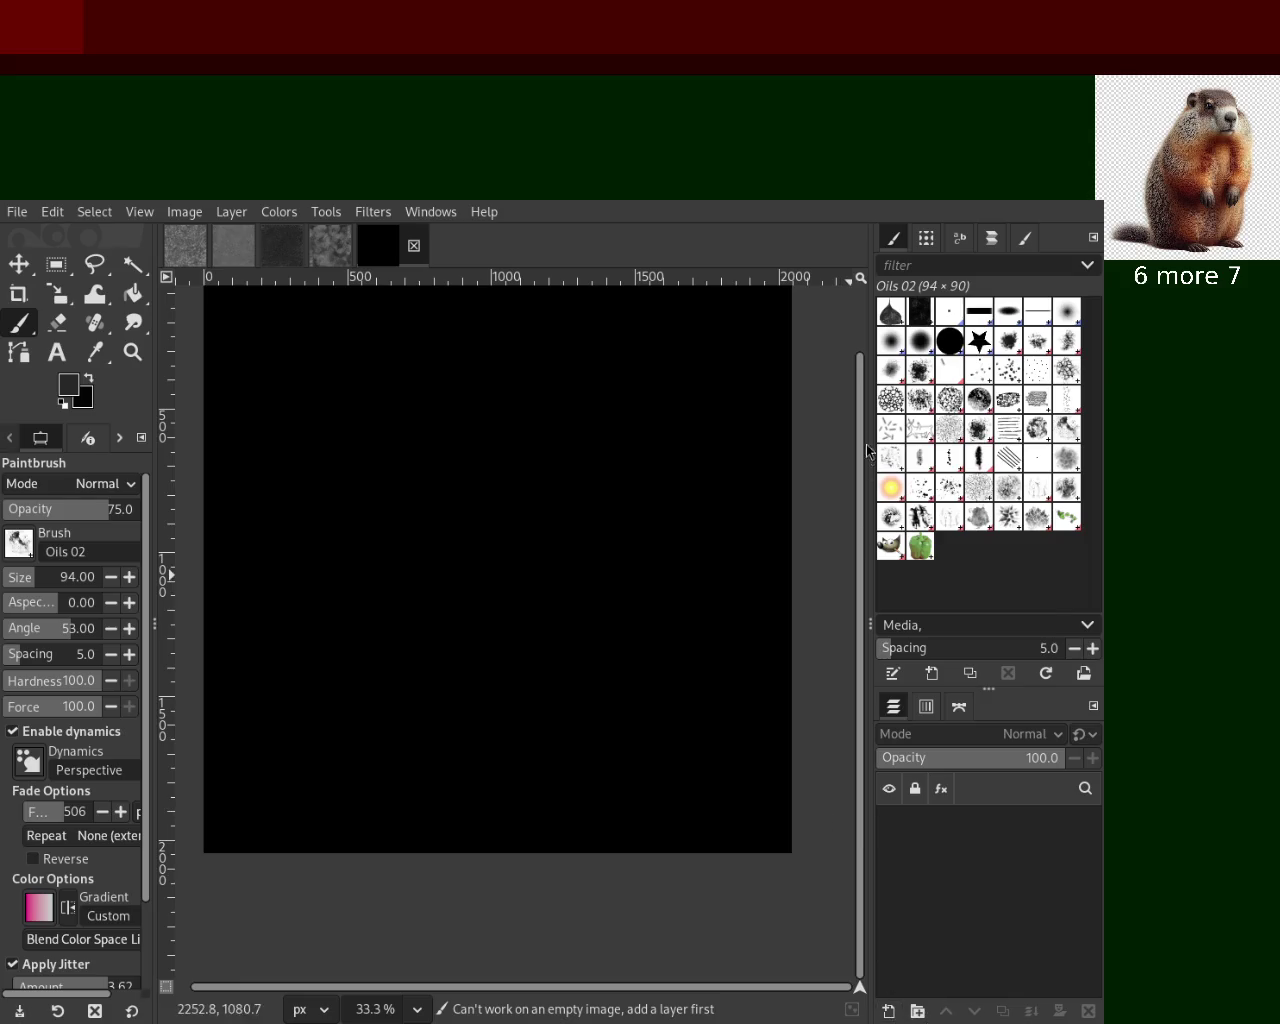
# Add a new black layer and cover it with light grey Oils 02 strokes
pyautogui.hotkey('ctrl', 'z')
pyautogui.moveTo(386, 450); pyautogui.dragTo(401, 577)
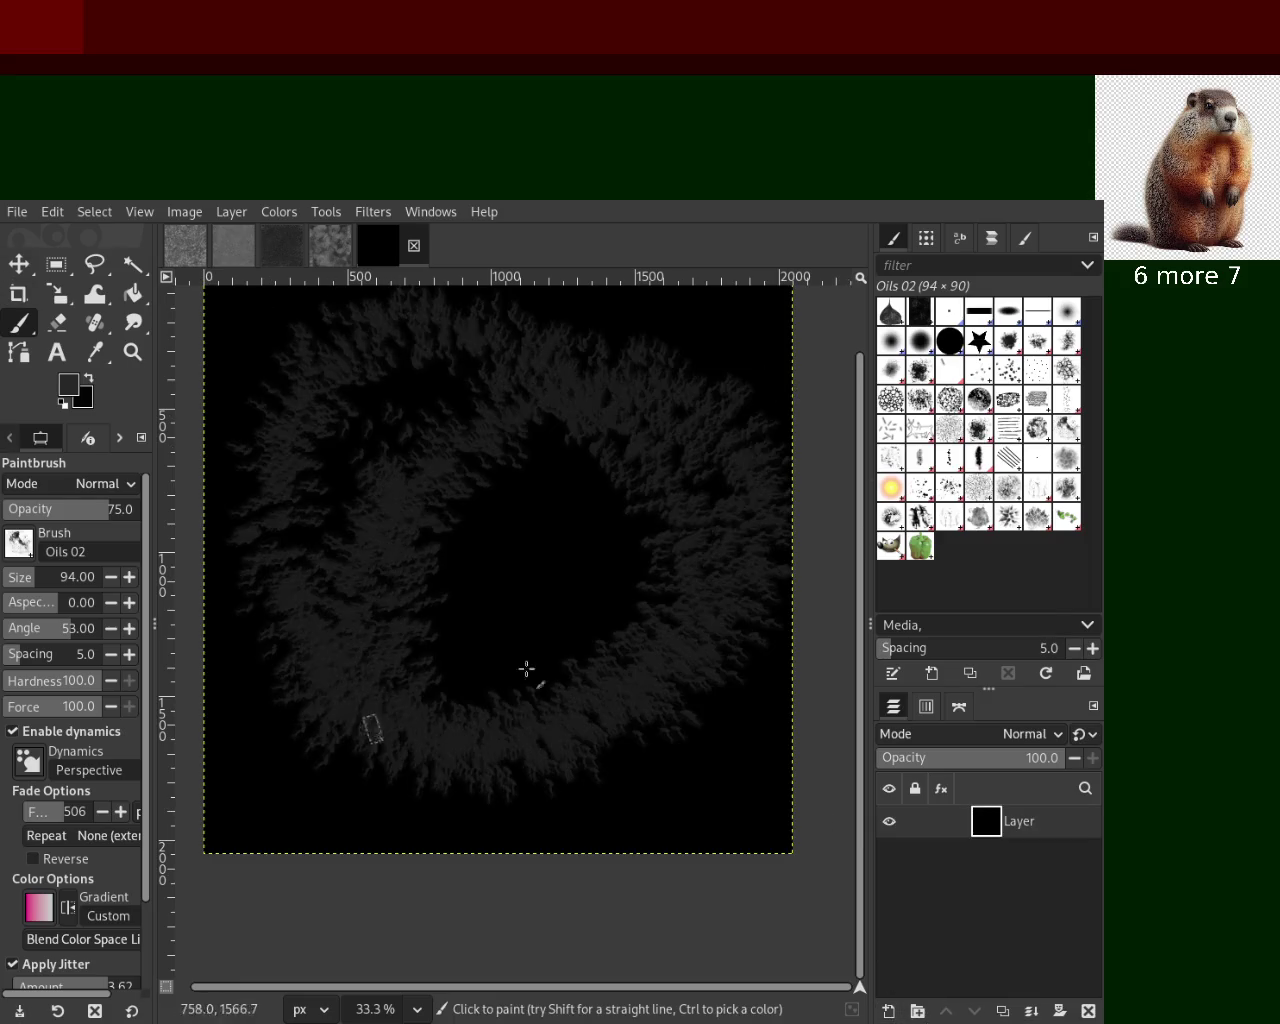
pyautogui.hotkey('ctrl', 'z')
pyautogui.moveTo(423, 443)
pyautogui.mouseDown()
pyautogui.moveTo(403, 511)
pyautogui.moveTo(607, 586)
pyautogui.moveTo(414, 343)
pyautogui.moveTo(449, 603)
pyautogui.mouseUp()
pyautogui.hotkey('ctrl', 'z')
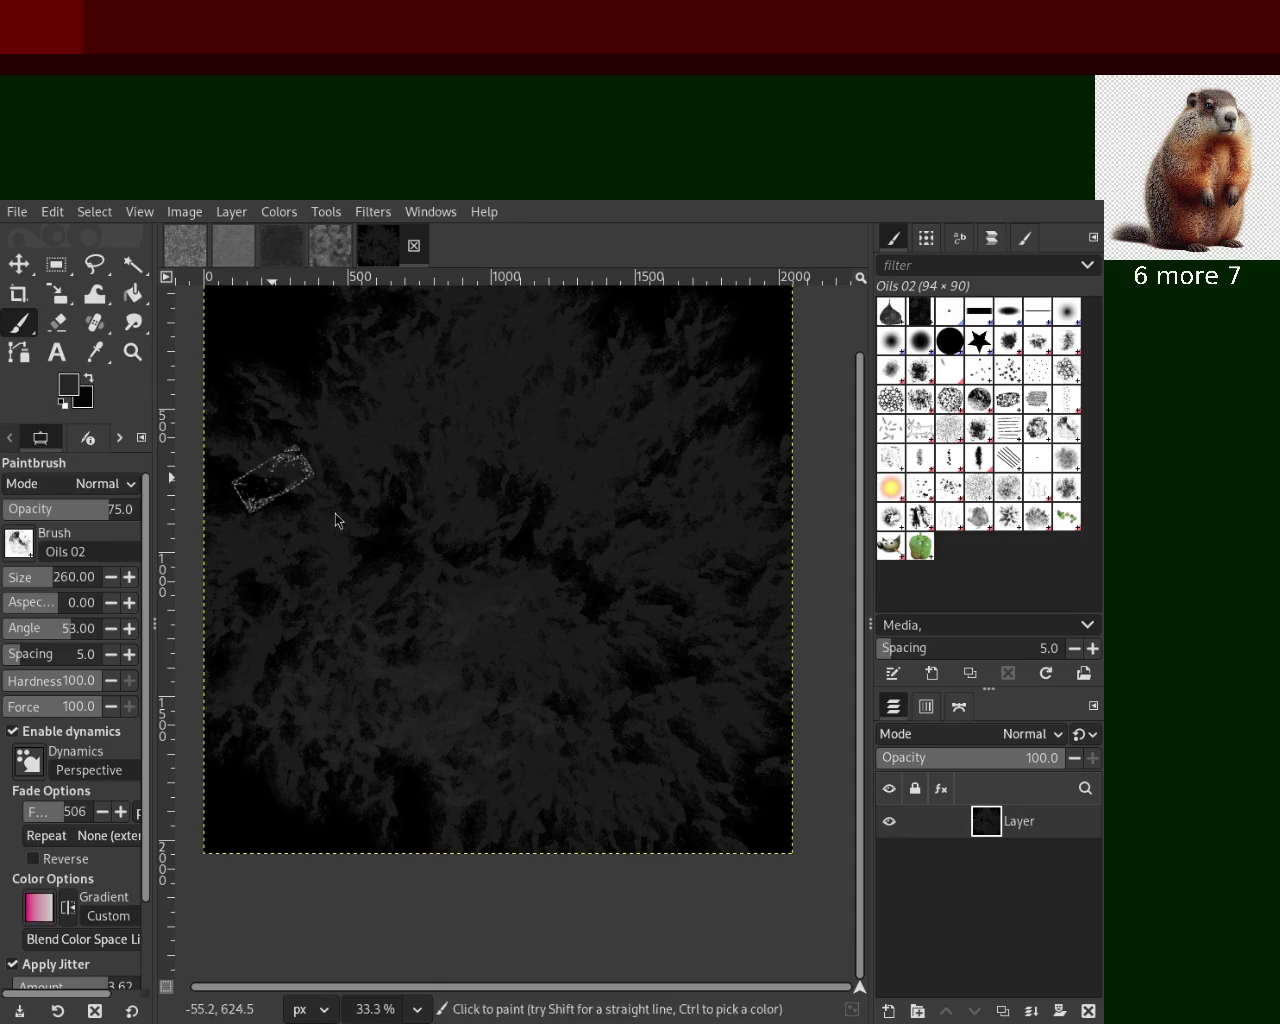
pyautogui.moveTo(560, 365); pyautogui.dragTo(478, 712)
pyautogui.moveTo(591, 752)
pyautogui.mouseDown()
pyautogui.moveTo(600, 606)
pyautogui.moveTo(423, 569)
pyautogui.mouseUp()
# Darken the centre, sides and top, then brighten the centre and upper-right with mid grey
pyautogui.moveTo(453, 441)
pyautogui.mouseDown()
pyautogui.moveTo(491, 726)
pyautogui.moveTo(699, 330)
pyautogui.moveTo(713, 573)
pyautogui.moveTo(645, 840)
pyautogui.mouseUp()
pyautogui.moveTo(305, 558)
pyautogui.mouseDown()
pyautogui.moveTo(391, 351)
pyautogui.moveTo(457, 437)
pyautogui.mouseUp()
pyautogui.keyDown('ctrl'); pyautogui.click(755, 645); pyautogui.keyUp('ctrl')
pyautogui.moveTo(755, 645)
pyautogui.mouseDown()
pyautogui.moveTo(629, 852)
pyautogui.moveTo(710, 589)
pyautogui.mouseUp()
pyautogui.hotkey('ctrl', 'z')
pyautogui.moveTo(629, 394)
pyautogui.mouseDown()
pyautogui.moveTo(484, 590)
pyautogui.moveTo(260, 820)
pyautogui.moveTo(600, 660)
pyautogui.moveTo(480, 434)
pyautogui.moveTo(260, 330)
pyautogui.mouseUp()
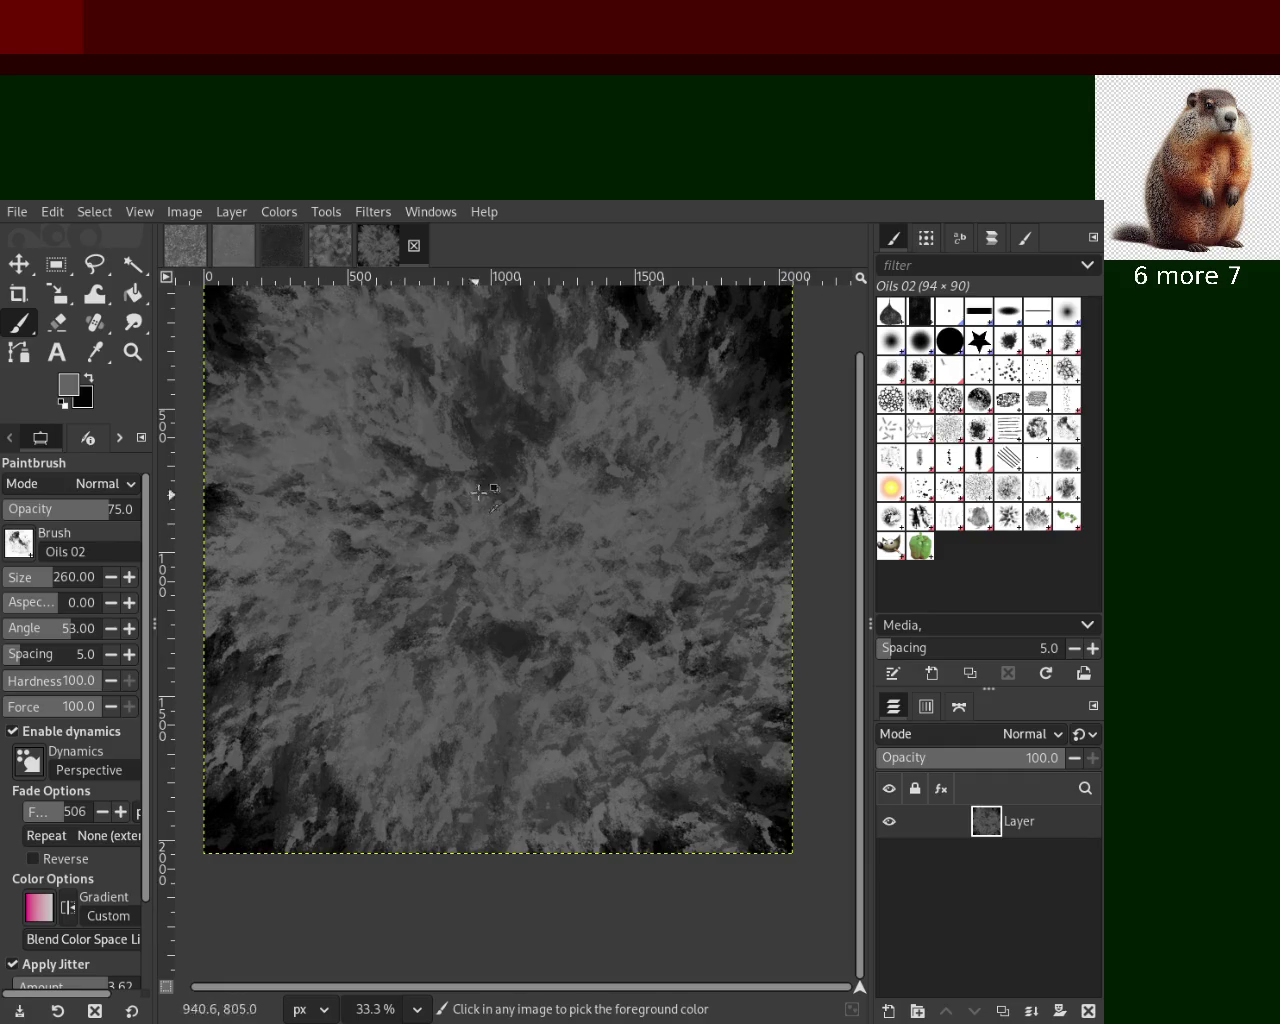
# Darken the centre and lower area, then add lighter strokes there
pyautogui.keyDown('ctrl'); pyautogui.click(708, 344); pyautogui.keyUp('ctrl')
pyautogui.moveTo(708, 344)
pyautogui.mouseDown()
pyautogui.moveTo(517, 634)
pyautogui.moveTo(586, 371)
pyautogui.moveTo(686, 851)
pyautogui.moveTo(318, 760)
pyautogui.moveTo(400, 610)
pyautogui.moveTo(457, 414)
pyautogui.moveTo(406, 351)
pyautogui.moveTo(386, 566)
pyautogui.mouseUp()
pyautogui.hotkey('ctrl', 'z')
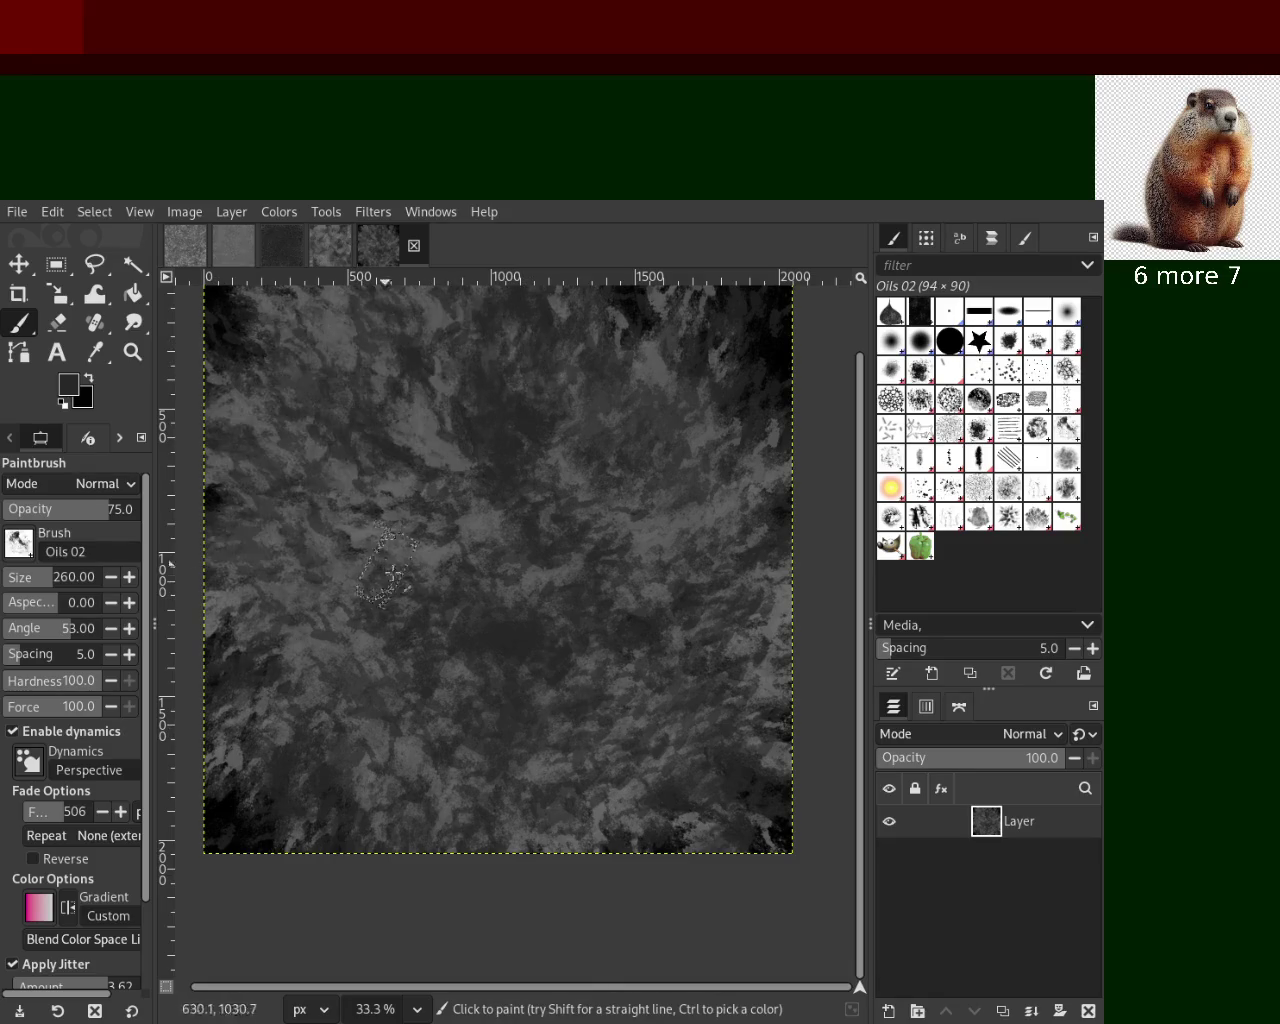
pyautogui.moveTo(617, 586)
pyautogui.mouseDown()
pyautogui.moveTo(480, 557)
pyautogui.moveTo(614, 851)
pyautogui.moveTo(281, 811)
pyautogui.moveTo(330, 400)
pyautogui.moveTo(283, 371)
pyautogui.moveTo(777, 534)
pyautogui.moveTo(681, 632)
pyautogui.mouseUp()
pyautogui.keyDown('ctrl'); pyautogui.click(491, 529); pyautogui.keyUp('ctrl')
pyautogui.hotkey('ctrl', 'z')
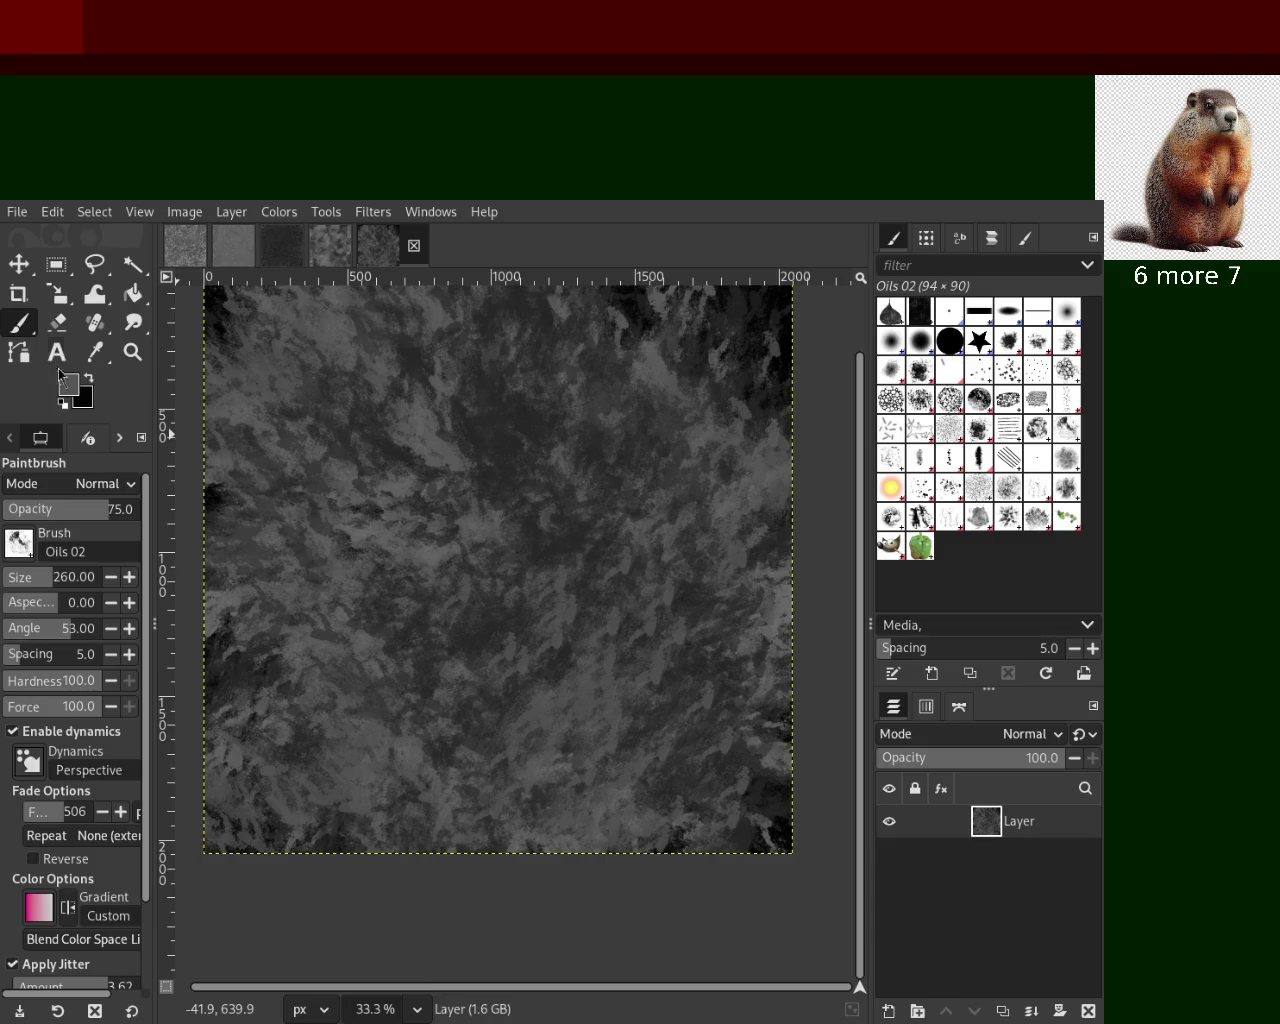
# Paint mid-grey strokes along the right, bottom, middle and lower-left
pyautogui.keyDown('ctrl'); pyautogui.click(345, 607); pyautogui.keyUp('ctrl')
pyautogui.moveTo(724, 425)
pyautogui.mouseDown()
pyautogui.moveTo(660, 777)
pyautogui.moveTo(271, 651)
pyautogui.moveTo(476, 659)
pyautogui.mouseUp()
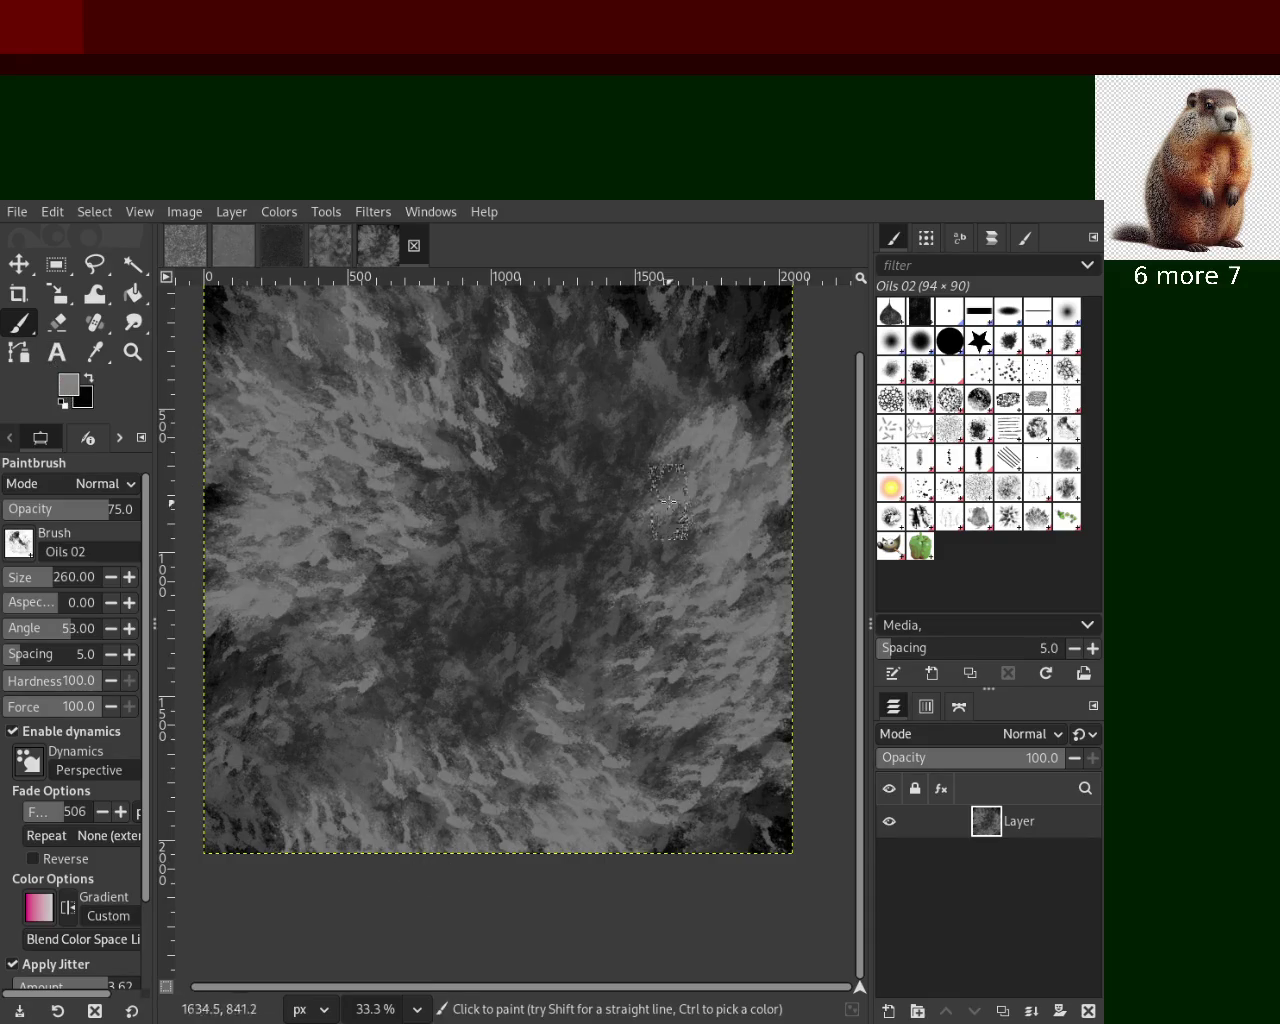
pyautogui.hotkey('ctrl', 'z')
pyautogui.moveTo(491, 726)
pyautogui.mouseDown()
pyautogui.moveTo(420, 809)
pyautogui.moveTo(314, 503)
pyautogui.mouseUp()
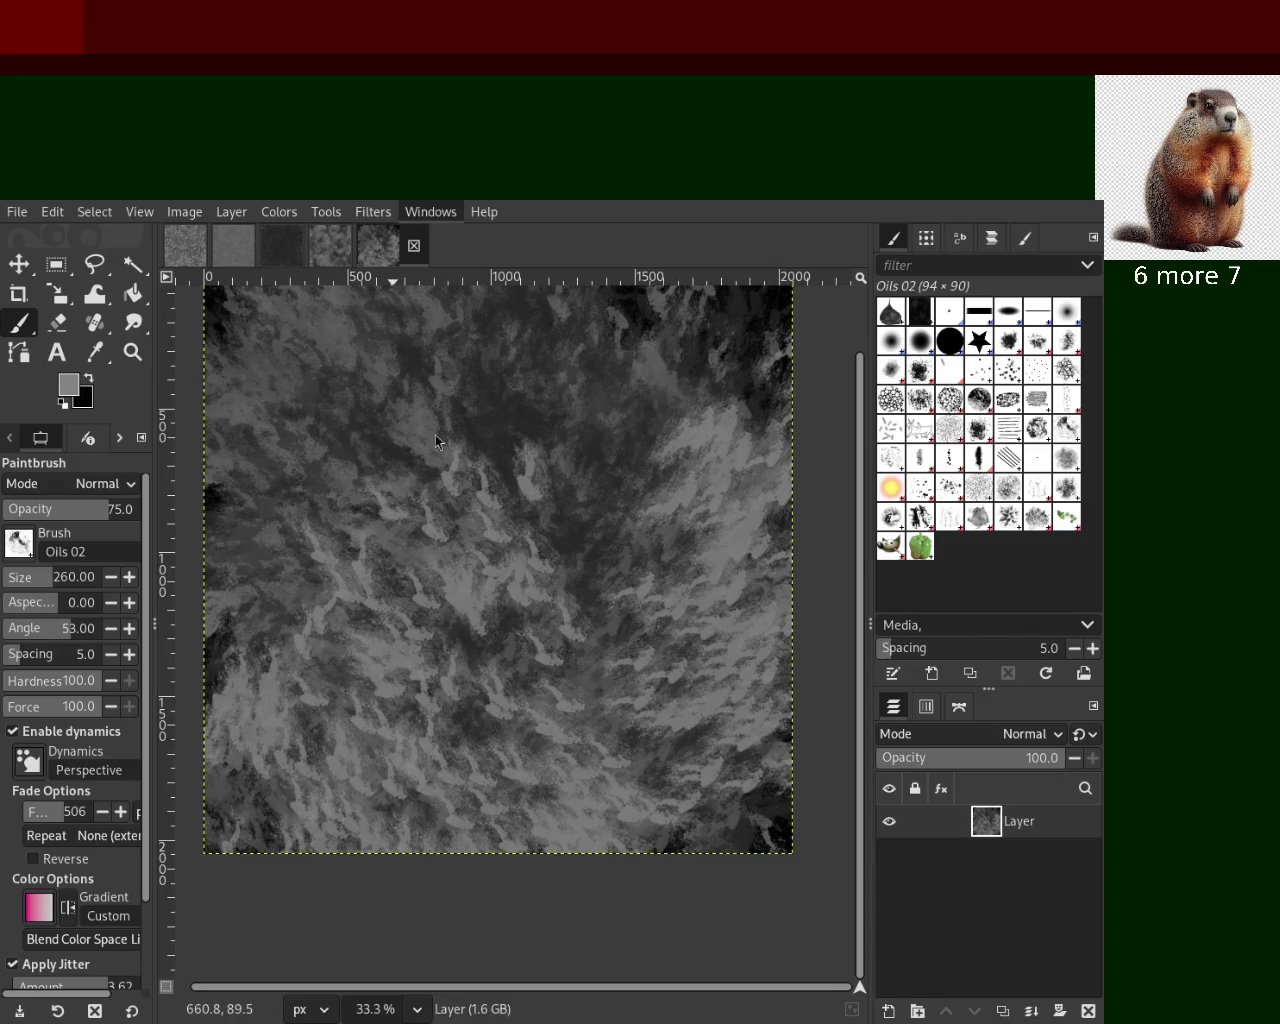
pyautogui.moveTo(265, 403)
pyautogui.mouseDown()
pyautogui.moveTo(481, 430)
pyautogui.moveTo(630, 406)
pyautogui.moveTo(532, 521)
pyautogui.moveTo(384, 582)
pyautogui.moveTo(440, 860)
pyautogui.moveTo(290, 780)
pyautogui.mouseUp()
pyautogui.hotkey('ctrl', 'z')
# Add darker strokes across the lower middle, middle and lower-left
pyautogui.keyDown('ctrl'); pyautogui.click(294, 600); pyautogui.keyUp('ctrl')
pyautogui.moveTo(343, 592)
pyautogui.mouseDown()
pyautogui.moveTo(563, 783)
pyautogui.moveTo(700, 430)
pyautogui.moveTo(780, 560)
pyautogui.mouseUp()
pyautogui.hotkey('ctrl', 'z')
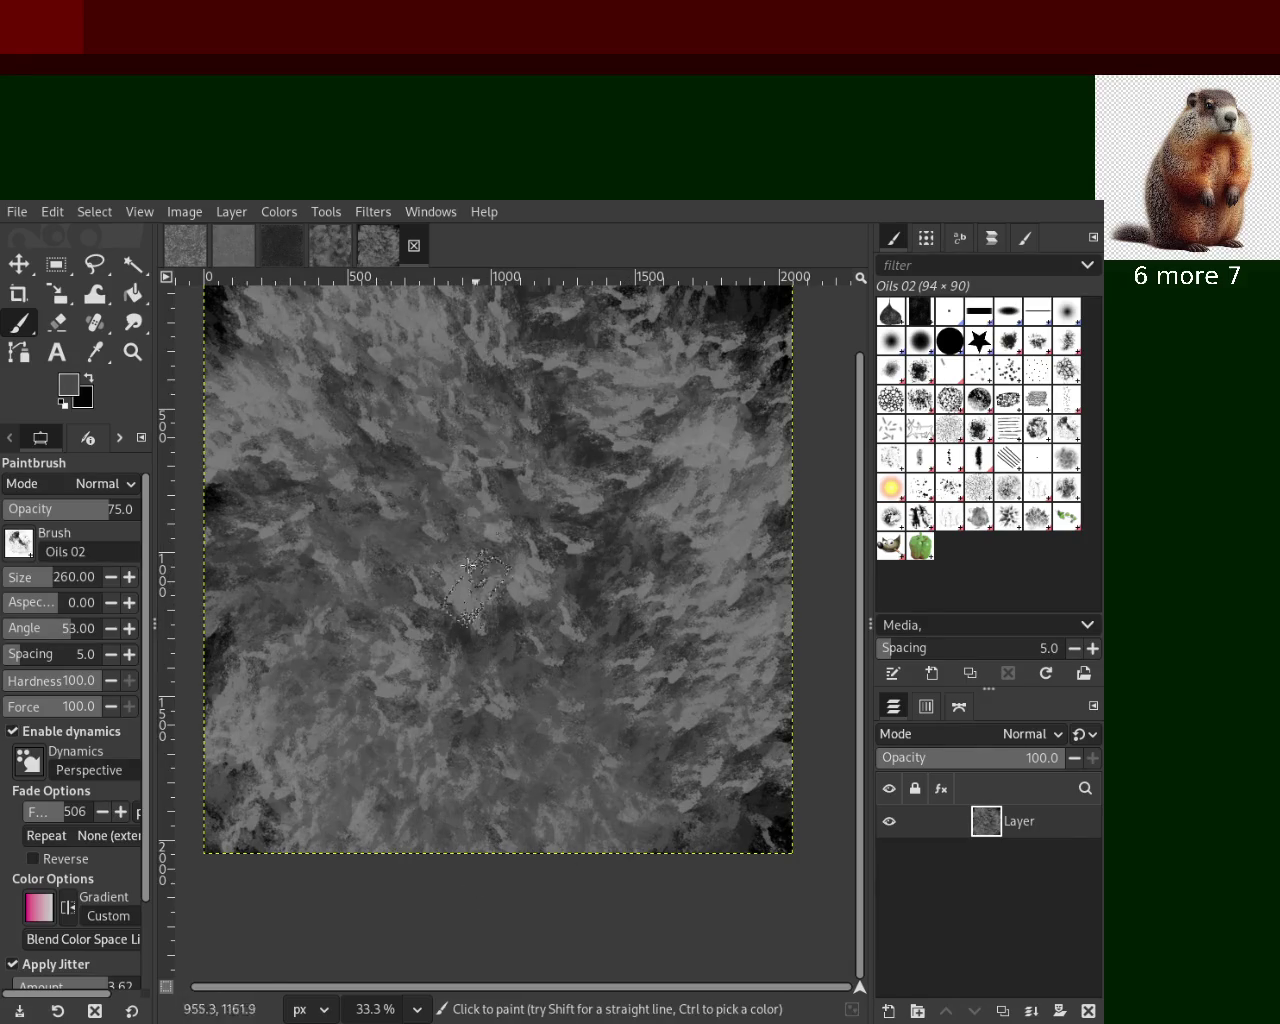
pyautogui.moveTo(540, 340); pyautogui.dragTo(220, 470)
pyautogui.moveTo(700, 520)
pyautogui.mouseDown()
pyautogui.moveTo(594, 608)
pyautogui.moveTo(319, 640)
pyautogui.moveTo(359, 624)
pyautogui.moveTo(431, 488)
pyautogui.mouseUp()
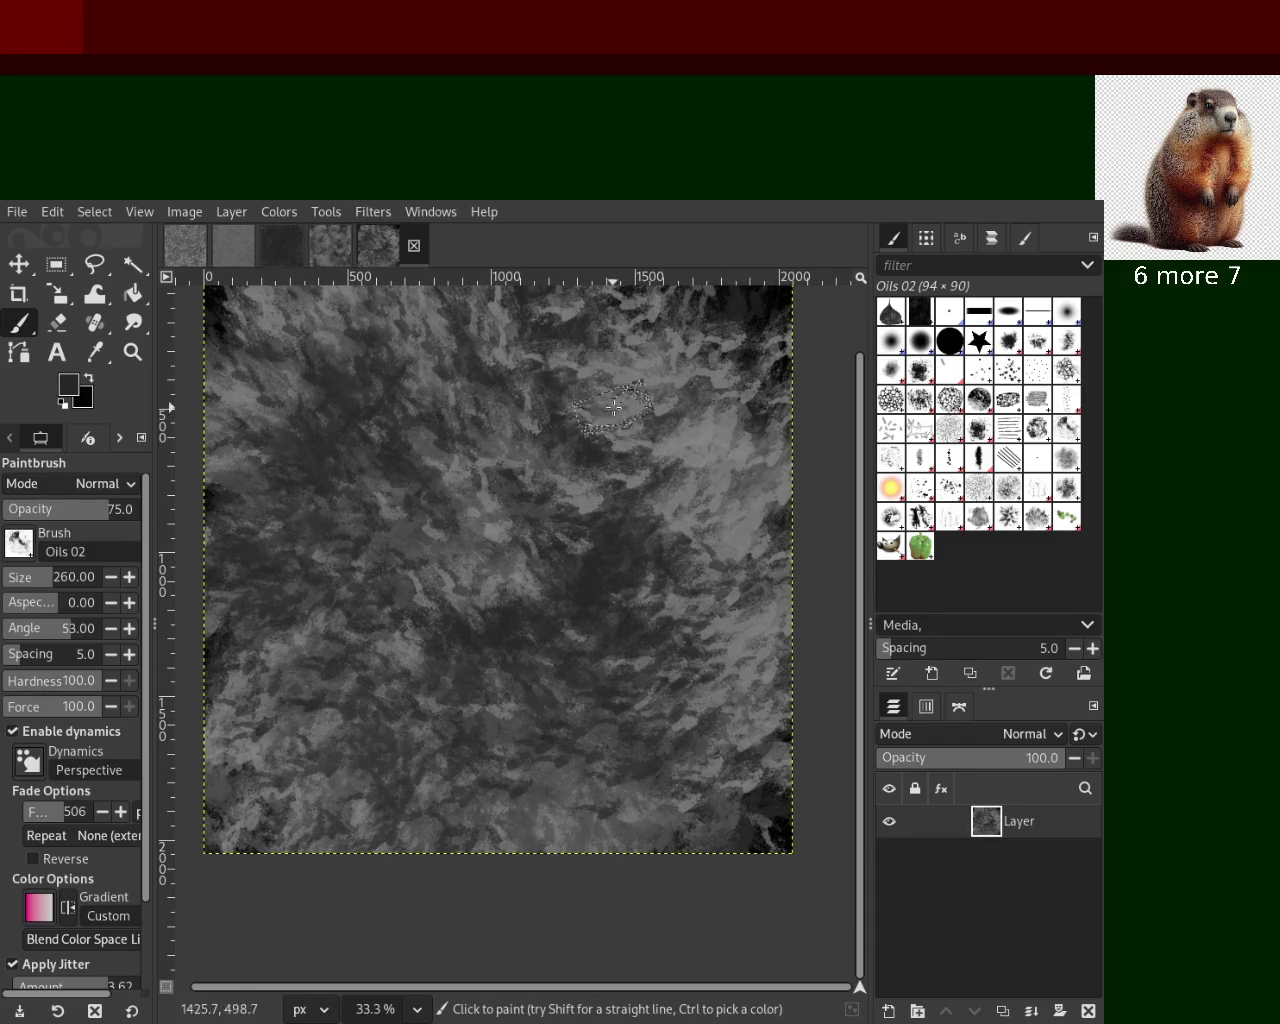
pyautogui.hotkey('ctrl', 'z')
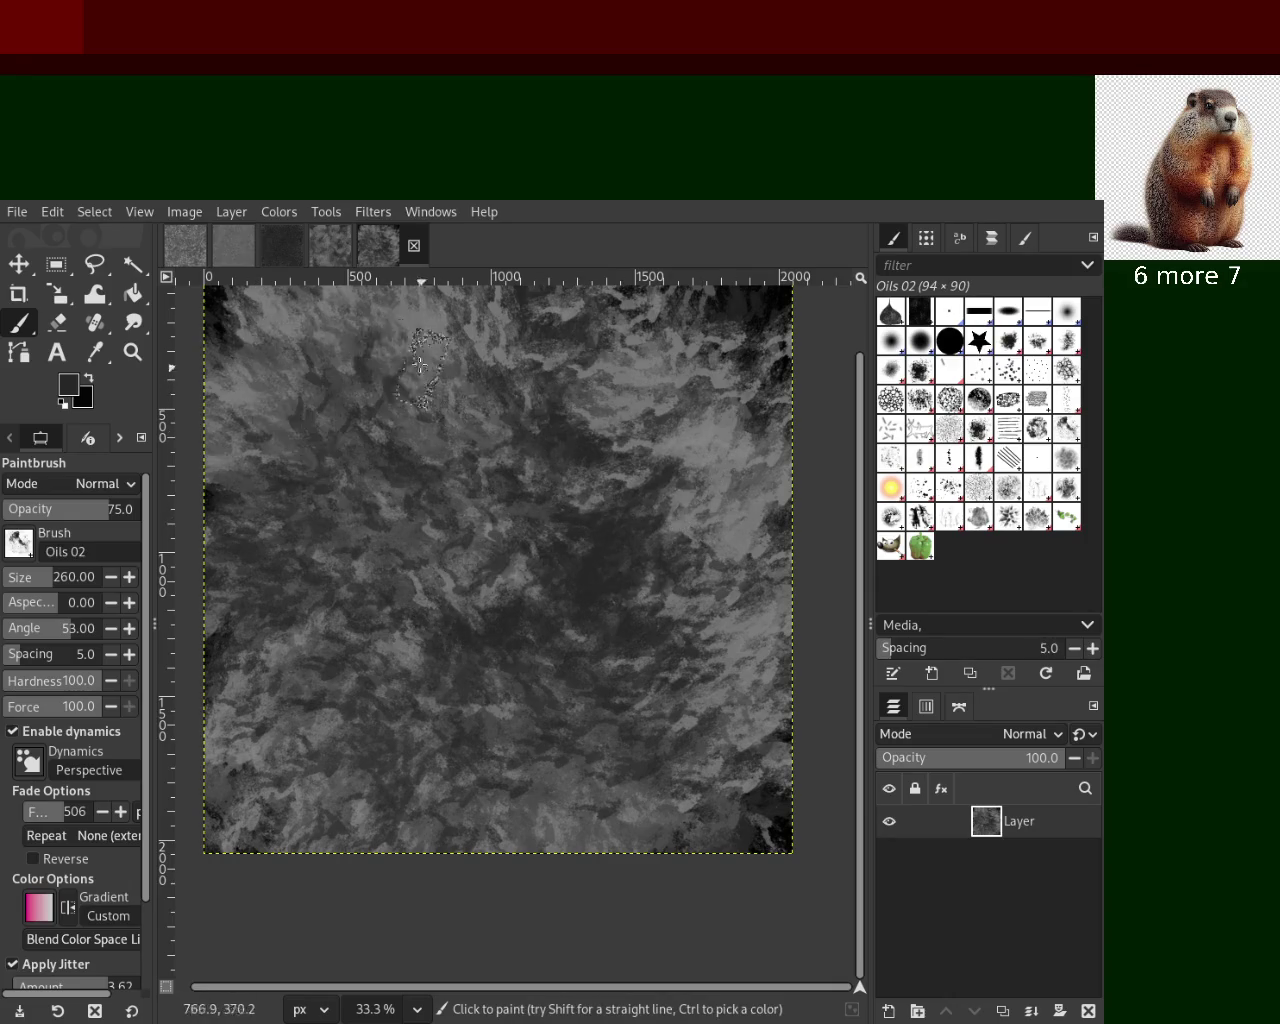
# Darken the right side, rework the lower-centre, and lighten it with grey strokes
pyautogui.moveTo(618, 485); pyautogui.dragTo(627, 708)
pyautogui.moveTo(663, 591); pyautogui.dragTo(586, 606)
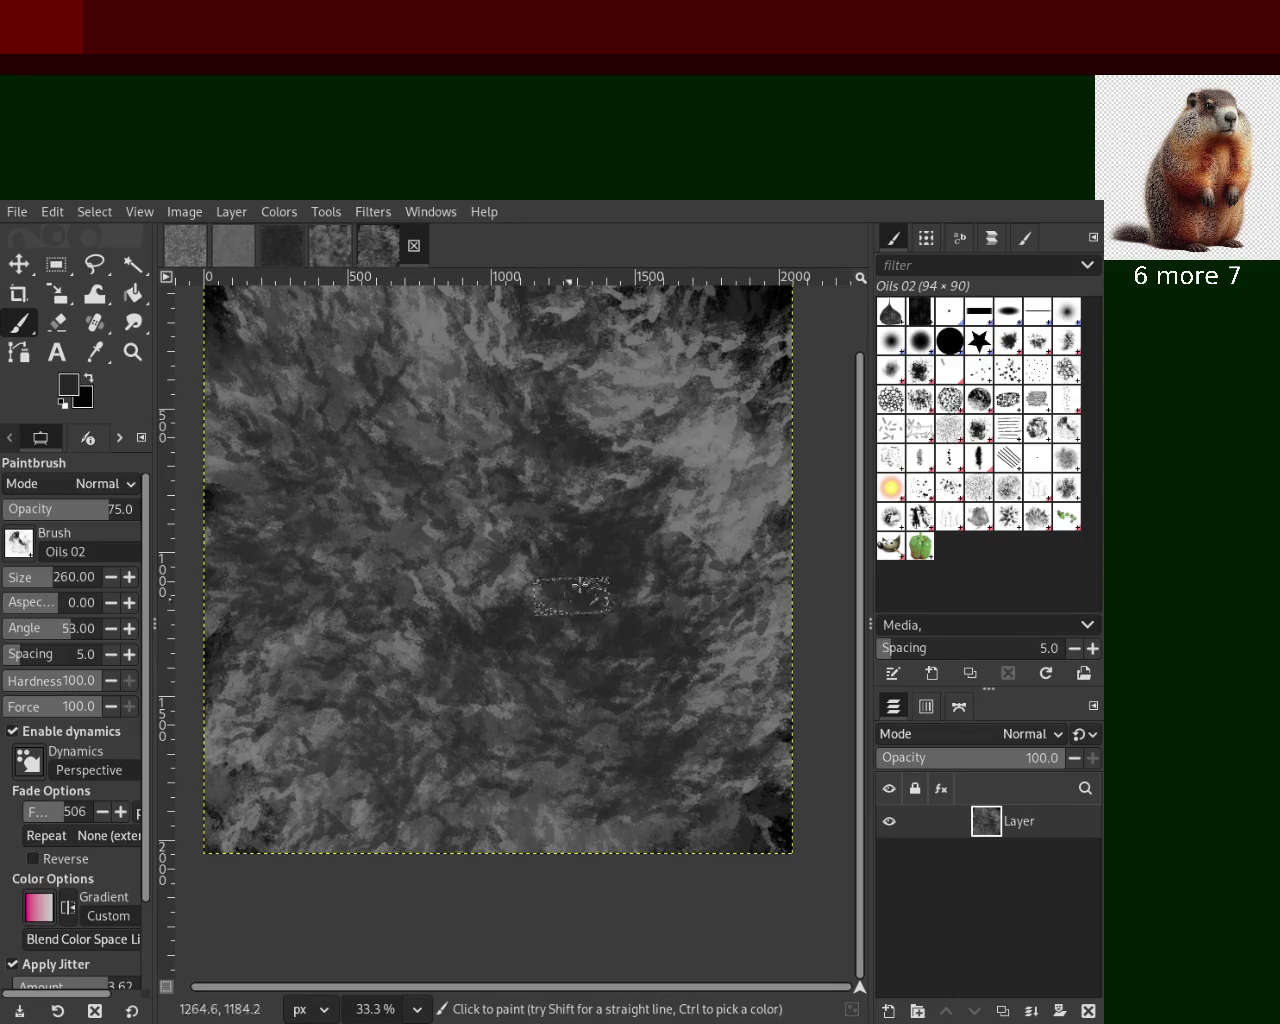
pyautogui.moveTo(586, 692); pyautogui.dragTo(690, 770)
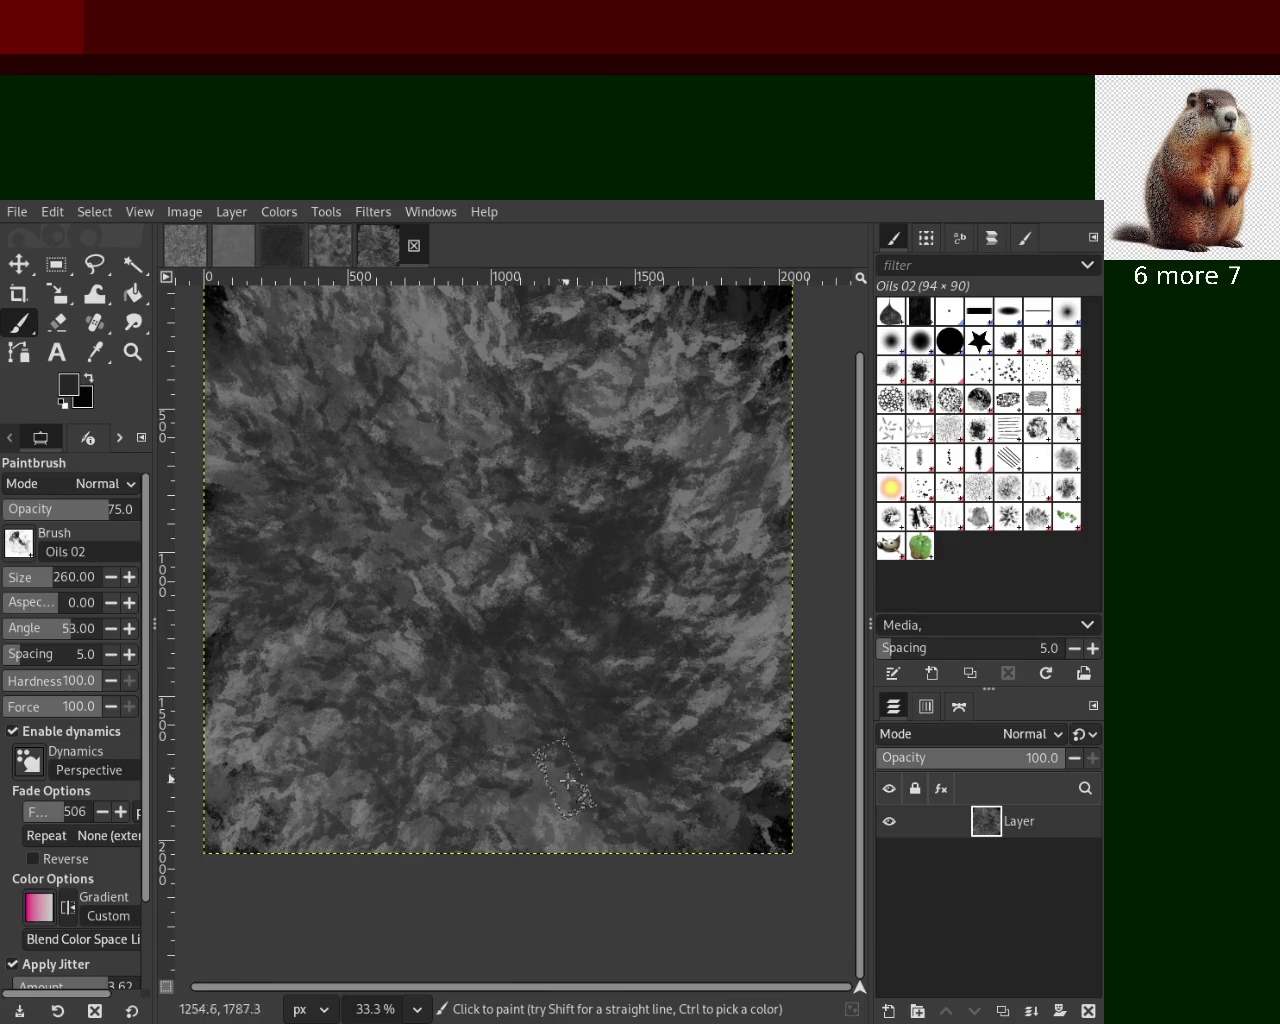
pyautogui.keyDown('ctrl'); pyautogui.click(770, 635); pyautogui.keyUp('ctrl')
pyautogui.moveTo(690, 690)
pyautogui.mouseDown()
pyautogui.moveTo(572, 735)
pyautogui.moveTo(406, 829)
pyautogui.moveTo(240, 760)
pyautogui.moveTo(371, 657)
pyautogui.moveTo(250, 830)
pyautogui.mouseUp()
pyautogui.keyDown('ctrl'); pyautogui.click(654, 801); pyautogui.keyUp('ctrl')
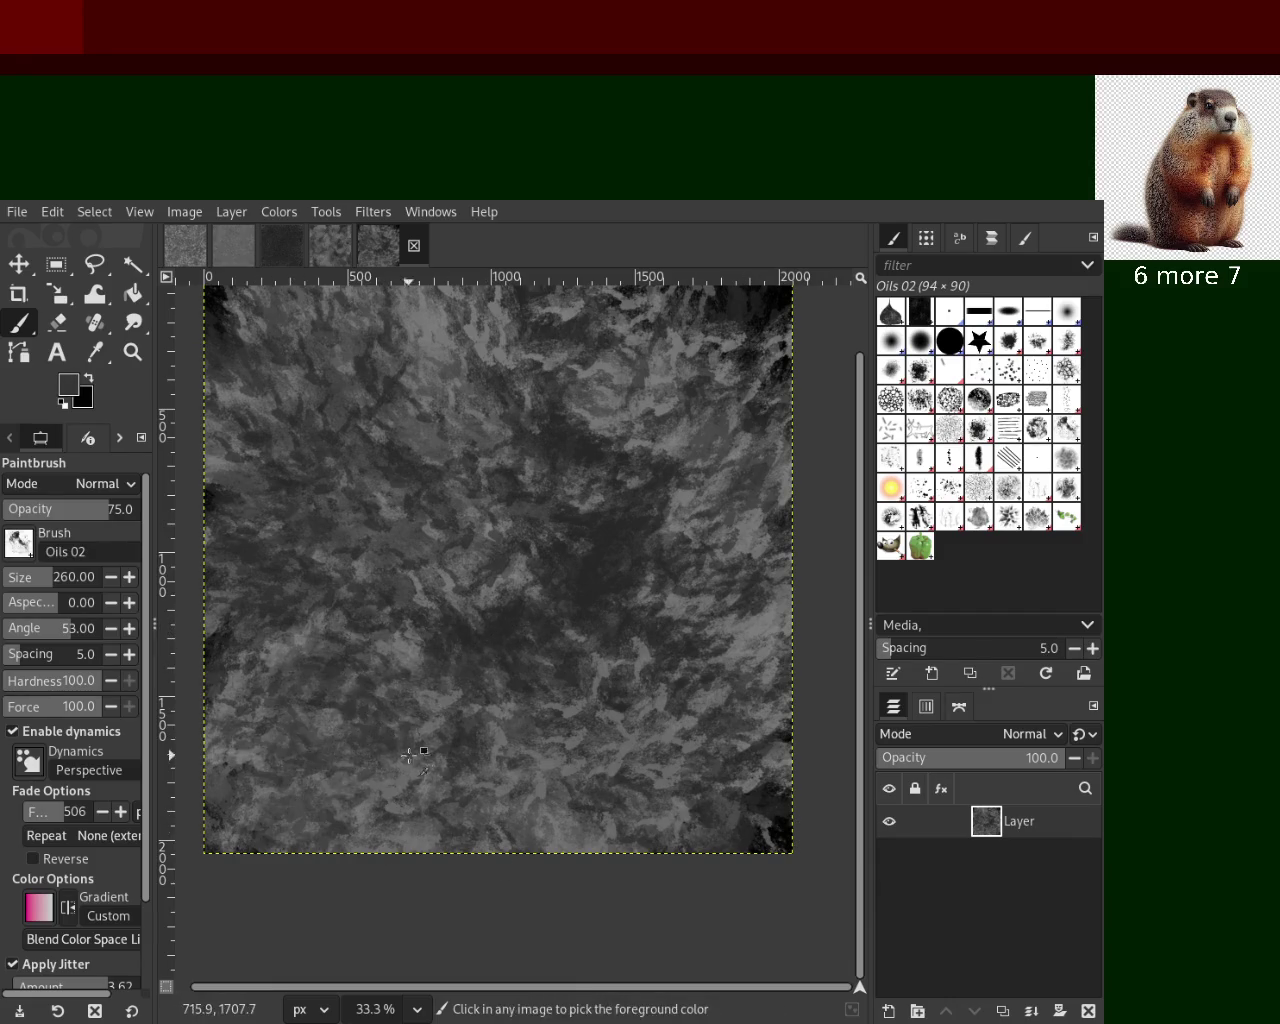
# Try dark and light gray strokes across the lower and middle canvas, undoing each
pyautogui.hotkey('ctrl', 'z')
pyautogui.moveTo(224, 681)
pyautogui.mouseDown()
pyautogui.moveTo(576, 732)
pyautogui.moveTo(726, 732)
pyautogui.mouseUp()
pyautogui.hotkey('ctrl', 'z')
pyautogui.moveTo(692, 604); pyautogui.dragTo(534, 600)
pyautogui.hotkey('ctrl', 'z')
pyautogui.keyDown('ctrl'); pyautogui.click(423, 646); pyautogui.keyUp('ctrl')
pyautogui.moveTo(570, 530); pyautogui.dragTo(646, 770)
pyautogui.hotkey('ctrl', 'z')
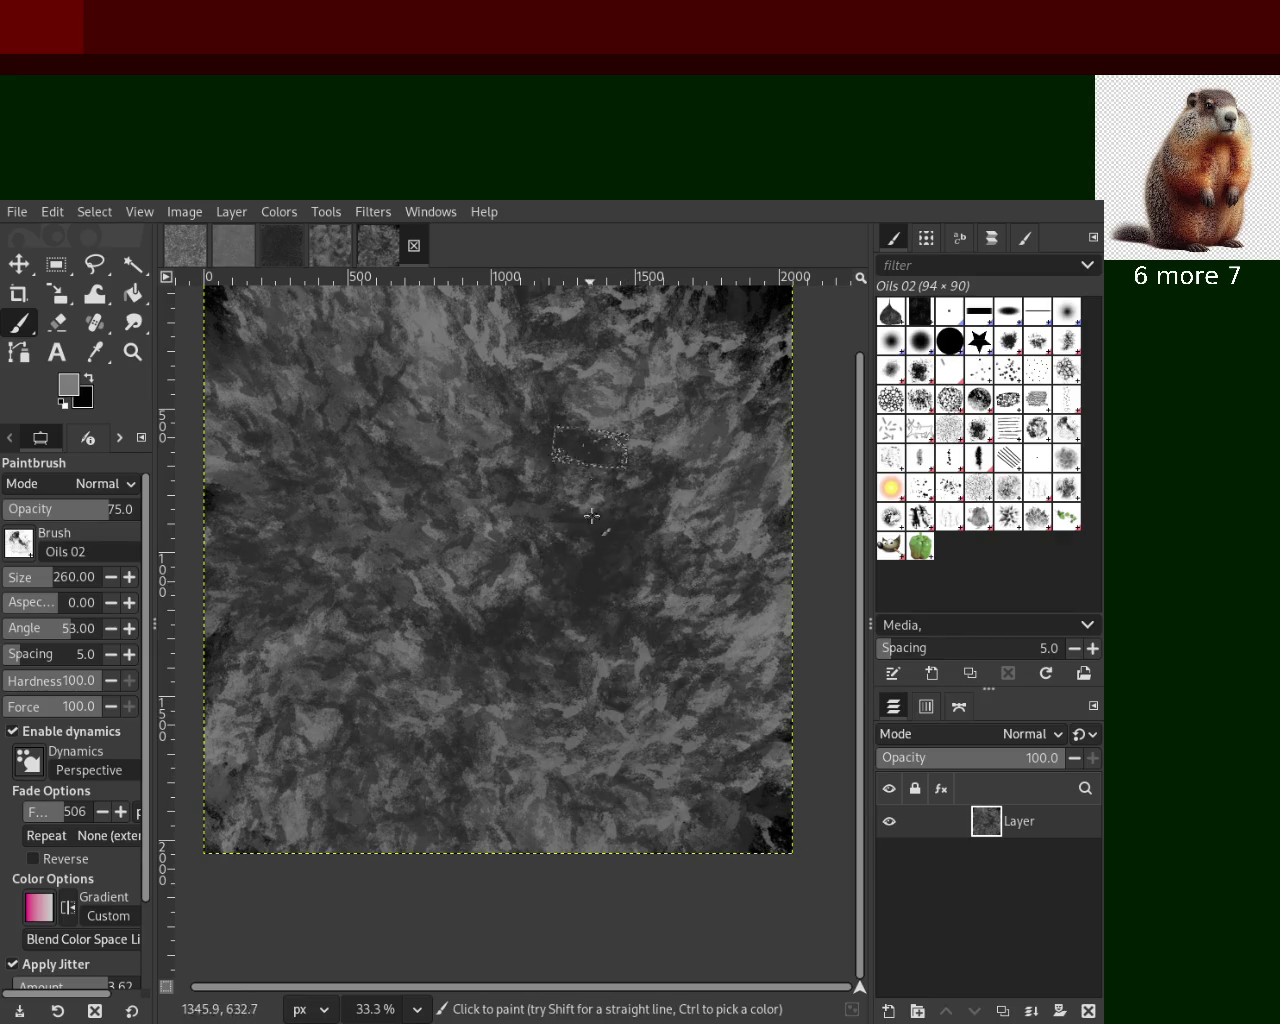
pyautogui.moveTo(640, 590); pyautogui.dragTo(506, 414)
pyautogui.hotkey('ctrl', 'z')
pyautogui.moveTo(600, 728); pyautogui.dragTo(404, 544)
pyautogui.hotkey('ctrl', 'z')
pyautogui.moveTo(345, 460); pyautogui.dragTo(360, 555)
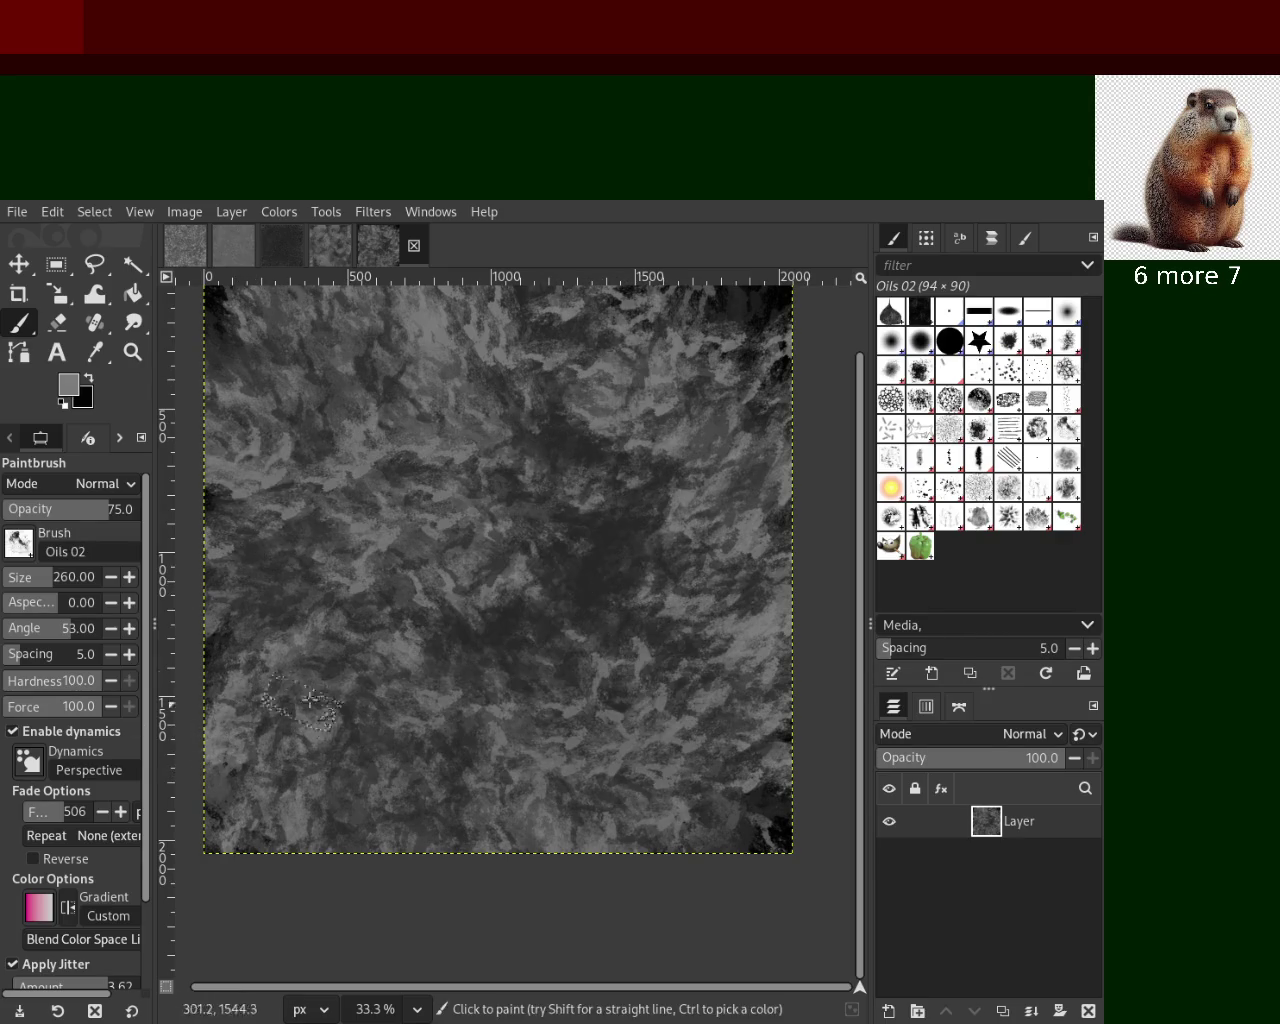
pyautogui.hotkey('ctrl', 'z')
pyautogui.moveTo(404, 643); pyautogui.dragTo(520, 640)
pyautogui.hotkey('ctrl', 'z')
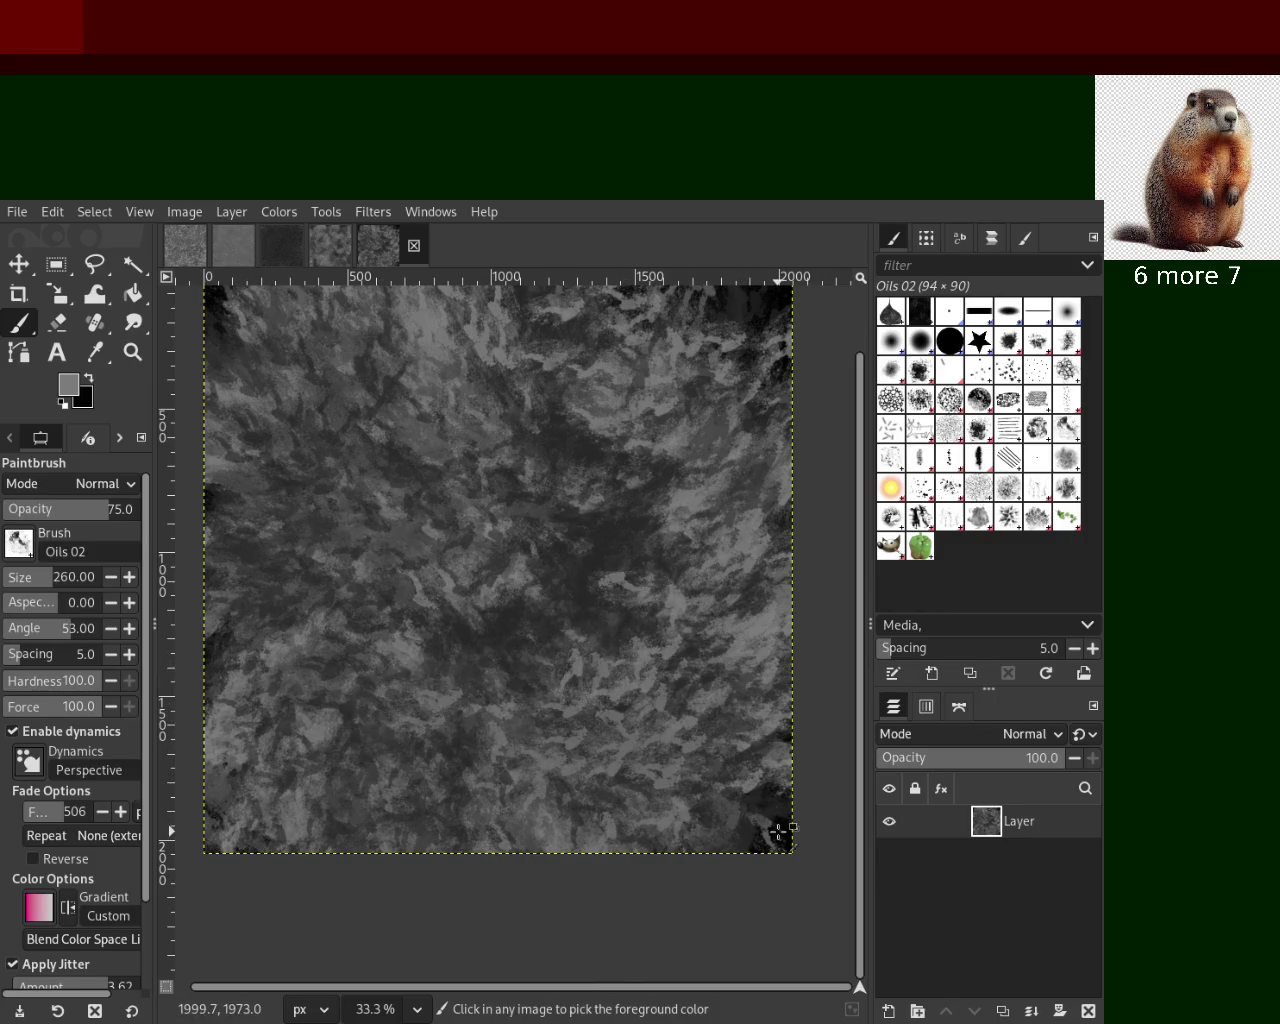
# Try dark strokes near the top, right side and lower right, and discard them
pyautogui.moveTo(545, 320); pyautogui.dragTo(640, 410)
pyautogui.hotkey('ctrl', 'z')
pyautogui.moveTo(720, 360); pyautogui.dragTo(634, 608)
pyautogui.hotkey('ctrl', 'z')
pyautogui.moveTo(621, 350); pyautogui.dragTo(414, 814)
pyautogui.hotkey('ctrl', 'z')
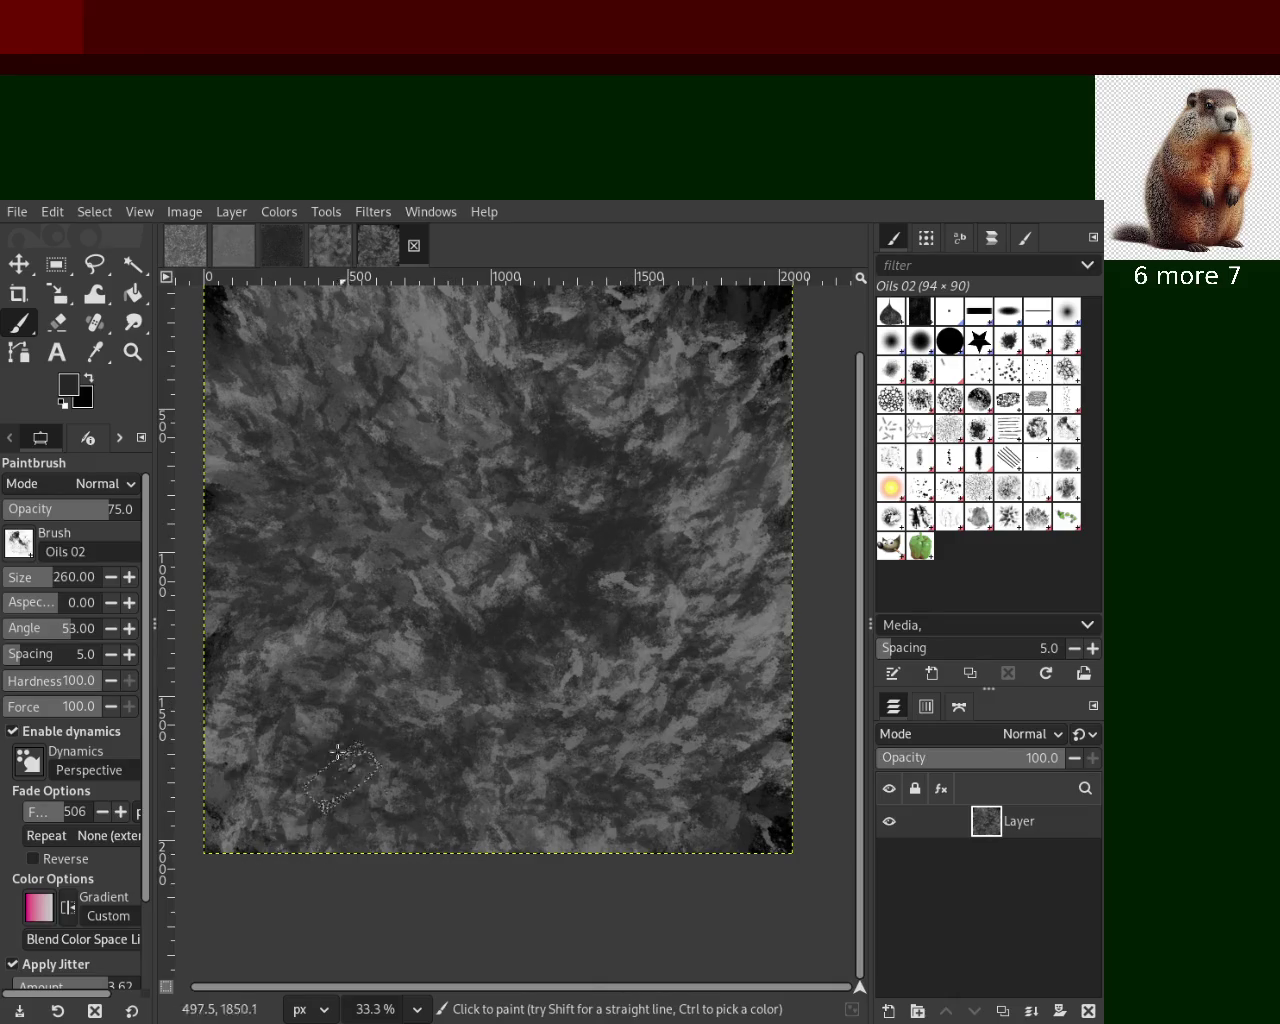
pyautogui.moveTo(497, 417); pyautogui.dragTo(471, 749)
pyautogui.hotkey('ctrl', 'z')
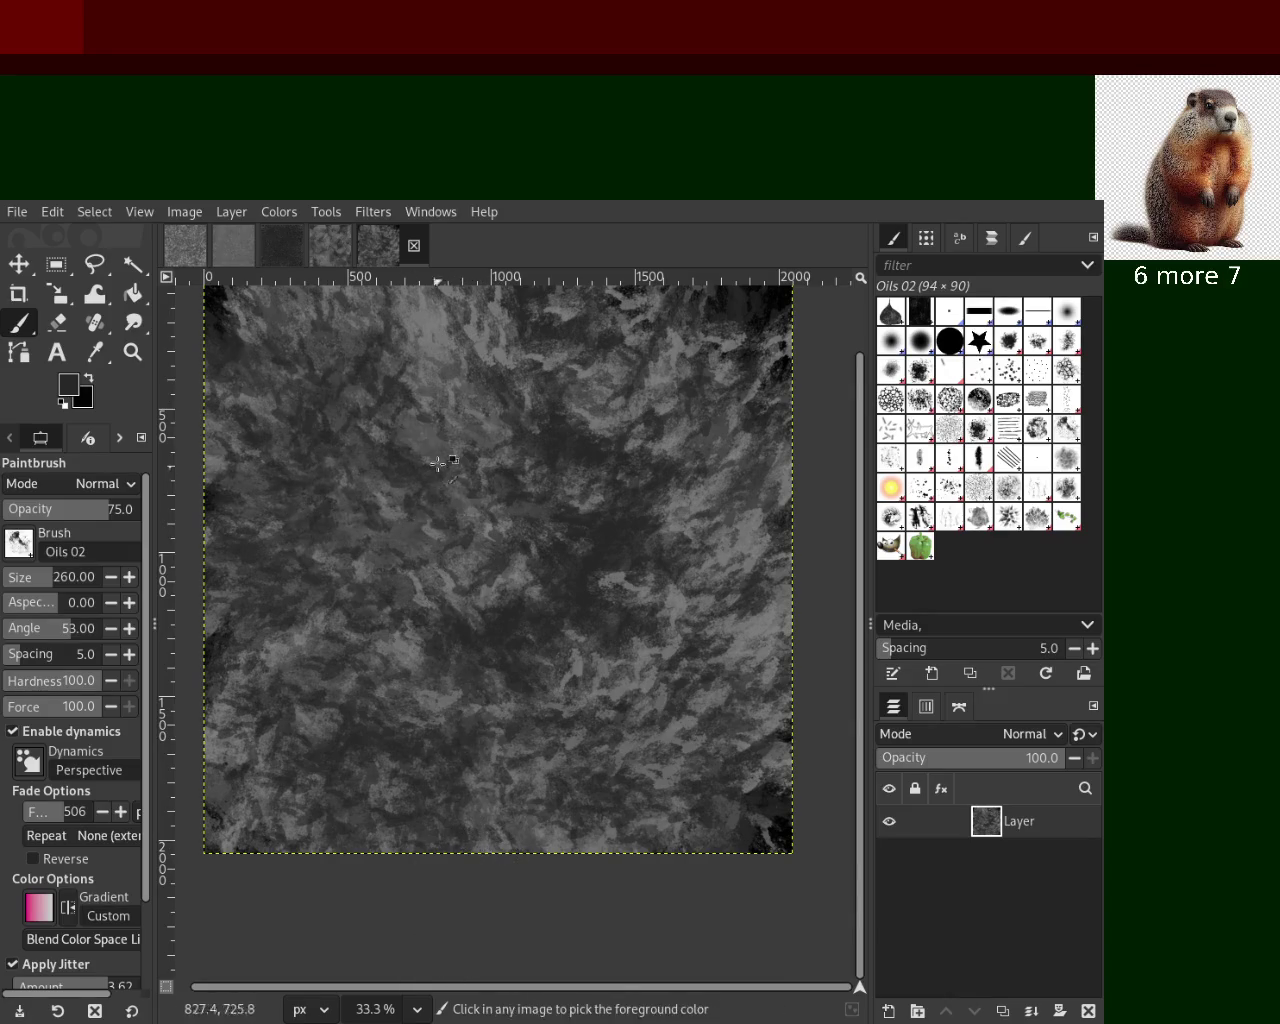
pyautogui.moveTo(443, 466); pyautogui.dragTo(514, 672)
pyautogui.hotkey('ctrl', 'z')
pyautogui.hotkey('ctrl', 'z')
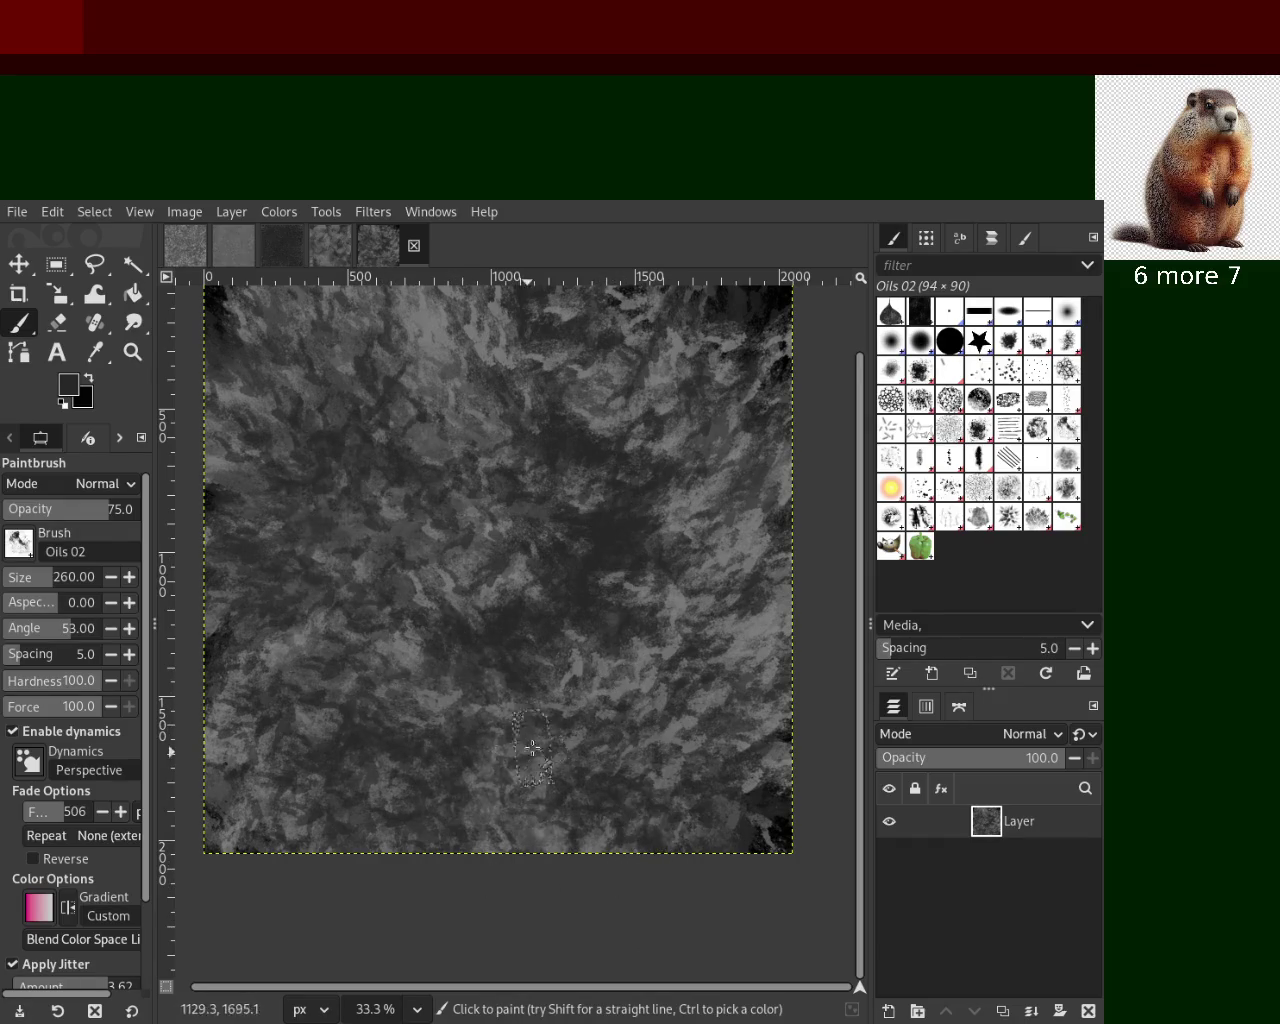
pyautogui.moveTo(770, 665); pyautogui.dragTo(650, 785)
pyautogui.hotkey('ctrl', 'z')
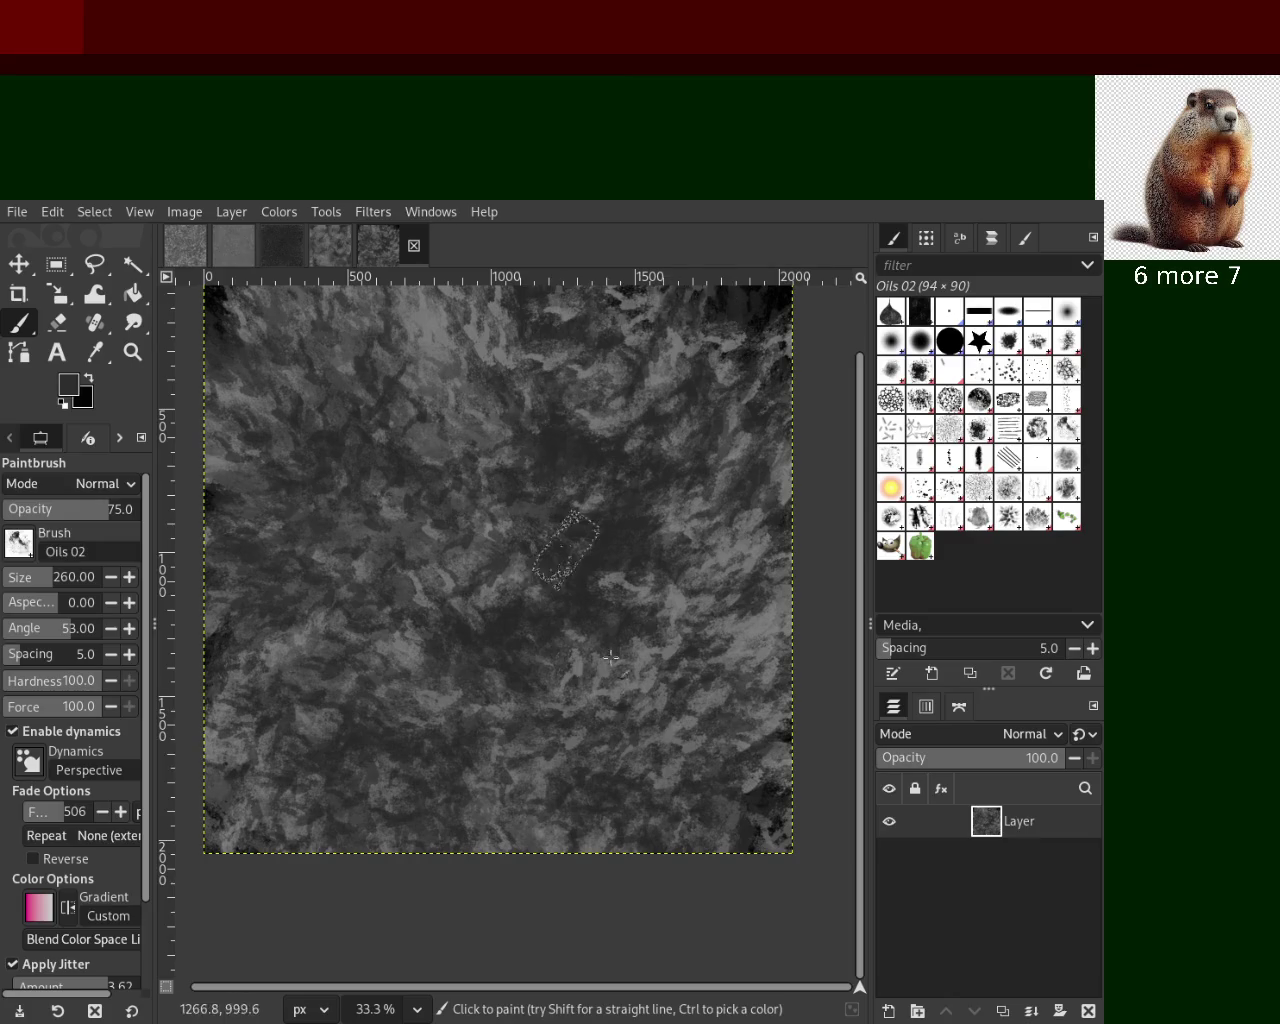
# Sample dark and lighter grays from the texture and paint trial strokes across the centre
pyautogui.keyDown('ctrl'); pyautogui.click(291, 456); pyautogui.keyUp('ctrl')
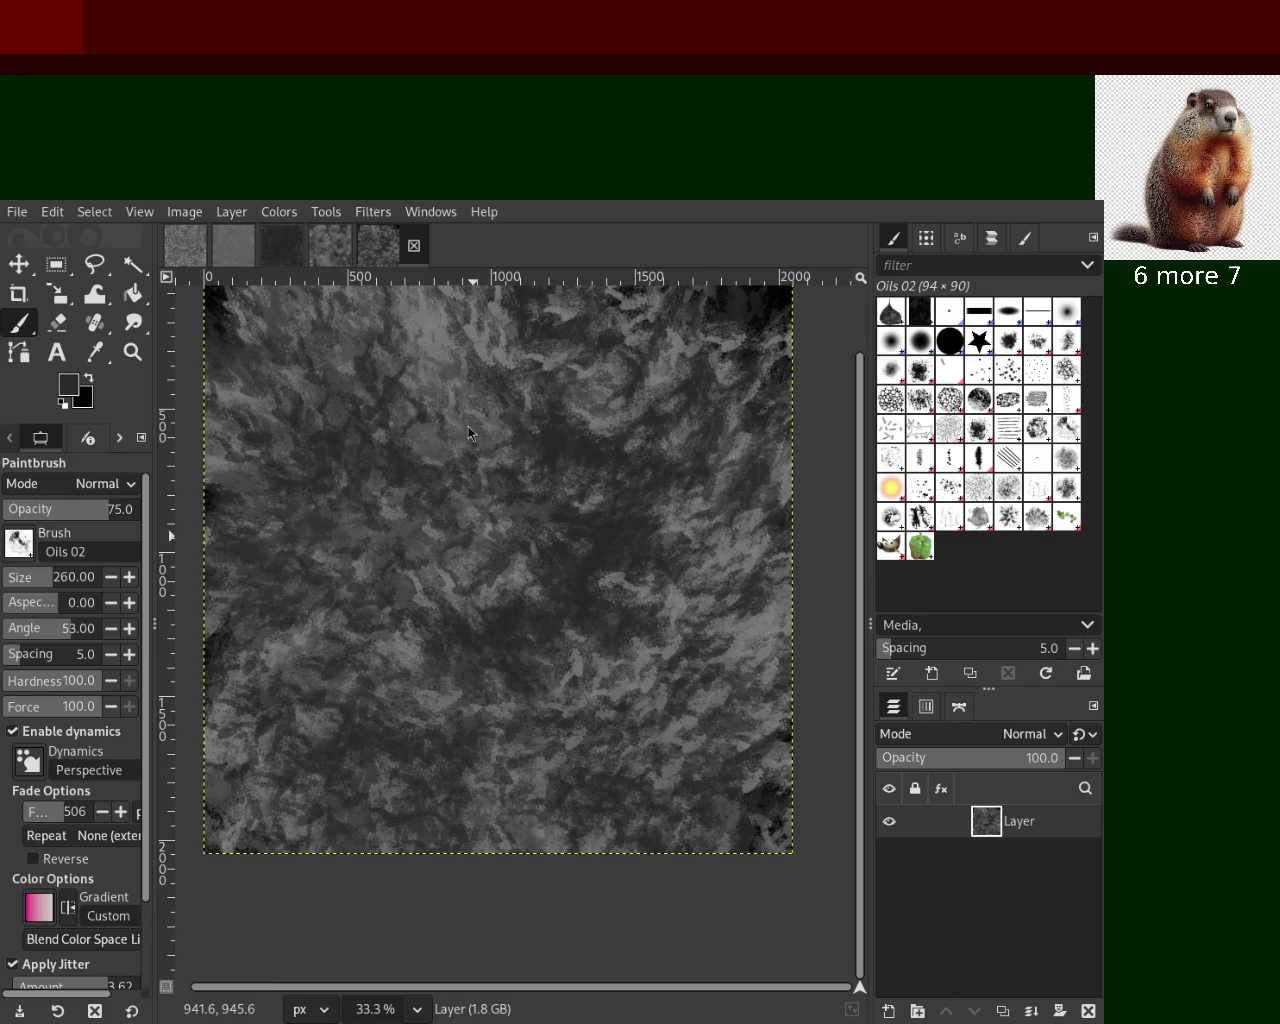
pyautogui.moveTo(477, 430); pyautogui.dragTo(482, 577)
pyautogui.hotkey('ctrl', 'z')
pyautogui.keyDown('ctrl'); pyautogui.click(765, 630); pyautogui.keyUp('ctrl')
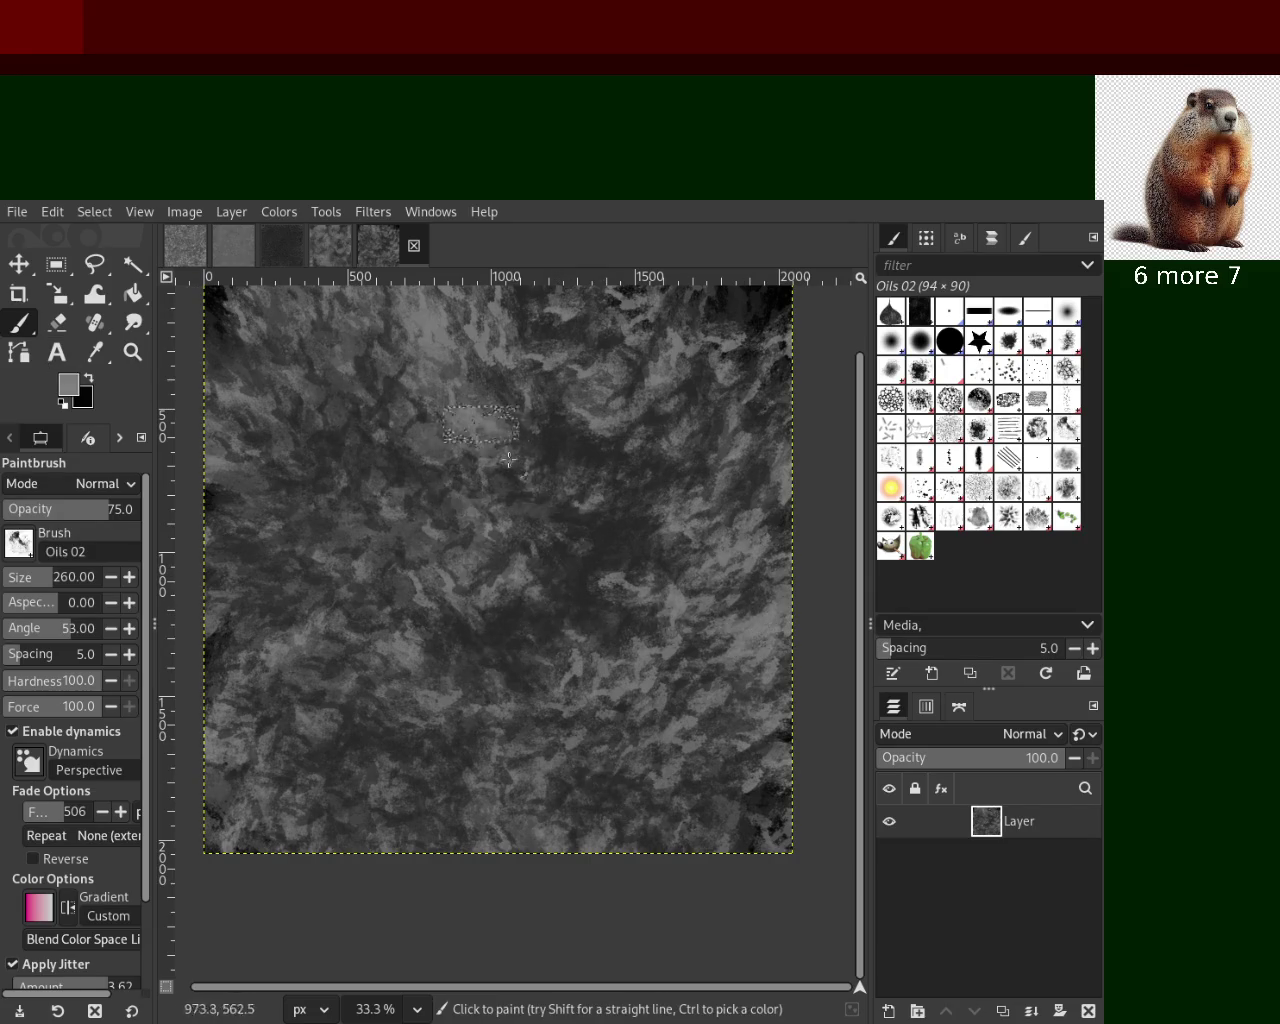
pyautogui.moveTo(480, 420); pyautogui.dragTo(611, 541)
pyautogui.hotkey('ctrl', 'z')
pyautogui.hotkey('ctrl', 'z')
# Add light gray dabs on the left, comparing recent strokes through undo and redo
pyautogui.hotkey('ctrl', 'z')
pyautogui.hotkey('ctrl', 'z')
pyautogui.hotkey('ctrl', 'z')
pyautogui.hotkey('ctrl', 'z')
pyautogui.hotkey('ctrl', 'z')
pyautogui.hotkey('ctrl', 'z')
pyautogui.hotkey('ctrl', 'y')
pyautogui.hotkey('ctrl', 'z')
pyautogui.hotkey('ctrl', 'y')
pyautogui.hotkey('ctrl', 'z')
pyautogui.hotkey('ctrl', 'z')
pyautogui.hotkey('ctrl', 'z')
pyautogui.hotkey('ctrl', 'y')
pyautogui.hotkey('ctrl', 'z')
pyautogui.hotkey('ctrl', 'y')
pyautogui.hotkey('ctrl', 'z')
pyautogui.hotkey('ctrl', 'z')
pyautogui.hotkey('ctrl', 'z')
pyautogui.hotkey('ctrl', 'z')
pyautogui.hotkey('ctrl', 'z')
pyautogui.click(331, 583)
pyautogui.hotkey('ctrl', 'z')
pyautogui.click(300, 770)
pyautogui.hotkey('ctrl', 'z')
pyautogui.hotkey('ctrl', 'y')
pyautogui.hotkey('ctrl', 'z')
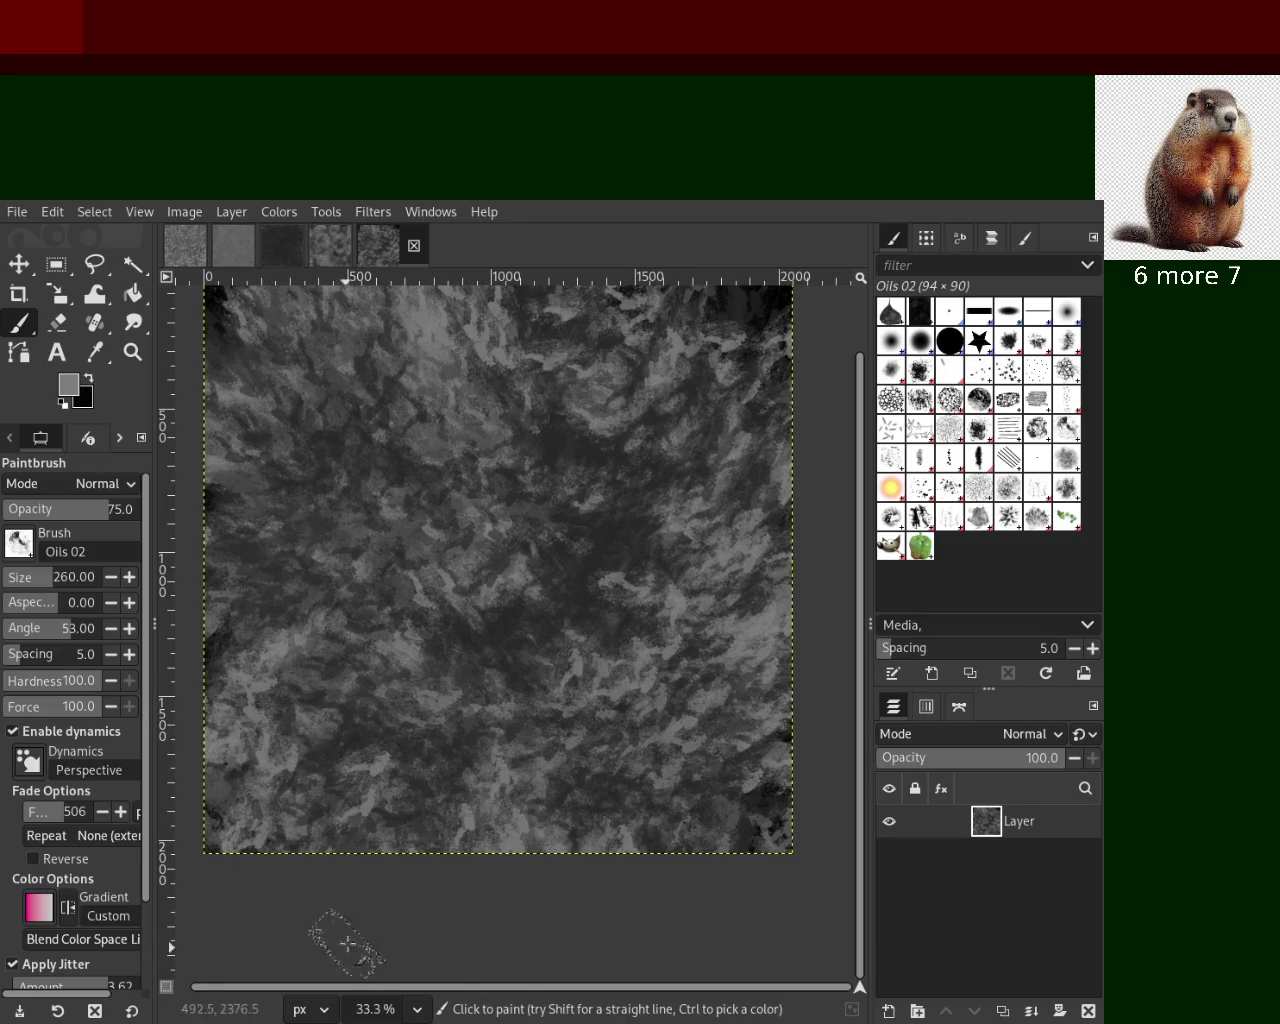
pyautogui.hotkey('ctrl', 'y')
# Keep the central light gray stroke after comparing it, and save the texture
pyautogui.hotkey('ctrl', 'y')
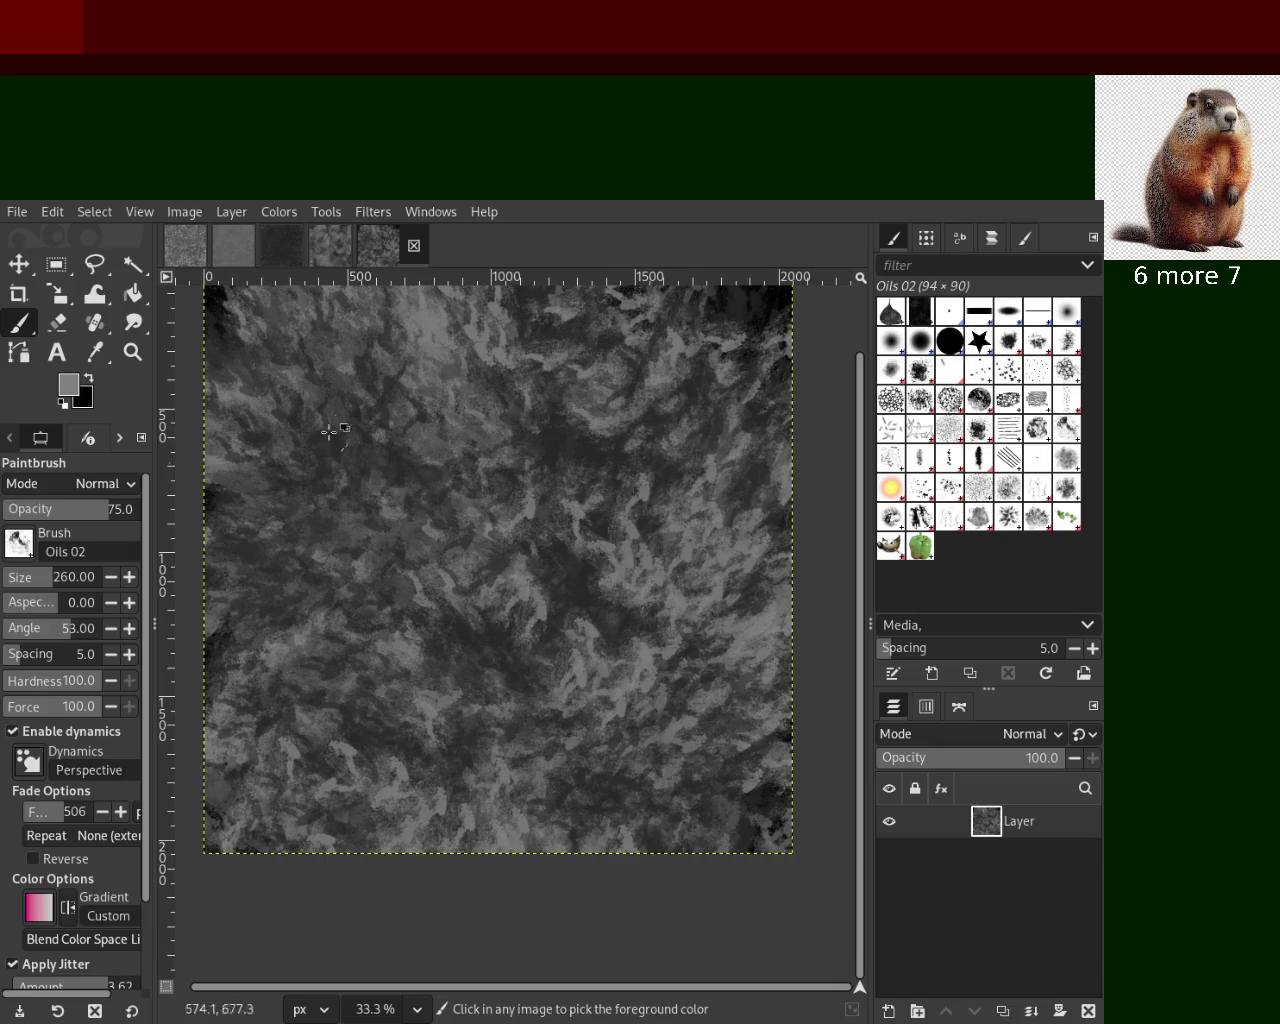
pyautogui.hotkey('ctrl', 'z')
pyautogui.hotkey('ctrl', 'y')
pyautogui.hotkey('ctrl', 'z')
pyautogui.hotkey('ctrl', 'y')
pyautogui.hotkey('ctrl', 'z')
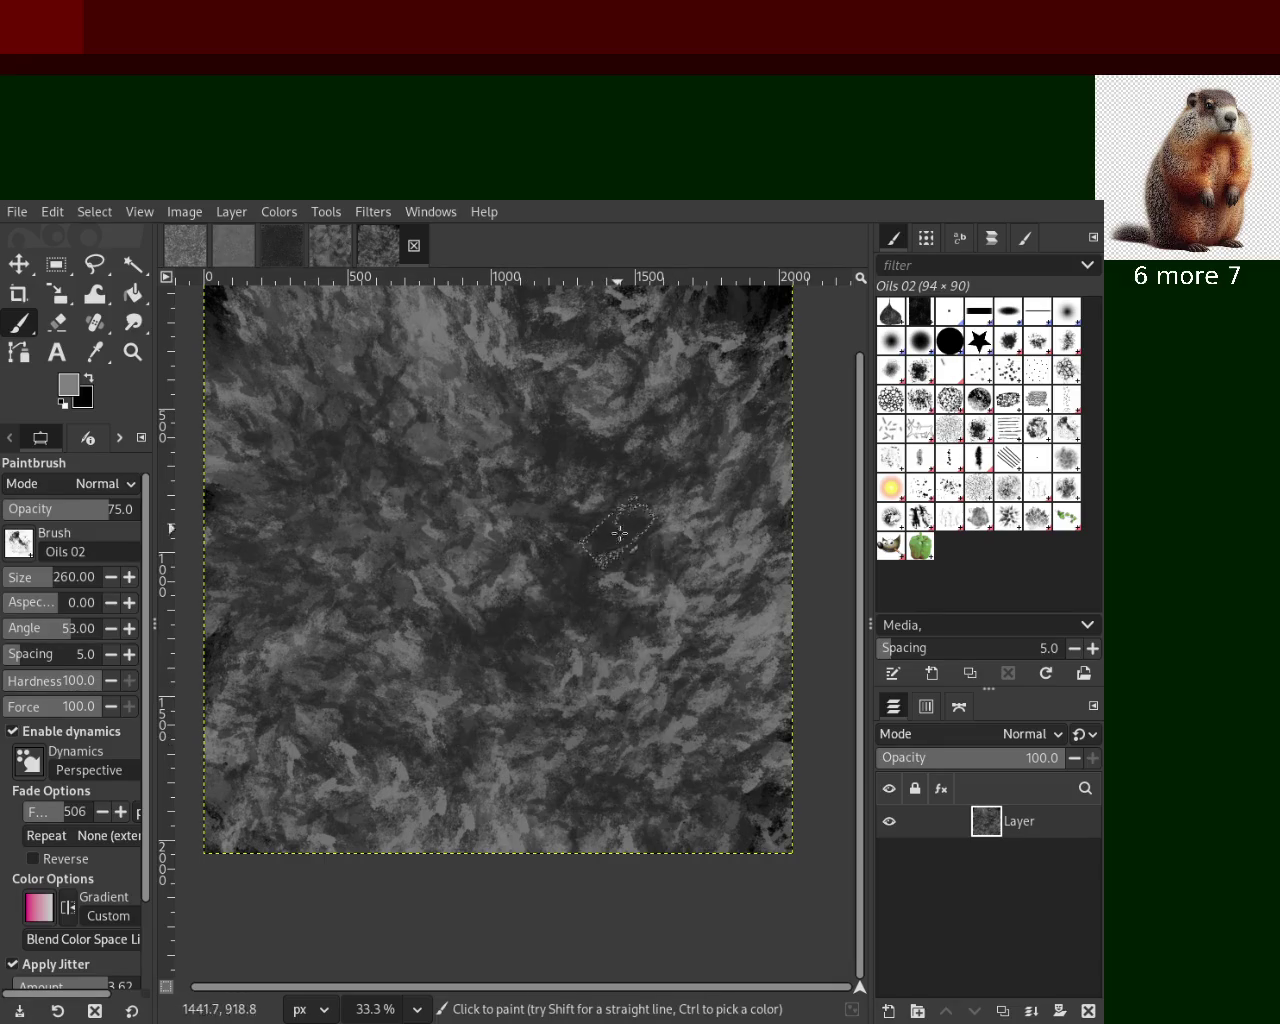
pyautogui.hotkey('ctrl', 'y')
pyautogui.hotkey('ctrl', 'z')
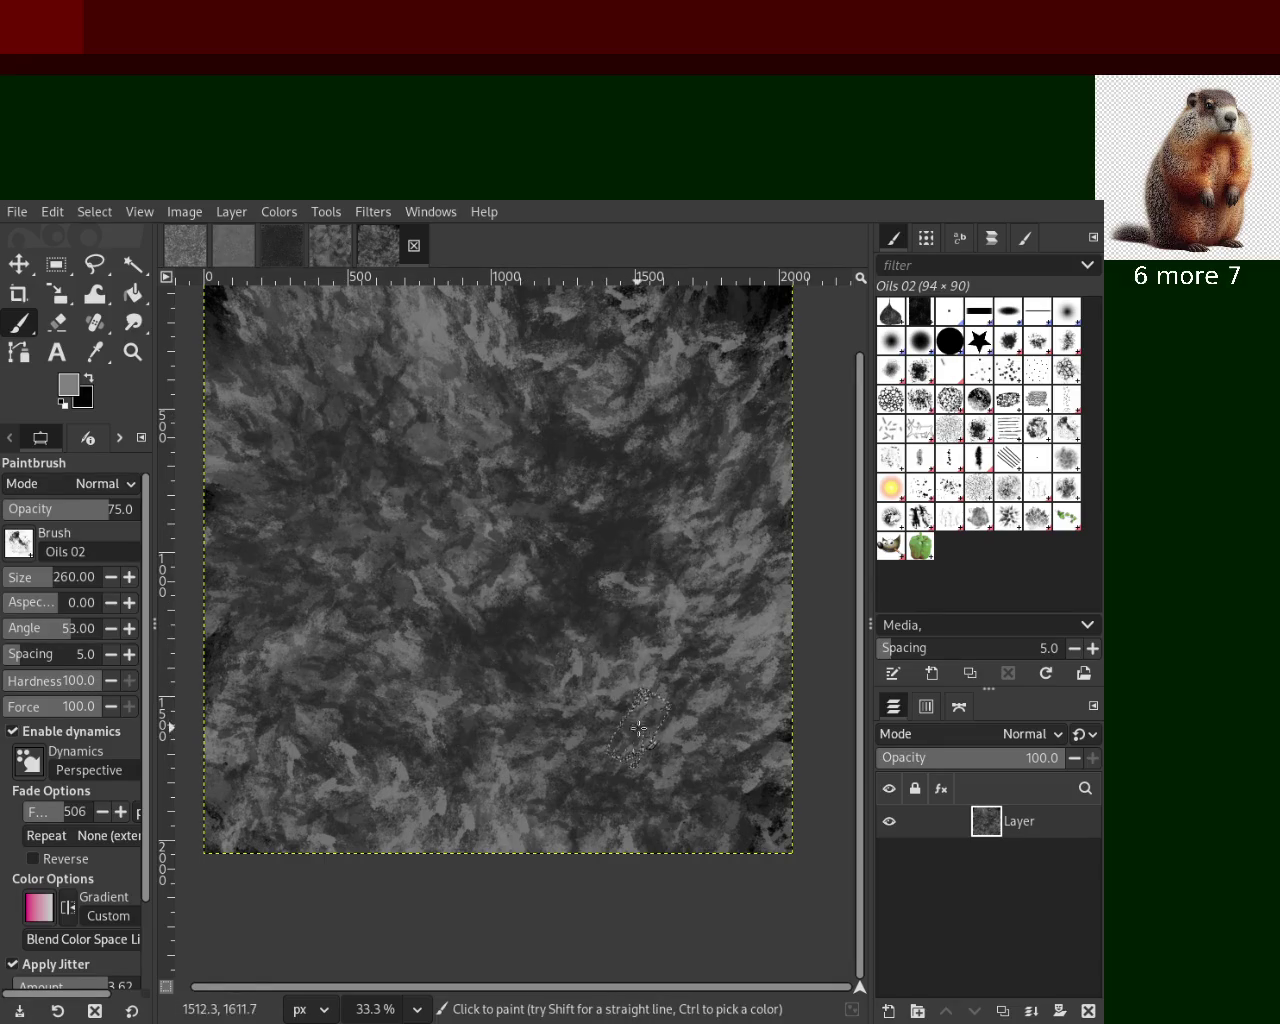
pyautogui.hotkey('ctrl', 'y')
pyautogui.hotkey('ctrl', 'z')
pyautogui.hotkey('ctrl', 'y')
pyautogui.hotkey('ctrl', 'z')
pyautogui.hotkey('ctrl', 'y')
pyautogui.hotkey('ctrl', 'z')
pyautogui.hotkey('ctrl', 'y')
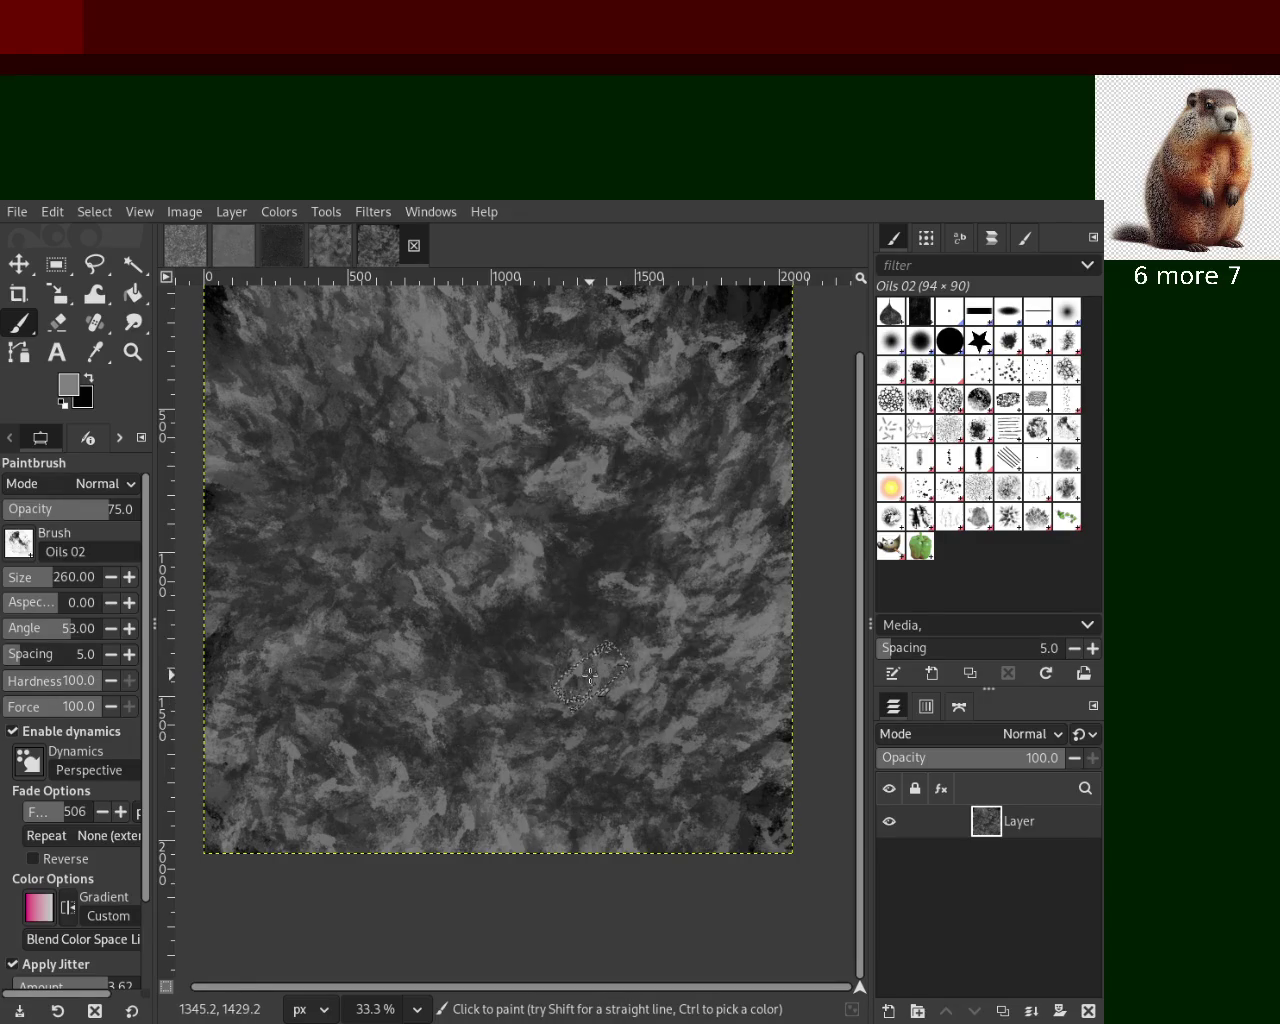
pyautogui.hotkey('ctrl', 'z')
pyautogui.hotkey('ctrl', 'y')
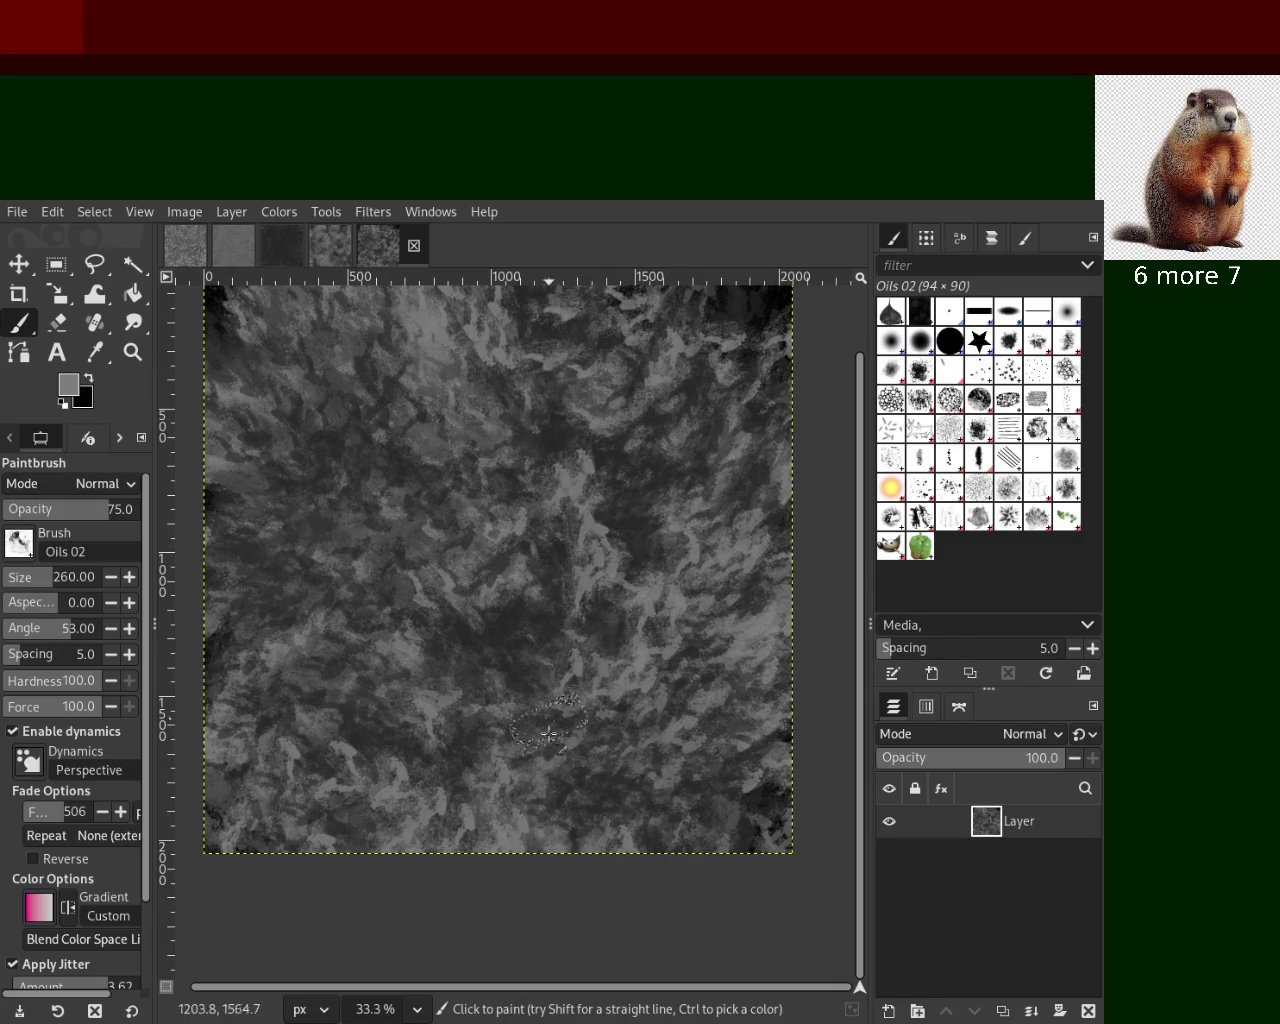
pyautogui.hotkey('ctrl', 'z')
pyautogui.hotkey('ctrl', 'y')
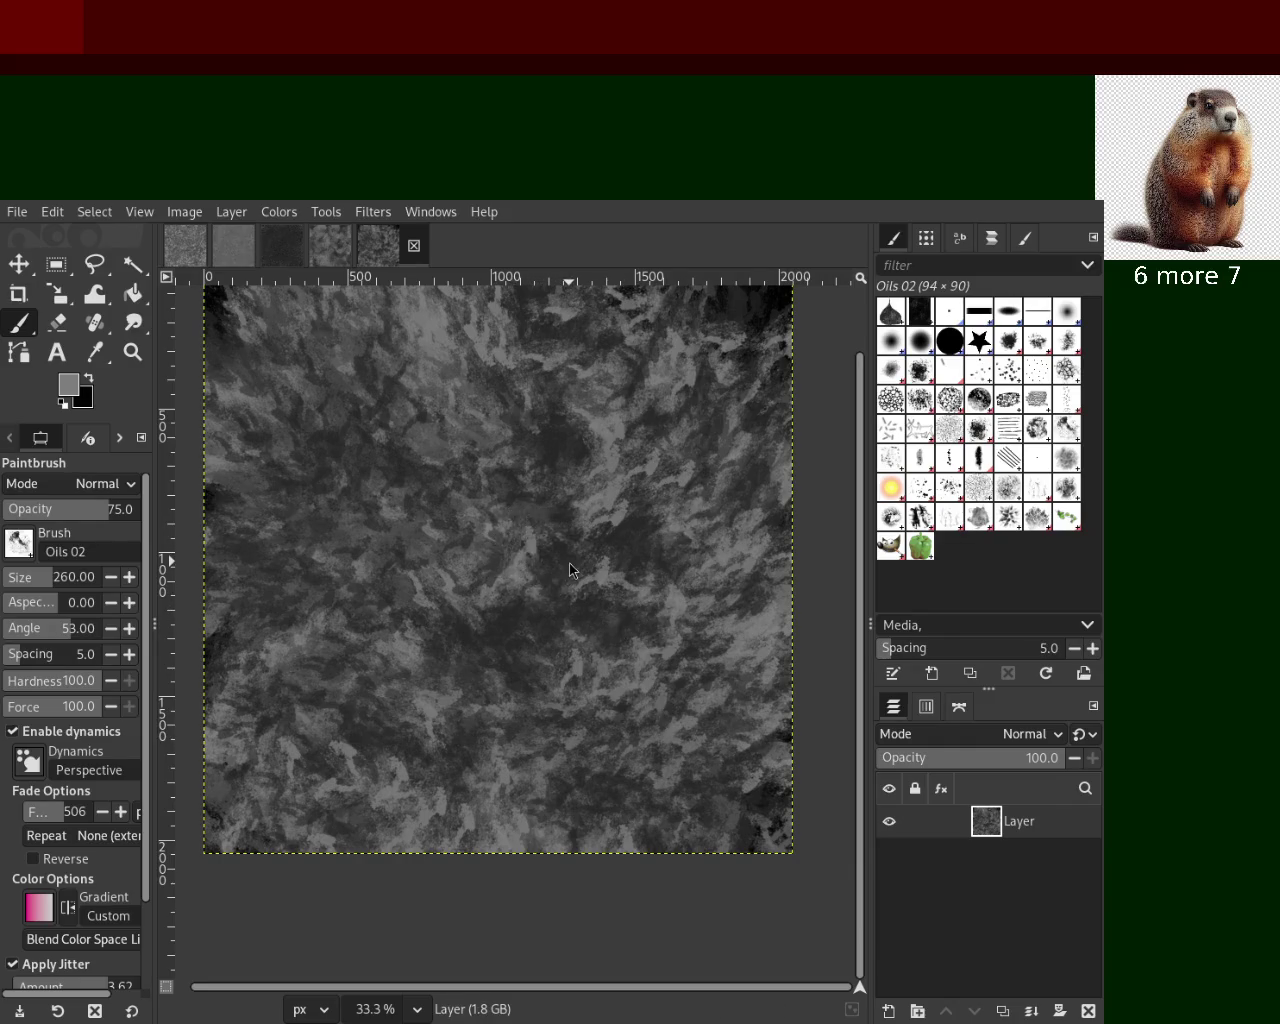
pyautogui.hotkey('ctrl', 's')
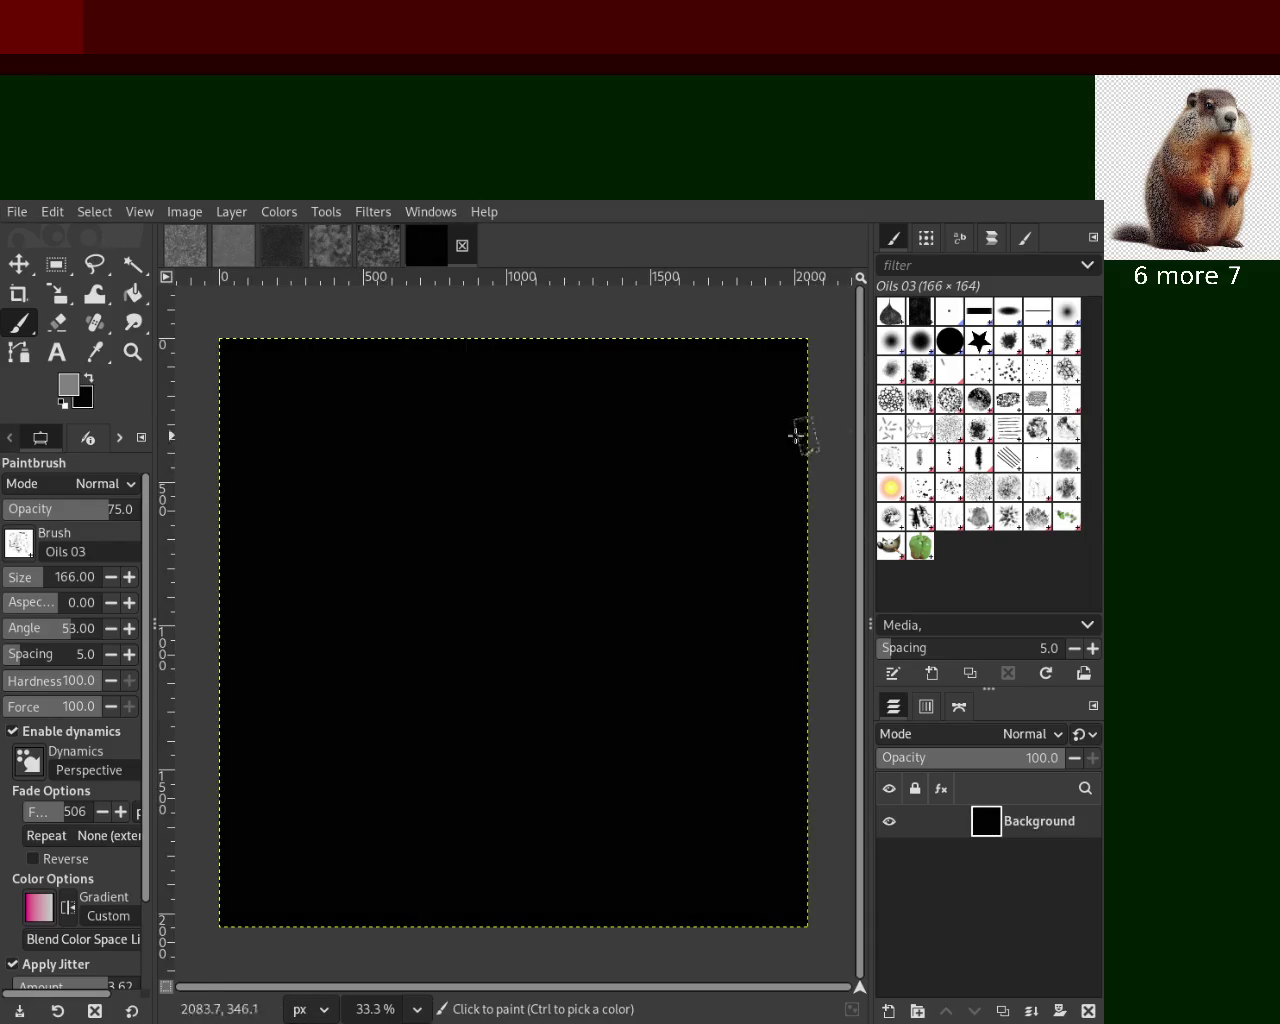
# Paint a large gray Oils 03 ring on the black canvas and darken parts with black
pyautogui.moveTo(483, 537)
pyautogui.mouseDown()
pyautogui.moveTo(580, 563)
pyautogui.moveTo(520, 600)
pyautogui.mouseUp()
pyautogui.hotkey('ctrl', 'z')
pyautogui.moveTo(514, 428)
pyautogui.mouseDown()
pyautogui.moveTo(457, 777)
pyautogui.moveTo(482, 634)
pyautogui.mouseUp()
pyautogui.moveTo(671, 671); pyautogui.dragTo(663, 651)
pyautogui.hotkey('ctrl', 'z')
pyautogui.keyDown('ctrl'); pyautogui.click(626, 626); pyautogui.keyUp('ctrl')
pyautogui.moveTo(561, 488)
pyautogui.mouseDown()
pyautogui.moveTo(529, 540)
pyautogui.moveTo(406, 481)
pyautogui.moveTo(600, 615)
pyautogui.moveTo(526, 786)
pyautogui.moveTo(760, 640)
pyautogui.moveTo(770, 700)
pyautogui.moveTo(397, 748)
pyautogui.moveTo(729, 722)
pyautogui.mouseUp()
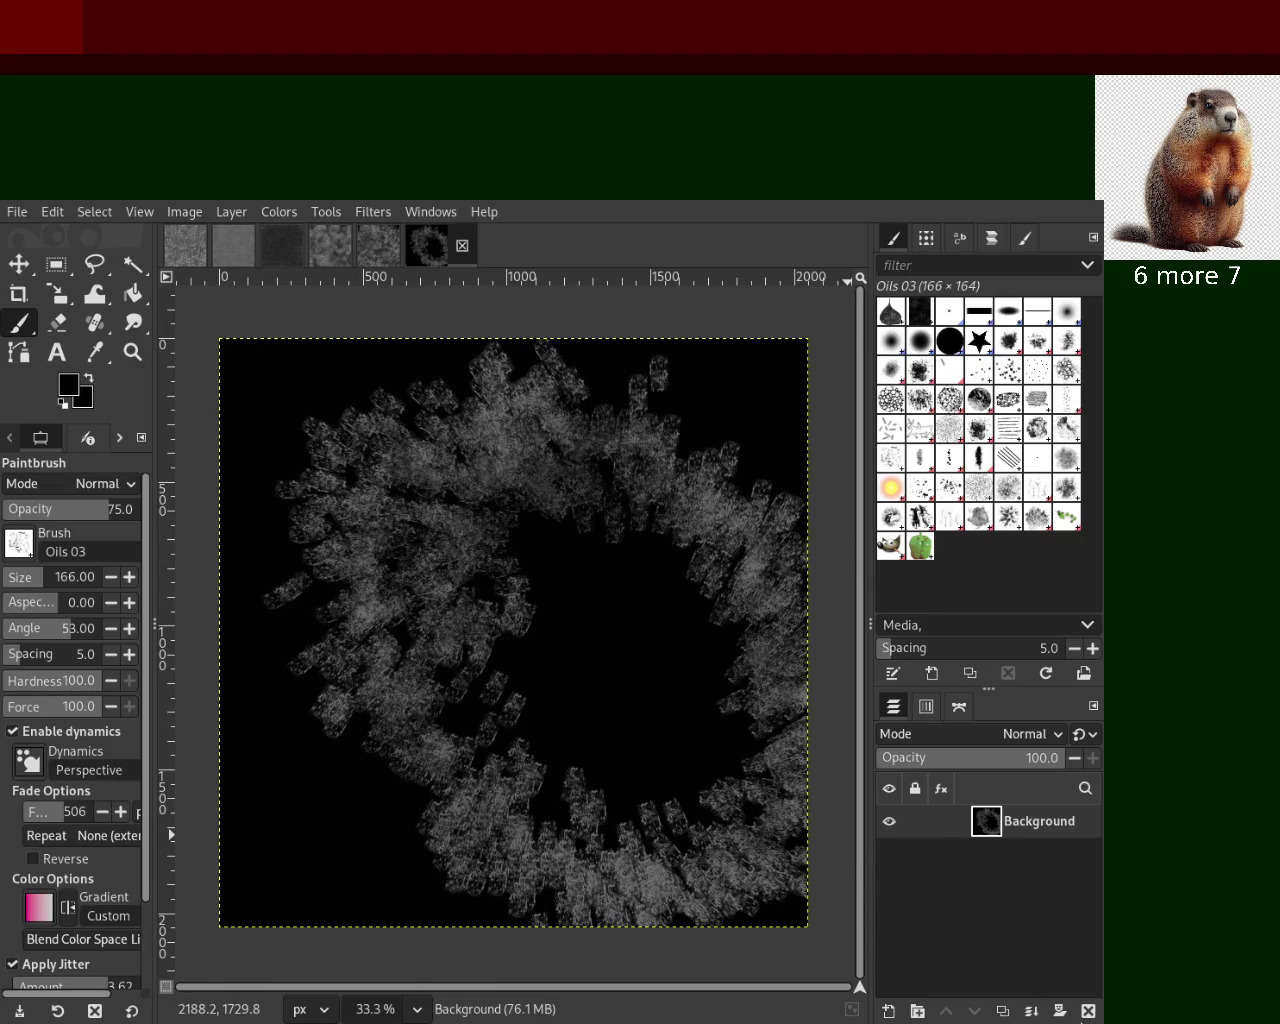
# Add gray strokes in the lower left, upper left, right side and lower middle
pyautogui.keyDown('ctrl'); pyautogui.click(655, 873); pyautogui.keyUp('ctrl')
pyautogui.moveTo(655, 873)
pyautogui.mouseDown()
pyautogui.moveTo(471, 786)
pyautogui.moveTo(255, 470)
pyautogui.mouseUp()
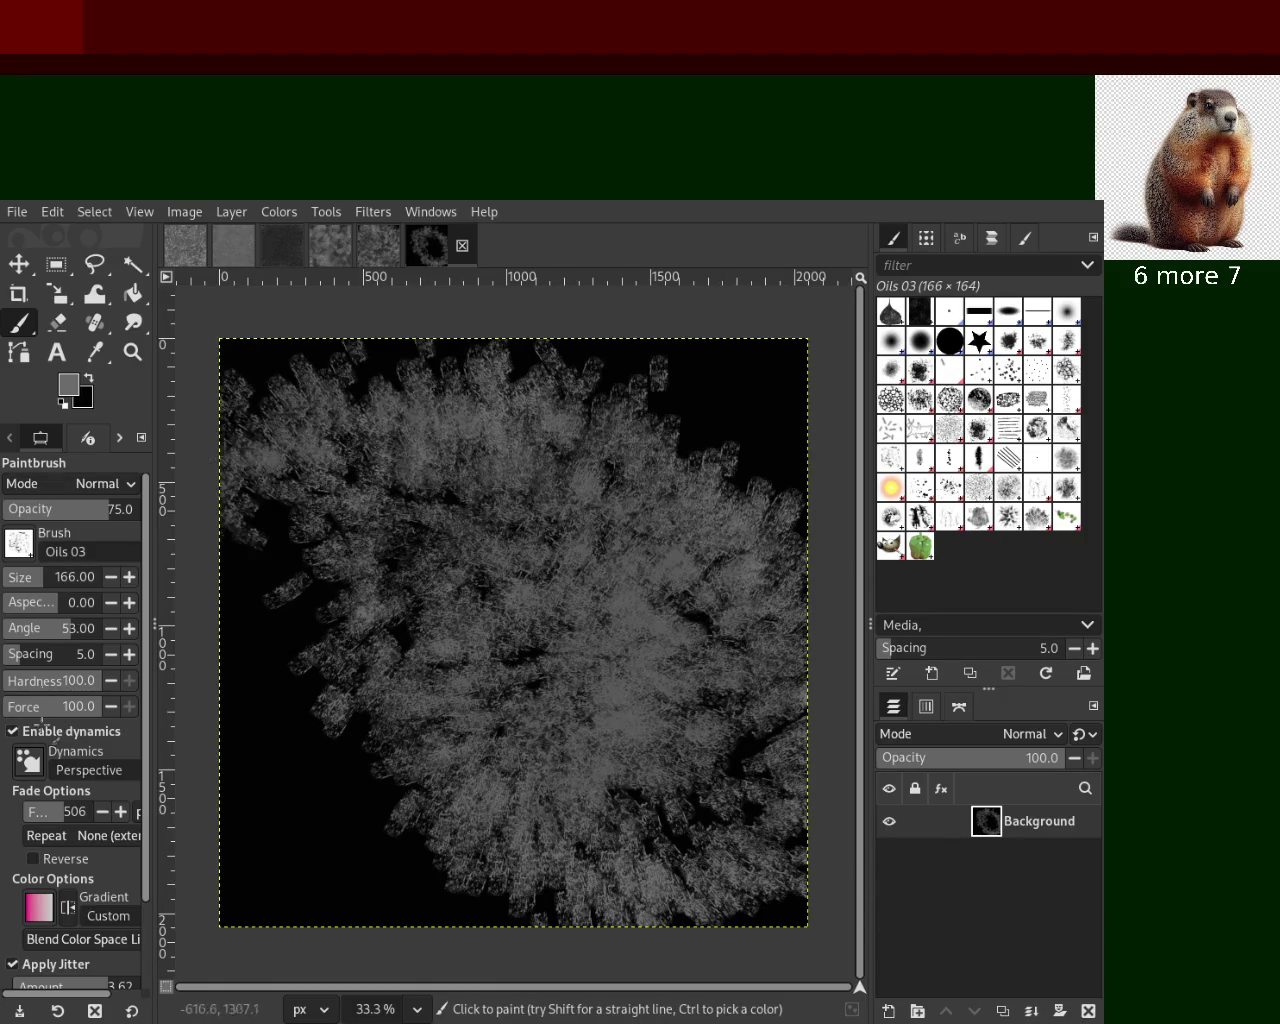
pyautogui.hotkey('ctrl', 'z')
pyautogui.moveTo(240, 812); pyautogui.dragTo(457, 788)
pyautogui.moveTo(311, 440)
pyautogui.mouseDown()
pyautogui.moveTo(314, 360)
pyautogui.moveTo(260, 430)
pyautogui.mouseUp()
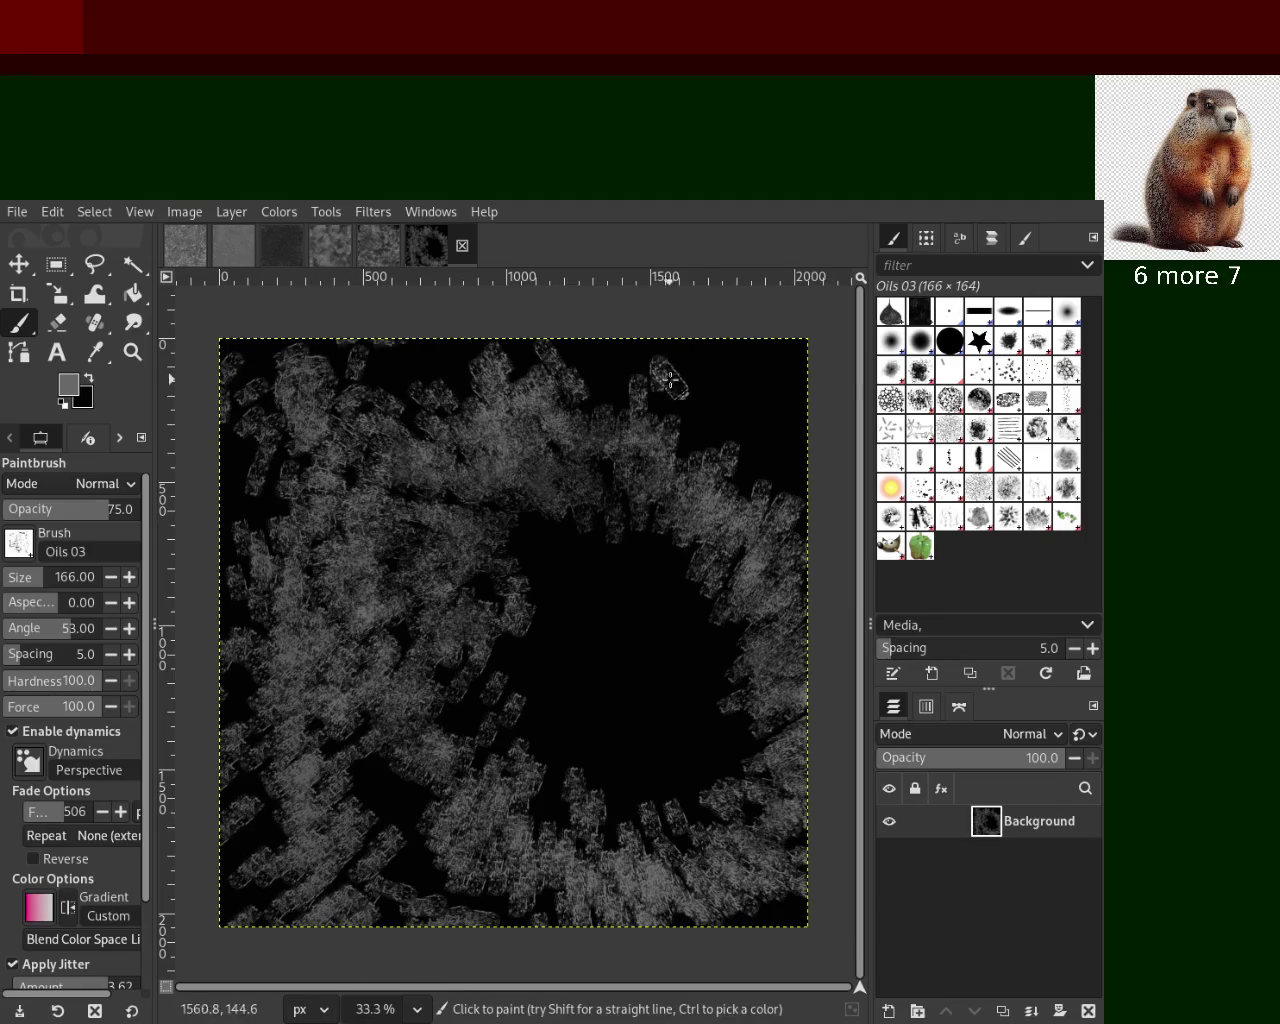
pyautogui.moveTo(663, 377); pyautogui.dragTo(634, 634)
pyautogui.moveTo(680, 540); pyautogui.dragTo(378, 780)
pyautogui.hotkey('ctrl', 'z')
pyautogui.moveTo(680, 610); pyautogui.dragTo(540, 860)
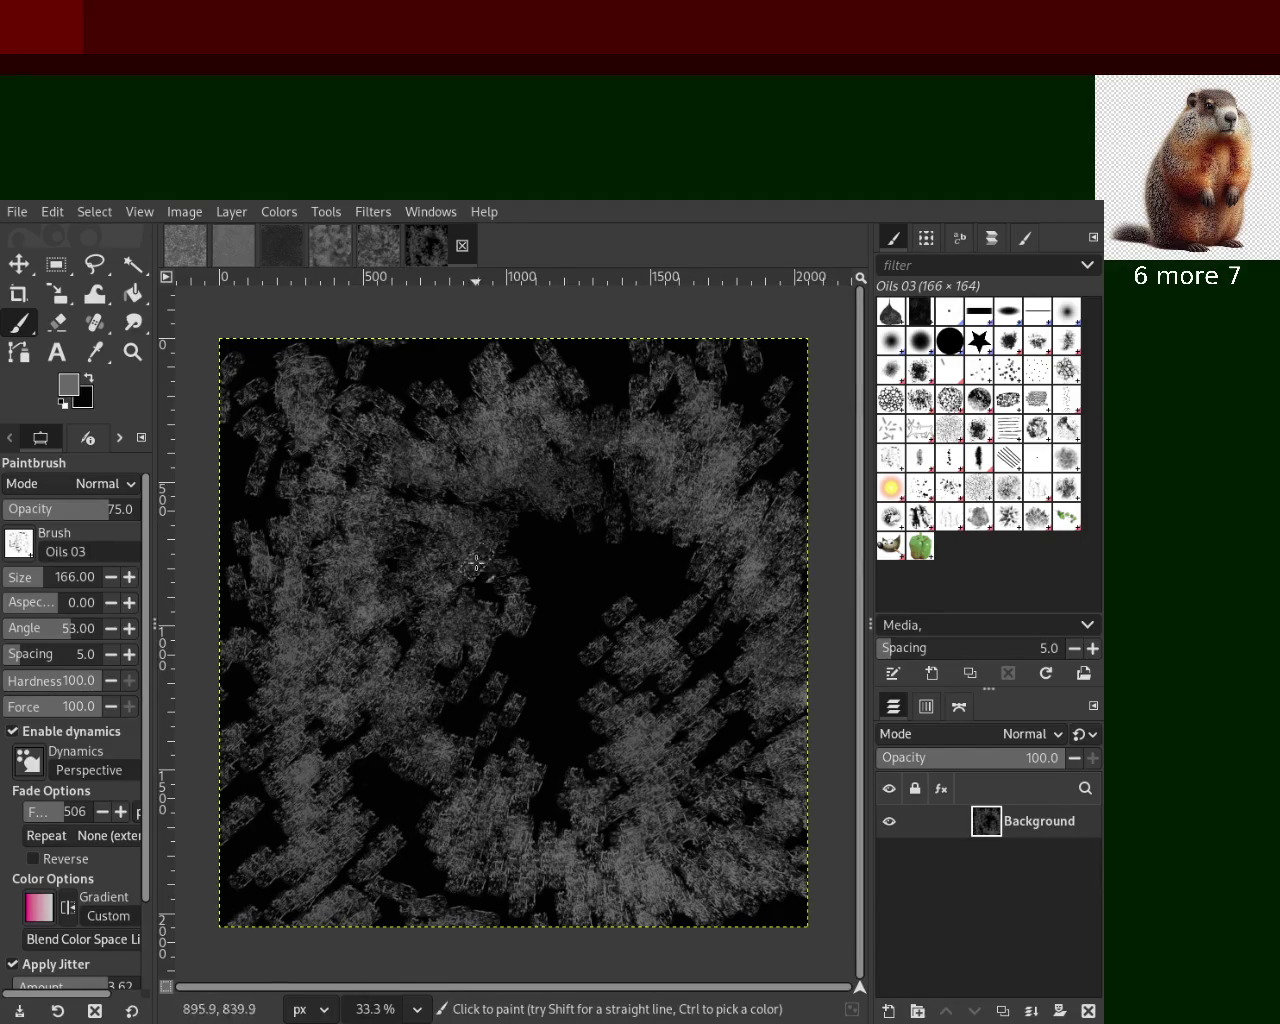
# Paint broad gray and dark strokes over the centre, then delete the Background layer
pyautogui.keyDown('ctrl'); pyautogui.click(585, 578); pyautogui.keyUp('ctrl')
pyautogui.moveTo(680, 800); pyautogui.dragTo(300, 710)
pyautogui.hotkey('ctrl', 'z')
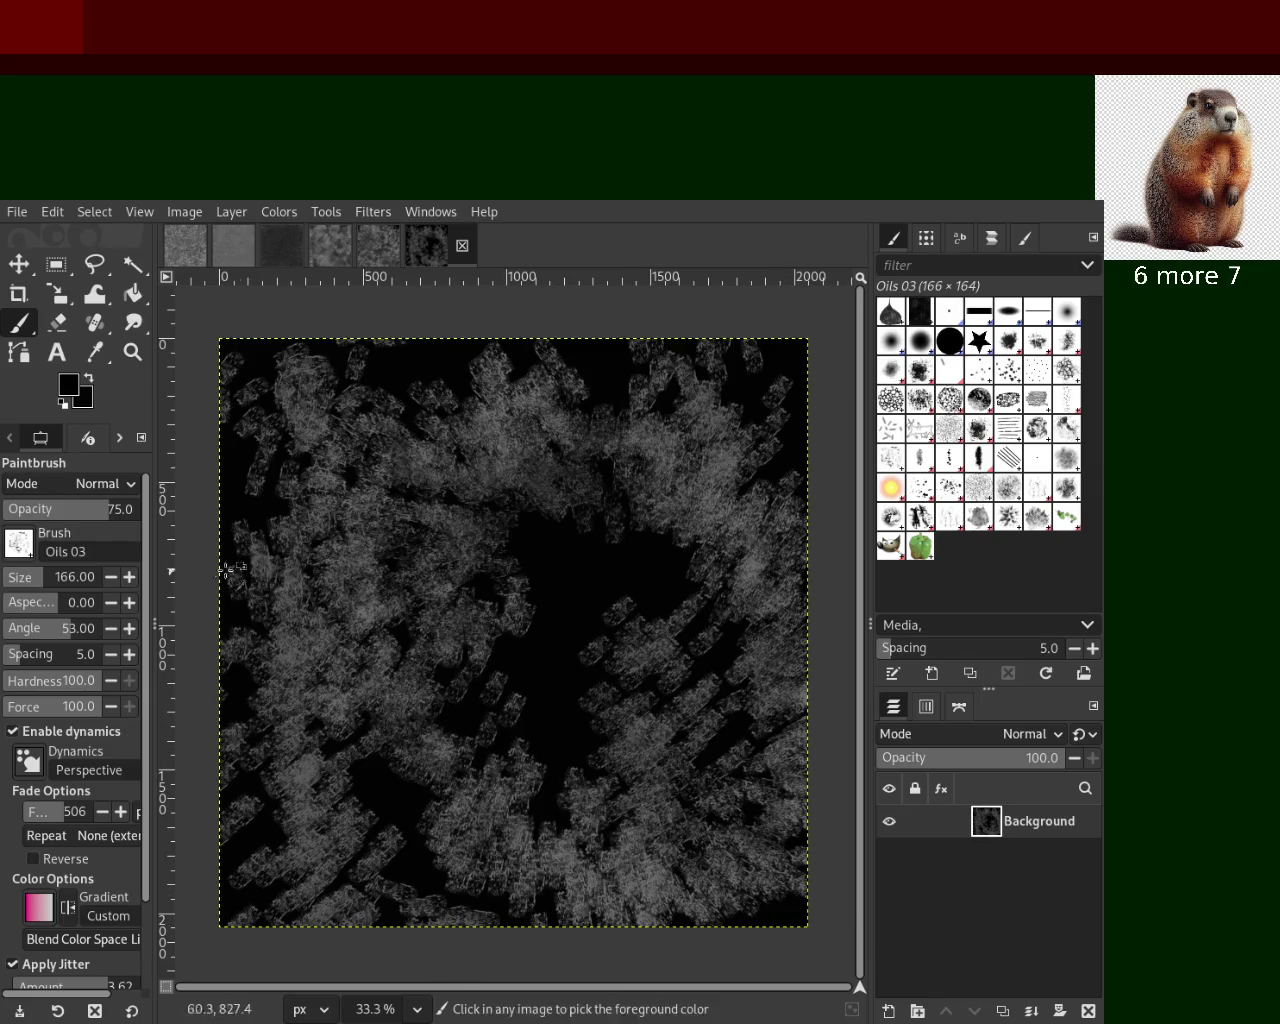
pyautogui.keyDown('ctrl'); pyautogui.click(400, 609); pyautogui.keyUp('ctrl')
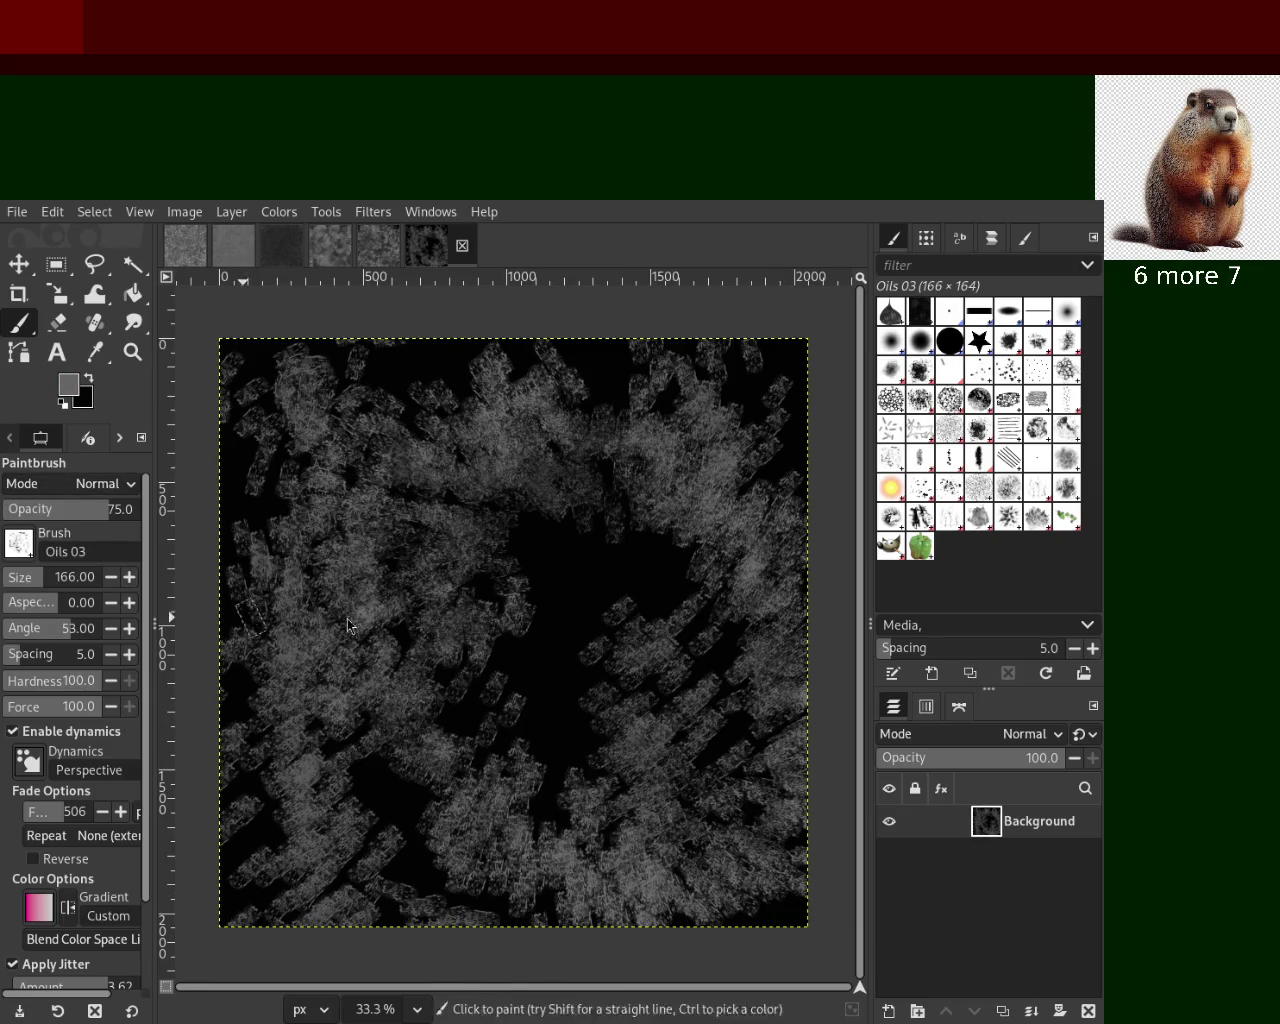
pyautogui.moveTo(770, 438)
pyautogui.mouseDown()
pyautogui.moveTo(651, 749)
pyautogui.moveTo(352, 659)
pyautogui.mouseUp()
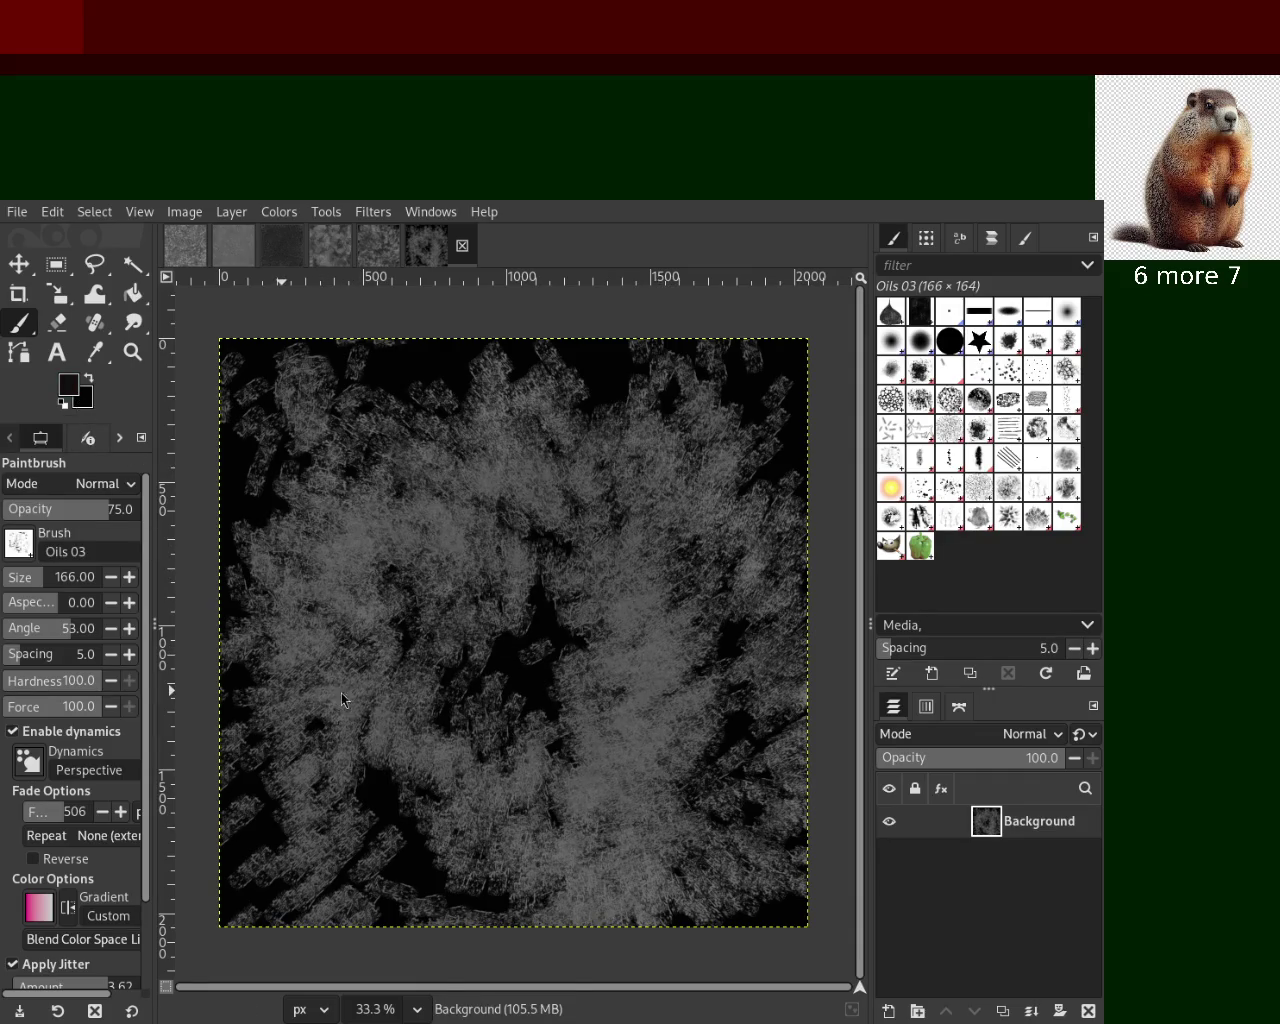
pyautogui.moveTo(743, 443); pyautogui.dragTo(592, 820)
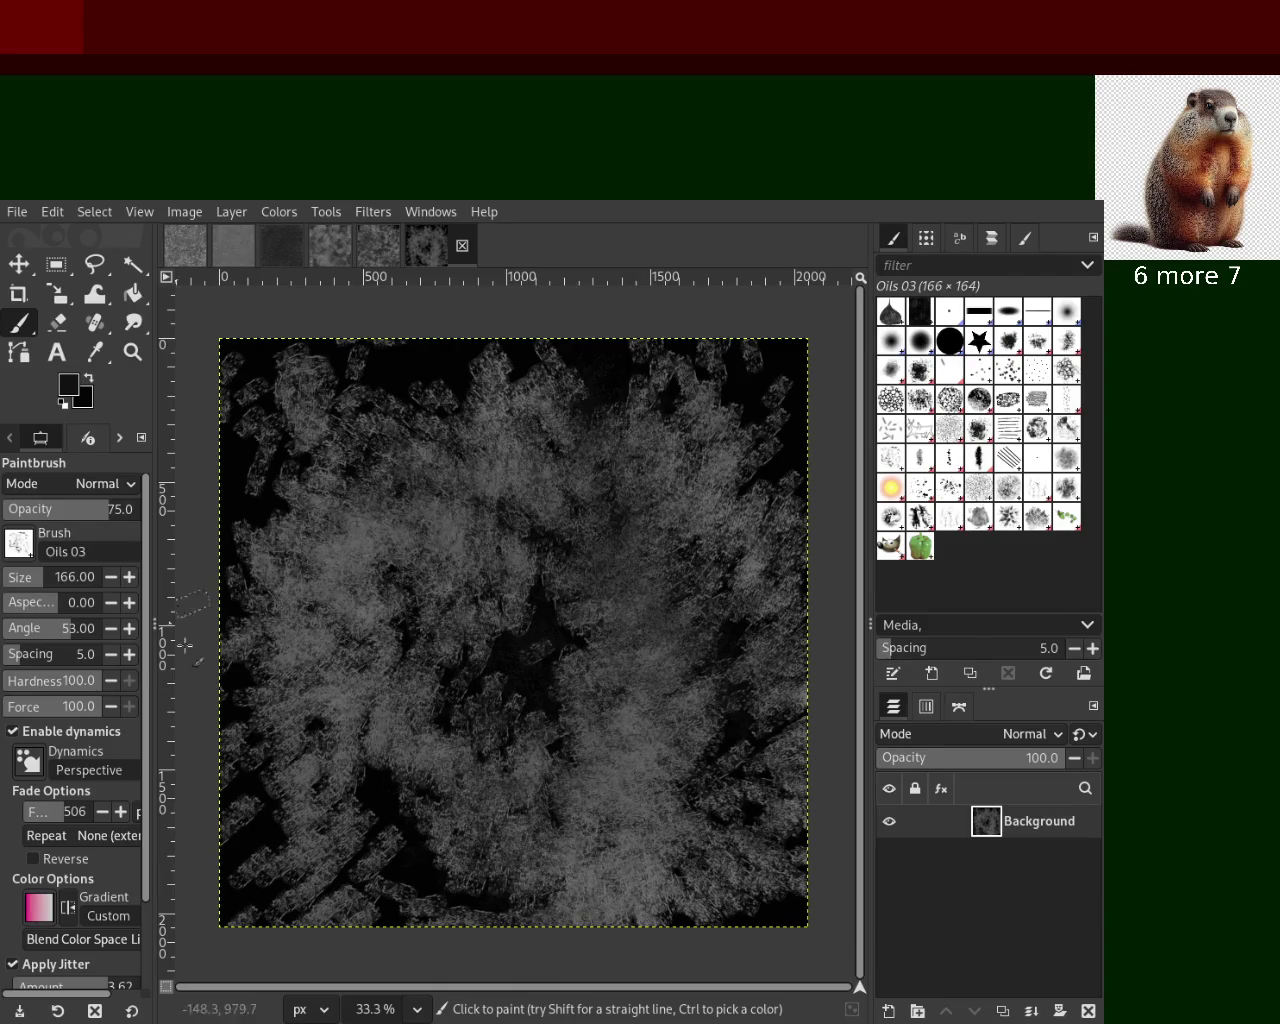
pyautogui.click(1088, 1011)
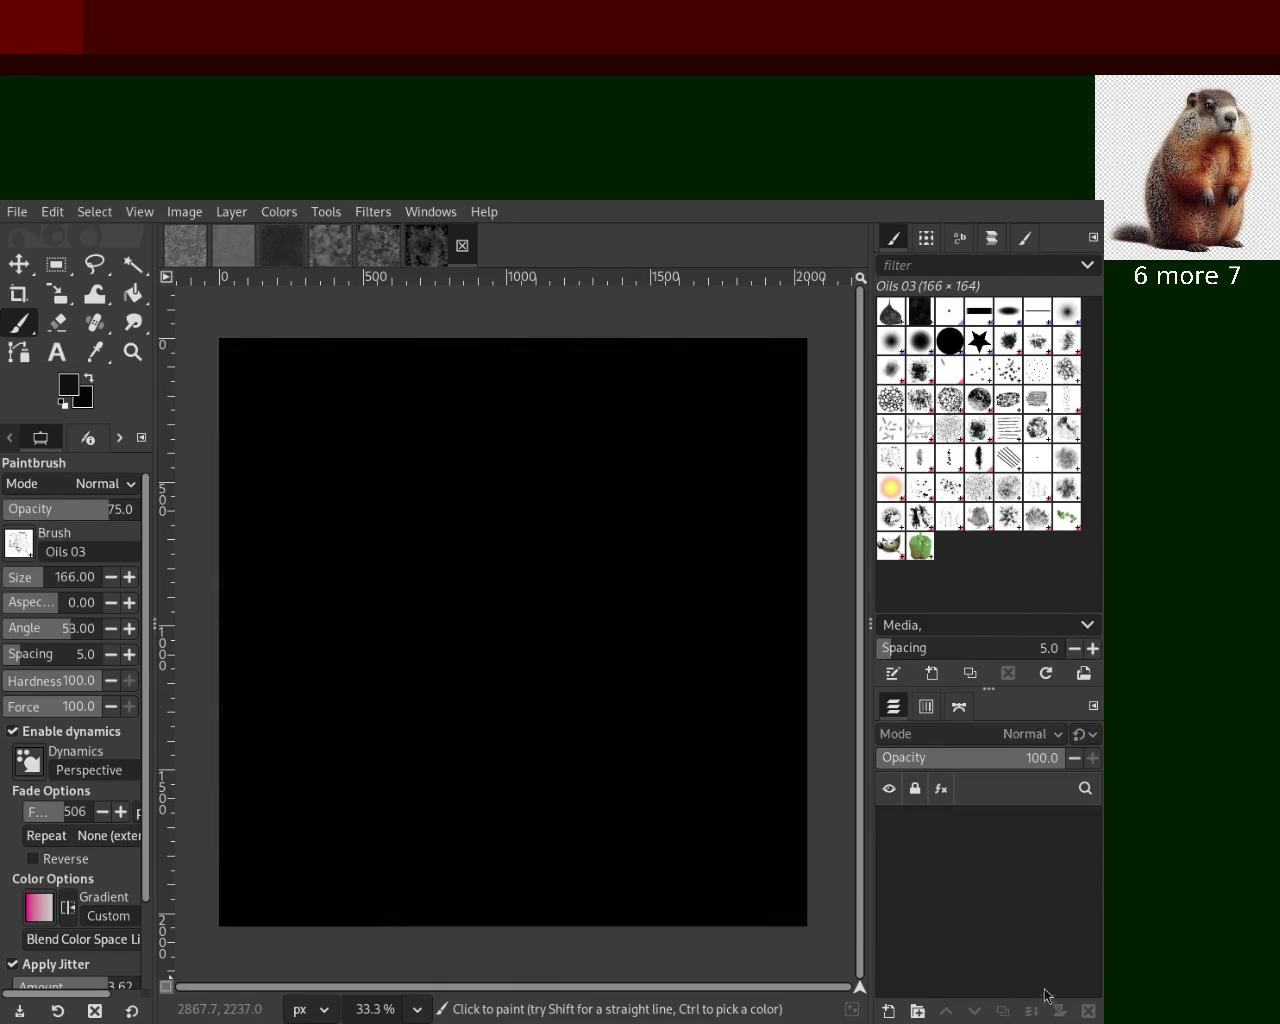
# Add a new black layer and try faint Charcoal 03 strokes on it
pyautogui.hotkey('ctrl', 'z')
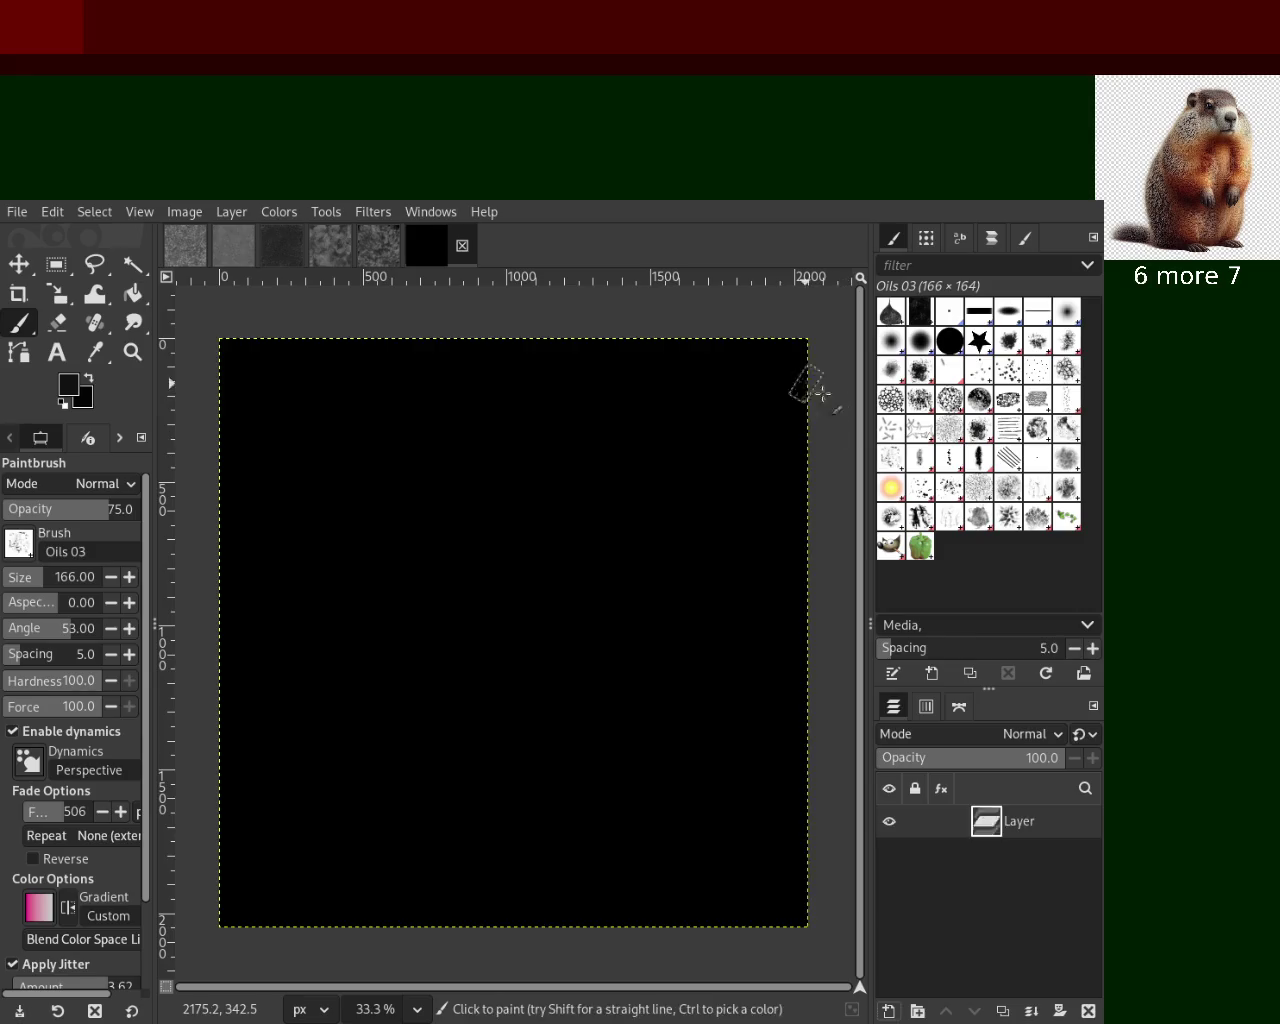
pyautogui.click(1066, 422)
pyautogui.moveTo(596, 505); pyautogui.dragTo(562, 868)
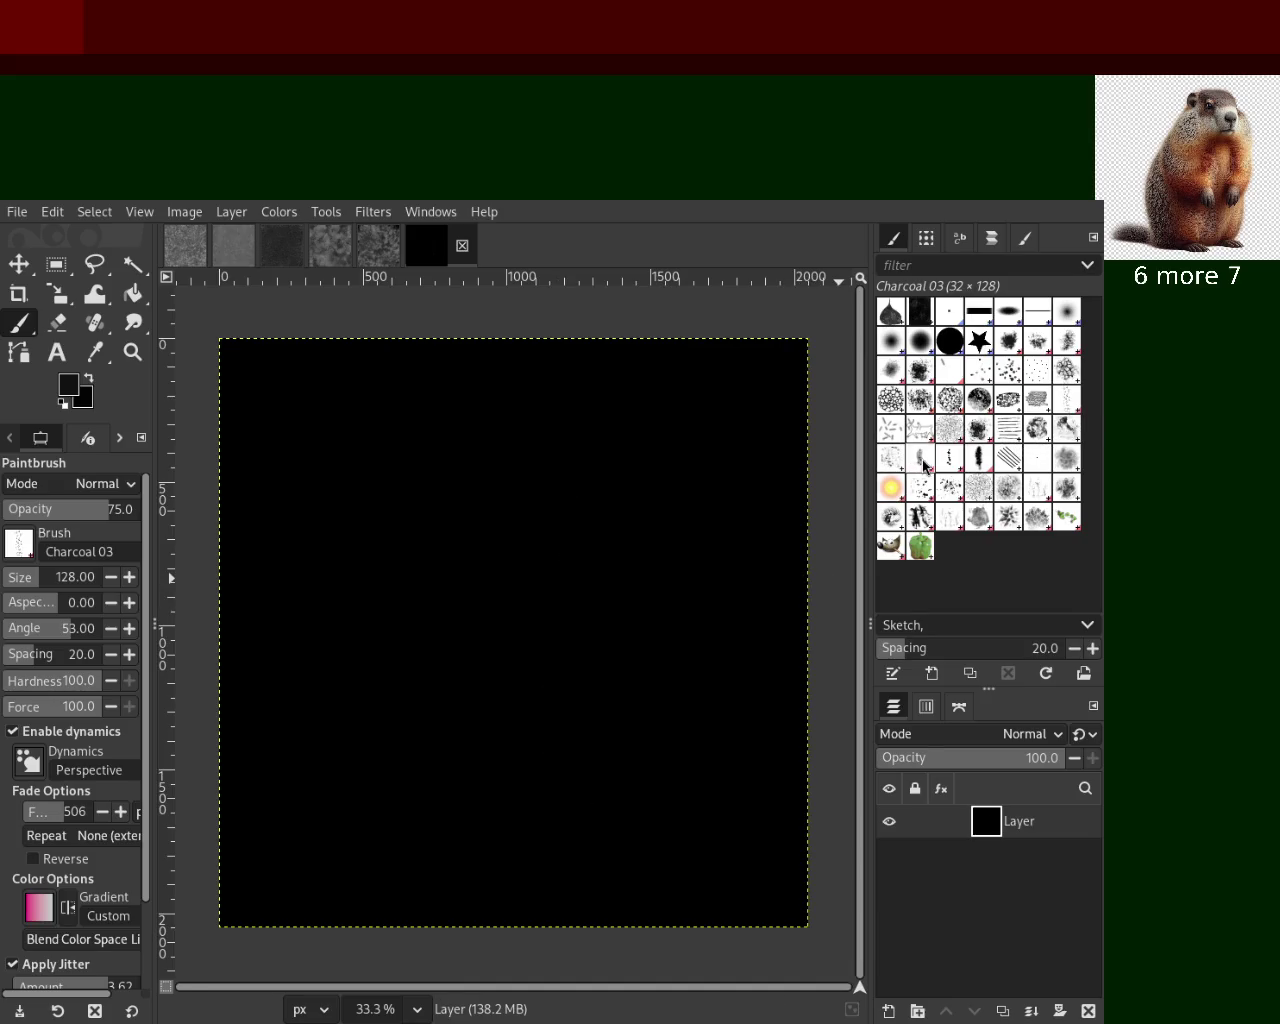
# Paint dark red Smoke brush dabs across the black canvas, discarding earlier trials
pyautogui.click(1047, 458)
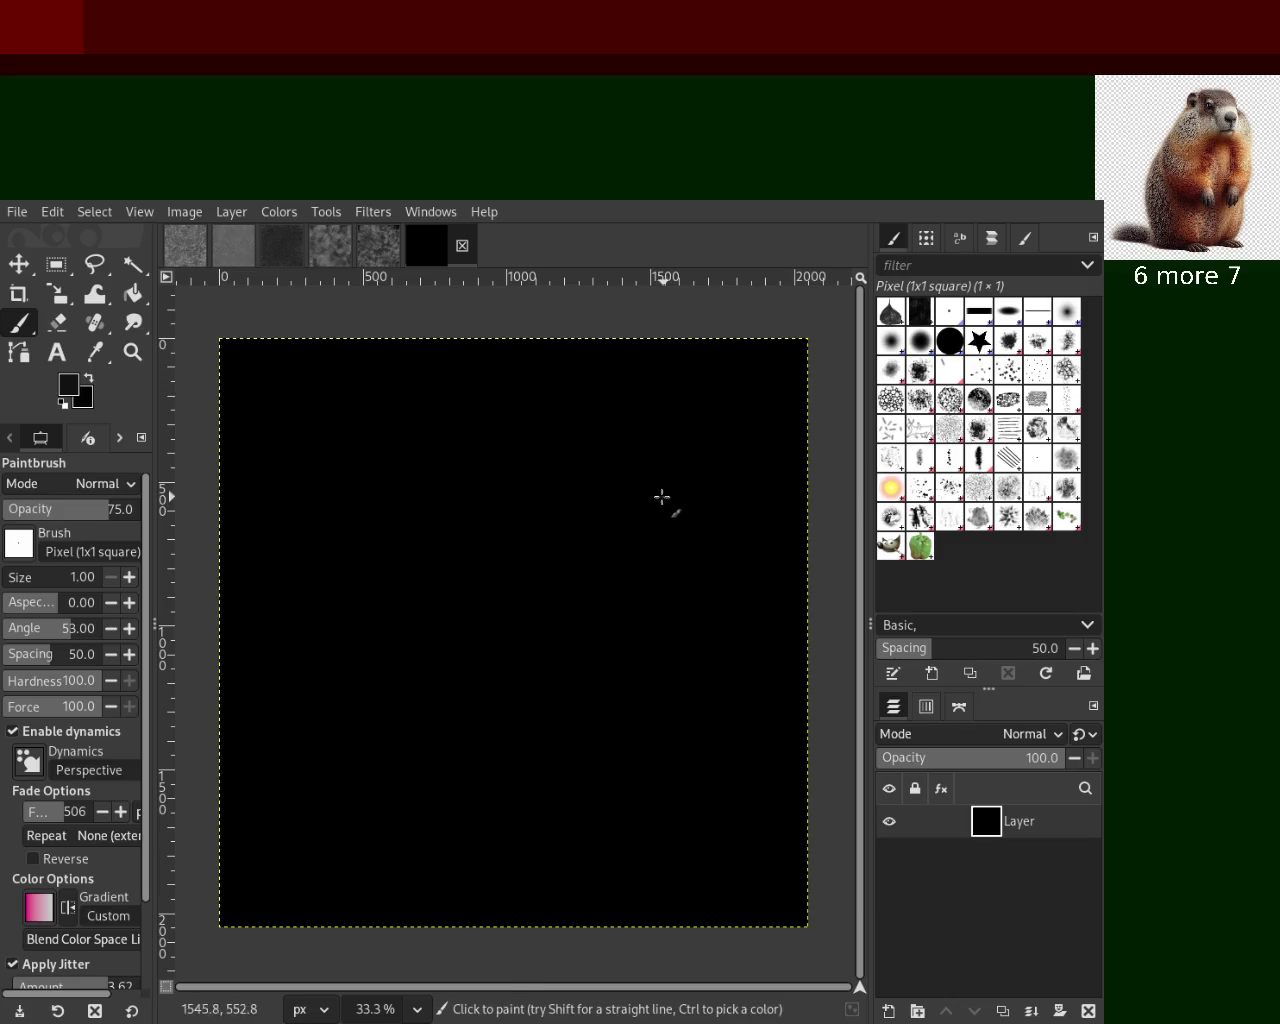
pyautogui.click(1037, 516)
pyautogui.moveTo(560, 520)
pyautogui.mouseDown()
pyautogui.moveTo(580, 651)
pyautogui.moveTo(316, 383)
pyautogui.moveTo(578, 562)
pyautogui.mouseUp()
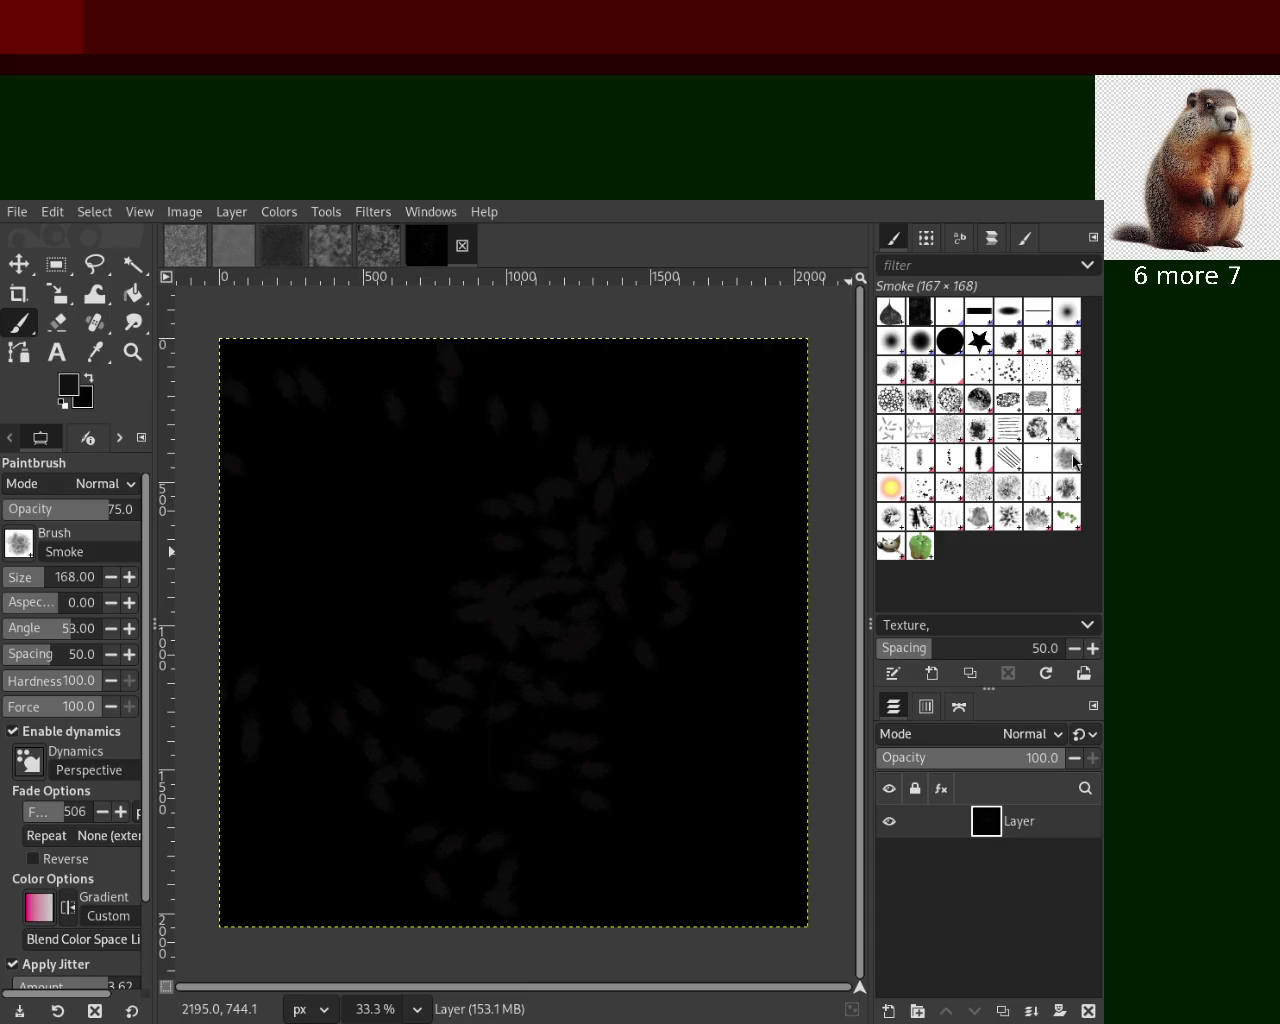
pyautogui.hotkey('ctrl', 'z')
pyautogui.moveTo(420, 520)
pyautogui.mouseDown()
pyautogui.moveTo(486, 837)
pyautogui.moveTo(523, 520)
pyautogui.moveTo(363, 697)
pyautogui.moveTo(367, 525)
pyautogui.mouseUp()
pyautogui.hotkey('ctrl', 'z')
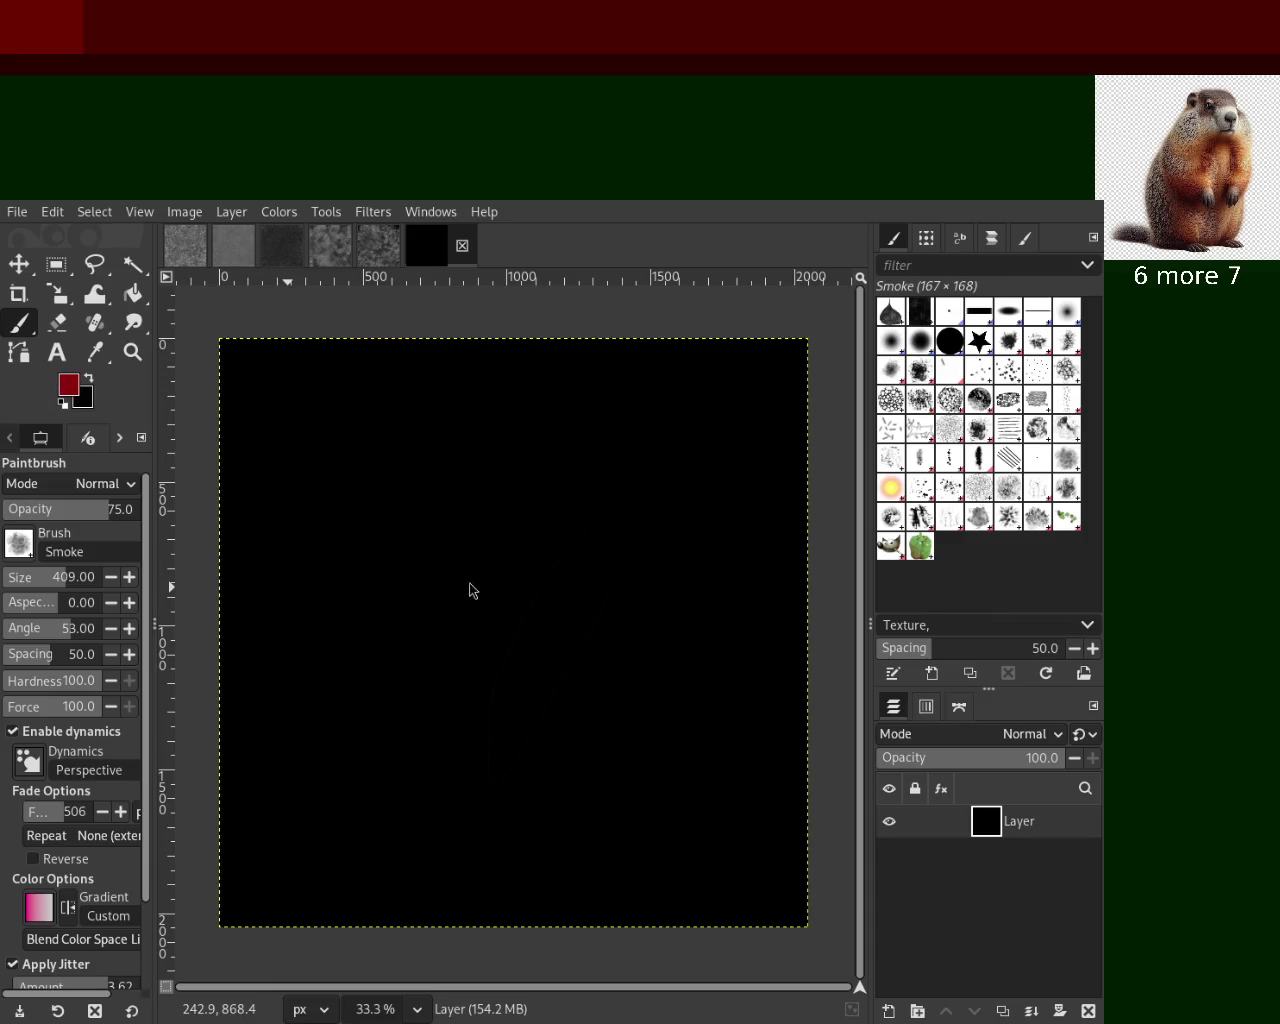
pyautogui.moveTo(586, 500)
pyautogui.mouseDown()
pyautogui.moveTo(471, 857)
pyautogui.moveTo(609, 592)
pyautogui.moveTo(528, 716)
pyautogui.mouseUp()
# Fill most of the canvas with dark red Smoke dabs, then paint grey smoke over the gaps
pyautogui.keyDown('ctrl'); pyautogui.click(651, 621); pyautogui.keyUp('ctrl')
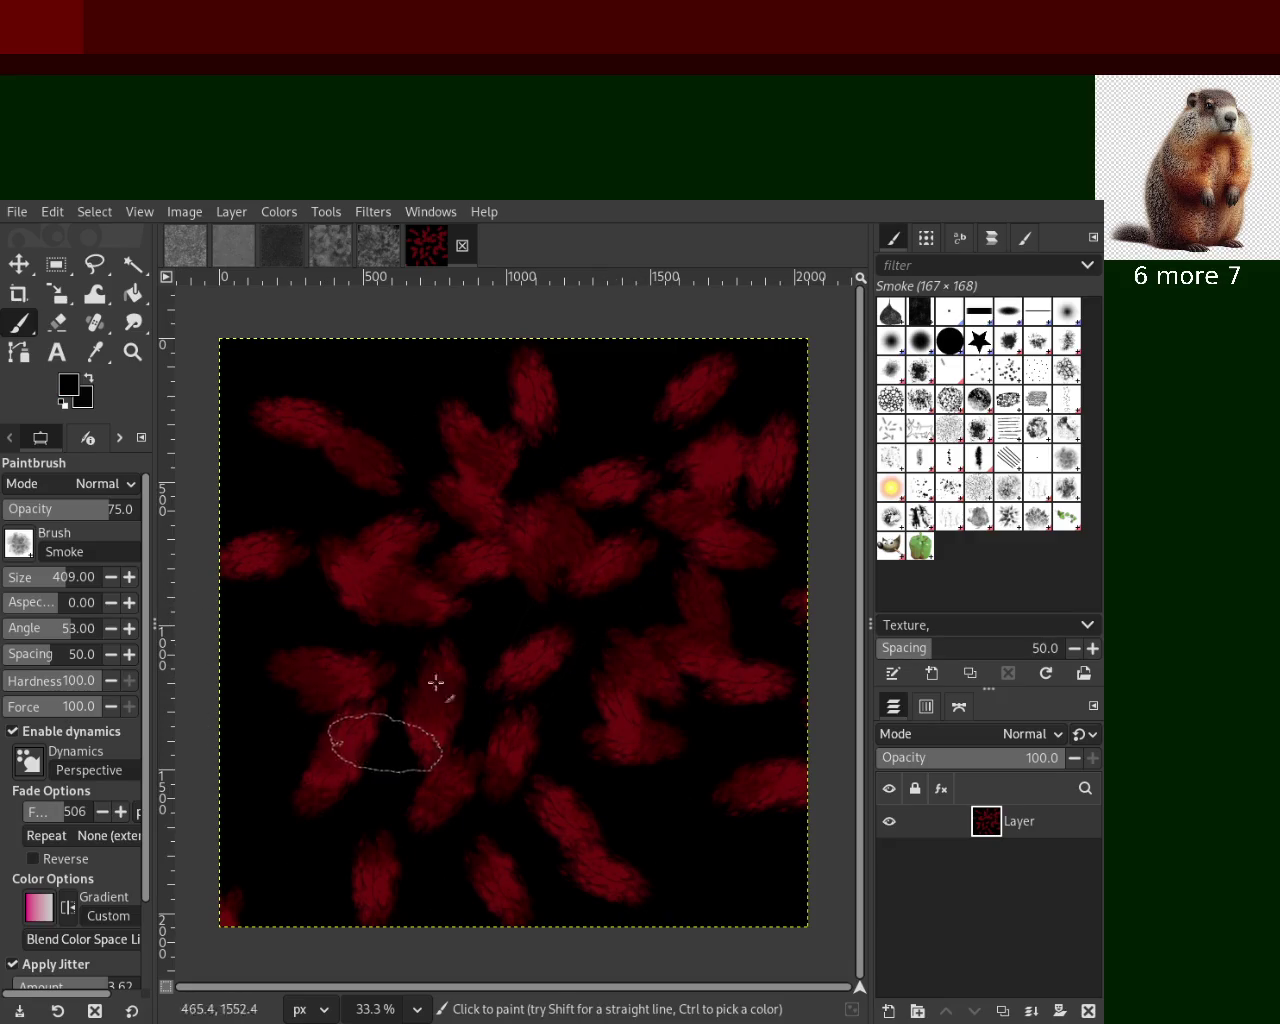
pyautogui.keyDown('ctrl'); pyautogui.click(547, 556); pyautogui.keyUp('ctrl')
pyautogui.moveTo(525, 541)
pyautogui.mouseDown()
pyautogui.moveTo(363, 466)
pyautogui.moveTo(334, 957)
pyautogui.moveTo(560, 760)
pyautogui.moveTo(532, 333)
pyautogui.moveTo(491, 452)
pyautogui.mouseUp()
pyautogui.keyDown('ctrl'); pyautogui.click(389, 423); pyautogui.keyUp('ctrl')
pyautogui.moveTo(500, 920)
pyautogui.mouseDown()
pyautogui.moveTo(490, 600)
pyautogui.moveTo(691, 520)
pyautogui.moveTo(423, 826)
pyautogui.moveTo(557, 526)
pyautogui.mouseUp()
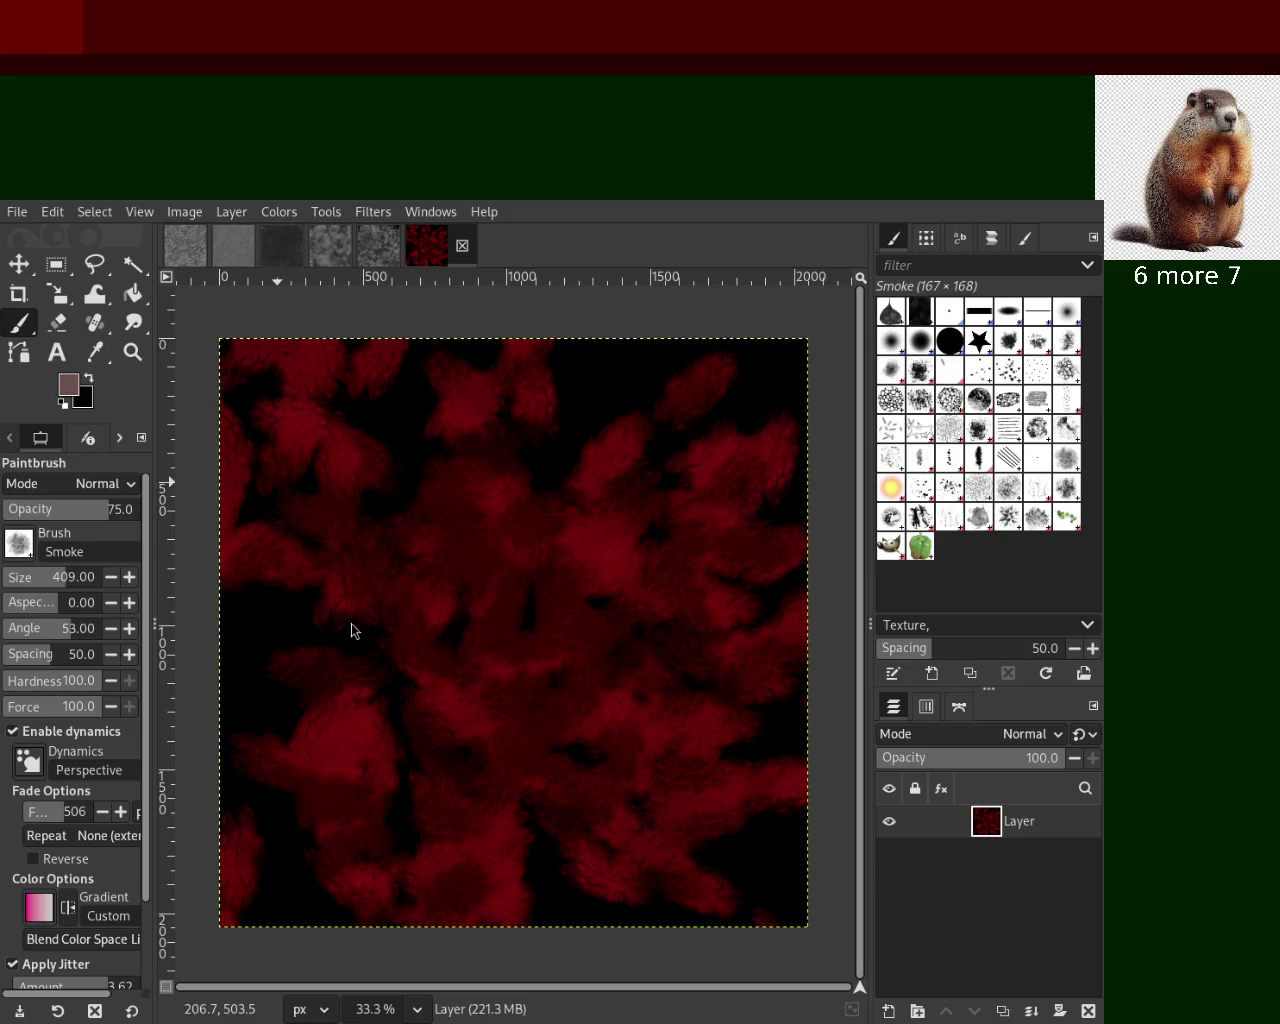
pyautogui.moveTo(781, 445)
pyautogui.mouseDown()
pyautogui.moveTo(643, 780)
pyautogui.moveTo(517, 503)
pyautogui.moveTo(603, 808)
pyautogui.moveTo(516, 703)
pyautogui.moveTo(580, 449)
pyautogui.moveTo(389, 629)
pyautogui.moveTo(649, 431)
pyautogui.moveTo(444, 710)
pyautogui.mouseUp()
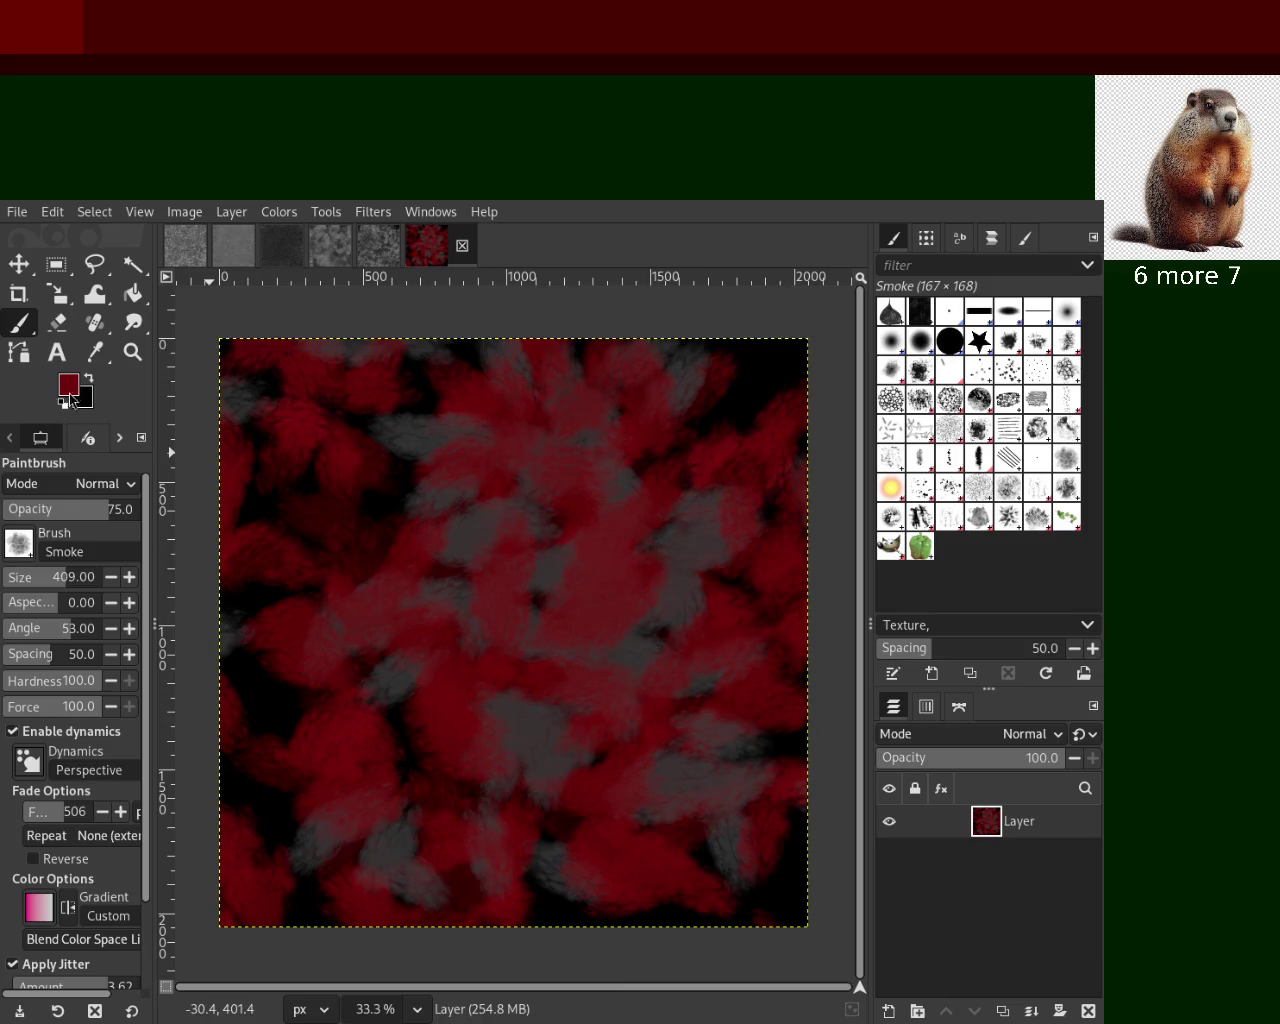
# Switch the paint colour to white and scatter white Smoke dabs across the canvas
pyautogui.press('d')
pyautogui.press('x')
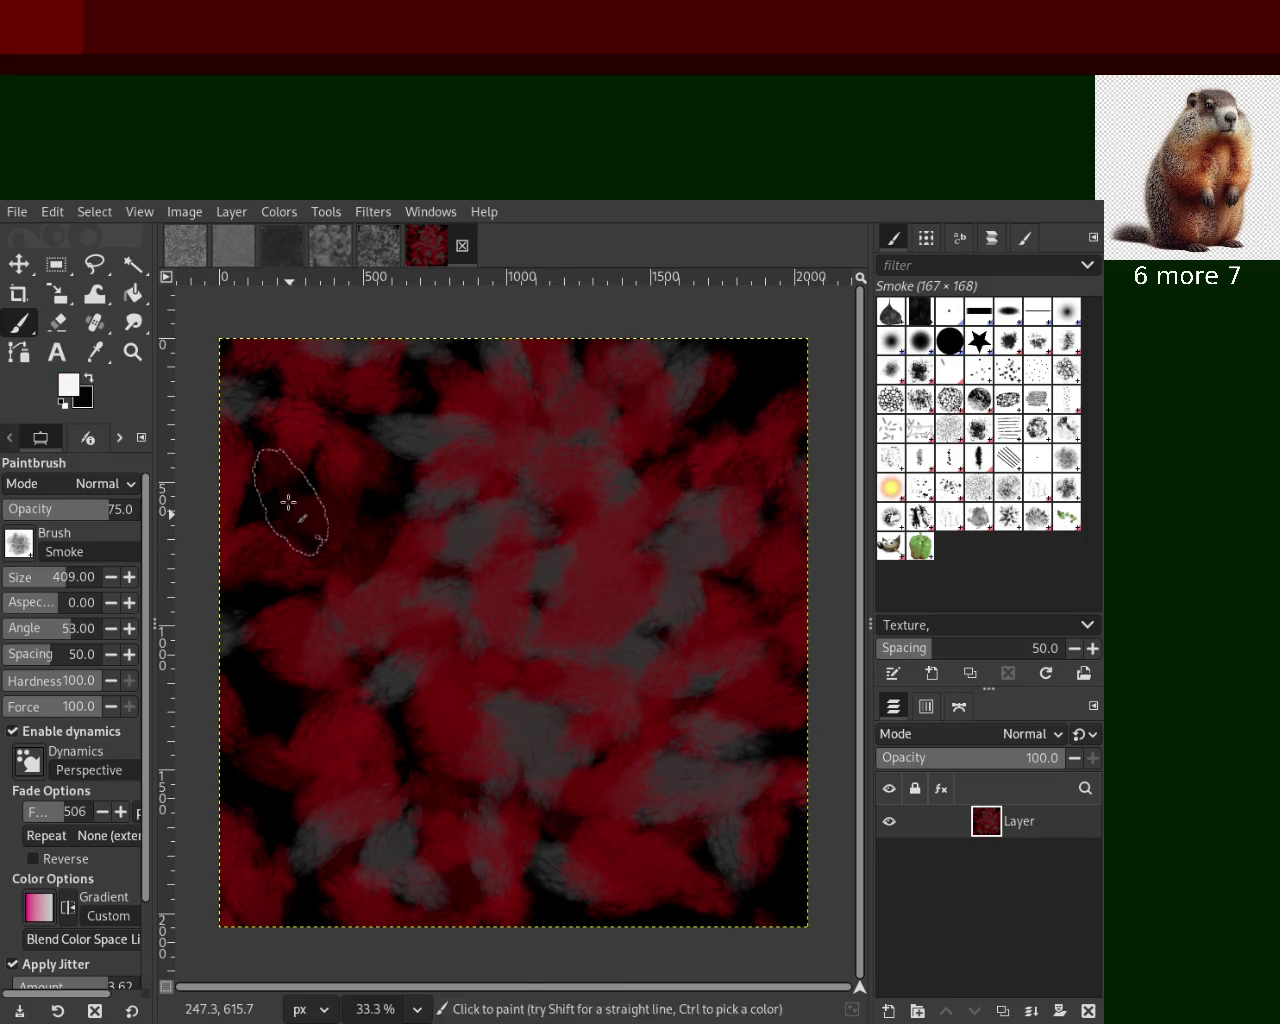
pyautogui.moveTo(589, 583)
pyautogui.mouseDown()
pyautogui.moveTo(697, 501)
pyautogui.moveTo(557, 623)
pyautogui.moveTo(620, 902)
pyautogui.moveTo(632, 494)
pyautogui.mouseUp()
pyautogui.press('x')
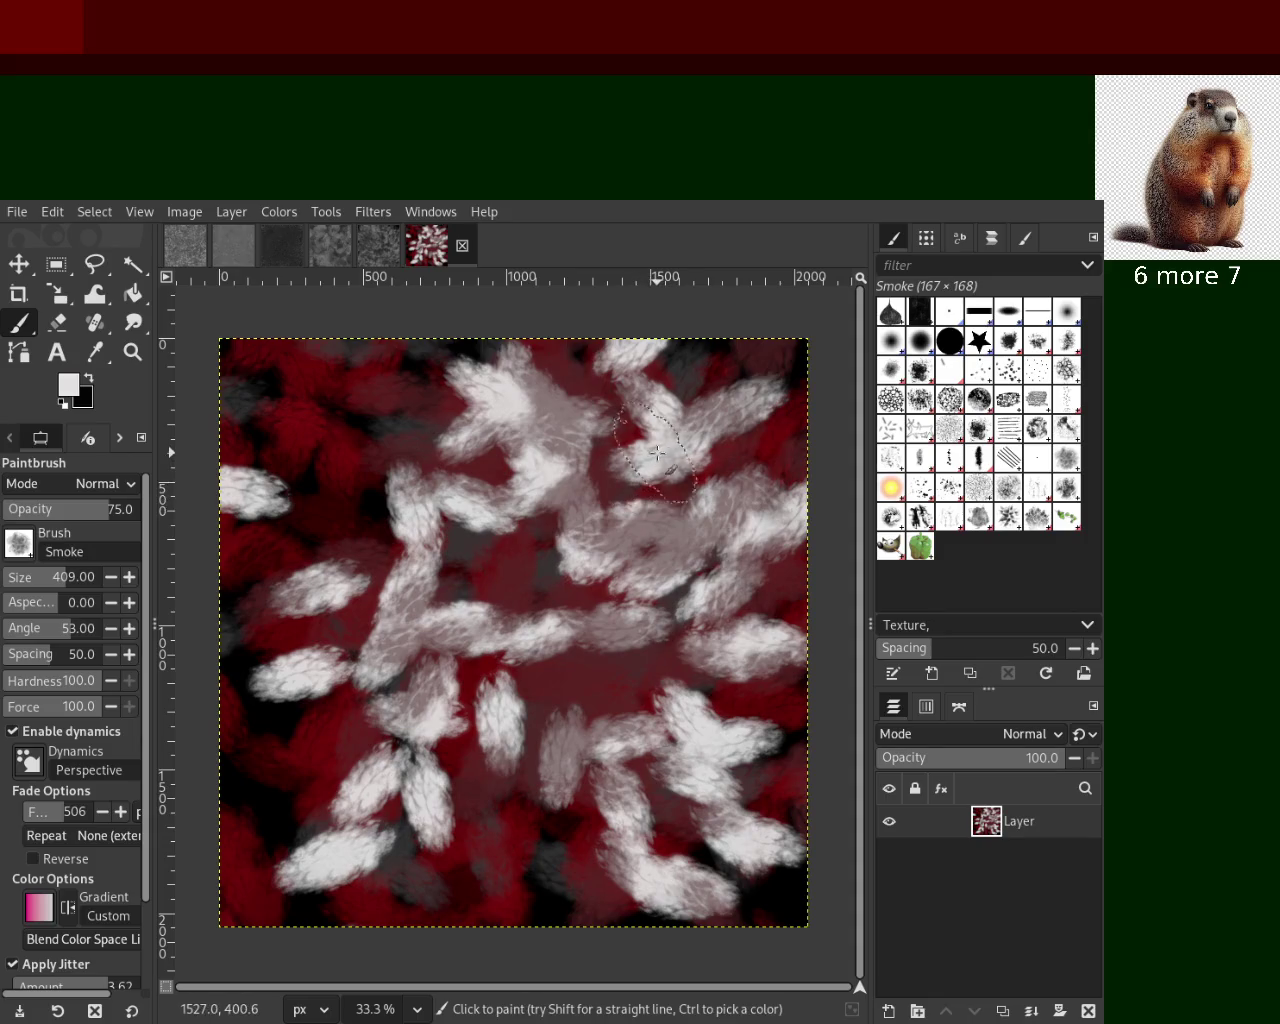
pyautogui.moveTo(657, 453); pyautogui.dragTo(400, 610)
# Sample greys from the canvas and cover it with grey and white smoke strokes
pyautogui.keyDown('ctrl'); pyautogui.click(520, 549); pyautogui.keyUp('ctrl')
pyautogui.keyDown('ctrl'); pyautogui.click(312, 667); pyautogui.keyUp('ctrl')
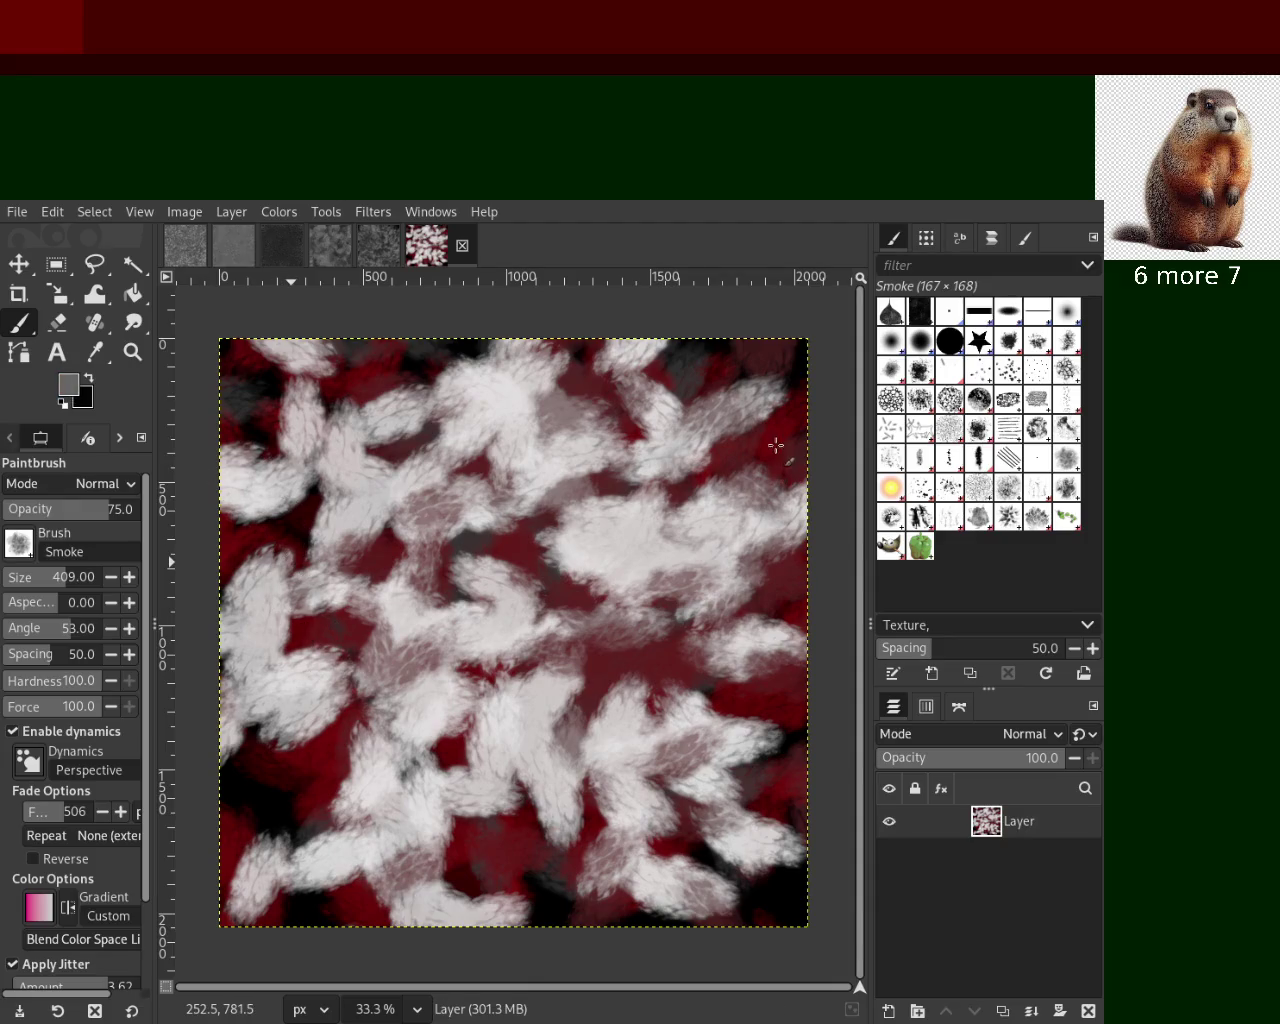
pyautogui.moveTo(776, 445); pyautogui.dragTo(617, 520)
pyautogui.keyDown('ctrl'); pyautogui.click(617, 520); pyautogui.keyUp('ctrl')
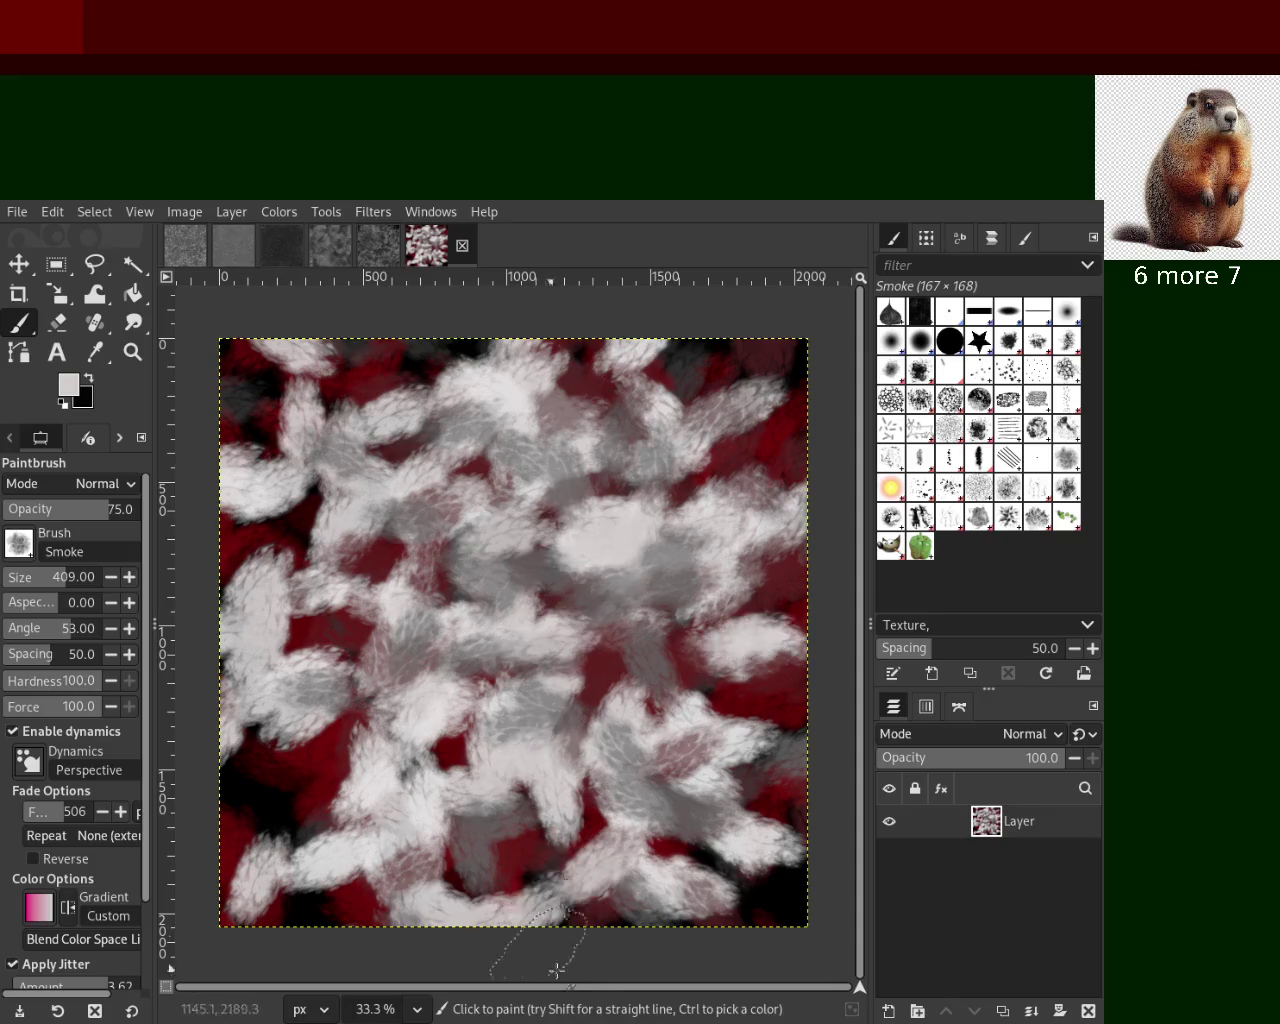
pyautogui.moveTo(548, 967); pyautogui.dragTo(420, 527)
pyautogui.moveTo(546, 572)
pyautogui.mouseDown()
pyautogui.moveTo(643, 572)
pyautogui.moveTo(665, 703)
pyautogui.moveTo(361, 780)
pyautogui.moveTo(774, 931)
pyautogui.moveTo(357, 554)
pyautogui.moveTo(757, 903)
pyautogui.moveTo(320, 790)
pyautogui.mouseUp()
pyautogui.moveTo(730, 428)
pyautogui.mouseDown()
pyautogui.moveTo(624, 491)
pyautogui.moveTo(765, 921)
pyautogui.moveTo(289, 541)
pyautogui.moveTo(326, 822)
pyautogui.moveTo(520, 492)
pyautogui.moveTo(652, 464)
pyautogui.moveTo(538, 568)
pyautogui.moveTo(645, 580)
pyautogui.moveTo(384, 801)
pyautogui.moveTo(246, 738)
pyautogui.moveTo(442, 890)
pyautogui.moveTo(640, 828)
pyautogui.moveTo(735, 782)
pyautogui.moveTo(529, 787)
pyautogui.moveTo(309, 413)
pyautogui.moveTo(386, 408)
pyautogui.moveTo(420, 555)
pyautogui.moveTo(222, 687)
pyautogui.moveTo(233, 805)
pyautogui.moveTo(631, 601)
pyautogui.moveTo(763, 637)
pyautogui.moveTo(669, 690)
pyautogui.mouseUp()
pyautogui.keyDown('ctrl'); pyautogui.click(803, 884); pyautogui.keyUp('ctrl')
# Paint dark smoke strokes across the upper right, left-centre, middle and lower area
pyautogui.moveTo(651, 443)
pyautogui.mouseDown()
pyautogui.moveTo(690, 420)
pyautogui.moveTo(578, 671)
pyautogui.mouseUp()
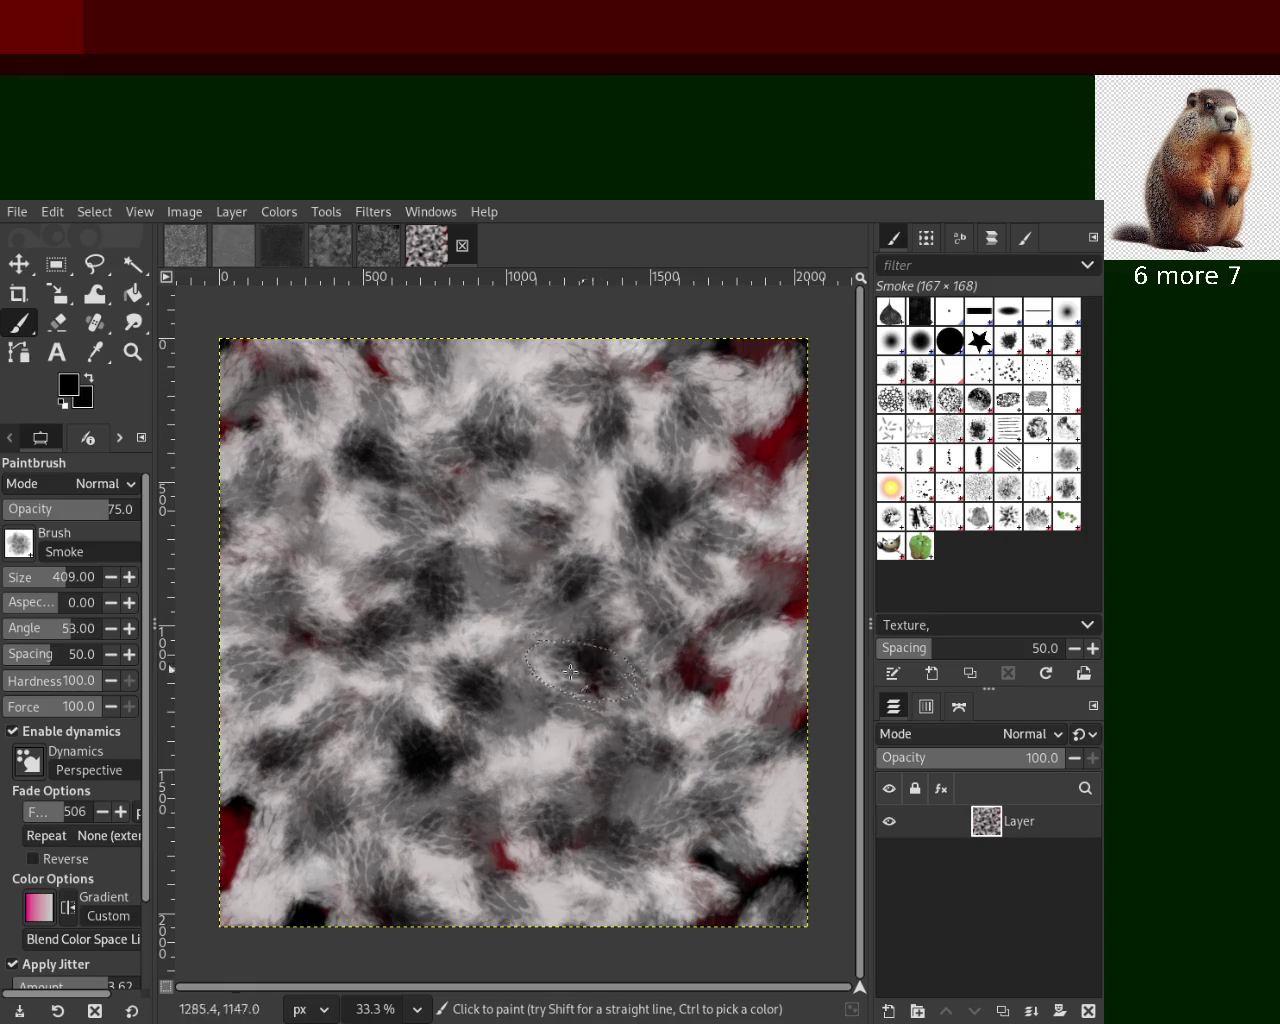
pyautogui.moveTo(584, 516)
pyautogui.mouseDown()
pyautogui.moveTo(789, 443)
pyautogui.moveTo(338, 511)
pyautogui.moveTo(313, 575)
pyautogui.mouseUp()
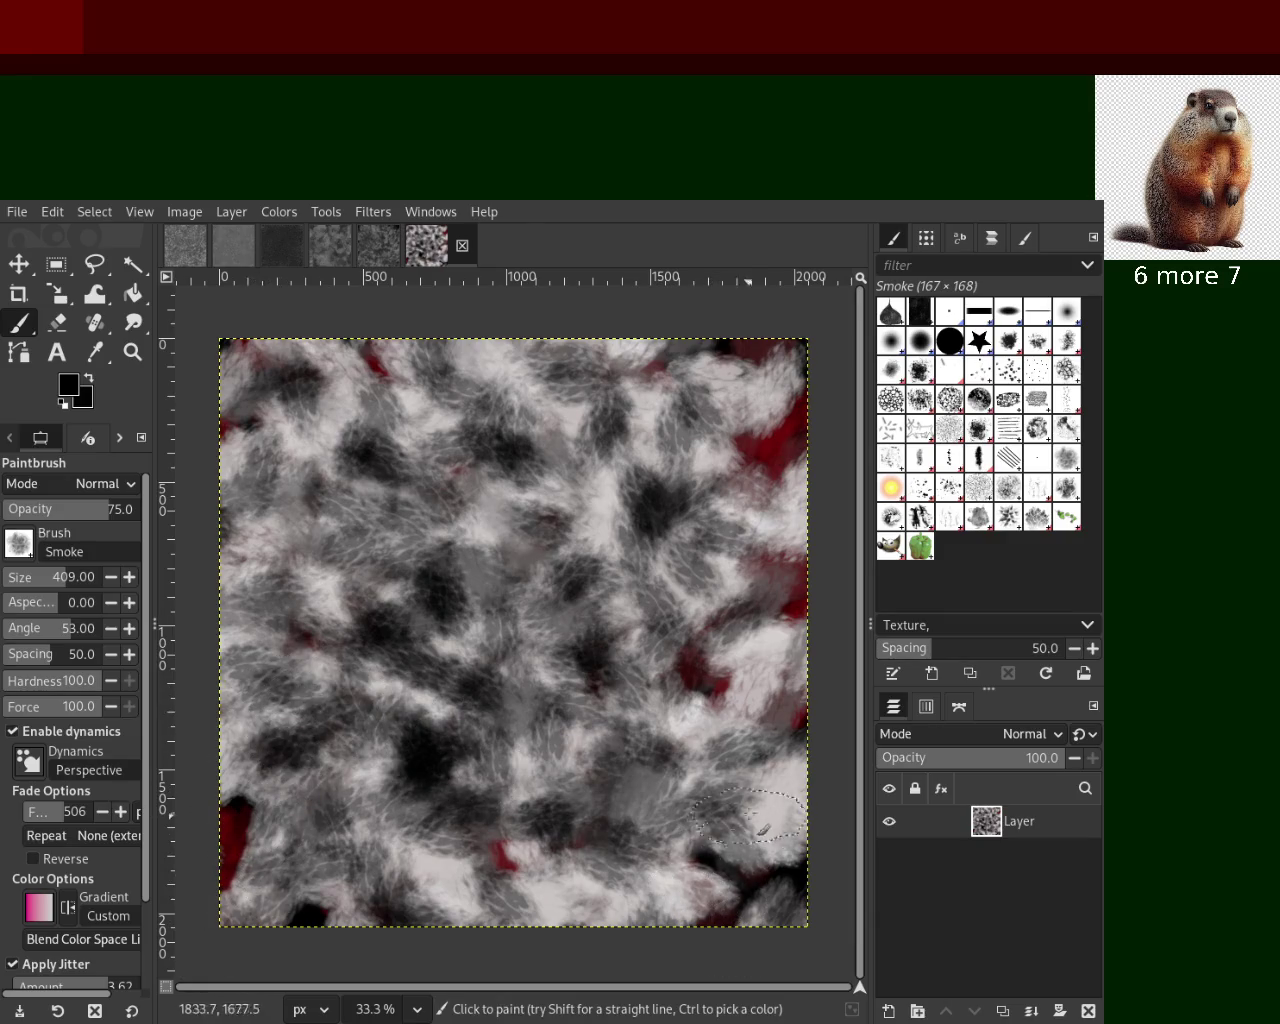
pyautogui.moveTo(747, 817); pyautogui.dragTo(679, 821)
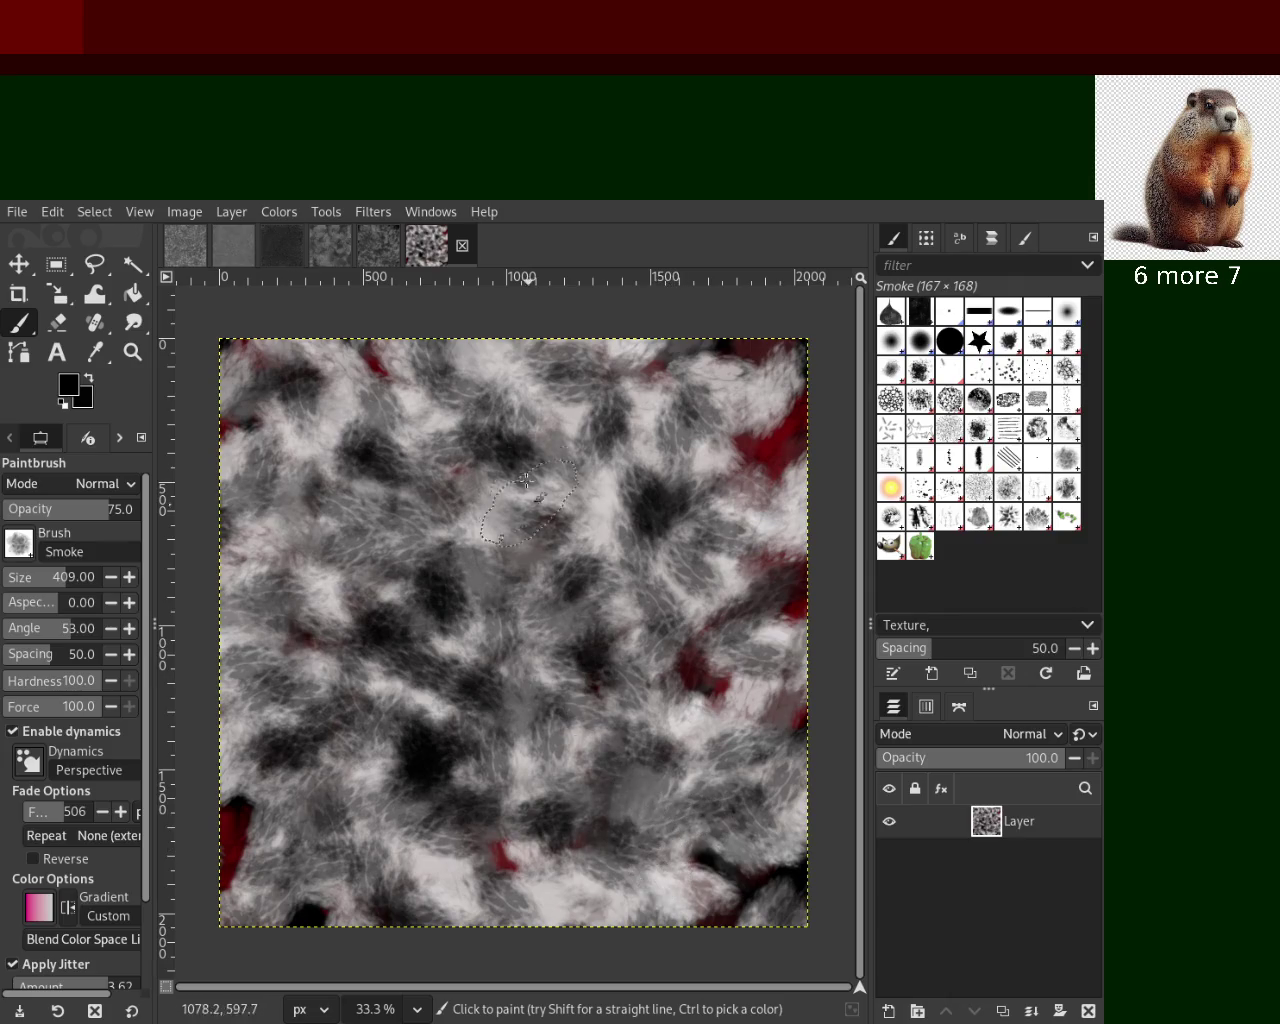
pyautogui.moveTo(526, 493); pyautogui.dragTo(616, 581)
pyautogui.moveTo(646, 451)
pyautogui.mouseDown()
pyautogui.moveTo(516, 533)
pyautogui.moveTo(519, 492)
pyautogui.moveTo(487, 422)
pyautogui.moveTo(399, 471)
pyautogui.moveTo(301, 677)
pyautogui.mouseUp()
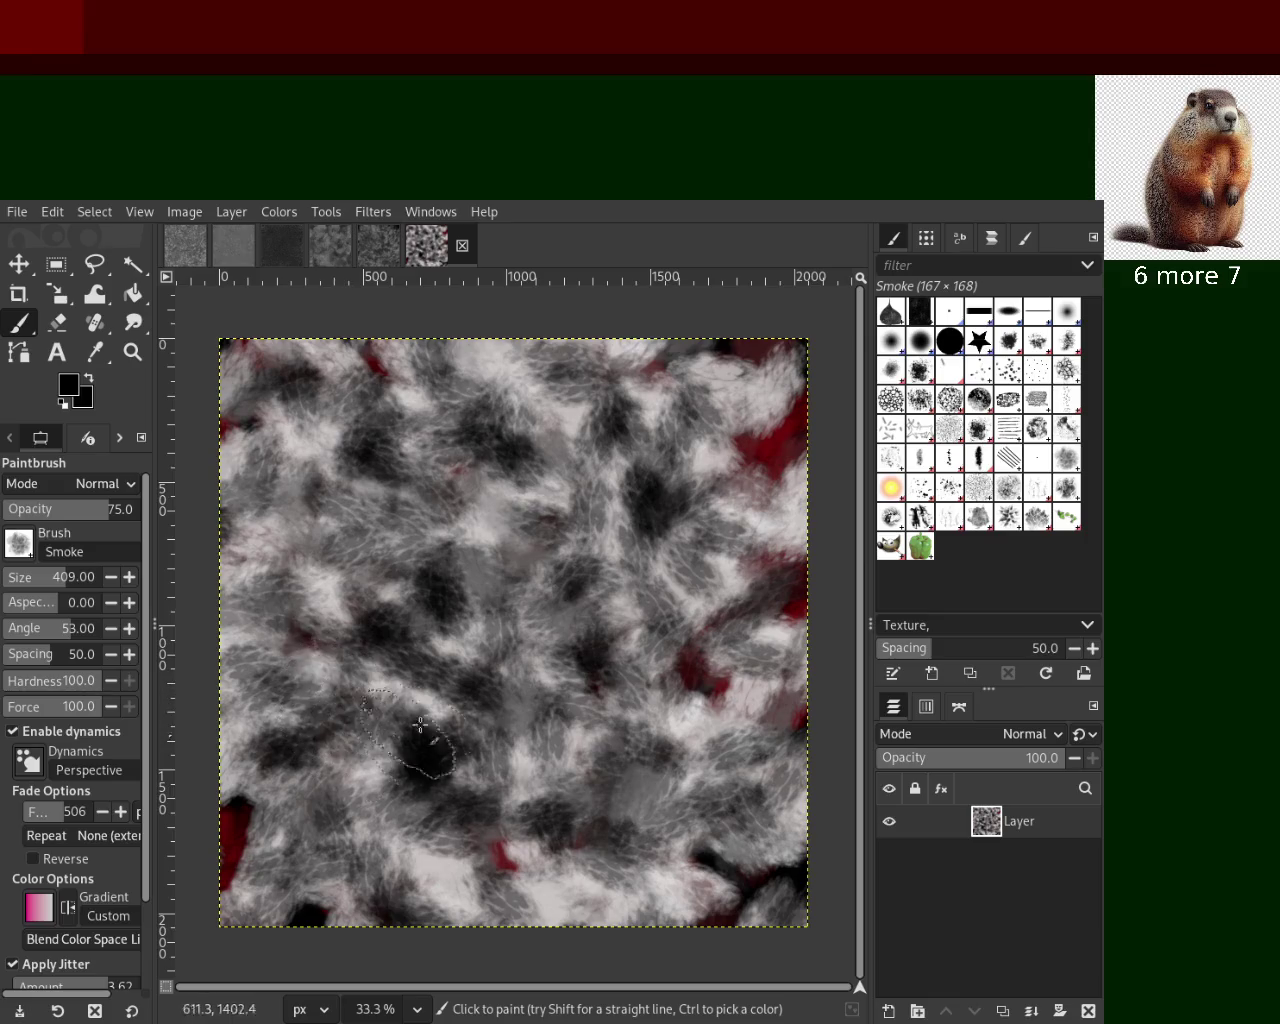
pyautogui.moveTo(407, 736); pyautogui.dragTo(501, 790)
# Cover the red patches along the right edge and darken the top, undoing the last stroke
pyautogui.moveTo(766, 442)
pyautogui.mouseDown()
pyautogui.moveTo(803, 706)
pyautogui.moveTo(813, 640)
pyautogui.moveTo(816, 708)
pyautogui.mouseUp()
pyautogui.moveTo(714, 658)
pyautogui.mouseDown()
pyautogui.moveTo(785, 705)
pyautogui.moveTo(716, 760)
pyautogui.mouseUp()
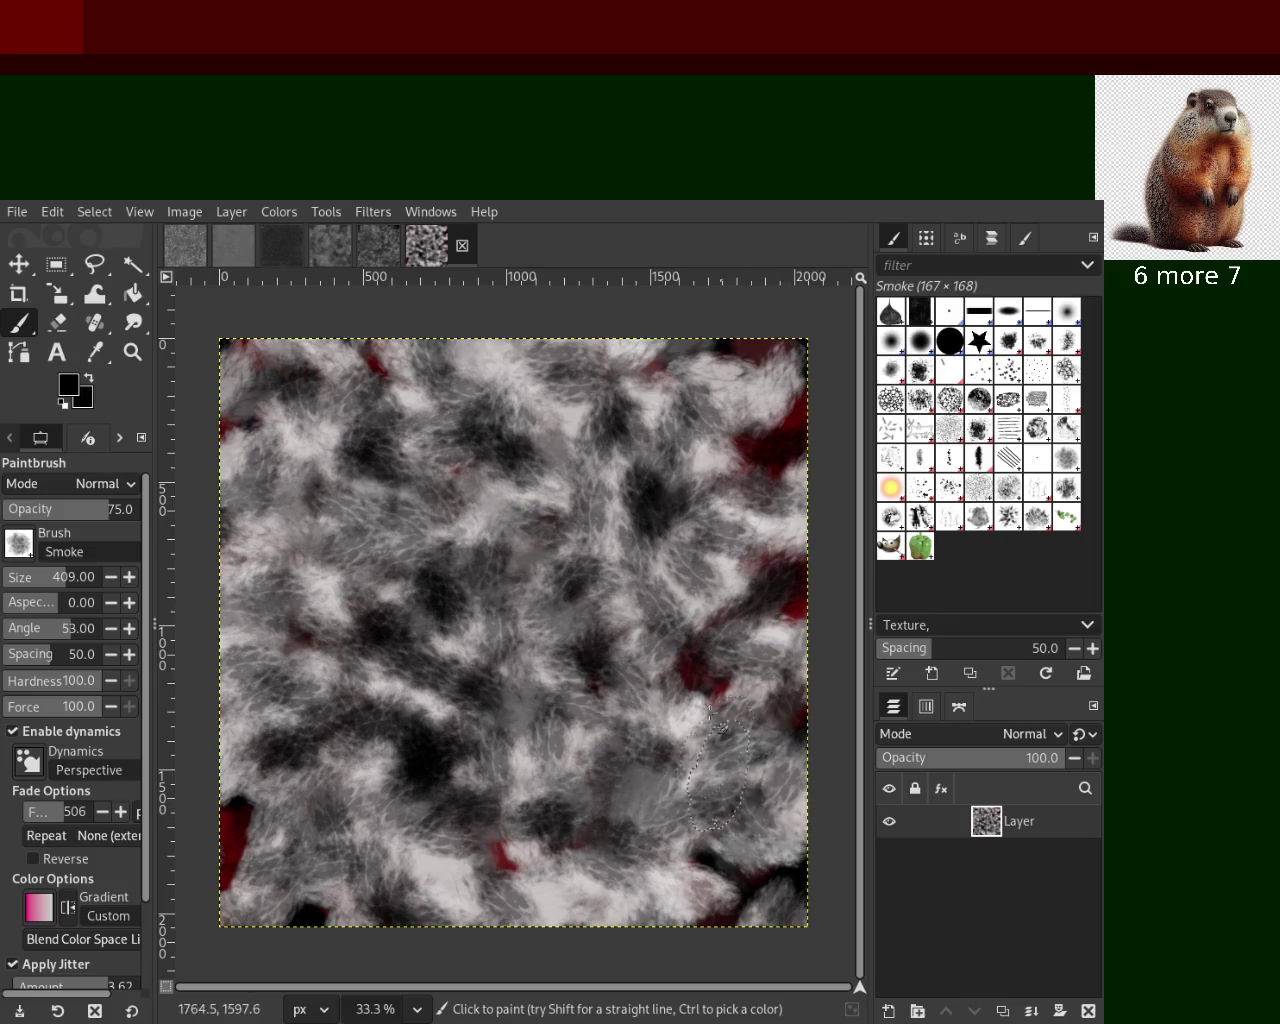
pyautogui.moveTo(778, 376)
pyautogui.mouseDown()
pyautogui.moveTo(706, 410)
pyautogui.moveTo(400, 420)
pyautogui.moveTo(491, 373)
pyautogui.mouseUp()
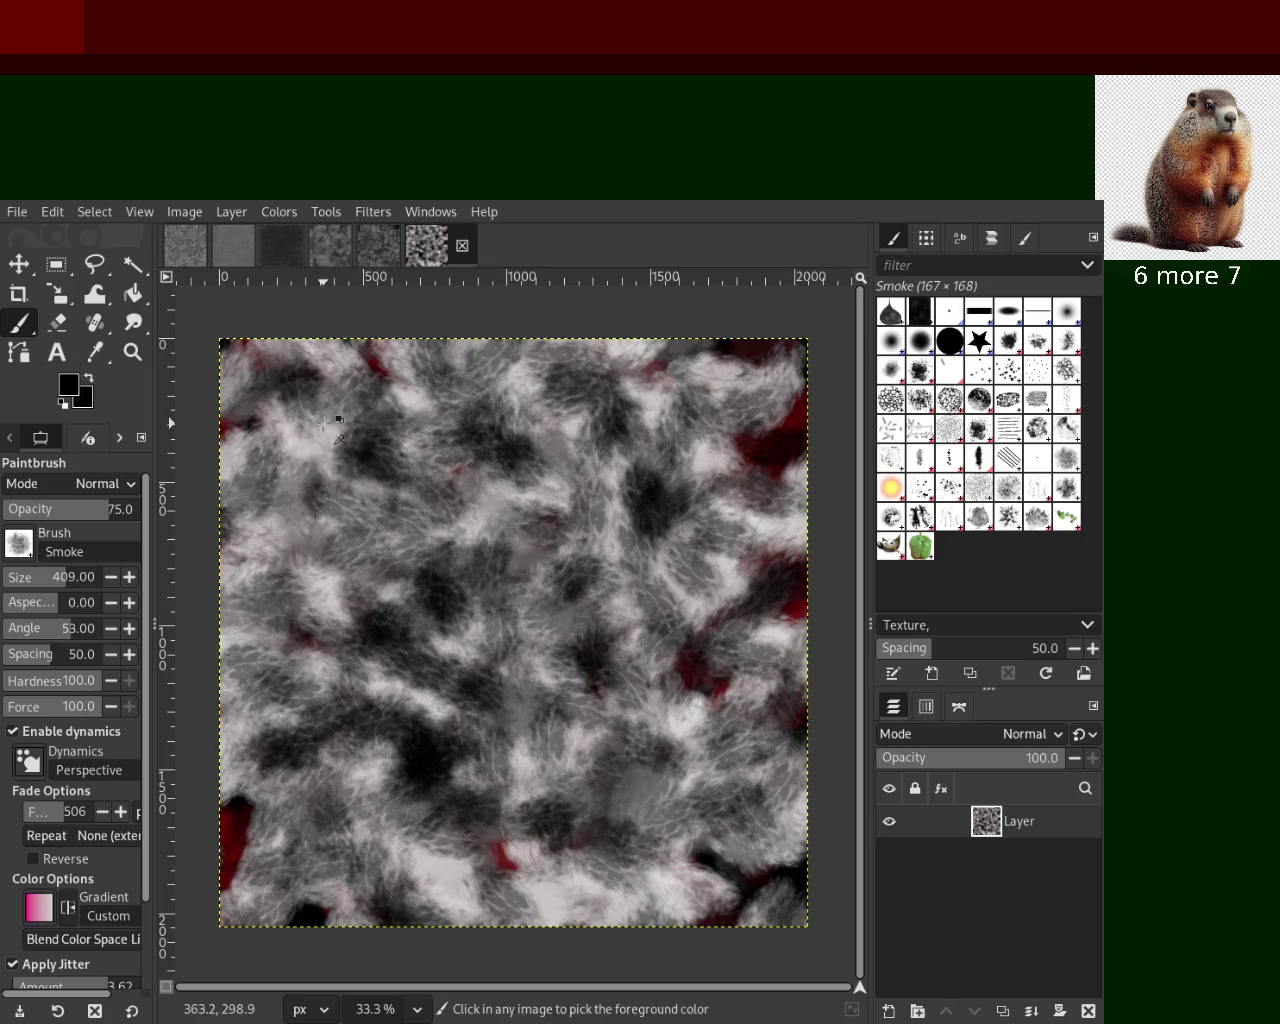
pyautogui.hotkey('ctrl', 'z')
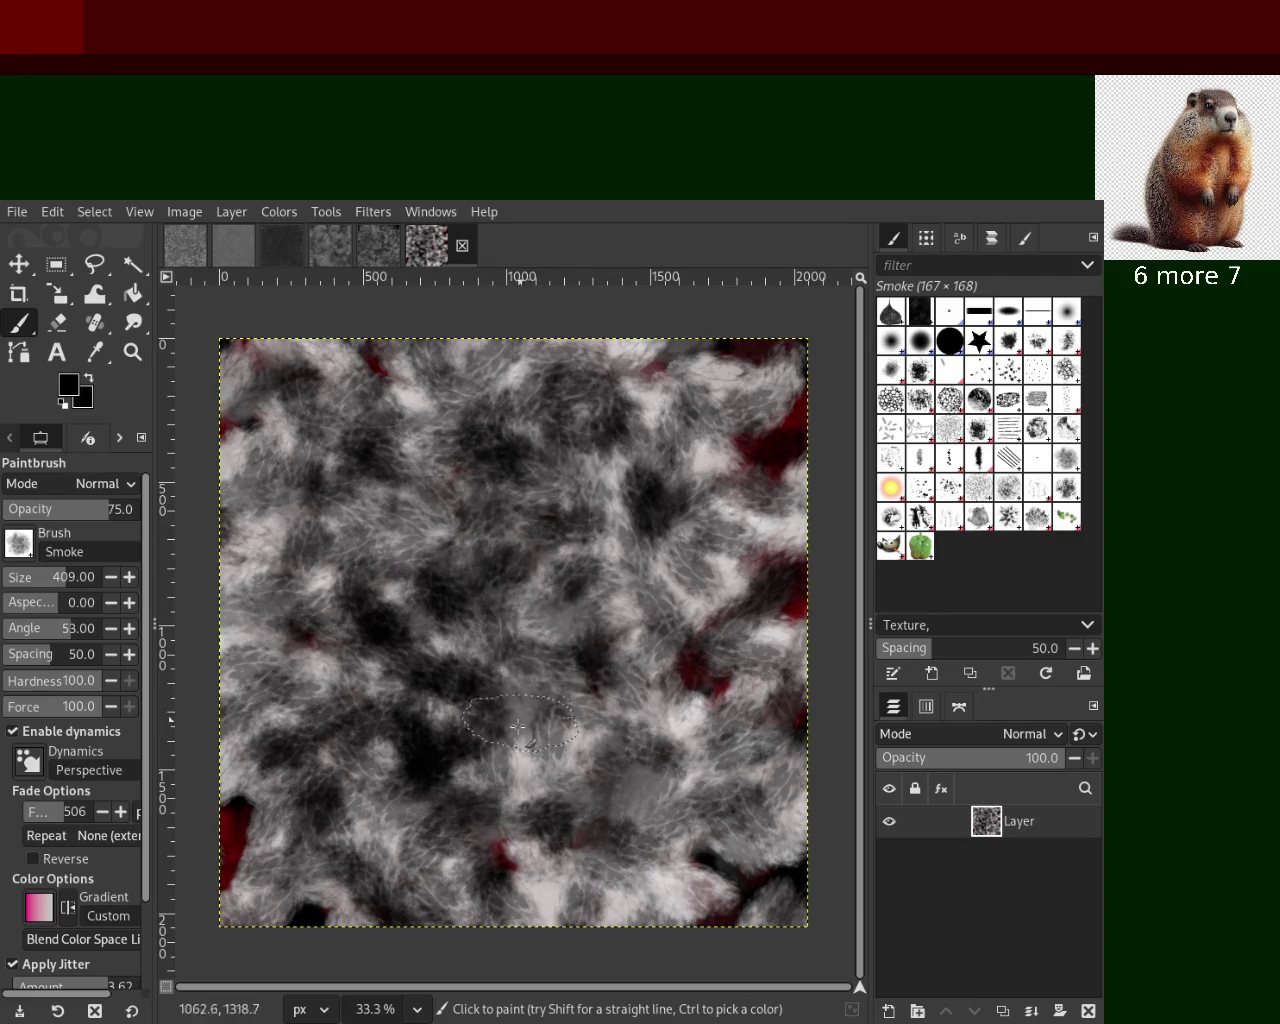
pyautogui.press('z')
pyautogui.click(473, 509)
pyautogui.click(508, 509)
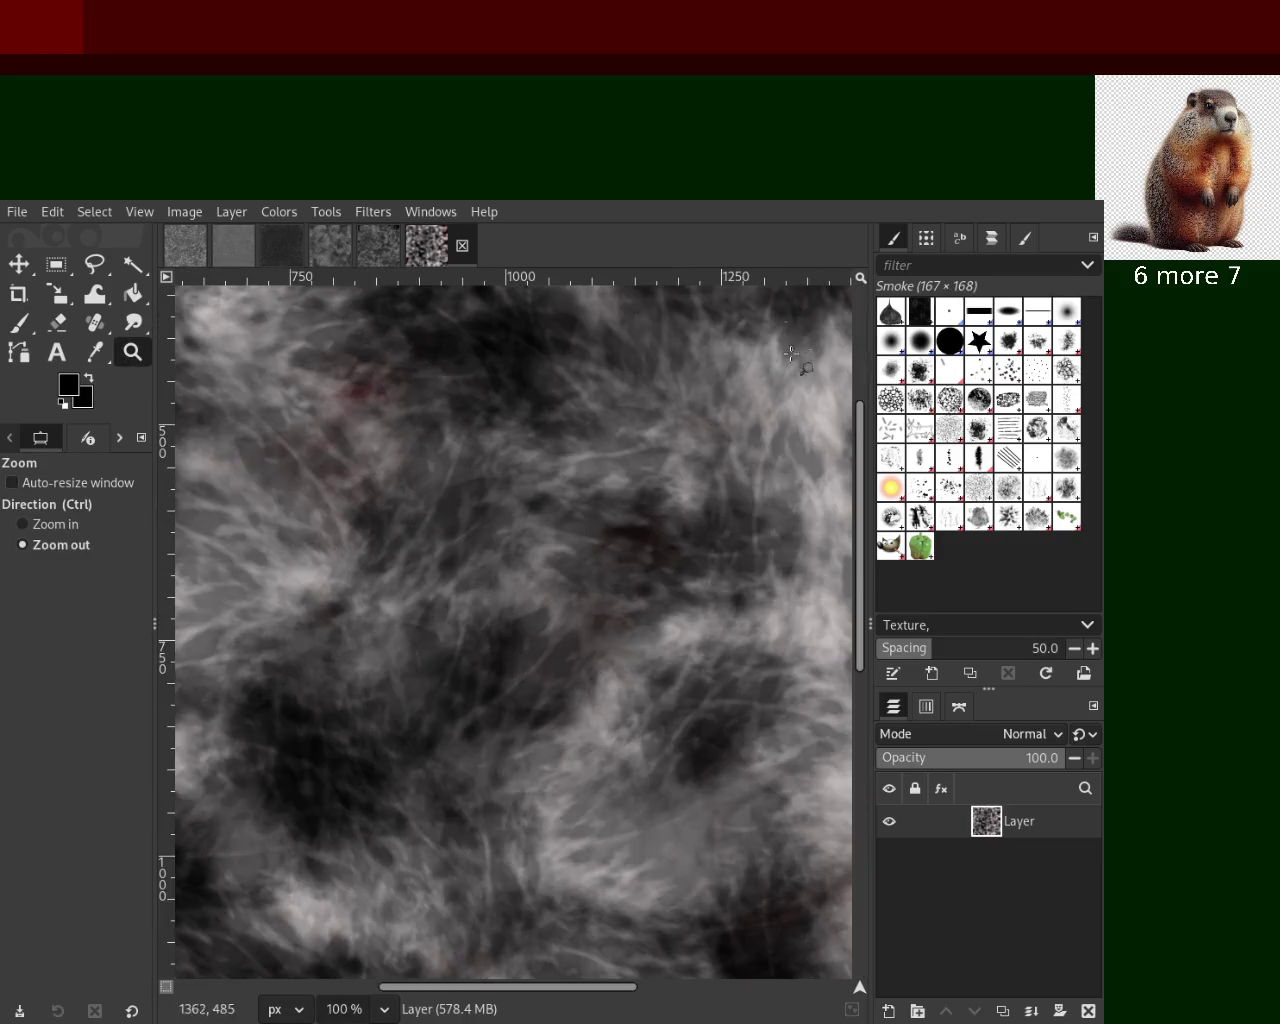
pyautogui.keyDown('ctrl'); pyautogui.click(673, 462); pyautogui.keyUp('ctrl')
pyautogui.keyDown('ctrl'); pyautogui.click(686, 480); pyautogui.keyUp('ctrl')
pyautogui.keyDown('ctrl'); pyautogui.click(690, 482); pyautogui.keyUp('ctrl')
pyautogui.keyDown('ctrl'); pyautogui.click(705, 486); pyautogui.keyUp('ctrl')
pyautogui.click(722, 490)
pyautogui.click(420, 557)
pyautogui.keyDown('ctrl'); pyautogui.click(448, 563); pyautogui.keyUp('ctrl')
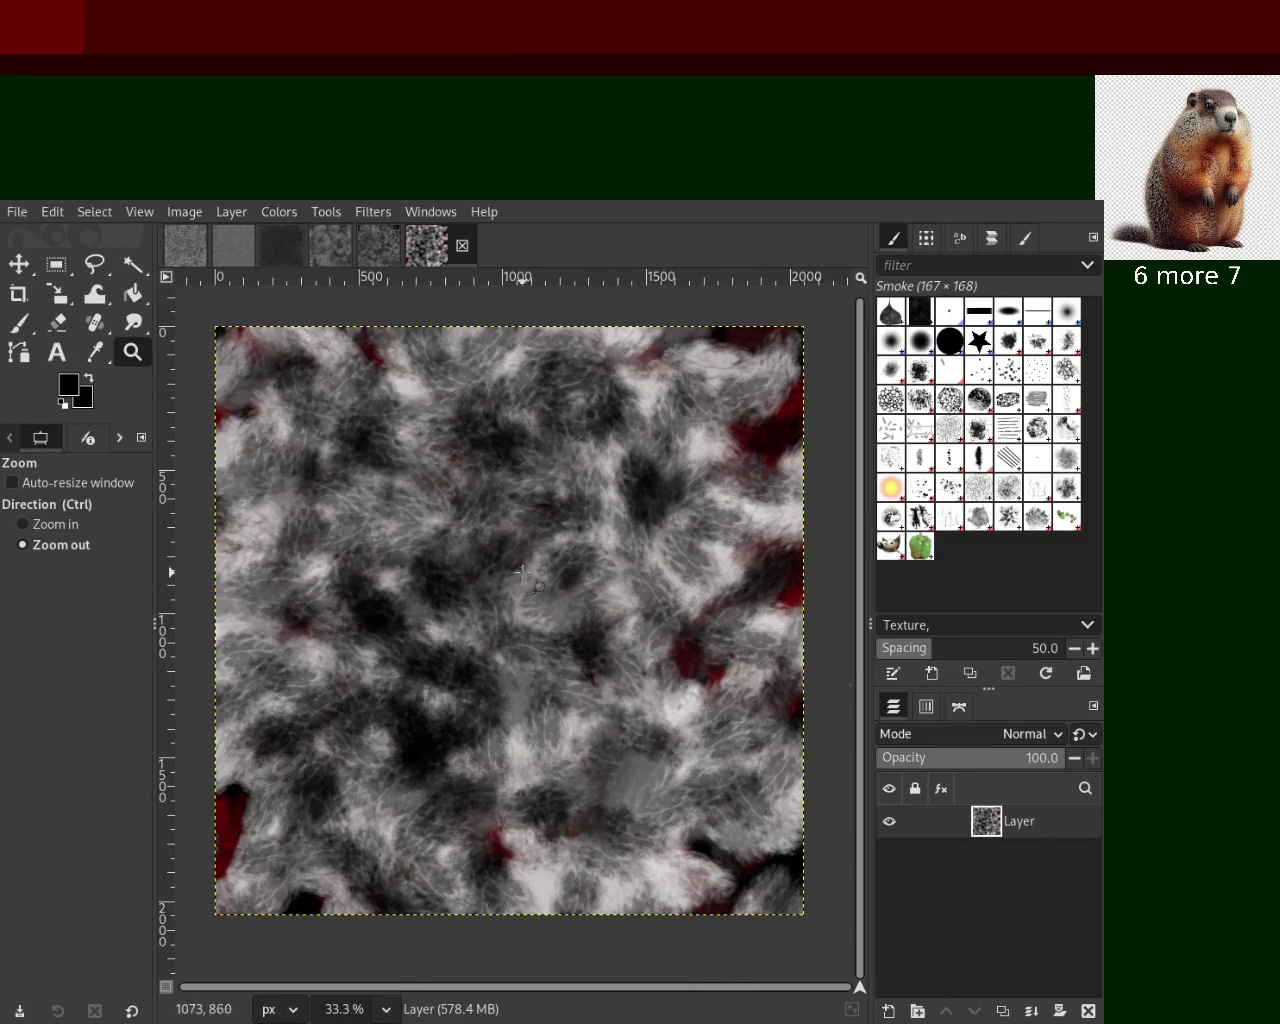
pyautogui.click(19, 325)
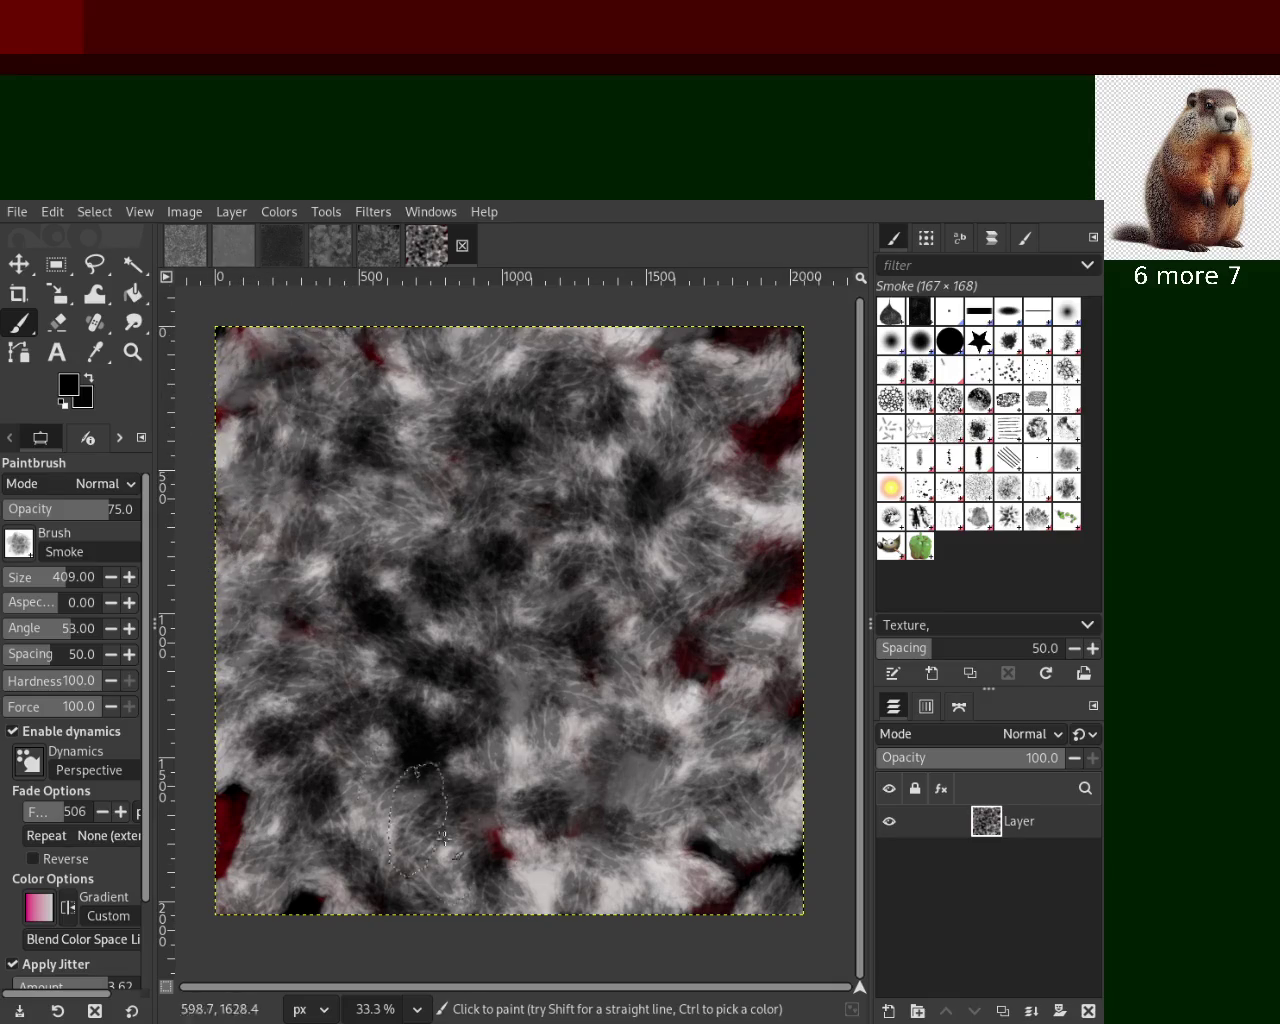
# Paint large light-grey Smoke-brush strokes across the canvas, including clumps upper left and middle
pyautogui.keyDown('ctrl'); pyautogui.click(590, 738); pyautogui.keyUp('ctrl')
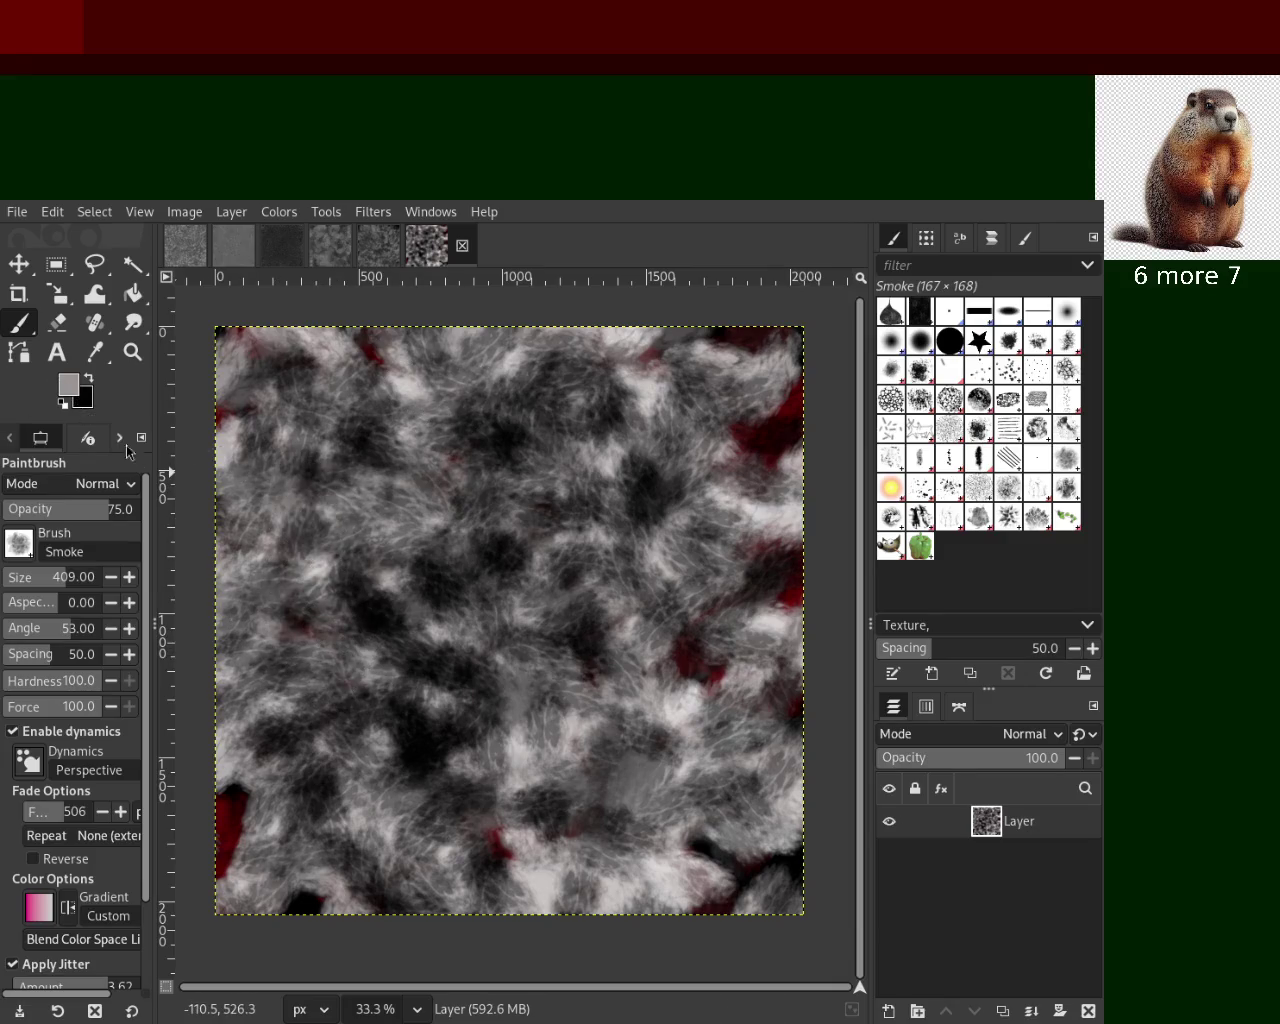
pyautogui.moveTo(510, 790)
pyautogui.mouseDown()
pyautogui.moveTo(552, 686)
pyautogui.moveTo(320, 715)
pyautogui.moveTo(561, 528)
pyautogui.moveTo(268, 438)
pyautogui.moveTo(715, 624)
pyautogui.moveTo(562, 621)
pyautogui.moveTo(545, 597)
pyautogui.moveTo(404, 829)
pyautogui.moveTo(518, 833)
pyautogui.mouseUp()
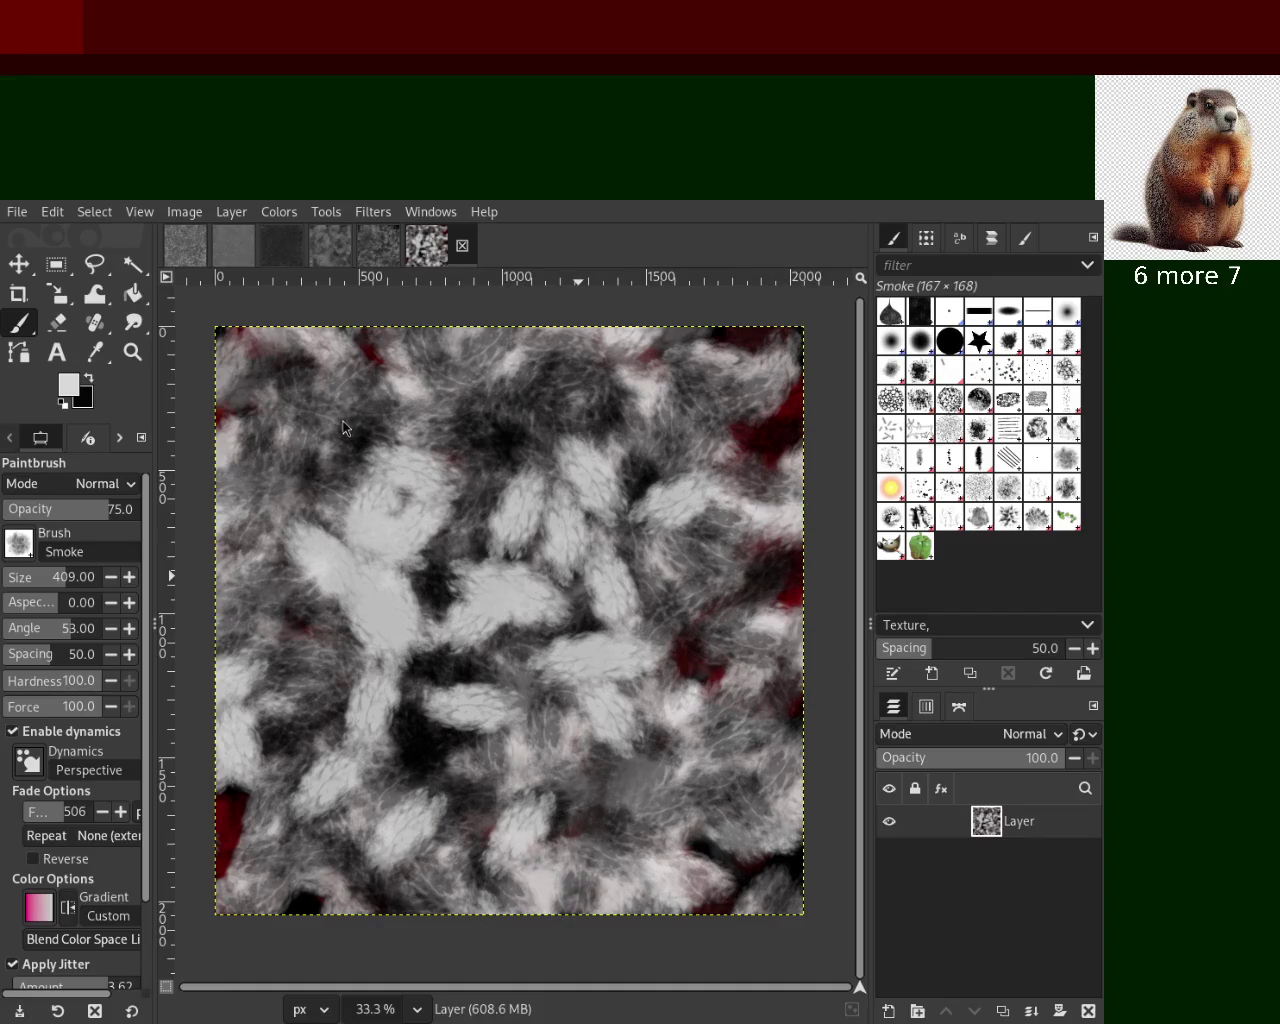
pyautogui.moveTo(743, 415)
pyautogui.mouseDown()
pyautogui.moveTo(523, 402)
pyautogui.moveTo(501, 546)
pyautogui.moveTo(364, 552)
pyautogui.moveTo(295, 645)
pyautogui.mouseUp()
# Try light-grey smoke dabs lower left, right of centre and mid-upper, undoing each
pyautogui.click(345, 770)
pyautogui.hotkey('ctrl', 'z')
pyautogui.click(720, 635)
pyautogui.hotkey('ctrl', 'z')
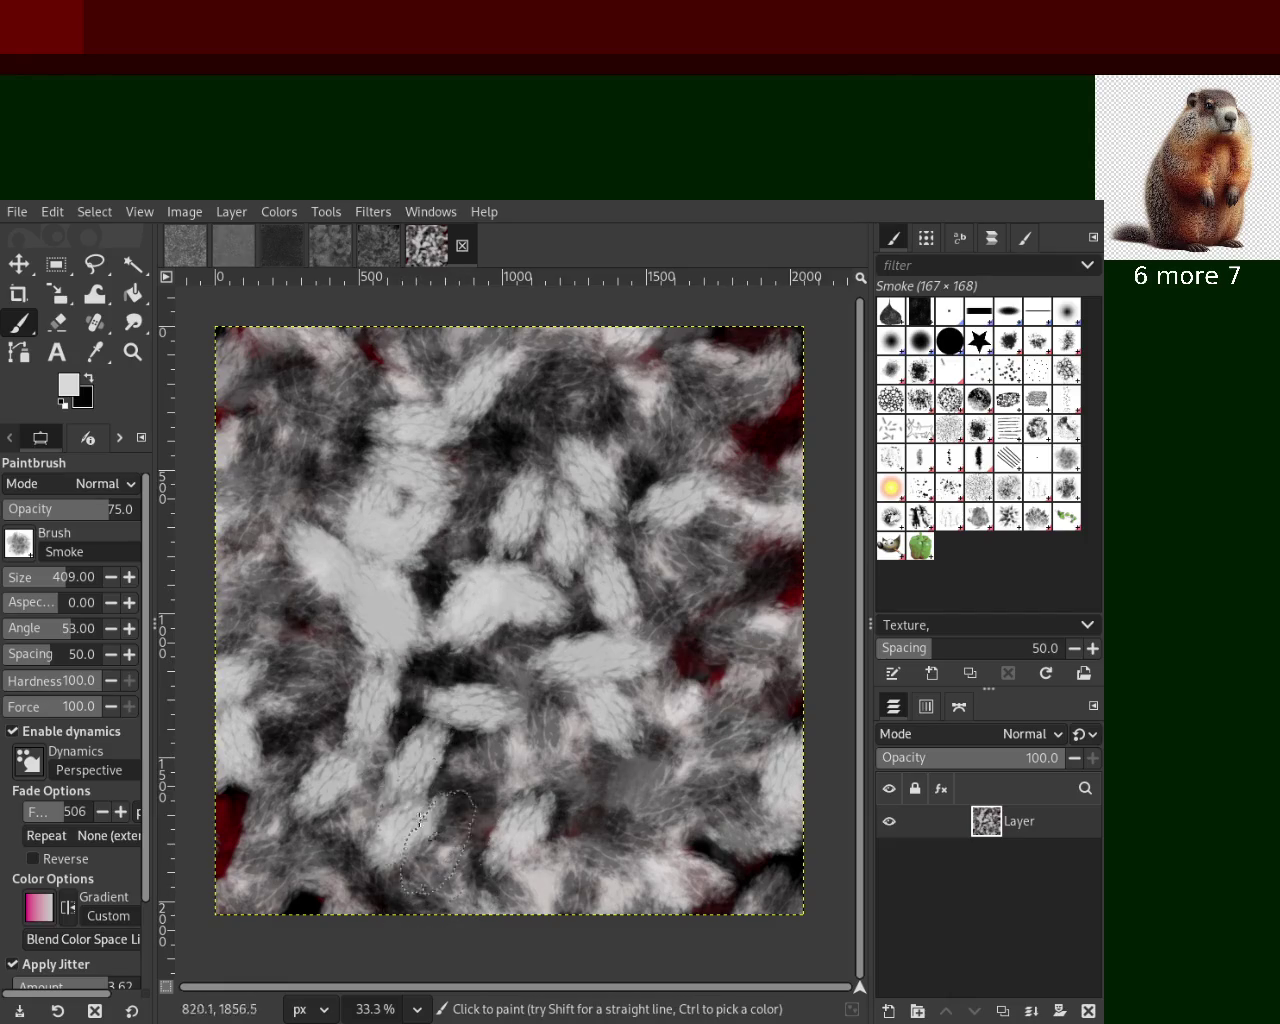
pyautogui.click(642, 489)
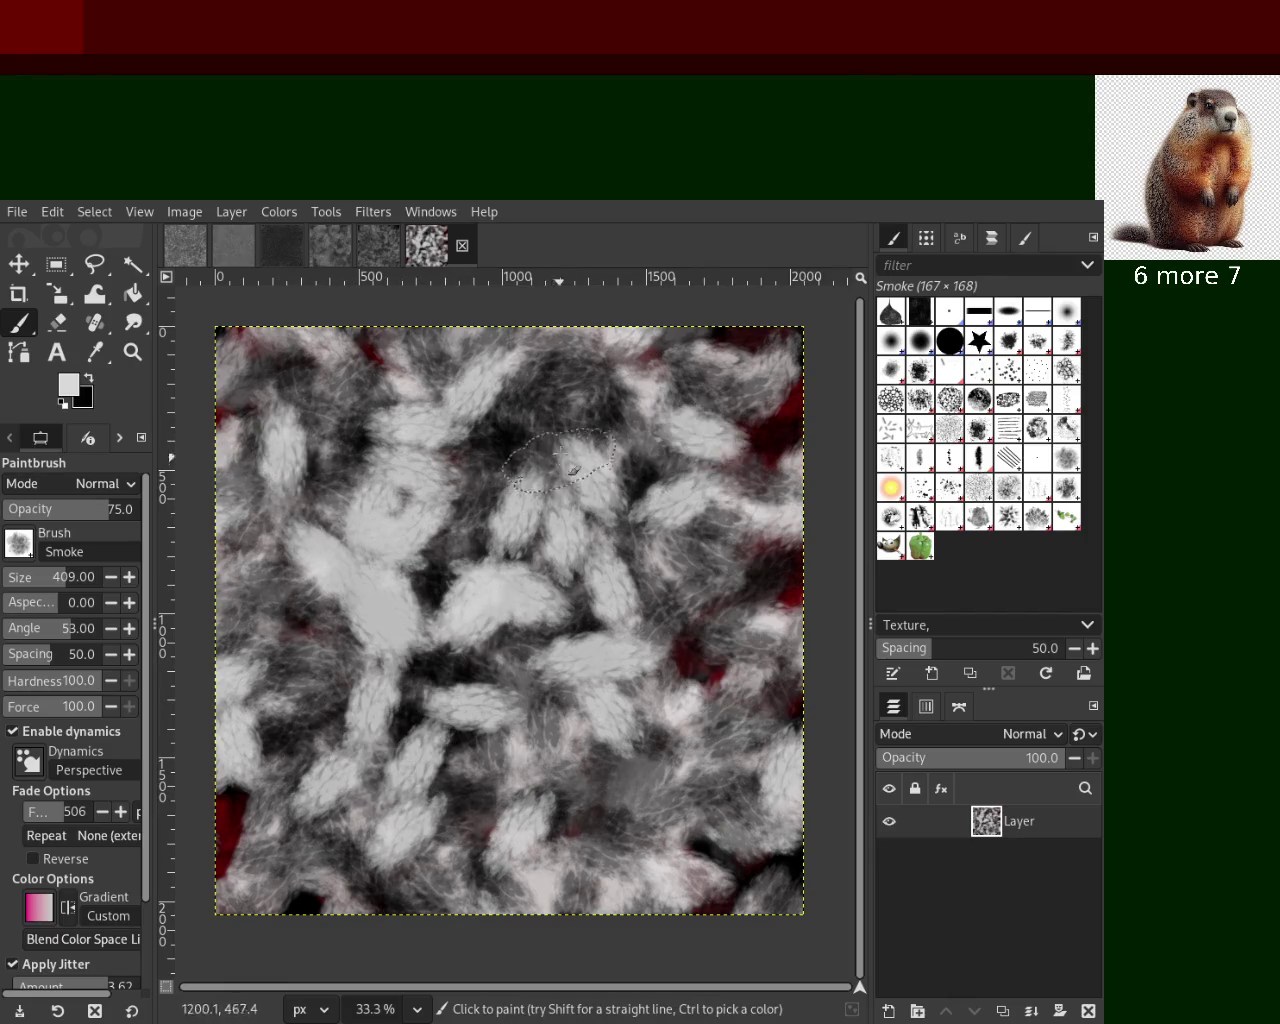
pyautogui.hotkey('ctrl', 'z')
# Try a black smoke dab left of centre, undo it, and zoom in on the fur
pyautogui.click(86, 380)
pyautogui.click(430, 578)
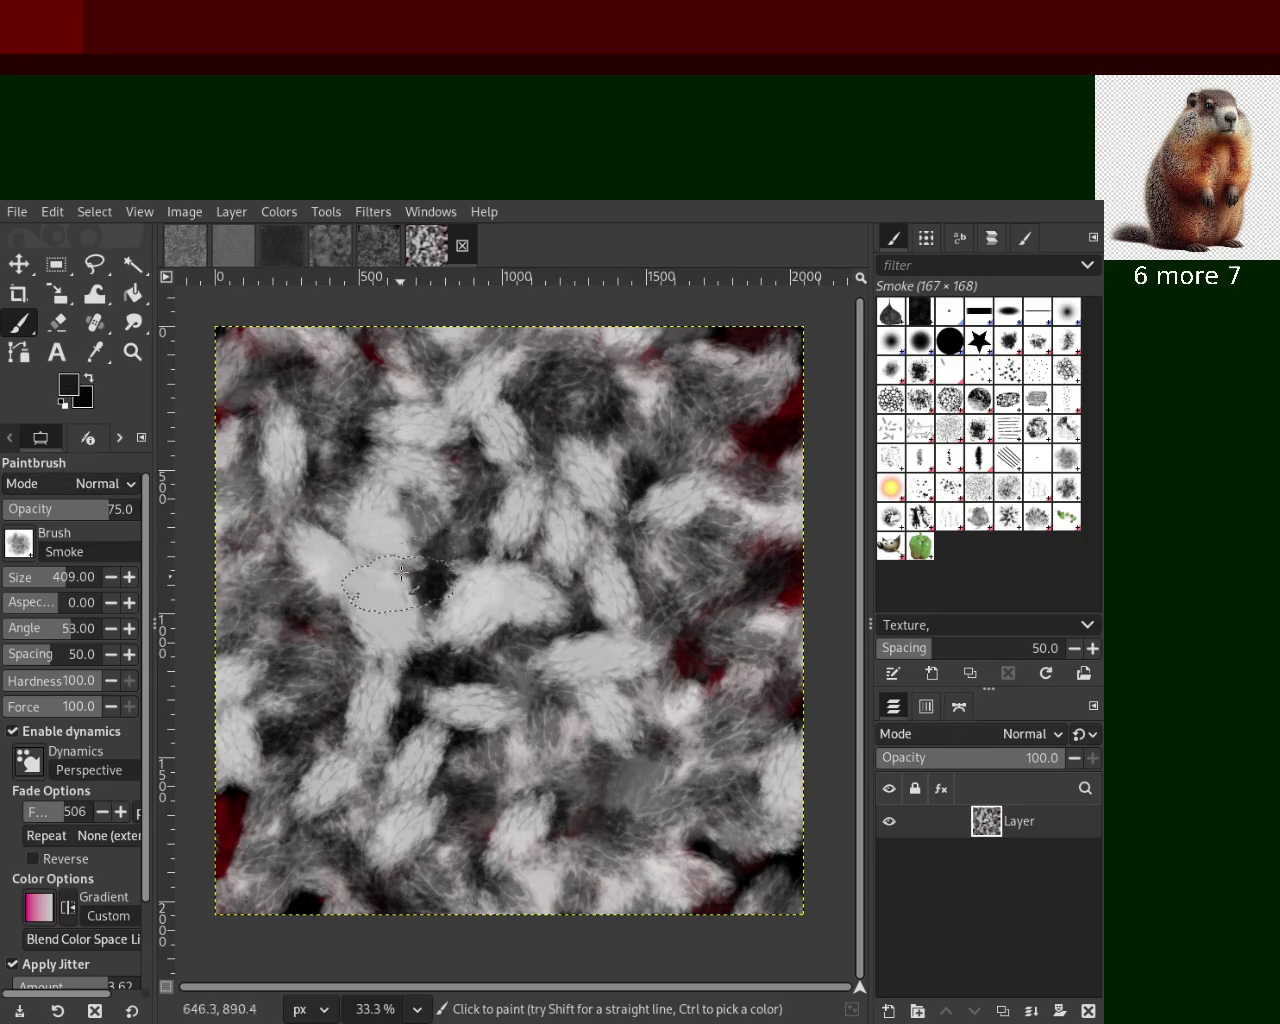
pyautogui.hotkey('ctrl', 'z')
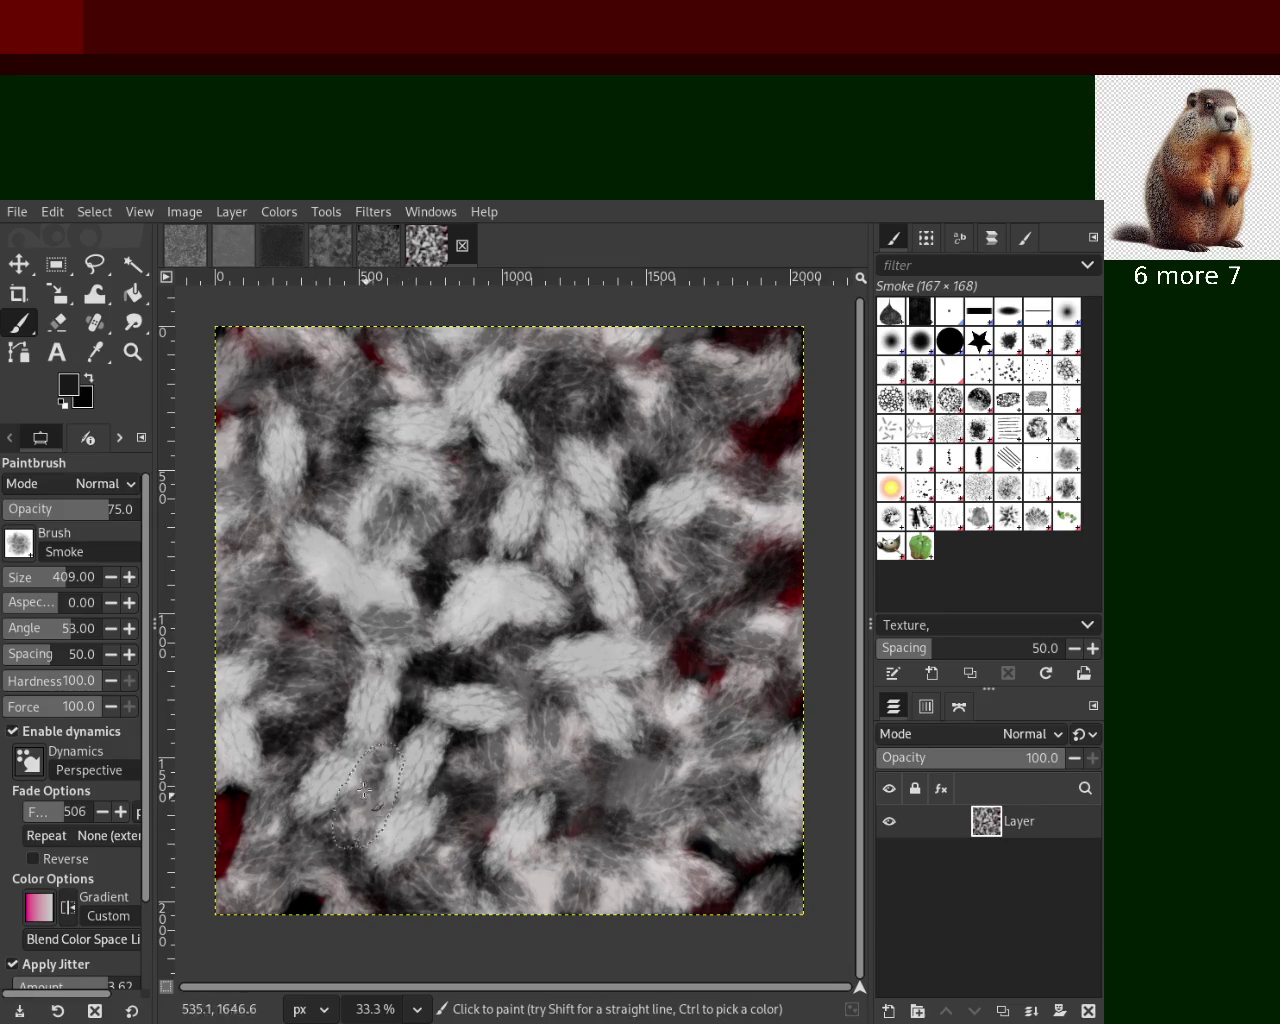
pyautogui.click(133, 352)
pyautogui.click(348, 618)
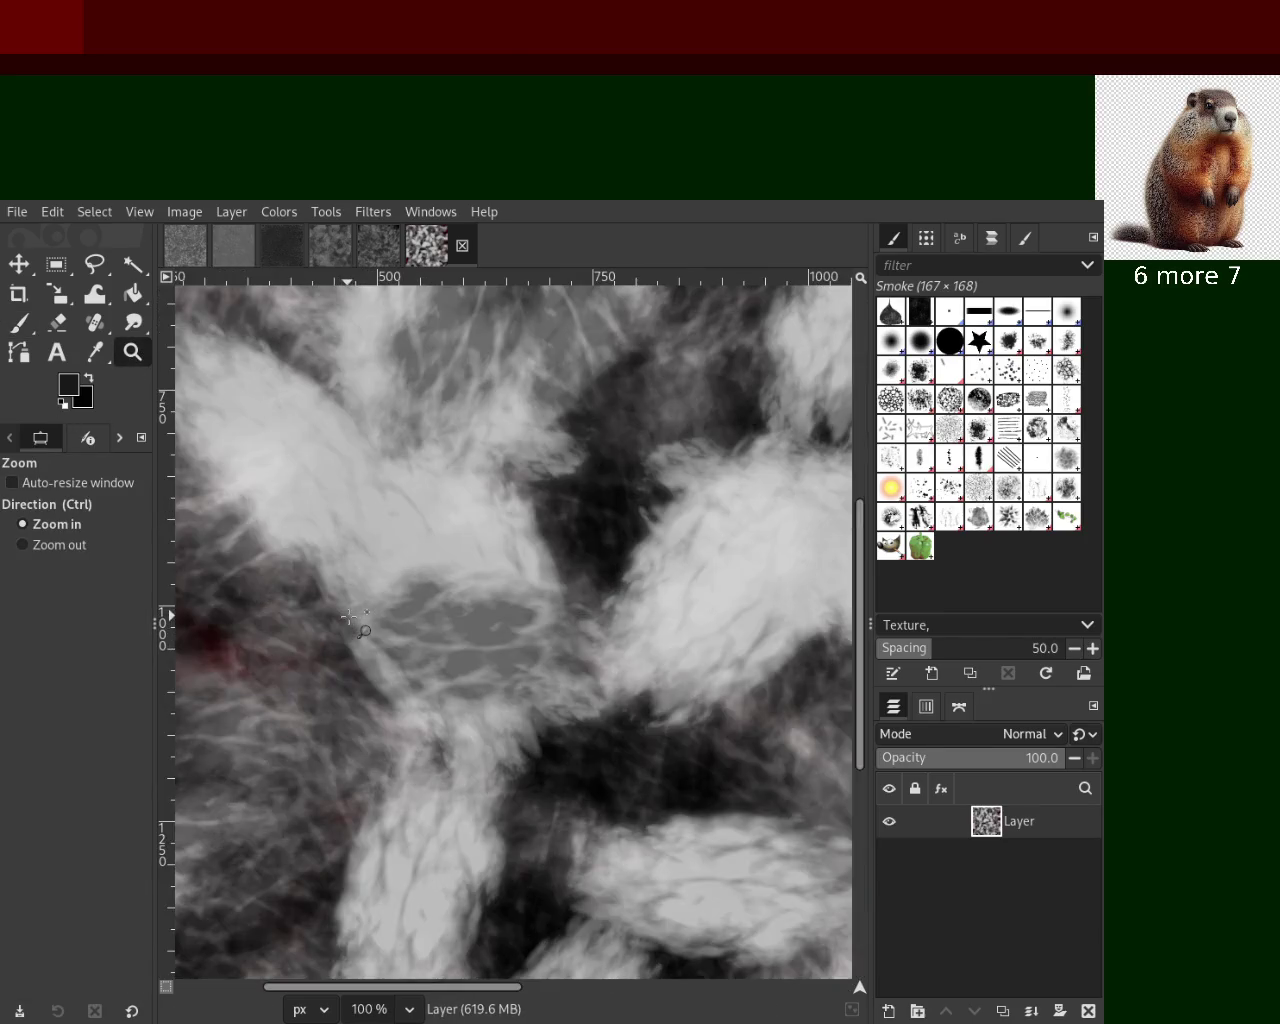
# Scroll the canvas view down and back up to inspect the fur texture
pyautogui.scroll(-3, 348, 618)
pyautogui.scroll(-1, 450, 590)
pyautogui.scroll(2, 535, 568)
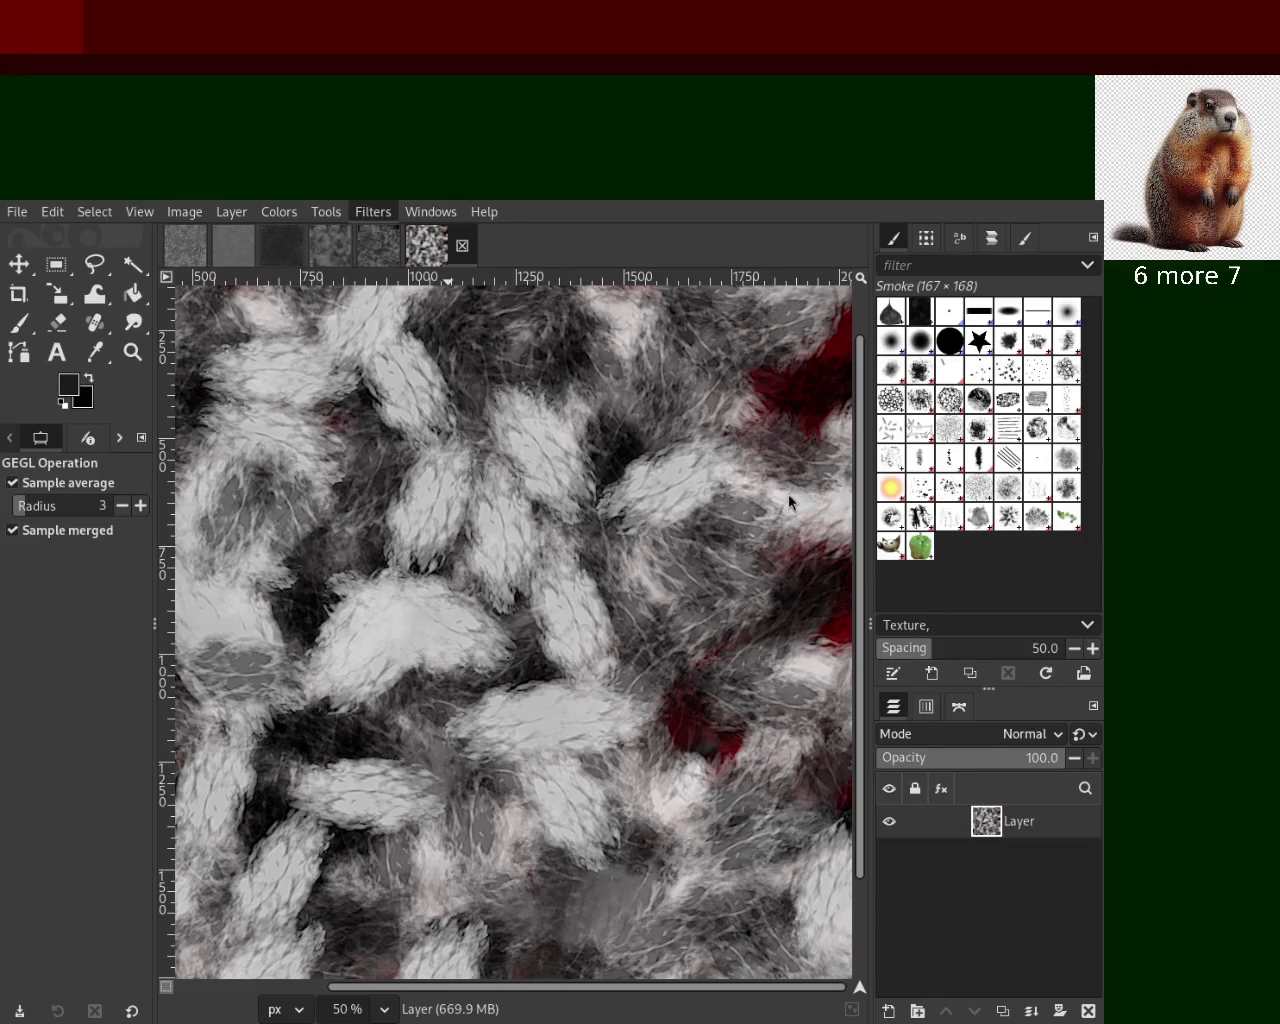
pyautogui.hotkey('ctrl', 'f')
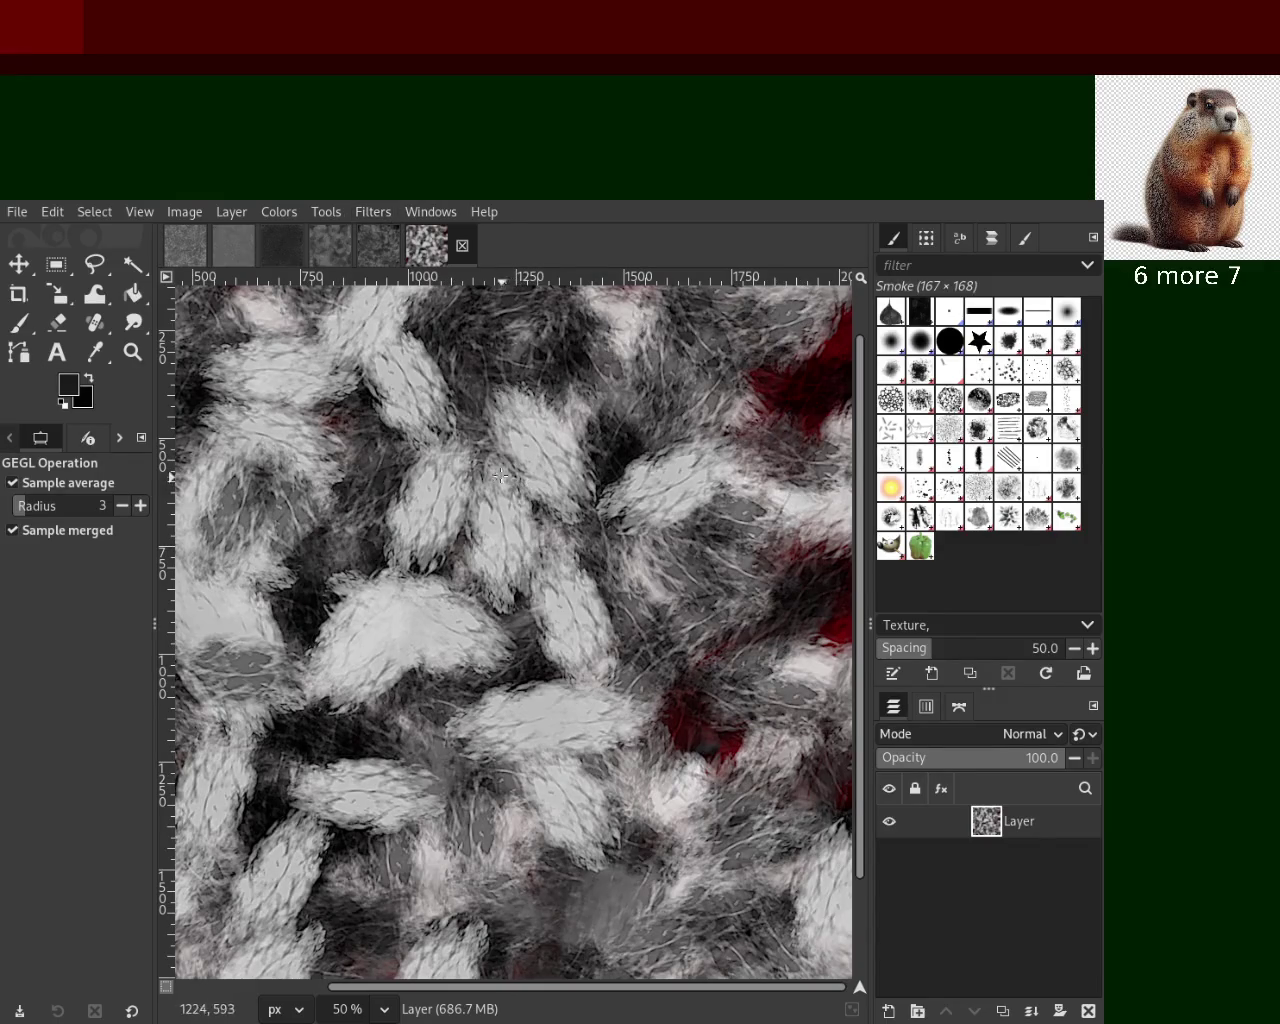
pyautogui.click(132, 351)
pyautogui.scroll(-3, 578, 475)
pyautogui.click(578, 475)
pyautogui.click(578, 475)
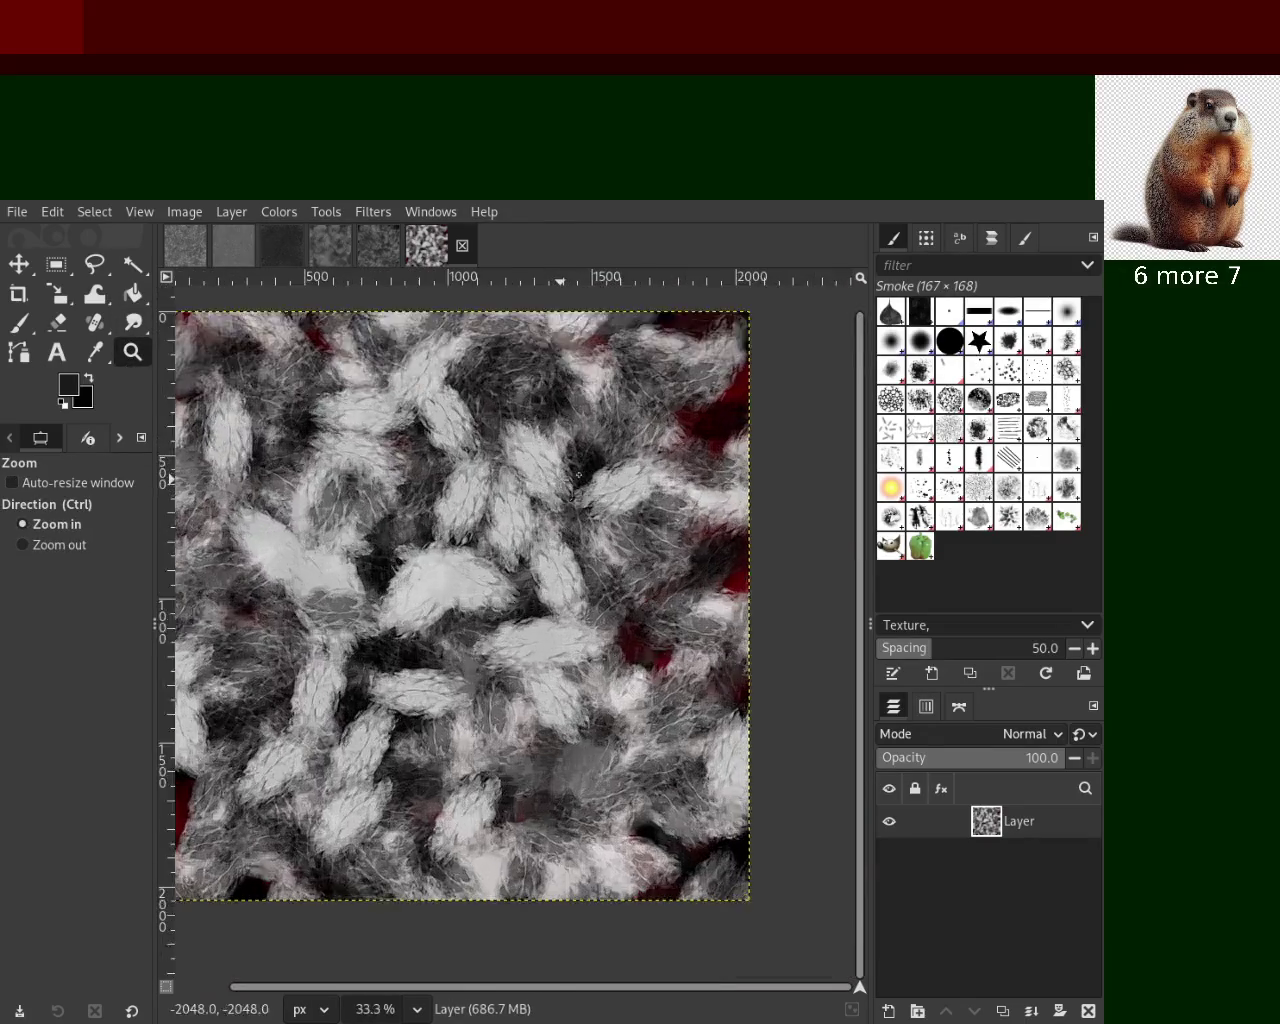
pyautogui.click(578, 475)
pyautogui.click(578, 475)
pyautogui.click(578, 475)
pyautogui.click(578, 475)
pyautogui.keyDown('ctrl'); pyautogui.click(577, 485); pyautogui.keyUp('ctrl')
pyautogui.keyDown('ctrl'); pyautogui.click(576, 492); pyautogui.keyUp('ctrl')
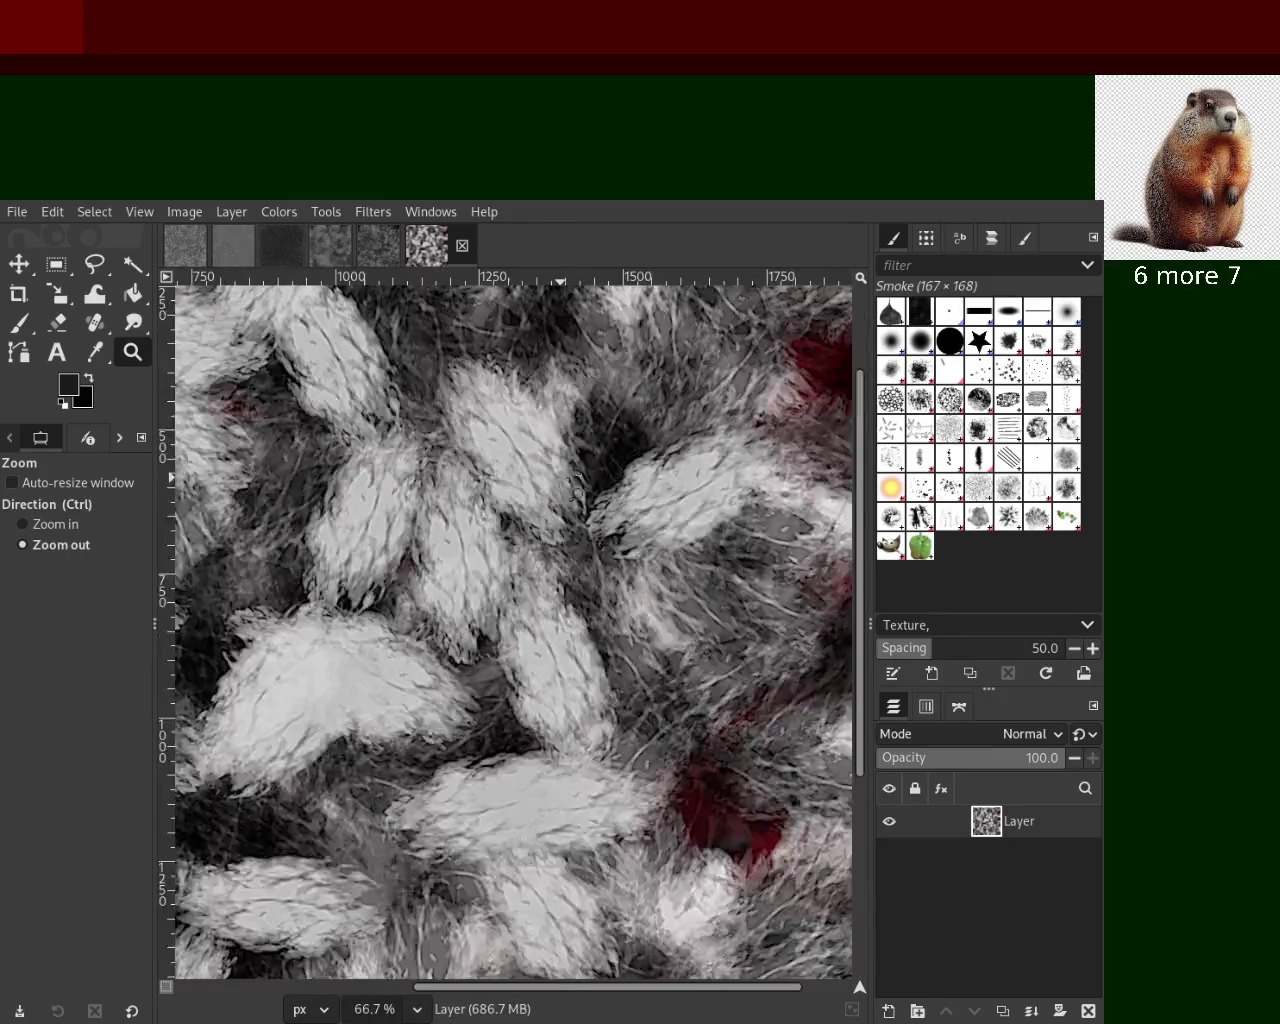
pyautogui.keyDown('ctrl'); pyautogui.click(576, 492); pyautogui.keyUp('ctrl')
pyautogui.keyDown('ctrl'); pyautogui.click(576, 492); pyautogui.keyUp('ctrl')
pyautogui.click(530, 590)
pyautogui.keyDown('ctrl'); pyautogui.click(378, 522); pyautogui.keyUp('ctrl')
pyautogui.click(371, 521)
pyautogui.keyDown('ctrl'); pyautogui.click(506, 524); pyautogui.keyUp('ctrl')
pyautogui.click(422, 552)
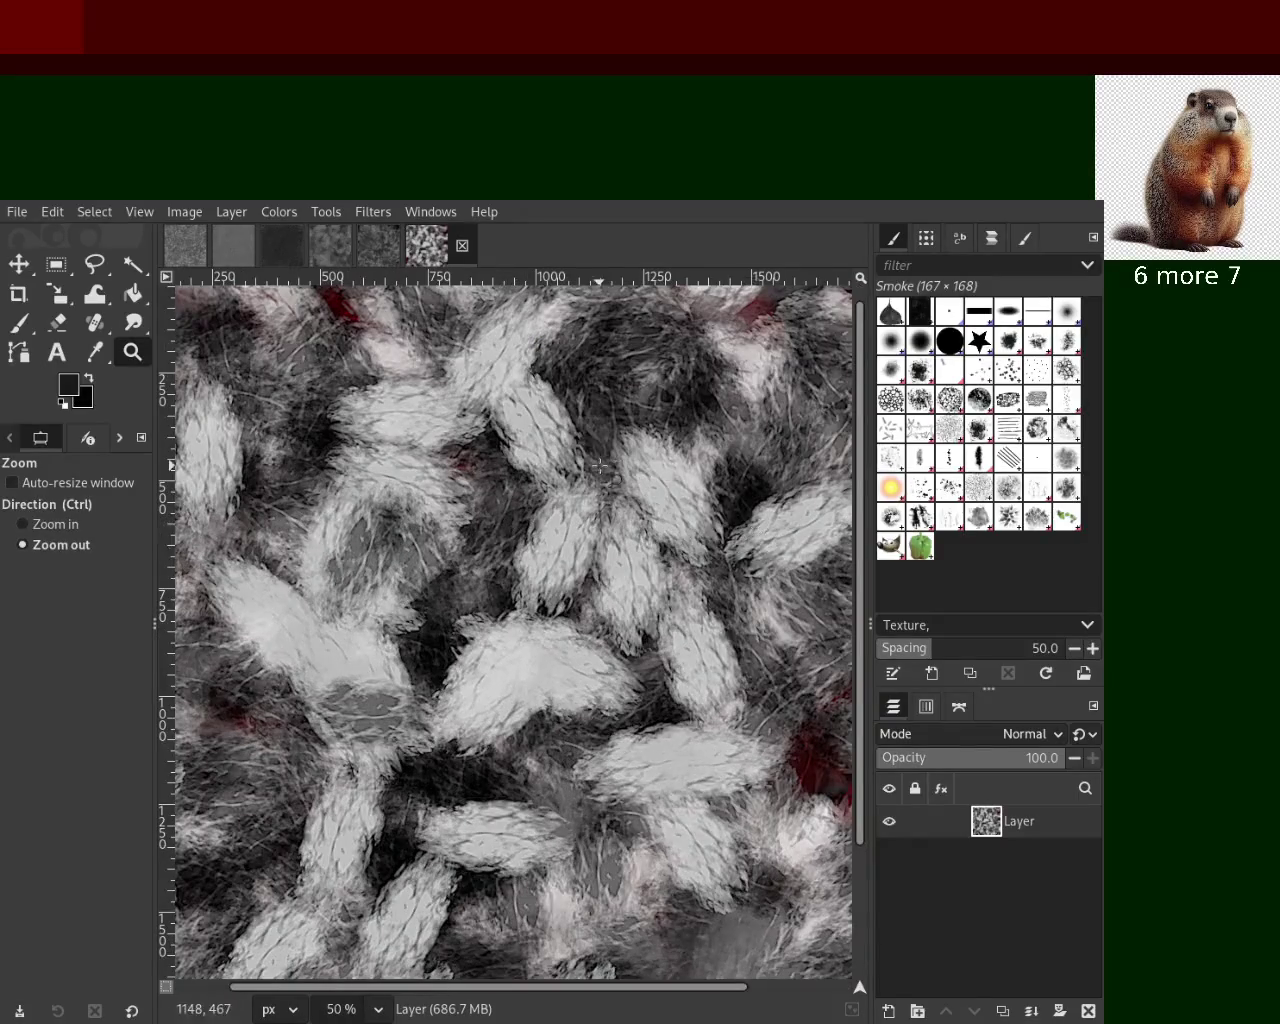
pyautogui.keyDown('ctrl'); pyautogui.click(598, 466); pyautogui.keyUp('ctrl')
pyautogui.click(582, 765)
pyautogui.click(583, 764)
pyautogui.click(600, 700)
pyautogui.keyDown('ctrl'); pyautogui.click(626, 598); pyautogui.keyUp('ctrl')
pyautogui.click(626, 598)
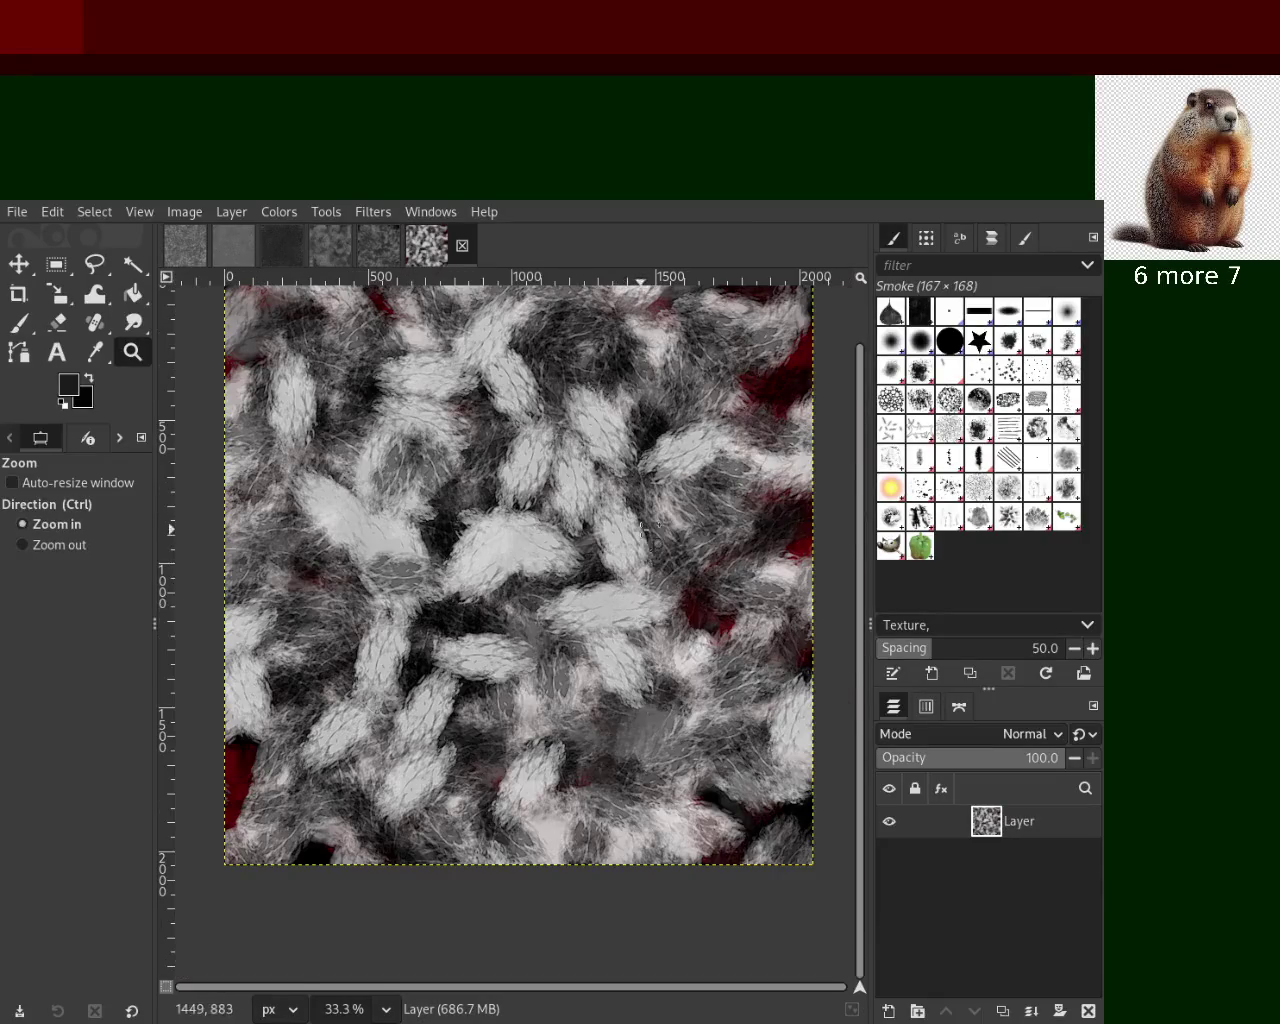
pyautogui.keyDown('ctrl'); pyautogui.click(644, 528); pyautogui.keyUp('ctrl')
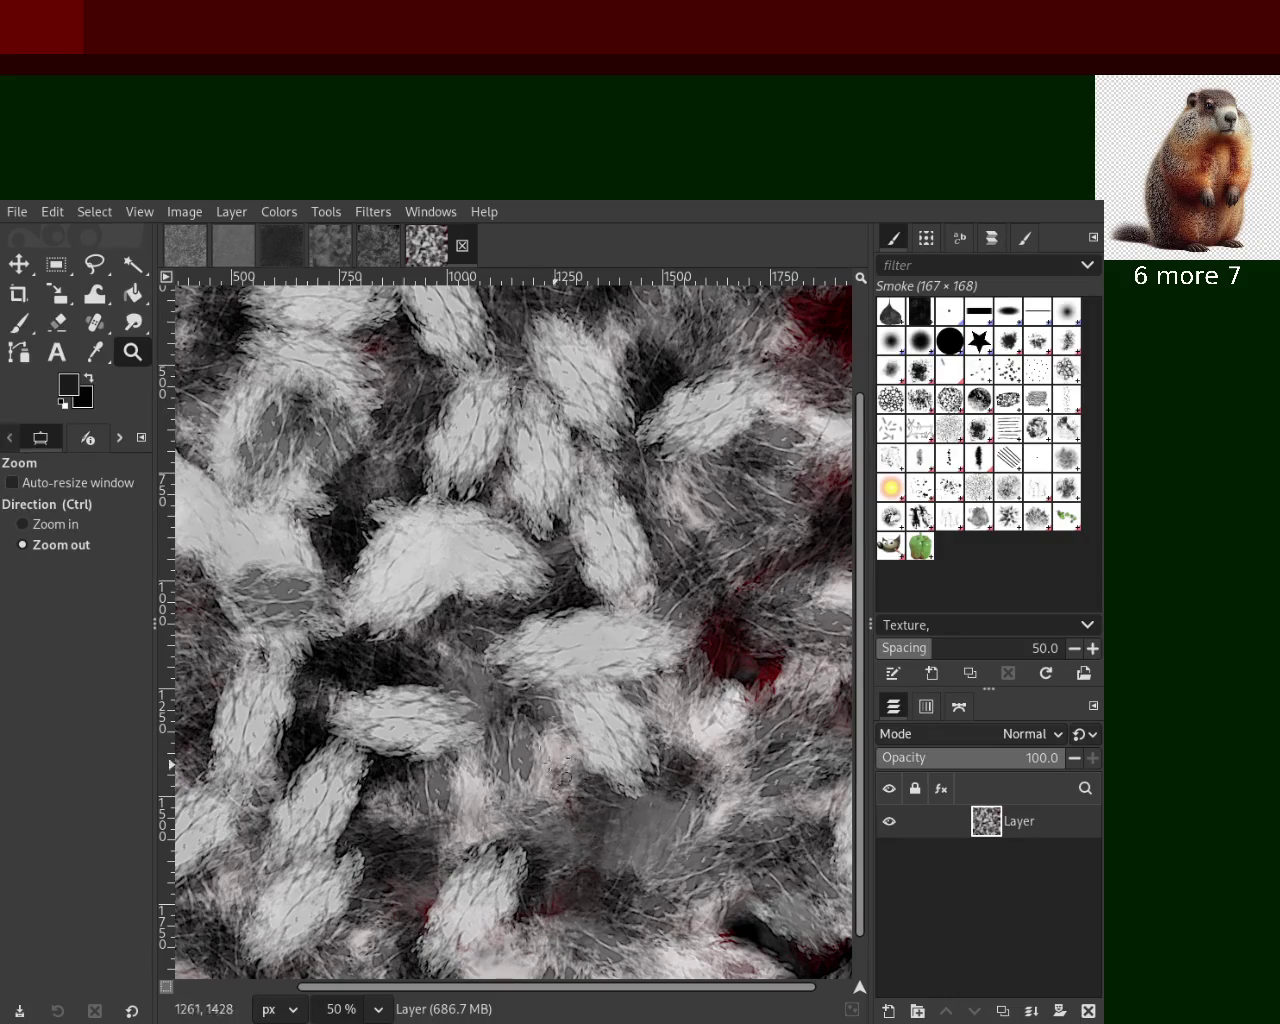
pyautogui.keyDown('ctrl'); pyautogui.click(622, 543); pyautogui.keyUp('ctrl')
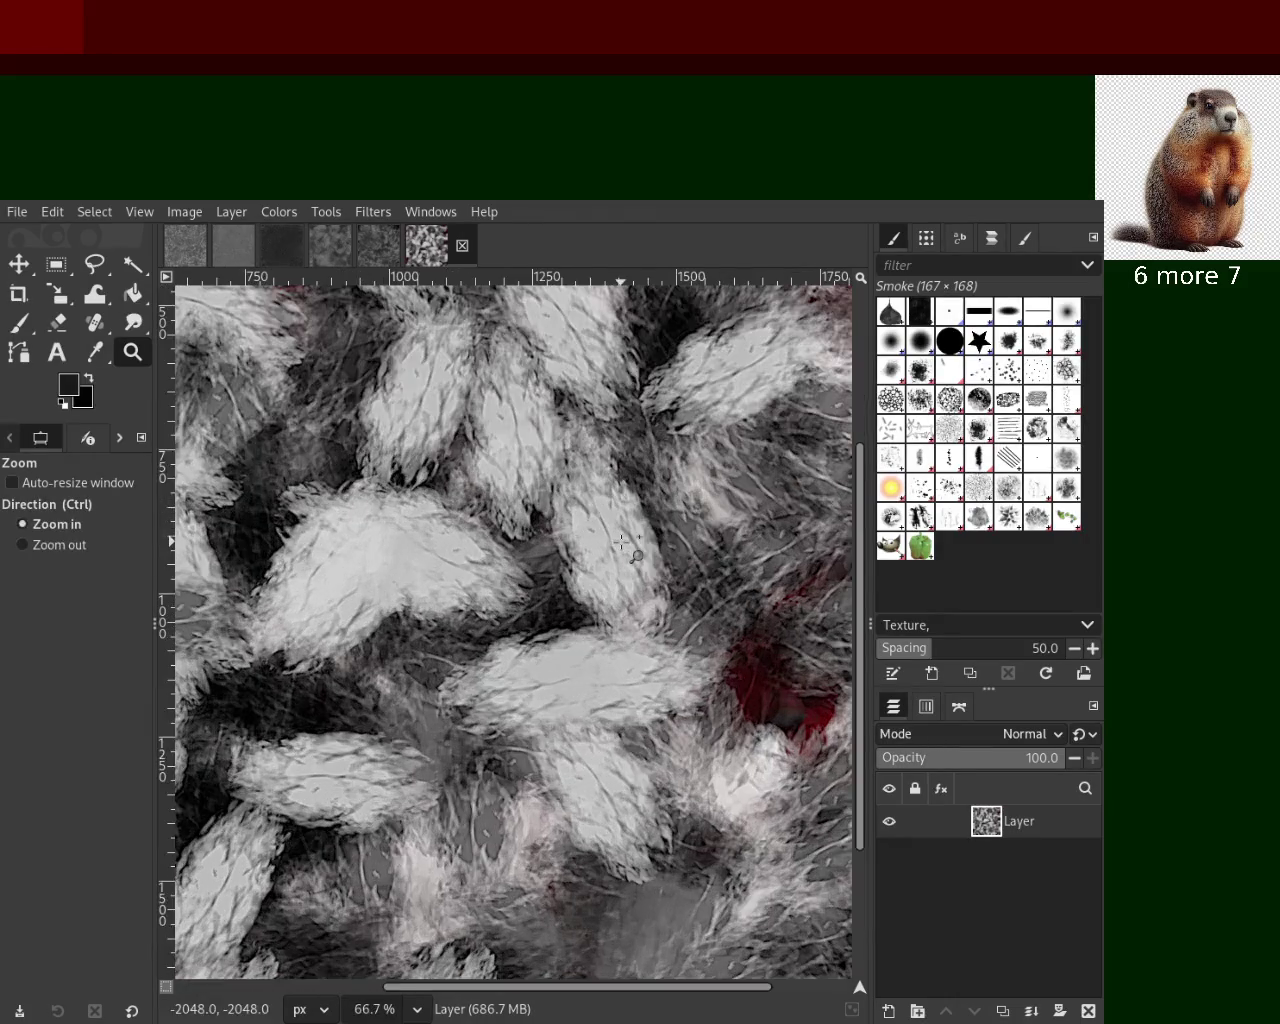
pyautogui.click(622, 543)
pyautogui.click(622, 543)
pyautogui.keyDown('ctrl'); pyautogui.click(622, 543); pyautogui.keyUp('ctrl')
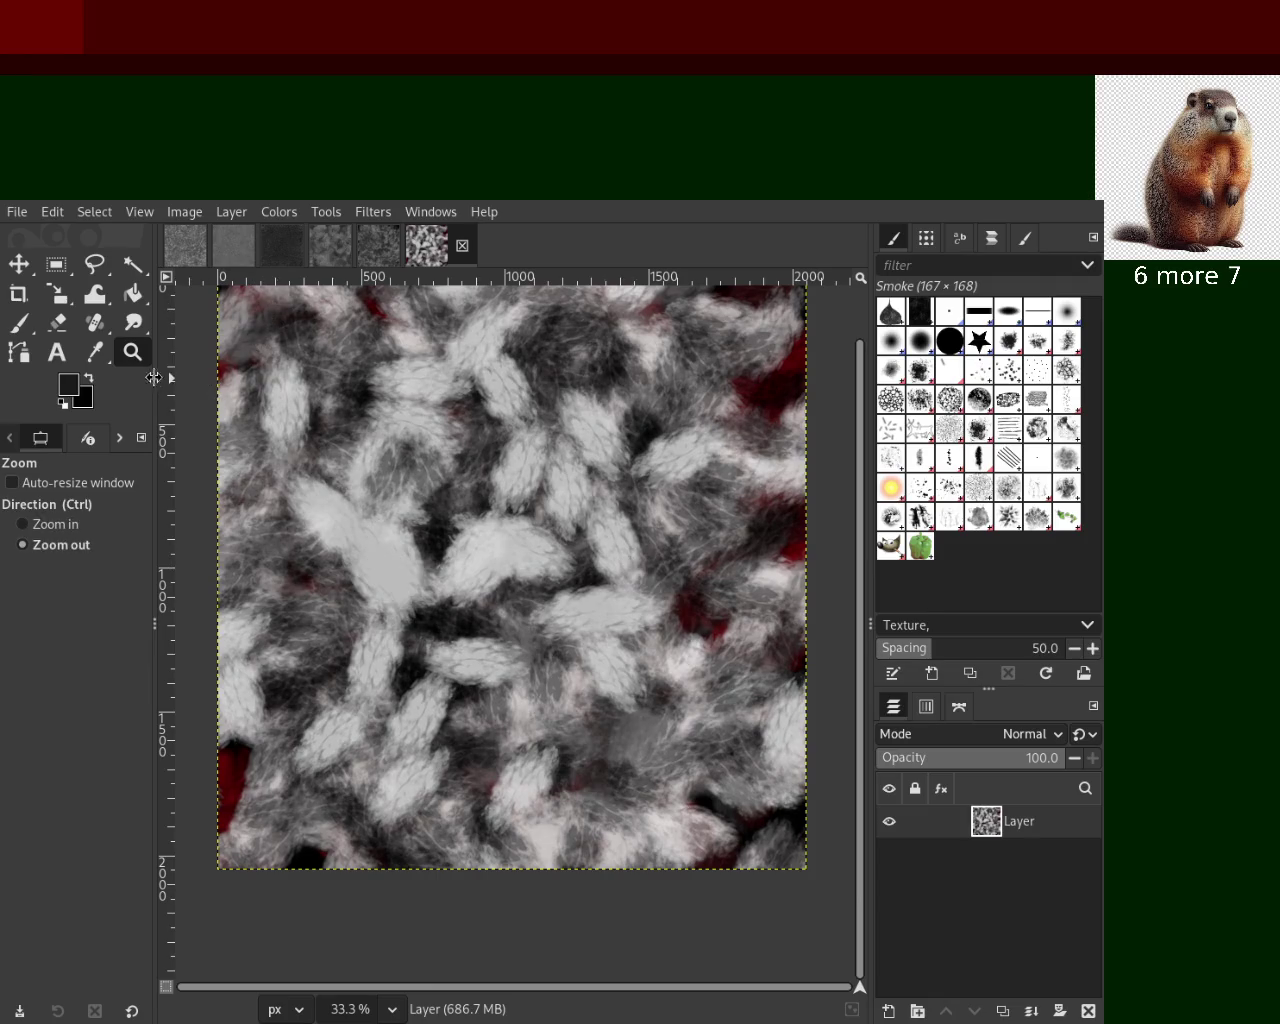
pyautogui.click(20, 323)
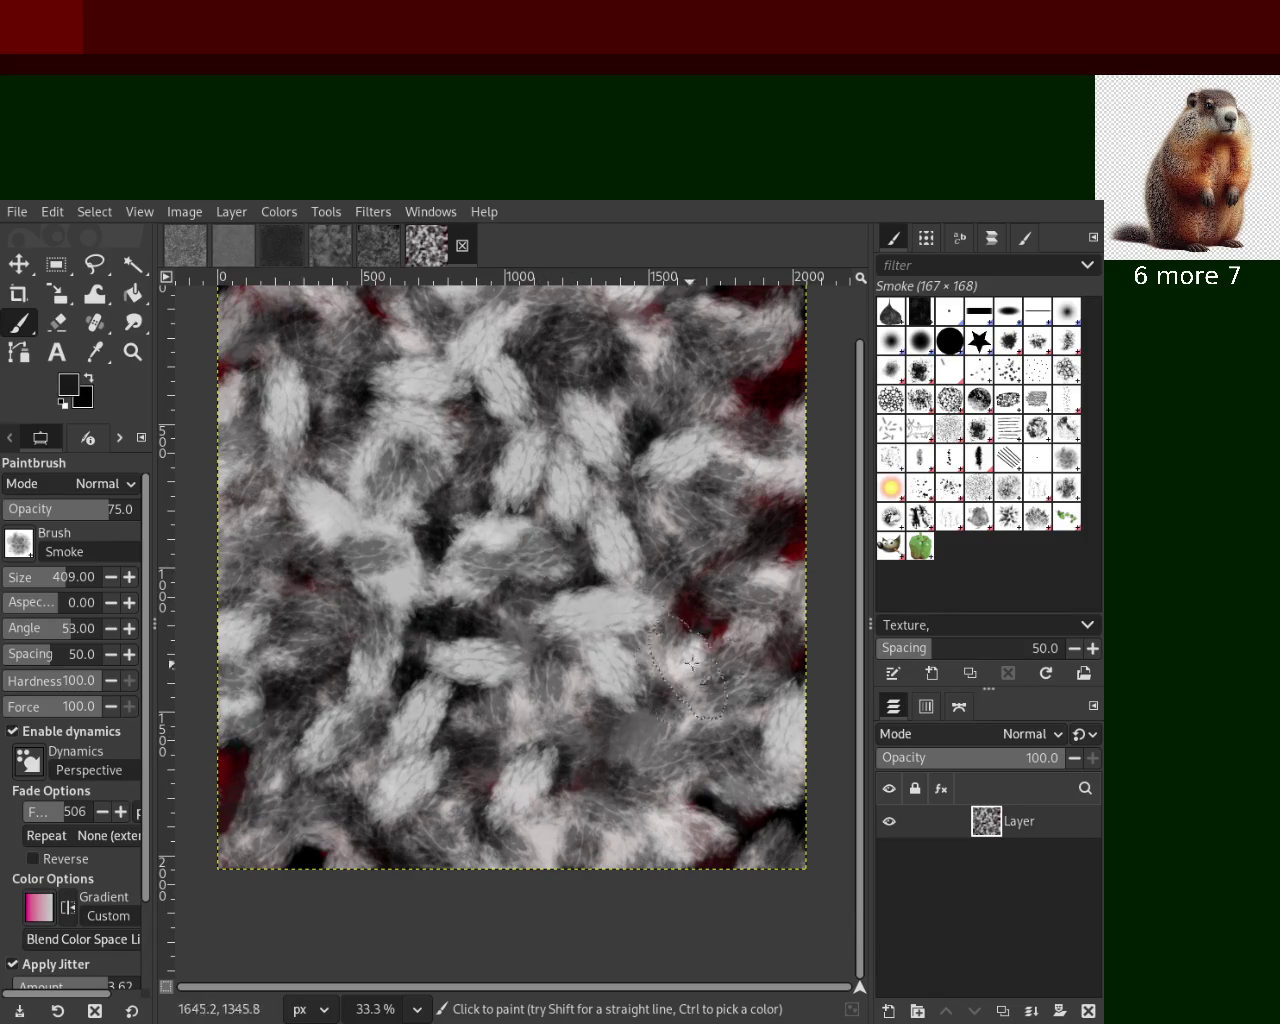
# Paint a darker Smoke-brush stroke over the lower-middle fur tufts
pyautogui.moveTo(582, 665); pyautogui.dragTo(502, 815)
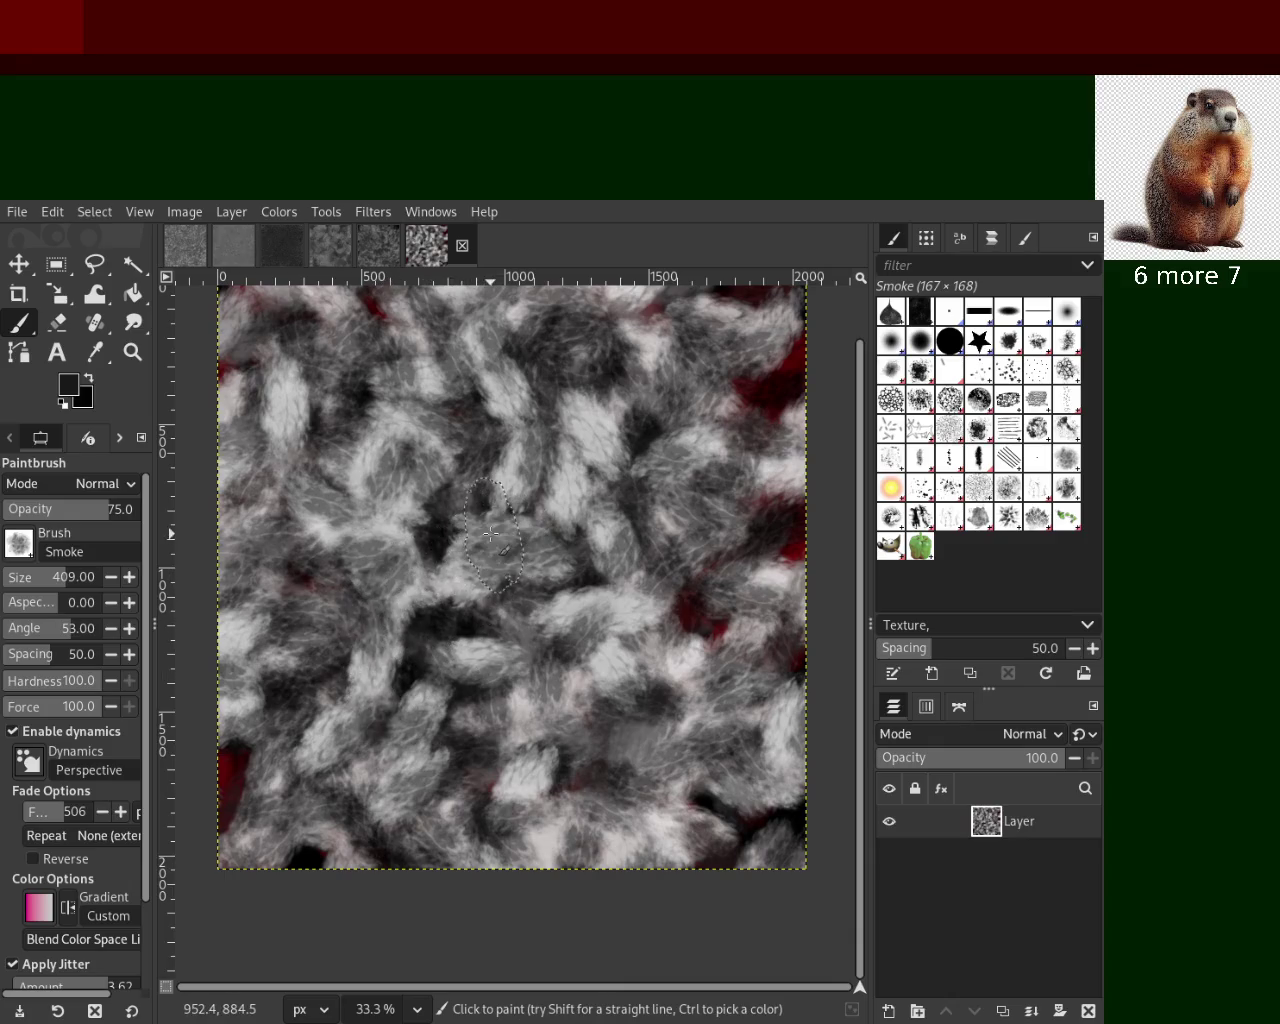
pyautogui.click(132, 352)
pyautogui.press('1')
pyautogui.scroll(-5, 474, 463)
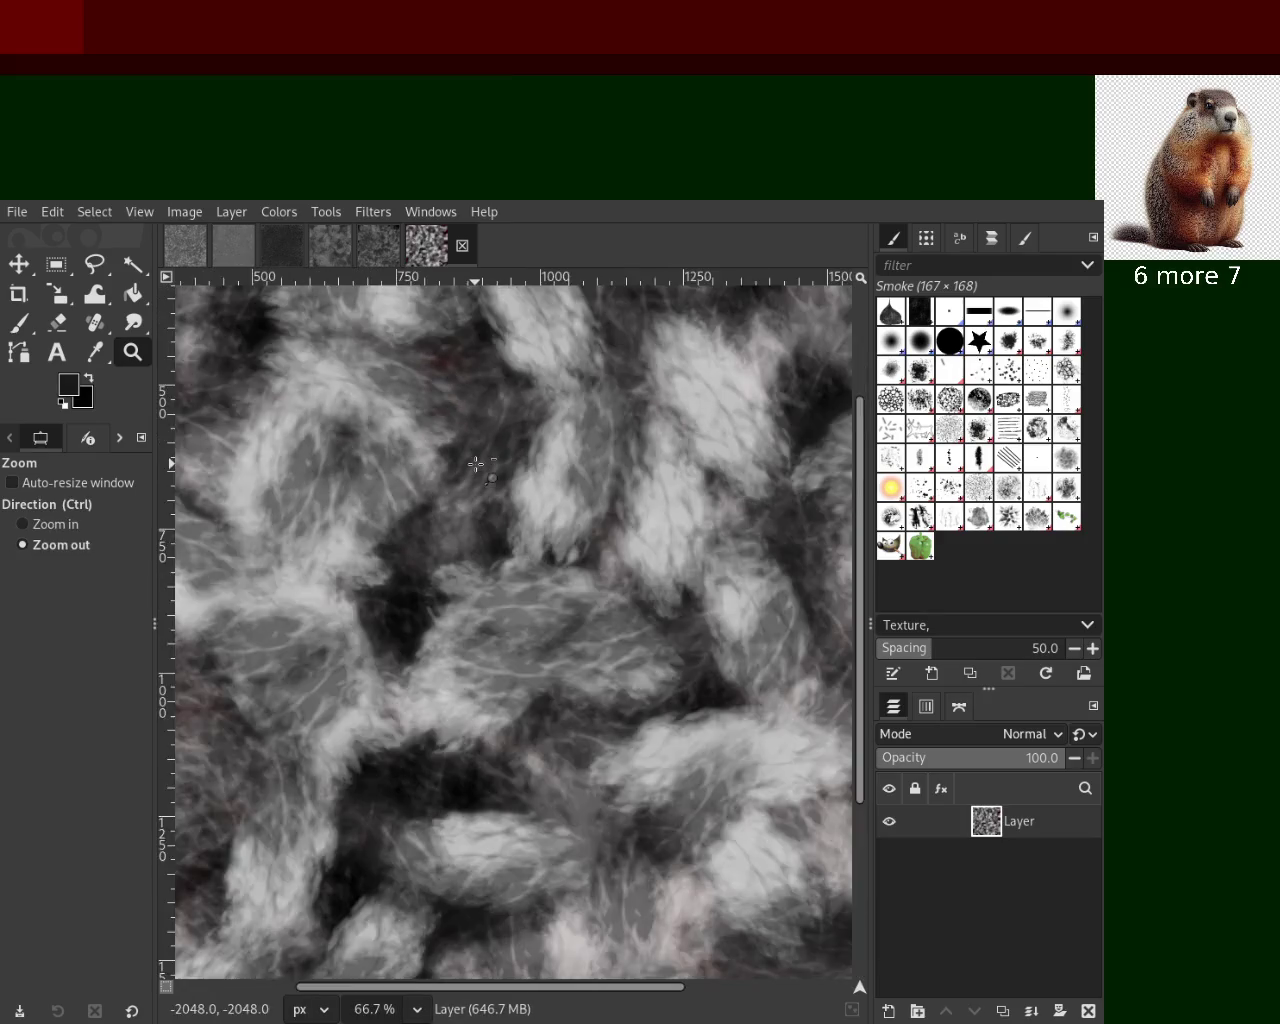
pyautogui.scroll(2, 477, 457)
pyautogui.scroll(-1, 477, 457)
pyautogui.scroll(1, 562, 447)
pyautogui.click(562, 447)
pyautogui.click(562, 447)
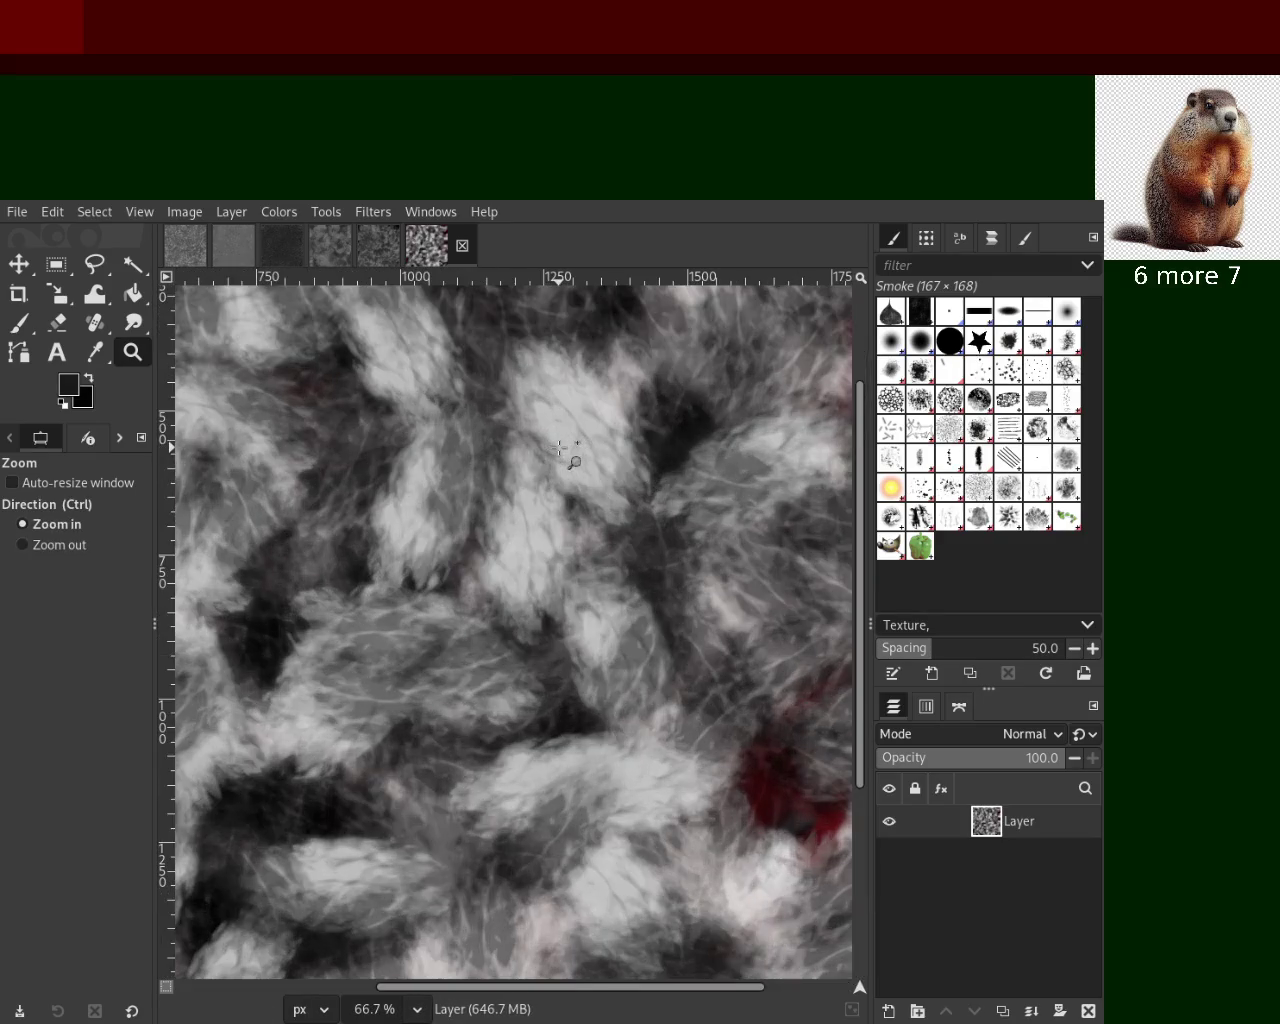
pyautogui.keyDown('ctrl'); pyautogui.click(550, 490); pyautogui.keyUp('ctrl')
pyautogui.keyDown('ctrl'); pyautogui.click(535, 530); pyautogui.keyUp('ctrl')
pyautogui.keyDown('ctrl'); pyautogui.click(535, 530); pyautogui.keyUp('ctrl')
pyautogui.click(522, 566)
pyautogui.click(522, 566)
pyautogui.keyDown('ctrl'); pyautogui.click(530, 530); pyautogui.keyUp('ctrl')
pyautogui.keyDown('ctrl'); pyautogui.click(530, 530); pyautogui.keyUp('ctrl')
pyautogui.click(540, 490)
pyautogui.click(550, 452)
pyautogui.click(550, 451)
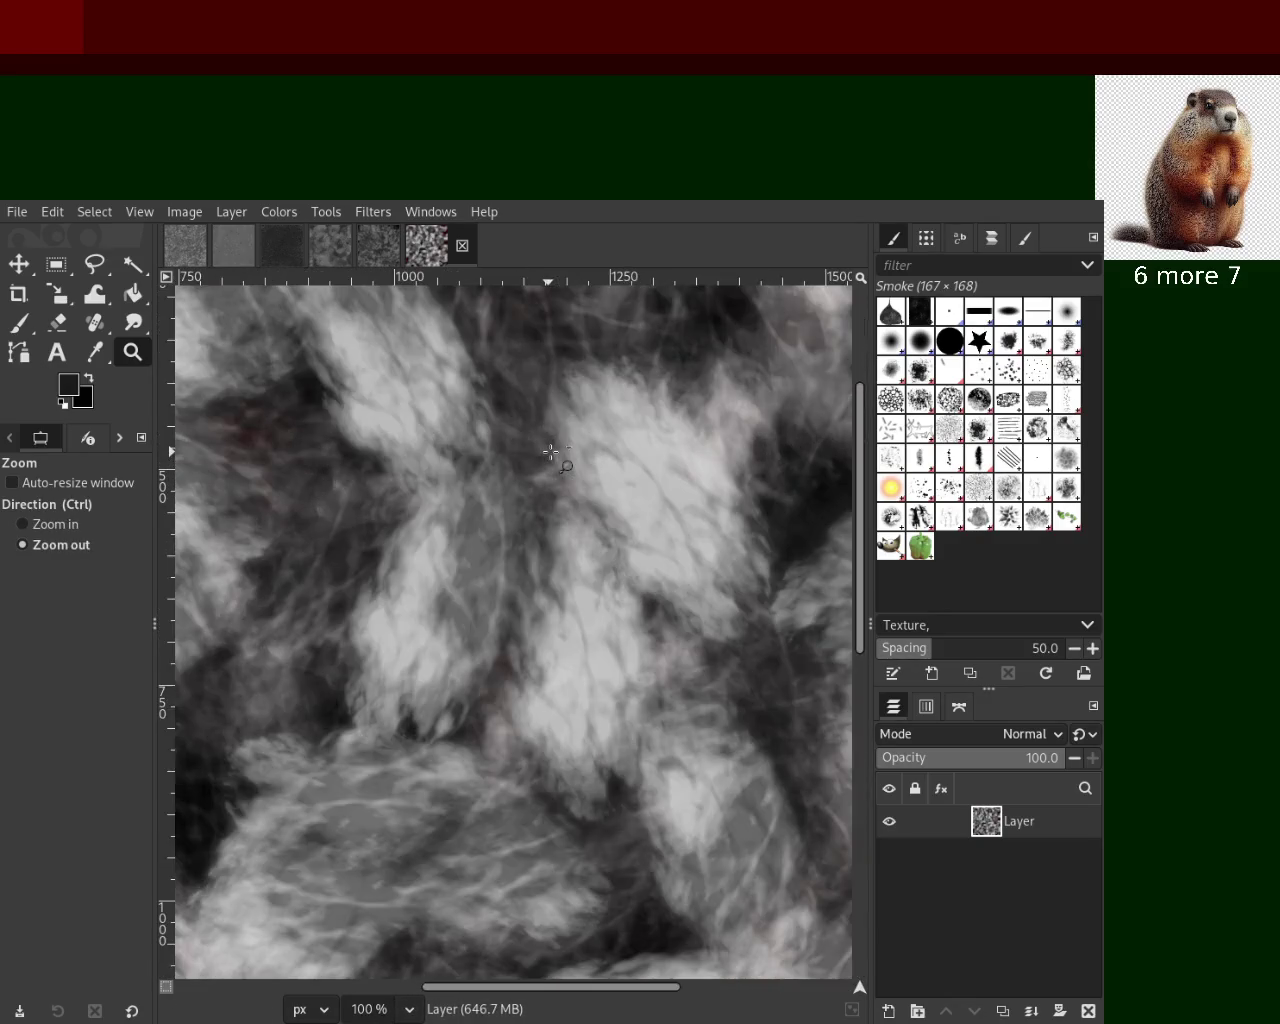
pyautogui.keyDown('ctrl'); pyautogui.click(547, 457); pyautogui.keyUp('ctrl')
pyautogui.keyDown('ctrl'); pyautogui.click(545, 462); pyautogui.keyUp('ctrl')
pyautogui.keyDown('ctrl'); pyautogui.click(542, 468); pyautogui.keyUp('ctrl')
pyautogui.click(538, 475)
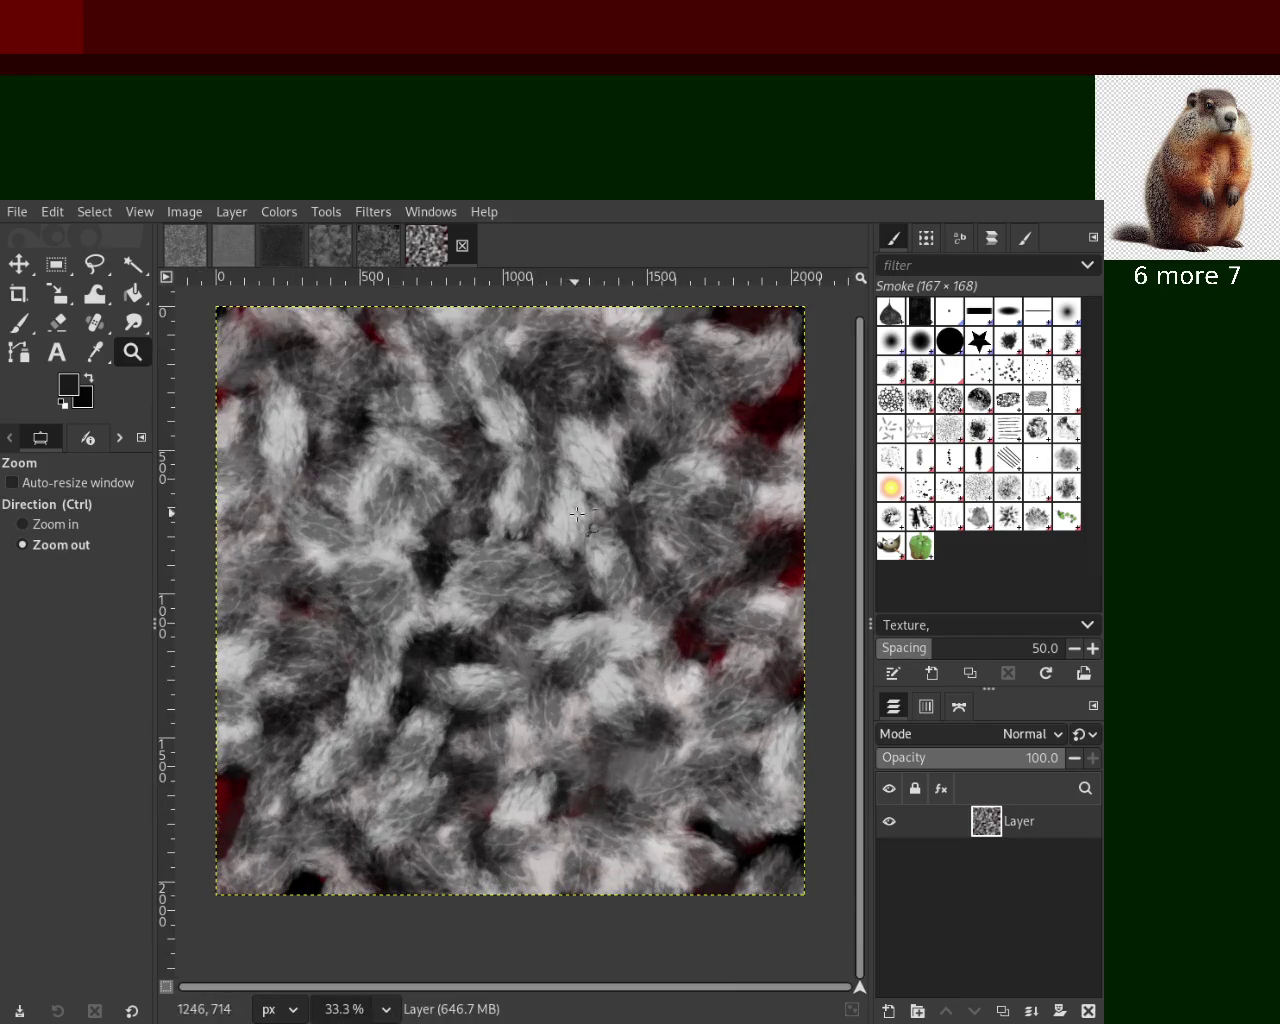
pyautogui.keyDown('ctrl'); pyautogui.click(651, 508); pyautogui.keyUp('ctrl')
pyautogui.click(565, 511)
pyautogui.click(565, 511)
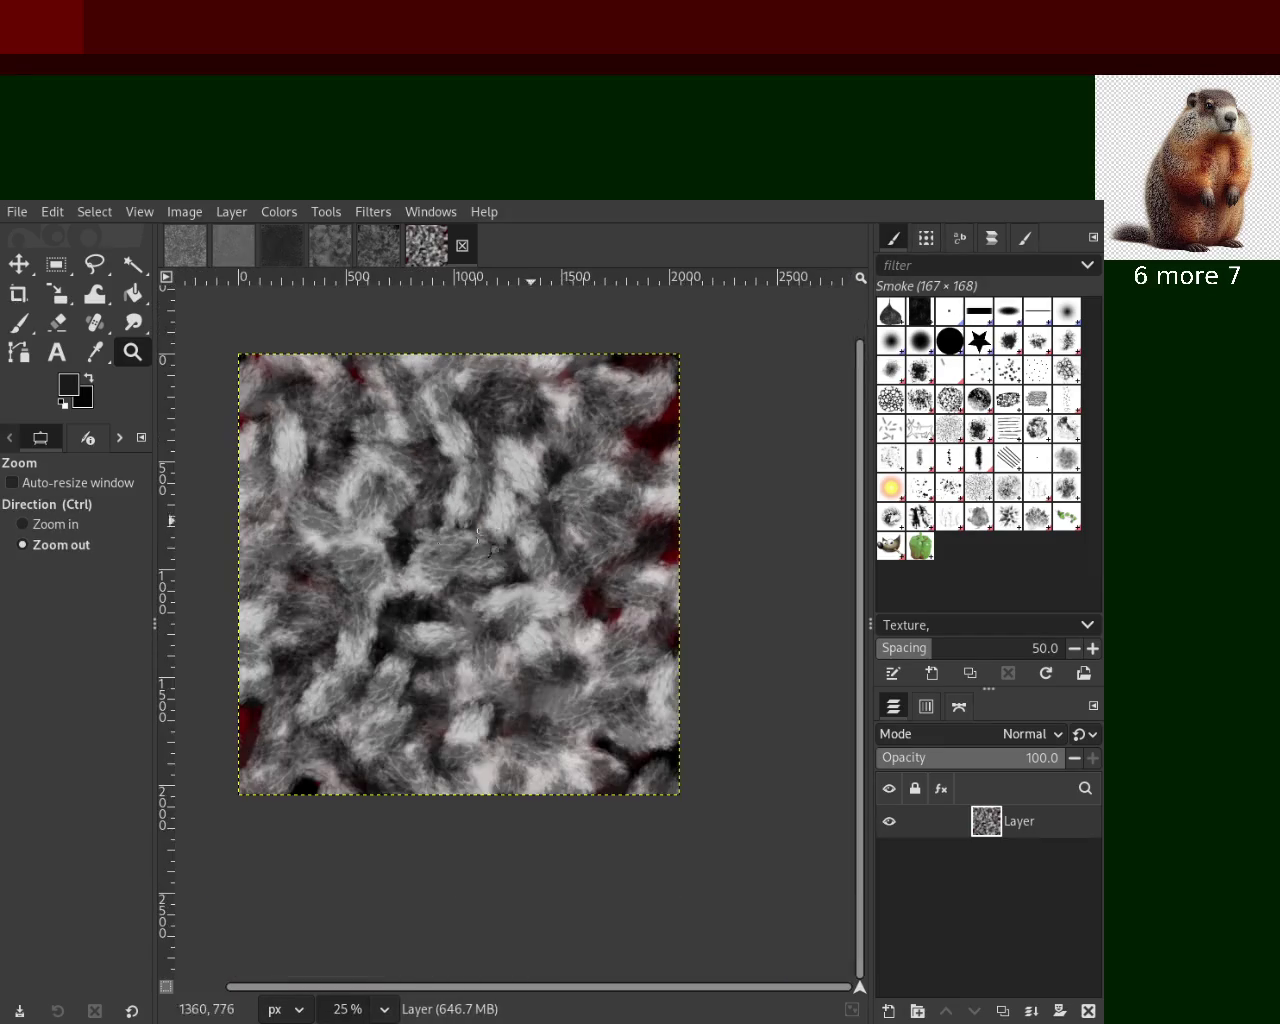
pyautogui.keyDown('ctrl'); pyautogui.click(565, 511); pyautogui.keyUp('ctrl')
pyautogui.press('p')
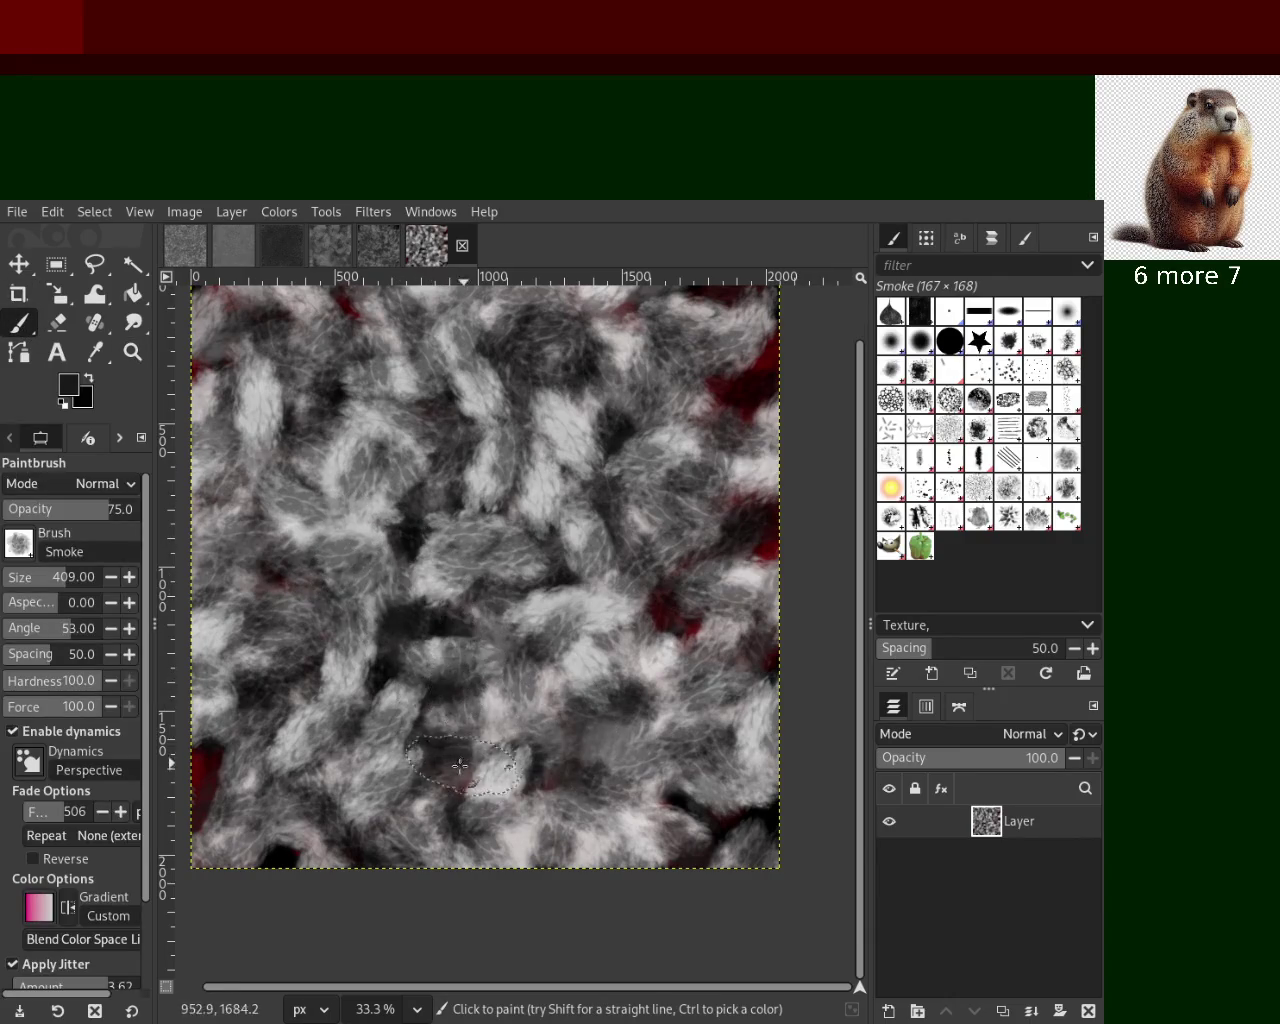
# Paint sampled light-grey smoke strokes more selectively, then add black smoke strokes across the texture
pyautogui.press('ctrl')
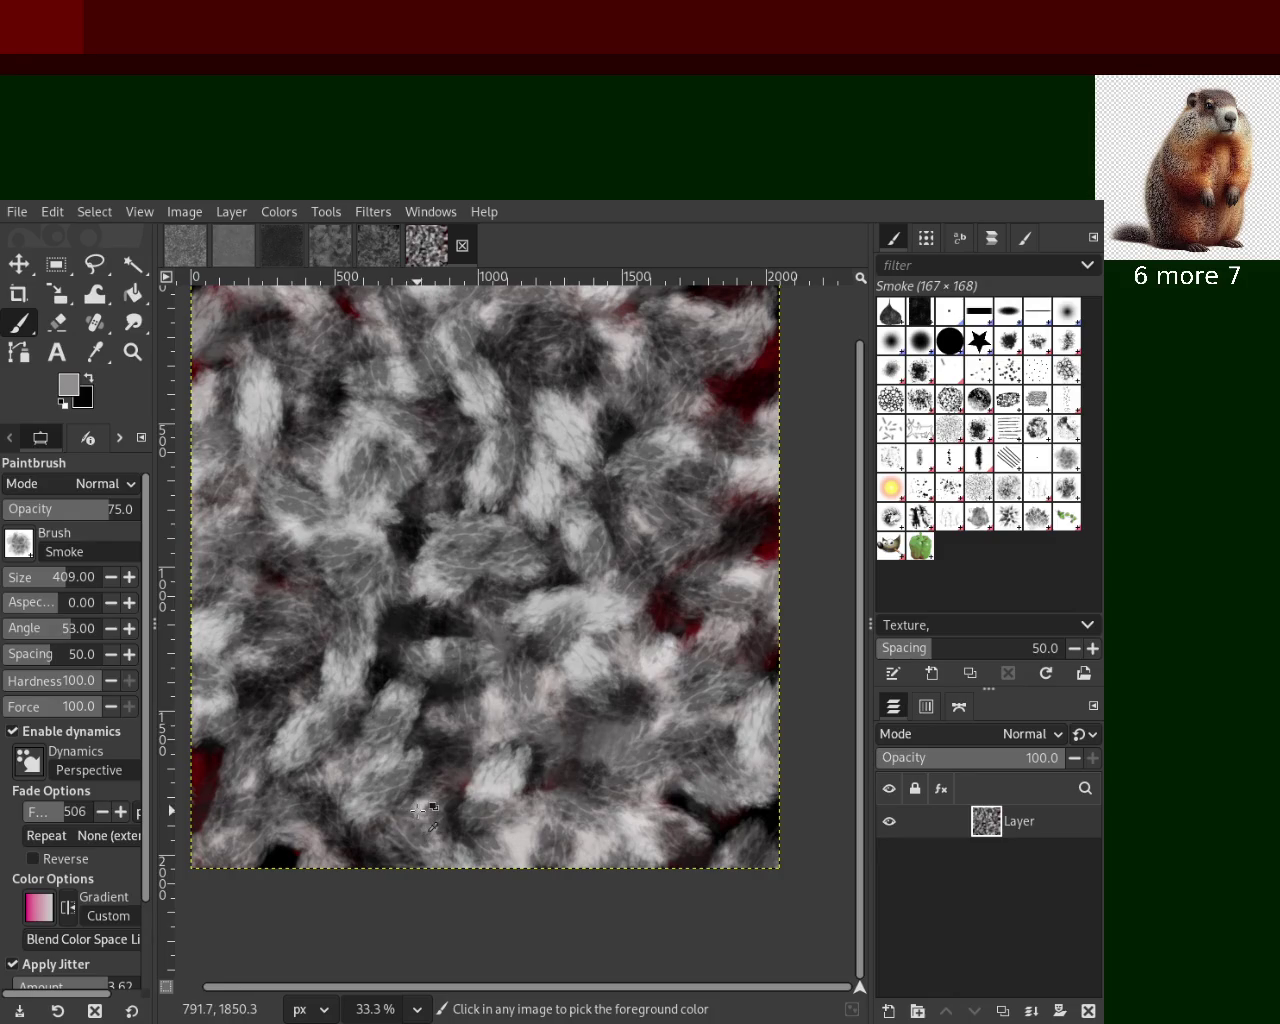
pyautogui.moveTo(420, 810)
pyautogui.mouseDown()
pyautogui.moveTo(270, 445)
pyautogui.moveTo(453, 678)
pyautogui.moveTo(600, 686)
pyautogui.mouseUp()
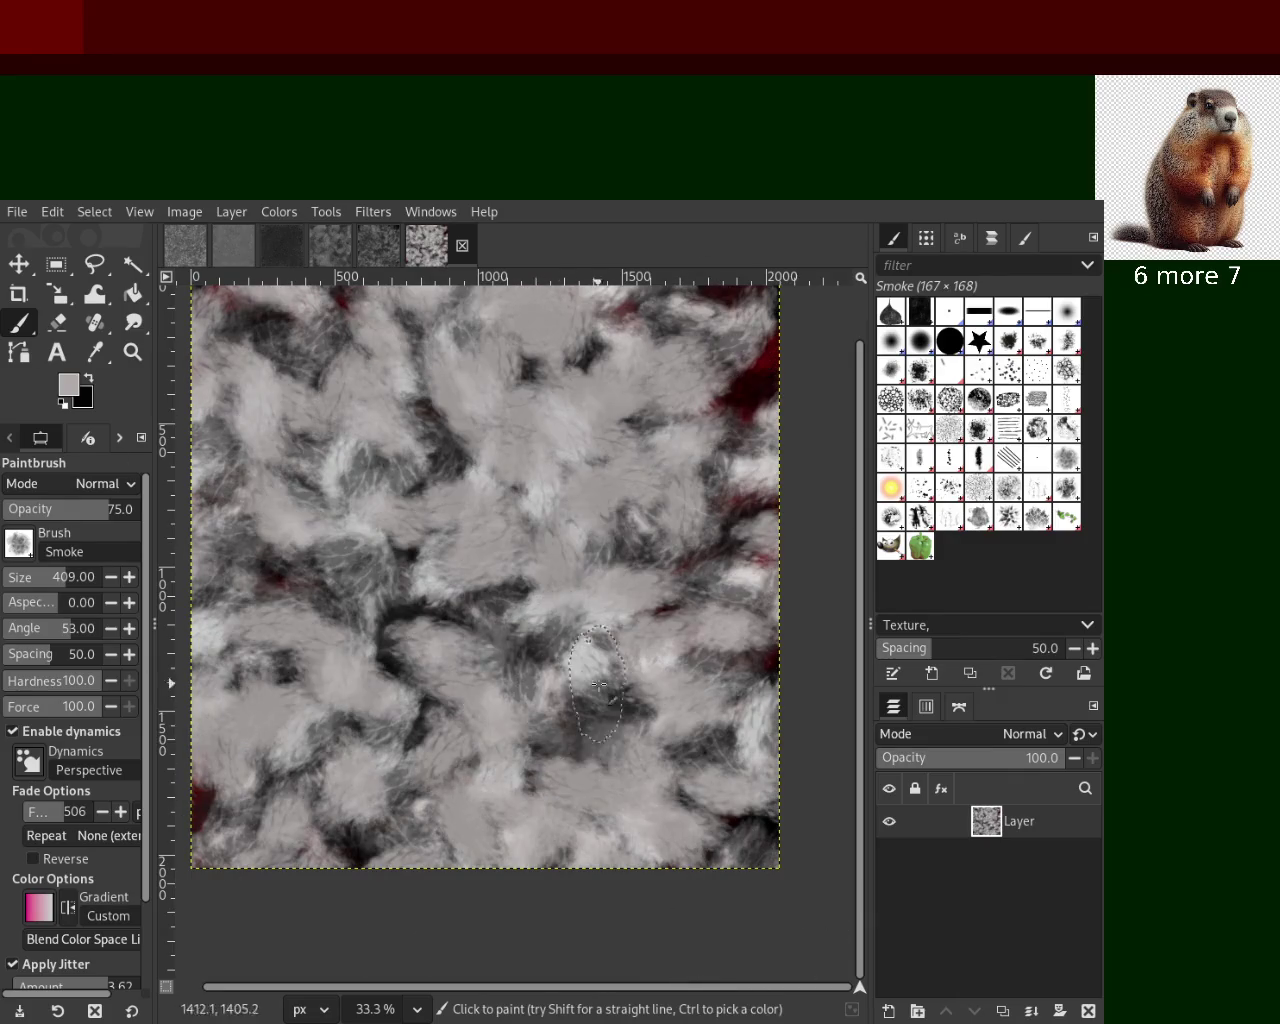
pyautogui.hotkey('ctrl', 'z')
pyautogui.moveTo(567, 580)
pyautogui.mouseDown()
pyautogui.moveTo(290, 880)
pyautogui.moveTo(469, 568)
pyautogui.mouseUp()
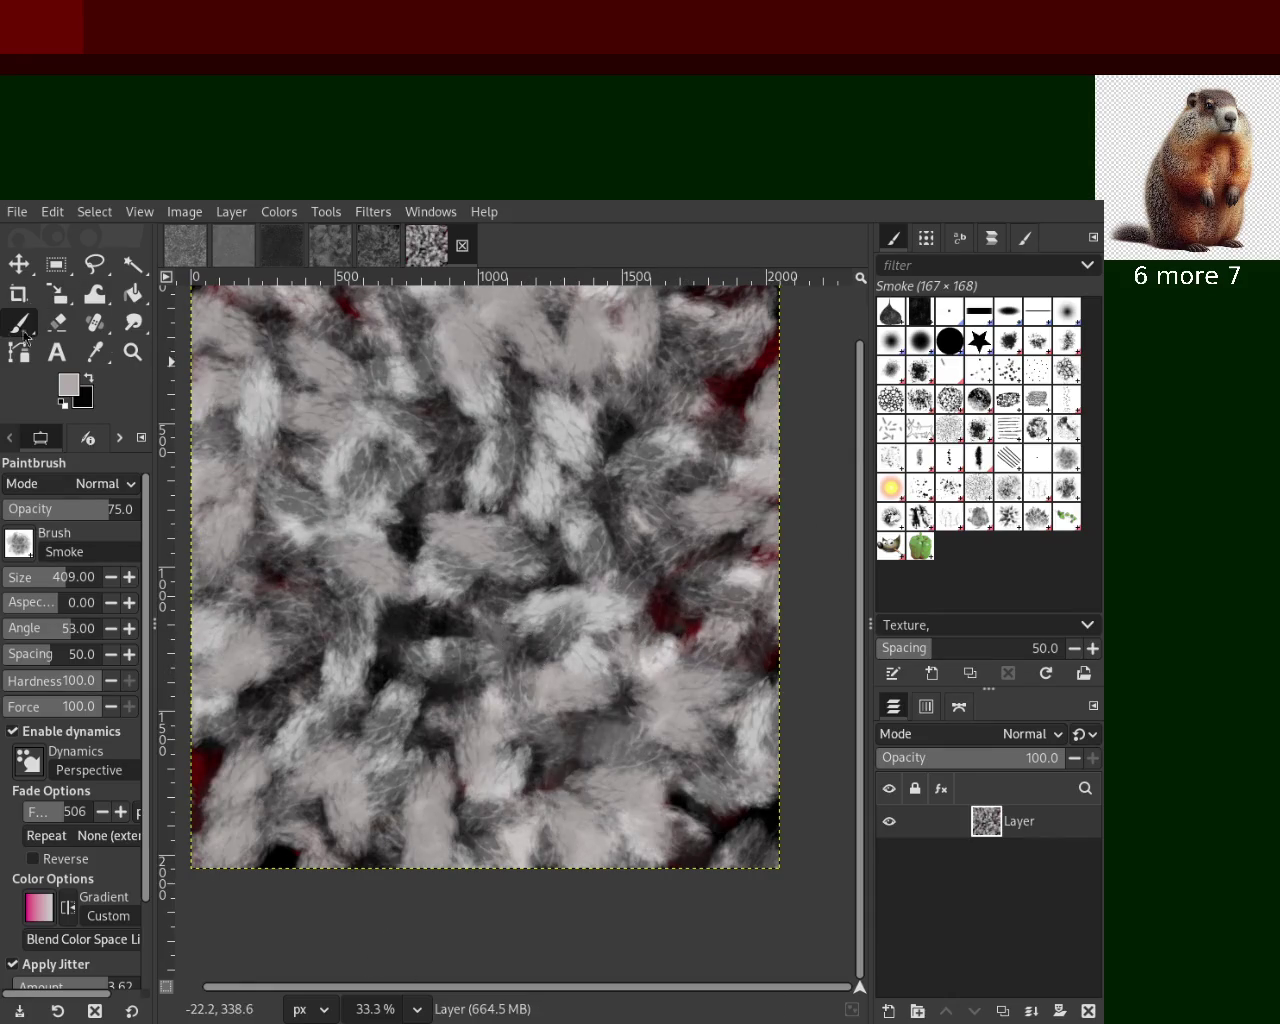
pyautogui.keyDown('ctrl'); pyautogui.click(411, 663); pyautogui.keyUp('ctrl')
pyautogui.moveTo(484, 588)
pyautogui.mouseDown()
pyautogui.moveTo(475, 408)
pyautogui.moveTo(493, 369)
pyautogui.moveTo(619, 347)
pyautogui.moveTo(755, 548)
pyautogui.moveTo(814, 371)
pyautogui.moveTo(877, 657)
pyautogui.moveTo(714, 757)
pyautogui.moveTo(680, 708)
pyautogui.moveTo(609, 658)
pyautogui.moveTo(510, 701)
pyautogui.moveTo(457, 770)
pyautogui.moveTo(680, 857)
pyautogui.moveTo(557, 886)
pyautogui.moveTo(740, 820)
pyautogui.moveTo(308, 905)
pyautogui.moveTo(392, 845)
pyautogui.moveTo(440, 840)
pyautogui.moveTo(262, 815)
pyautogui.moveTo(313, 728)
pyautogui.moveTo(307, 794)
pyautogui.moveTo(351, 601)
pyautogui.moveTo(252, 651)
pyautogui.moveTo(240, 463)
pyautogui.moveTo(225, 560)
pyautogui.moveTo(305, 431)
pyautogui.moveTo(316, 372)
pyautogui.moveTo(610, 480)
pyautogui.moveTo(585, 600)
pyautogui.moveTo(650, 760)
pyautogui.moveTo(748, 728)
pyautogui.moveTo(462, 853)
pyautogui.moveTo(420, 750)
pyautogui.moveTo(365, 801)
pyautogui.moveTo(338, 788)
pyautogui.mouseUp()
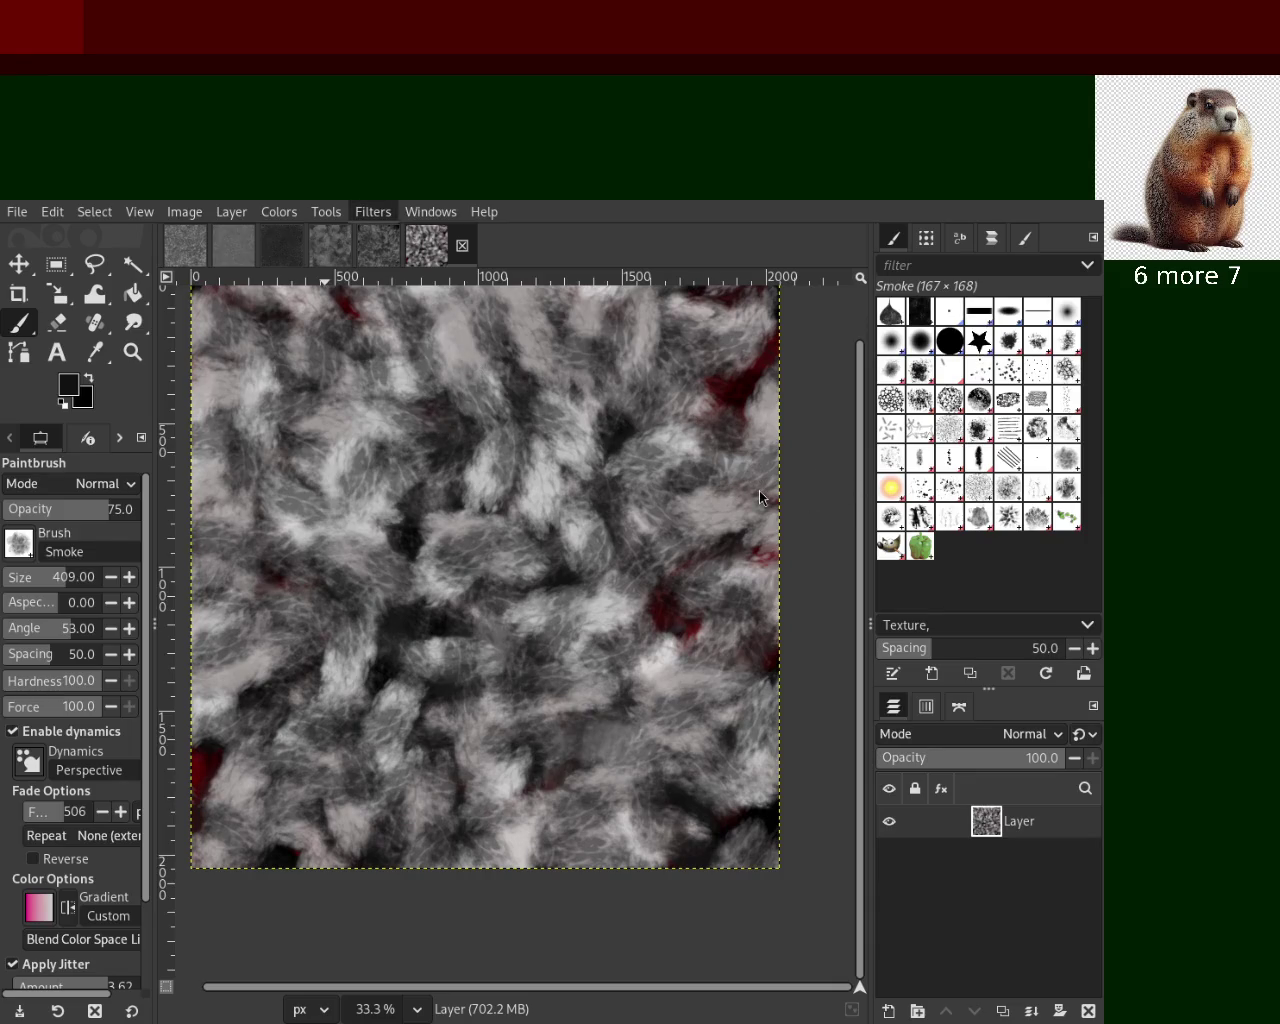
# Apply Unsharp Mask sharpening to the fur layer and zoom in to check the strands
pyautogui.hotkey('ctrl', 'f')
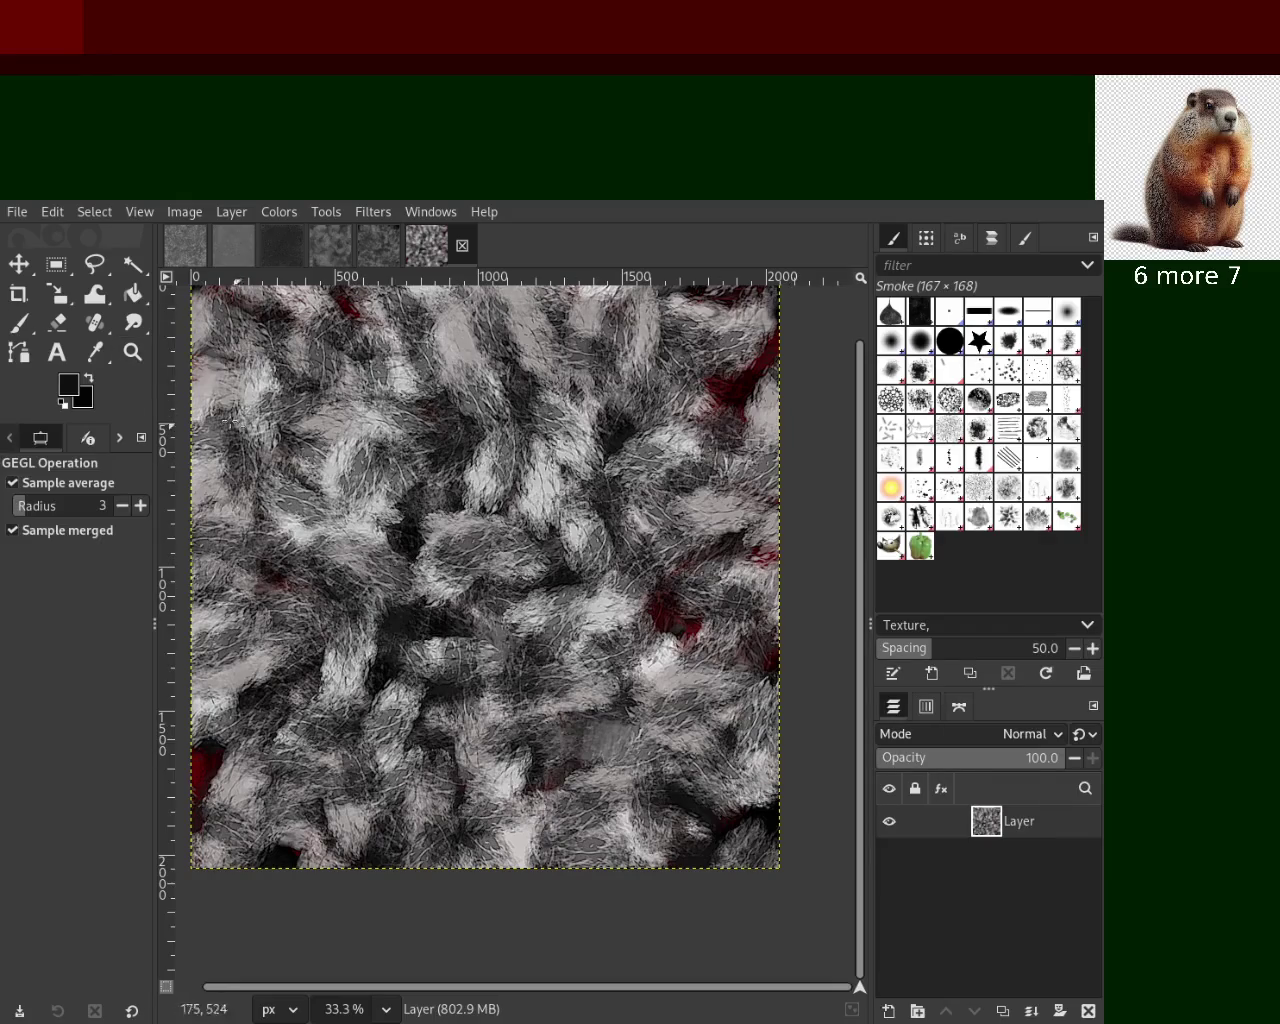
pyautogui.click(132, 352)
pyautogui.click(600, 540)
pyautogui.keyDown('ctrl'); pyautogui.click(600, 540); pyautogui.keyUp('ctrl')
pyautogui.keyDown('ctrl'); pyautogui.click(600, 540); pyautogui.keyUp('ctrl')
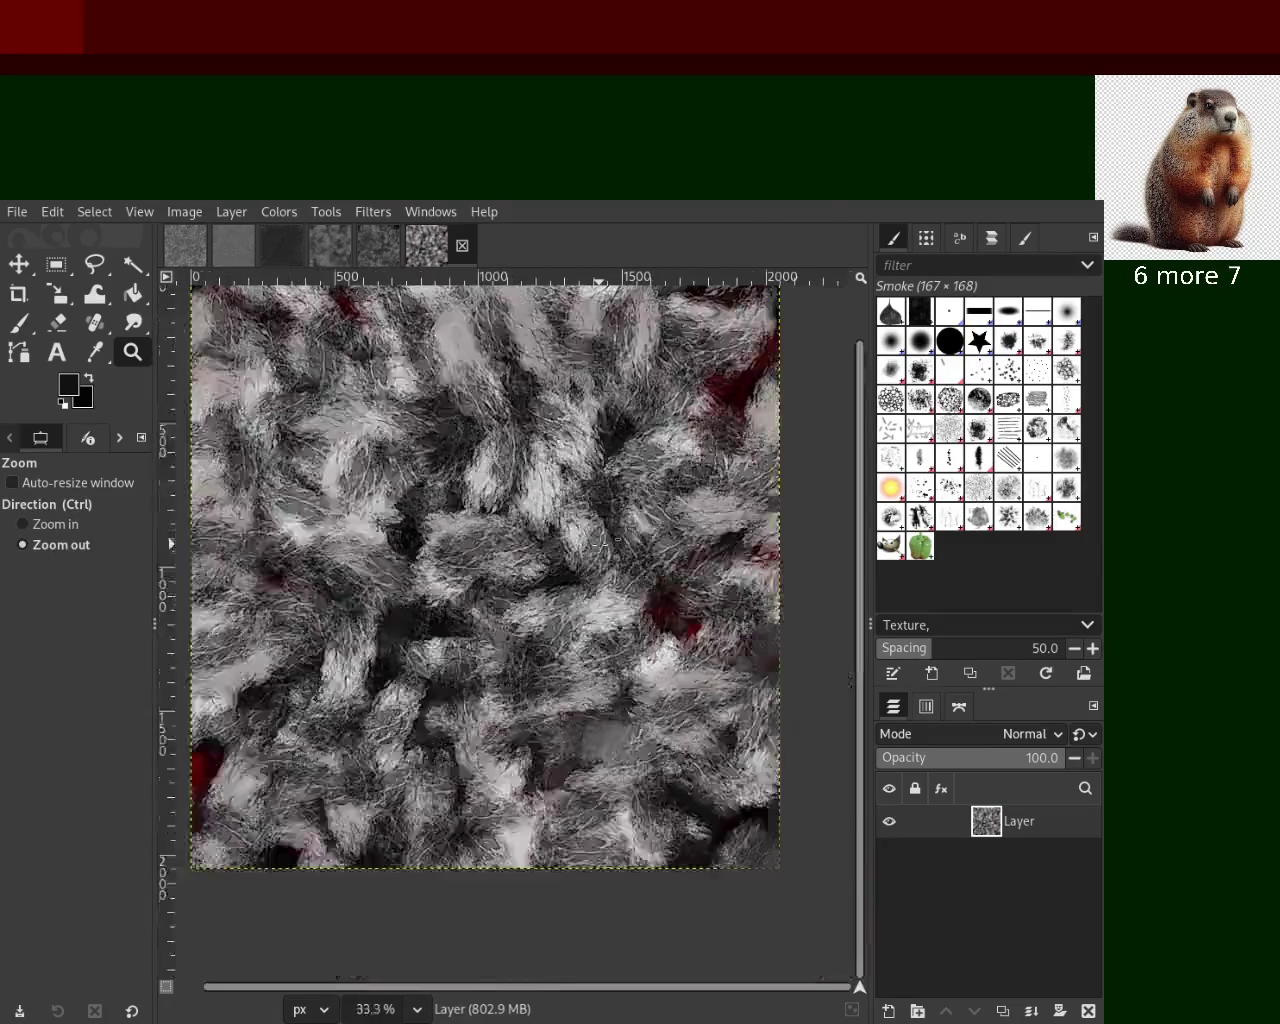
pyautogui.click(605, 540)
pyautogui.keyDown('ctrl'); pyautogui.click(605, 540); pyautogui.keyUp('ctrl')
pyautogui.keyDown('ctrl'); pyautogui.click(605, 540); pyautogui.keyUp('ctrl')
pyautogui.click(716, 507)
pyautogui.keyDown('ctrl'); pyautogui.click(716, 507); pyautogui.keyUp('ctrl')
pyautogui.click(716, 507)
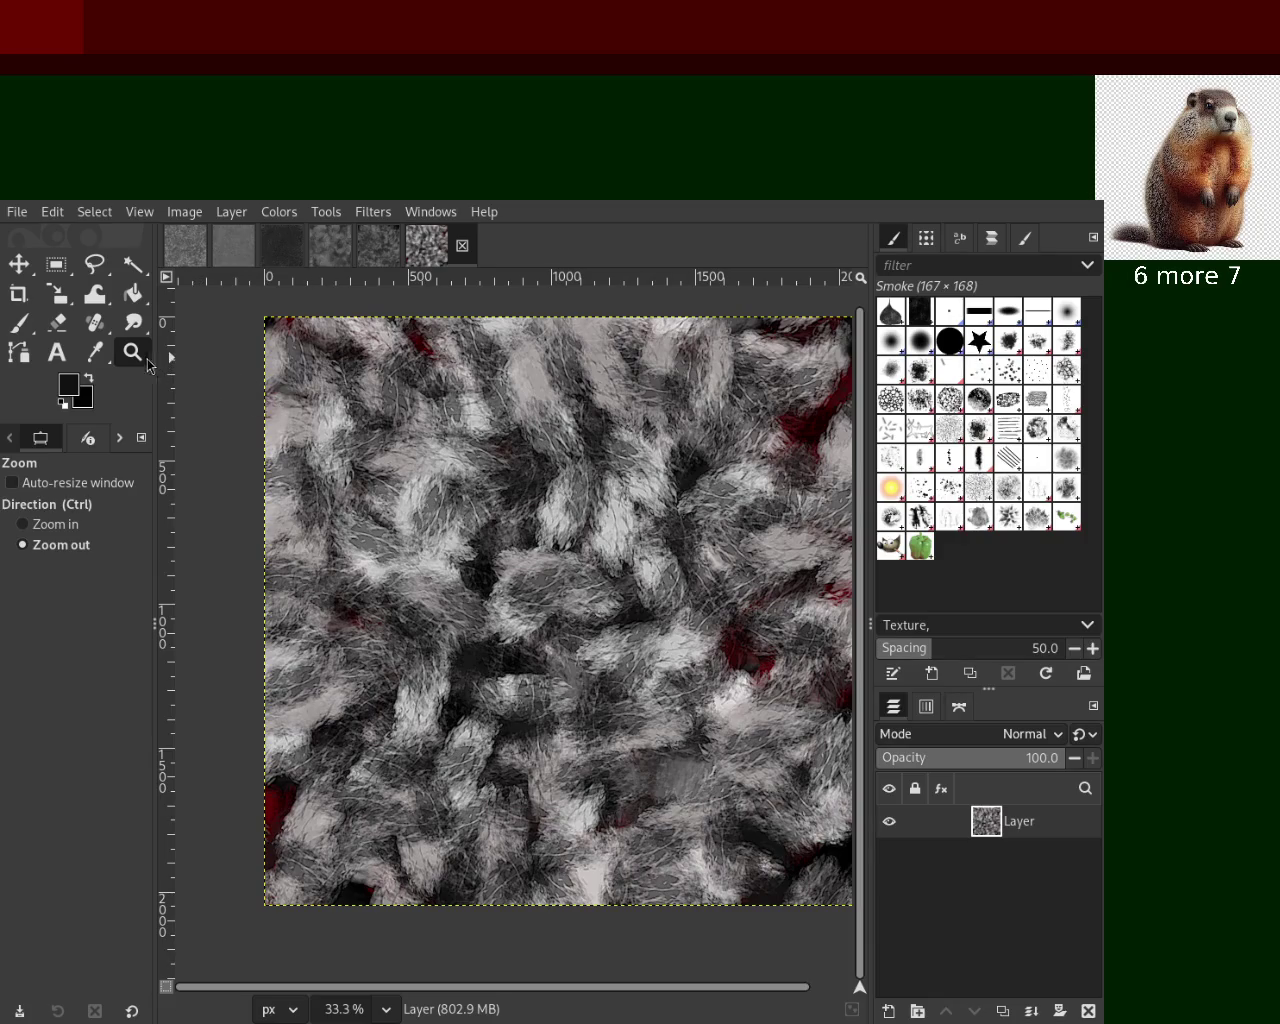
pyautogui.keyDown('ctrl'); pyautogui.click(600, 452); pyautogui.keyUp('ctrl')
pyautogui.keyDown('ctrl'); pyautogui.click(600, 452); pyautogui.keyUp('ctrl')
pyautogui.keyDown('ctrl'); pyautogui.click(677, 487); pyautogui.keyUp('ctrl')
pyautogui.click(677, 487)
pyautogui.click(677, 487)
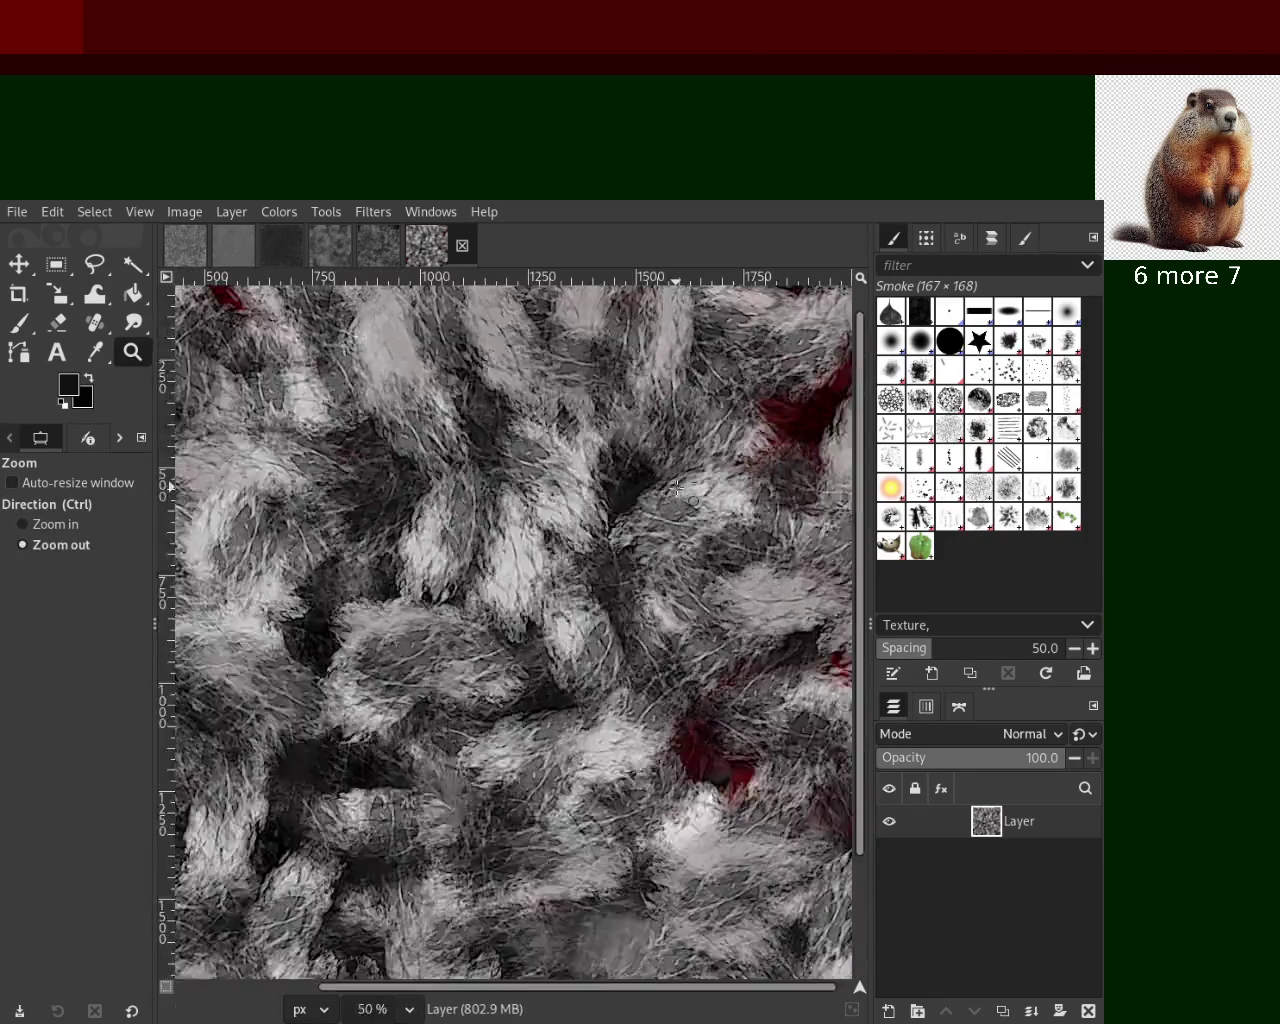
pyautogui.click(677, 487)
pyautogui.click(578, 555)
pyautogui.keyDown('ctrl'); pyautogui.click(563, 570); pyautogui.keyUp('ctrl')
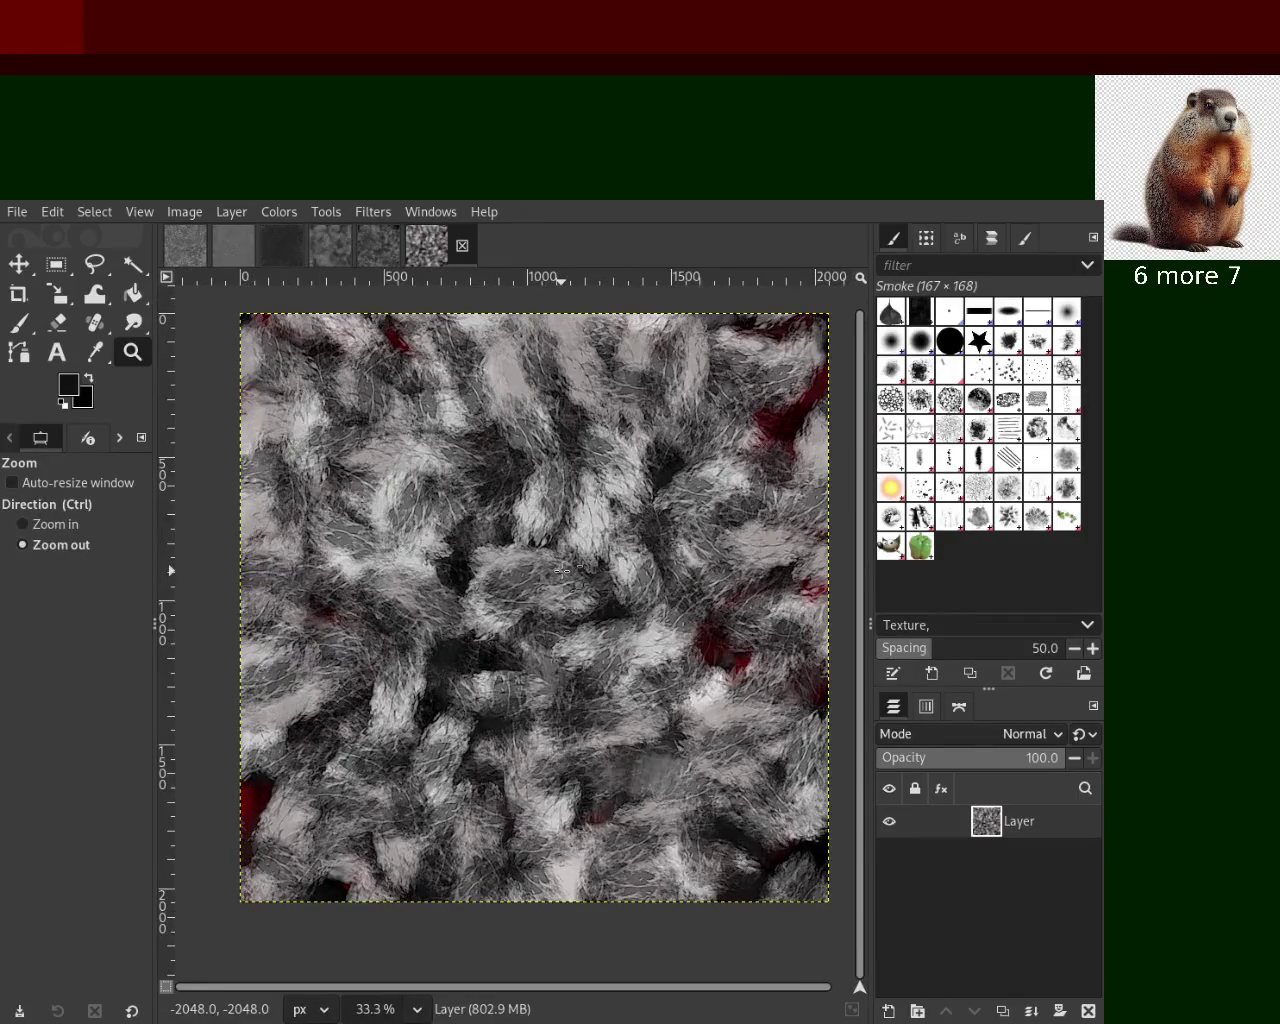
pyautogui.click(563, 570)
pyautogui.keyDown('ctrl'); pyautogui.click(545, 530); pyautogui.keyUp('ctrl')
pyautogui.keyDown('ctrl'); pyautogui.click(545, 530); pyautogui.keyUp('ctrl')
pyautogui.click(545, 520)
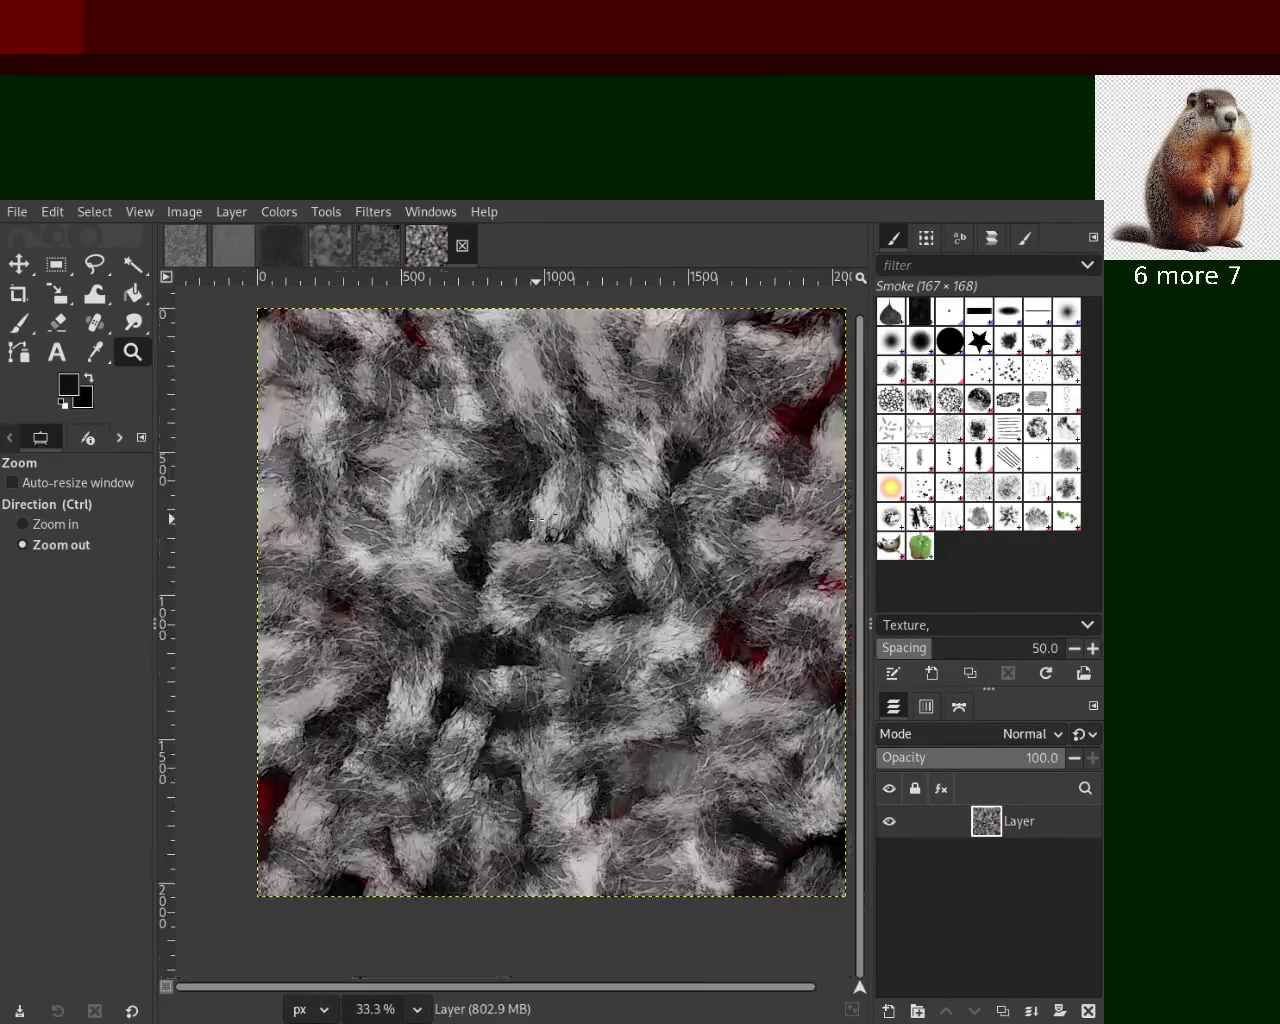
pyautogui.keyDown('ctrl'); pyautogui.click(545, 520); pyautogui.keyUp('ctrl')
pyautogui.keyDown('ctrl'); pyautogui.click(545, 520); pyautogui.keyUp('ctrl')
pyautogui.click(583, 497)
pyautogui.click(583, 497)
pyautogui.keyDown('ctrl'); pyautogui.click(581, 497); pyautogui.keyUp('ctrl')
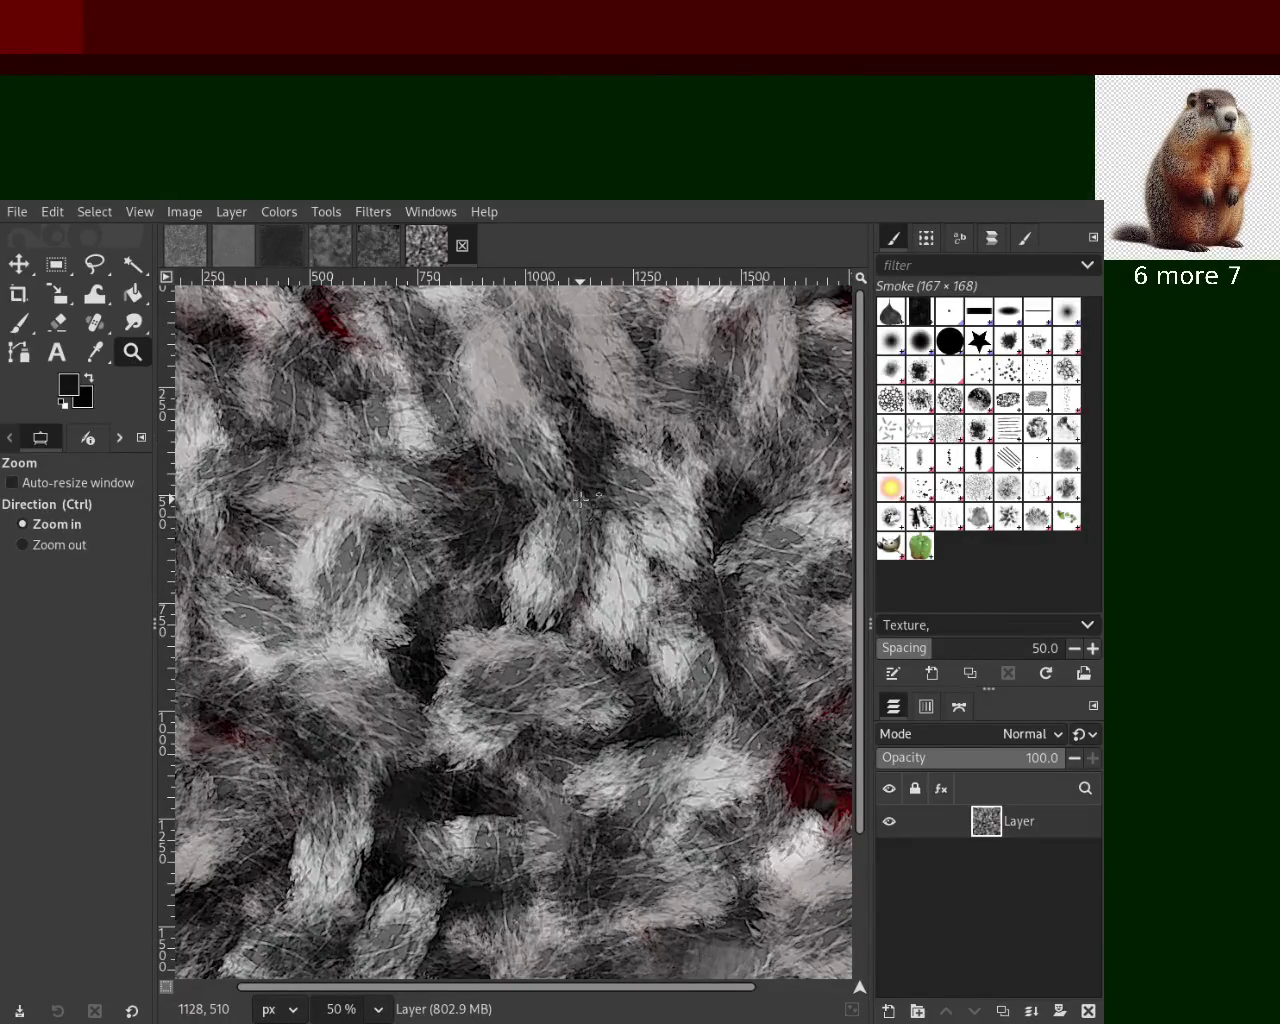
pyautogui.press('ctrl')
pyautogui.press('ctrl')
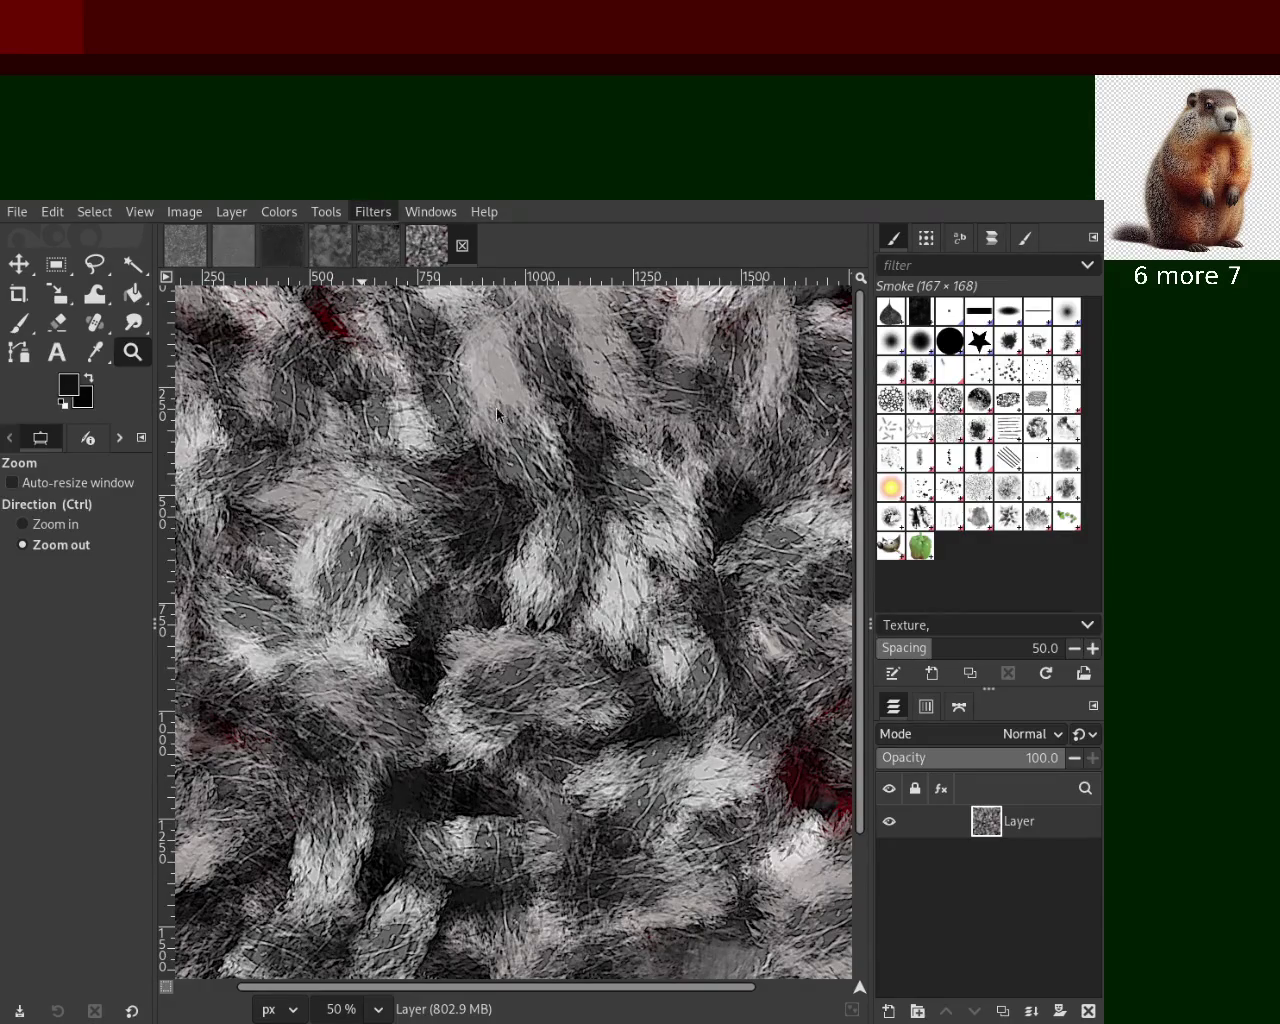
# Repeat the sharpening filter on the fur layer and zoom in to compare the result
pyautogui.hotkey('ctrl', 'f')
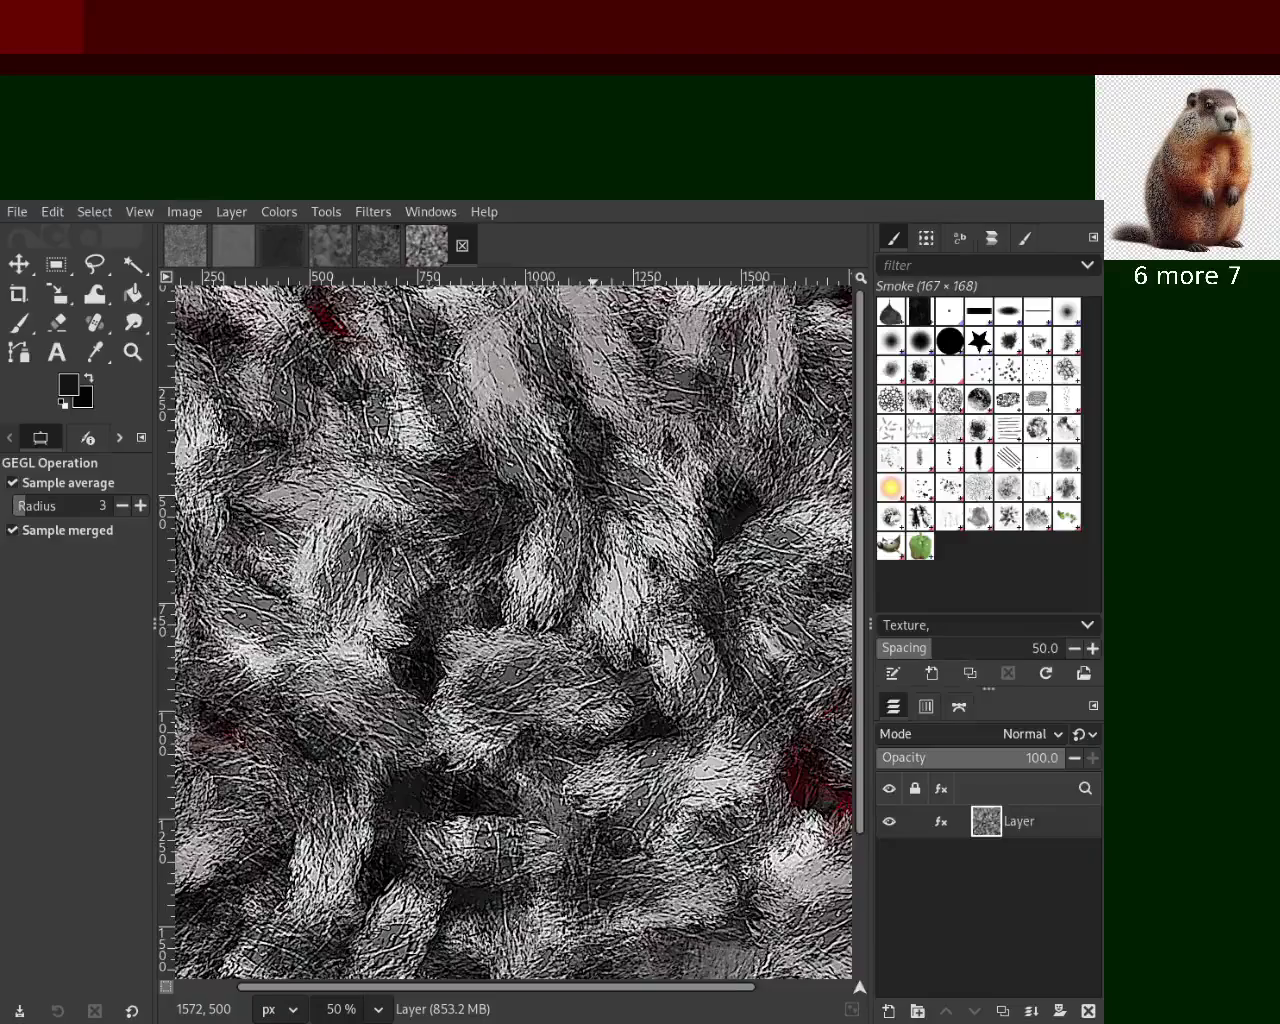
pyautogui.click(132, 352)
pyautogui.click(540, 500)
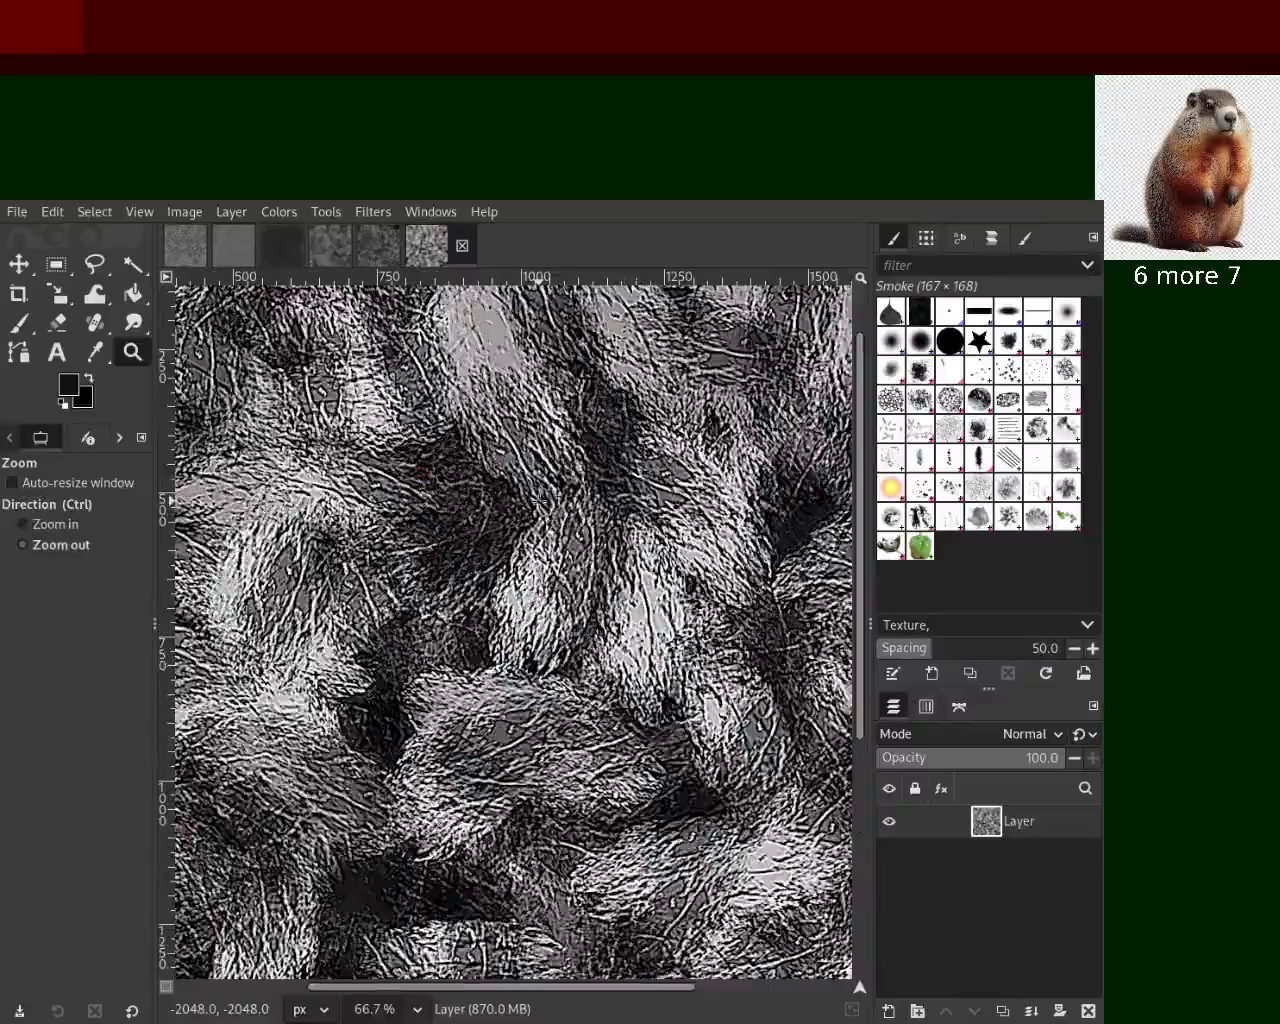
pyautogui.keyDown('ctrl'); pyautogui.click(540, 500); pyautogui.keyUp('ctrl')
pyautogui.keyDown('ctrl'); pyautogui.click(540, 500); pyautogui.keyUp('ctrl')
pyautogui.click(569, 482)
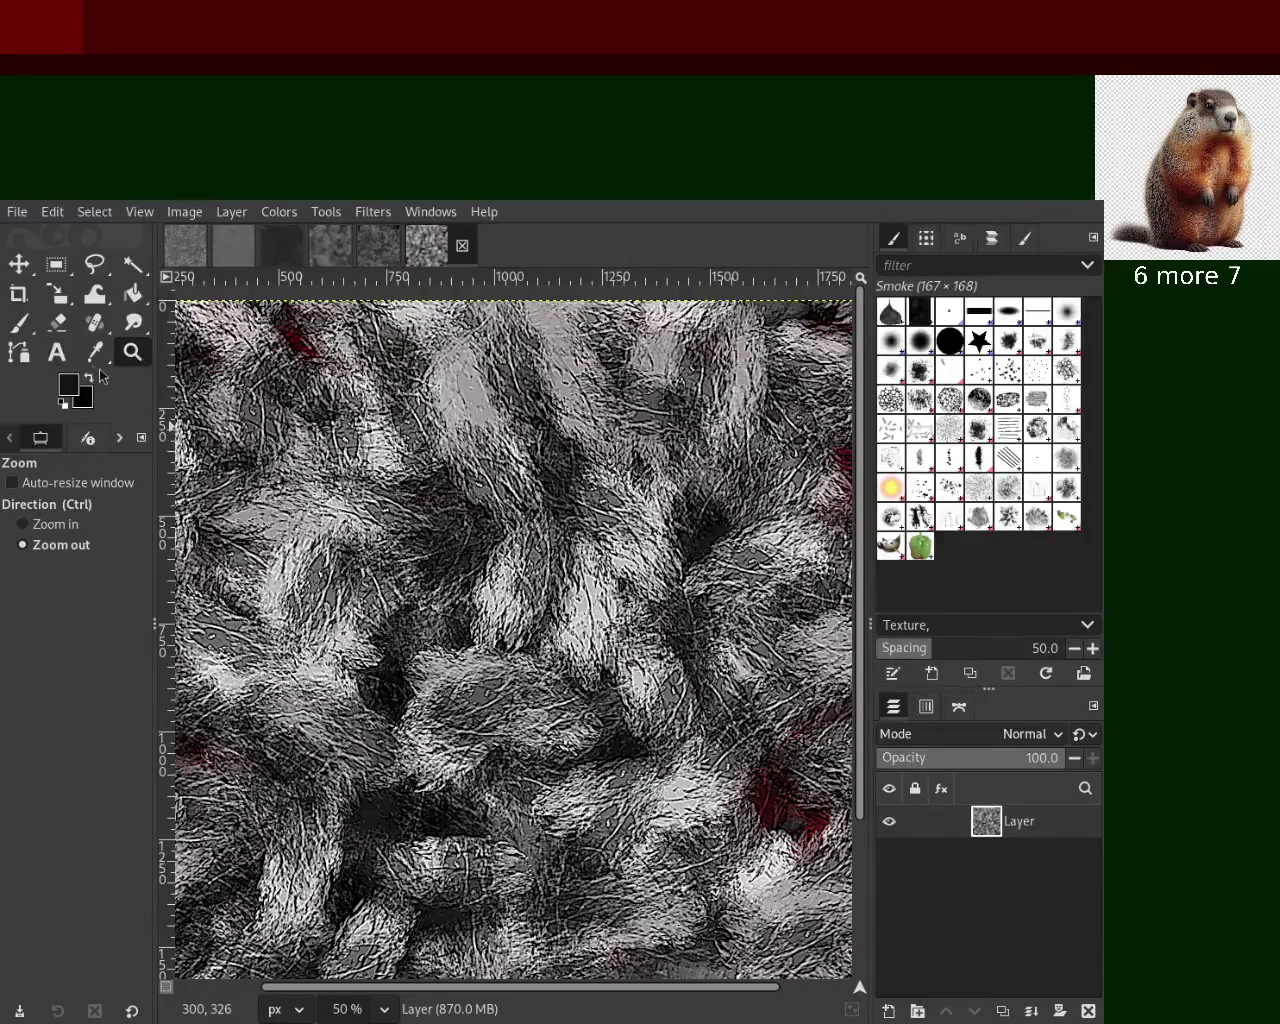
pyautogui.scroll(-2, 514, 640)
pyautogui.scroll(1, 514, 640)
pyautogui.scroll(1, 715, 560)
pyautogui.scroll(-2, 650, 600)
pyautogui.scroll(1, 600, 620)
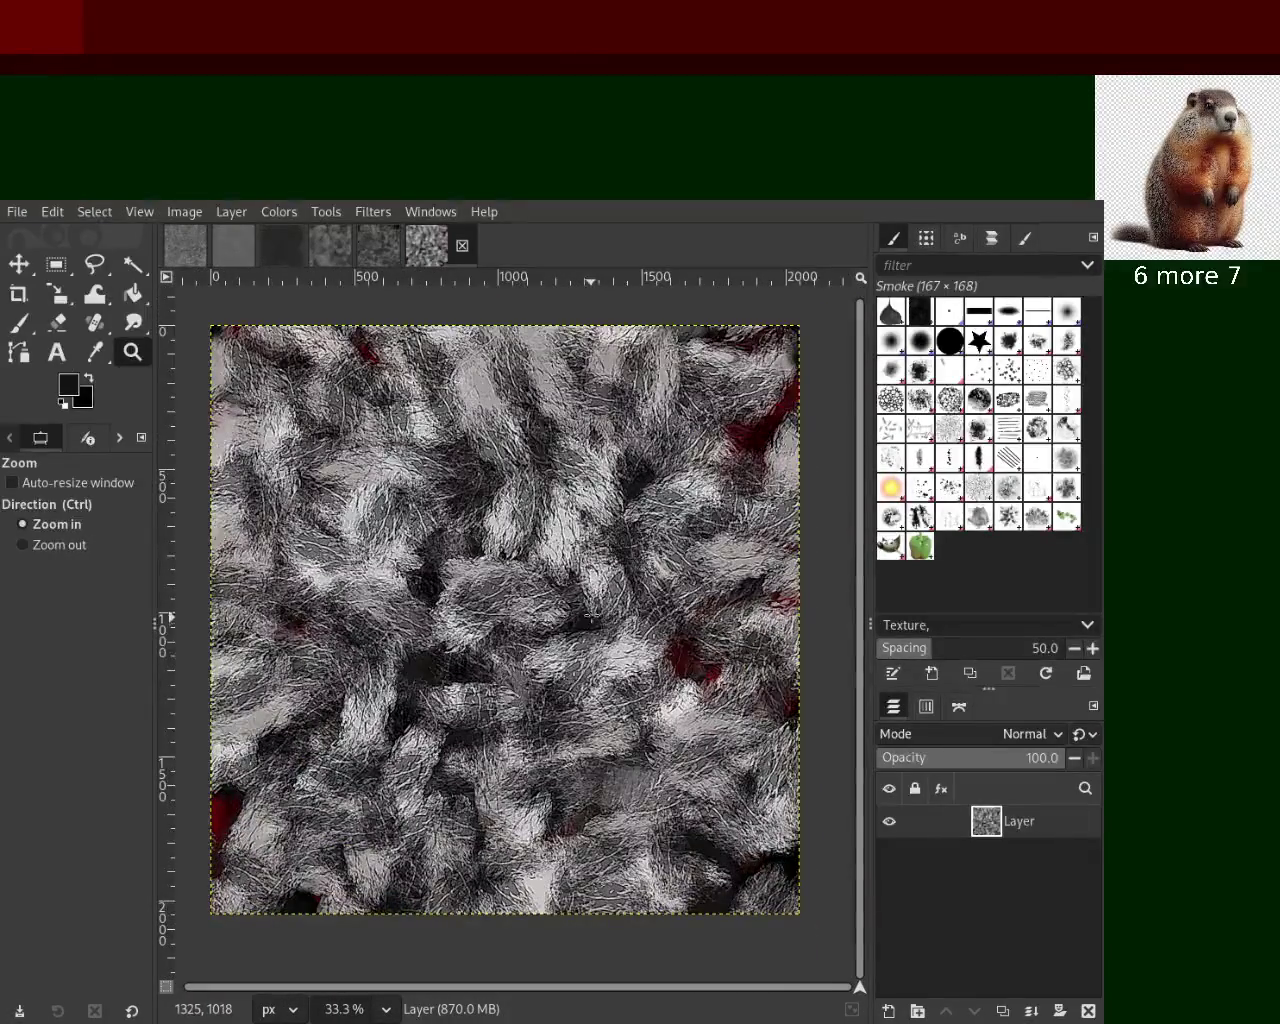
pyautogui.scroll(1, 588, 620)
pyautogui.scroll(1, 630, 570)
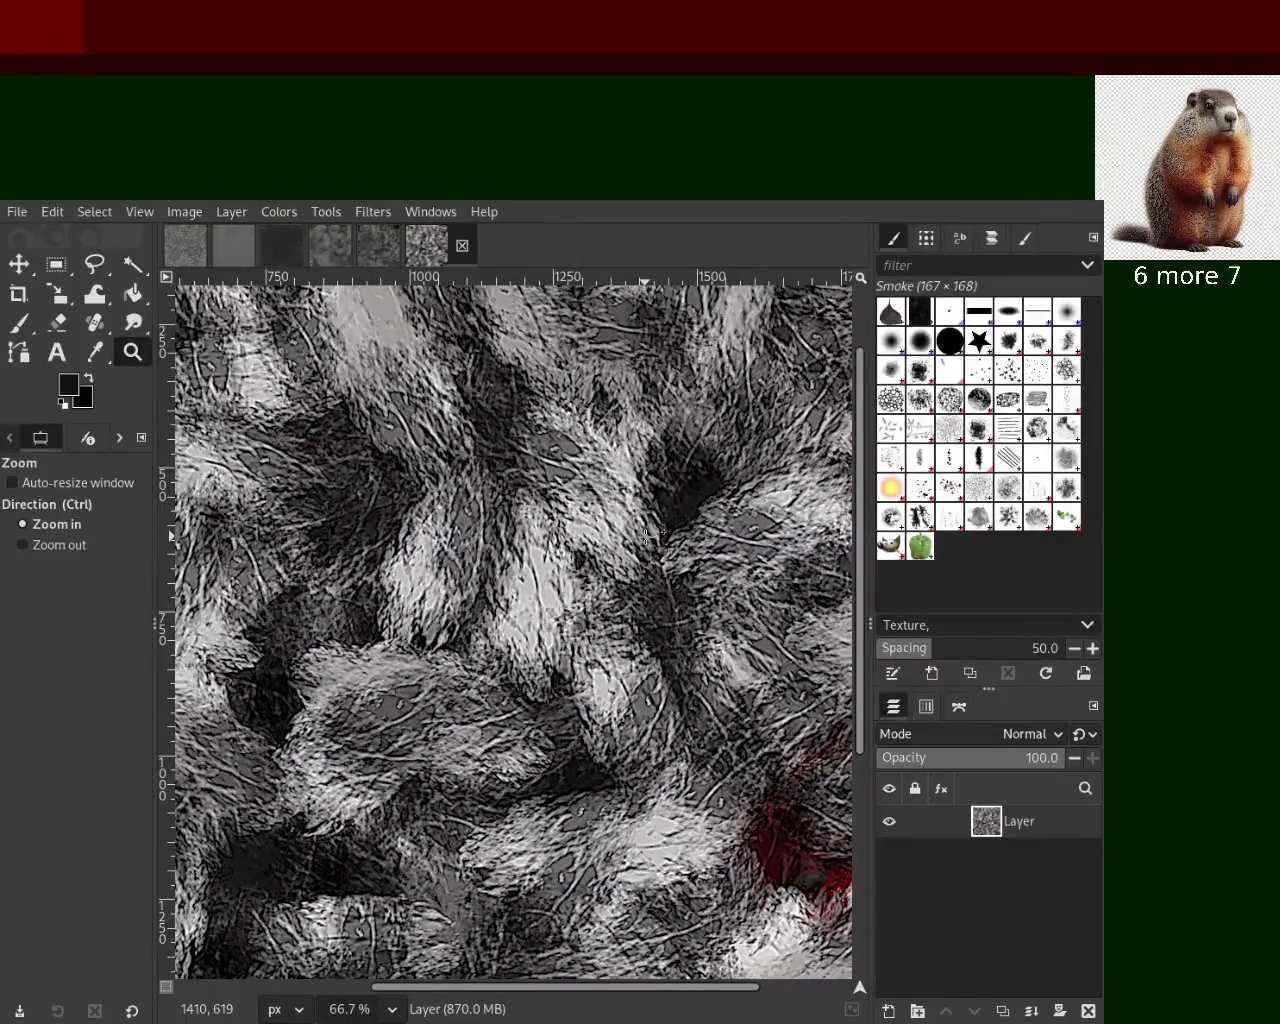
pyautogui.keyDown('ctrl'); pyautogui.click(648, 535); pyautogui.keyUp('ctrl')
pyautogui.keyDown('ctrl'); pyautogui.click(648, 535); pyautogui.keyUp('ctrl')
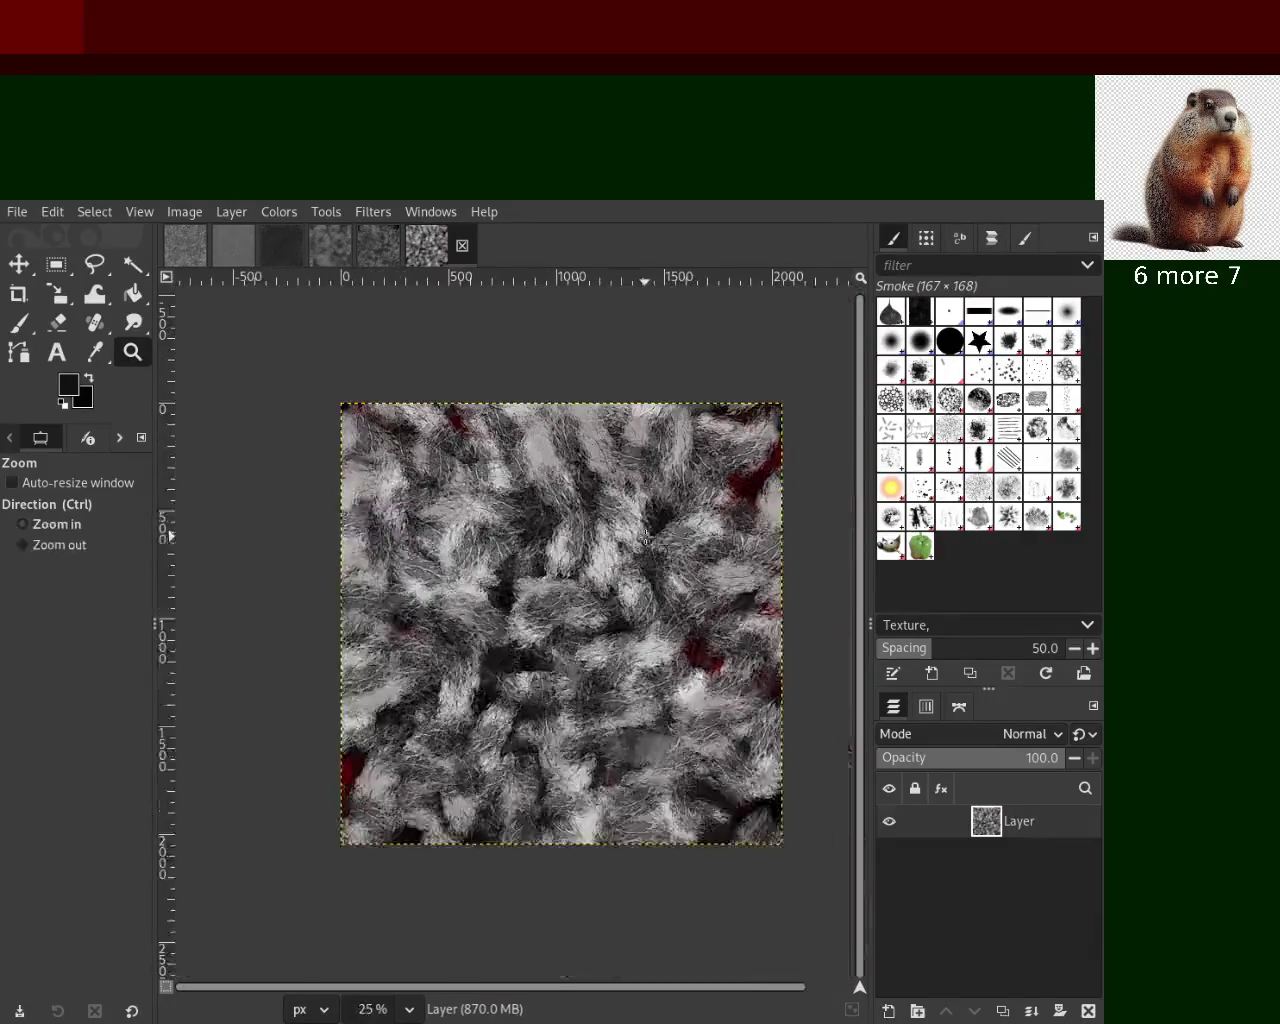
pyautogui.click(648, 516)
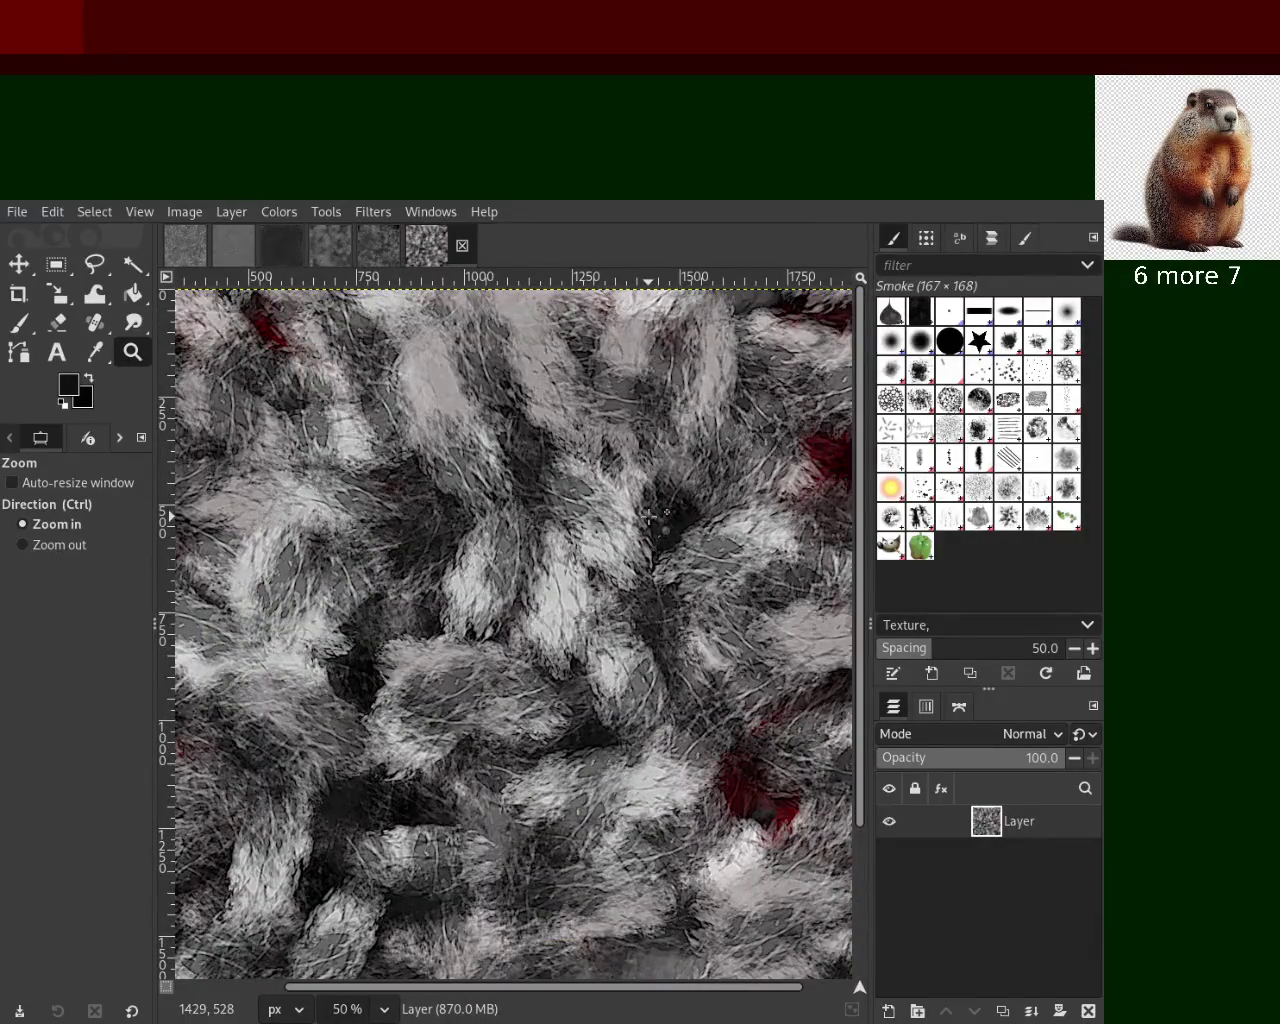
pyautogui.press('ctrl')
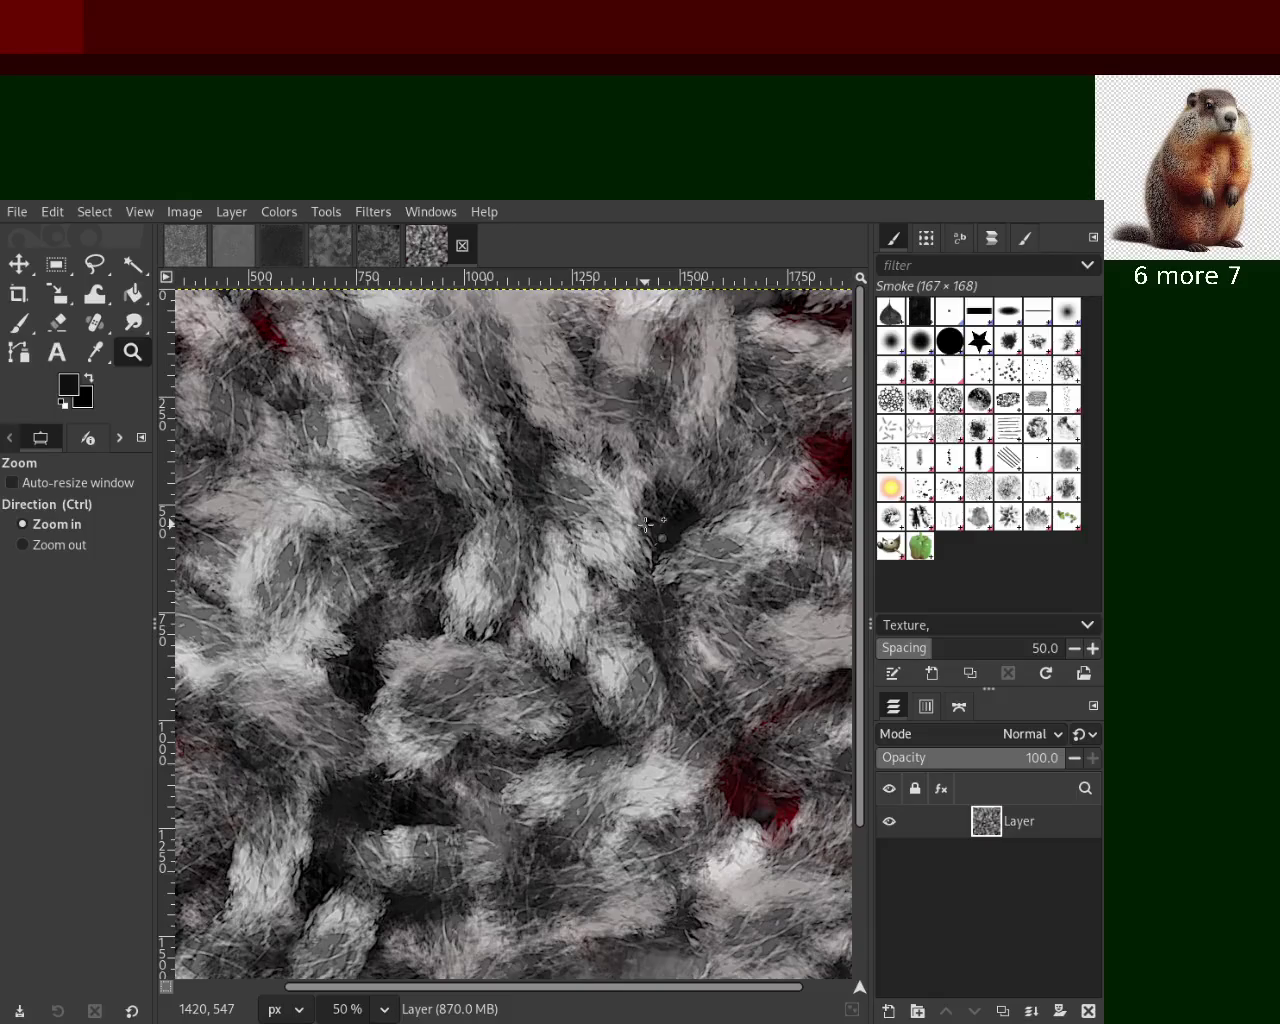
pyautogui.scroll(-2, 652, 524)
pyautogui.scroll(1, 648, 526)
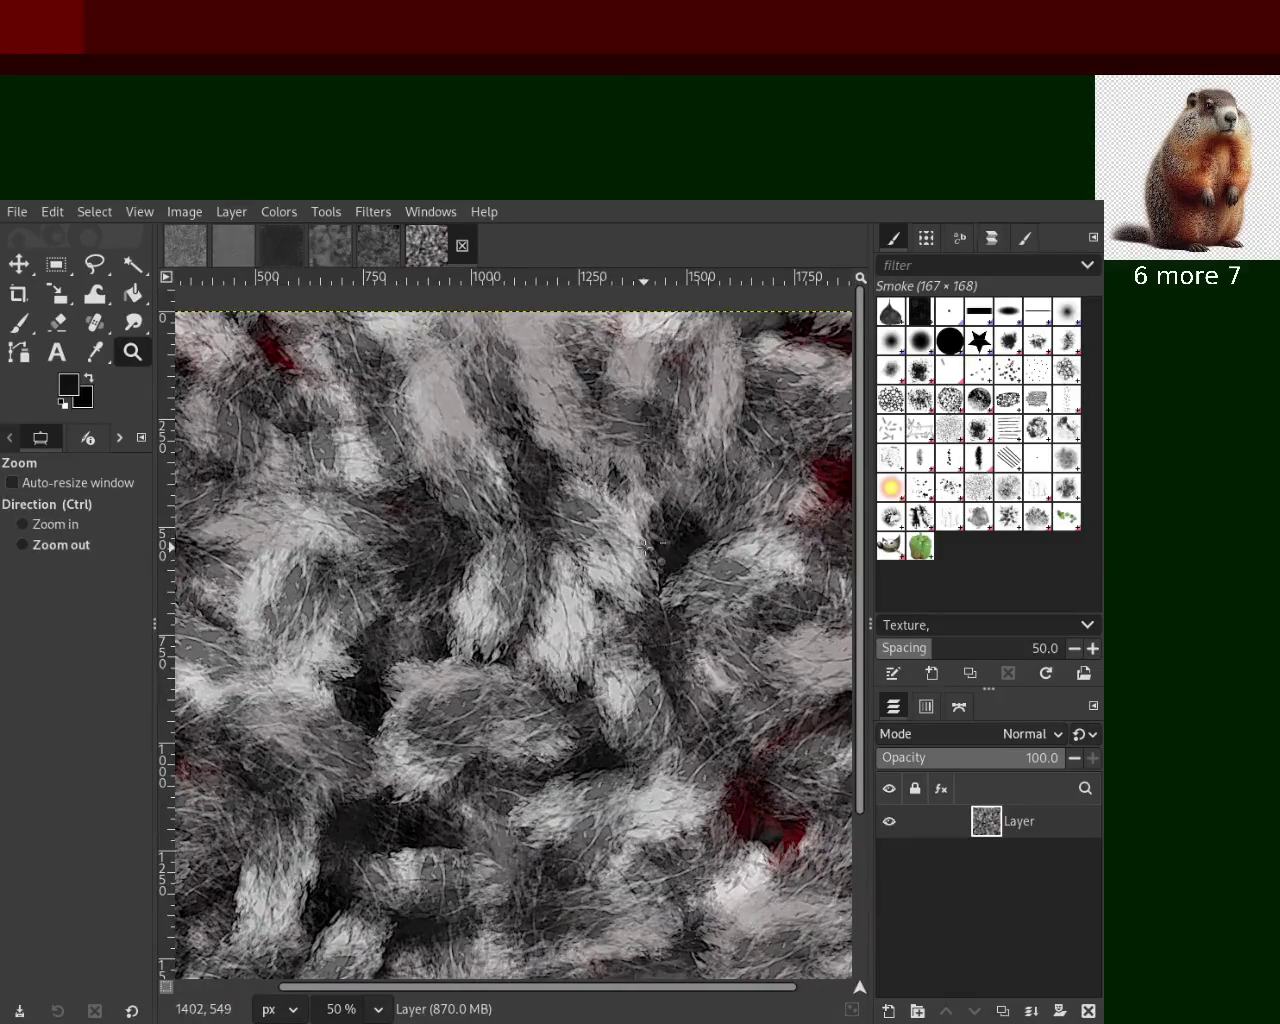
pyautogui.scroll(-1, 650, 528)
pyautogui.scroll(1, 540, 660)
pyautogui.scroll(1, 565, 630)
pyautogui.scroll(-2, 590, 595)
pyautogui.scroll(1, 617, 551)
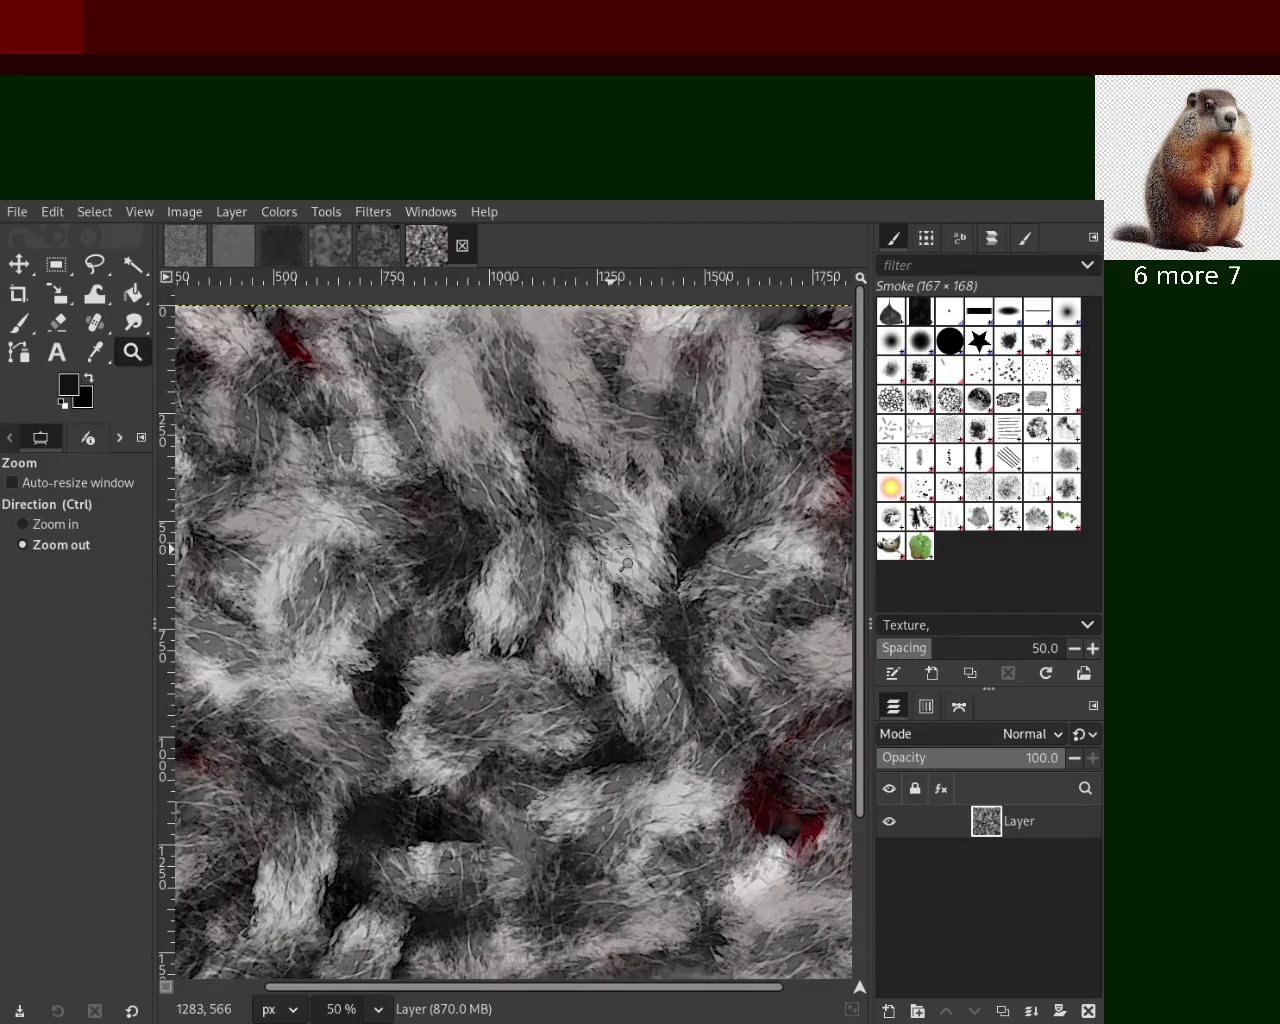
pyautogui.scroll(1, 620, 555)
pyautogui.scroll(-2, 620, 550)
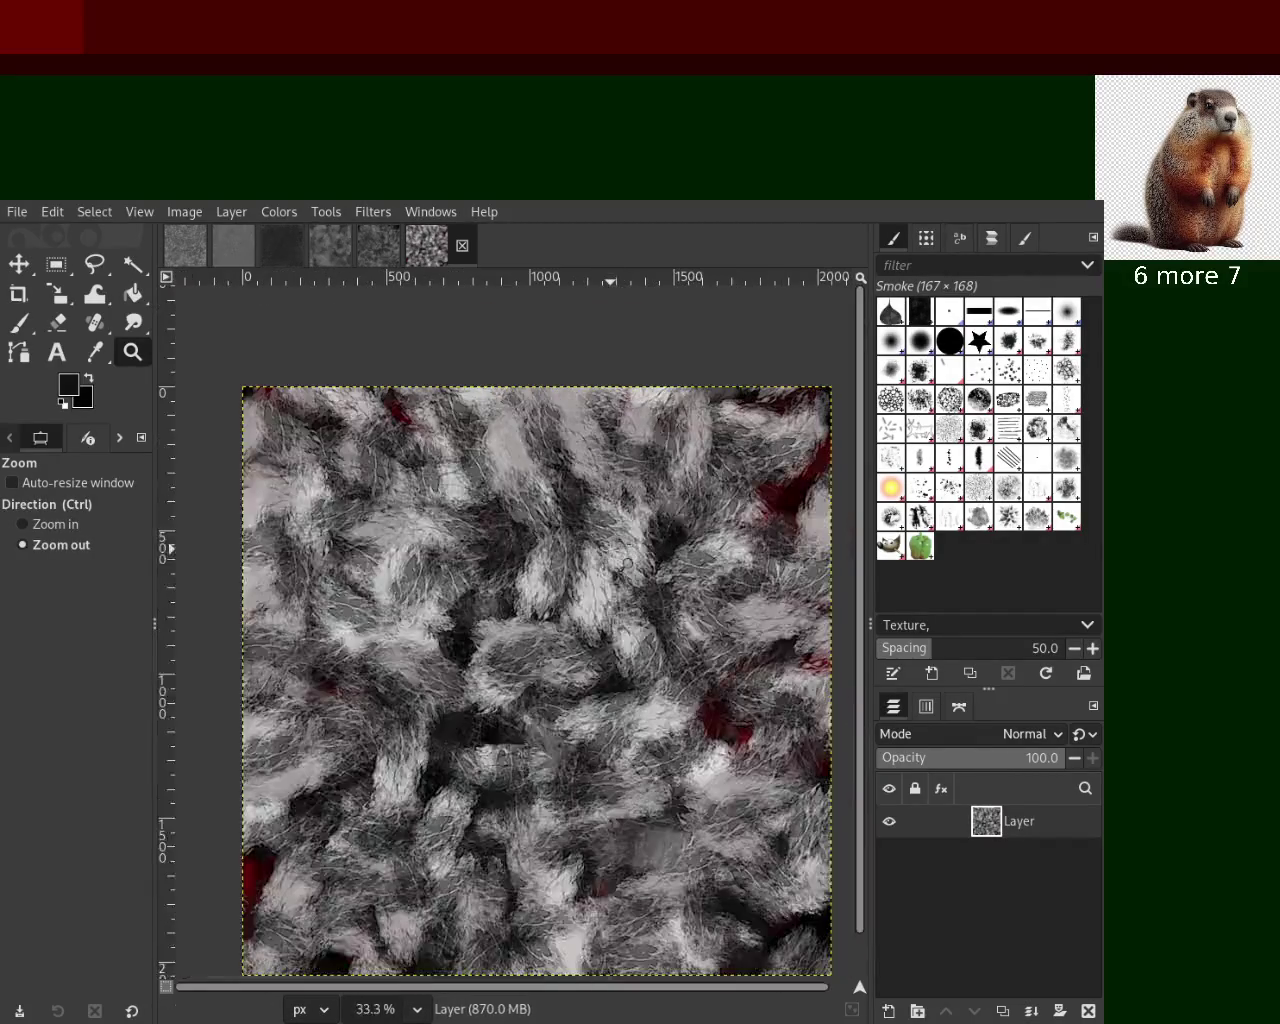
pyautogui.scroll(1, 627, 515)
pyautogui.scroll(2, 632, 488)
pyautogui.scroll(-2, 634, 484)
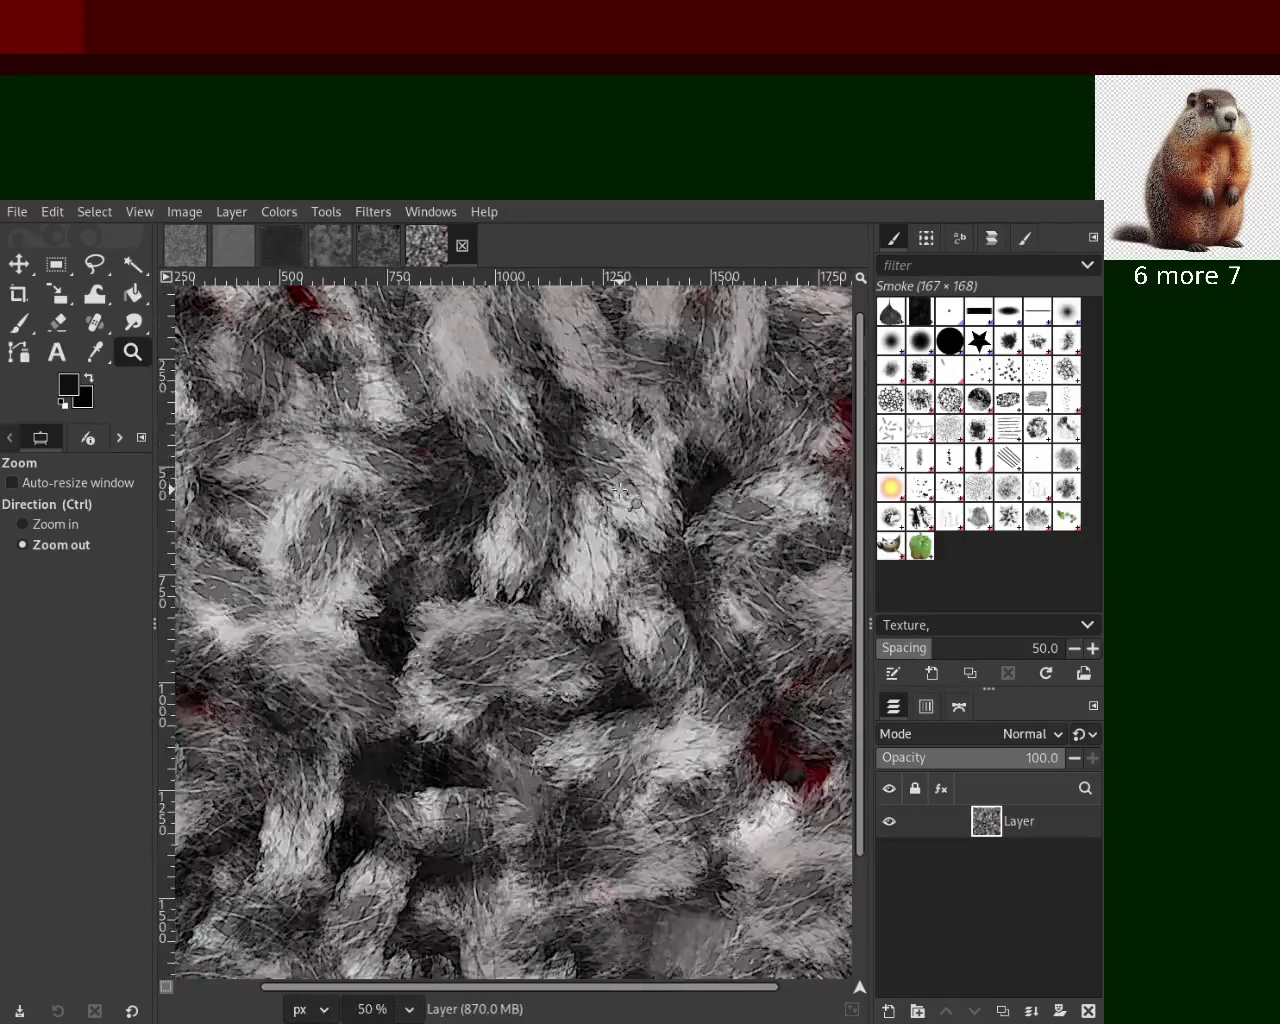
pyautogui.scroll(-1, 571, 587)
pyautogui.scroll(-1, 572, 588)
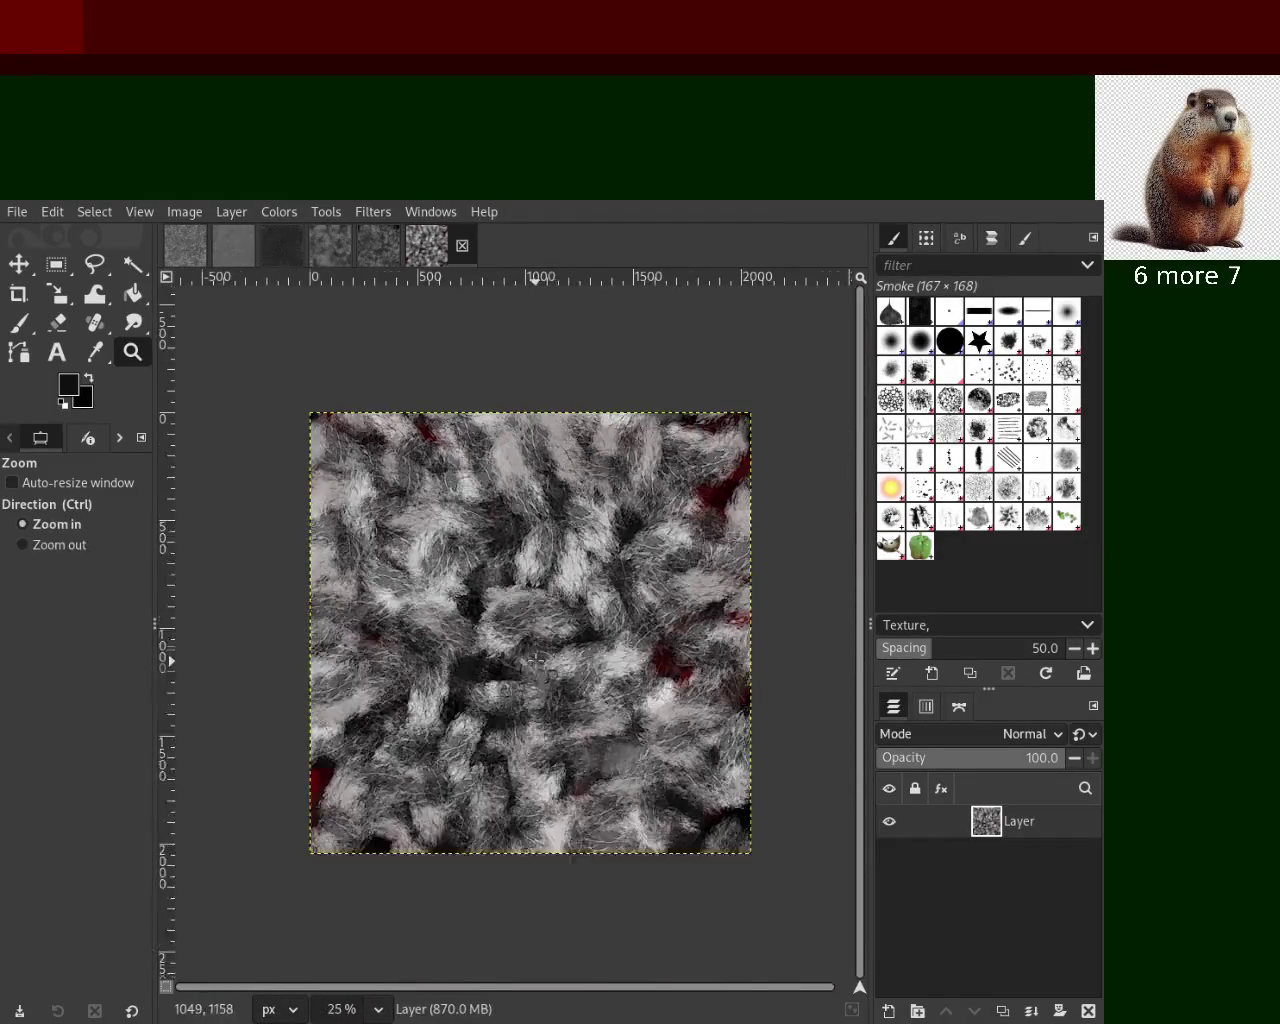
pyautogui.scroll(2, 578, 655)
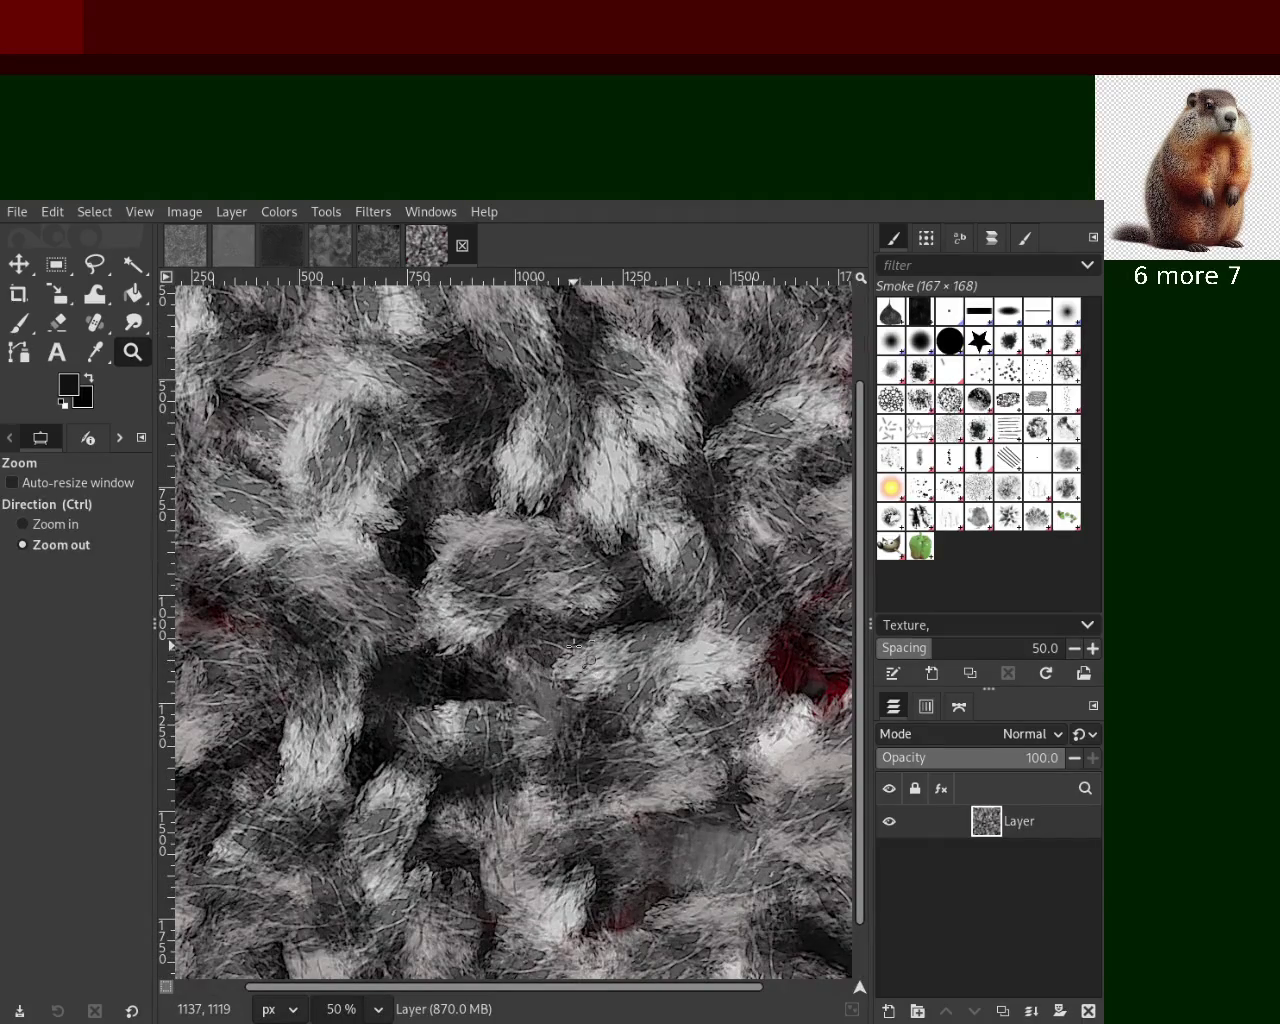
pyautogui.scroll(-1, 570, 505)
pyautogui.scroll(1, 577, 516)
pyautogui.scroll(-1, 578, 470)
pyautogui.scroll(-1, 582, 412)
pyautogui.scroll(2, 585, 480)
pyautogui.scroll(-1, 590, 559)
pyautogui.scroll(2, 640, 505)
pyautogui.scroll(-2, 633, 493)
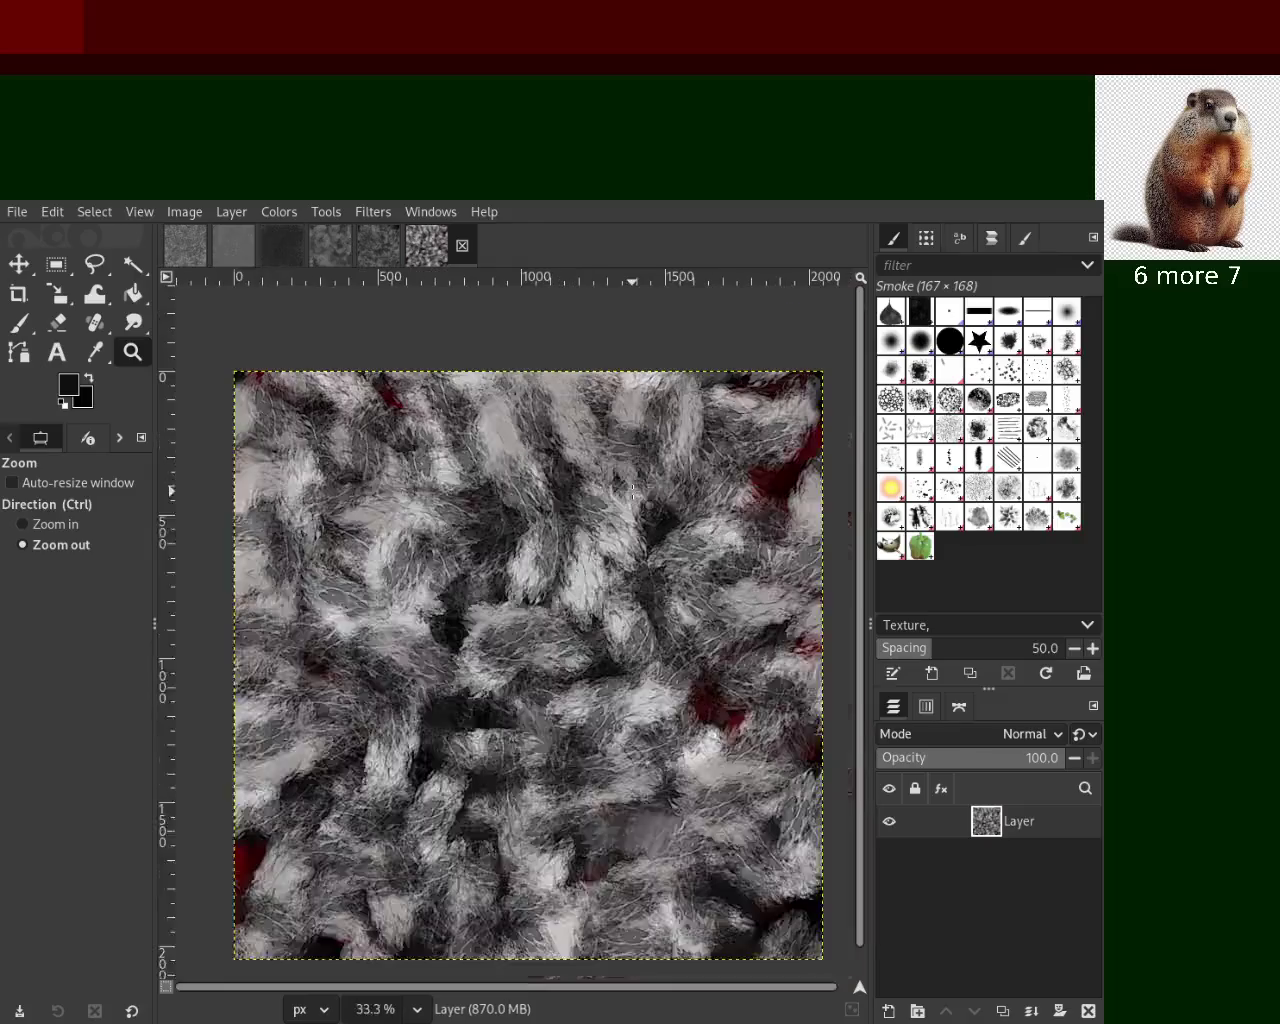
pyautogui.scroll(1, 600, 560)
pyautogui.scroll(-1, 601, 562)
pyautogui.scroll(1, 602, 562)
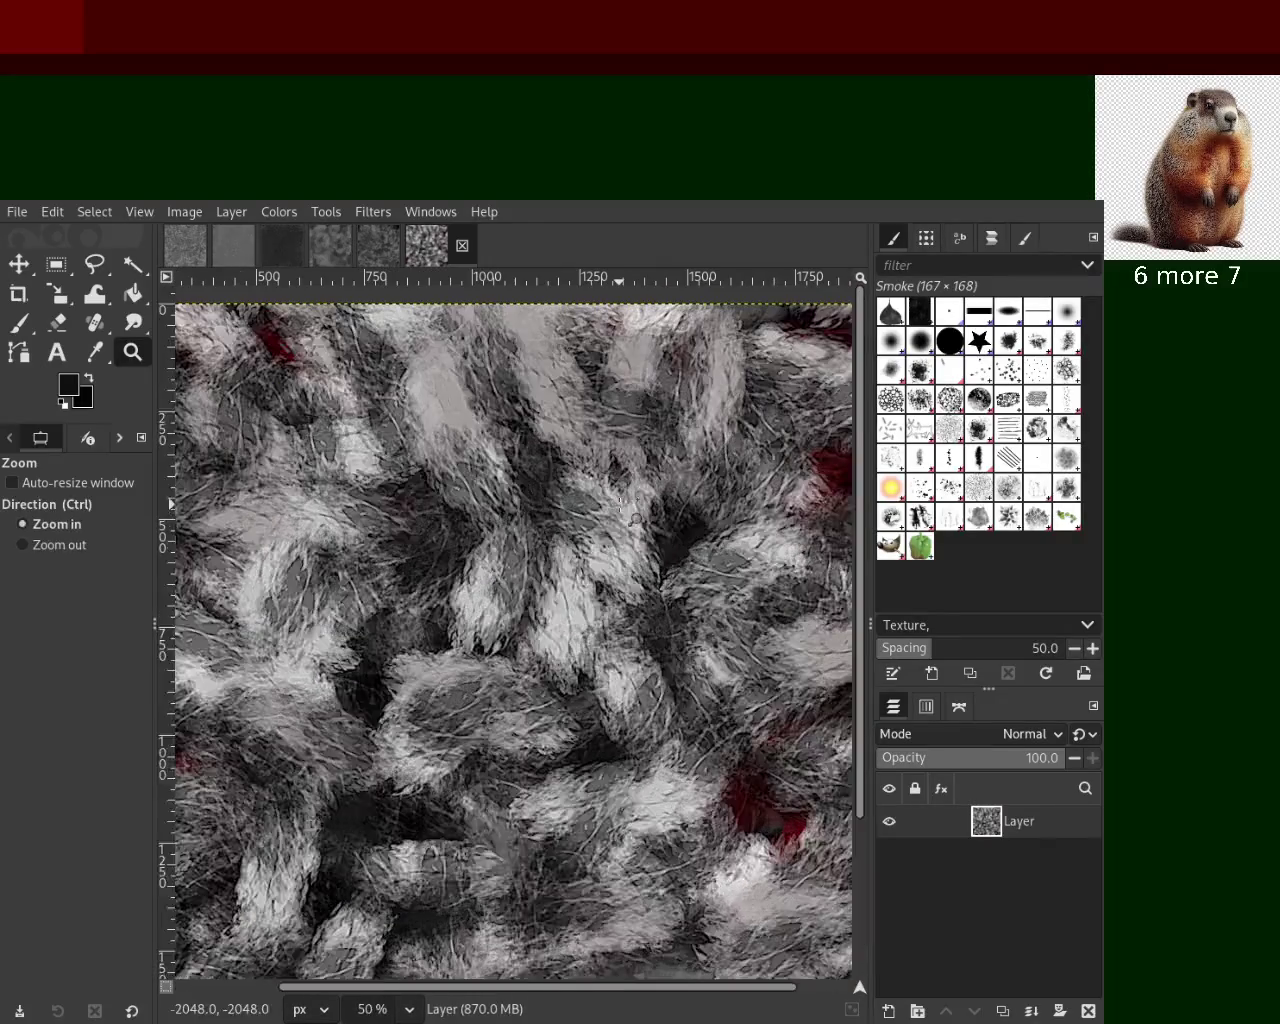
pyautogui.scroll(-1, 635, 518)
pyautogui.scroll(1, 620, 540)
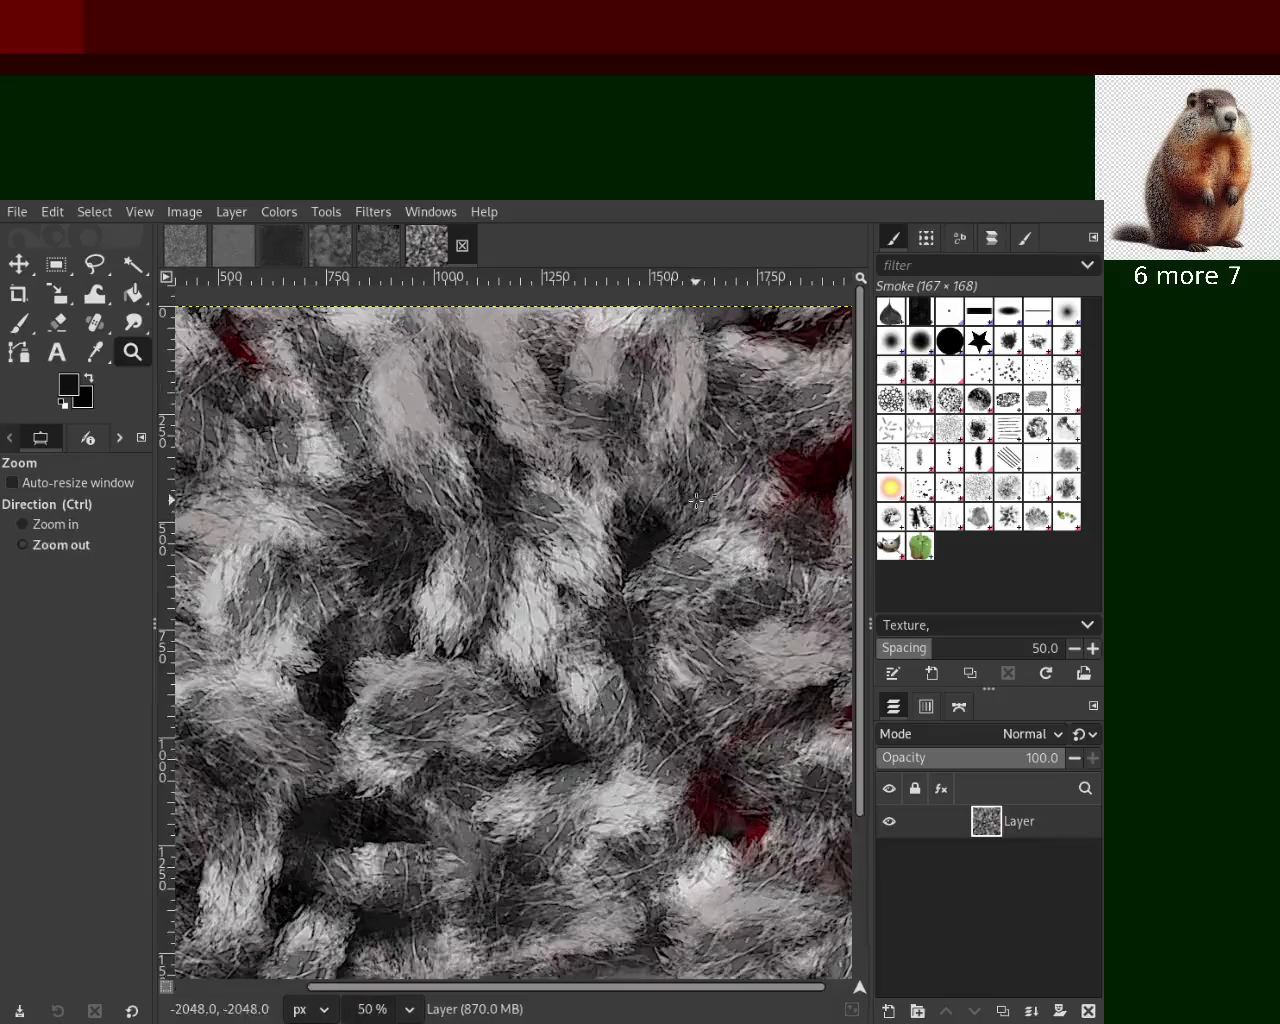
pyautogui.scroll(-1, 610, 565)
pyautogui.scroll(-1, 608, 568)
pyautogui.scroll(1, 614, 670)
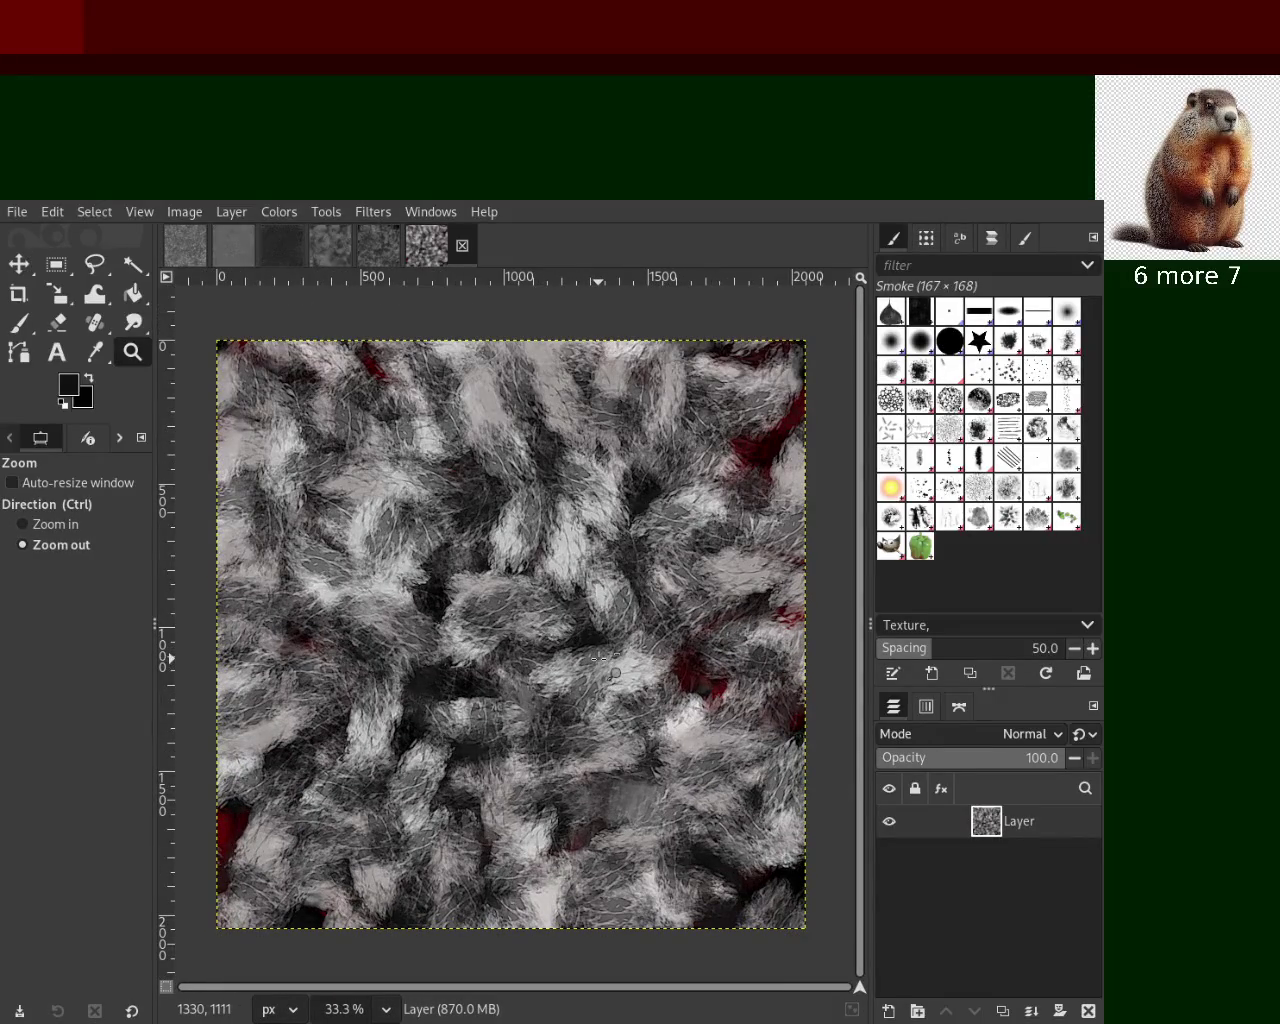
pyautogui.scroll(1, 612, 668)
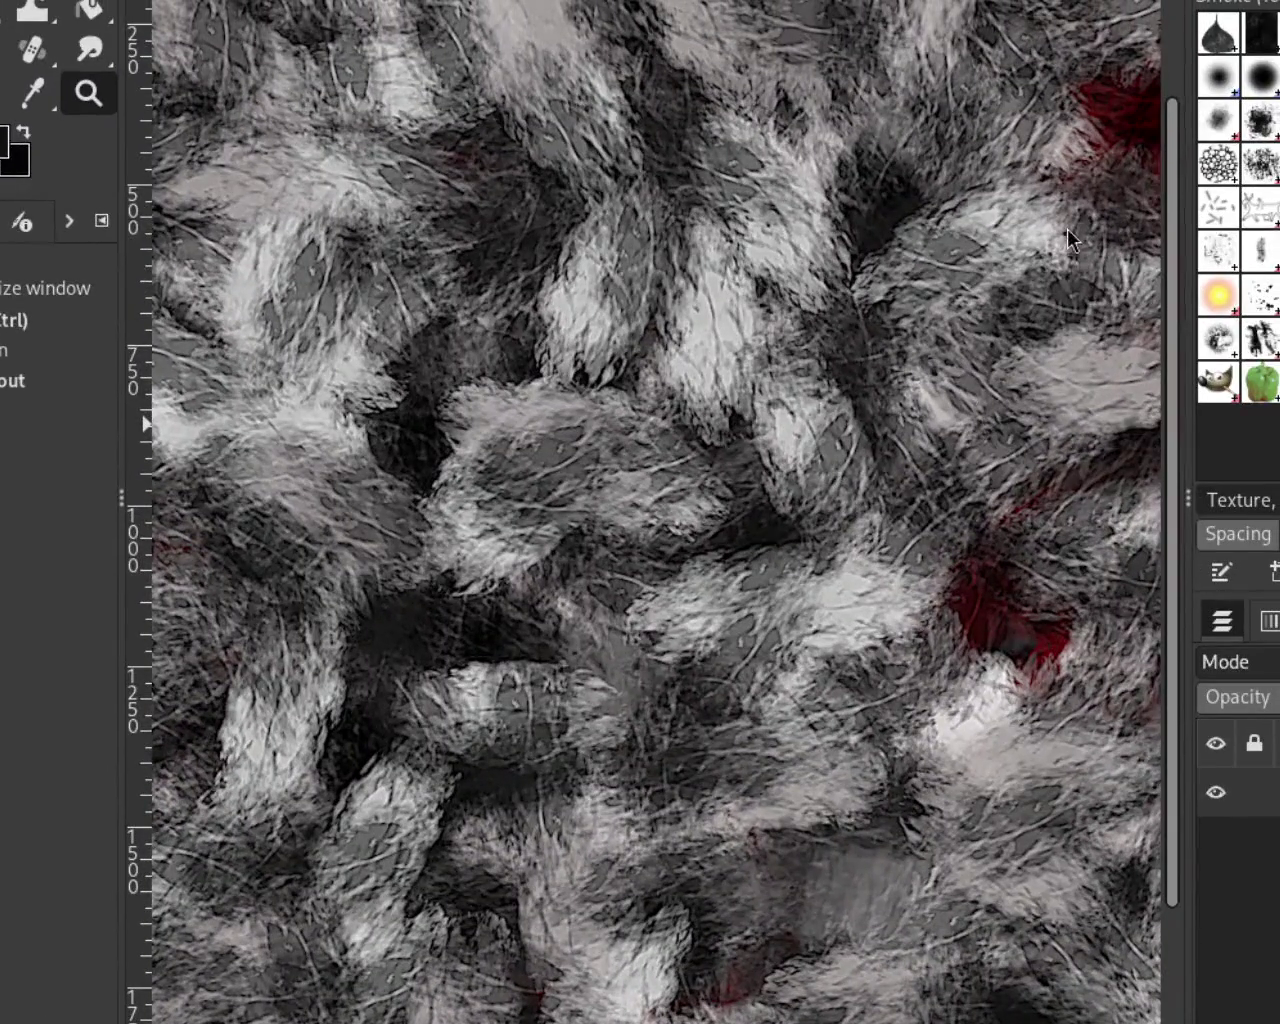
pyautogui.hotkey('shift', 'ctrl', 'j')
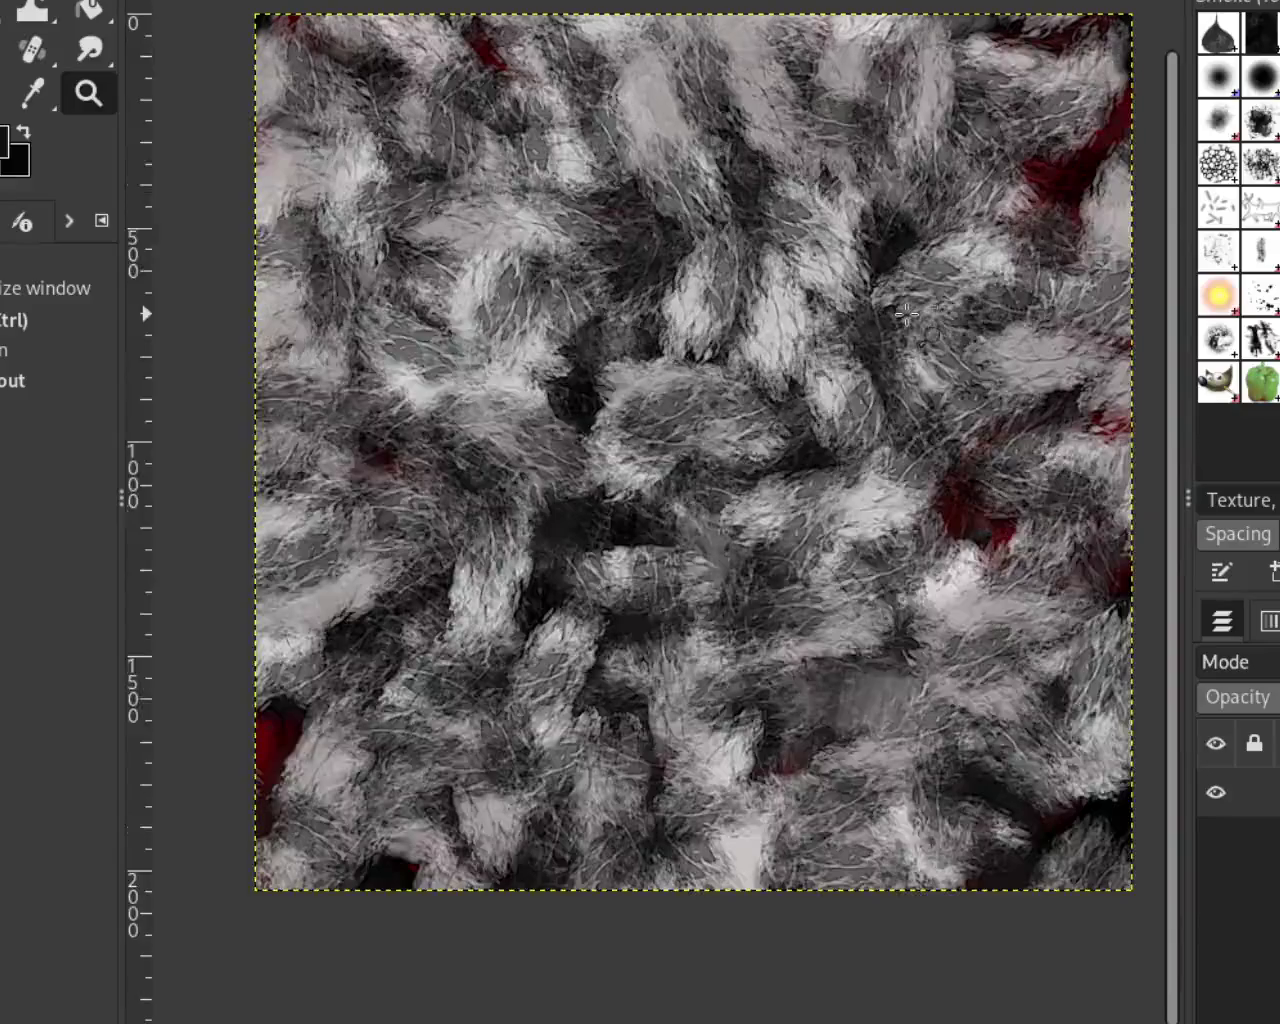
pyautogui.scroll(-2, 700, 400)
pyautogui.scroll(1, 726, 338)
pyautogui.scroll(3, 726, 338)
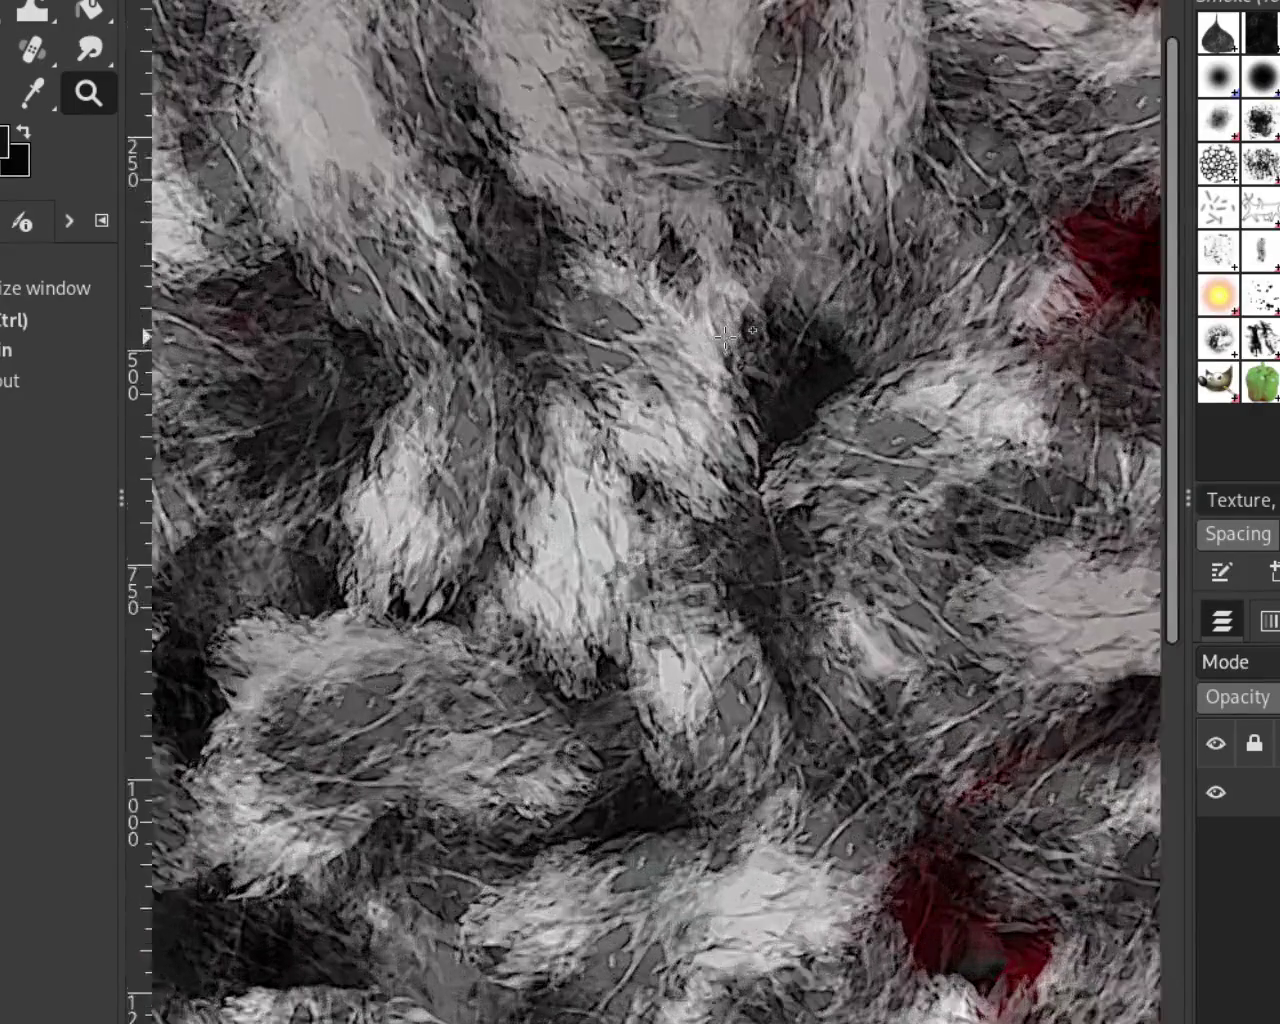
pyautogui.scroll(-1, 726, 338)
pyautogui.scroll(-1, 726, 338)
pyautogui.scroll(1, 724, 362)
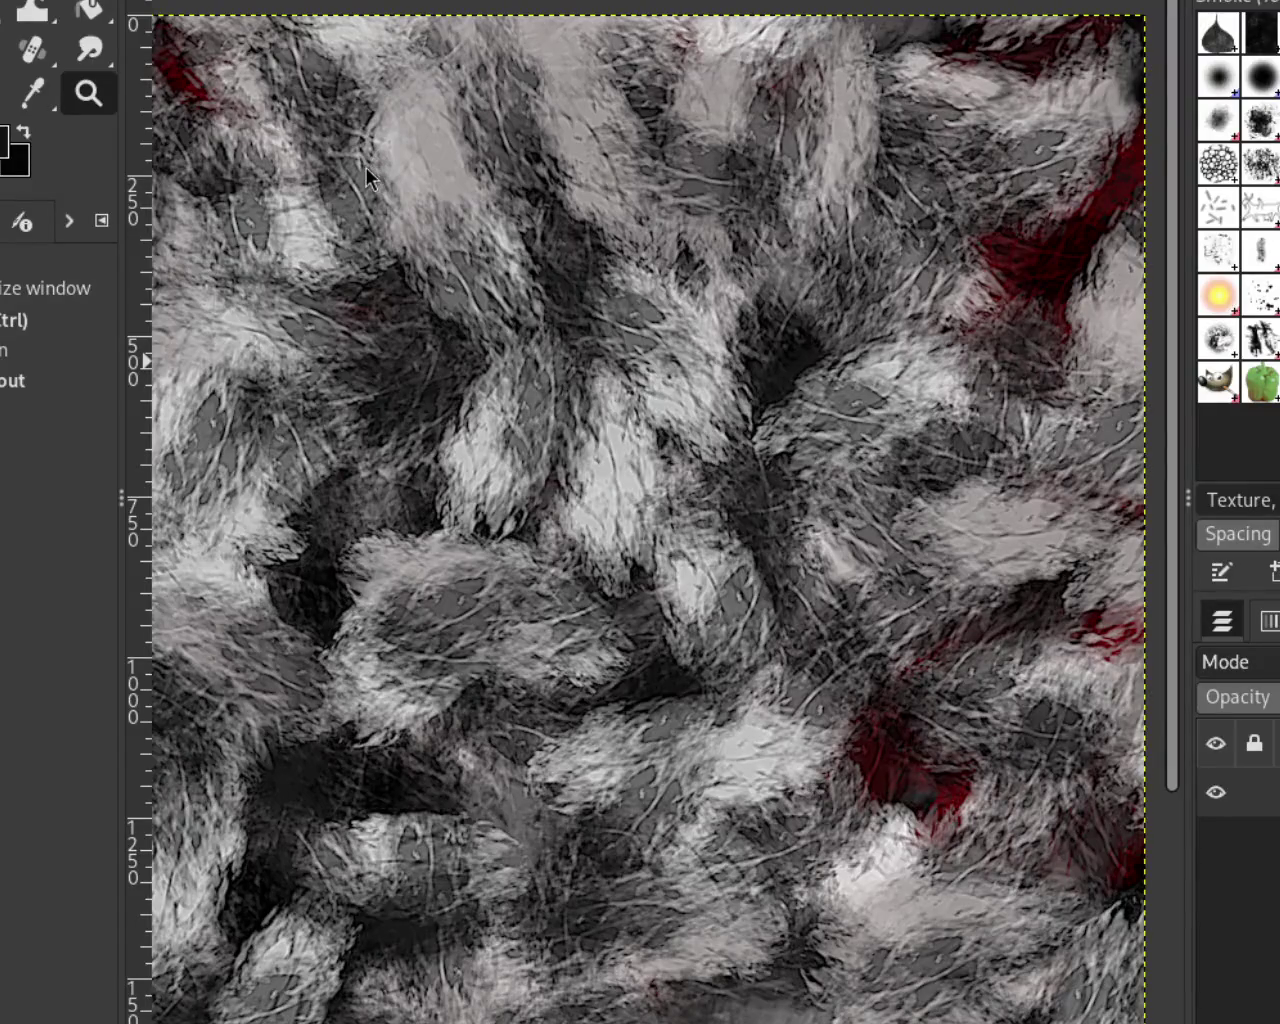
pyautogui.keyDown('ctrl'); pyautogui.click(985, 275); pyautogui.keyUp('ctrl')
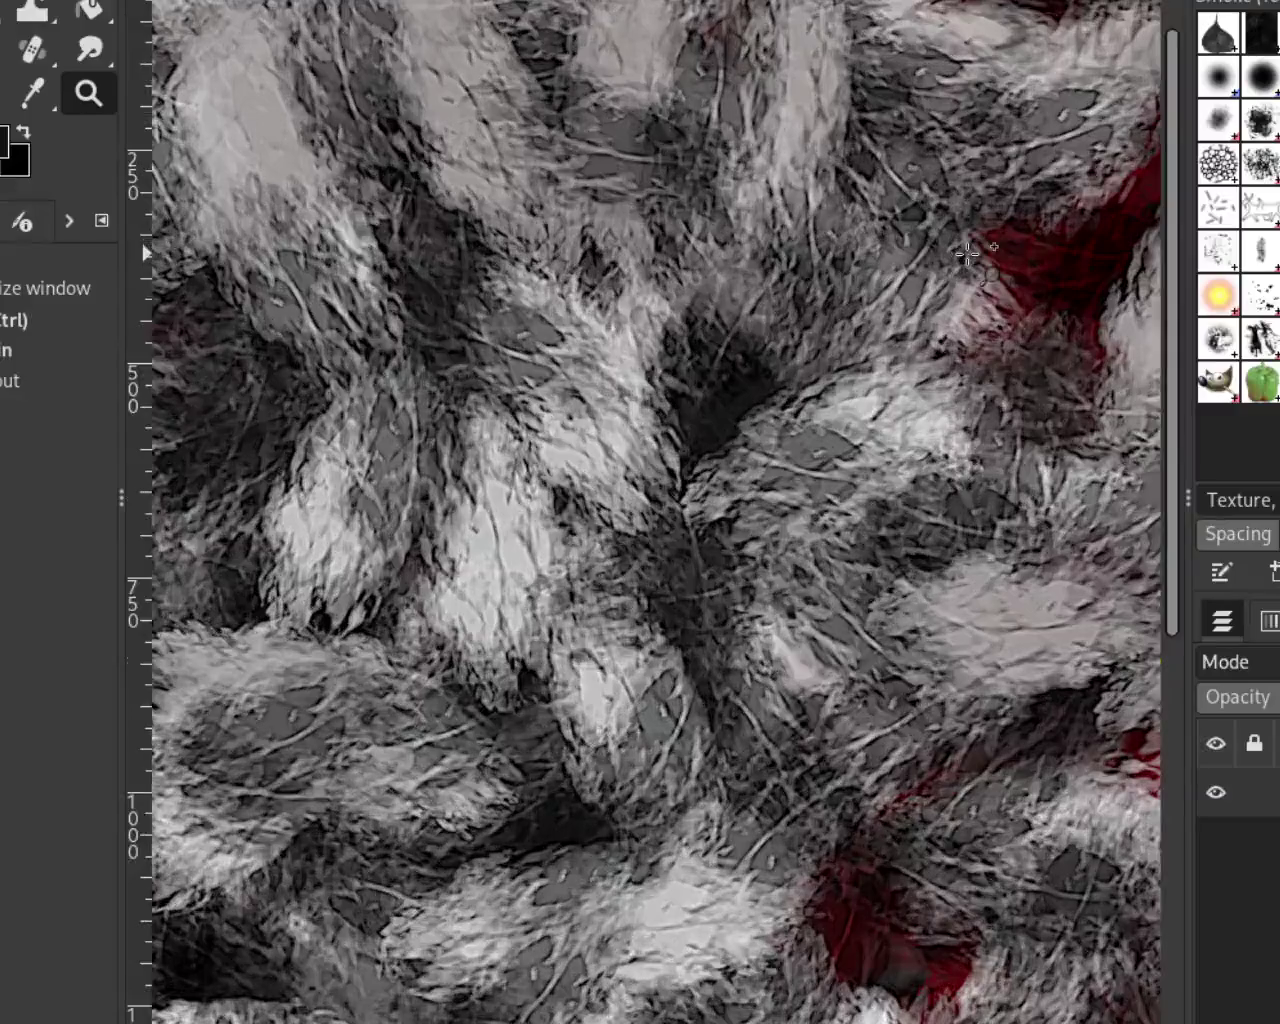
pyautogui.keyDown('ctrl'); pyautogui.click(975, 265); pyautogui.keyUp('ctrl')
pyautogui.keyDown('ctrl'); pyautogui.click(966, 255); pyautogui.keyUp('ctrl')
pyautogui.click(913, 425)
pyautogui.keyDown('ctrl'); pyautogui.click(913, 425); pyautogui.keyUp('ctrl')
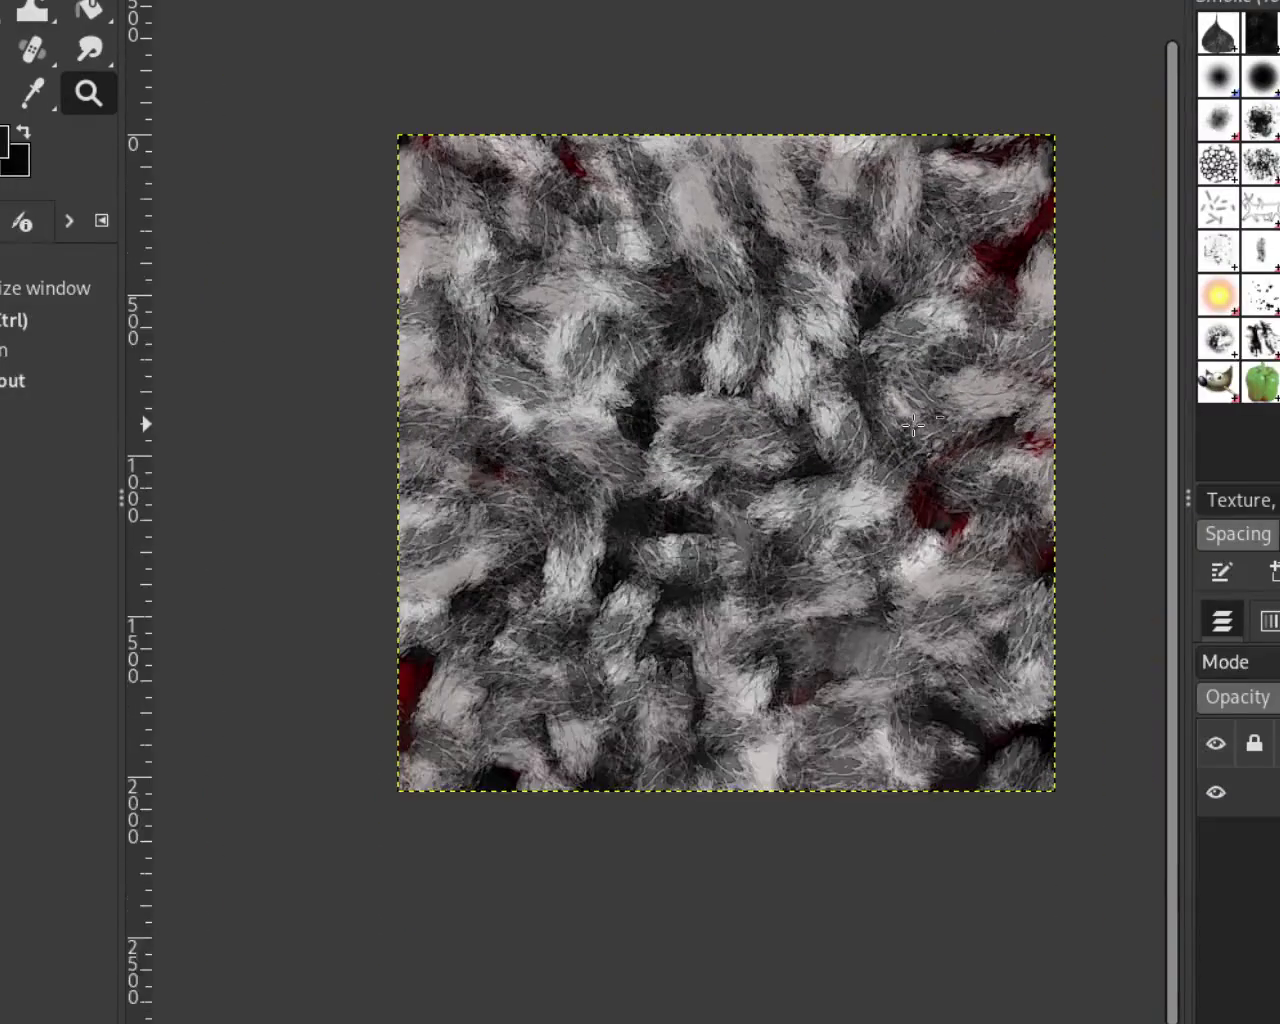
pyautogui.click(950, 345)
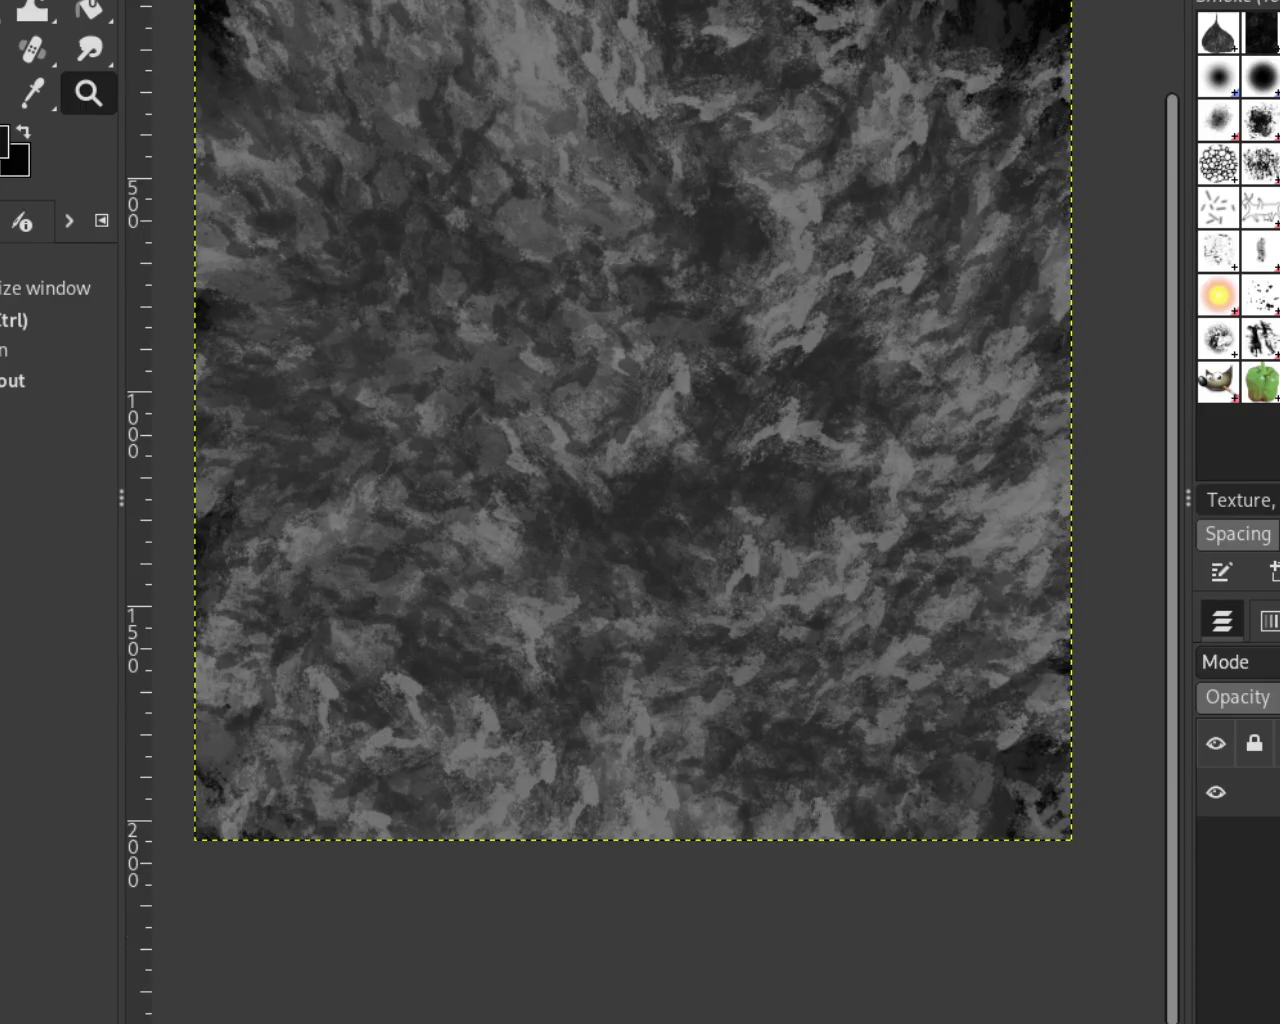
# Scroll the view of the dark grey smoky texture image
pyautogui.scroll(1, 754, 371)
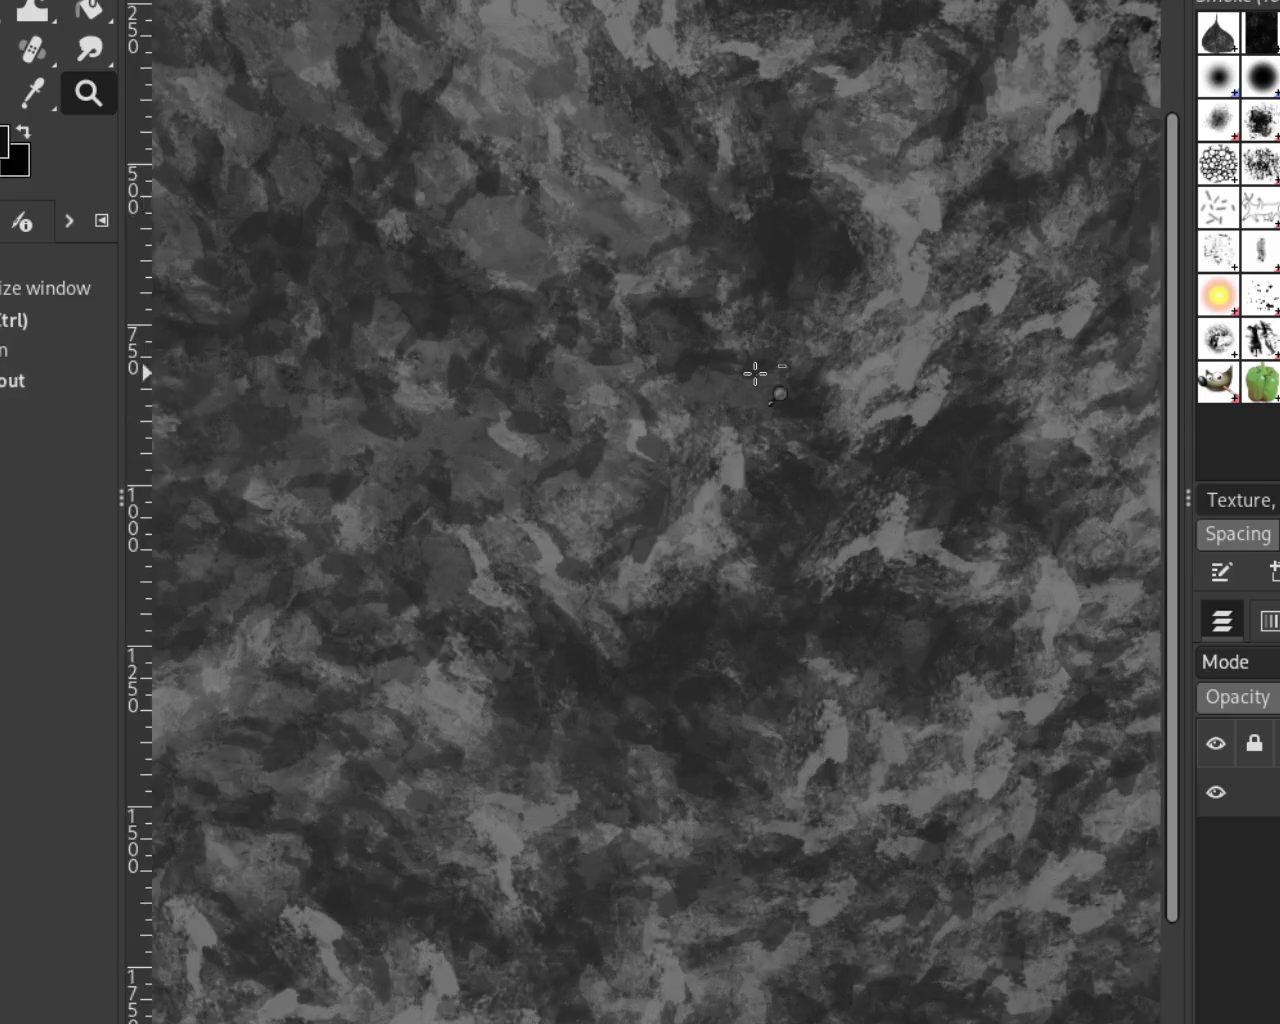
pyautogui.scroll(-3, 754, 371)
pyautogui.scroll(1, 794, 334)
pyautogui.scroll(1, 796, 332)
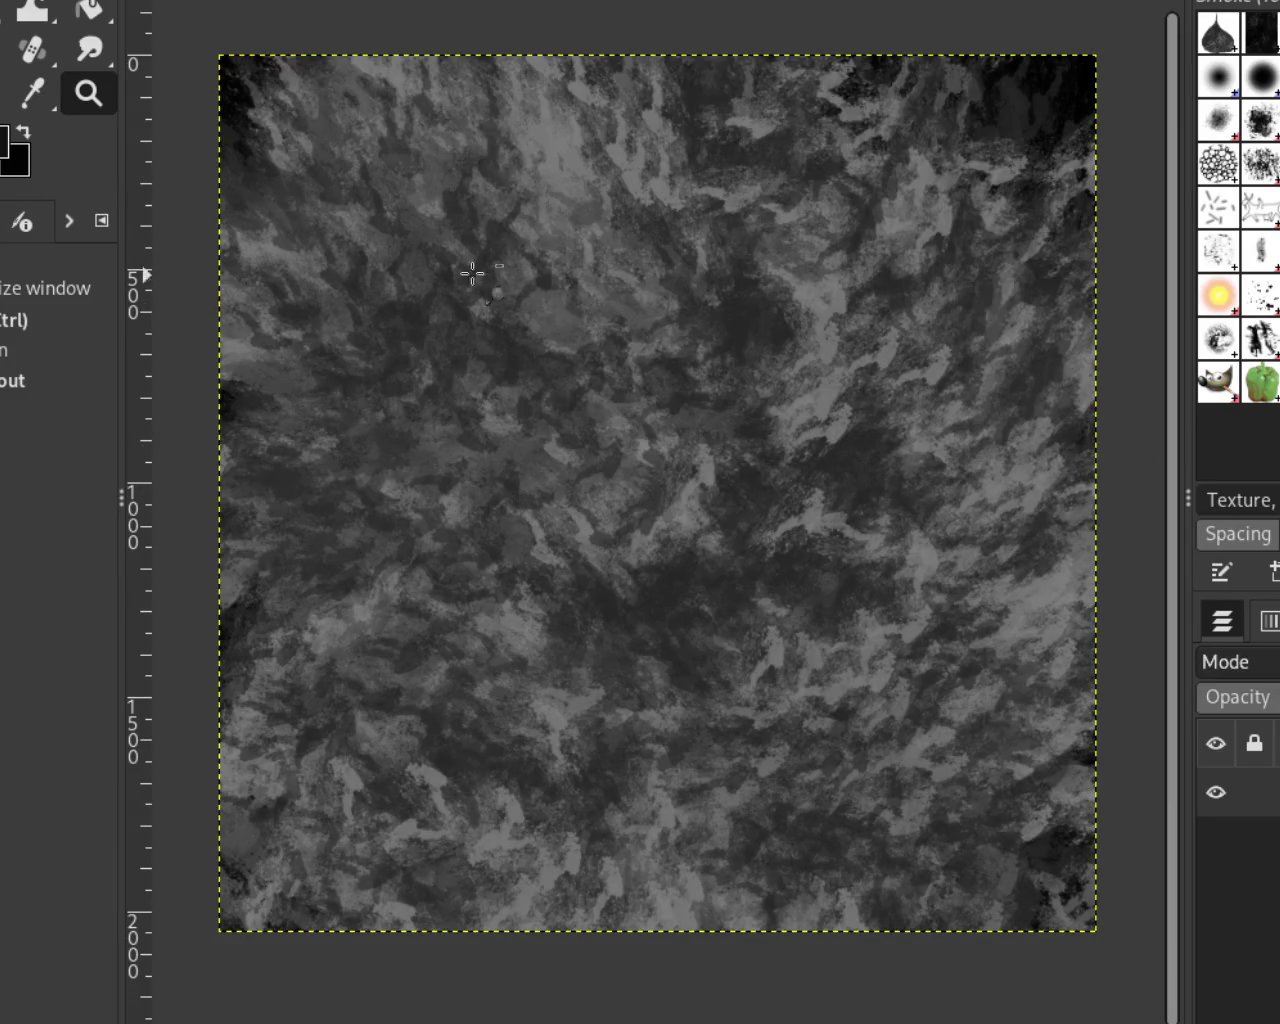
pyautogui.click(782, 340)
pyautogui.keyDown('ctrl'); pyautogui.click(782, 340); pyautogui.keyUp('ctrl')
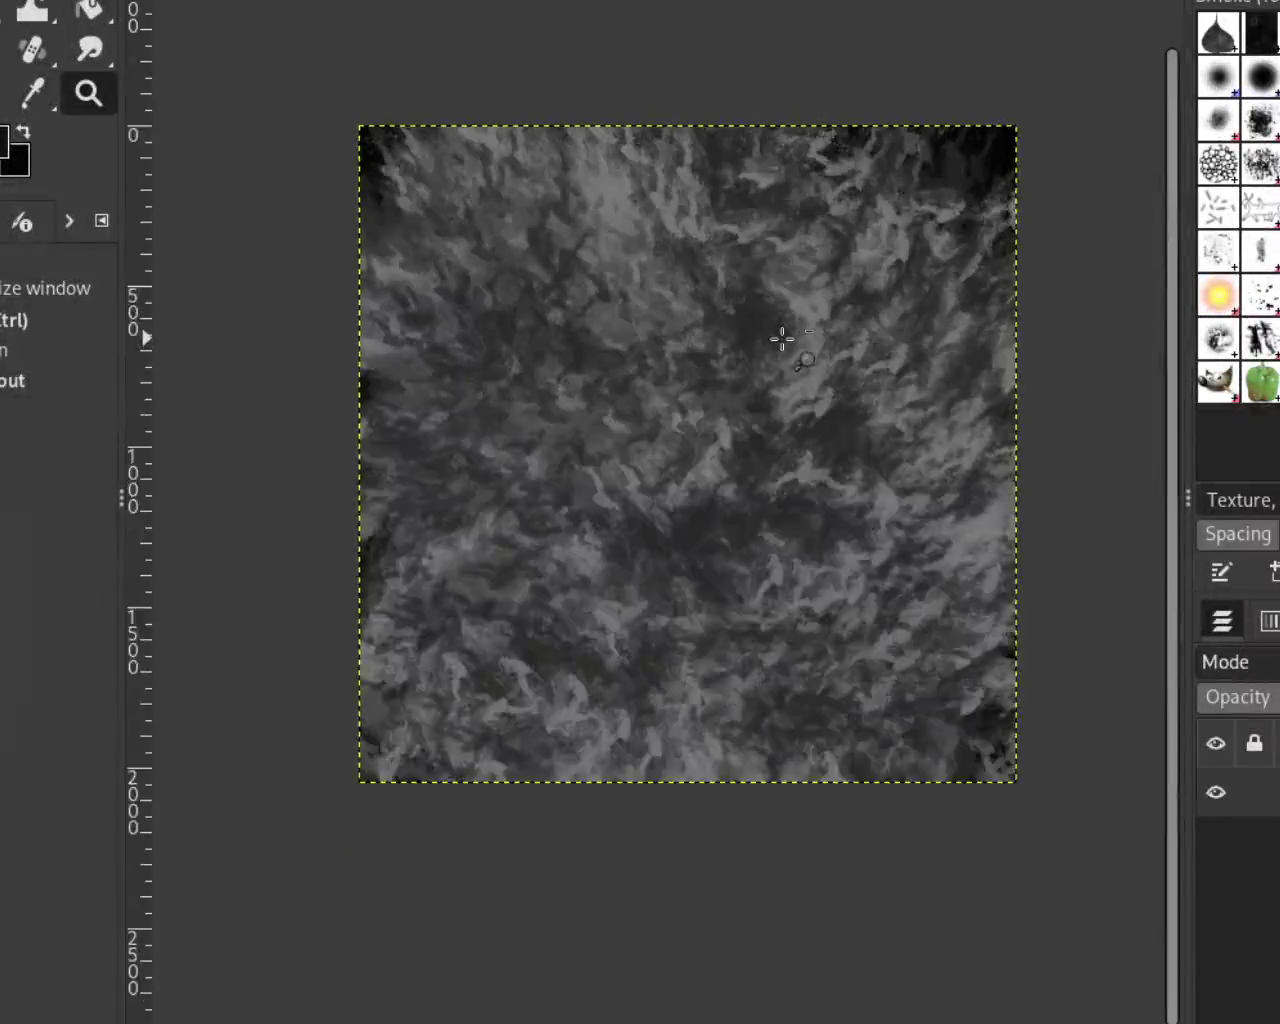
pyautogui.keyDown('ctrl'); pyautogui.click(850, 330); pyautogui.keyUp('ctrl')
pyautogui.click(775, 270)
pyautogui.keyDown('ctrl'); pyautogui.click(775, 270); pyautogui.keyUp('ctrl')
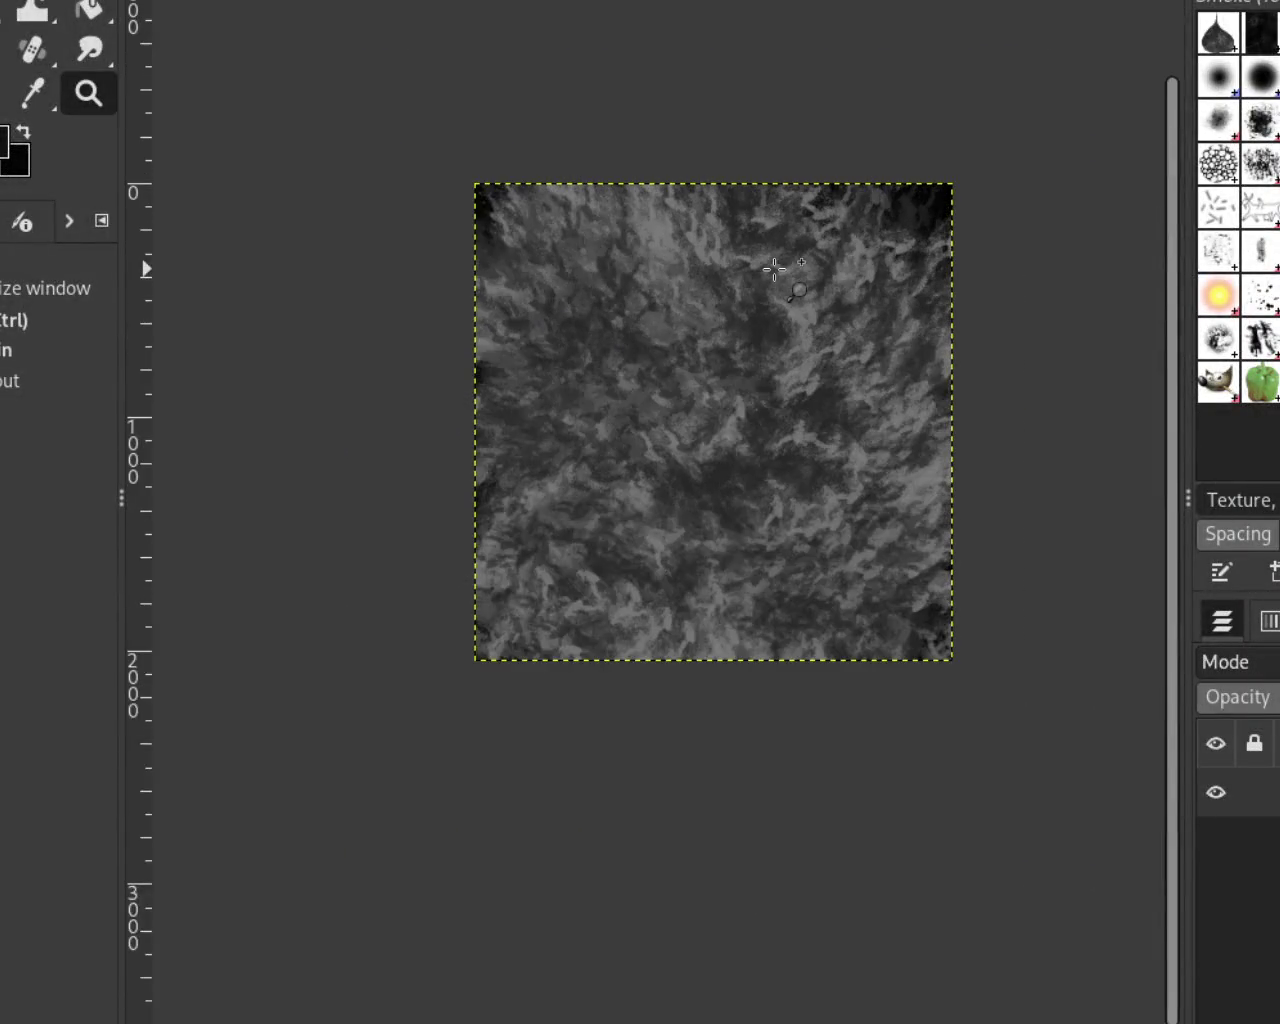
pyautogui.click(766, 272)
pyautogui.keyDown('ctrl'); pyautogui.click(748, 291); pyautogui.keyUp('ctrl')
pyautogui.click(748, 294)
pyautogui.keyDown('ctrl'); pyautogui.click(748, 294); pyautogui.keyUp('ctrl')
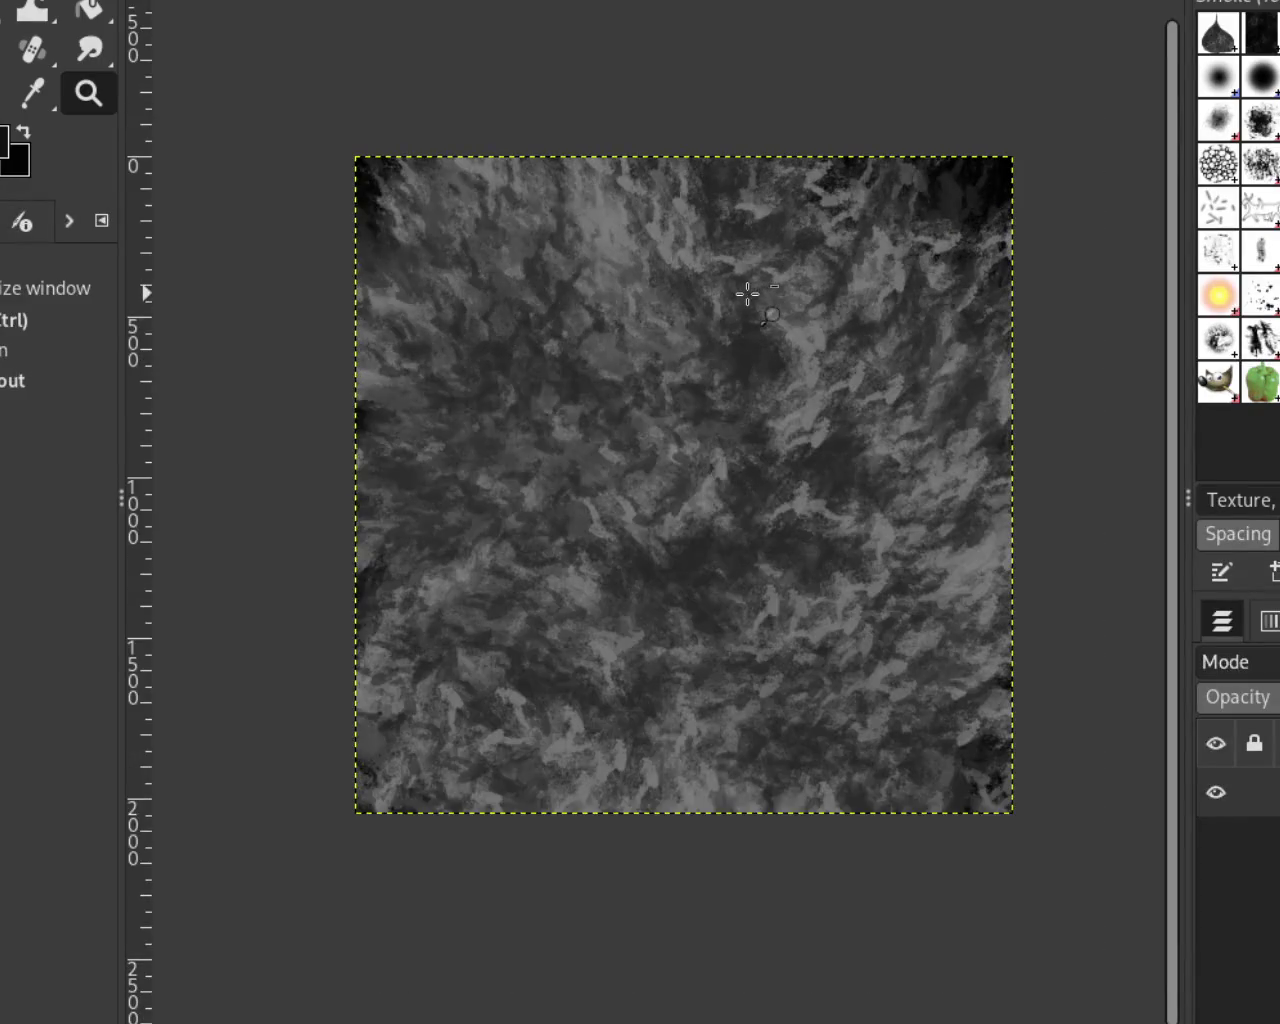